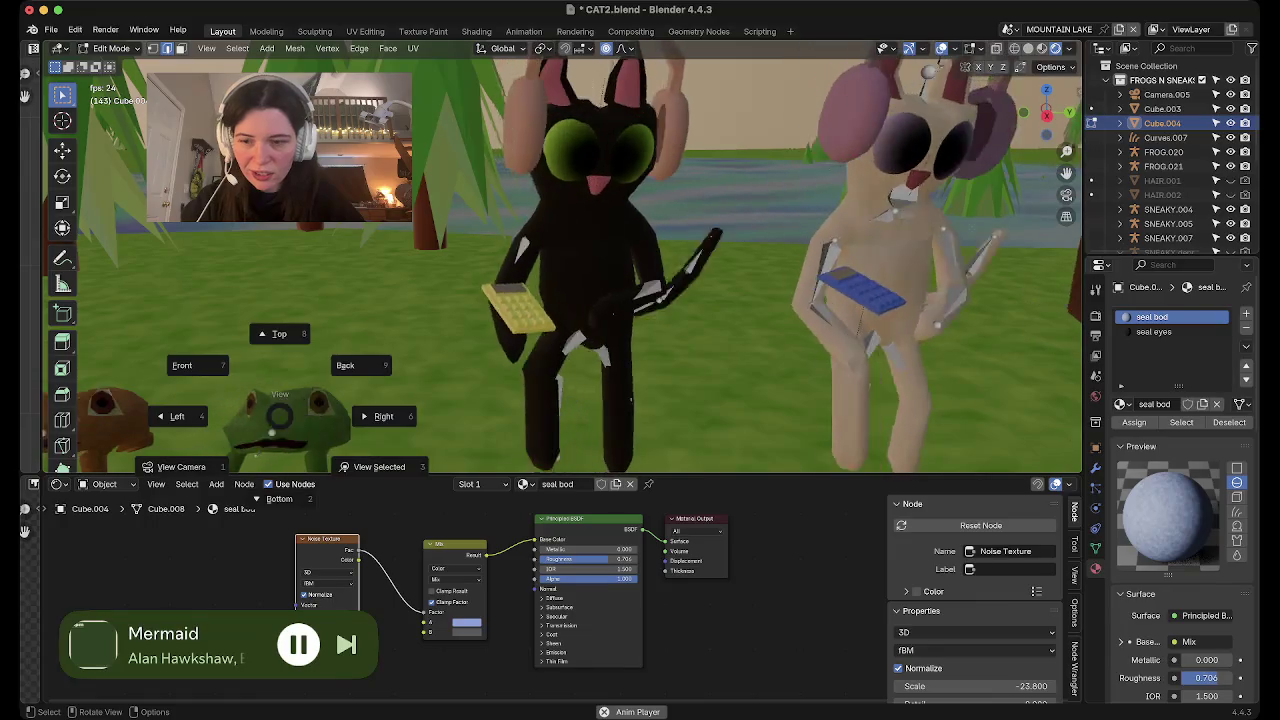
Select the frog, frame it in the view and stop animation playback
key("Tab")
left_click(265, 415)
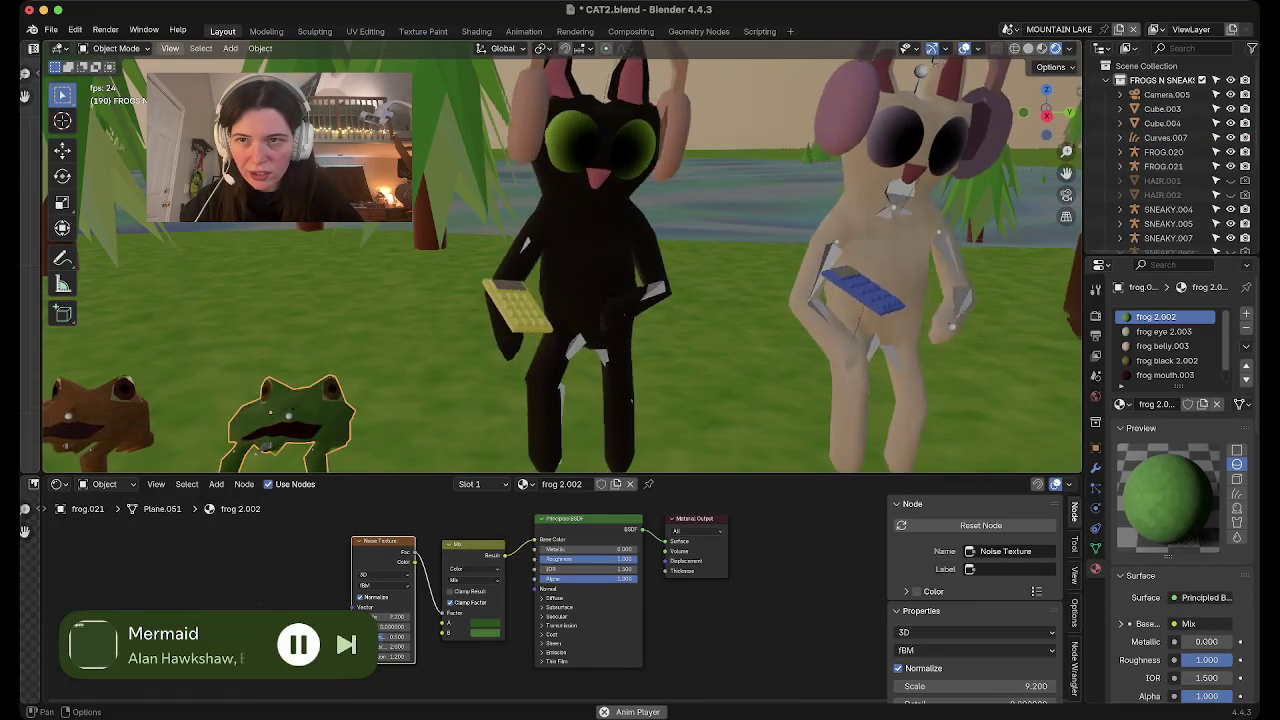
left_click(170, 48)
left_click(195, 155)
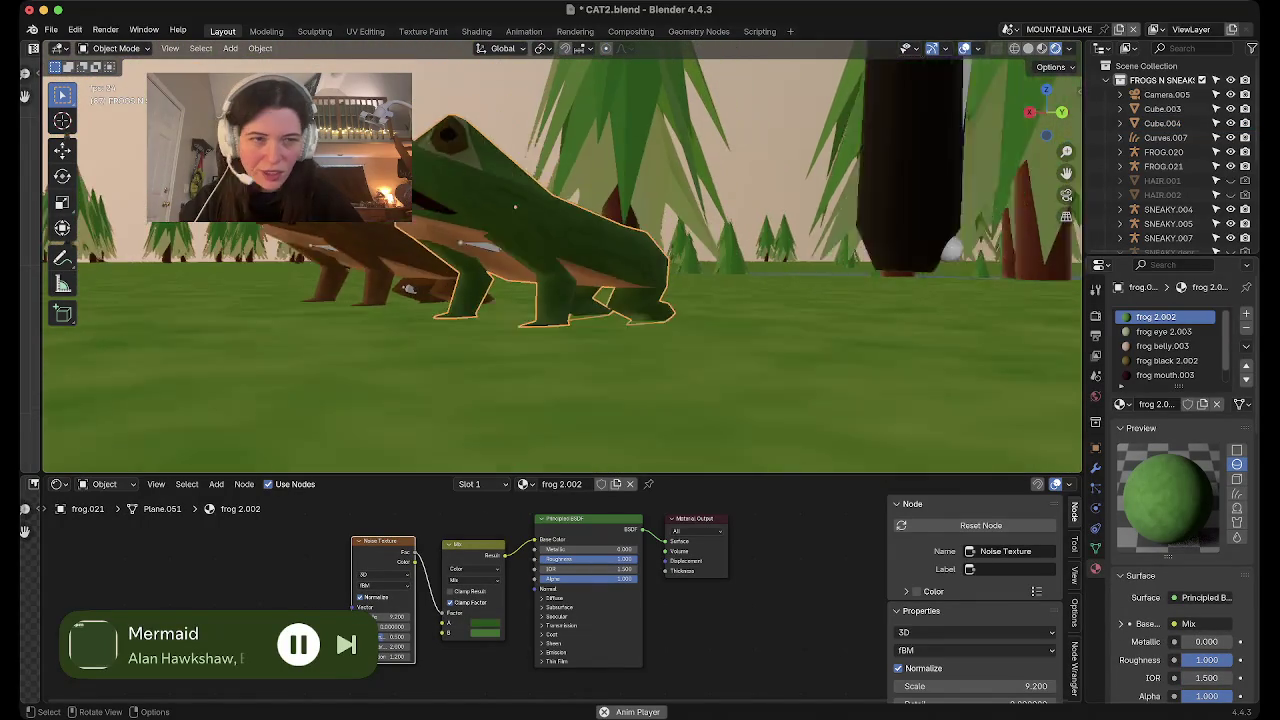
scroll(1170, 170, "down", 5)
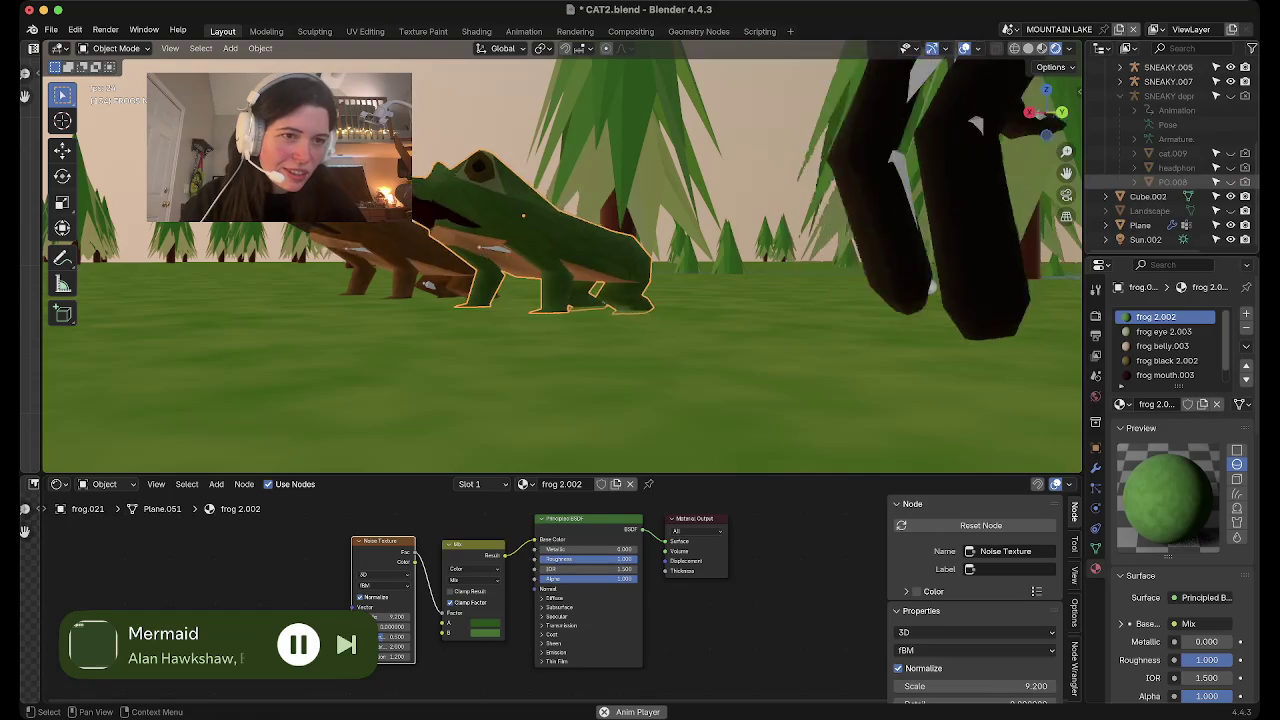
scroll(562, 257, "down", 8)
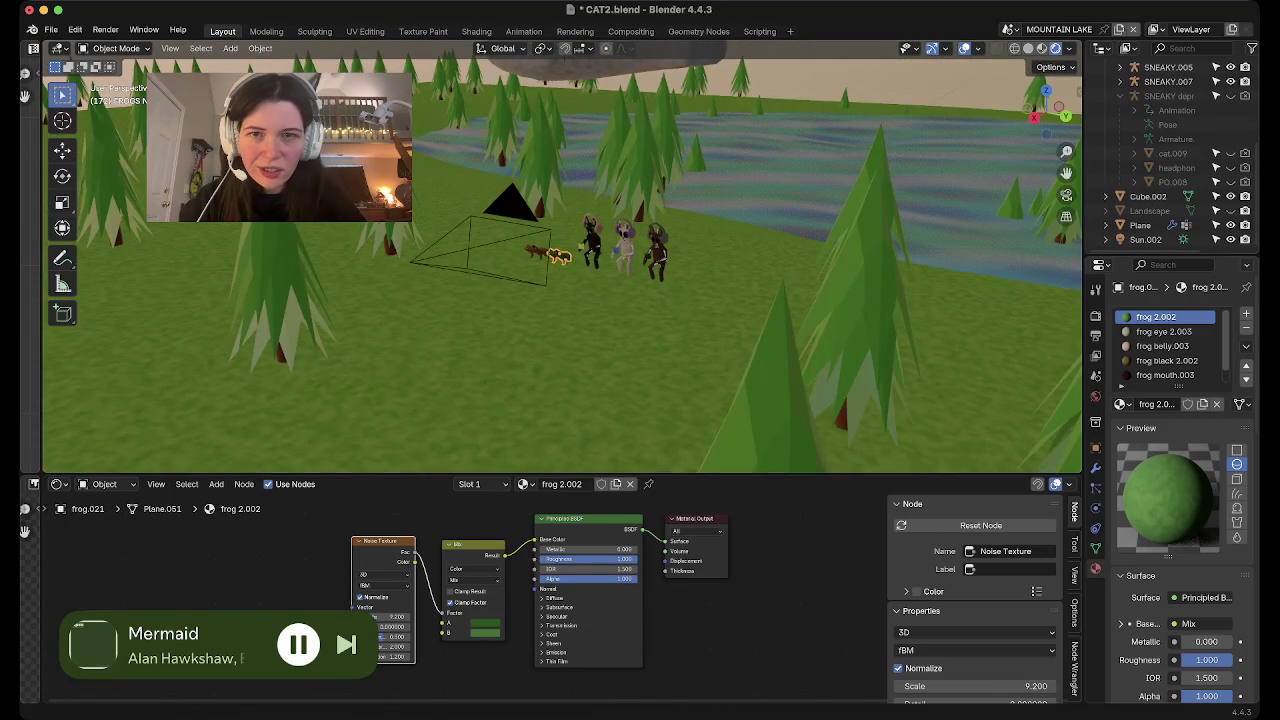
key("Escape")
Select the grey seal, orbit to a low side view and enter Edit Mode
left_click(660, 180)
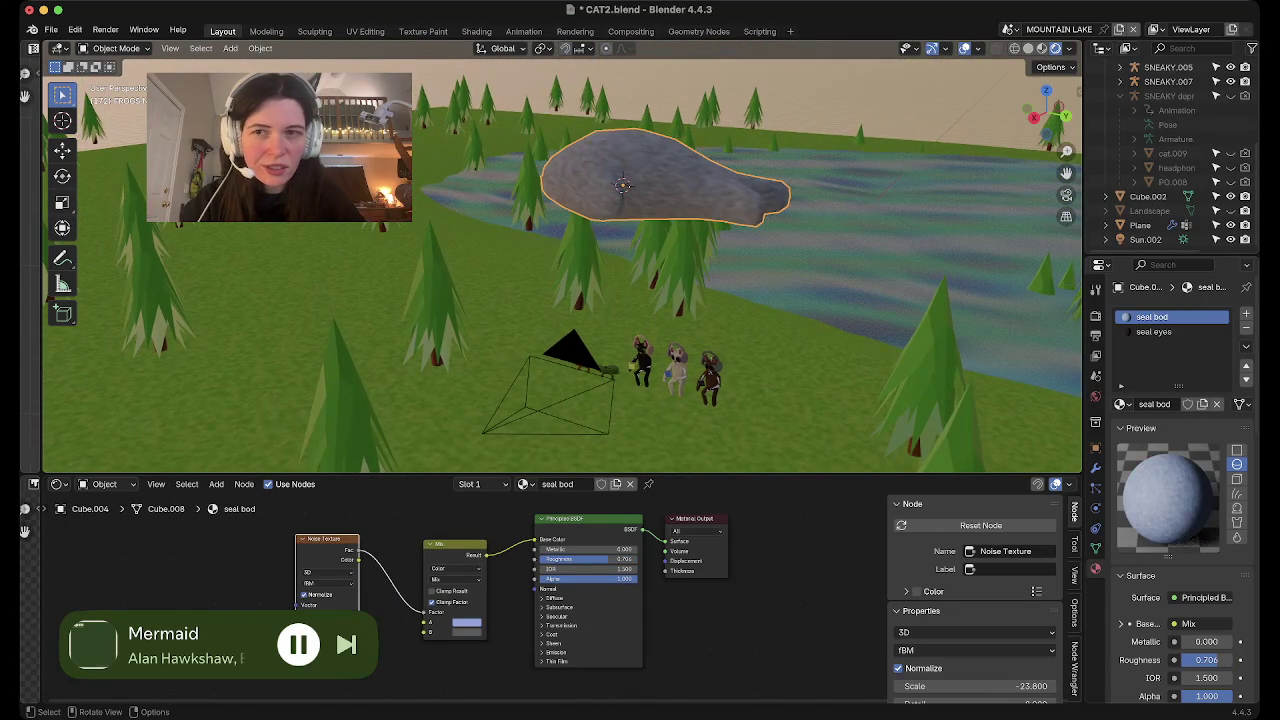
left_click(170, 48)
middle_click_drag(620, 300, 560, 200)
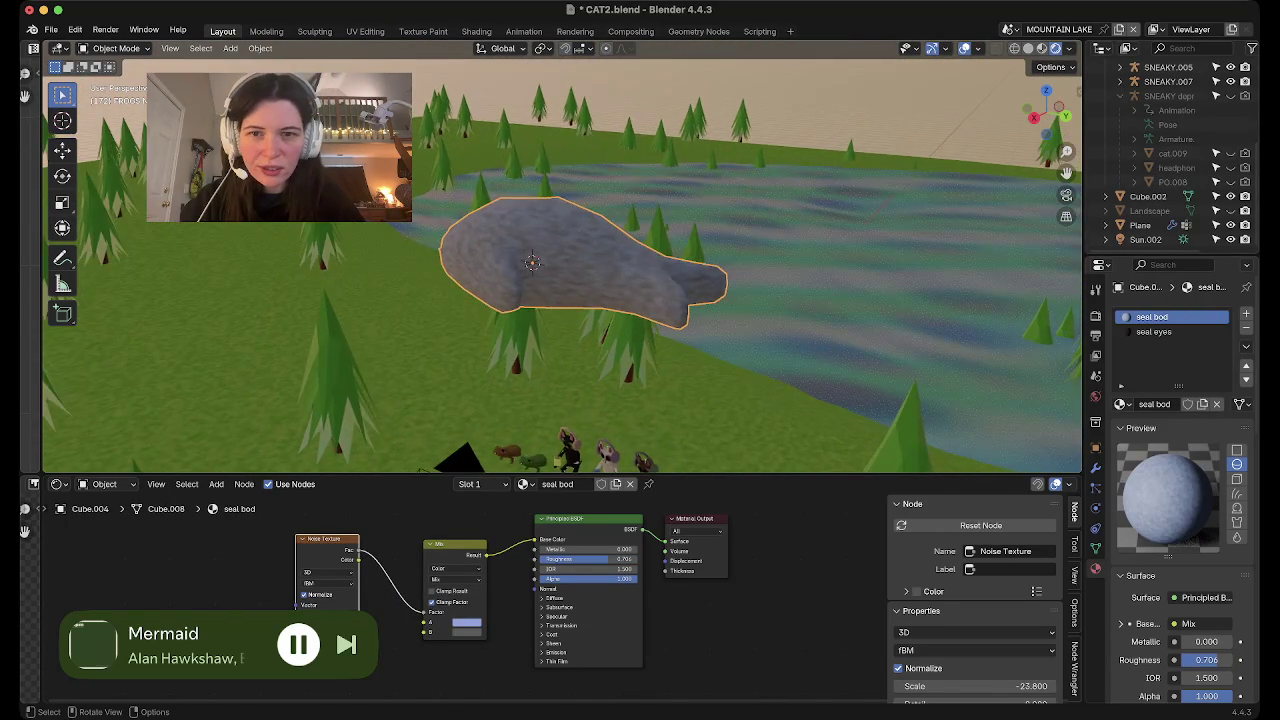
scroll(560, 280, "up", 5)
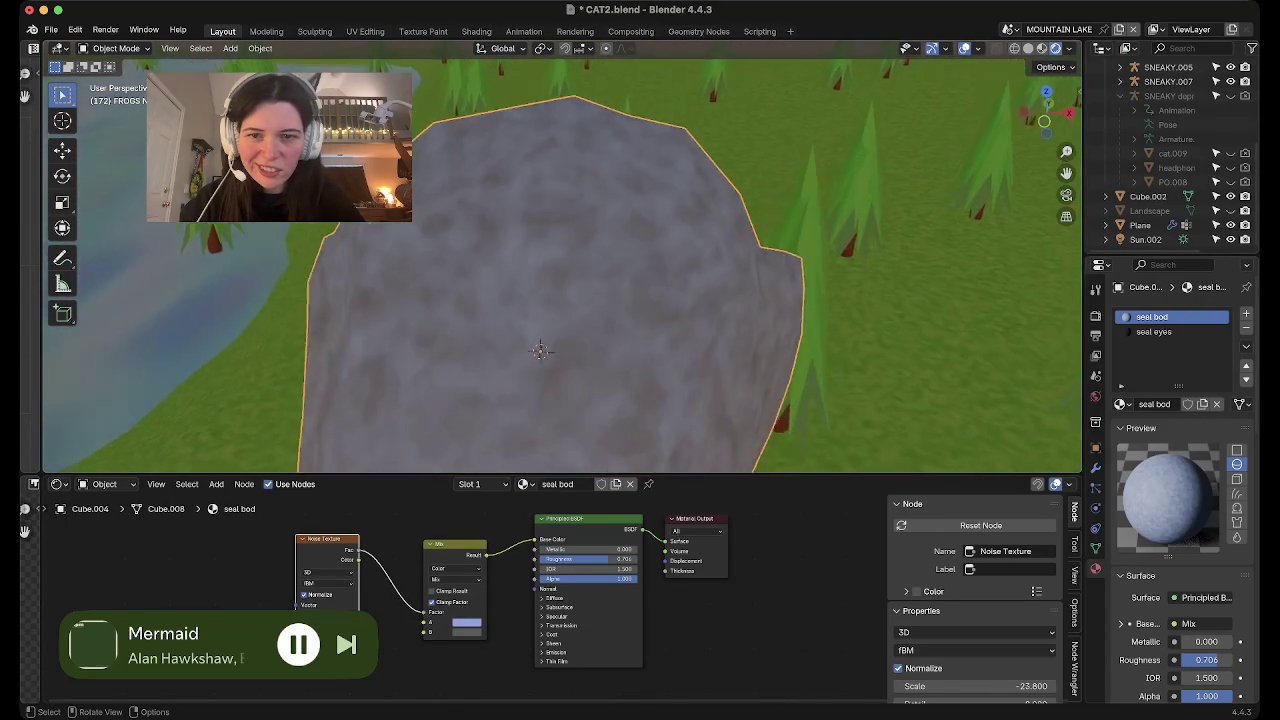
mouse_move(560, 280)
middle_mouse_down()
mouse_move(630, 290)
mouse_move(580, 280)
mouse_move(490, 295)
mouse_move(540, 230)
mouse_move(604, 245)
middle_mouse_up()
key("Tab")
scroll(490, 295, "up", 3)
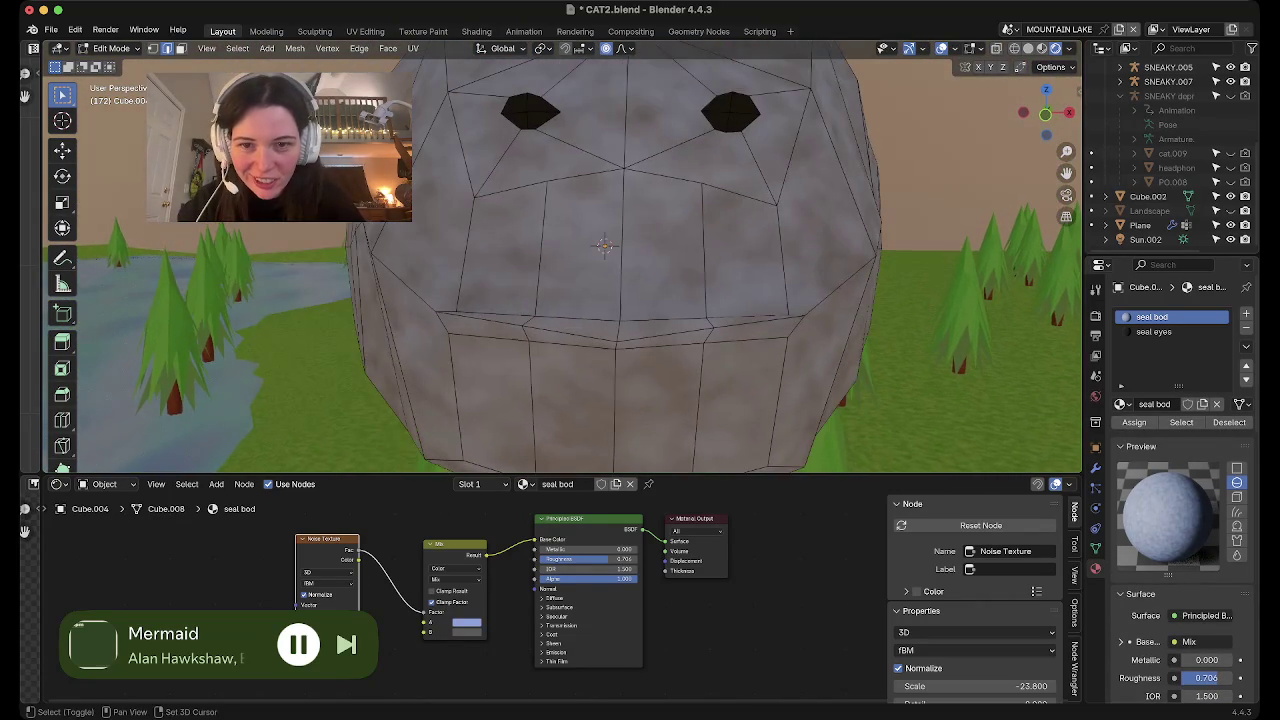
Select the two mouth edges and move them slightly along the Y axis
left_click(482, 318, "shift")
left_click(572, 333, "shift")
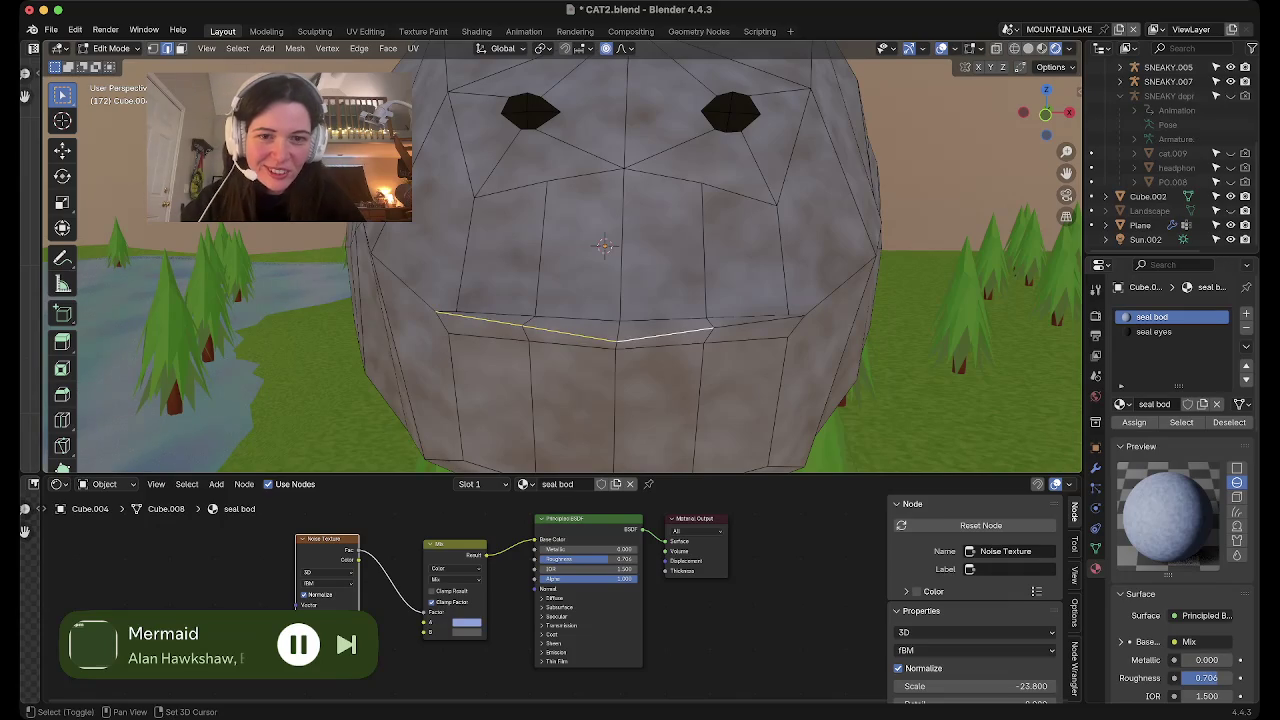
mouse_move(604, 245)
middle_mouse_down()
mouse_move(920, 277)
mouse_move(928, 296)
middle_mouse_up()
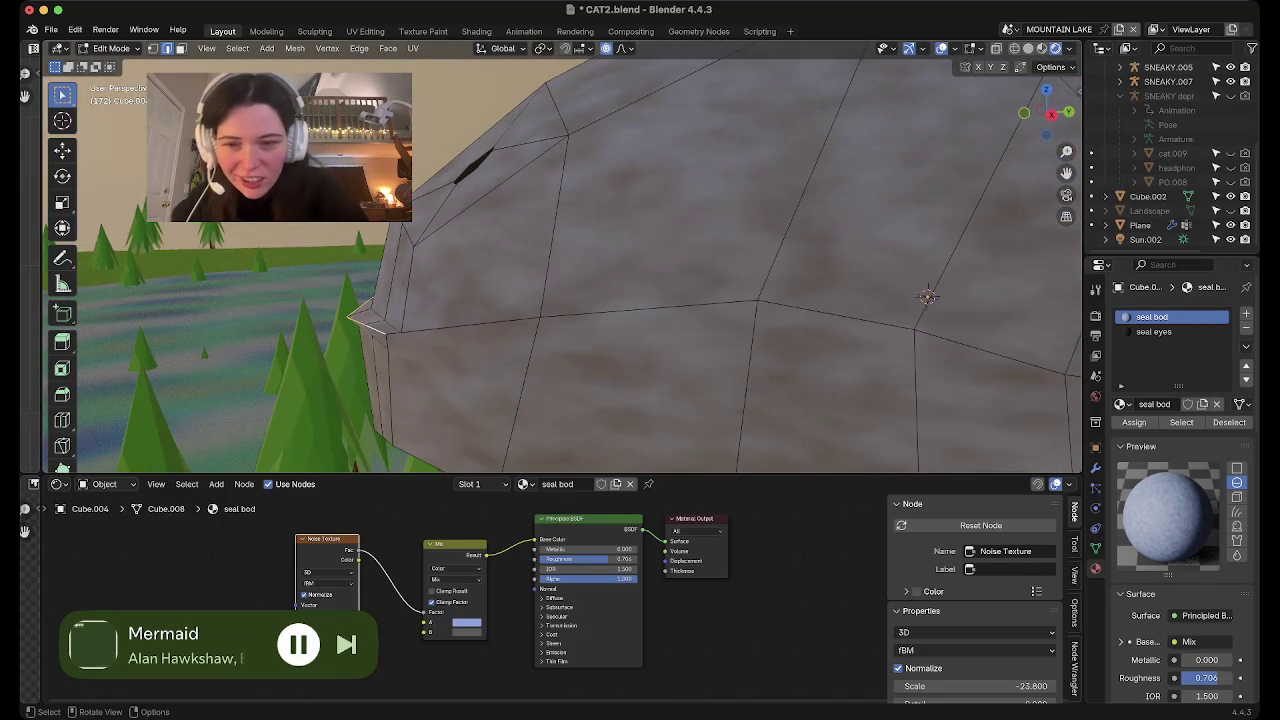
key("g")
key("y")
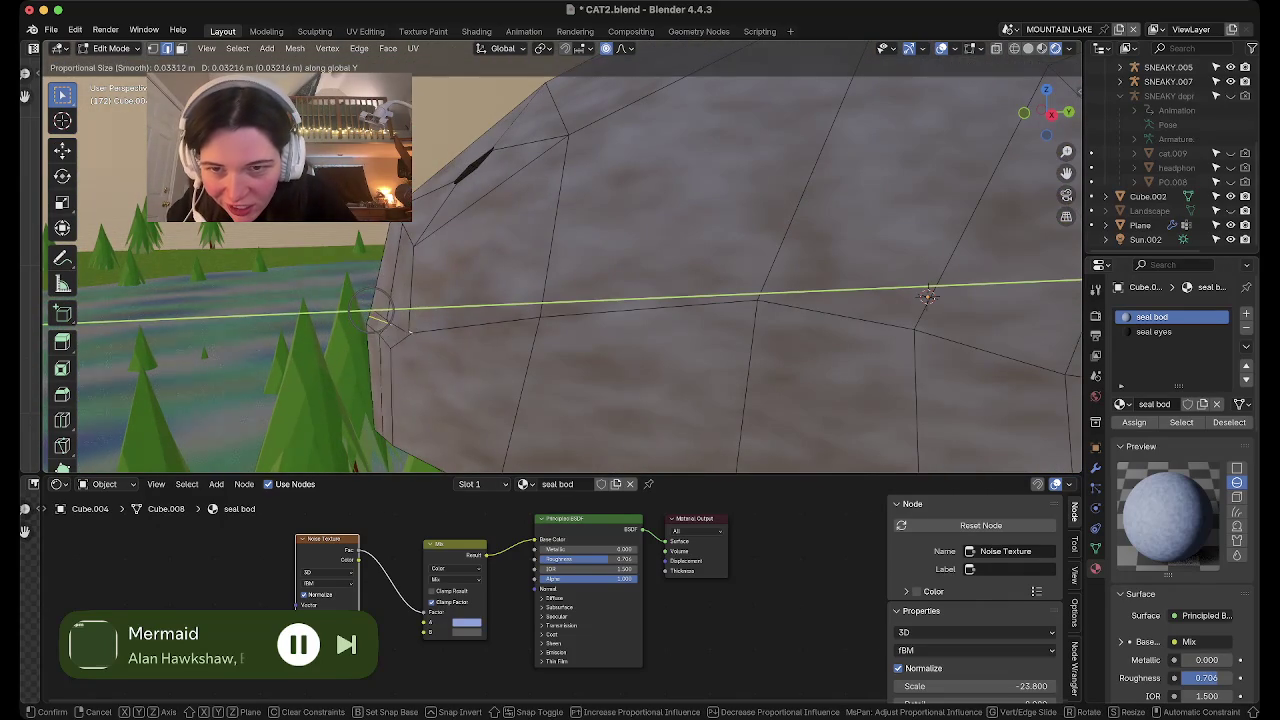
left_click(928, 296)
scroll(928, 296, "down", 5)
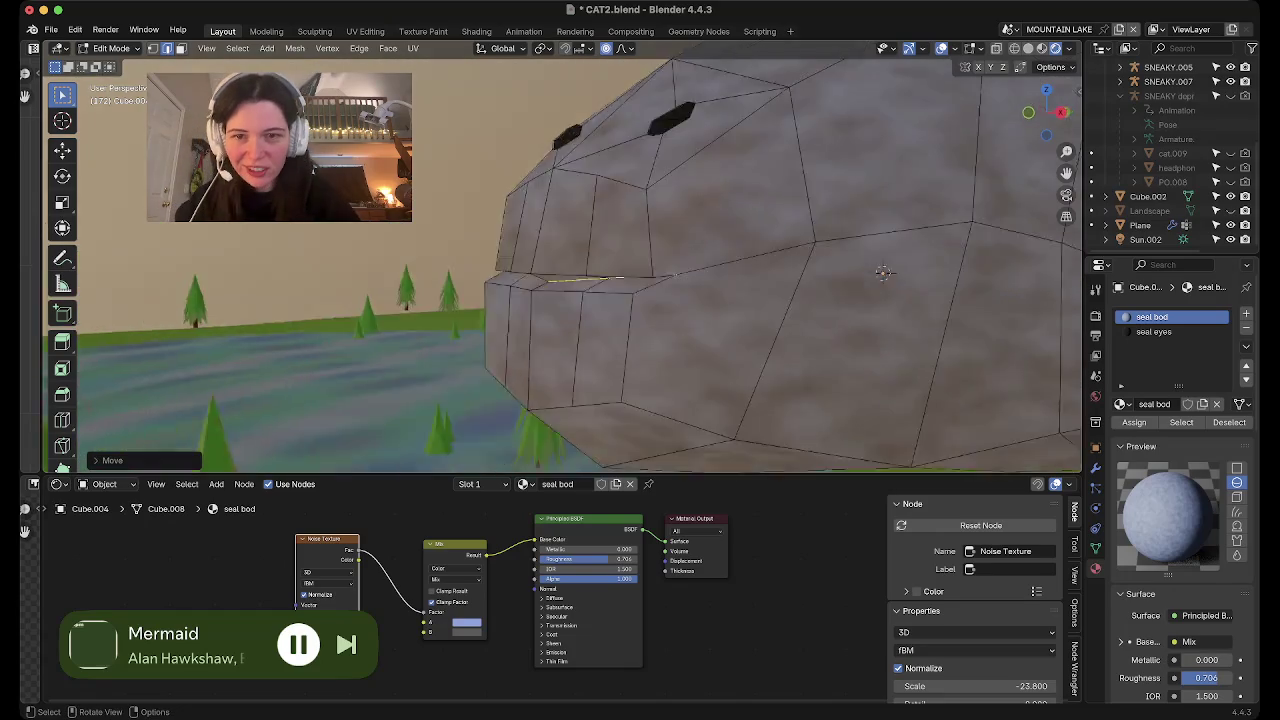
middle_click_drag(928, 296, 880, 296)
mouse_move(750, 300)
middle_mouse_down()
mouse_move(650, 300)
mouse_move(700, 260)
mouse_move(600, 260)
mouse_move(700, 250)
middle_mouse_up()
key("Tab")
key("Tab")
In face select mode, select the strip of faces along the mouth line
key("3")
mouse_move(780, 260)
middle_mouse_down()
mouse_move(740, 260)
mouse_move(800, 290)
middle_mouse_up()
middle_click_drag(600, 260, 480, 255)
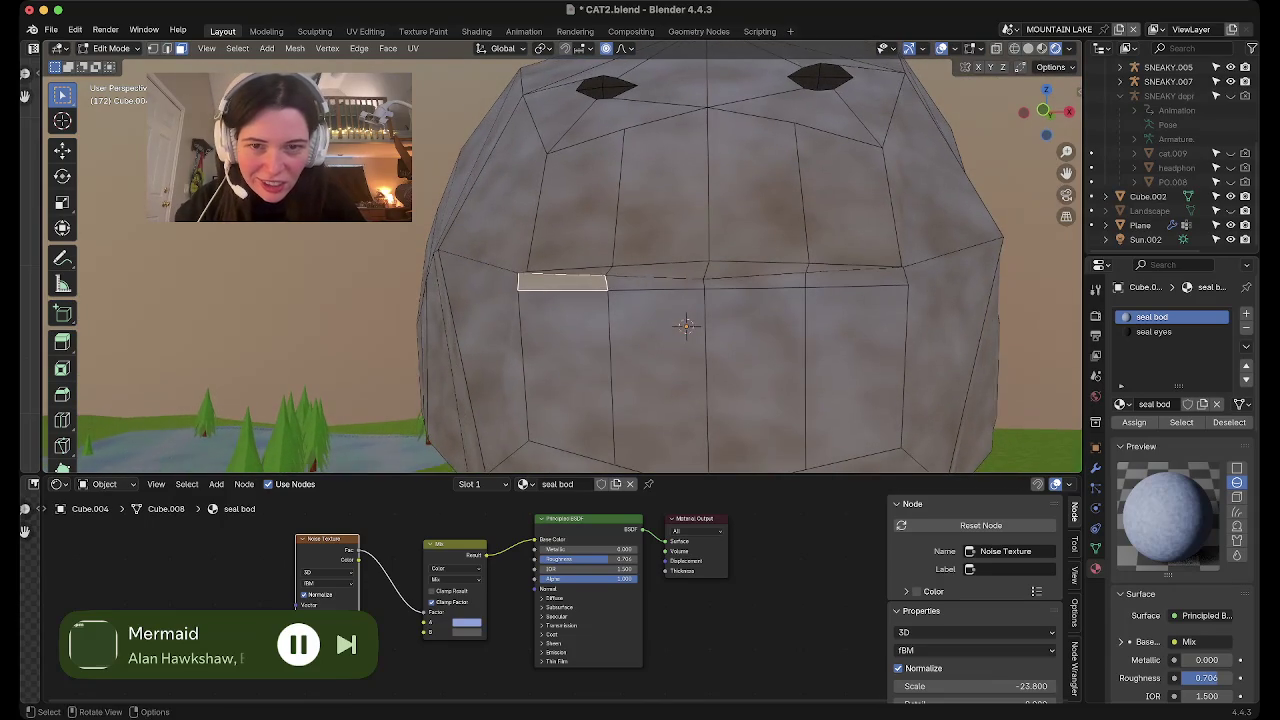
left_click(657, 270, "shift")
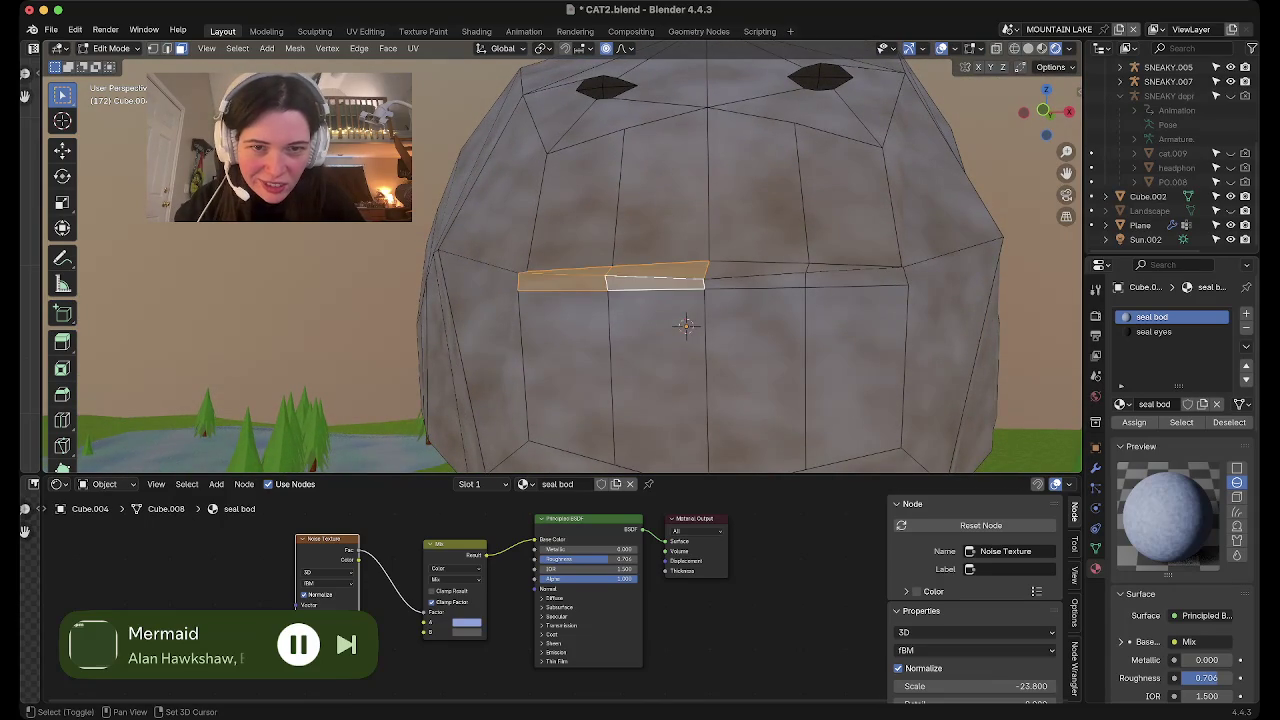
left_click(756, 272, "shift")
left_click(857, 277, "shift")
left_click(857, 277, "shift")
left_click(857, 277, "shift")
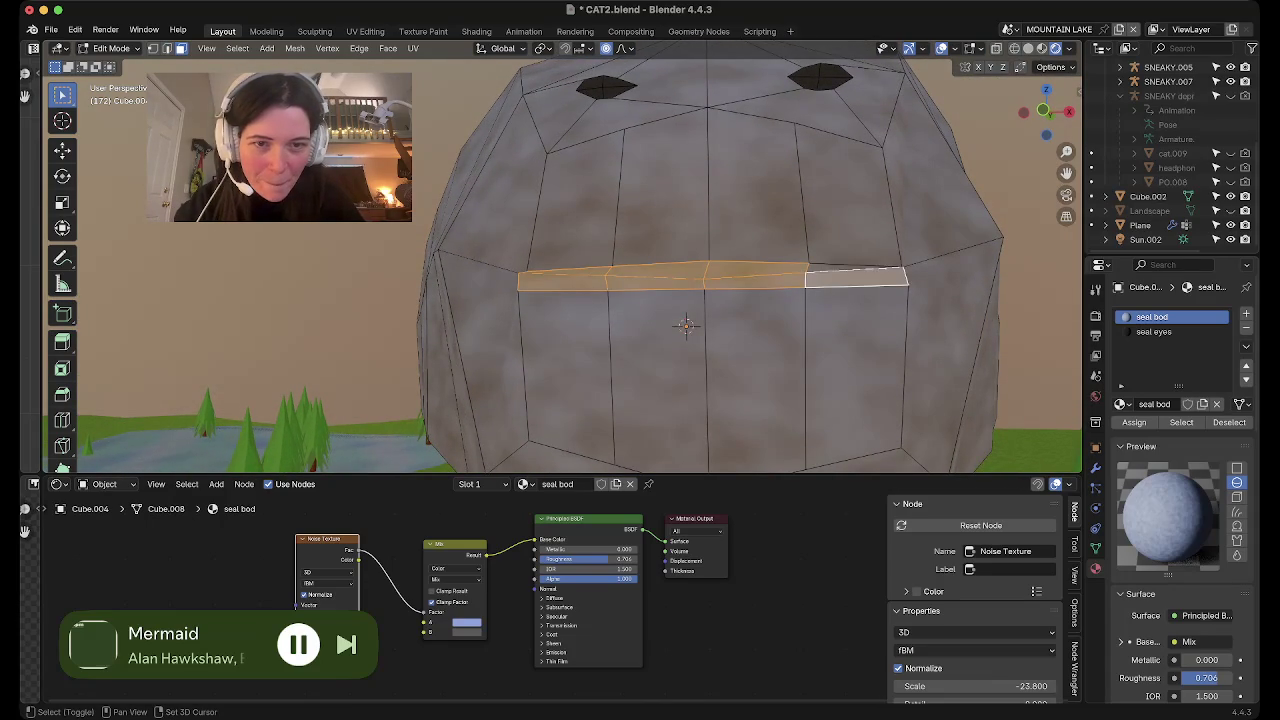
scroll(567, 257, "down", 3)
middle_click_drag(650, 300, 580, 270)
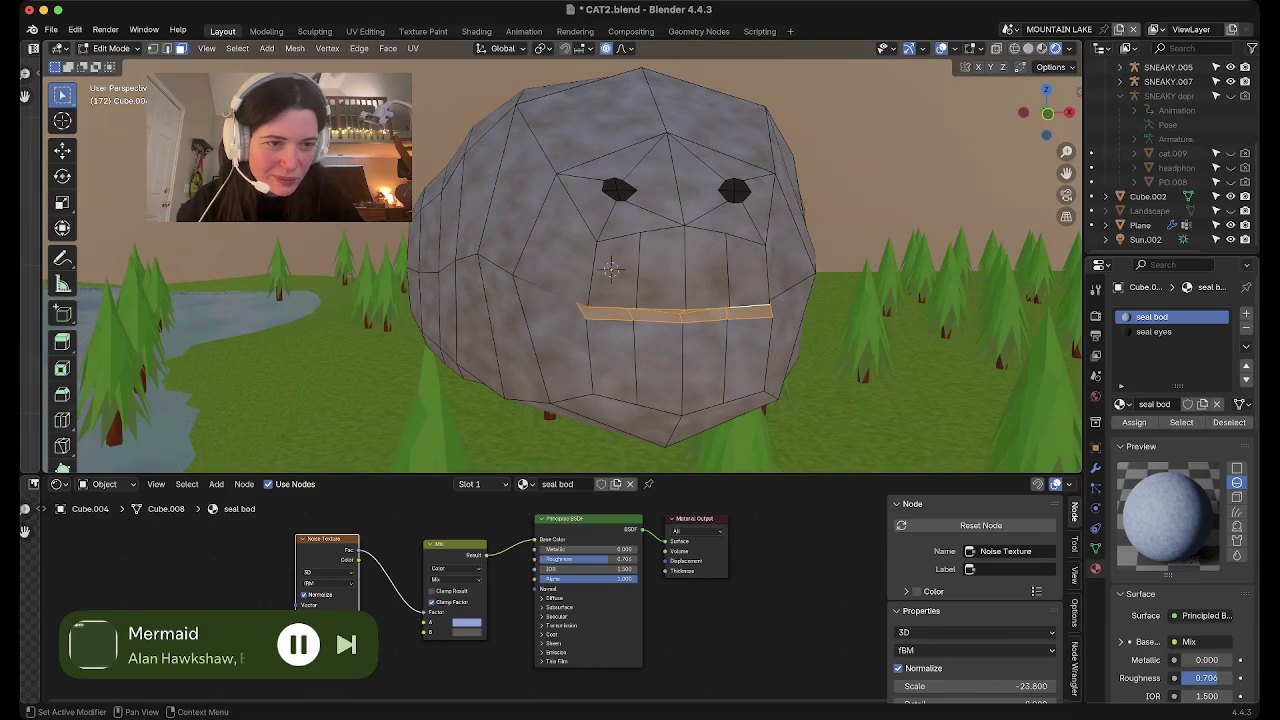
left_click(1202, 404)
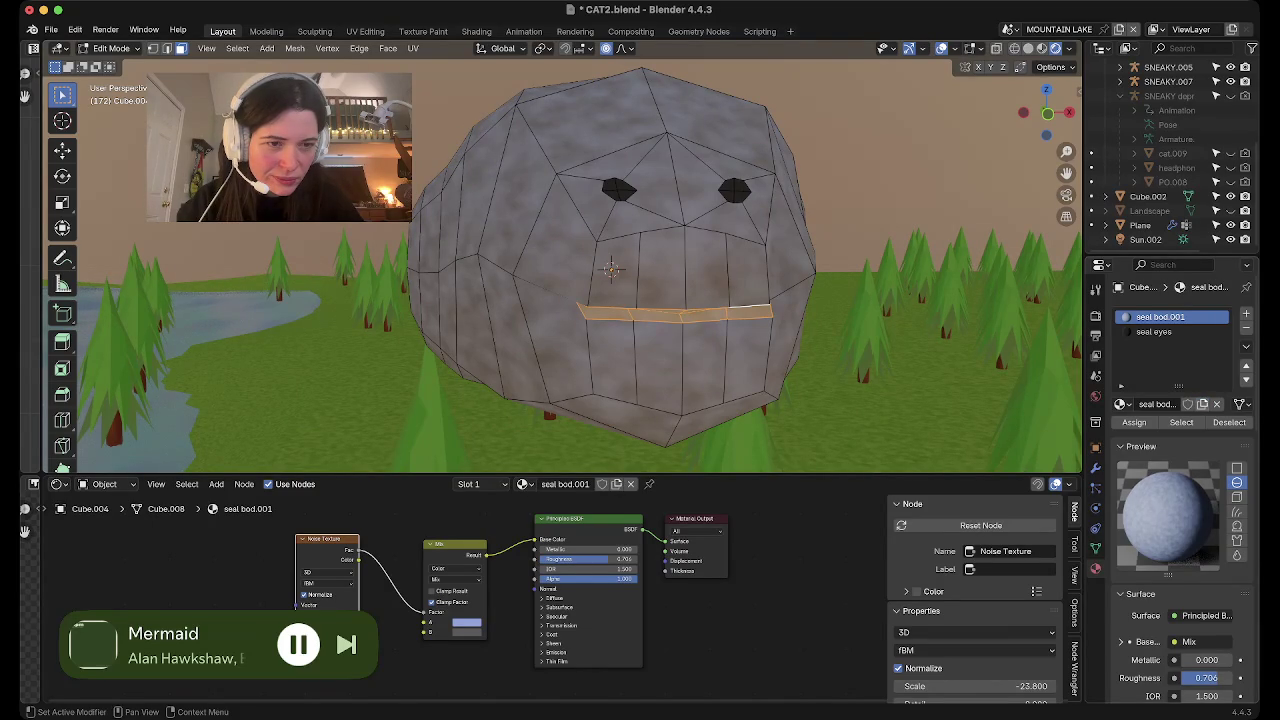
key("ctrl+z")
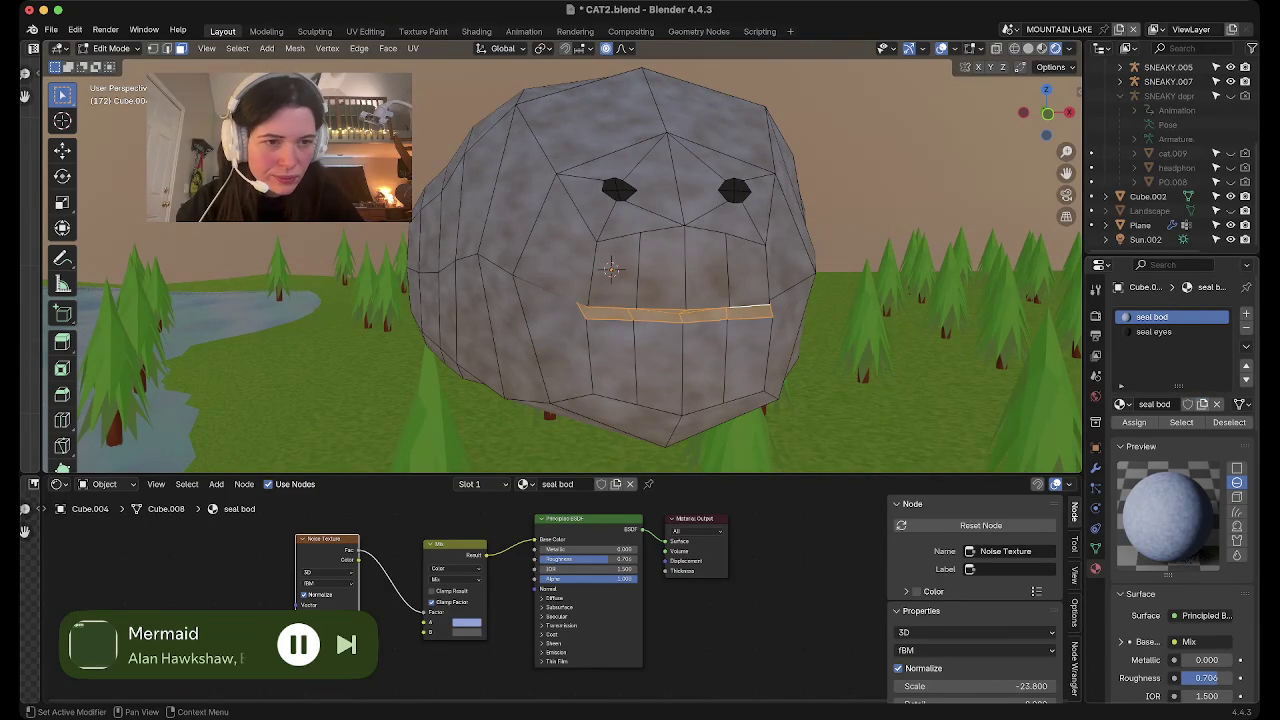
Add a material slot with a single-user copy of seal bod named 'seal bod 2'
left_click(1246, 314)
left_click(1121, 404)
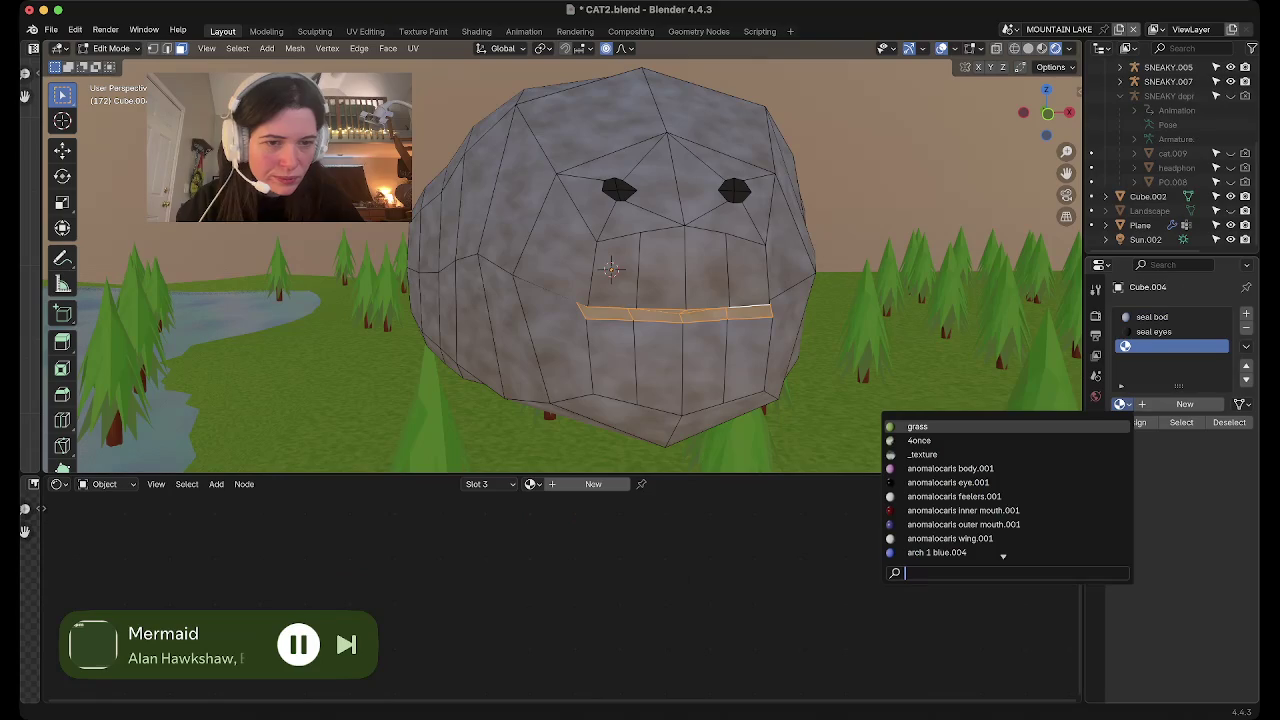
type("seal")
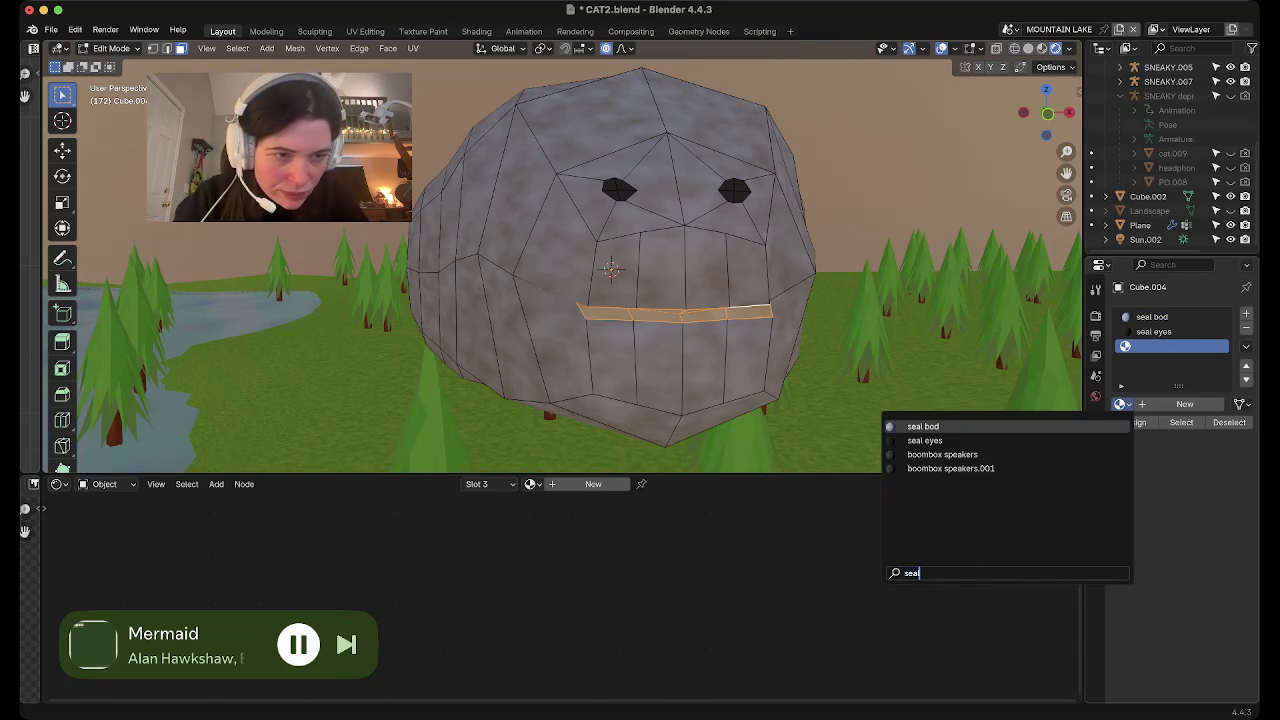
key("Return")
left_click(1171, 404)
double_click(1155, 404)
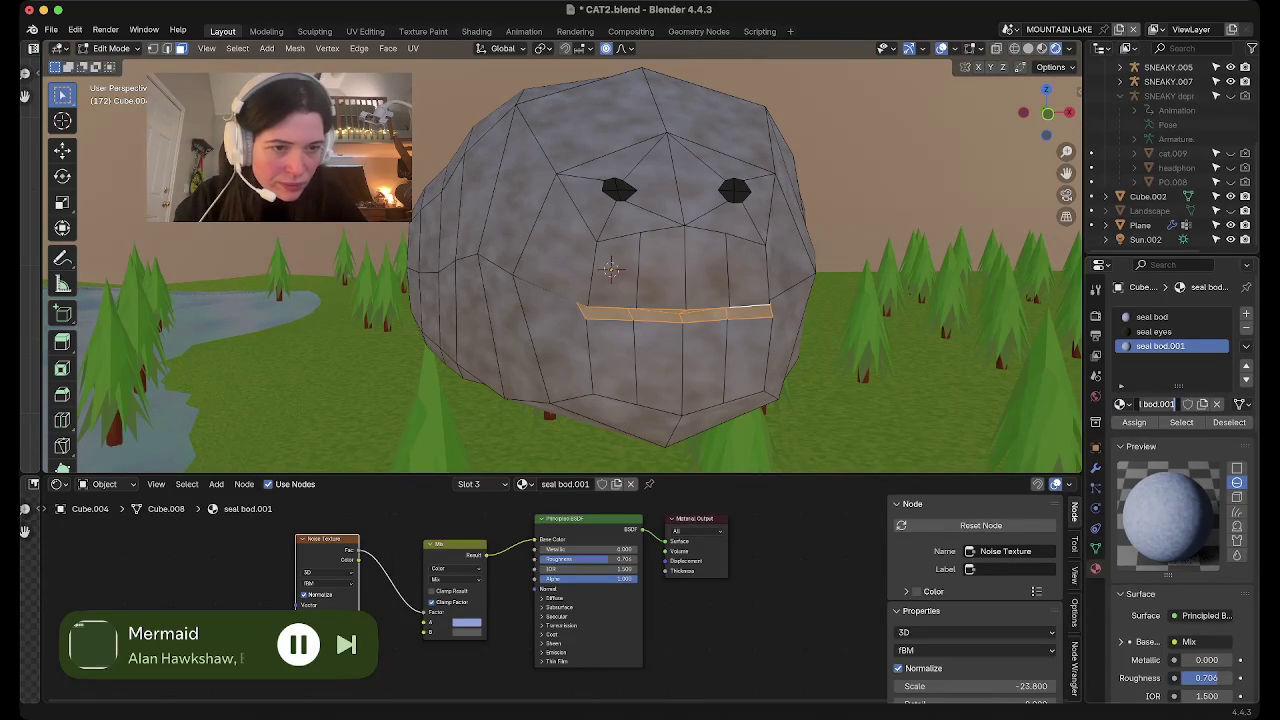
type("2")
key("Return")
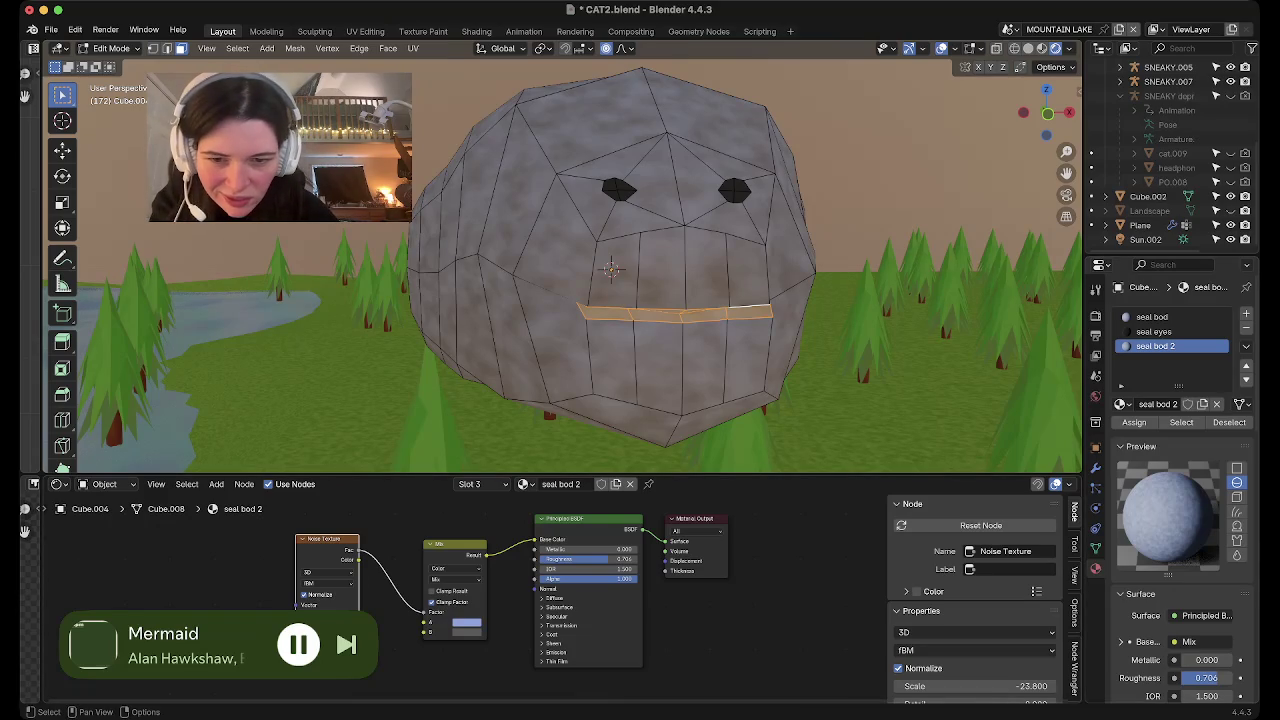
Unlink seal bod 2's Base Color input, make it plain black, and return to Object Mode
left_click_drag(536, 540, 505, 580)
left_click(609, 540)
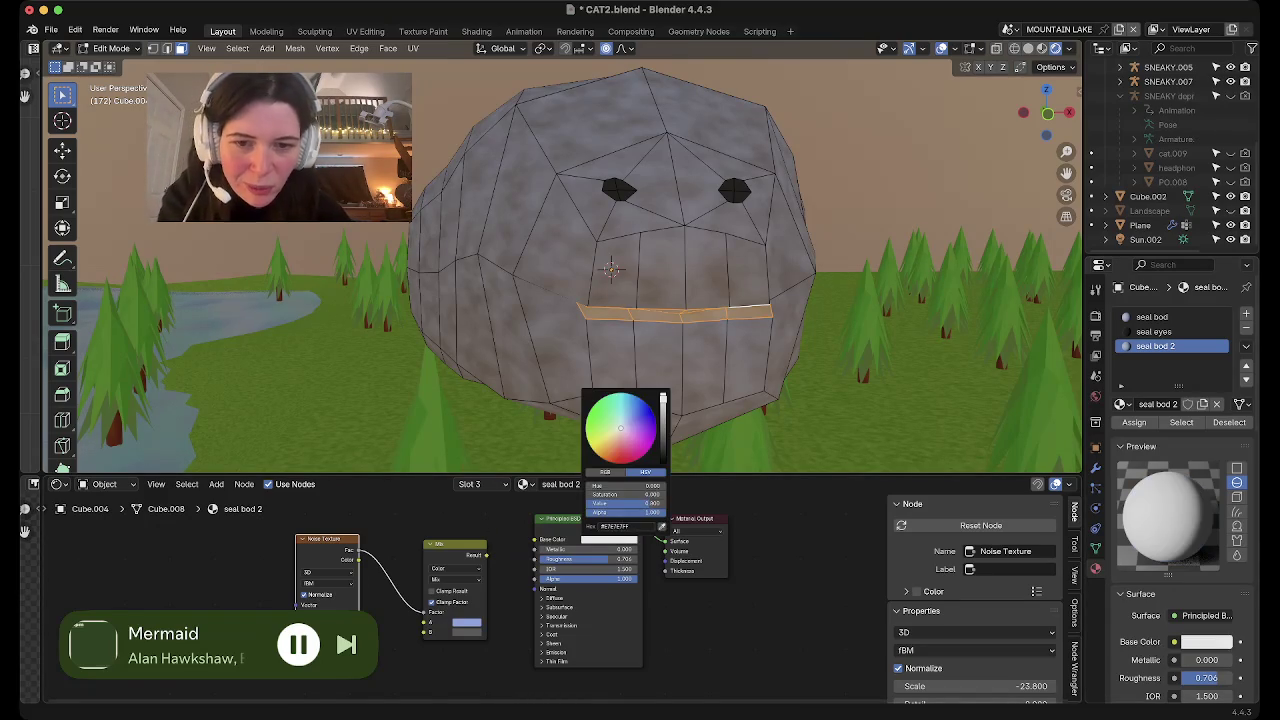
left_click_drag(662, 400, 662, 462)
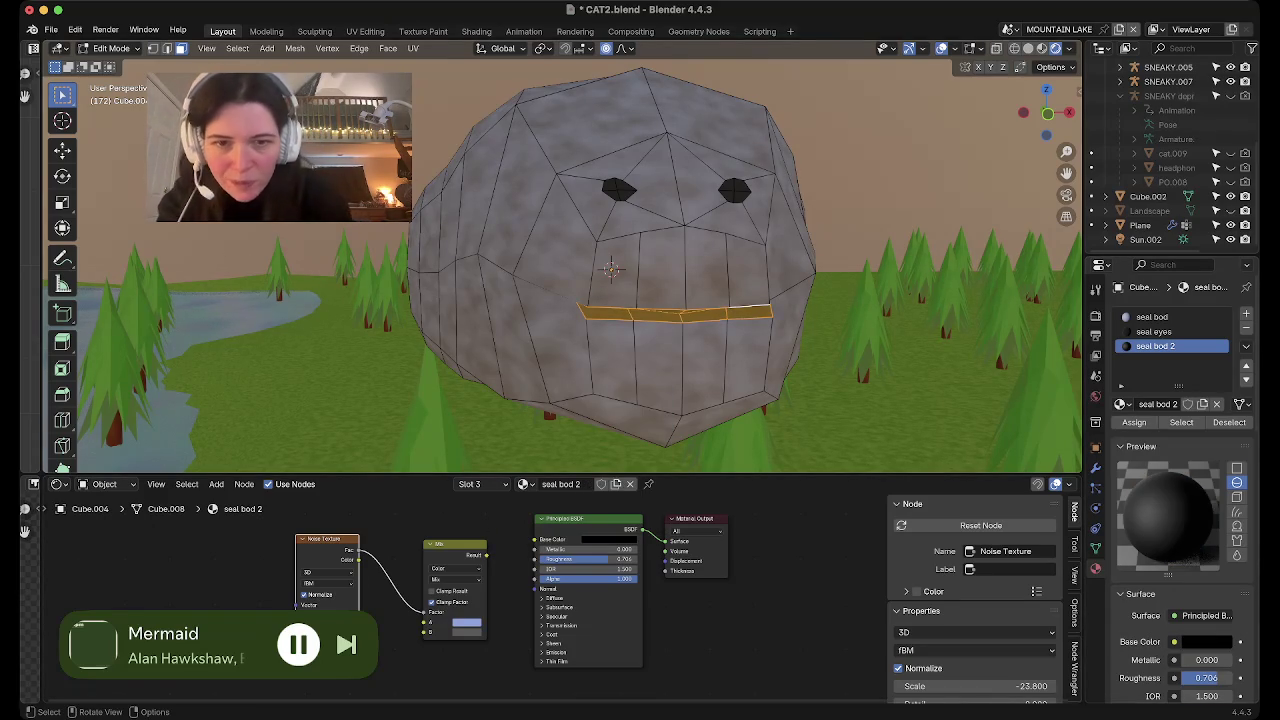
key("Tab")
mouse_move(610, 300)
middle_mouse_down()
mouse_move(680, 260)
mouse_move(640, 325)
middle_mouse_up()
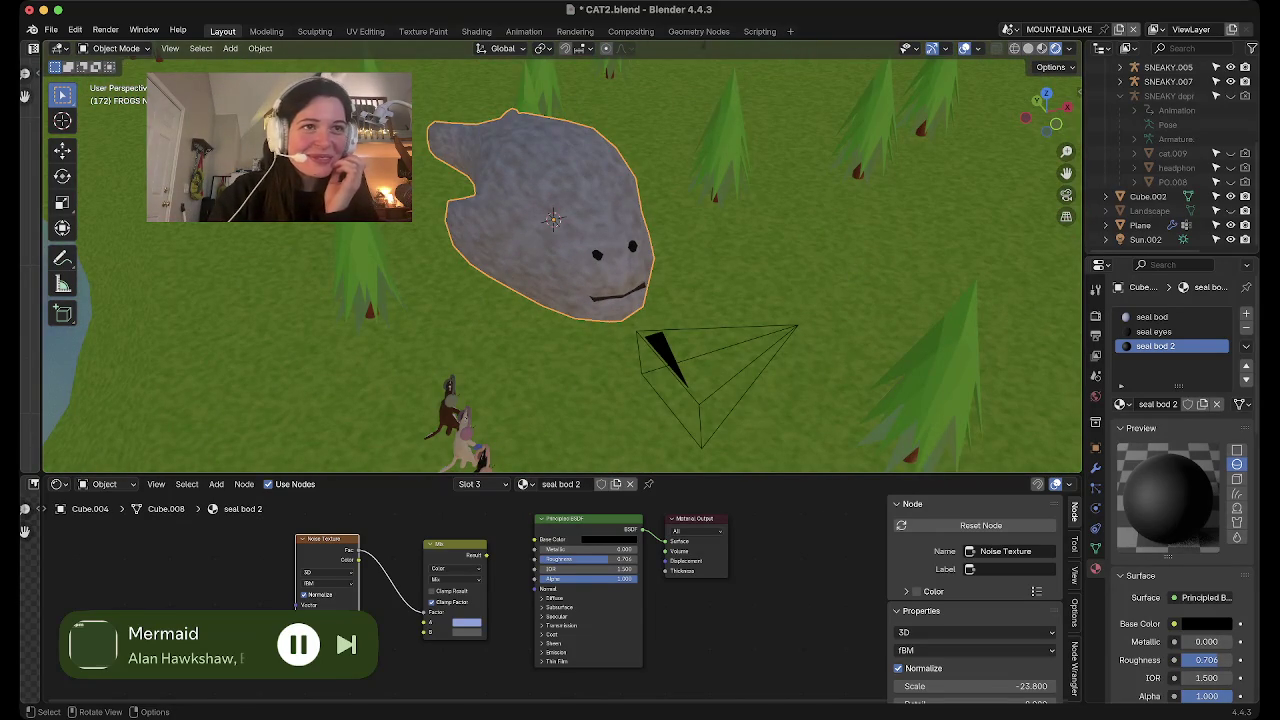
Frame the seal, select an eye face in Edit Mode and bring up the seal eyes Surface shader list
key("KP_Decimal")
mouse_move(605, 215)
middle_mouse_down()
mouse_move(616, 226)
mouse_move(440, 282)
mouse_move(624, 177)
middle_mouse_up()
key("Tab")
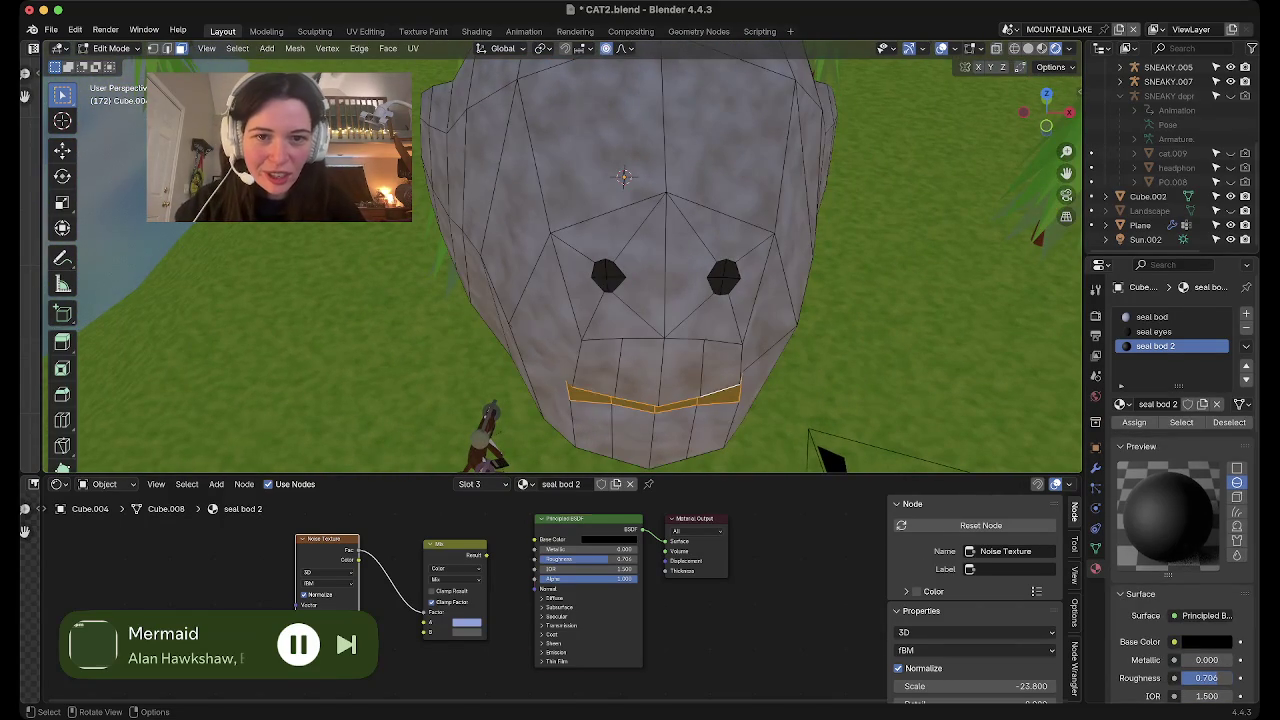
left_click(730, 270)
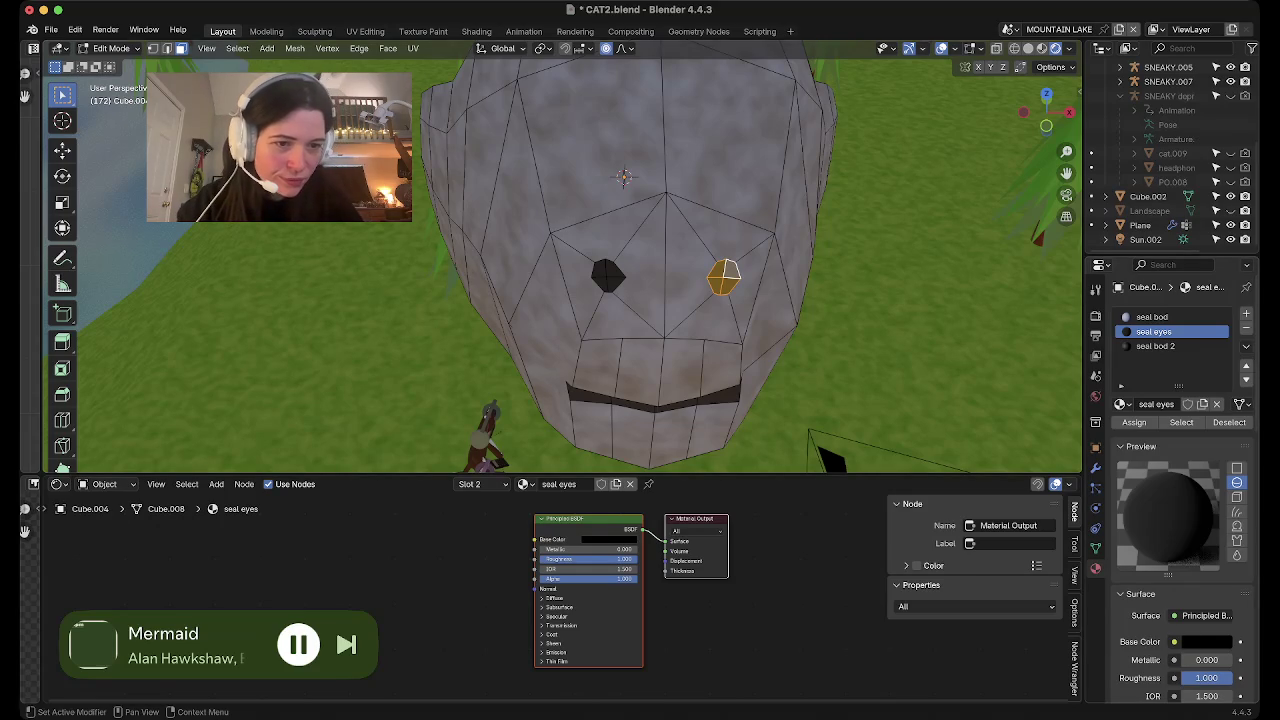
scroll(1200, 500, "down", 4)
left_click(1205, 490)
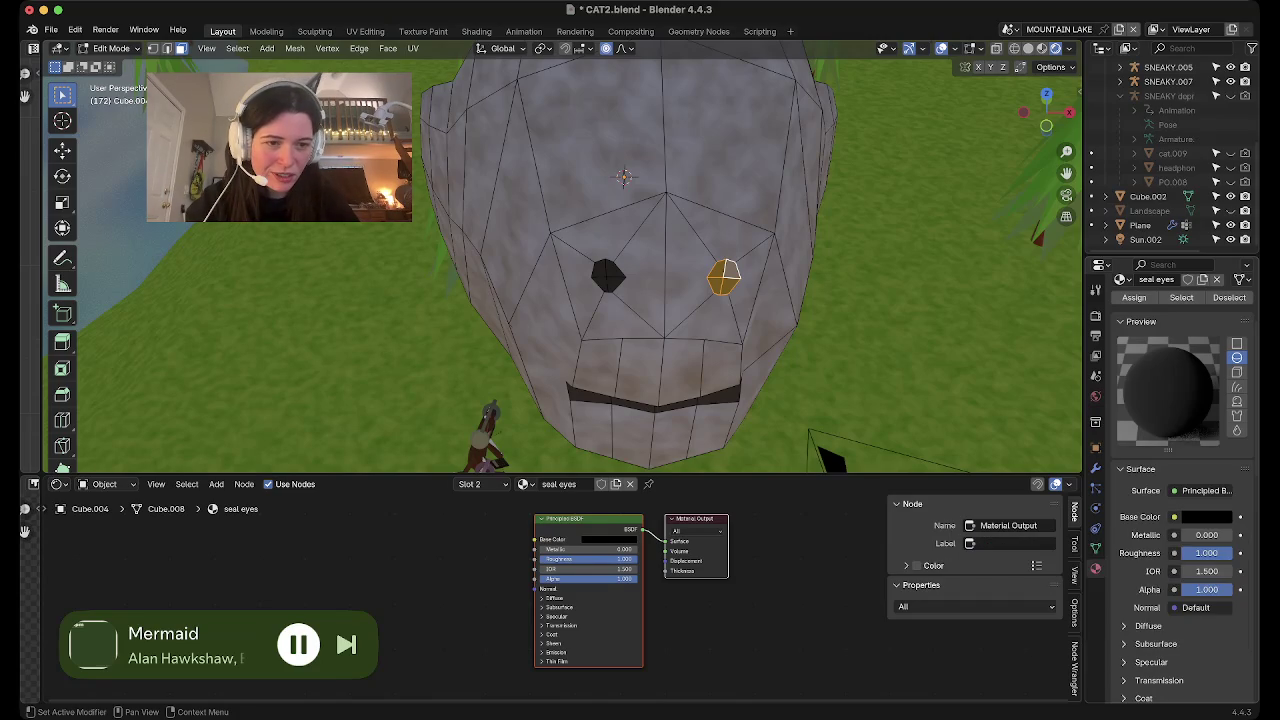
Feed an Image Texture into the seal eyes material's Base Color
left_click(1205, 490)
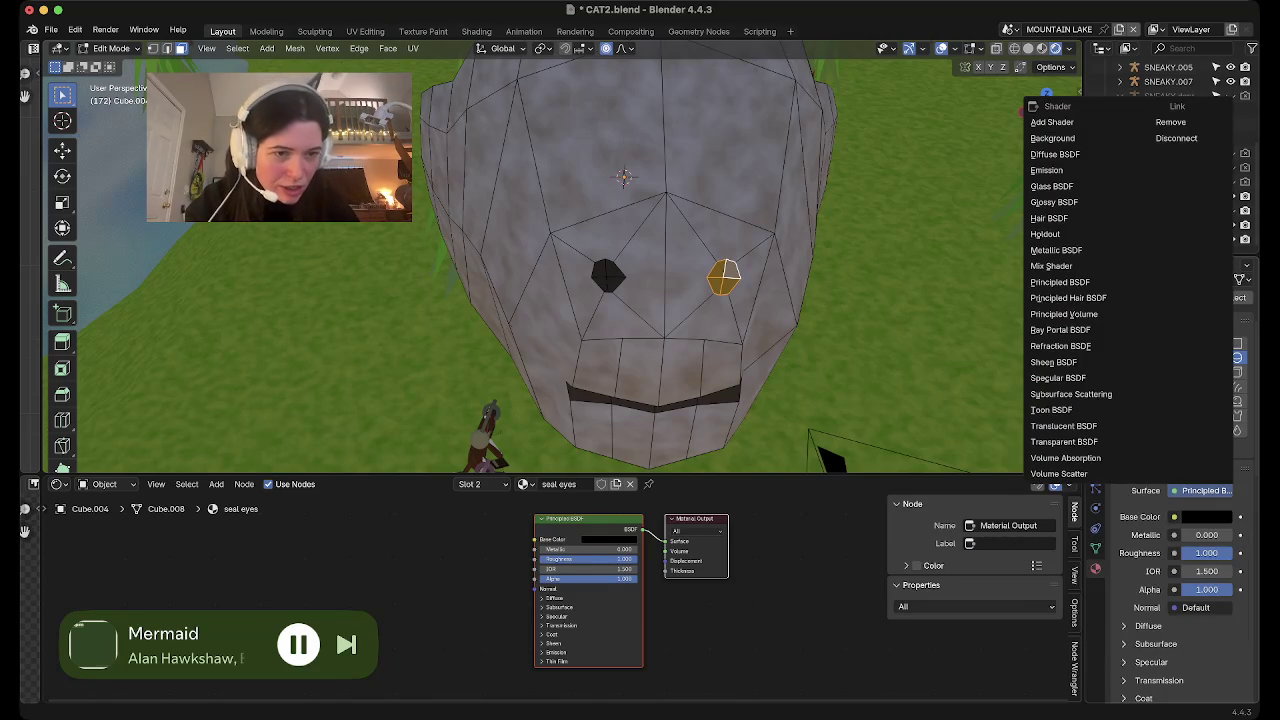
key("Escape")
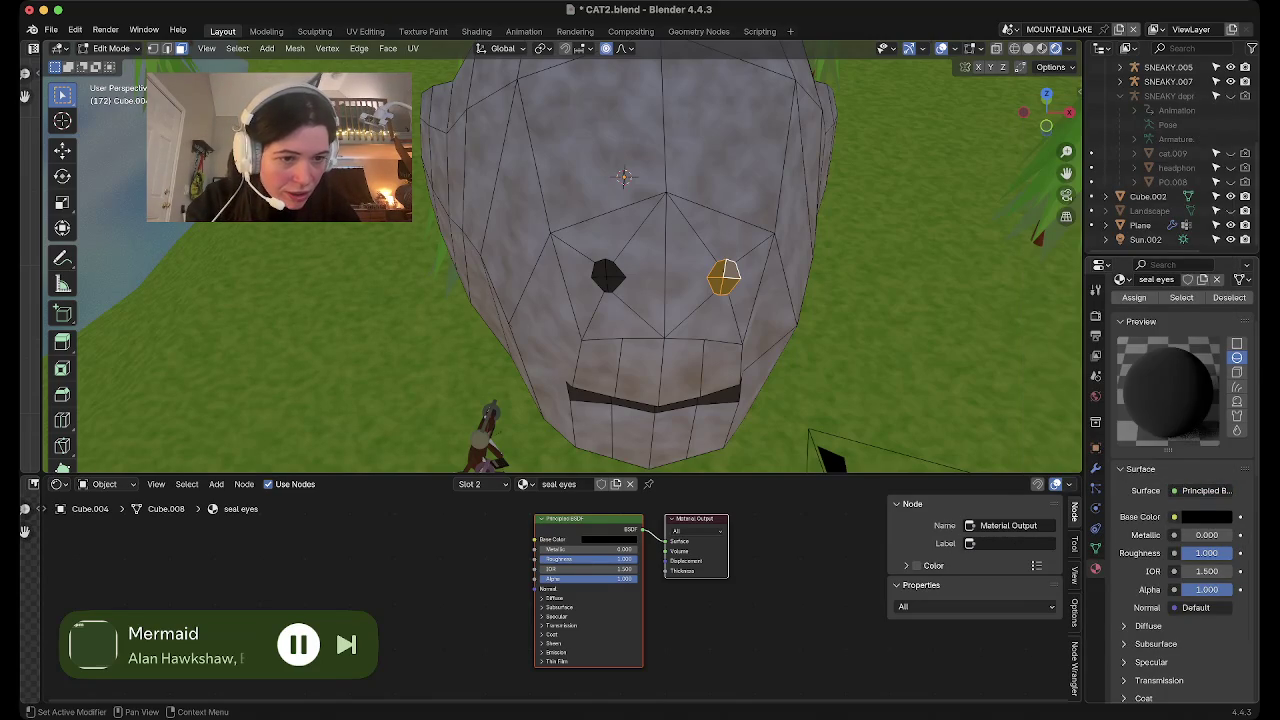
left_click(1174, 517)
left_click(865, 388)
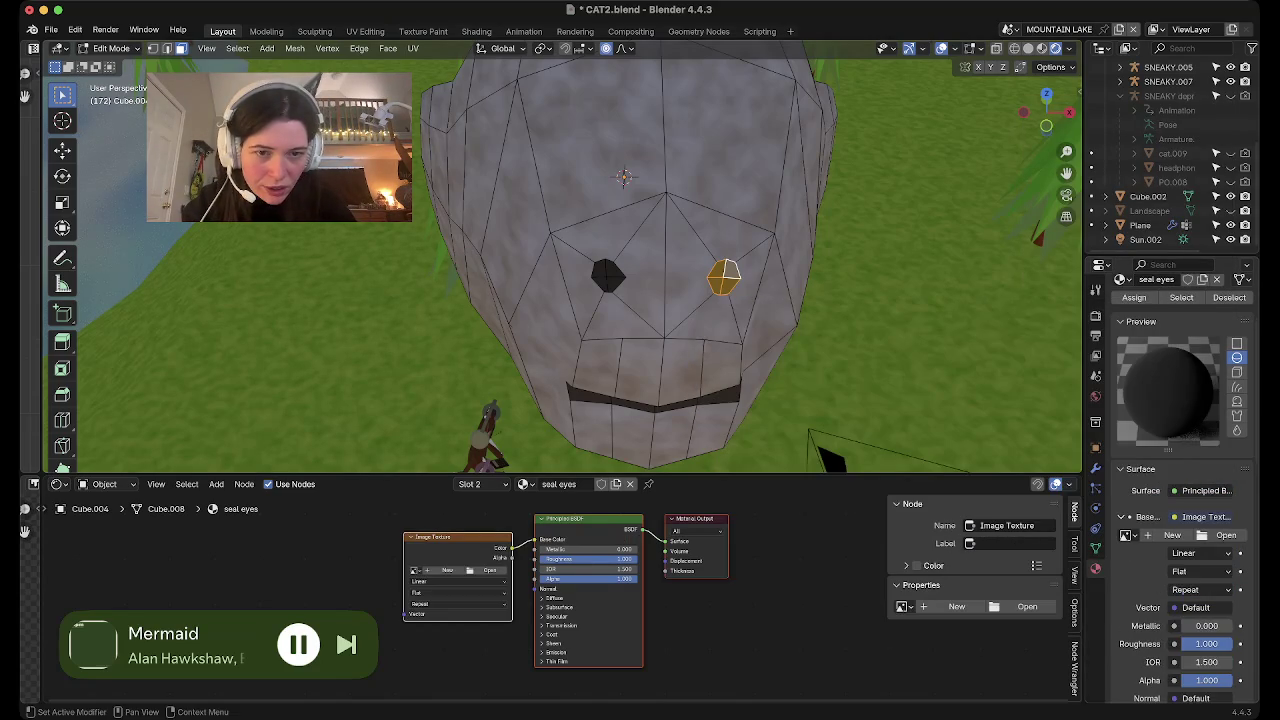
Create a new white 1024 px image named 'seal eyes' and return to Object Mode
left_click(447, 570)
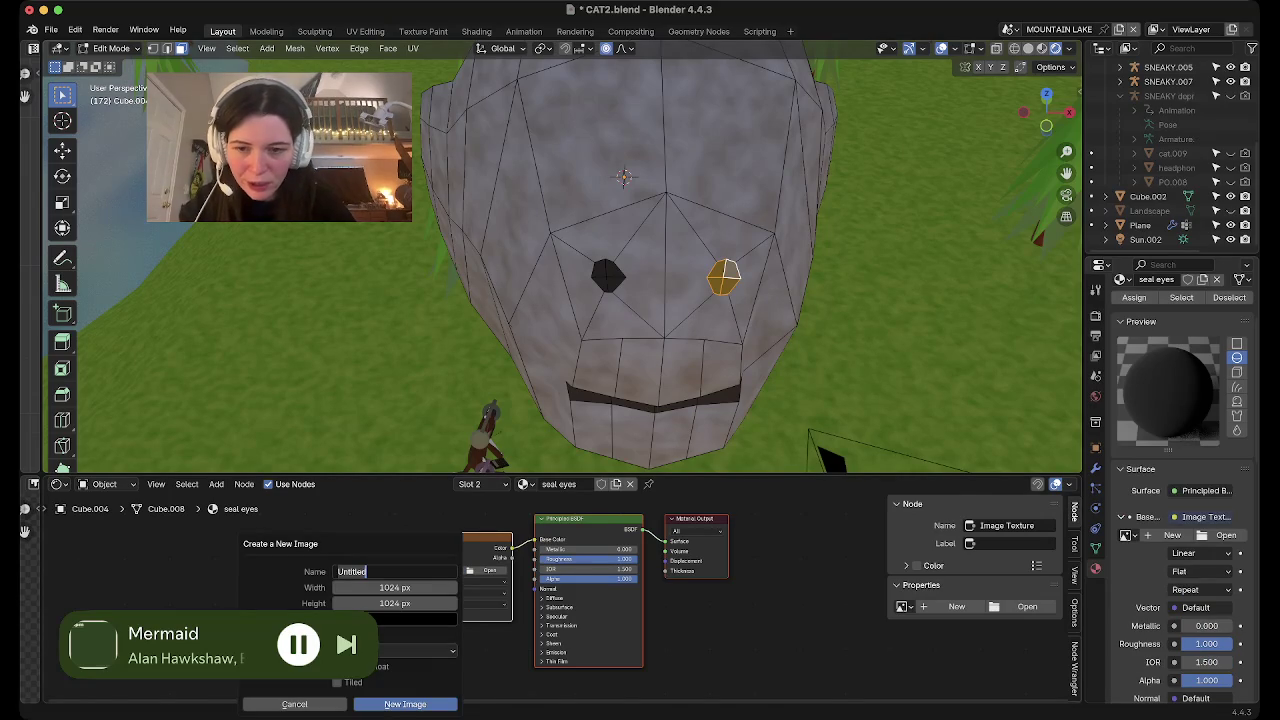
left_click(395, 619)
left_click_drag(400, 561, 468, 561)
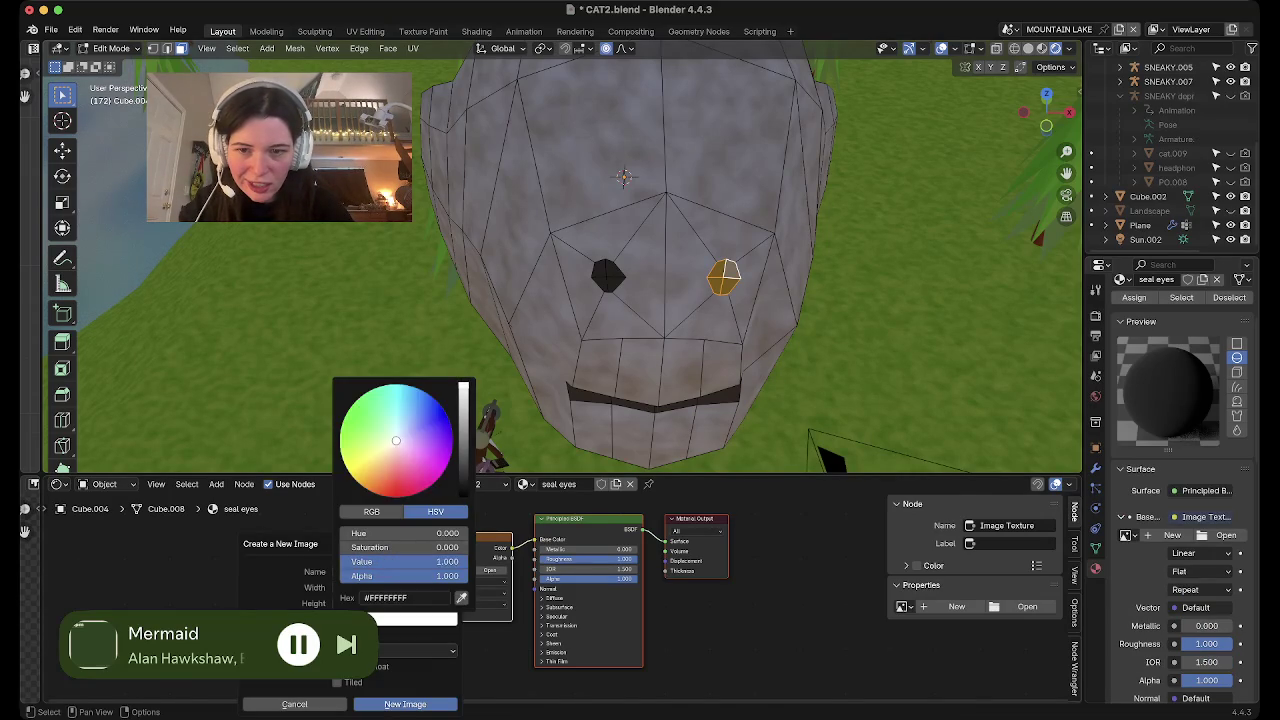
left_click(395, 571)
type("seal eyes")
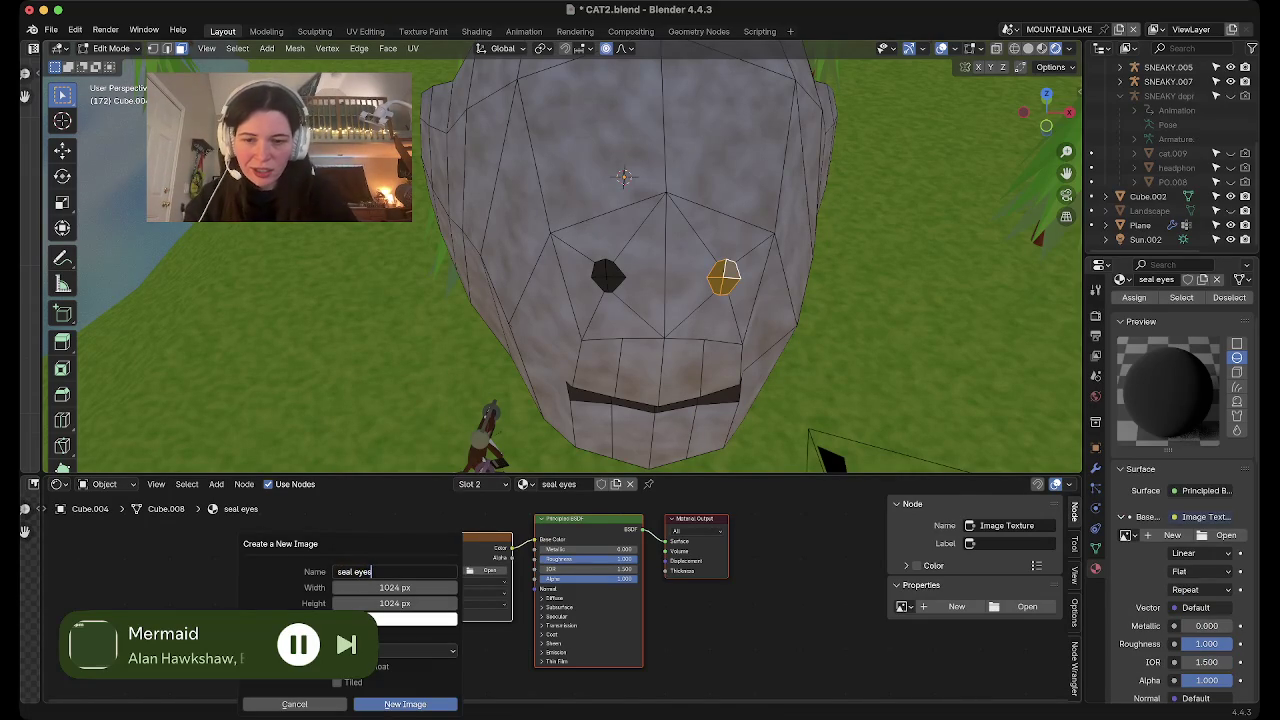
key("Return")
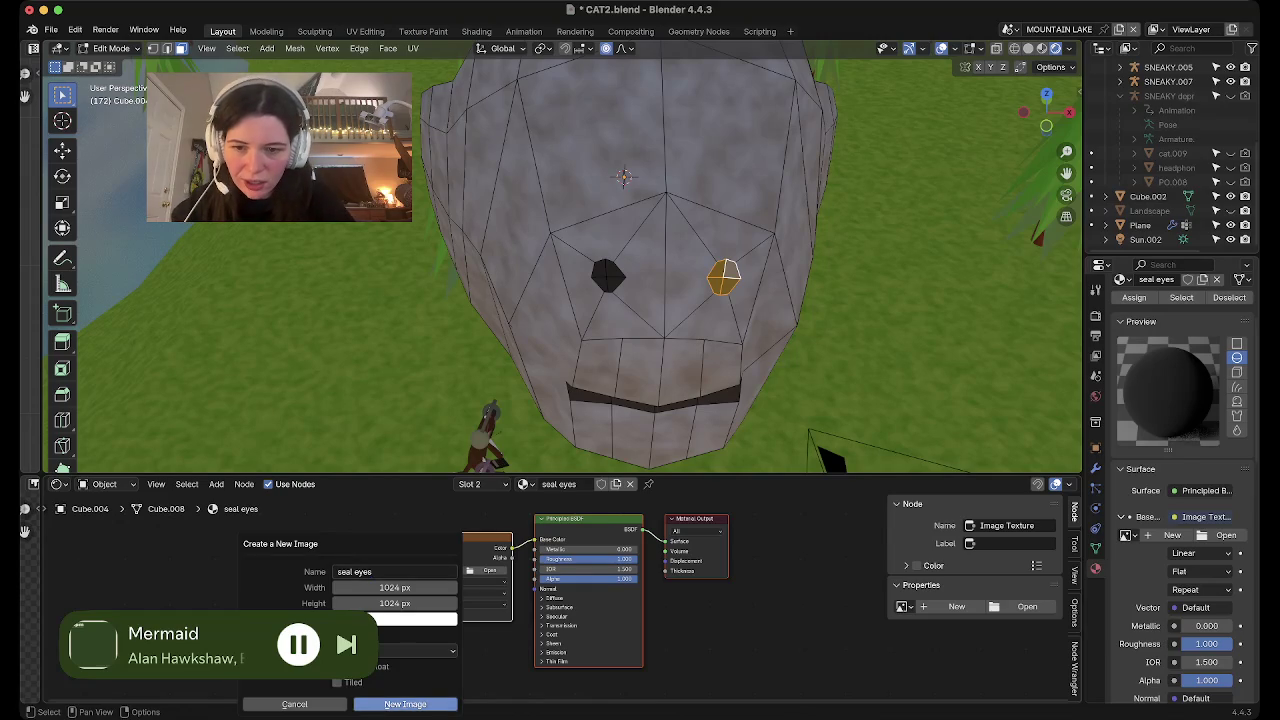
left_click(405, 704)
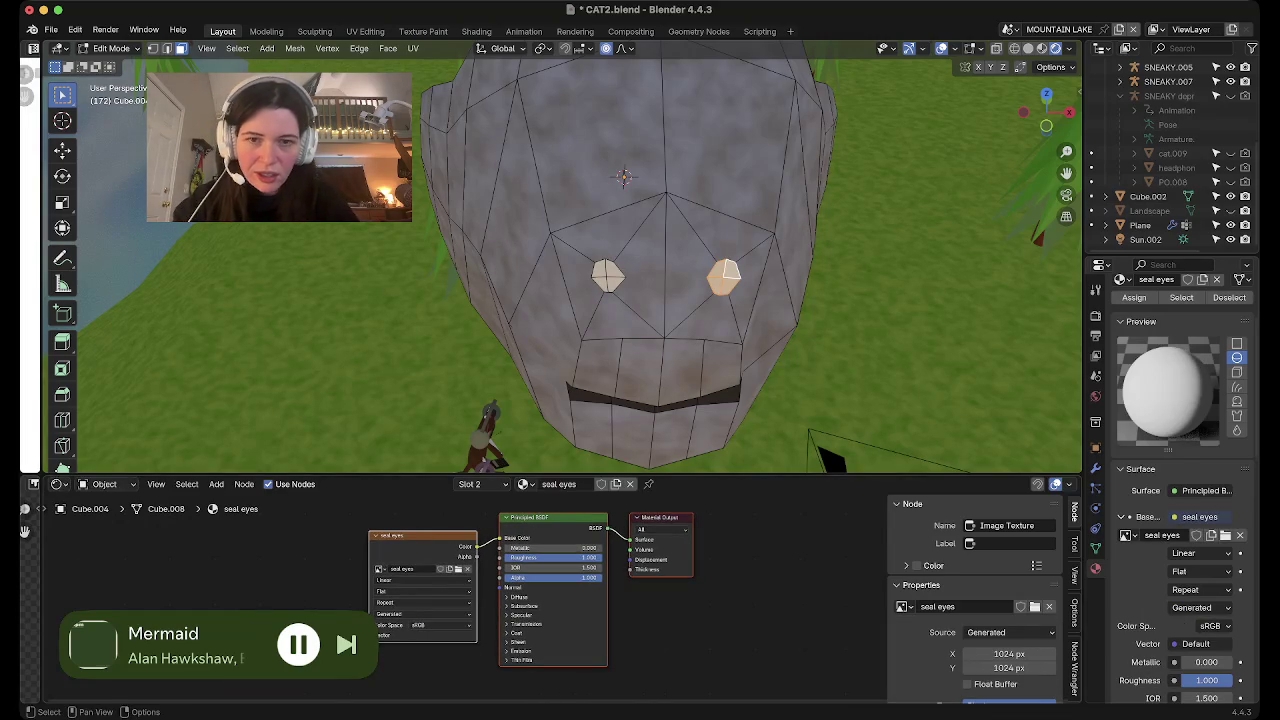
key("Tab")
scroll(560, 260, "up", 3)
scroll(560, 260, "down", 5)
scroll(560, 260, "down", 3)
scroll(560, 260, "down", 2)
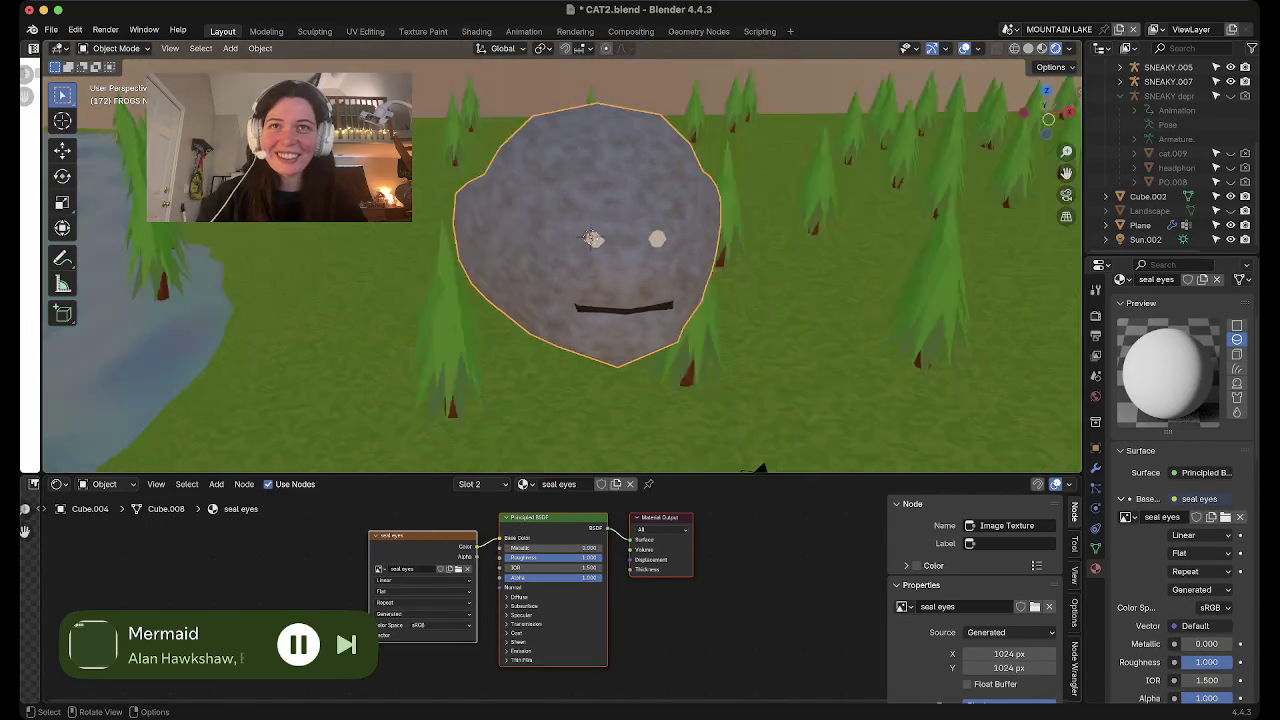
Cancel an accidental delete to keep the seal, and save CAT2.blend
middle_click_drag(560, 260, 620, 200)
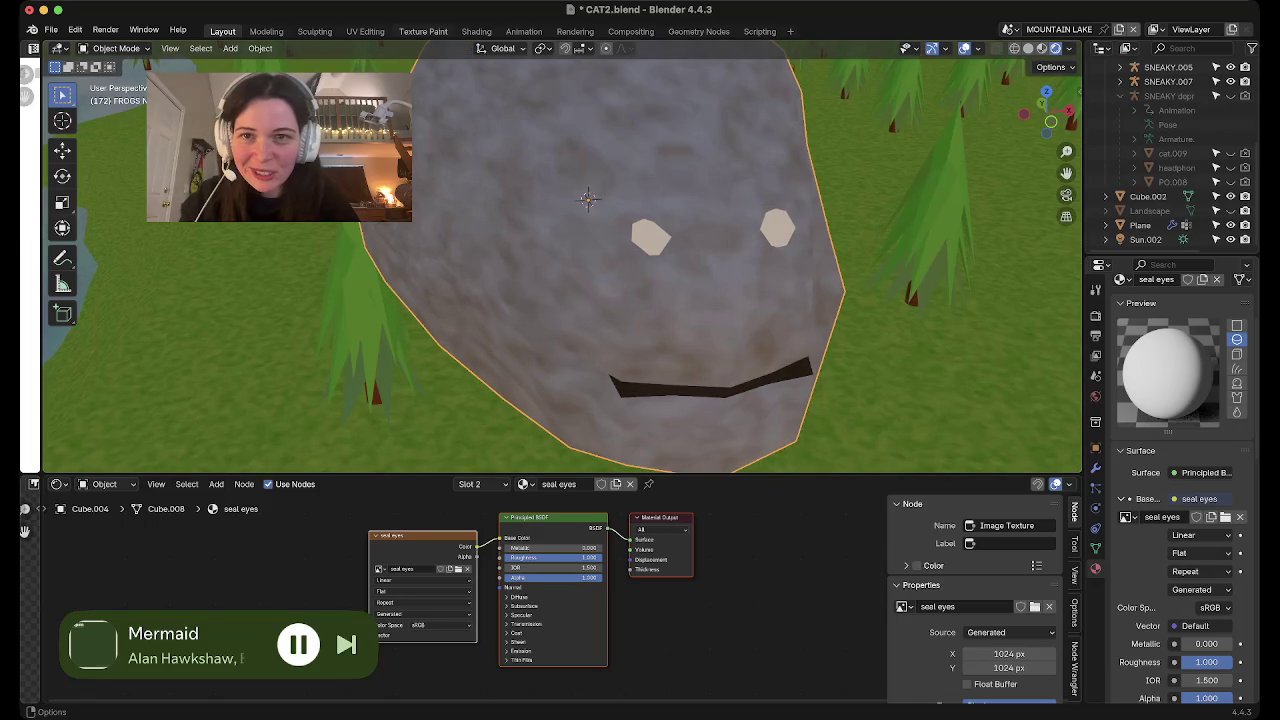
key("x")
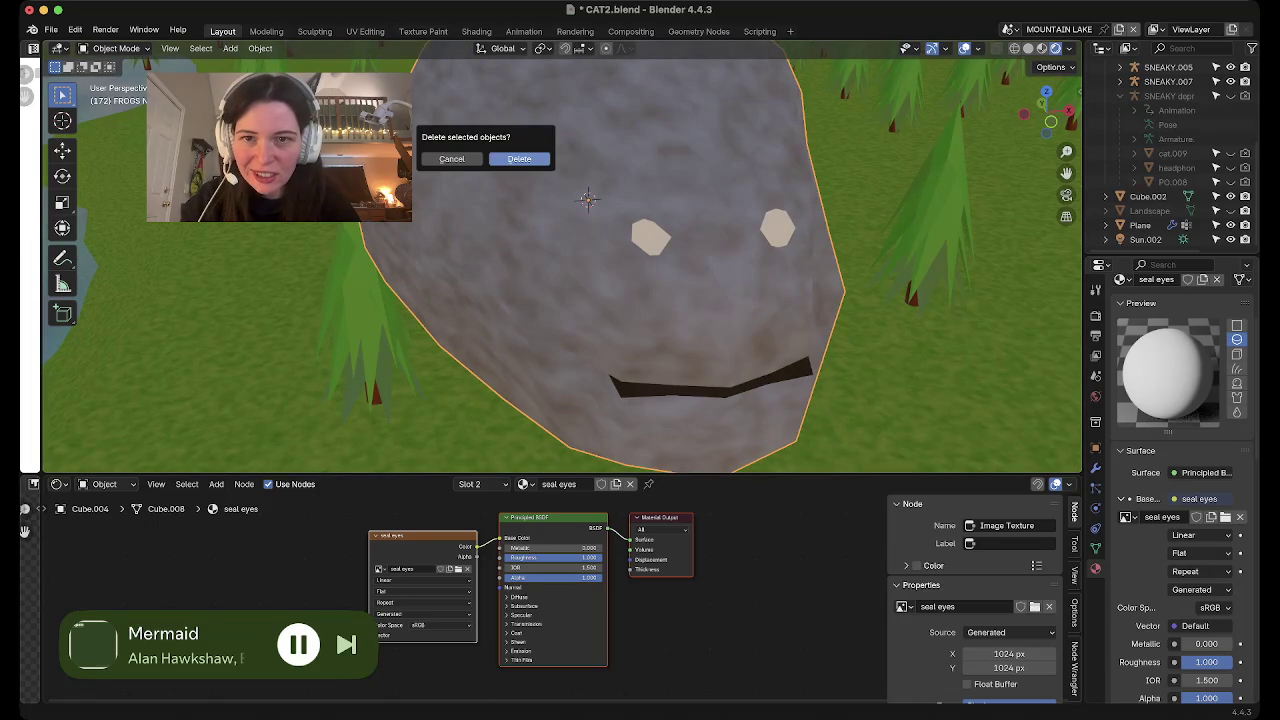
key("Escape")
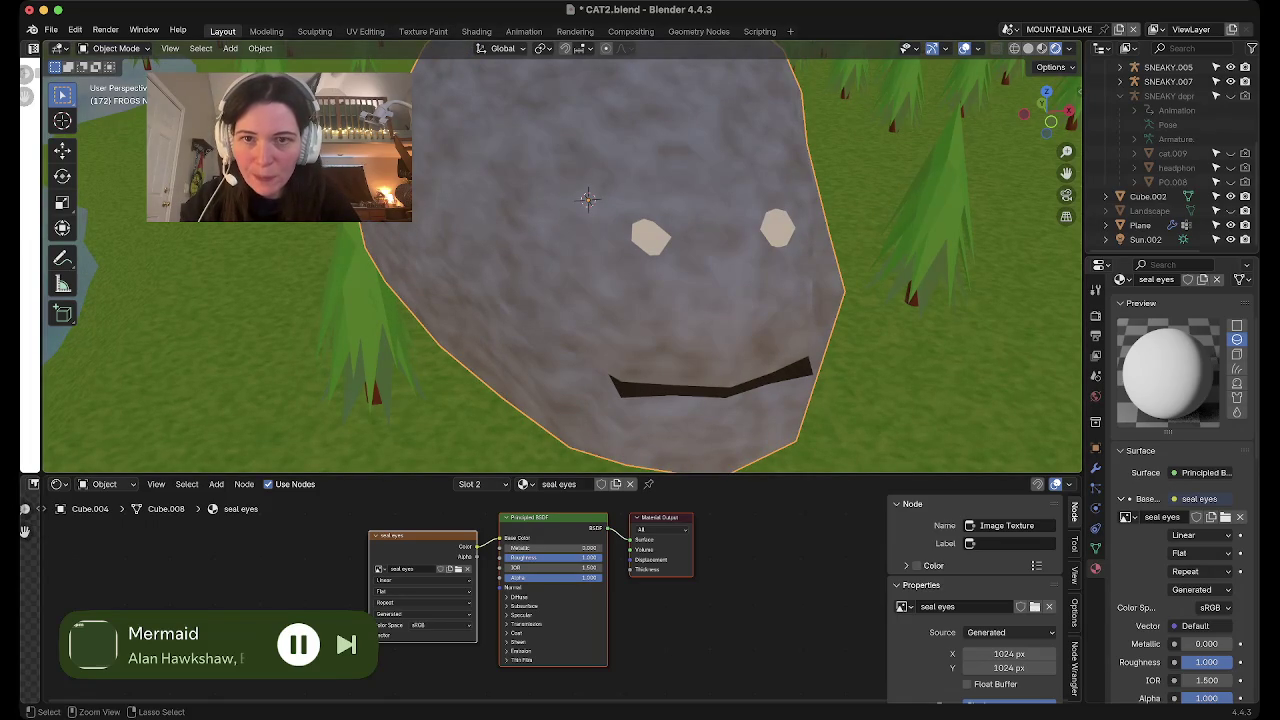
key("ctrl+s")
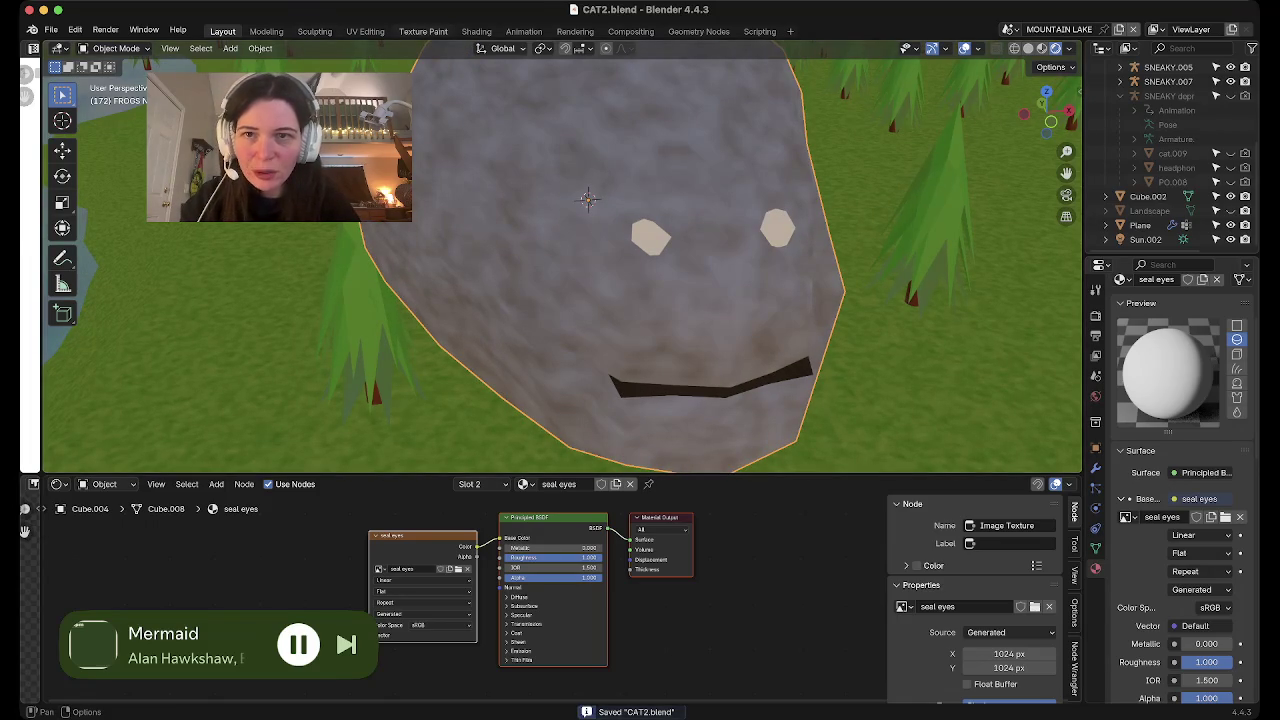
Switch to the Texture Paint workspace and navigate the view back to the grey seal
left_click(423, 31)
middle_click_drag(780, 350, 820, 360)
scroll(780, 360, "down", 5)
scroll(780, 360, "down", 5)
mouse_move(780, 360)
middle_mouse_down()
mouse_move(780, 380)
mouse_move(780, 300)
middle_mouse_up()
scroll(780, 360, "up", 3)
mouse_move(780, 360)
middle_mouse_down()
mouse_move(840, 330)
mouse_move(860, 300)
middle_mouse_up()
scroll(780, 360, "up", 4)
middle_click_drag(780, 360, 820, 260)
Set the brush to black, enlarge its radius and paint a mark on the left eye
middle_click_drag(780, 360, 800, 250)
left_click(642, 67)
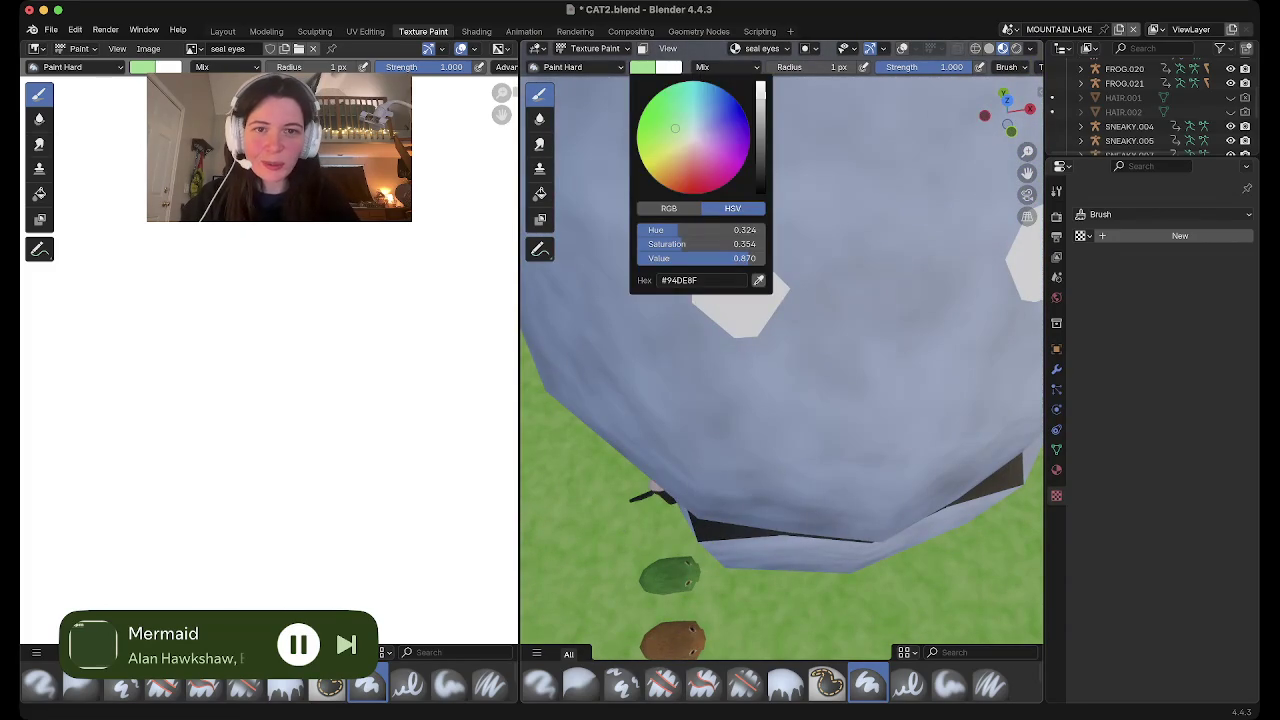
left_click_drag(762, 85, 762, 200)
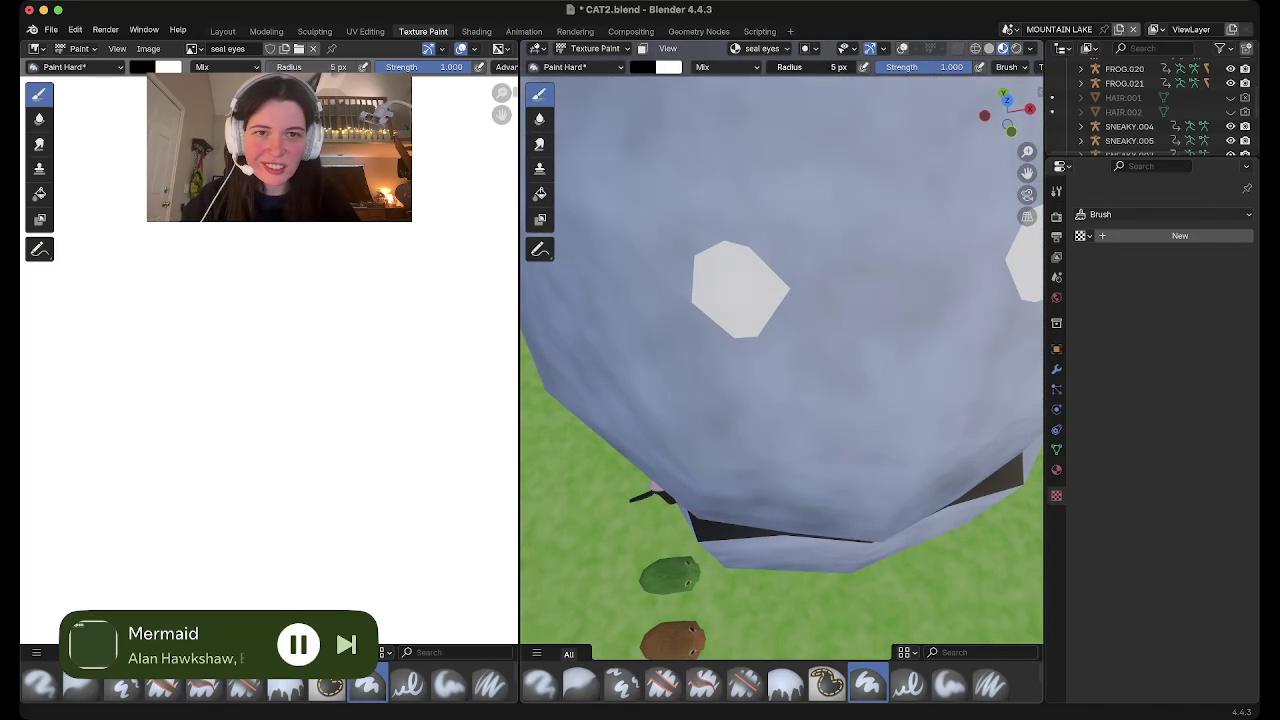
mouse_move(833, 67)
left_mouse_down()
mouse_move(850, 67)
mouse_move(815, 67)
left_mouse_up()
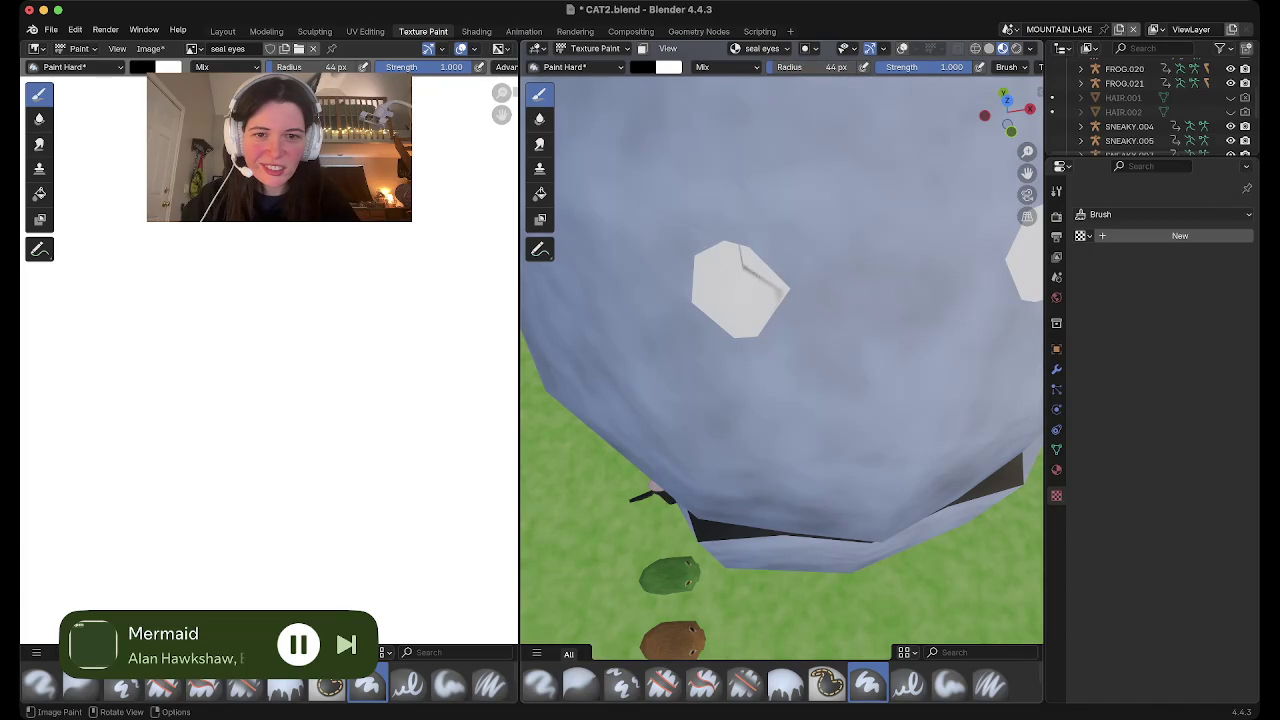
middle_click_drag(741, 298, 741, 298)
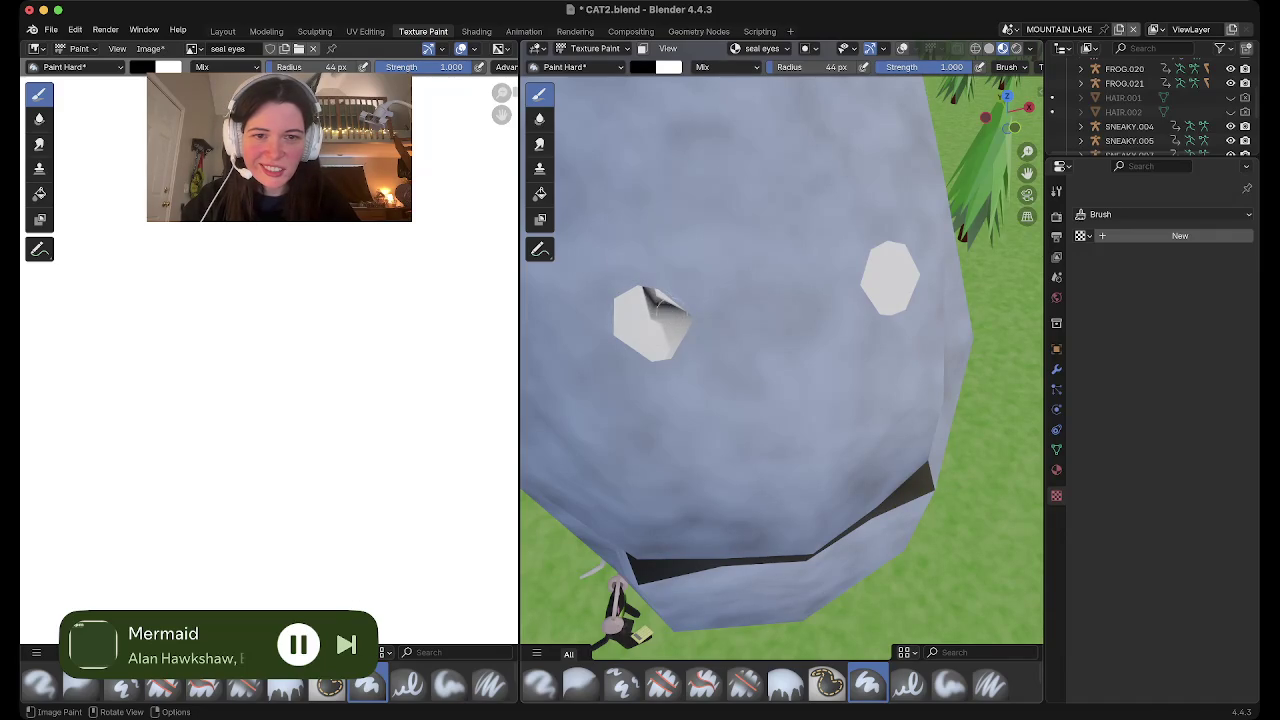
scroll(781, 358, "down", 6)
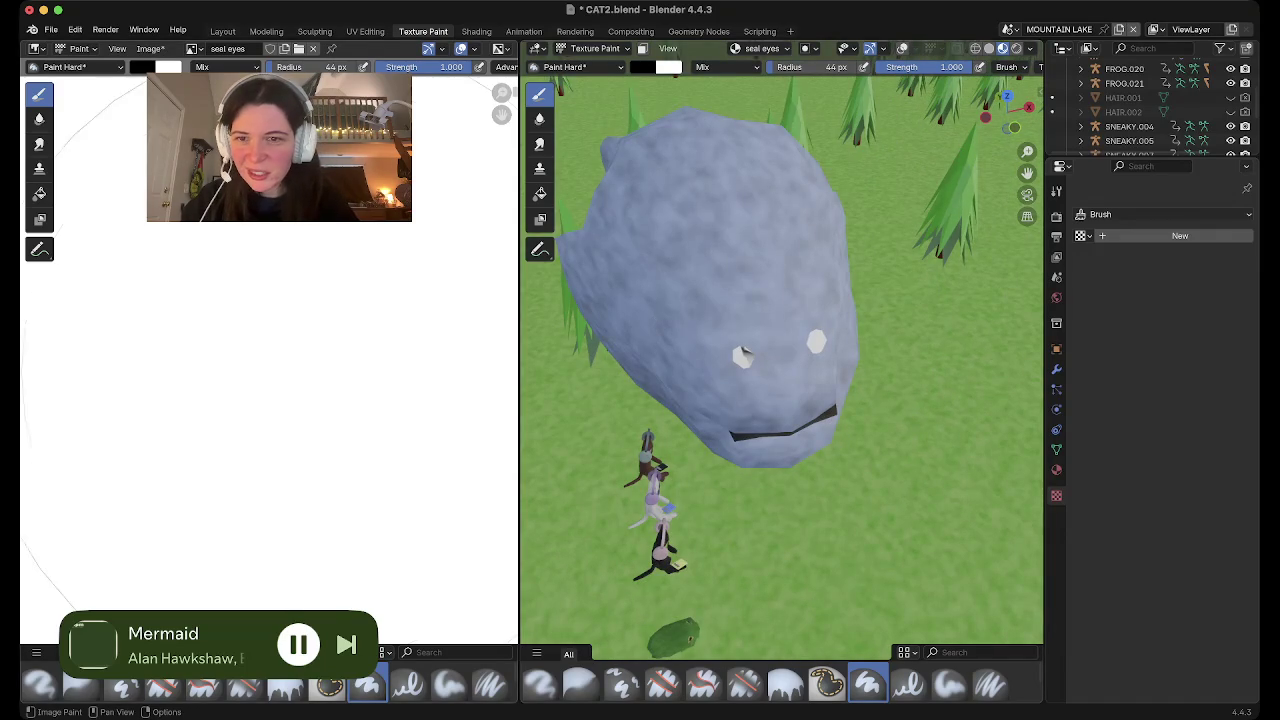
Enter Edit Mode on the seal and turn on the wireframe overlays
key("Tab")
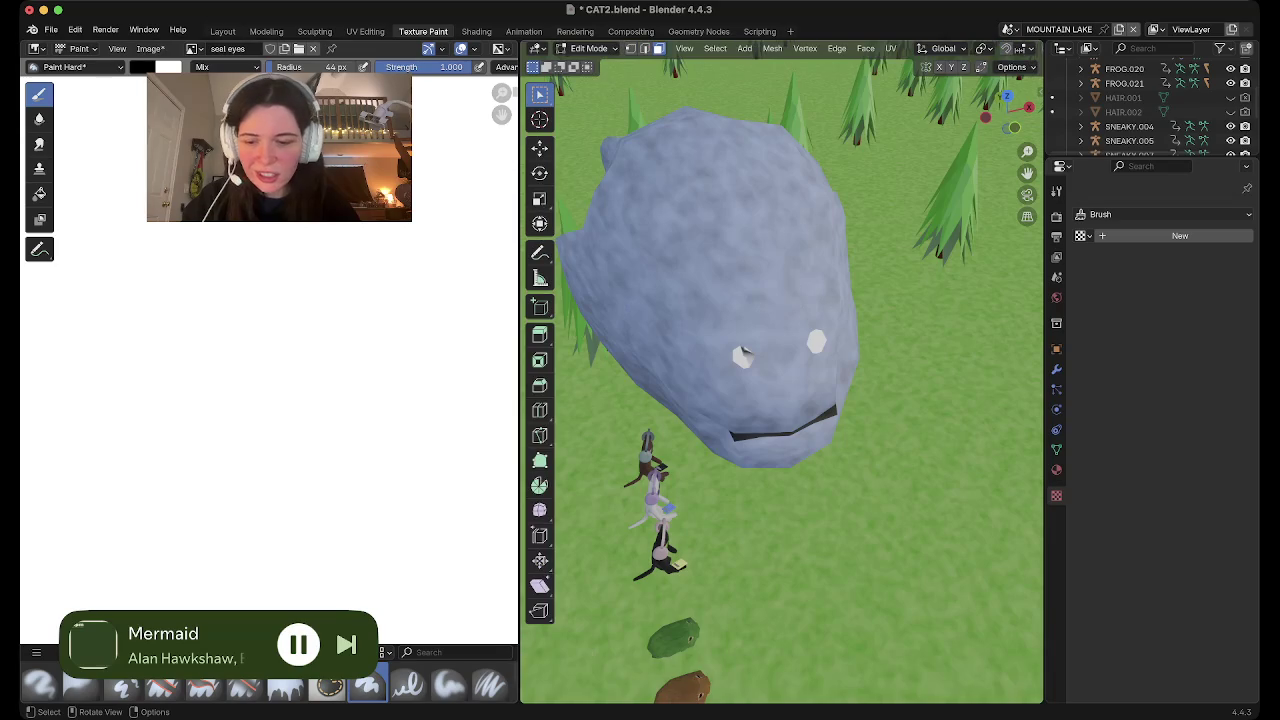
scroll(780, 48, "down", 3)
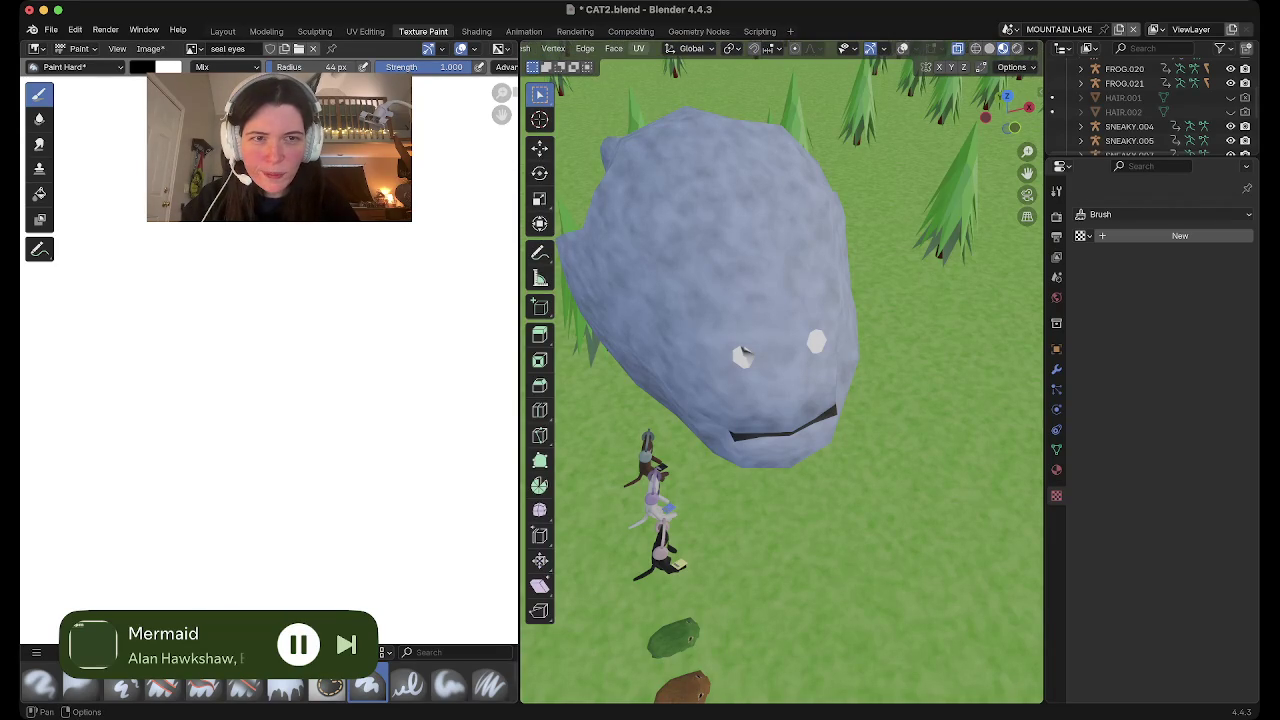
key("shift+alt+z")
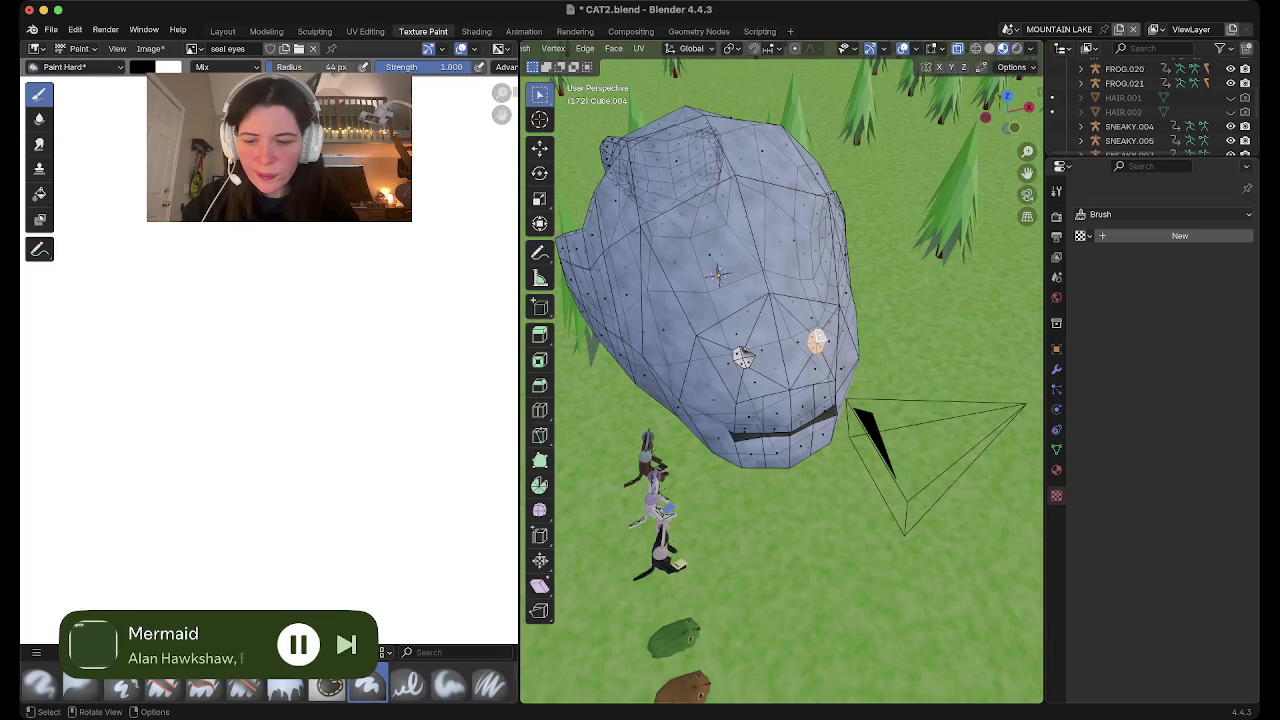
key("Tab")
key("a")
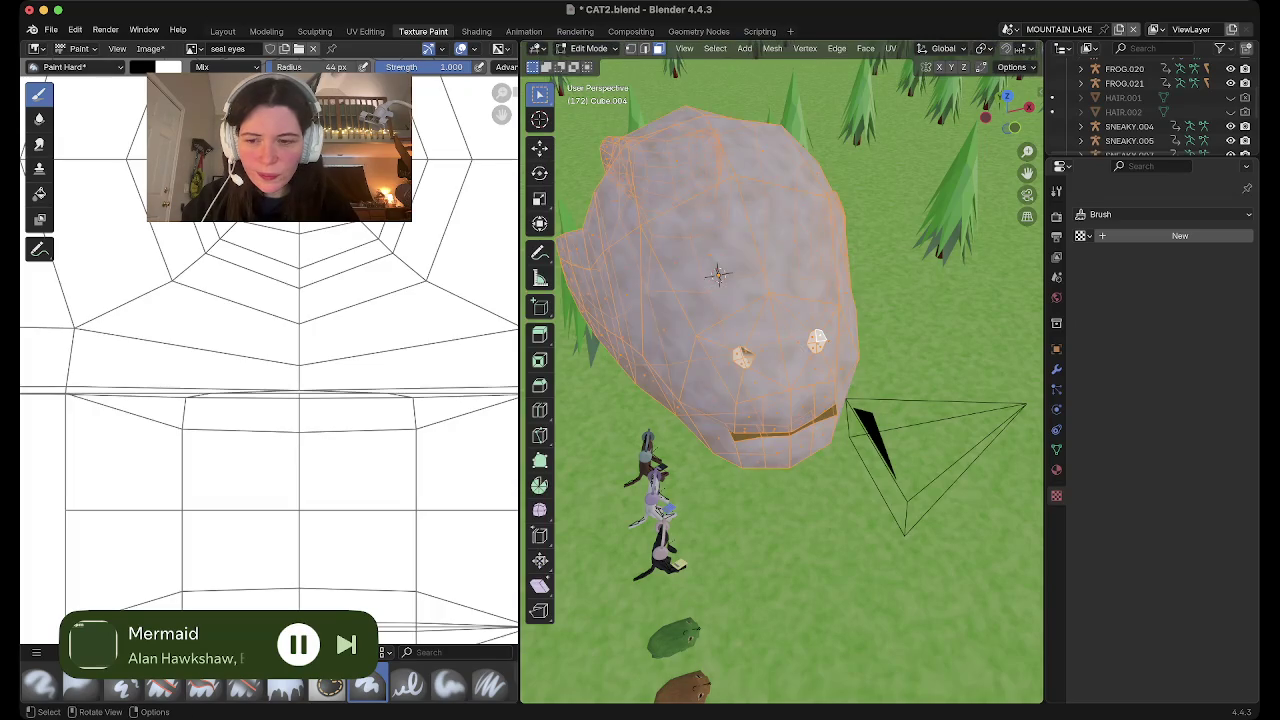
scroll(780, 370, "up", 3)
scroll(780, 370, "up", 5)
scroll(780, 370, "down", 5)
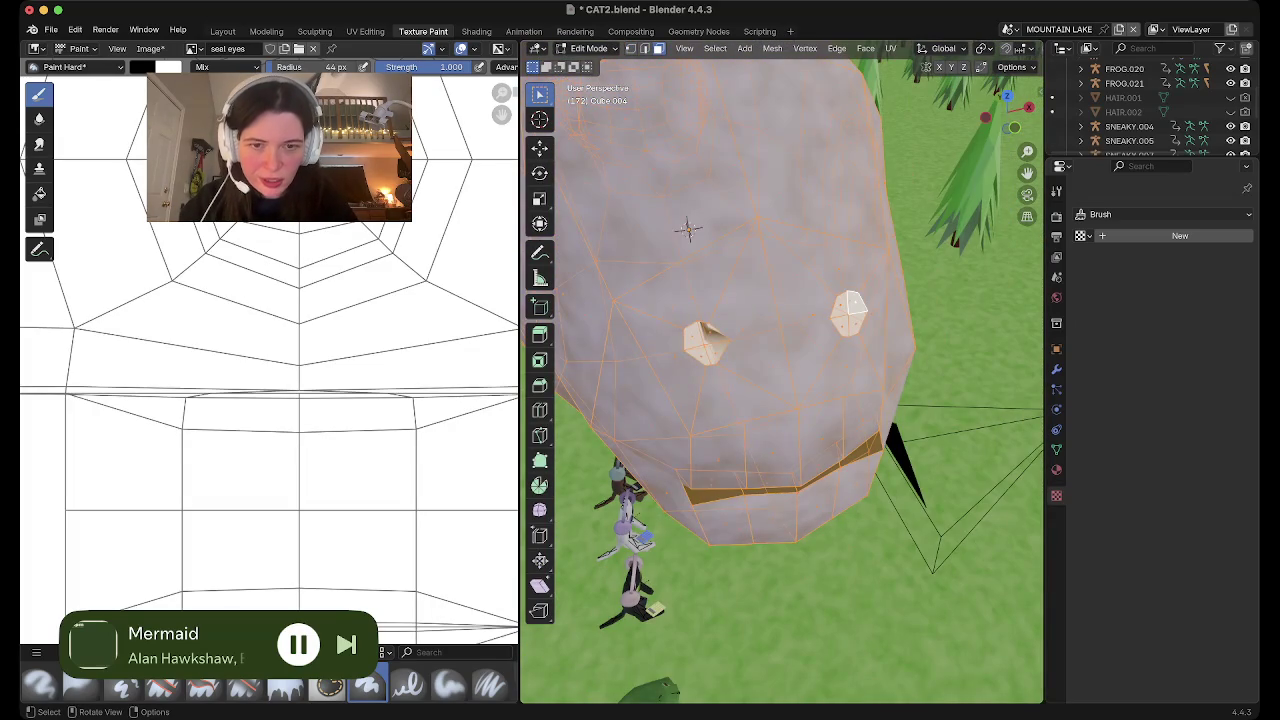
key("alt+a")
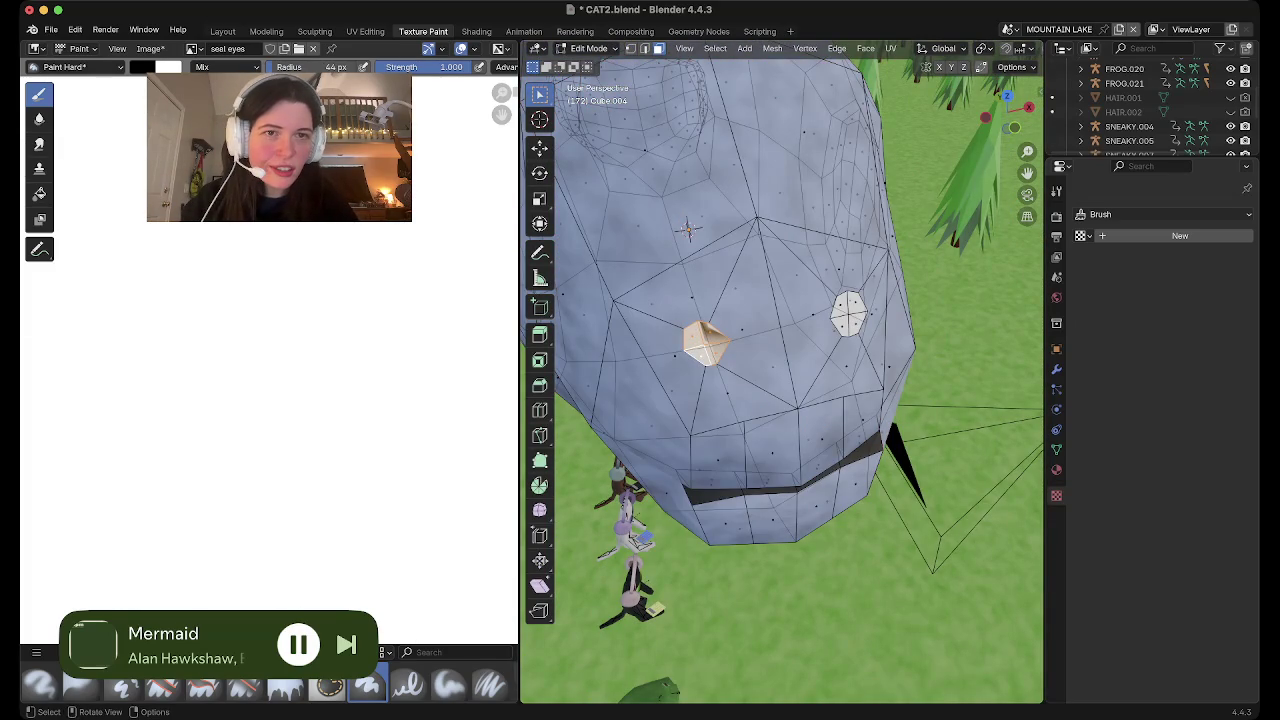
scroll(780, 48, "down", 5)
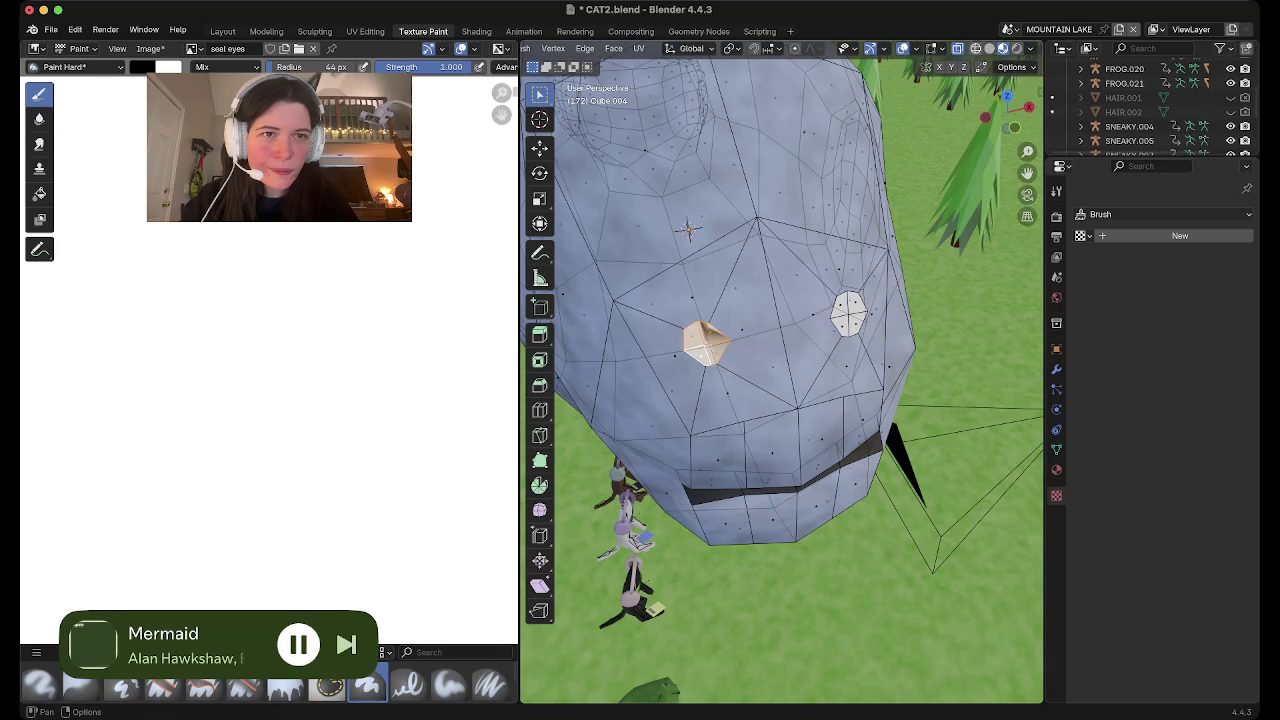
middle_click_drag(780, 370, 608, 255)
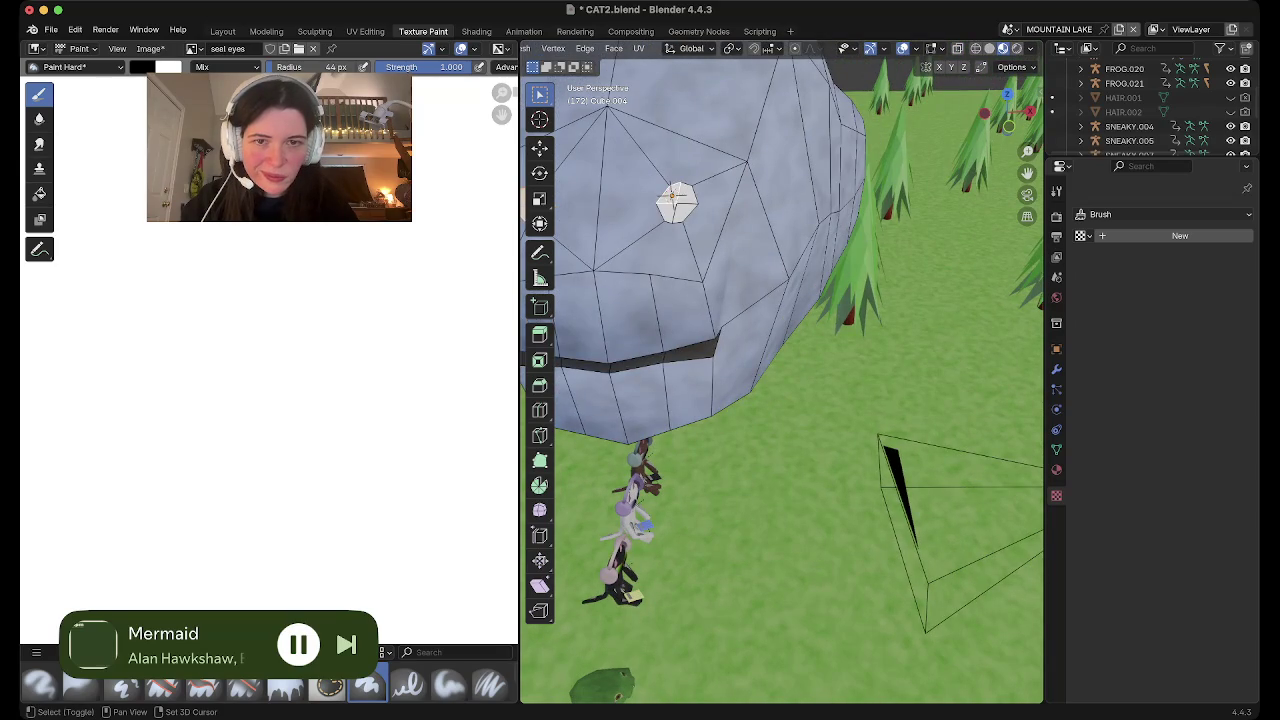
scroll(337, 323, "down", 2)
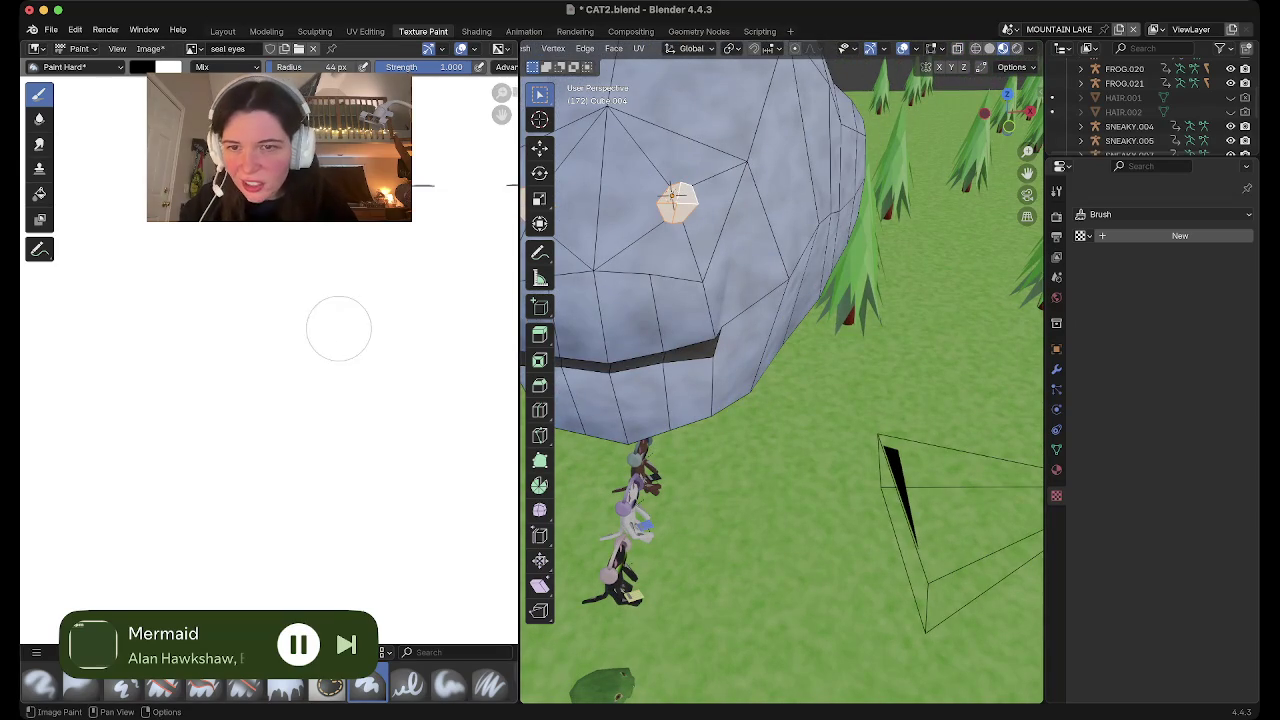
Zoom around the seal eyes image, then bring up the Image Editor's editor-type list
scroll(337, 323, "down", 3)
scroll(345, 290, "down", 1)
scroll(352, 278, "up", 4)
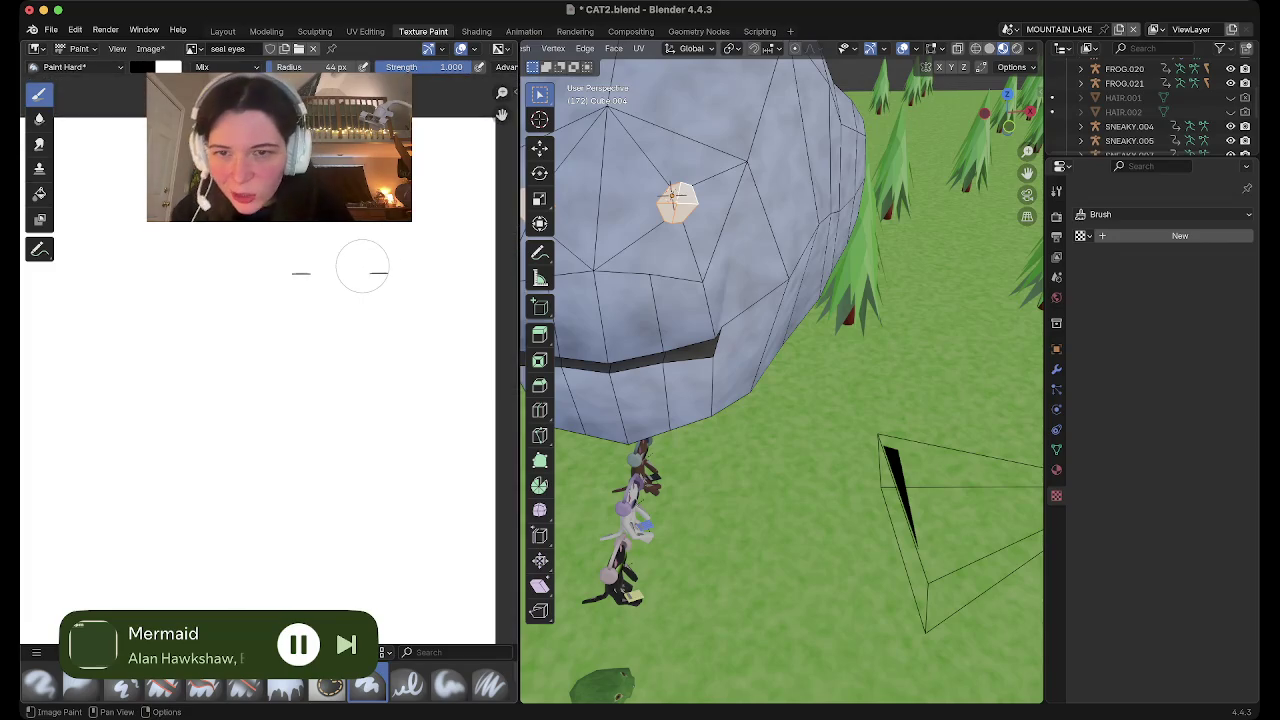
scroll(362, 266, "up", 3)
scroll(271, 270, "up", 2)
scroll(269, 265, "up", 3)
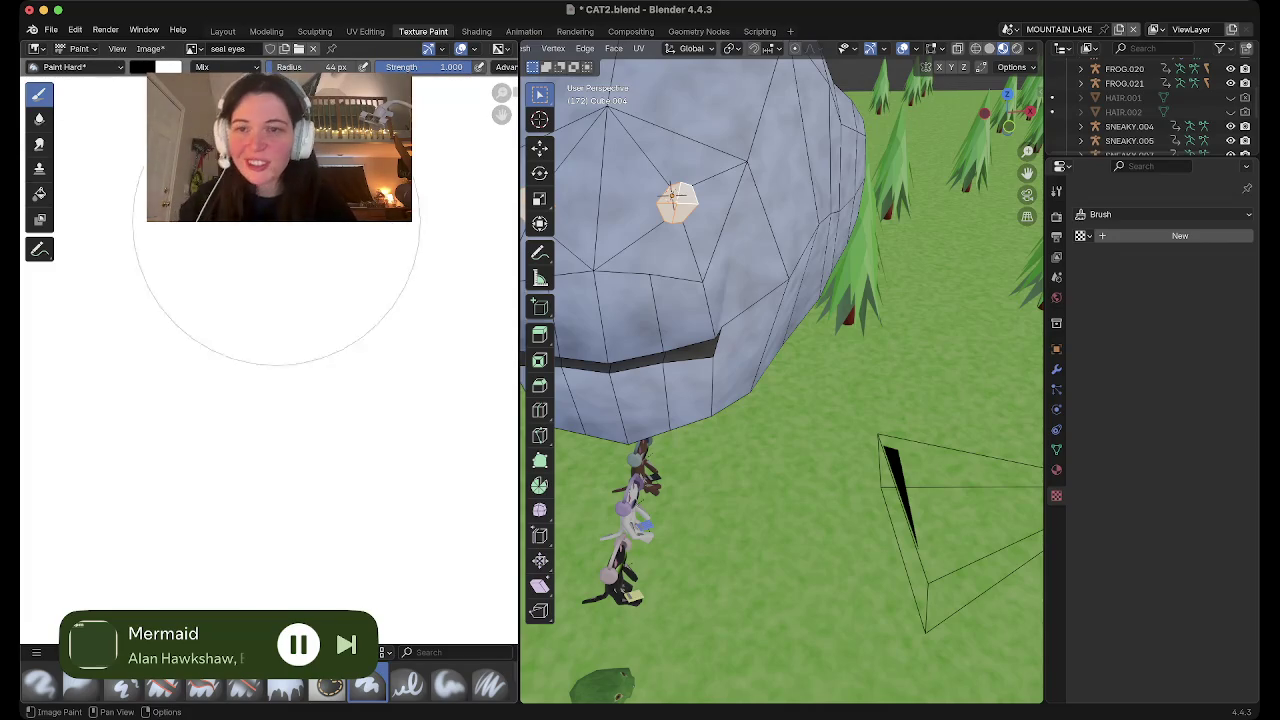
scroll(298, 155, "up", 1)
scroll(400, 192, "up", 1)
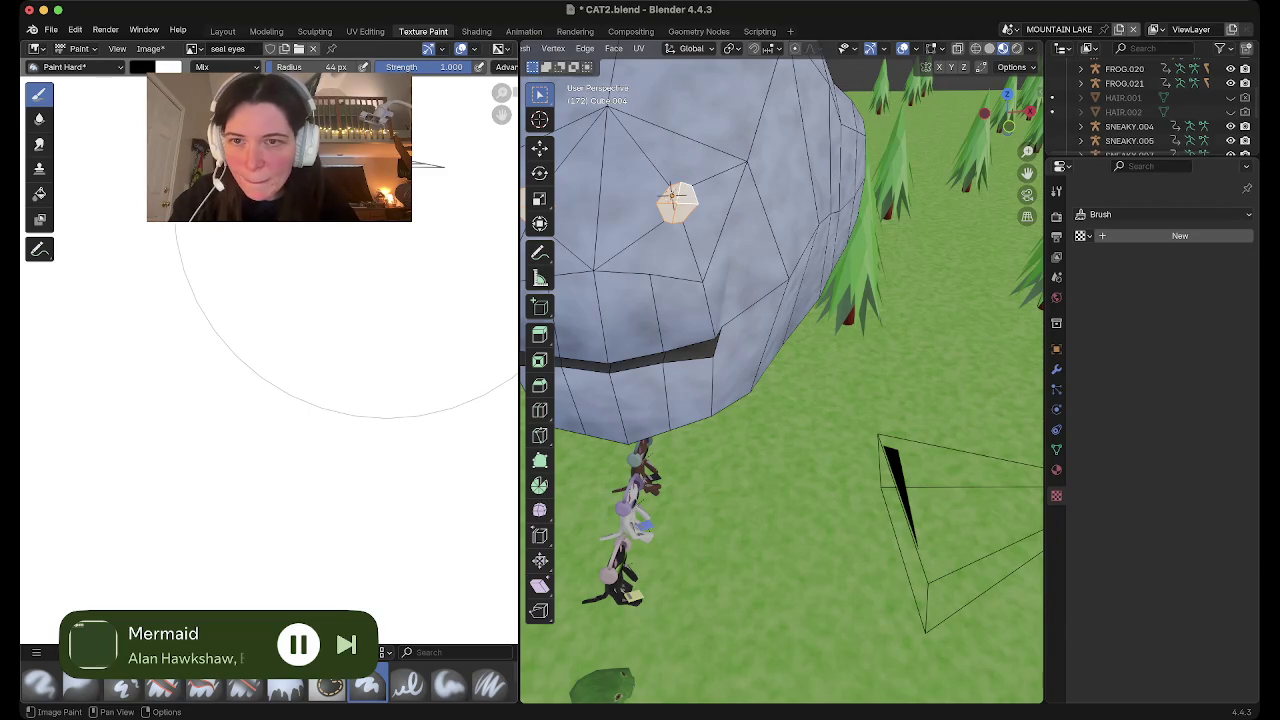
scroll(350, 245, "down", 2)
scroll(388, 207, "down", 1)
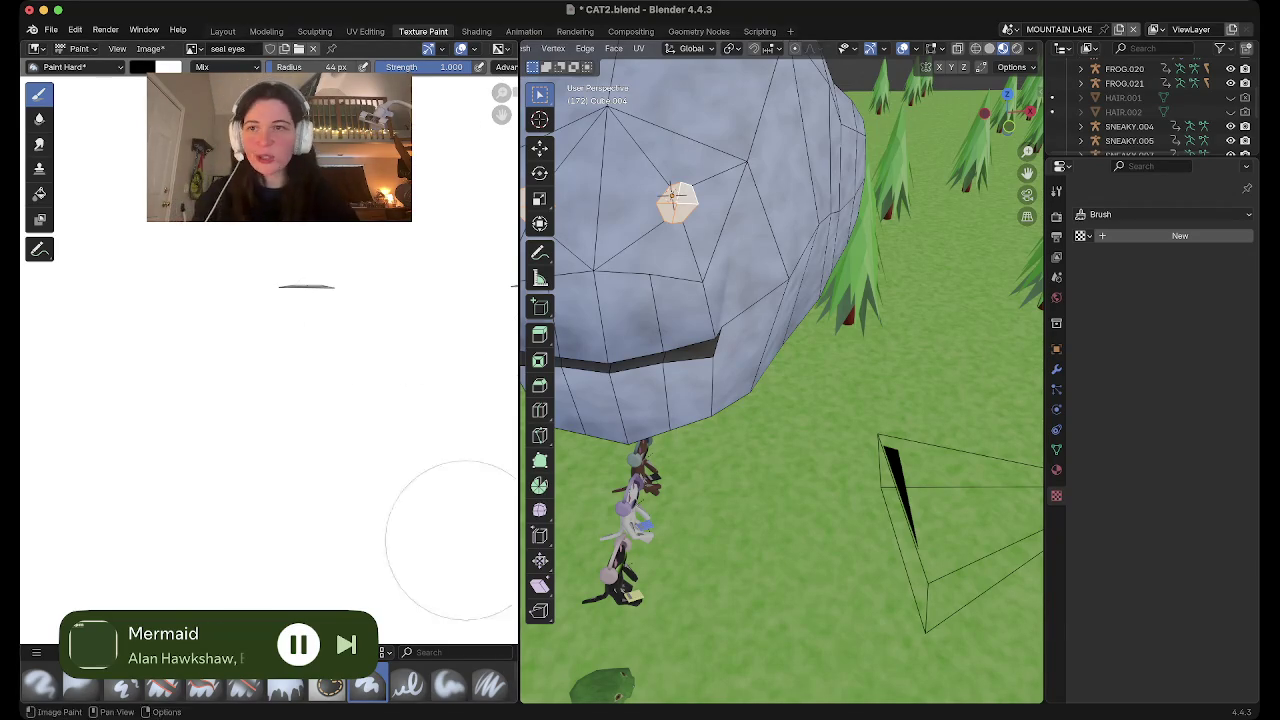
left_click(37, 48)
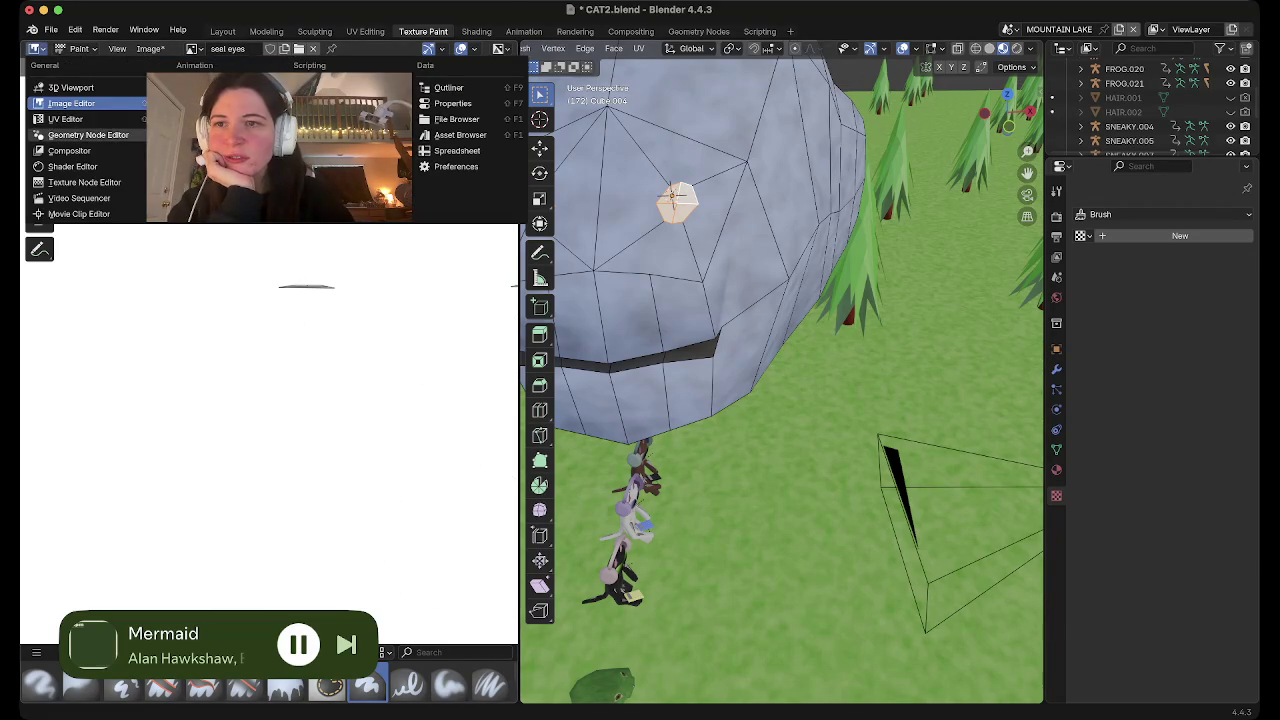
Switch the left pane to the UV Editor and stretch the flat eye strip vertically
left_click(66, 119)
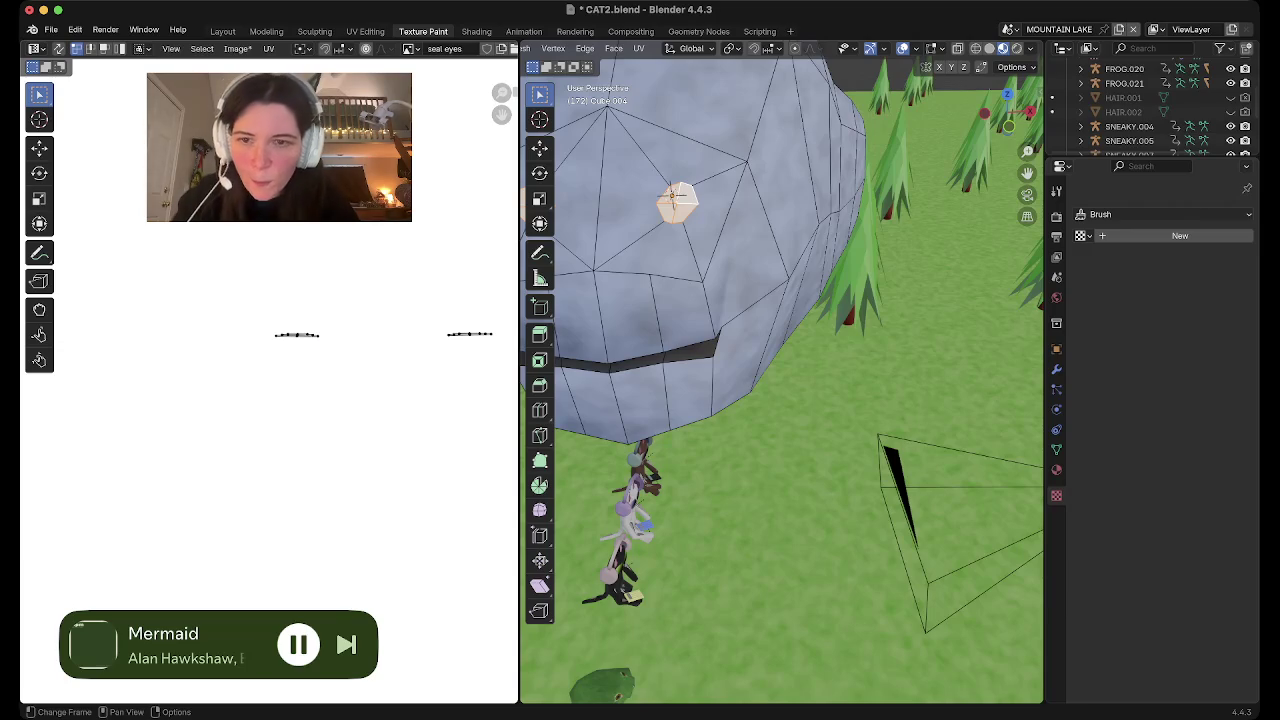
scroll(400, 280, "up", 2)
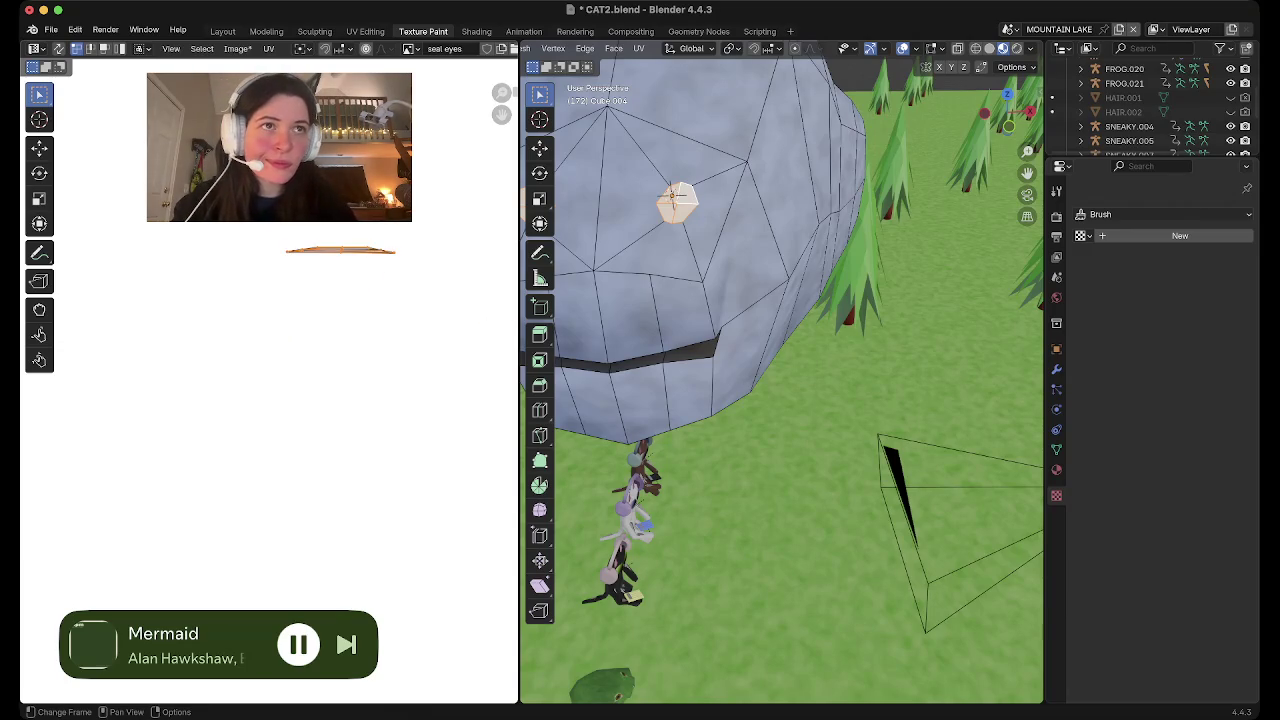
left_click(260, 315)
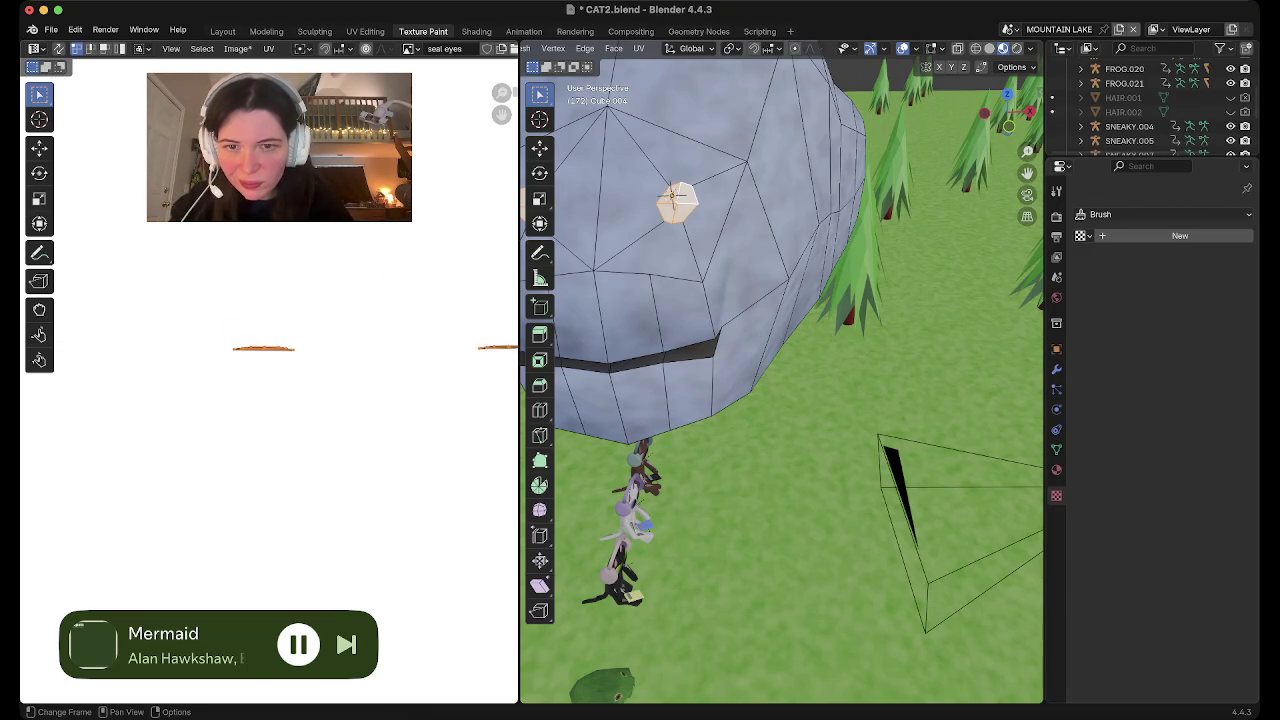
key("s")
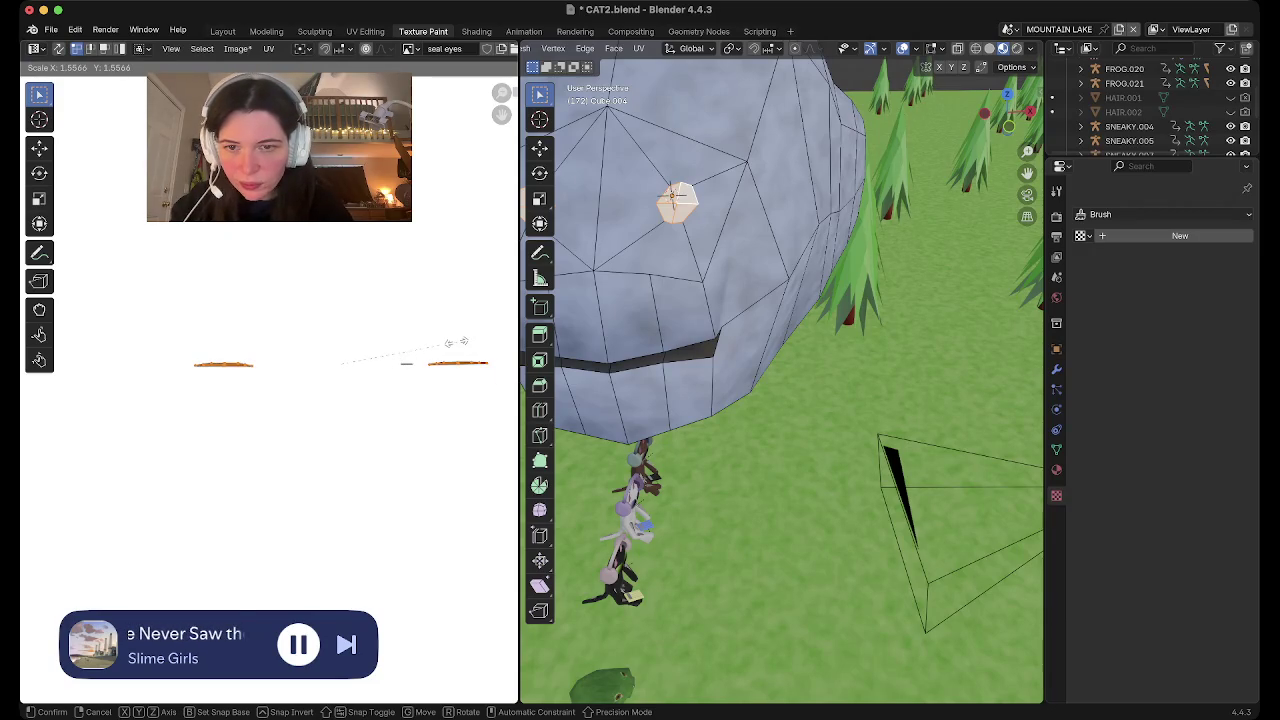
key("y")
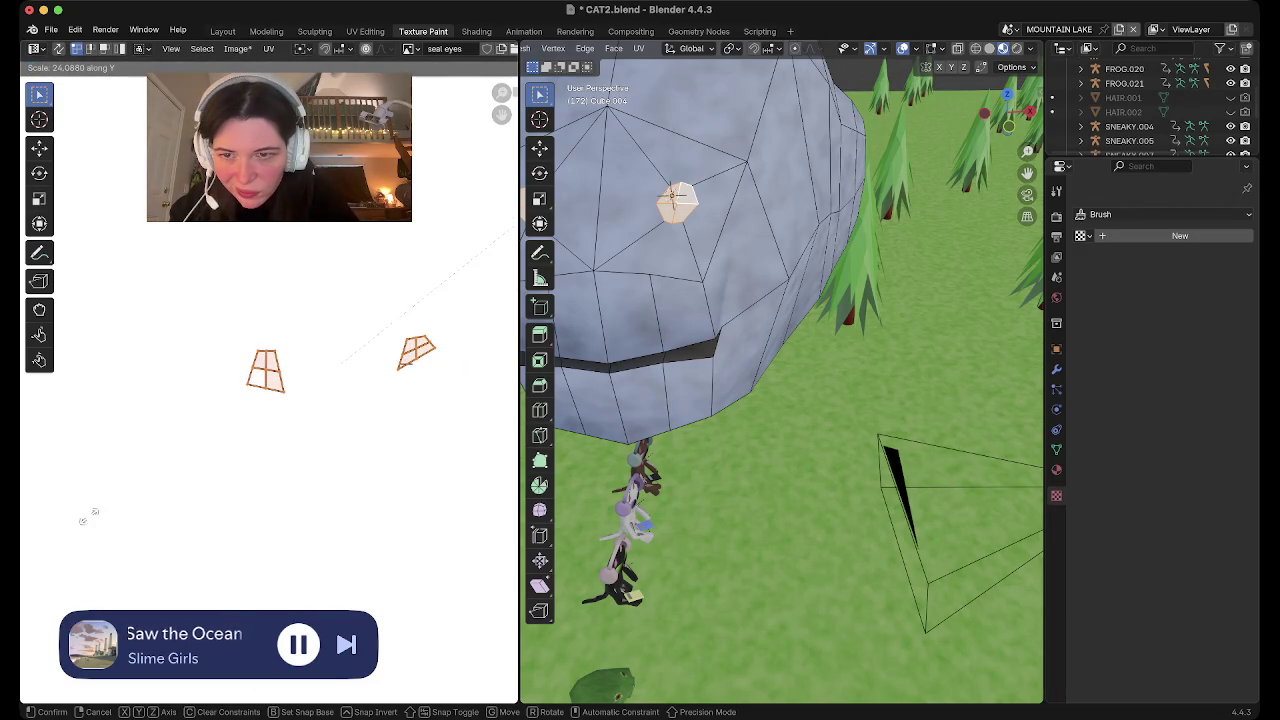
left_click(407, 362)
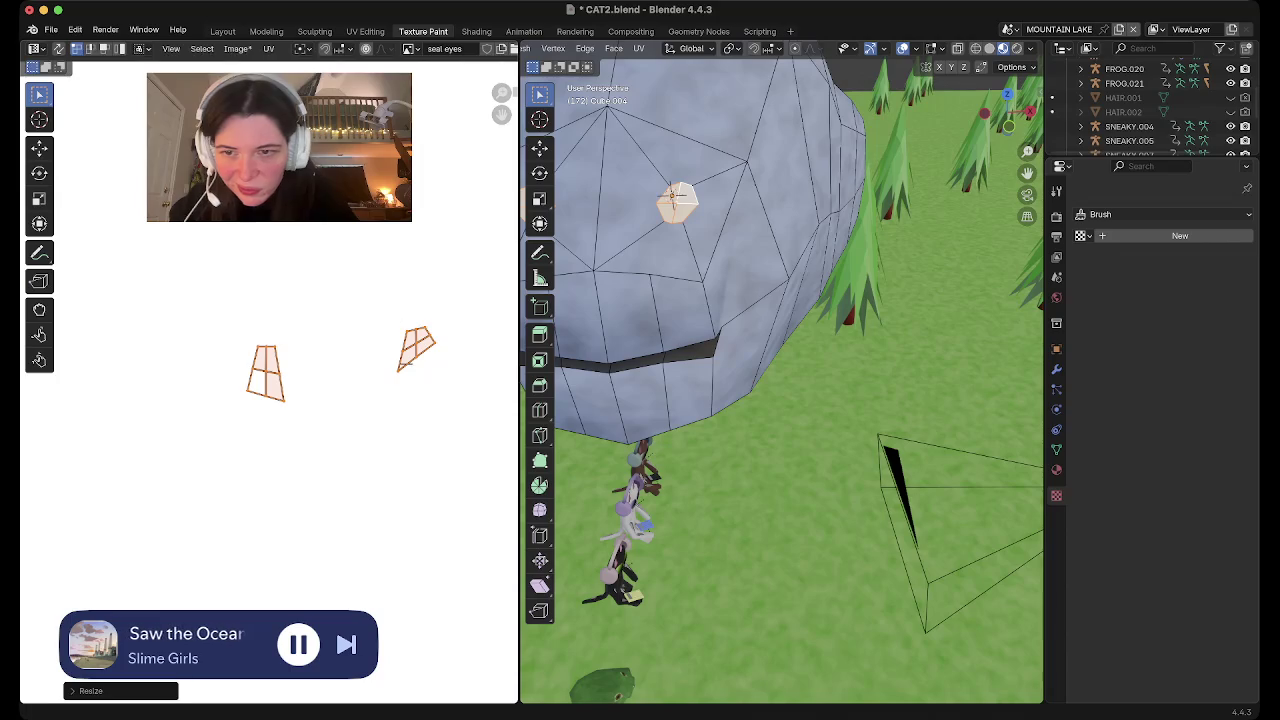
Move the eye island's corner and middle vertices to round it into an octagon
scroll(407, 362, "up", 3)
left_click(242, 291)
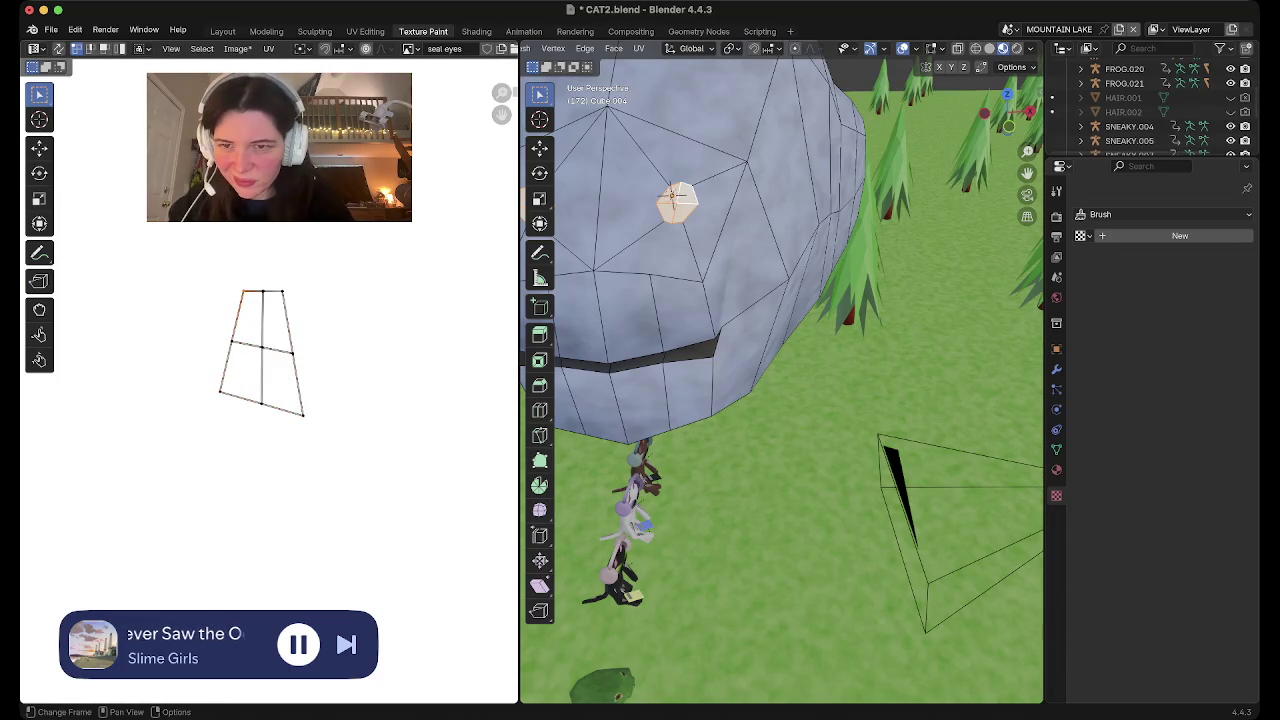
key("g")
key("Return")
left_click(292, 352)
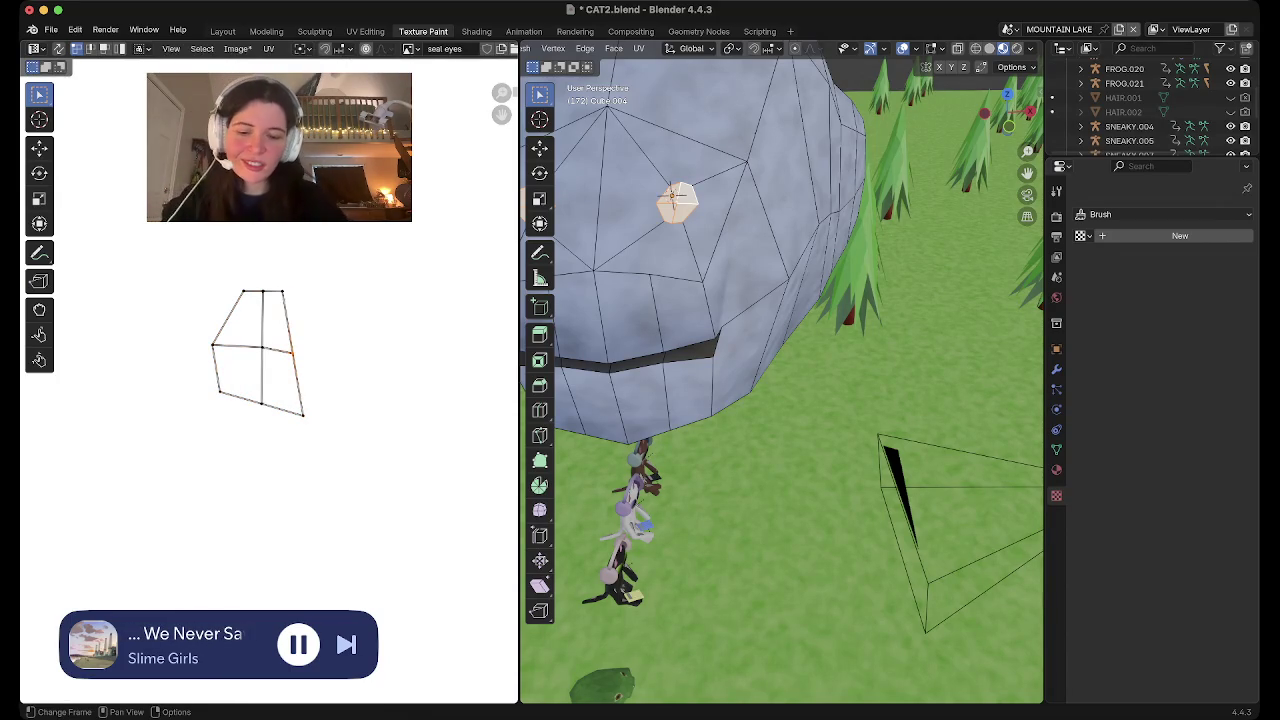
key("Return")
left_click_drag(303, 415, 303, 385)
left_click_drag(219, 391, 220, 384)
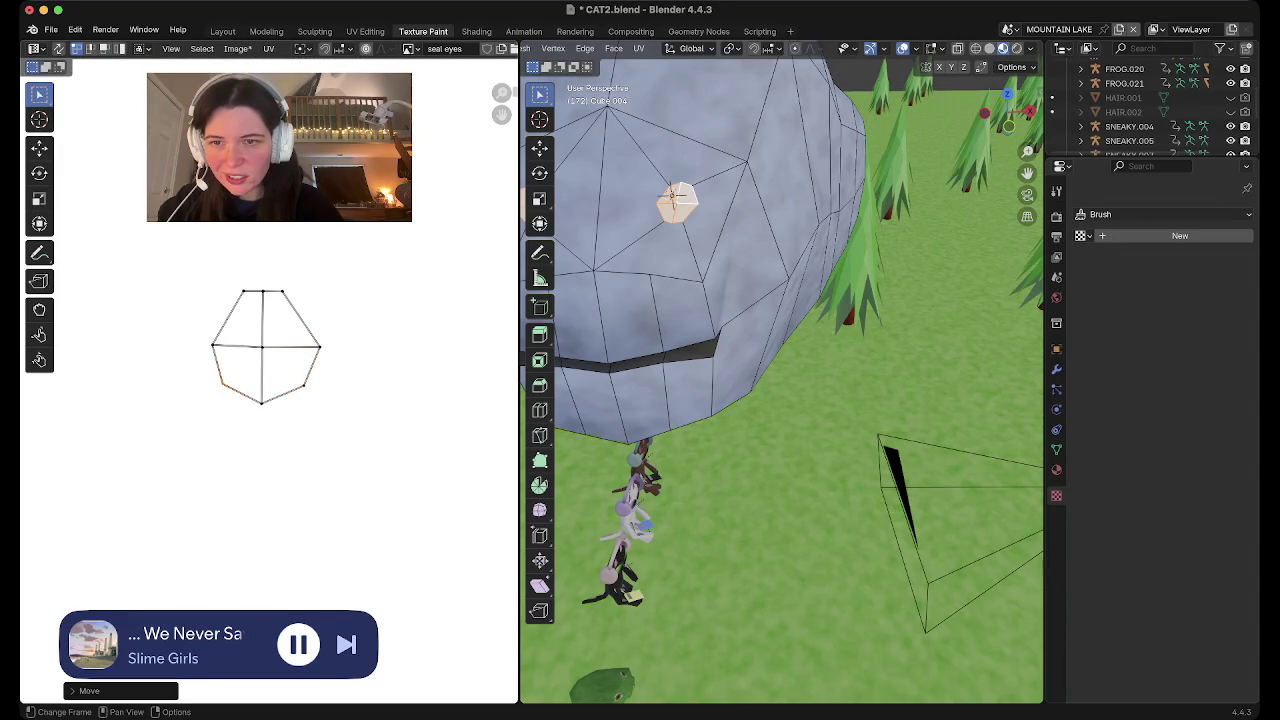
mouse_move(242, 291)
left_mouse_down()
mouse_move(230, 304)
mouse_move(296, 301)
left_mouse_up()
scroll(270, 390, "down", 2)
scroll(270, 390, "down", 1)
Move the second eye island nearer the first over the seal eyes image
left_click(420, 362)
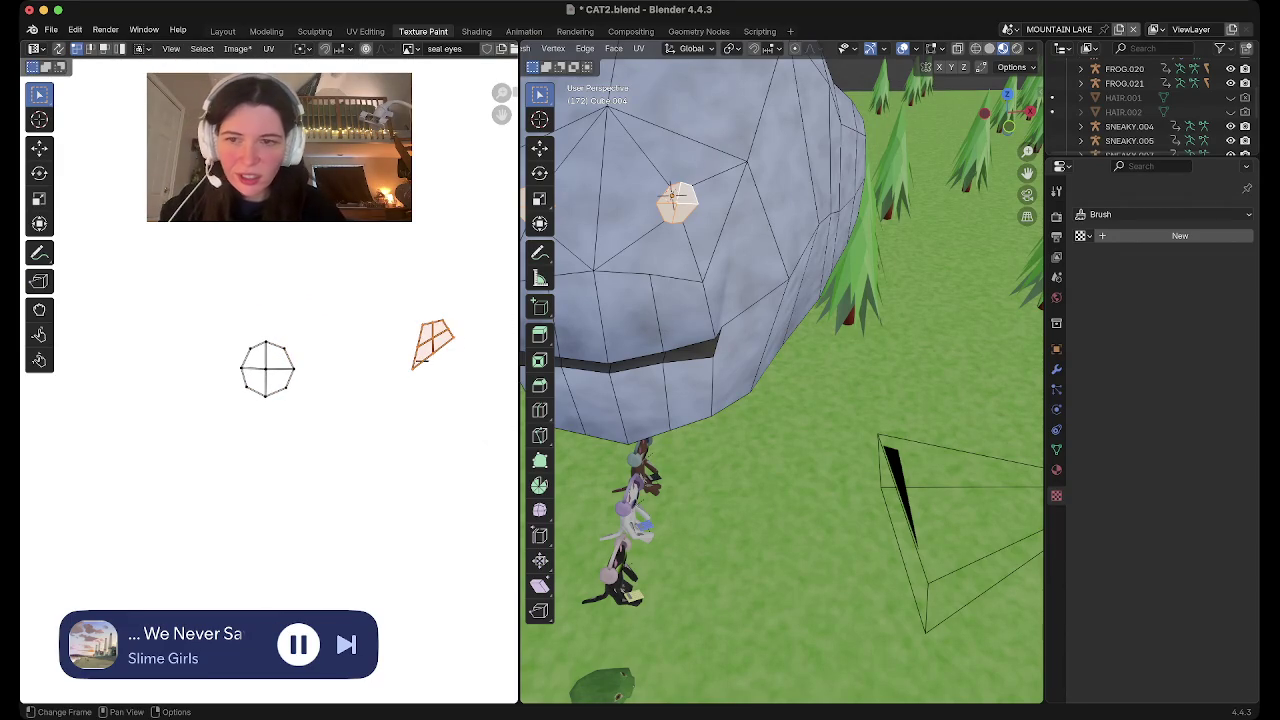
left_click_drag(420, 362, 345, 385)
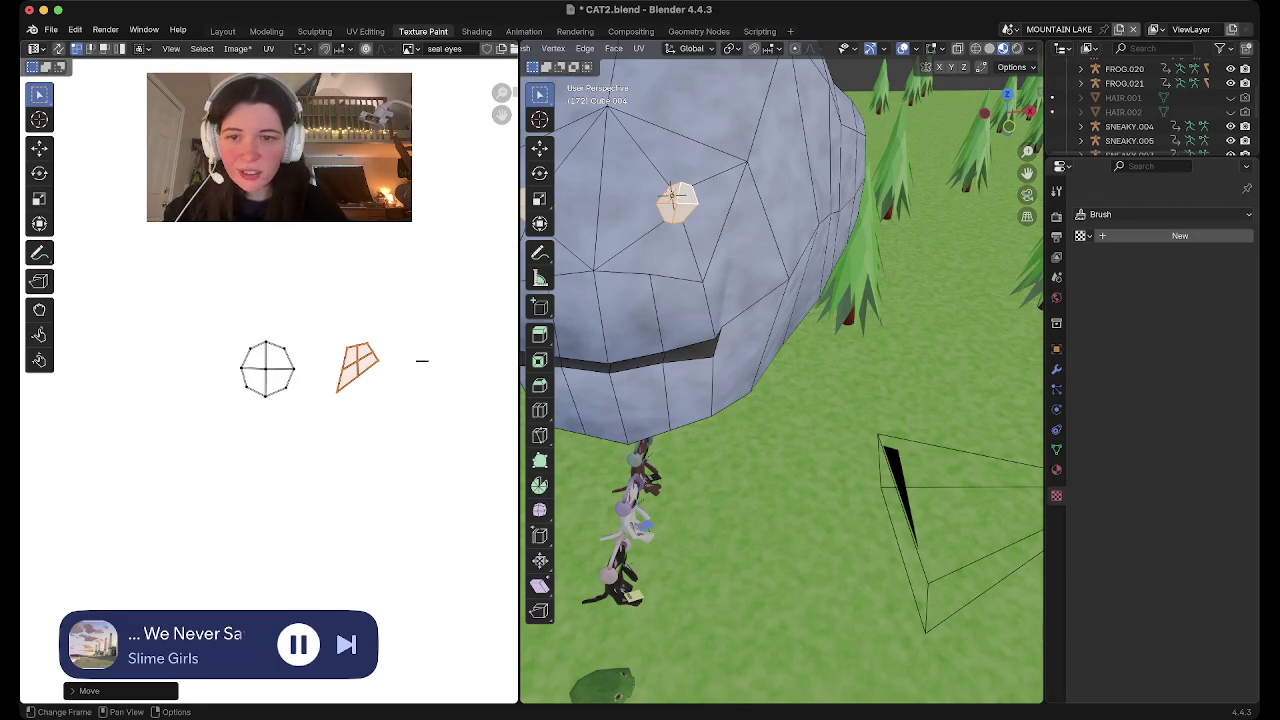
scroll(271, 390, "up", 1)
scroll(271, 390, "up", 2)
scroll(271, 390, "up", 2)
scroll(271, 340, "right", 3)
scroll(271, 340, "down", 2)
scroll(271, 340, "left", 1)
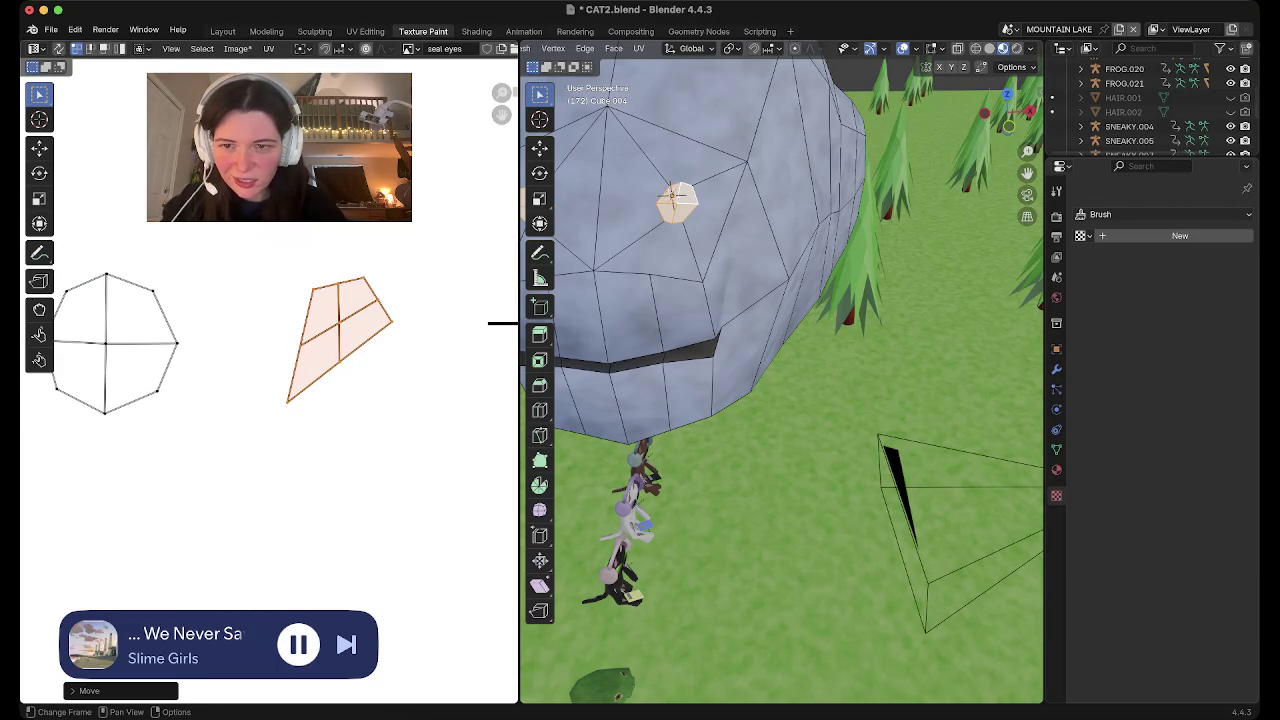
Drag the second eye island's vertices into a round octagon shape
key("h")
key("ctrl+z")
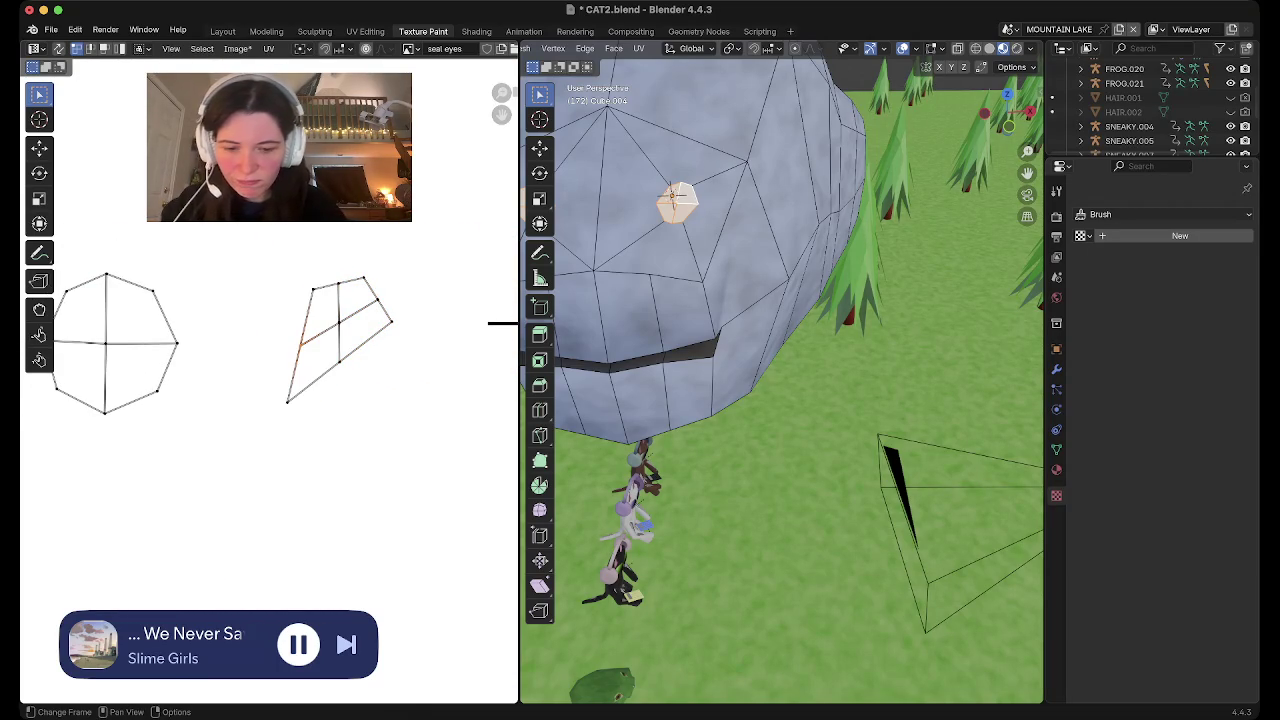
left_click_drag(301, 342, 284, 341)
left_click_drag(338, 283, 338, 274)
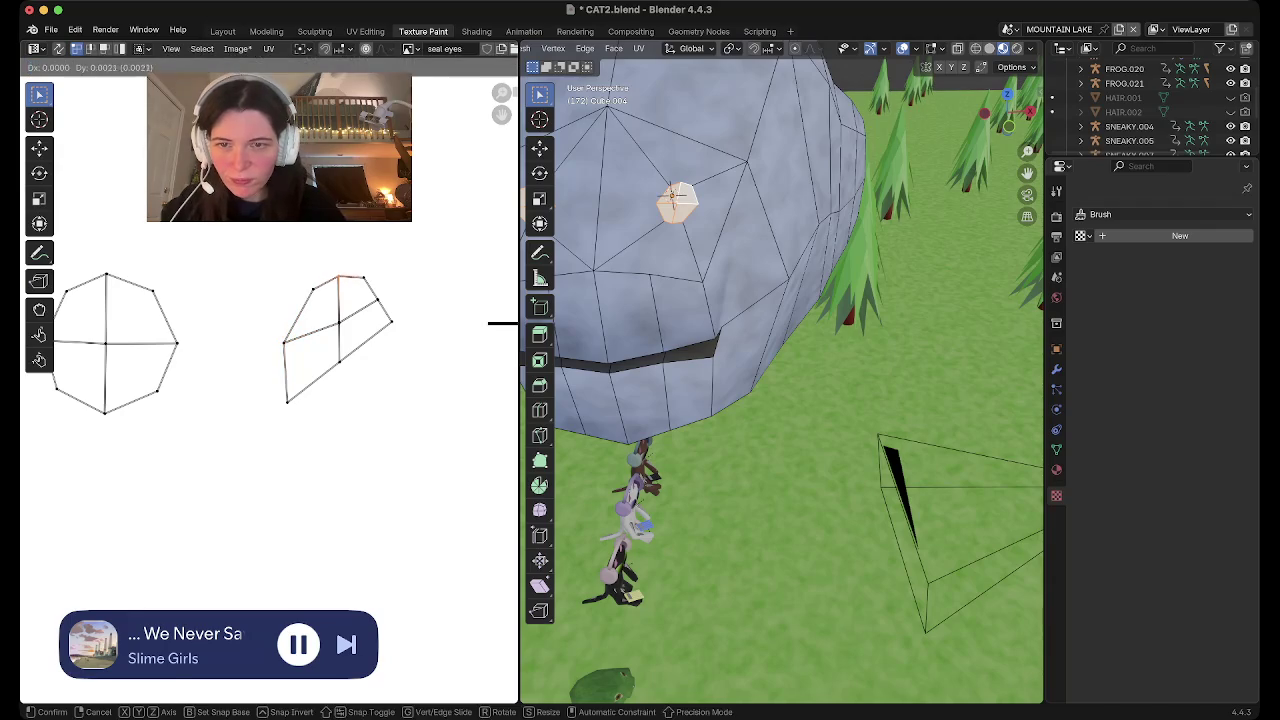
left_click_drag(338, 362, 338, 402)
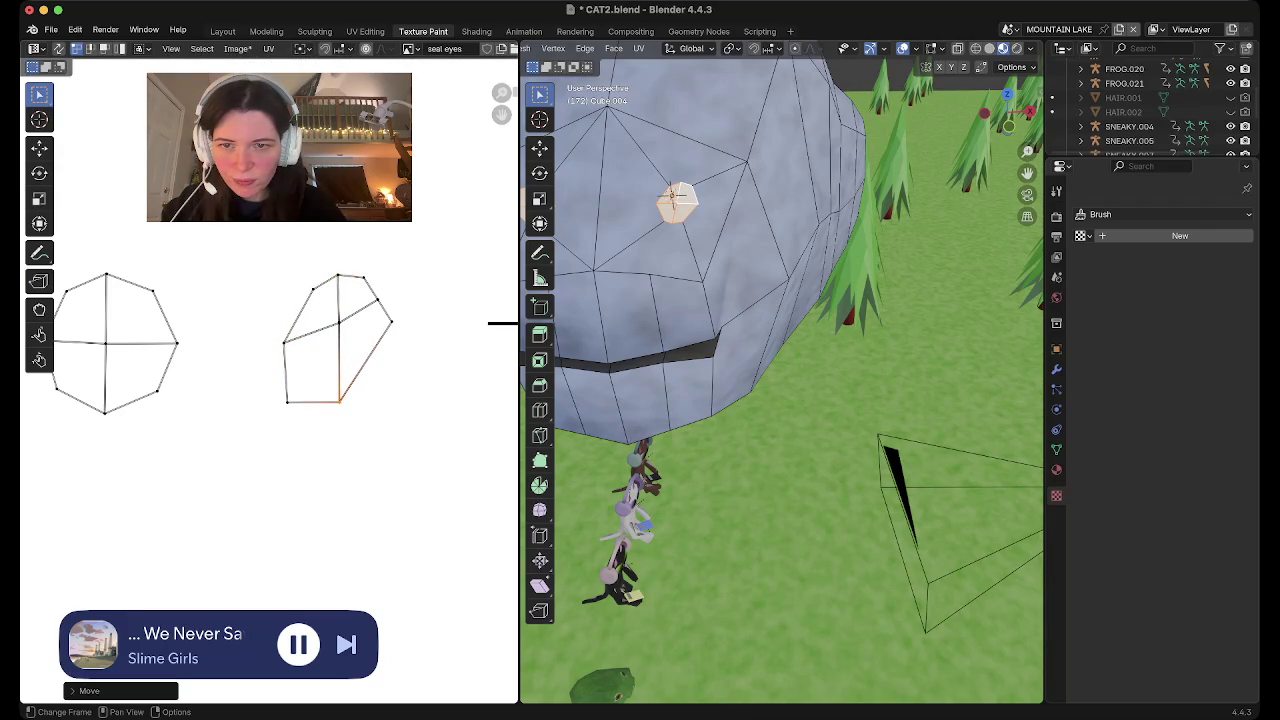
left_click(338, 320)
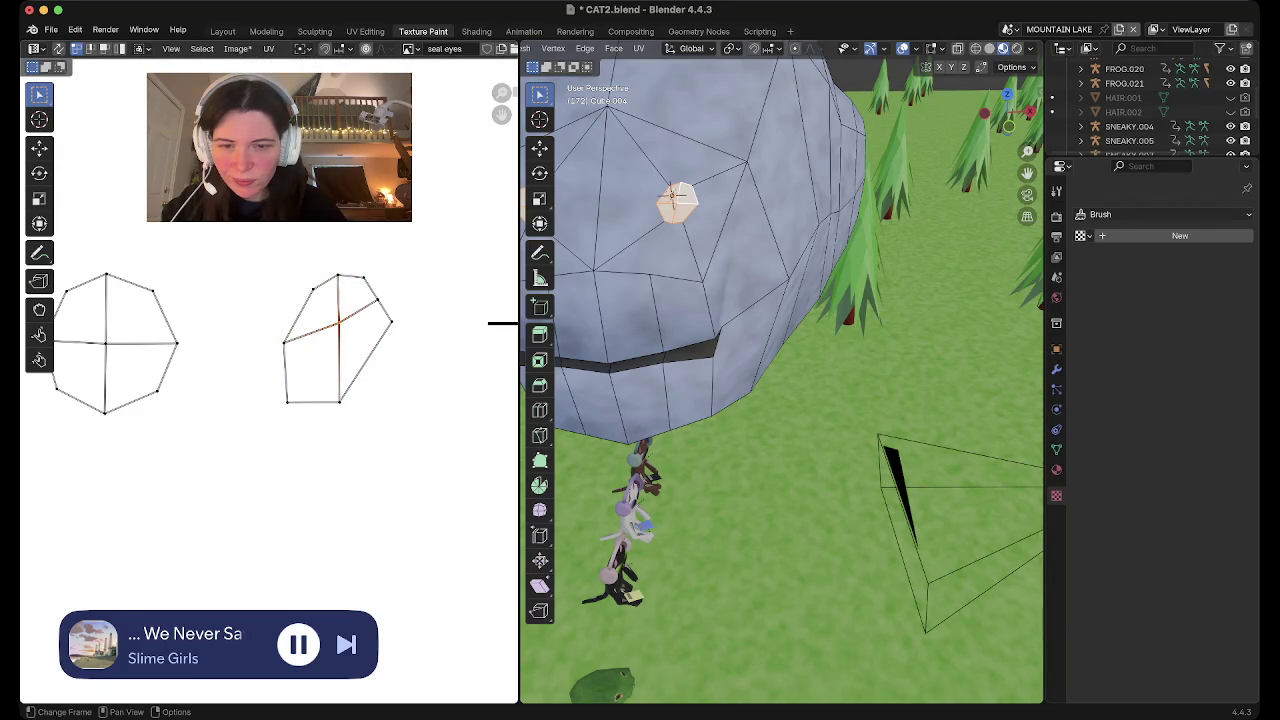
mouse_move(338, 320)
left_mouse_down()
mouse_move(336, 349)
mouse_move(384, 377)
left_mouse_up()
left_click_drag(287, 402, 306, 382)
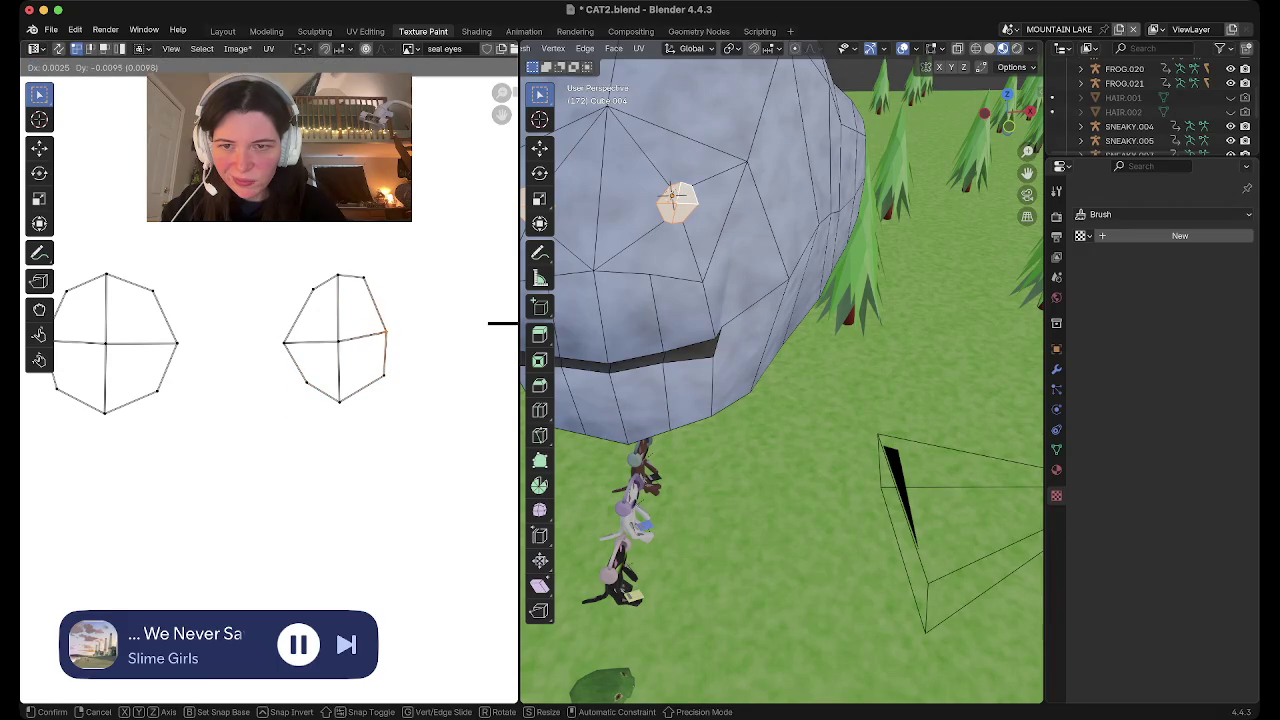
mouse_move(363, 277)
left_mouse_down()
mouse_move(378, 297)
mouse_move(297, 304)
left_mouse_up()
left_click(312, 289)
left_click_drag(306, 382, 303, 382)
left_click_drag(388, 337, 377, 337)
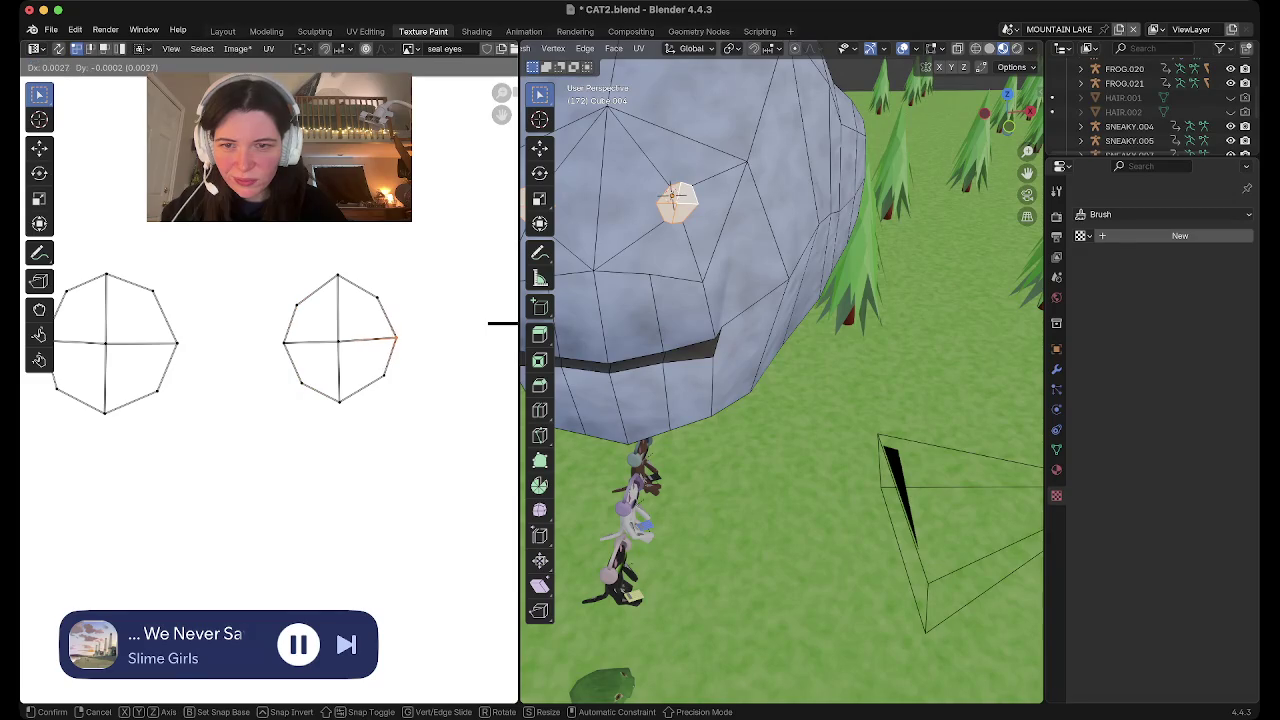
Select the whole first eye island and scale it down slightly, framing both islands
scroll(302, 405, "down", 1)
middle_click_drag(300, 420, 393, 402)
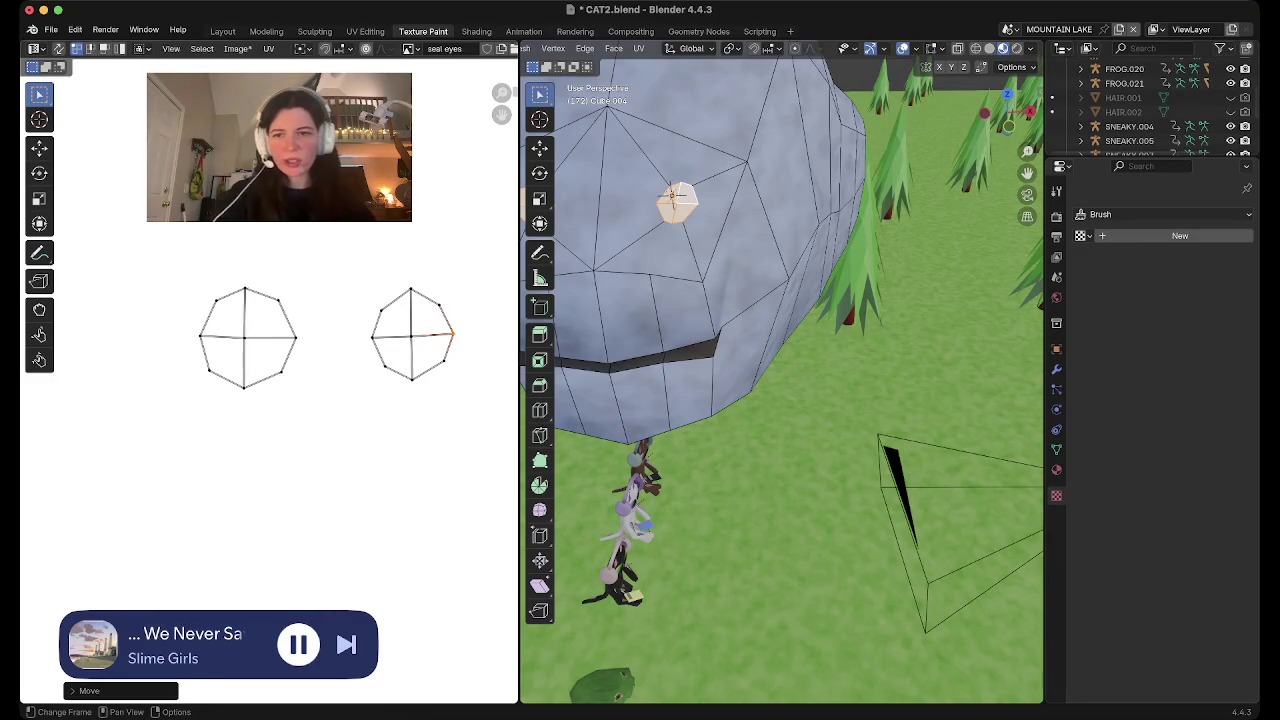
key("l")
key("s")
left_click(428, 571)
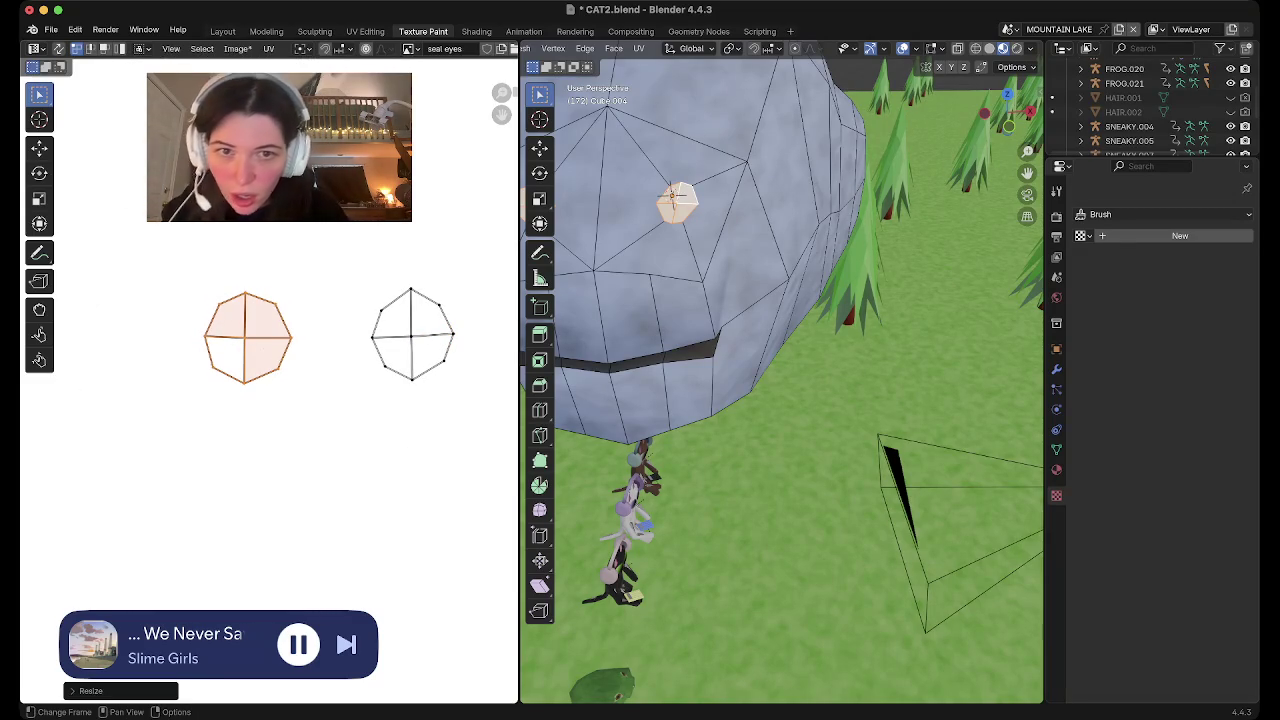
middle_click_drag(428, 571, 473, 569)
mouse_move(293, 335)
middle_mouse_down()
mouse_move(383, 345)
mouse_move(270, 345)
middle_mouse_up()
scroll(269, 345, "down", 2)
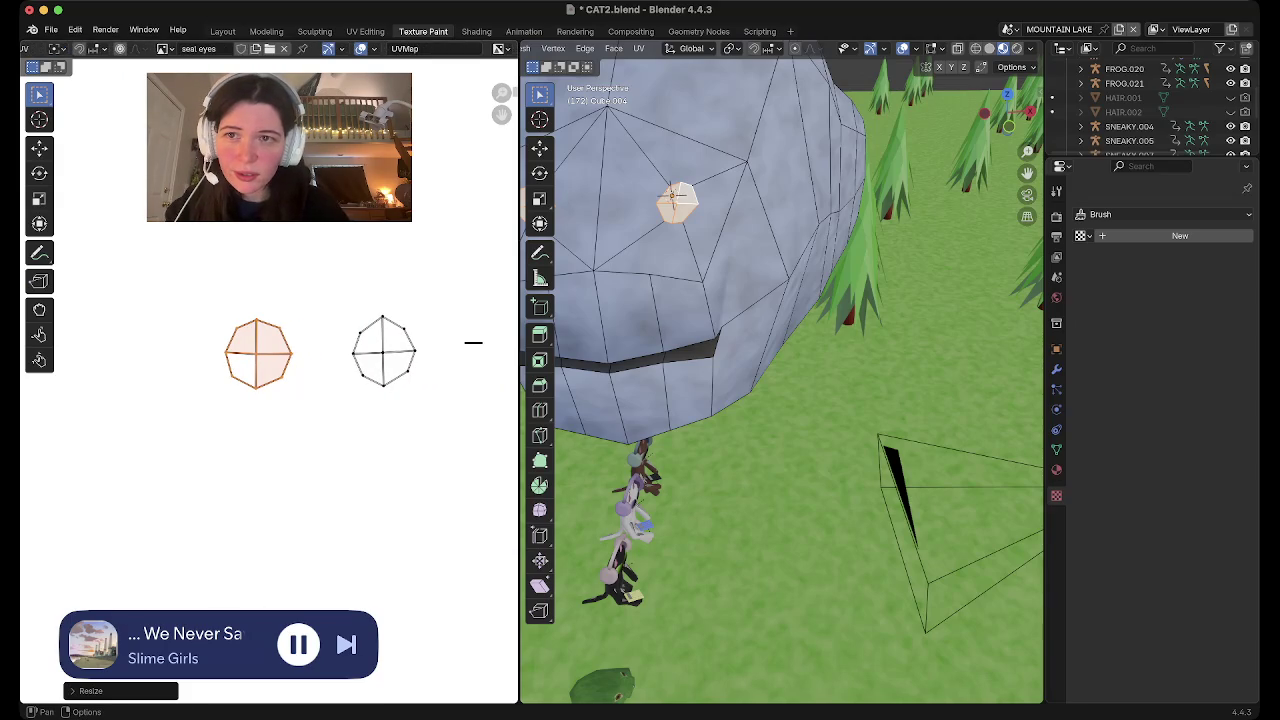
scroll(180, 48, "up", 5)
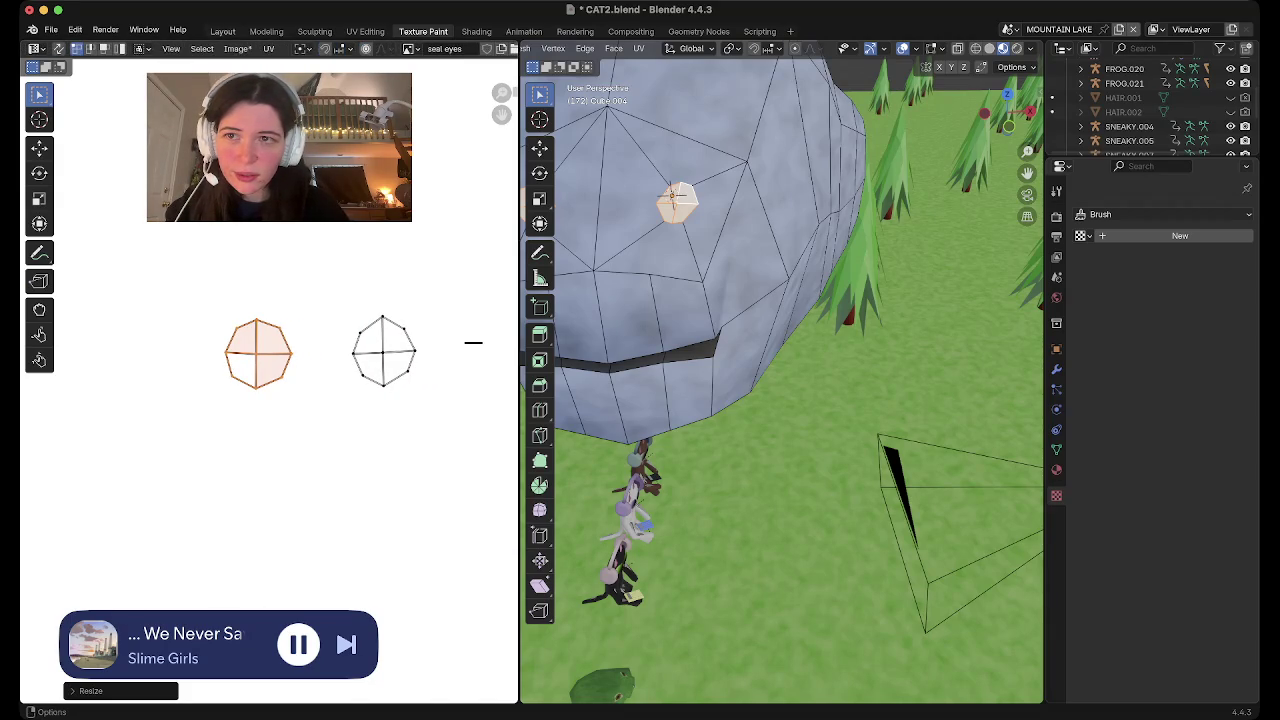
left_click(37, 48)
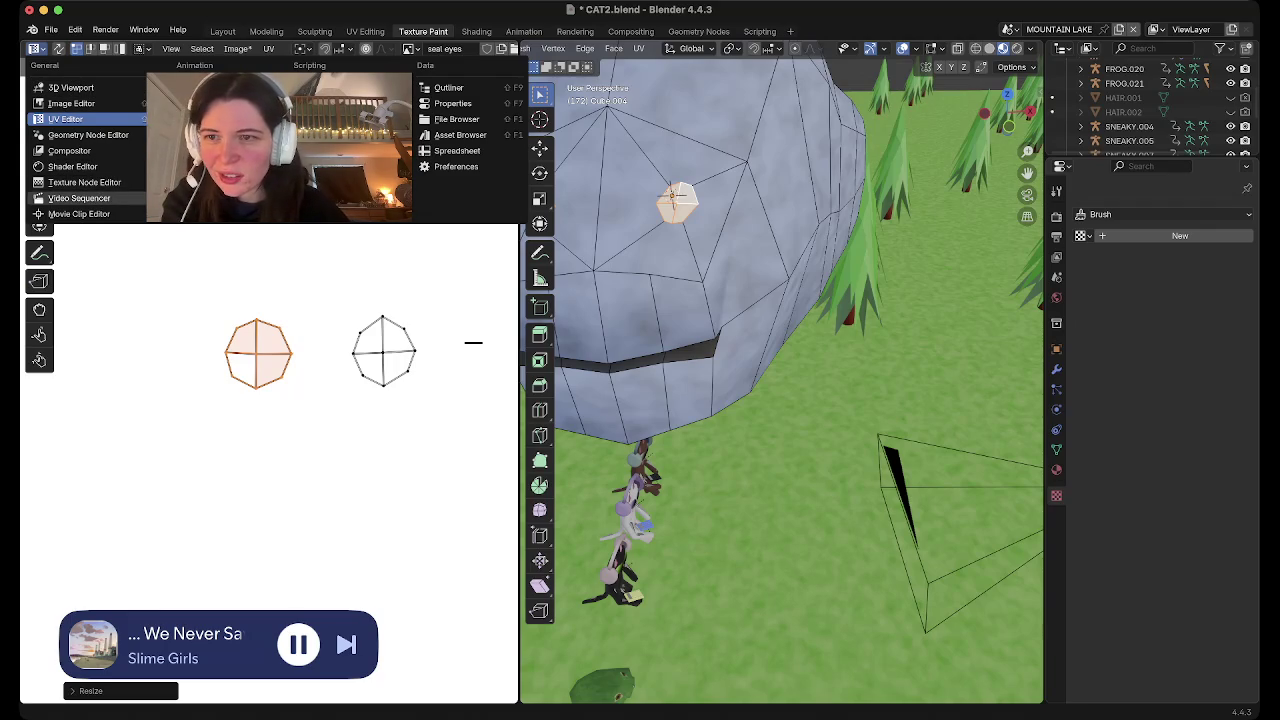
Check the eye material's nodes in the Shader Editor, then return the pane to image painting
left_click(72, 166)
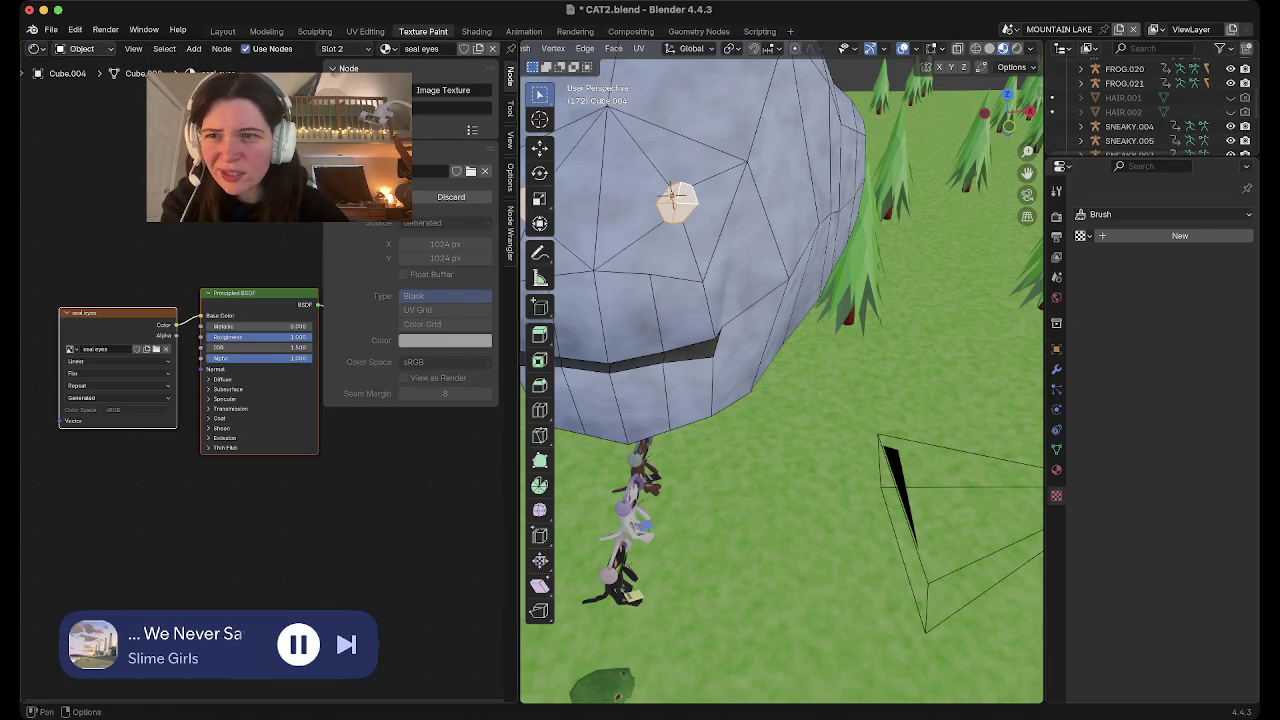
left_click(34, 48)
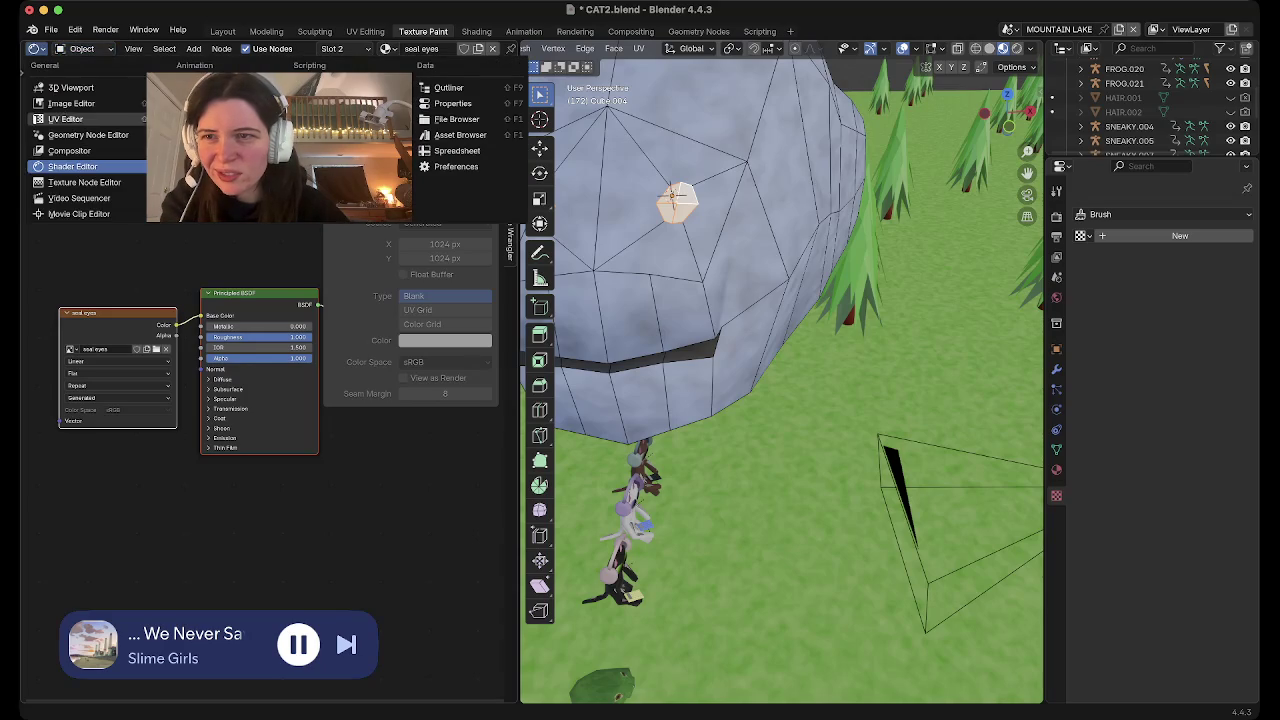
left_click(70, 103)
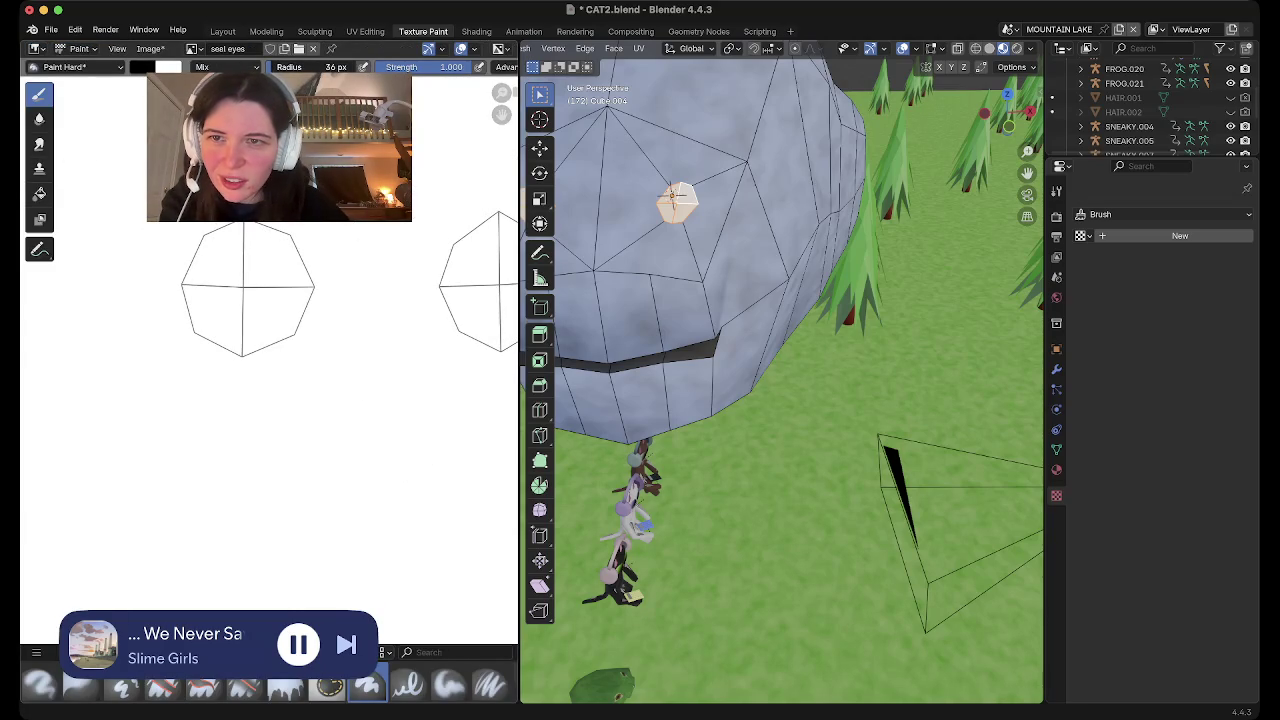
Paint round black pupils inside both eye UV outlines on the seal eyes image
left_click_drag(240, 286, 255, 300)
middle_click_drag(501, 284, 386, 304)
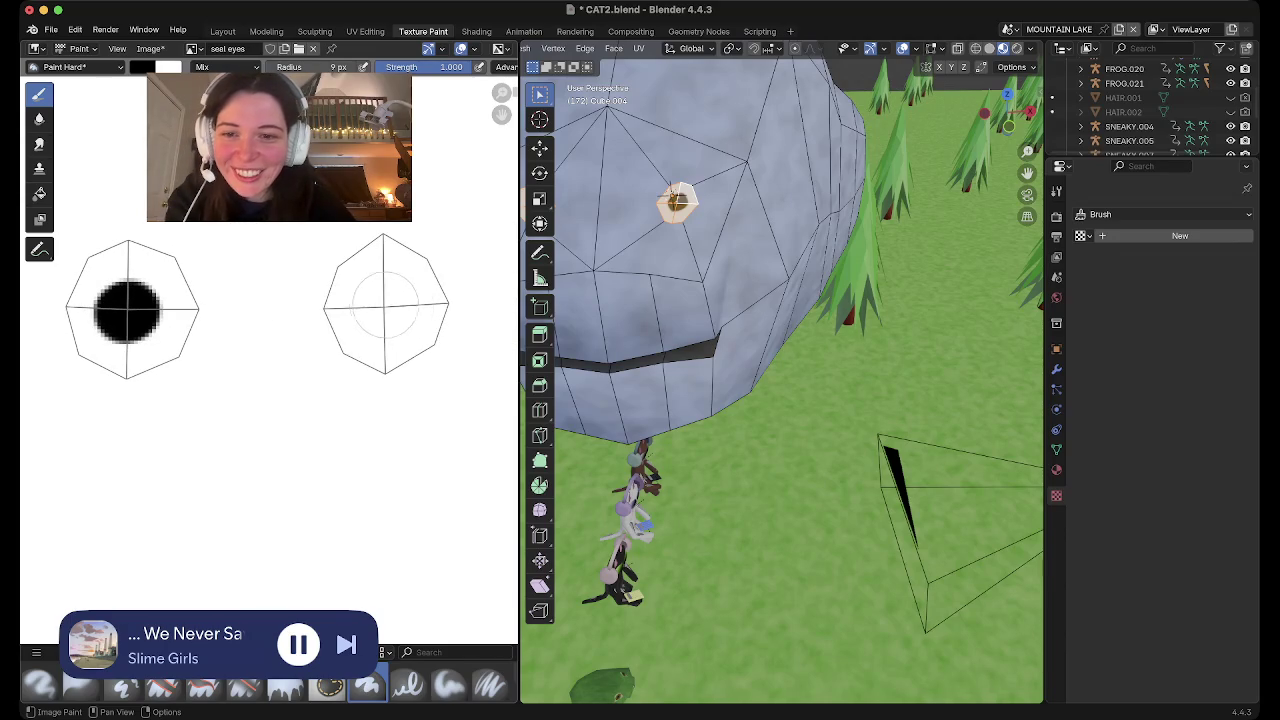
left_click(385, 305)
middle_click_drag(676, 201, 686, 231)
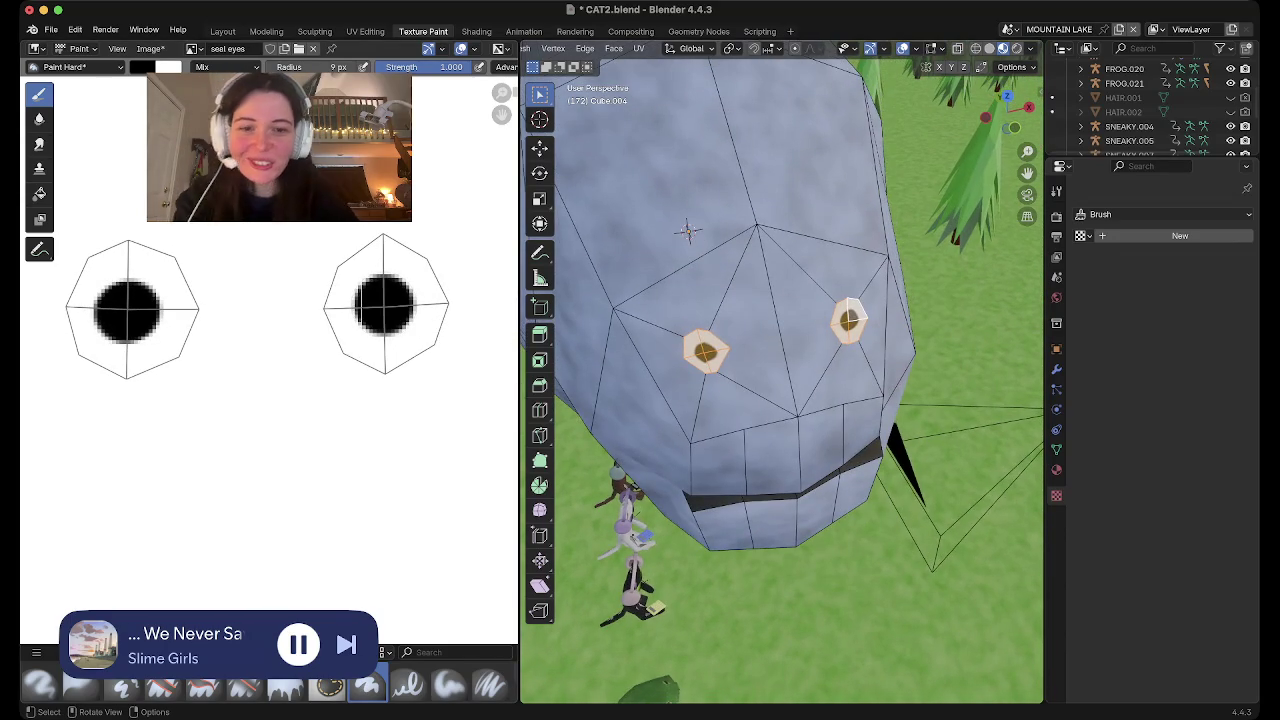
View the seal's dark-centred eyes in Texture Paint from a level angle, then return to mesh editing
key("Tab")
scroll(700, 250, "down", 4)
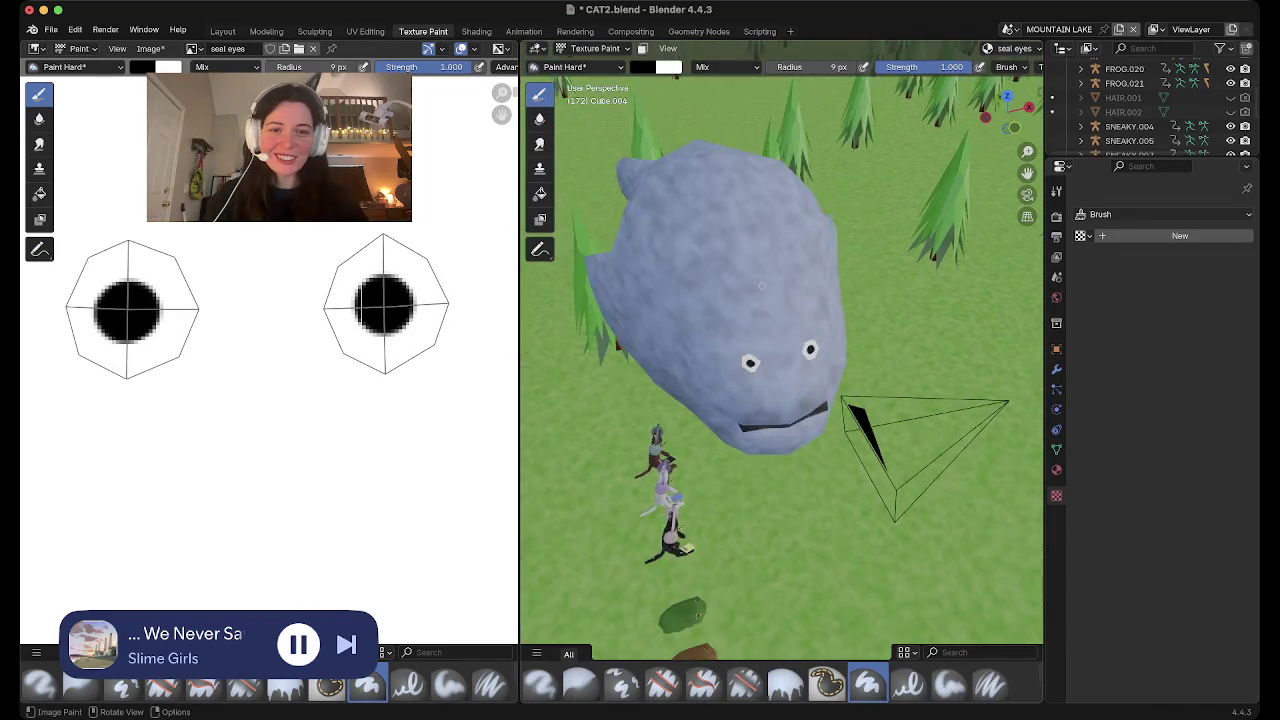
scroll(720, 260, "down", 3)
mouse_move(730, 240)
middle_mouse_down()
mouse_move(762, 286)
mouse_move(731, 218)
mouse_move(900, 500)
mouse_move(1038, 695)
mouse_move(1040, 600)
mouse_move(880, 600)
mouse_move(1000, 590)
middle_mouse_up()
scroll(762, 286, "up", 2)
scroll(762, 286, "up", 2)
scroll(762, 286, "up", 2)
key("Tab")
Deselect the eyes, widen the mouth loop along X, and return to Texture Paint
key("alt+a")
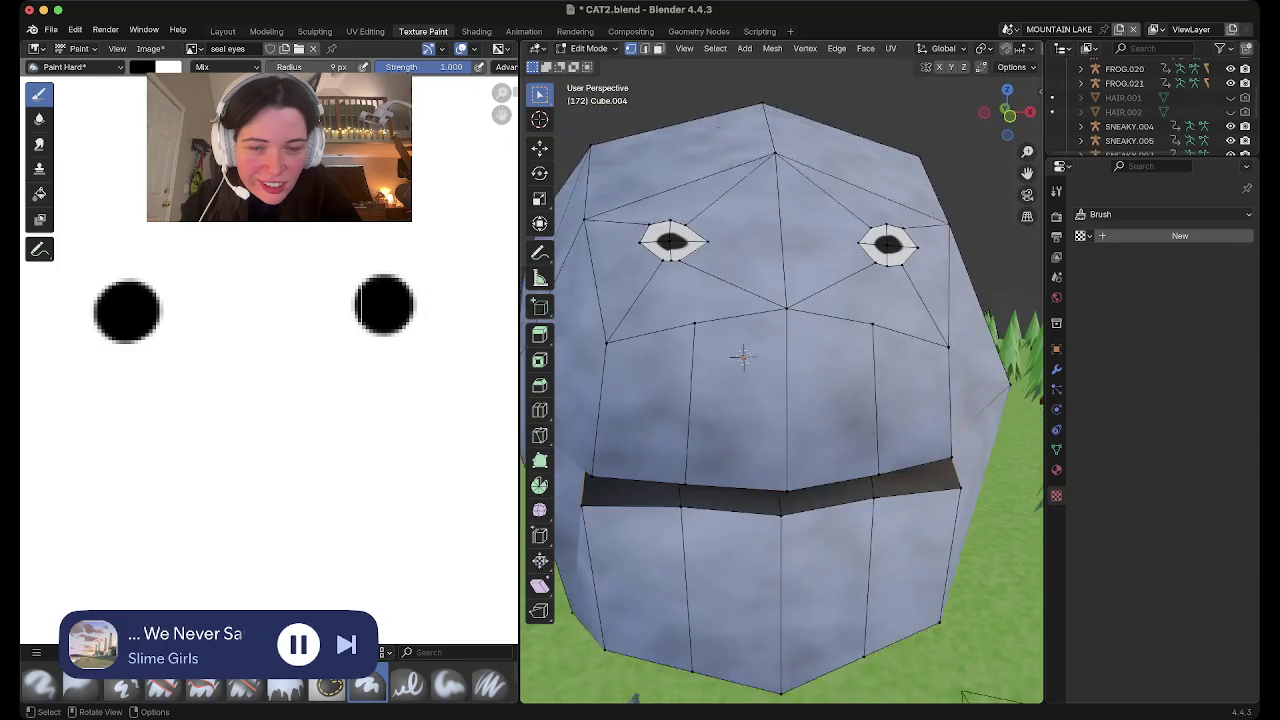
key("s")
key("x")
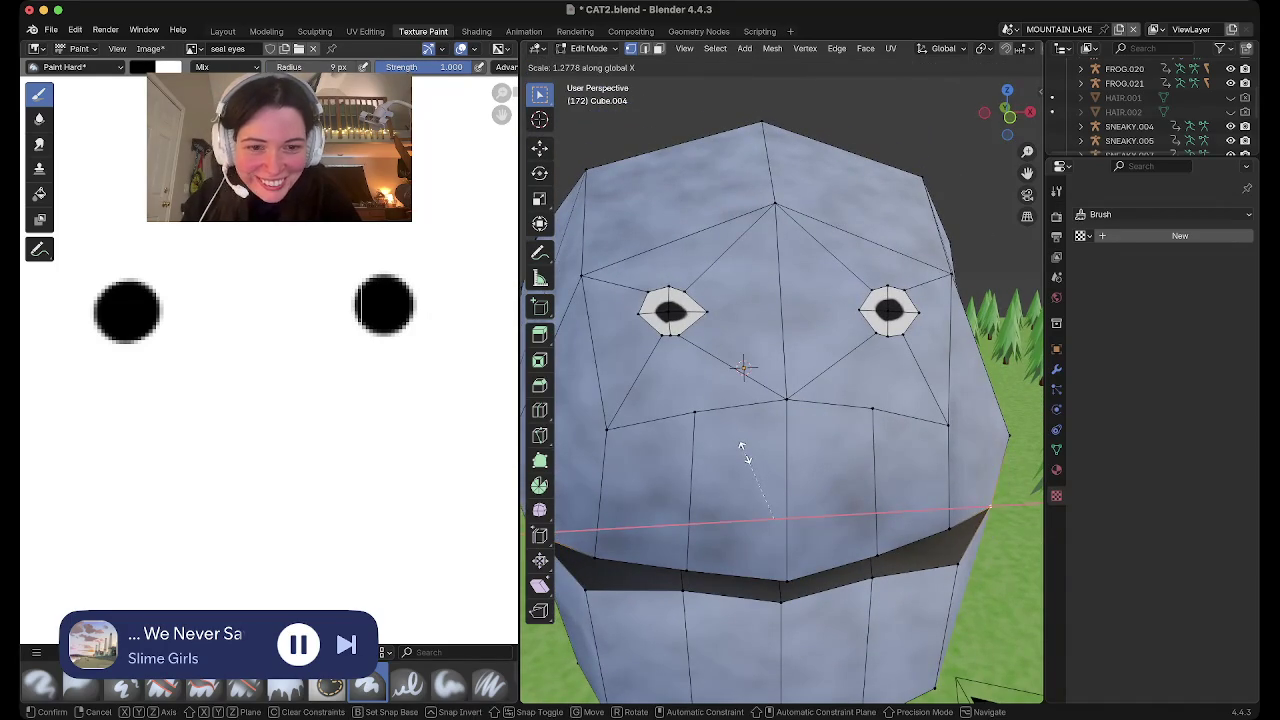
left_click(745, 455)
mouse_move(745, 455)
middle_mouse_down()
mouse_move(900, 440)
mouse_move(700, 454)
mouse_move(745, 454)
middle_mouse_up()
key("Tab")
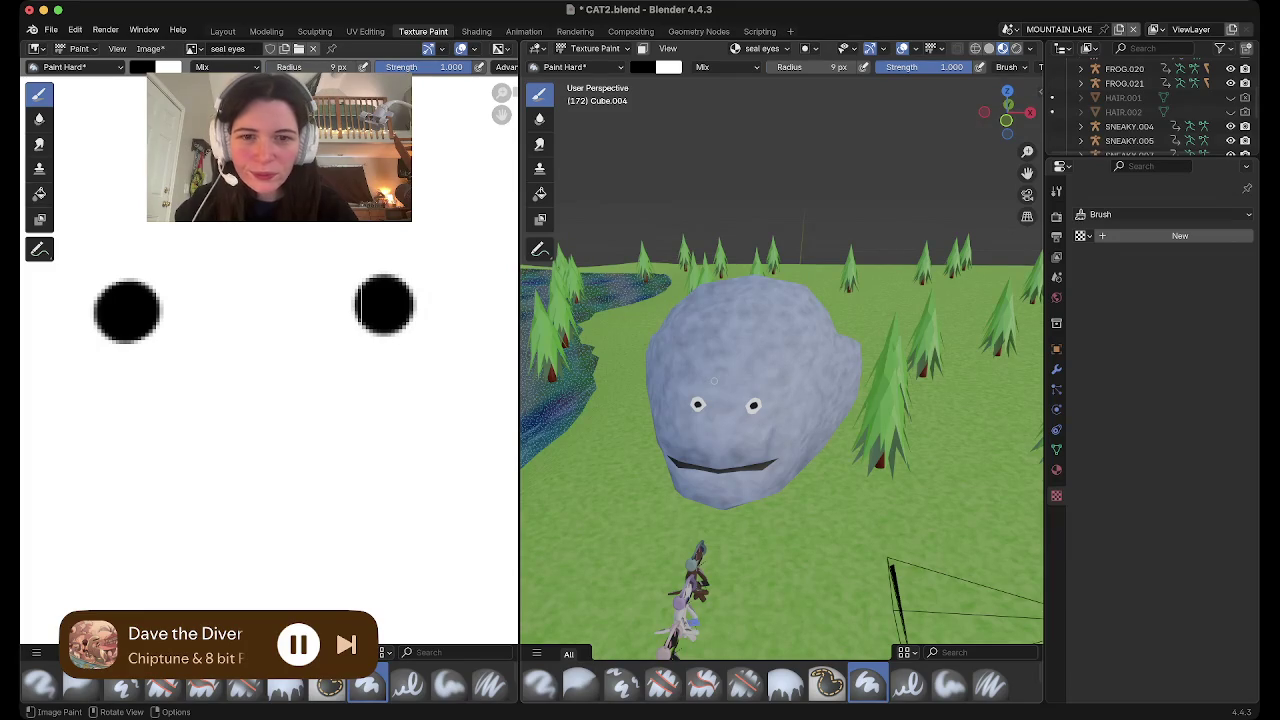
In Edit Mode, select both eye faces on the seal's head
key("Tab")
key("Tab")
key("Tab")
scroll(720, 385, "up", 3)
mouse_move(780, 400)
middle_mouse_down()
mouse_move(820, 360)
mouse_move(800, 330)
middle_mouse_up()
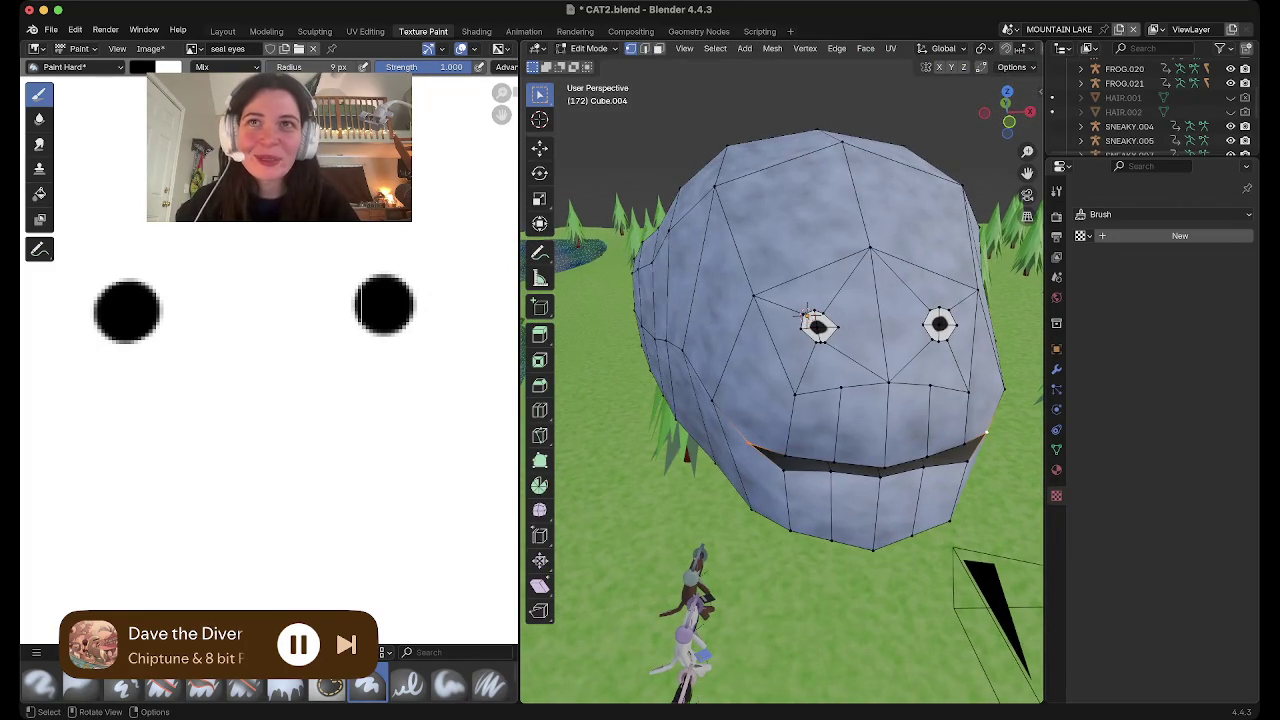
left_click(805, 316)
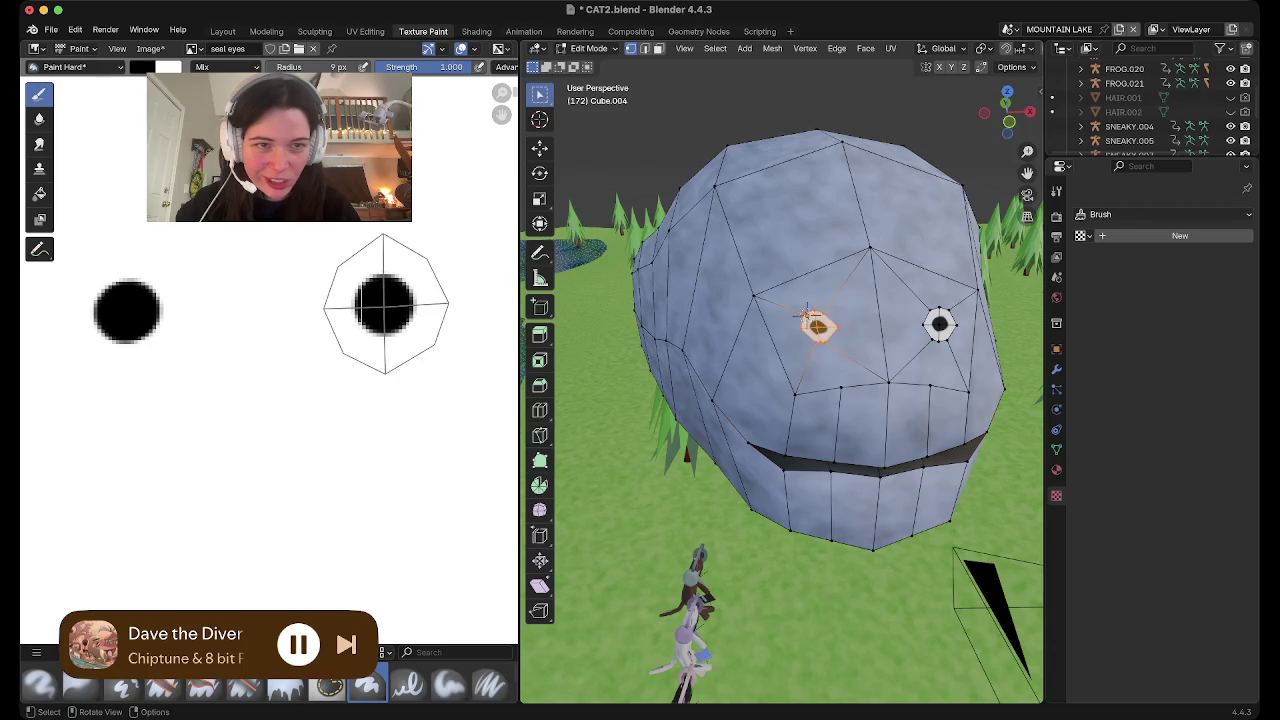
key("b")
left_click_drag(912, 288, 966, 370)
mouse_move(966, 370)
middle_mouse_down()
mouse_move(768, 322)
mouse_move(791, 342)
middle_mouse_up()
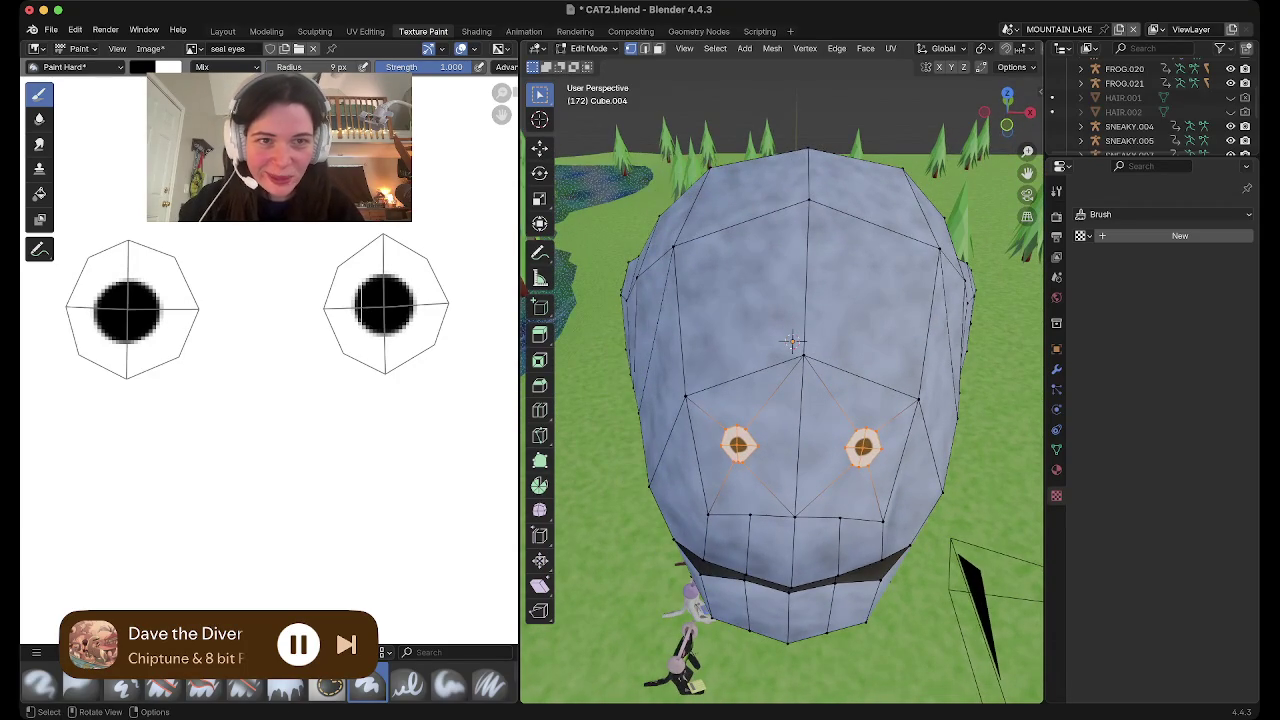
Shrink the eyes along X and Y and move them lower on the face
key("s")
key("x")
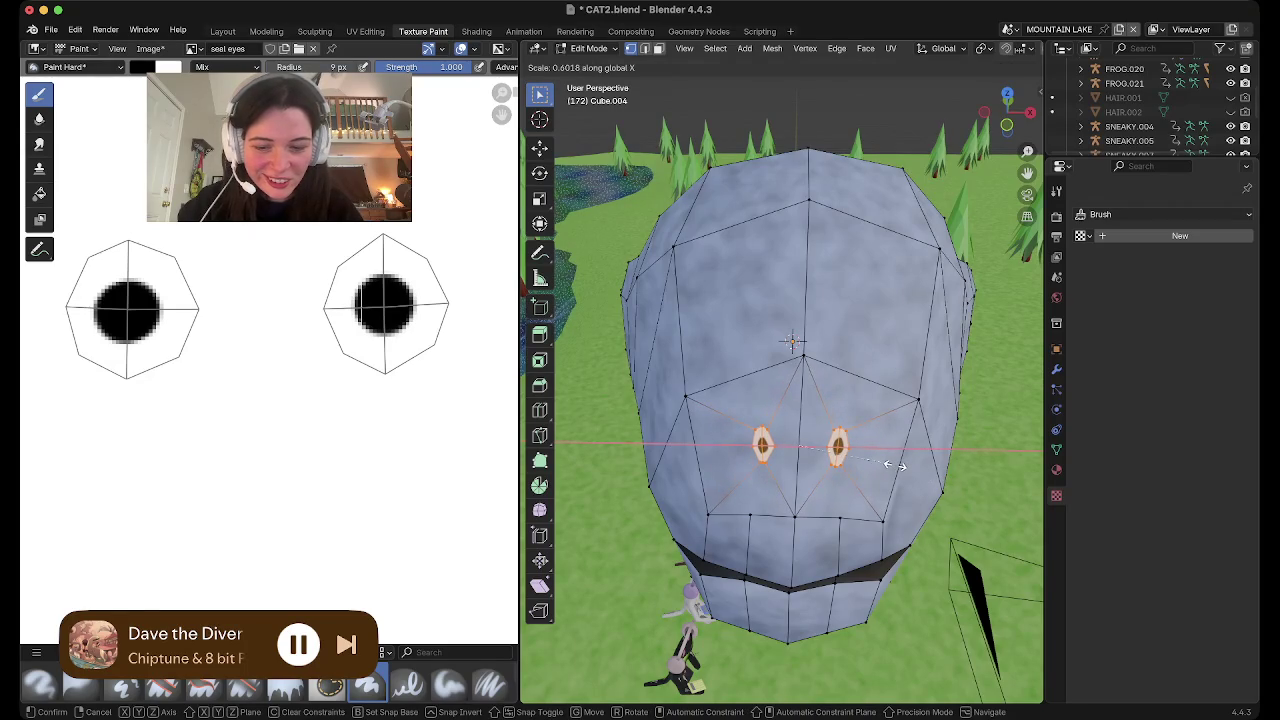
left_click(897, 465)
key("s")
key("y")
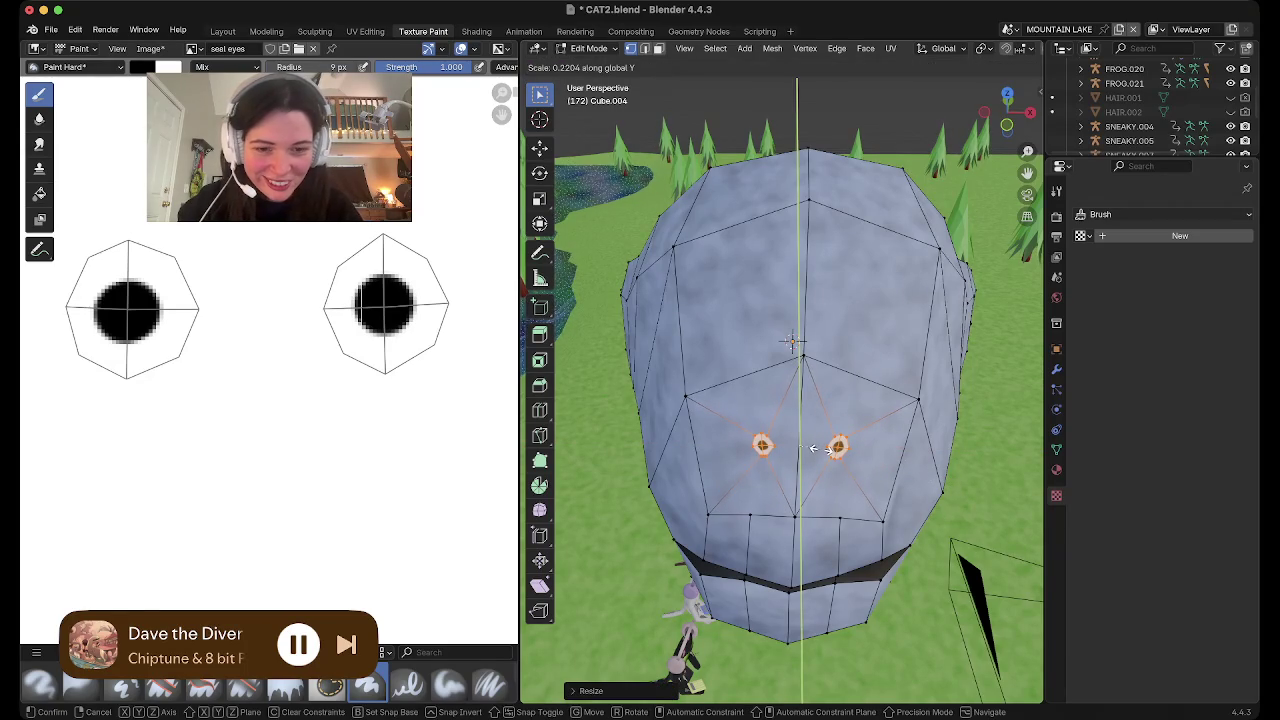
left_click(813, 449)
key("g")
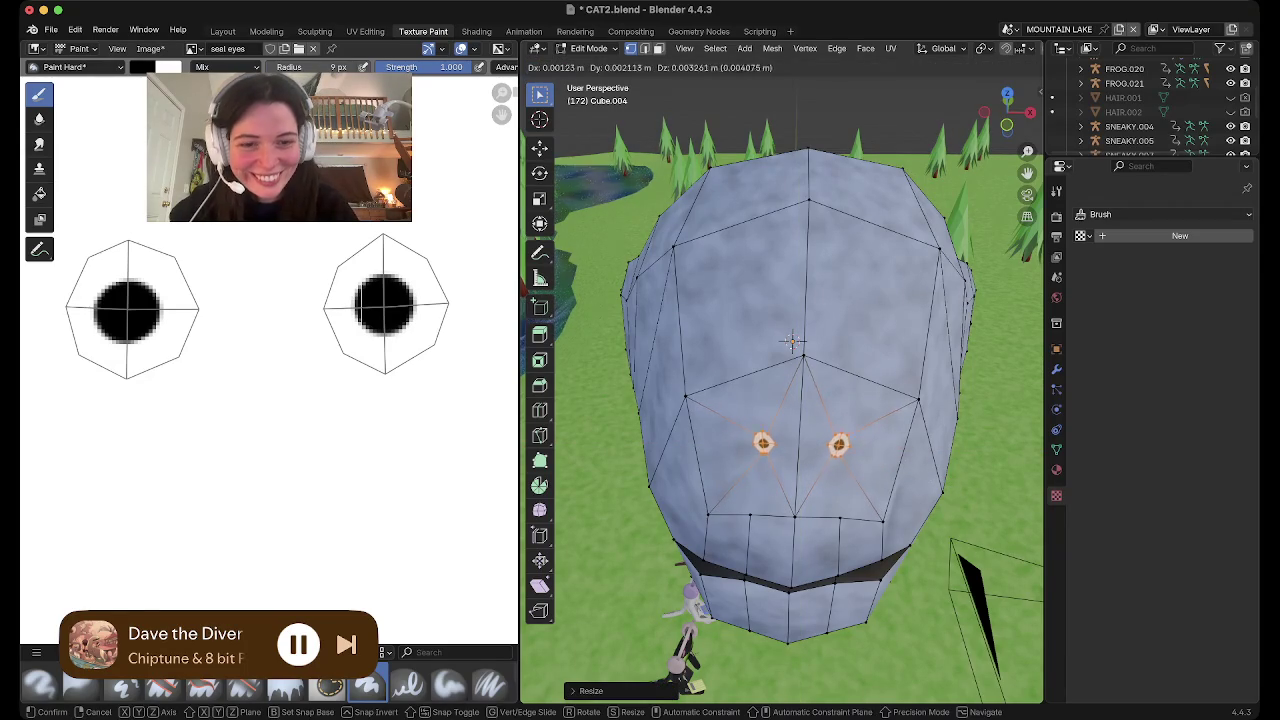
left_click(791, 342)
mouse_move(791, 342)
middle_mouse_down()
mouse_move(737, 286)
mouse_move(694, 294)
mouse_move(666, 268)
mouse_move(828, 355)
mouse_move(760, 300)
middle_mouse_up()
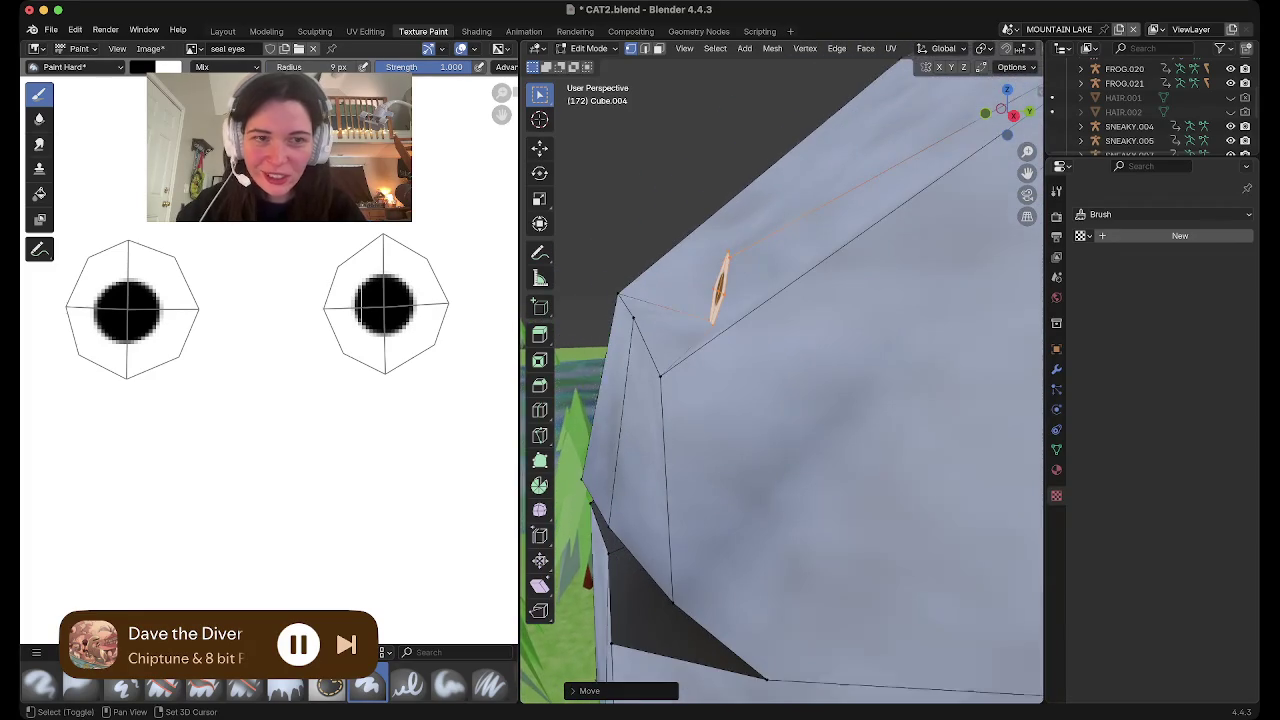
Tilt the eyes around the X axis to lie flatter, then return to Texture Paint
key("r")
key("x")
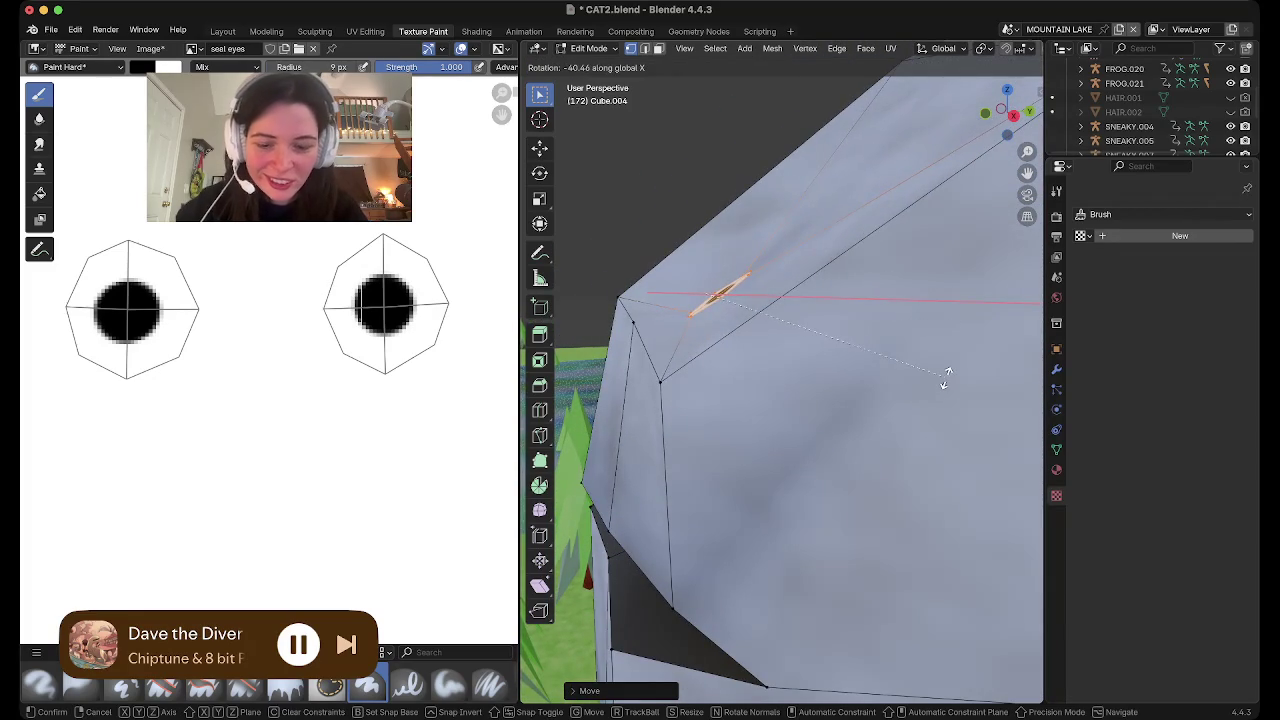
left_click(945, 378)
mouse_move(945, 378)
middle_mouse_down()
mouse_move(870, 390)
mouse_move(750, 360)
middle_mouse_up()
key("Tab")
middle_click_drag(934, 349, 934, 349)
middle_click_drag(813, 437, 813, 437)
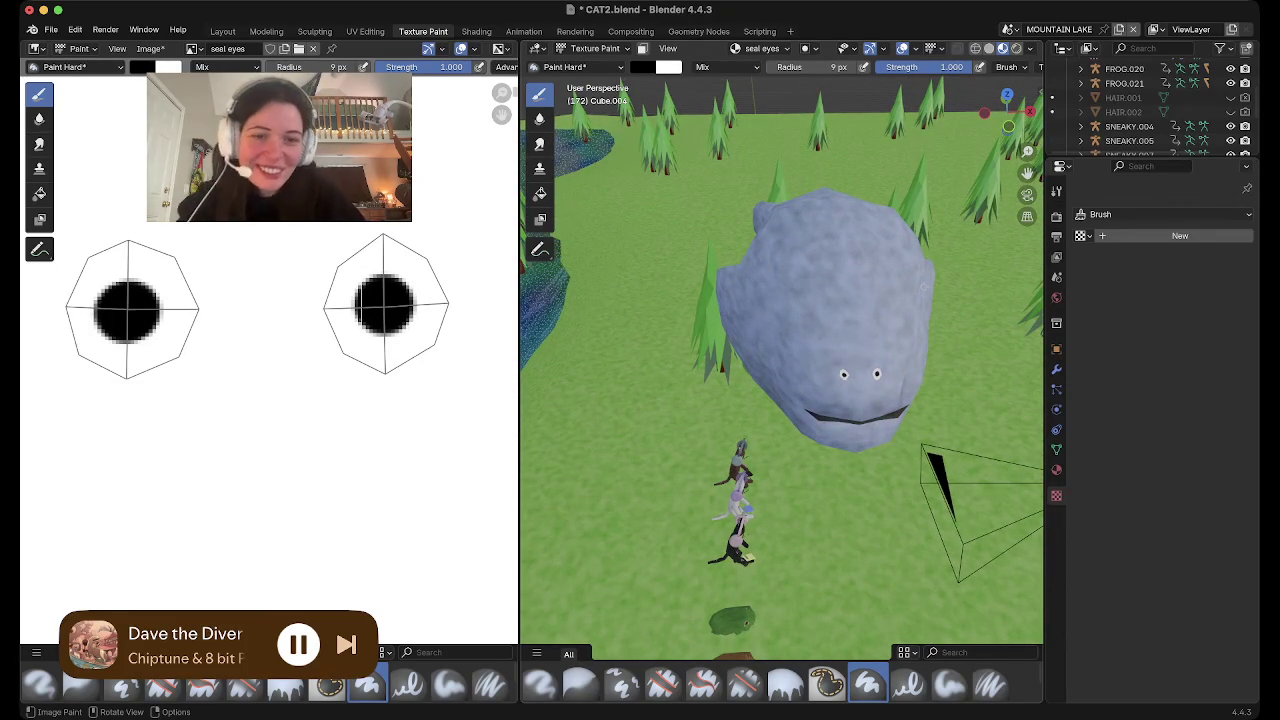
Paint black over both eye outlines in the seal eyes image
mouse_move(390, 330)
left_mouse_down()
mouse_move(370, 280)
mouse_move(440, 320)
mouse_move(390, 270)
left_mouse_up()
mouse_move(90, 330)
left_mouse_down()
mouse_move(130, 295)
mouse_move(90, 340)
mouse_move(110, 260)
left_mouse_up()
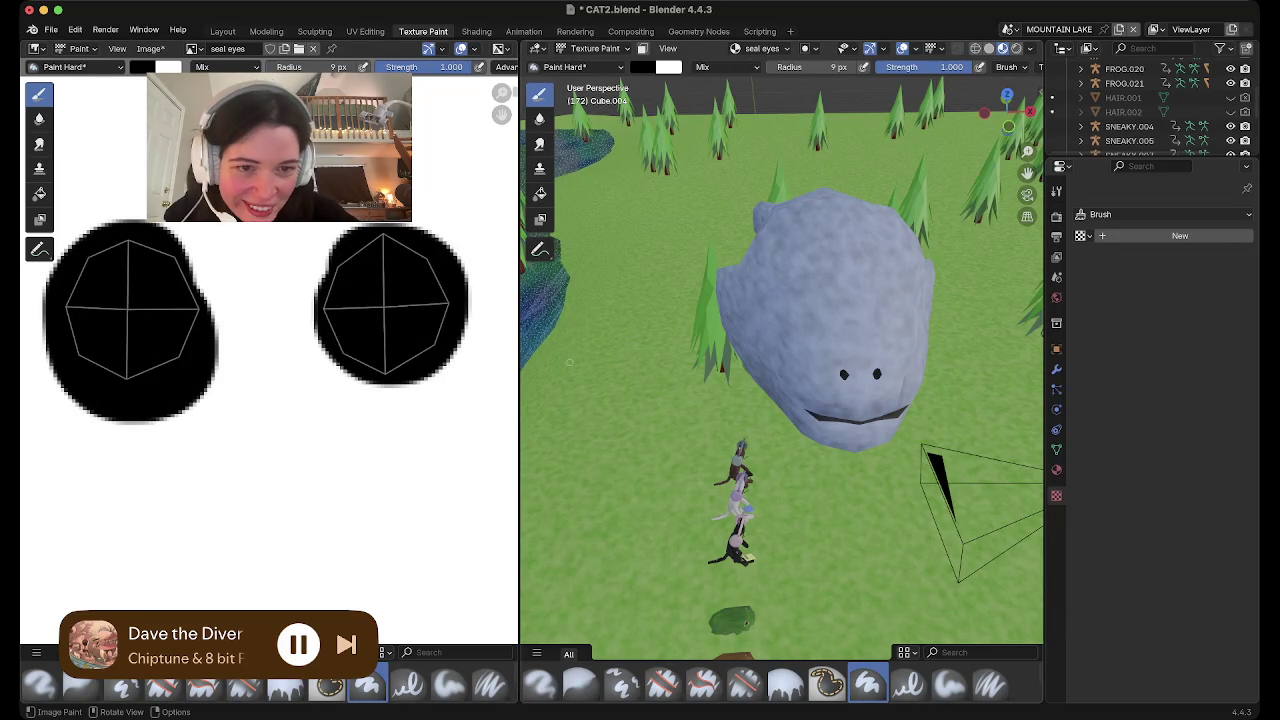
middle_click_drag(840, 400, 917, 386)
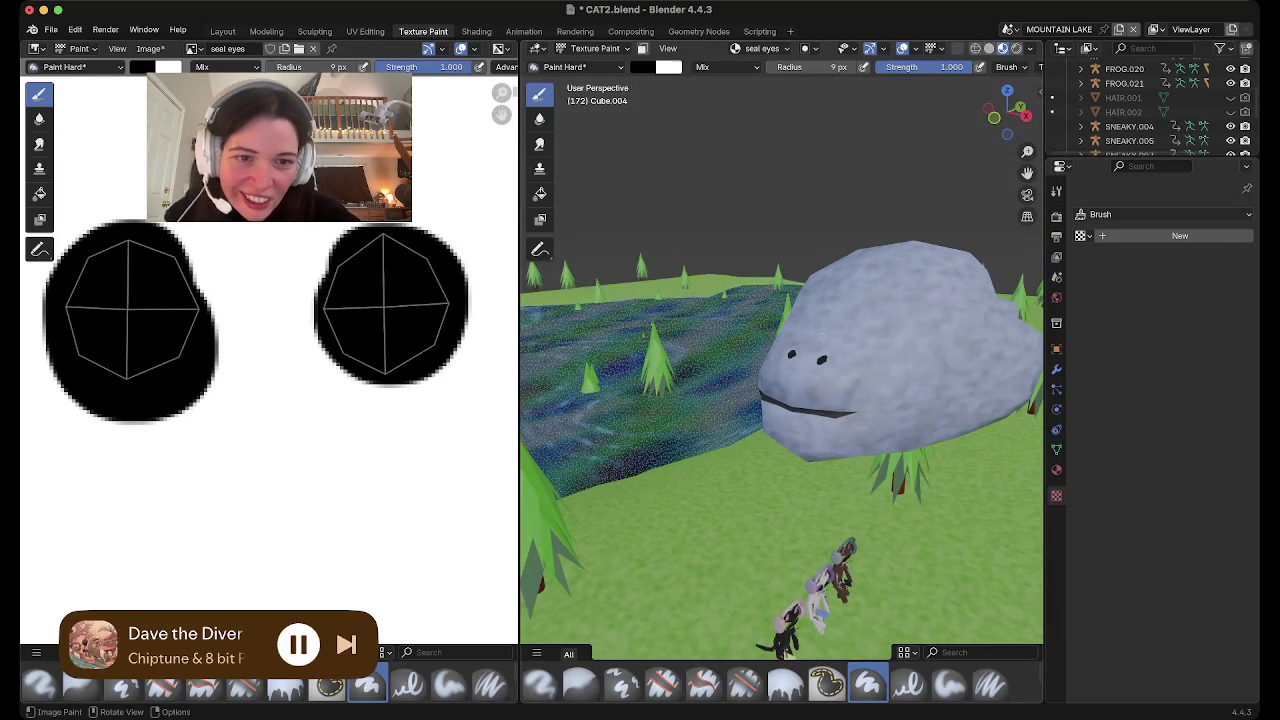
scroll(870, 360, "up", 3)
scroll(822, 336, "up", 3)
scroll(822, 336, "down", 1)
scroll(822, 336, "down", 3)
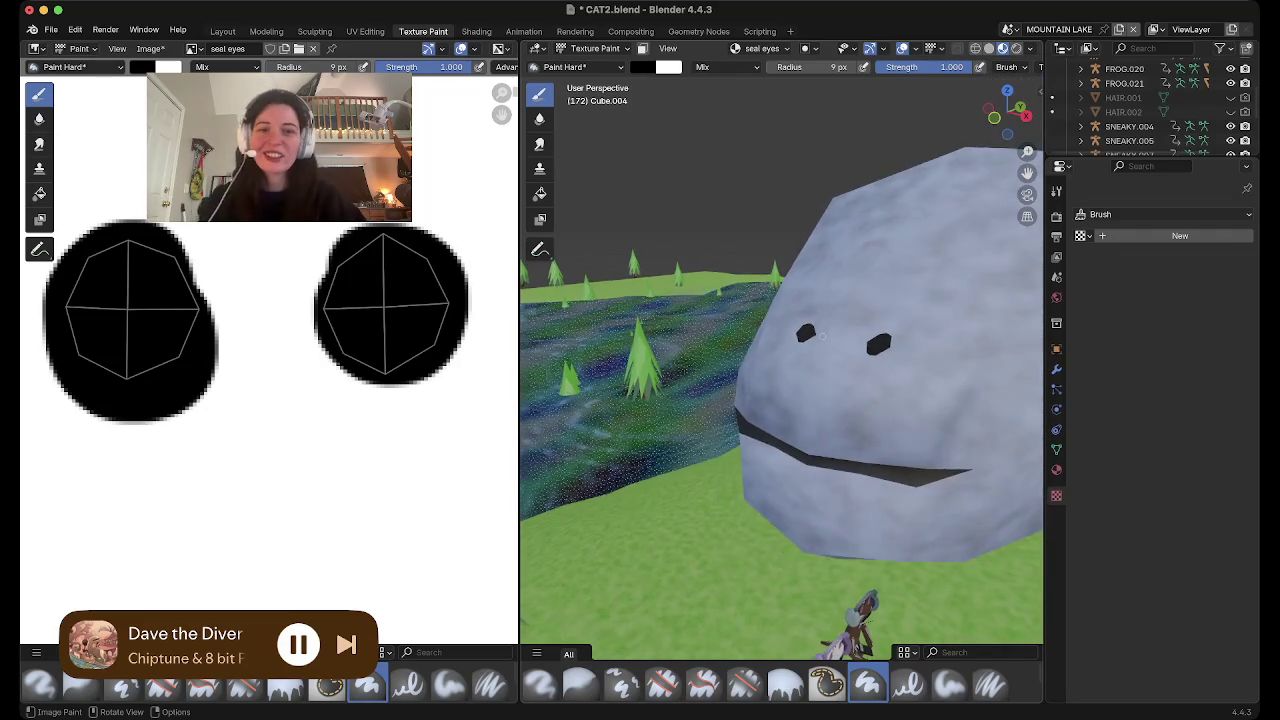
Assign the seal bod material to the eye faces and switch to the Layout workspace
key("Tab")
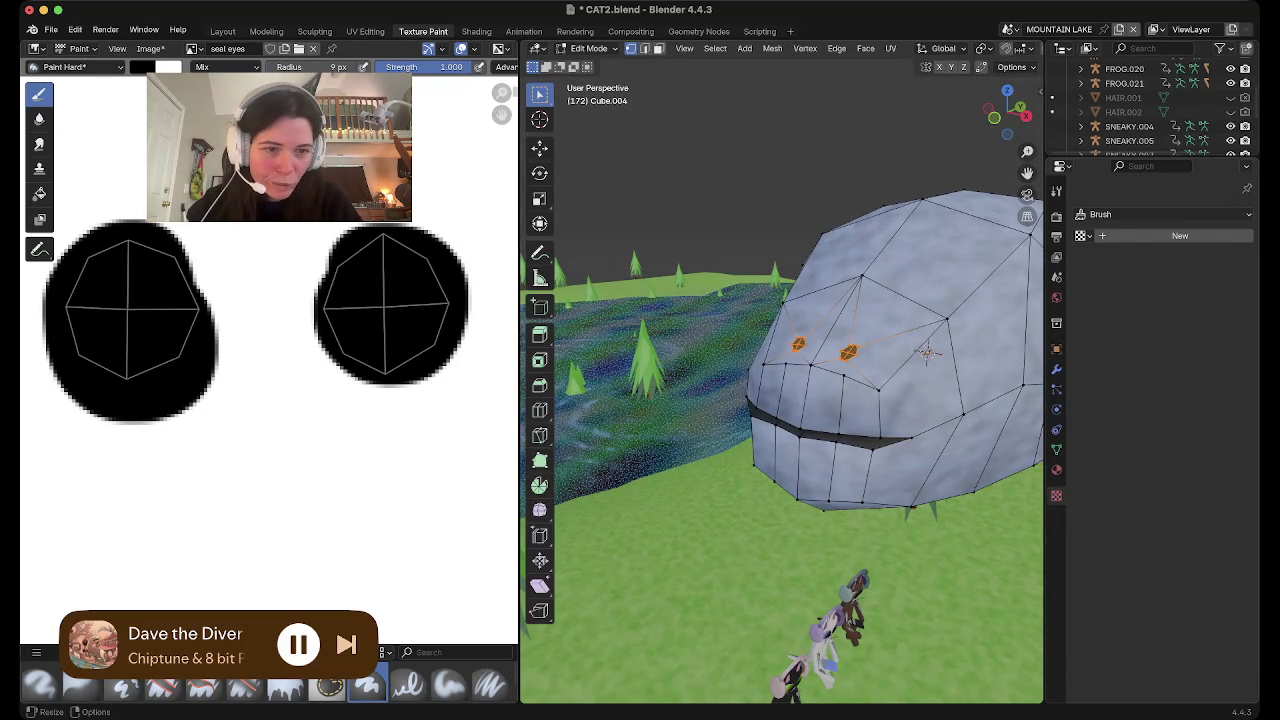
left_click(1056, 469)
left_click(1101, 322)
key("Tab")
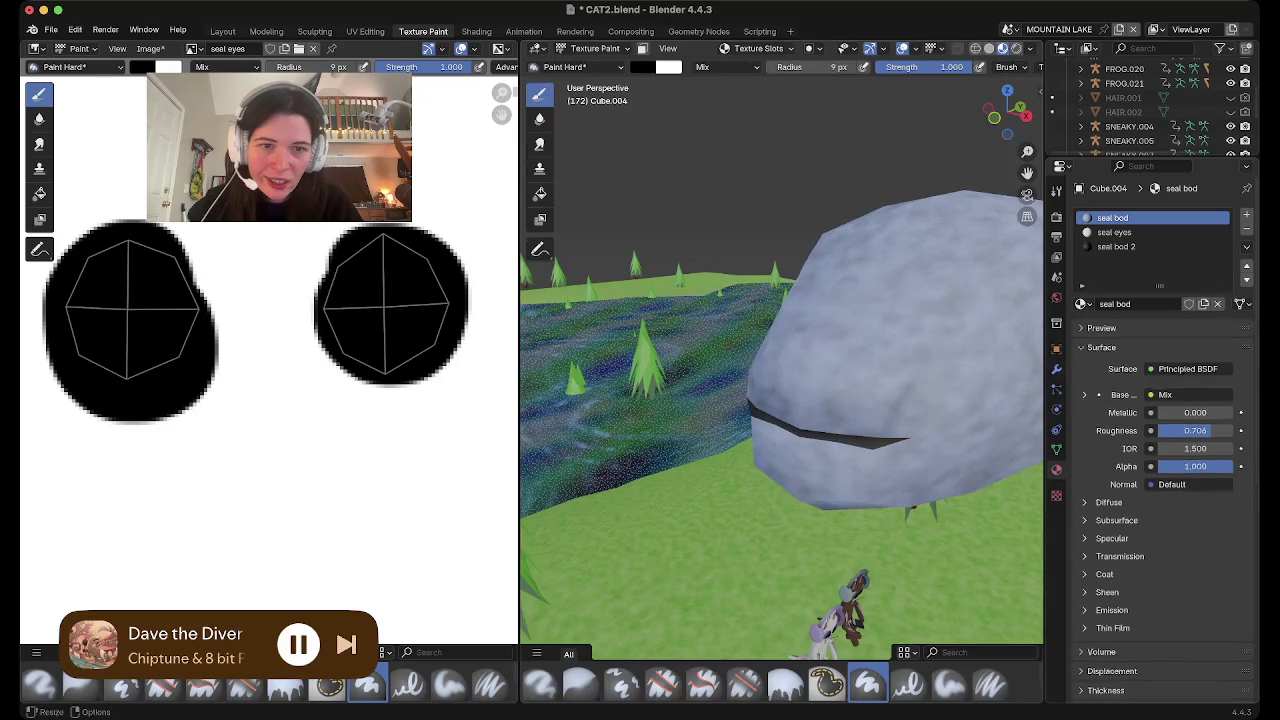
middle_click_drag(928, 352, 769, 330)
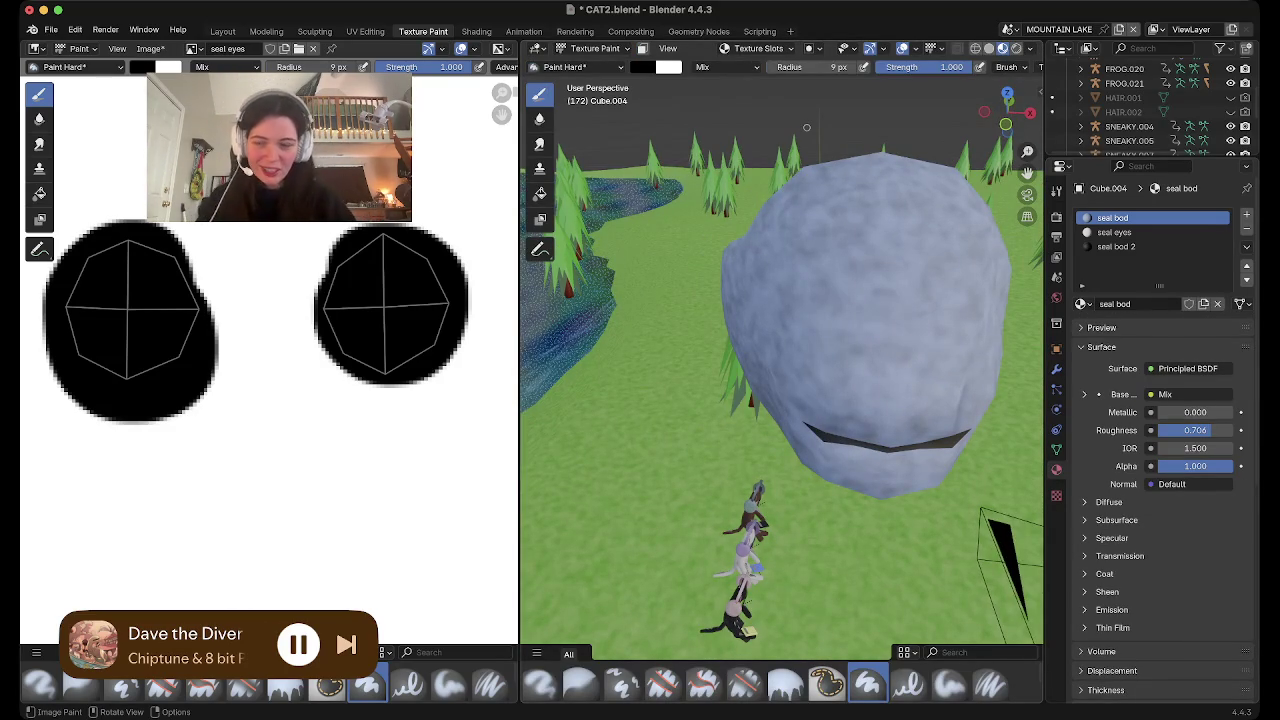
left_click(222, 31)
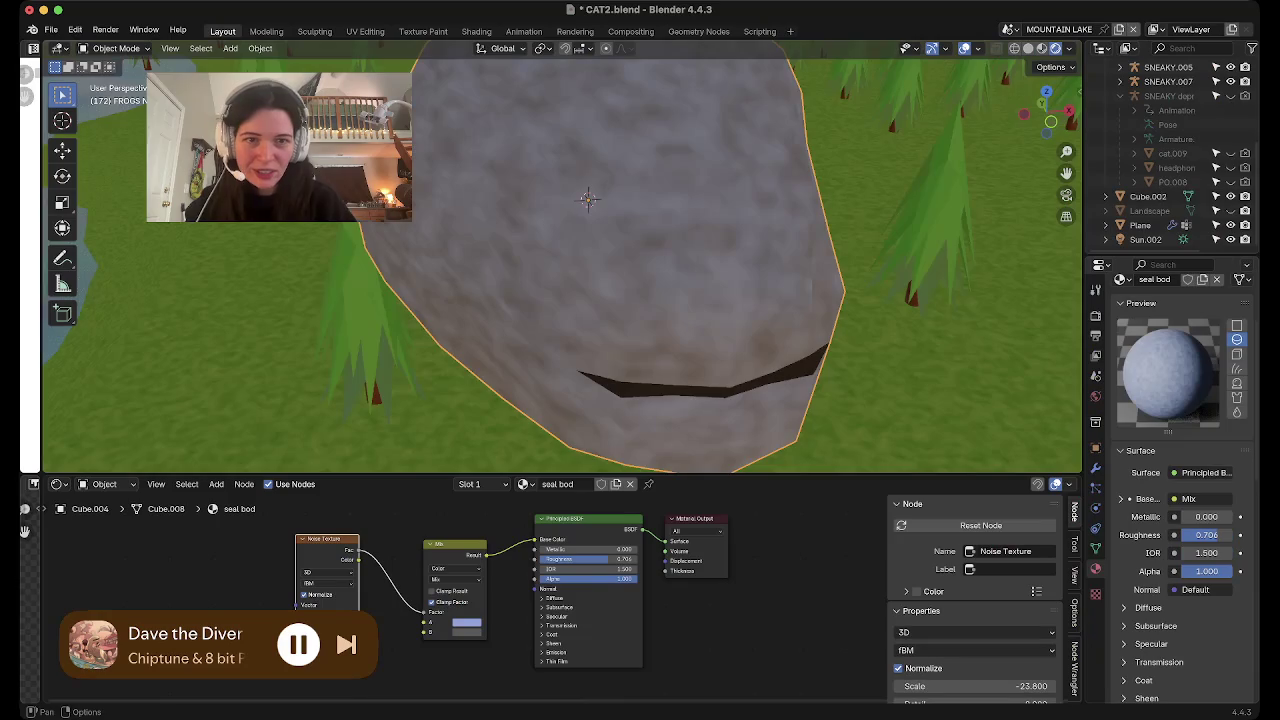
Orbit from a high view over the lake down to the seal's face and enter Edit Mode
scroll(560, 265, "down", 5)
mouse_move(560, 265)
middle_mouse_down()
mouse_move(640, 230)
mouse_move(709, 313)
middle_mouse_up()
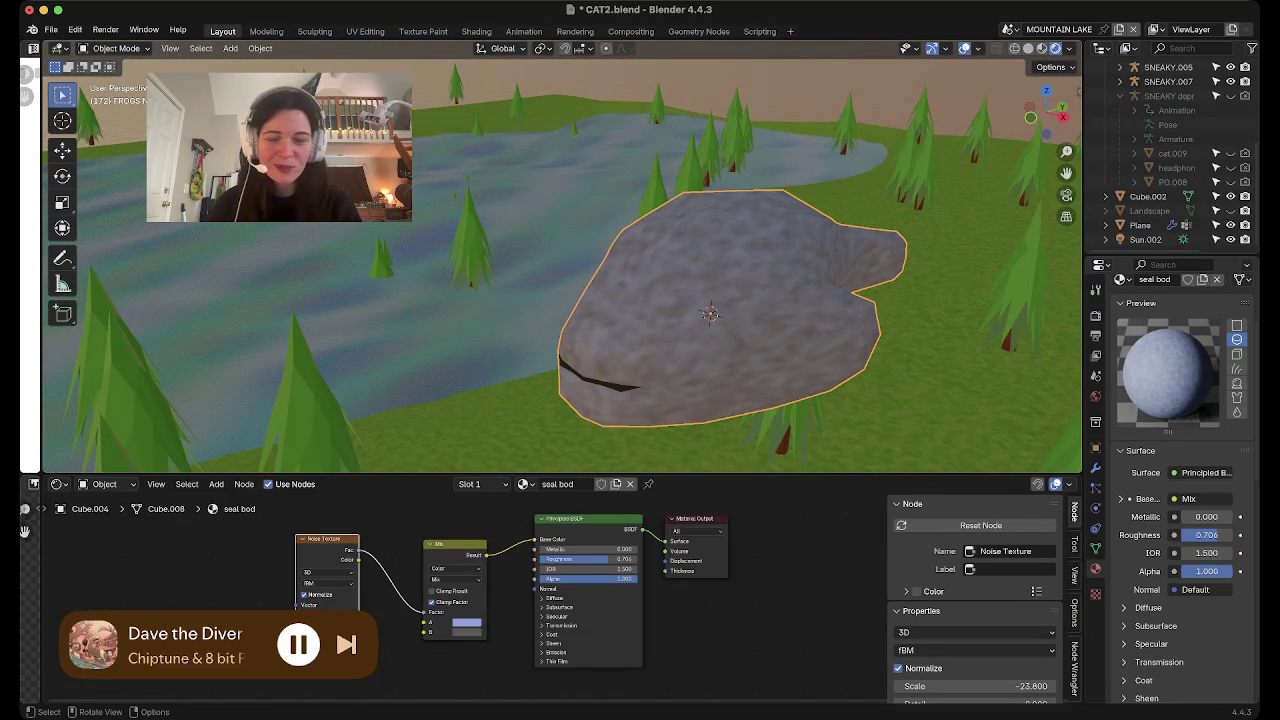
middle_click_drag(709, 313, 709, 250)
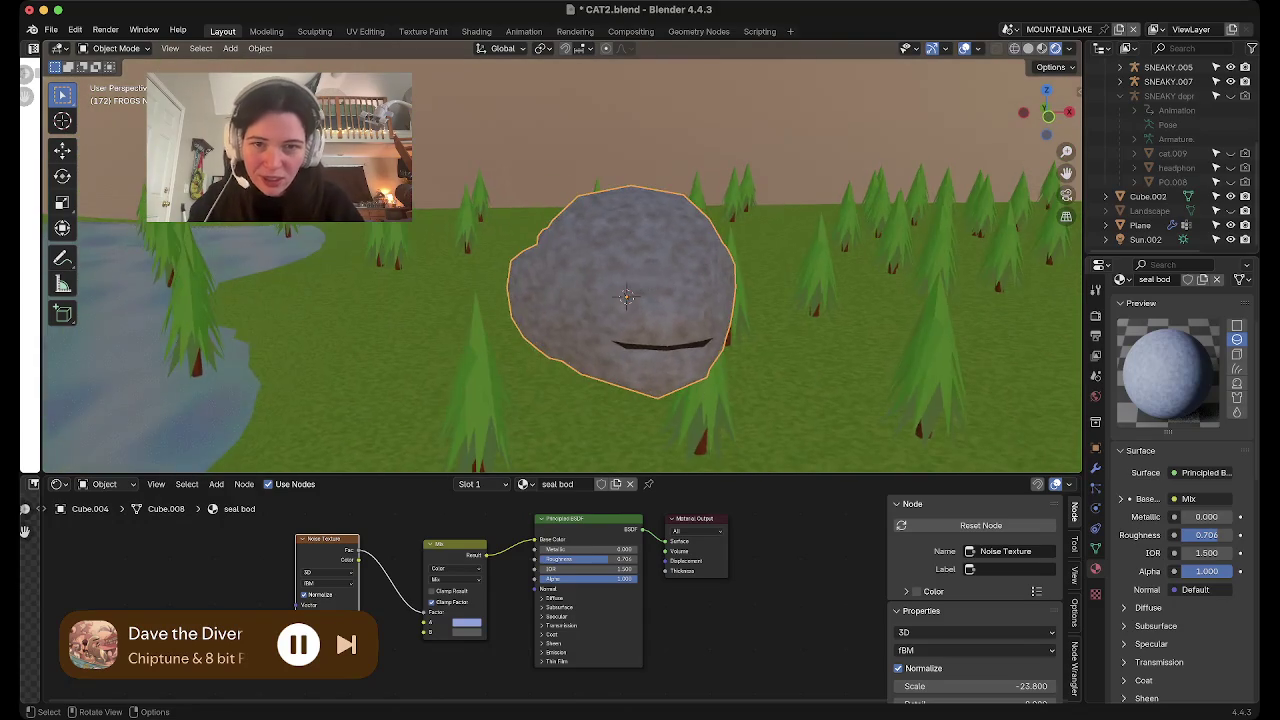
scroll(709, 313, "up", 2)
scroll(709, 313, "up", 3)
scroll(709, 313, "down", 2)
mouse_move(722, 365)
middle_mouse_down()
mouse_move(645, 337)
mouse_move(643, 362)
middle_mouse_up()
key("Tab")
Box-select the mouth vertices, deselecting the two faces above the mouth
key("b")
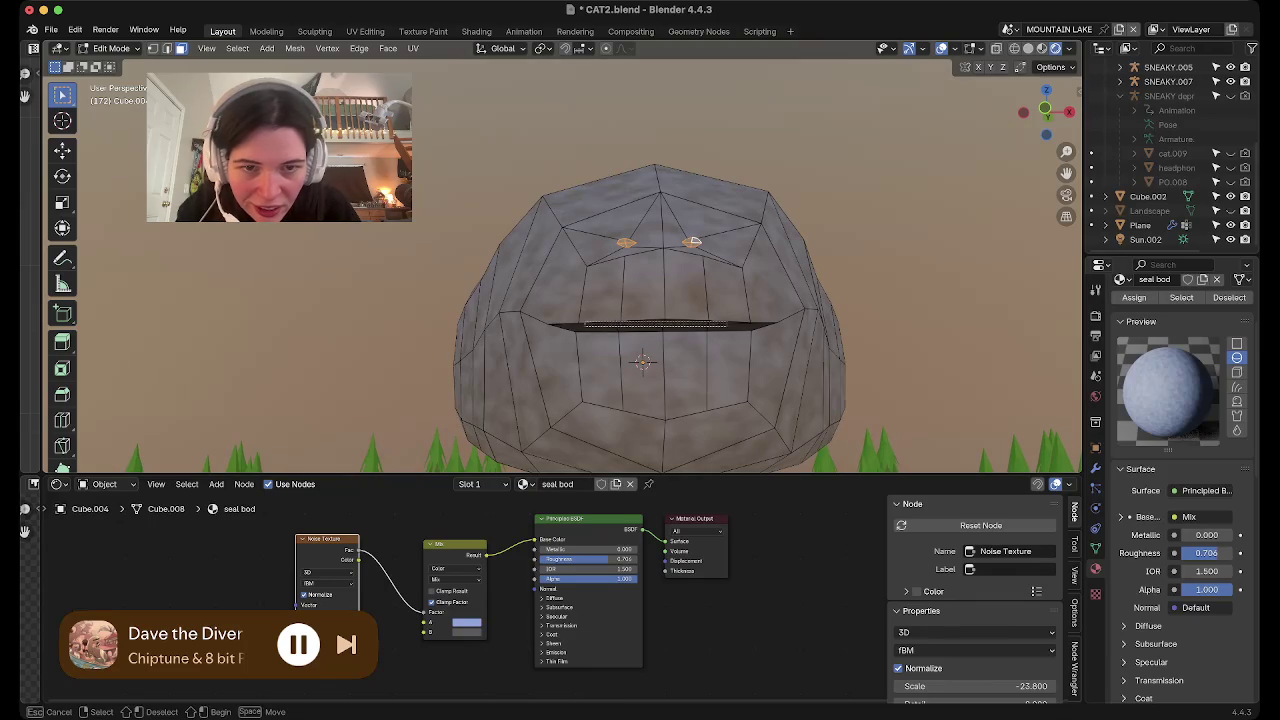
left_click_drag(585, 322, 725, 327)
left_click(602, 290, "shift")
left_click(725, 290, "shift")
middle_click_drag(643, 362, 645, 312)
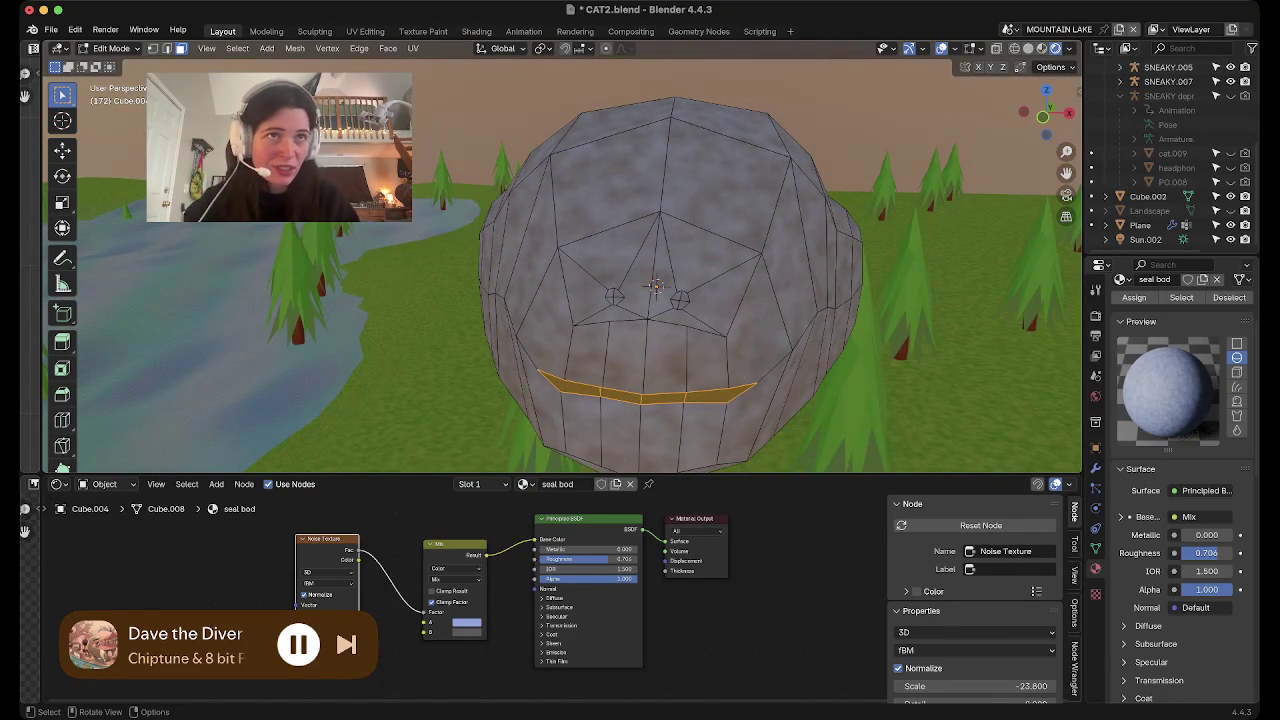
middle_click_drag(645, 312, 645, 345)
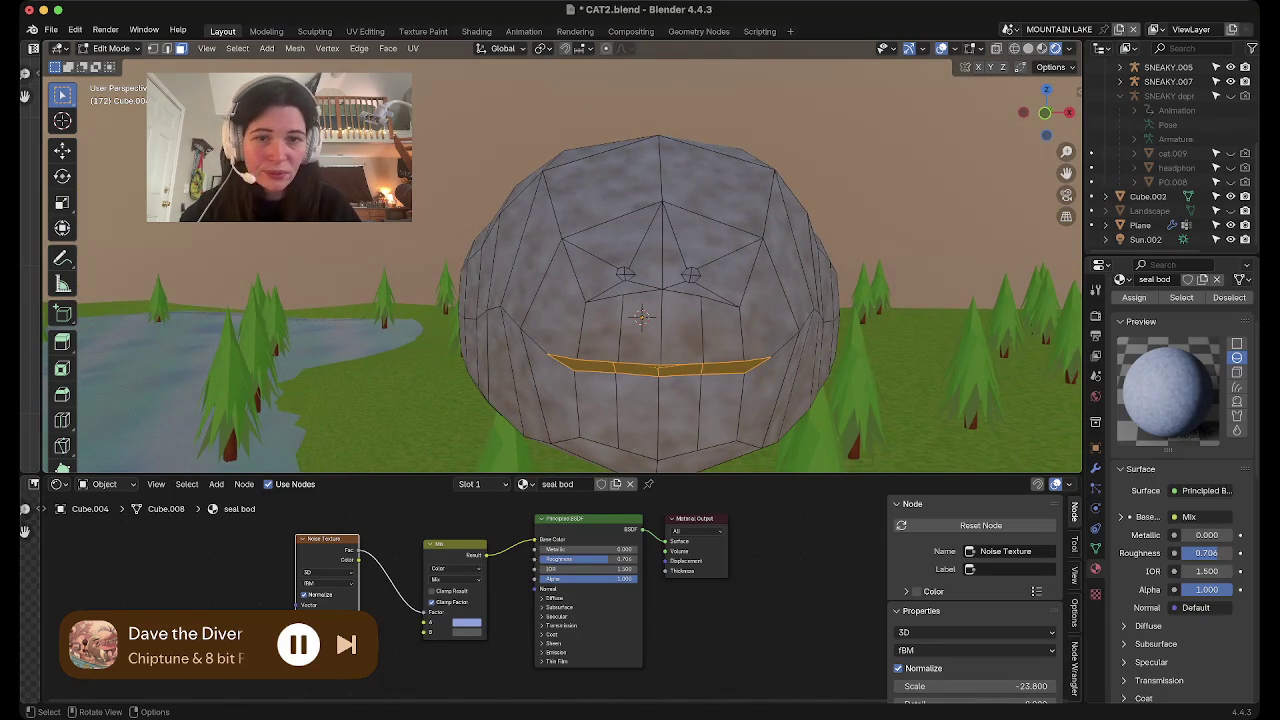
Narrow the mouth loop along the X axis, reapplying the scale after a mode toggle
key("s")
key("x")
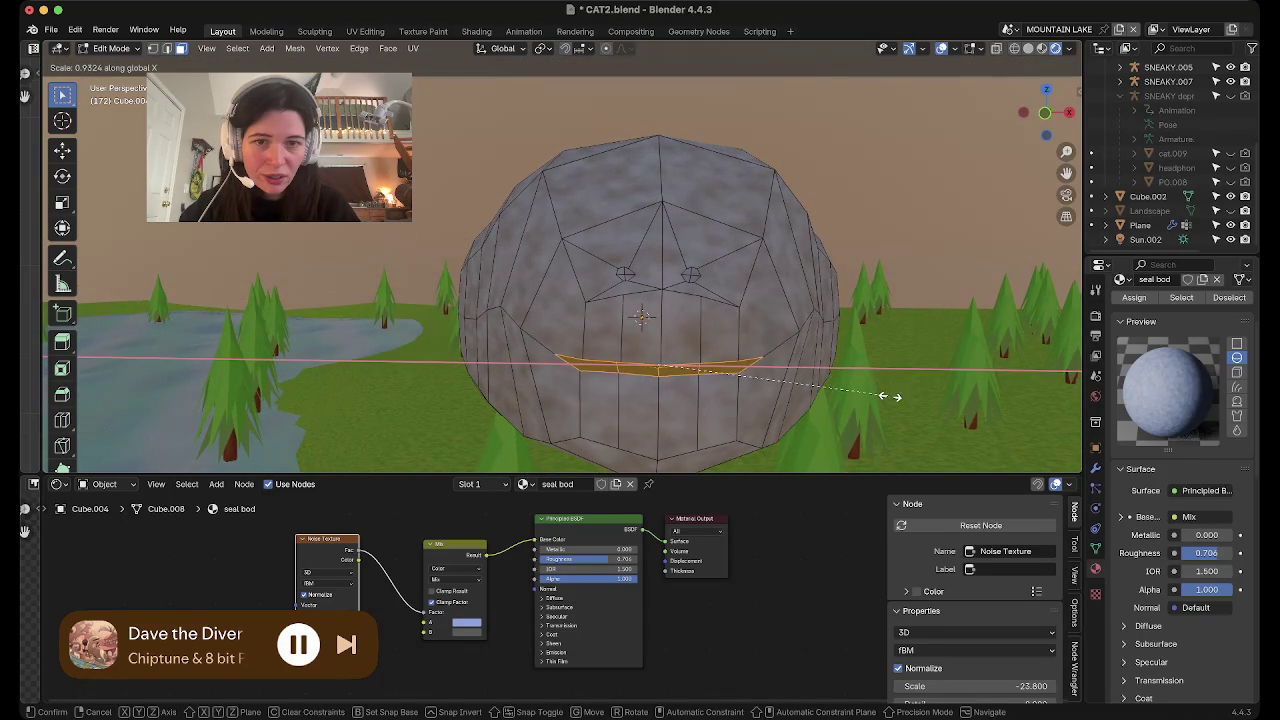
left_click(878, 393)
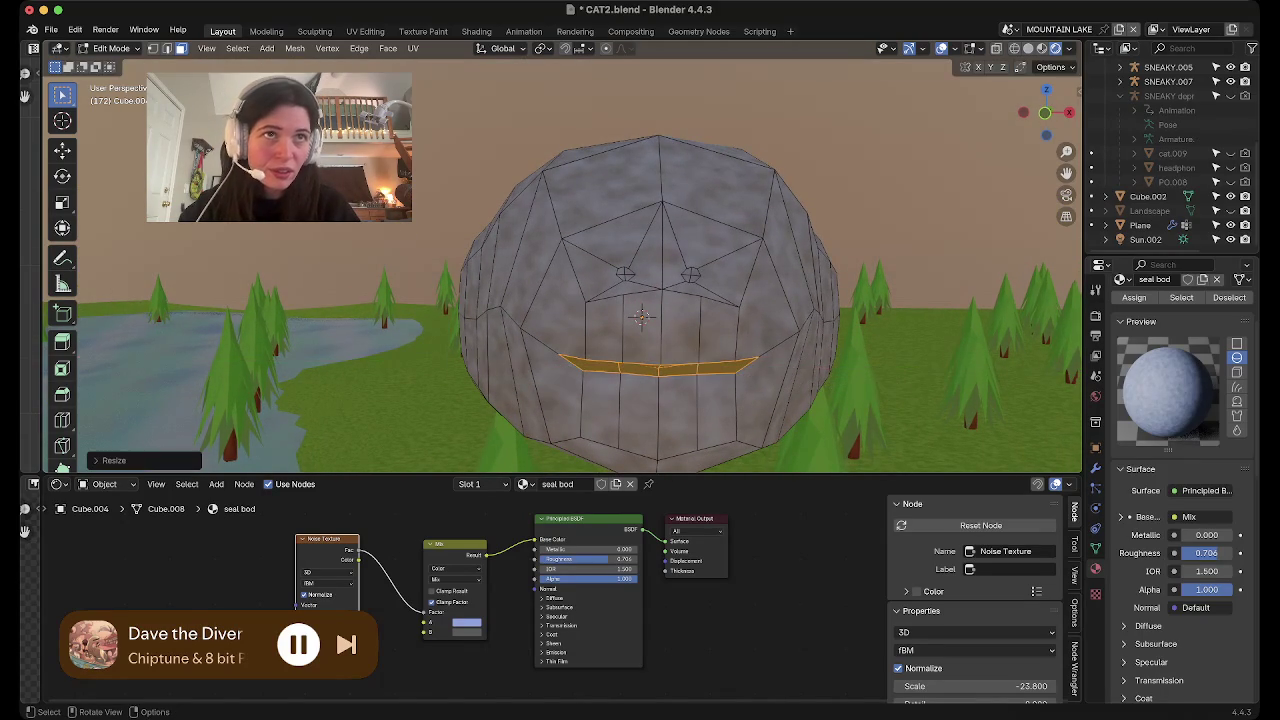
mouse_move(640, 300)
middle_mouse_down()
mouse_move(500, 280)
mouse_move(640, 285)
mouse_move(600, 290)
mouse_move(668, 314)
middle_mouse_up()
key("Tab")
key("Tab")
key("s")
key("x")
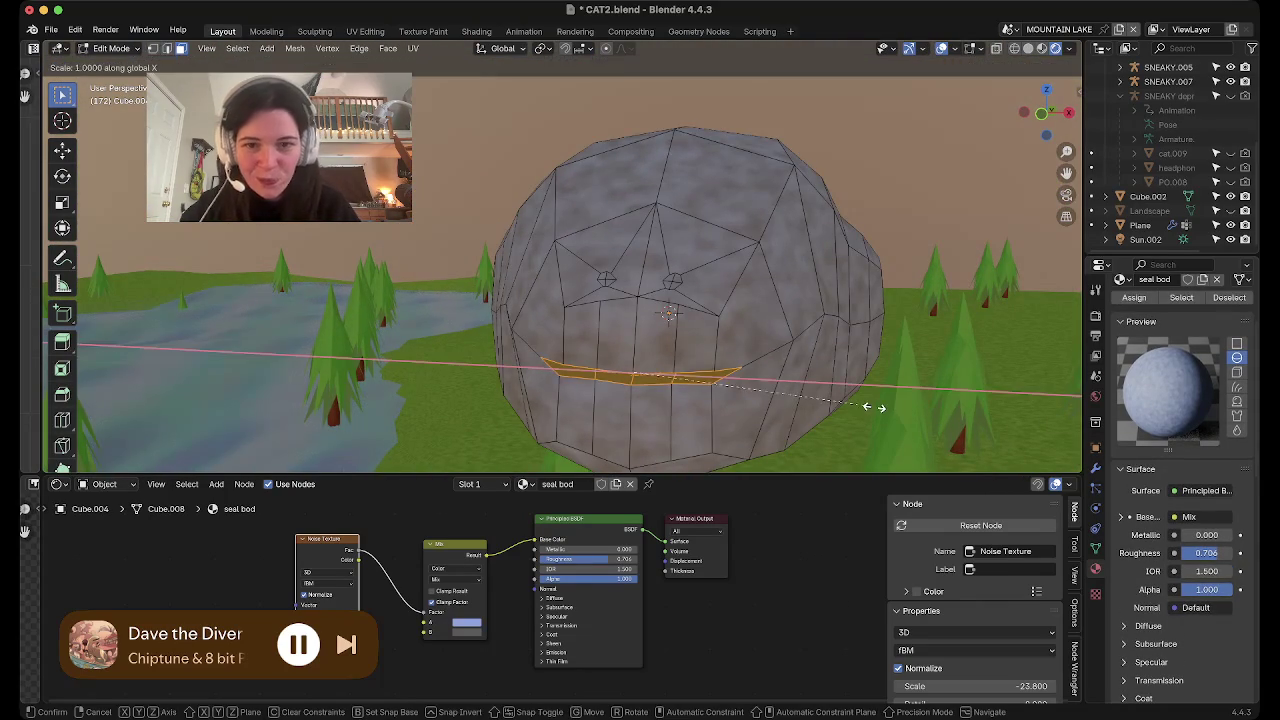
left_click(790, 405)
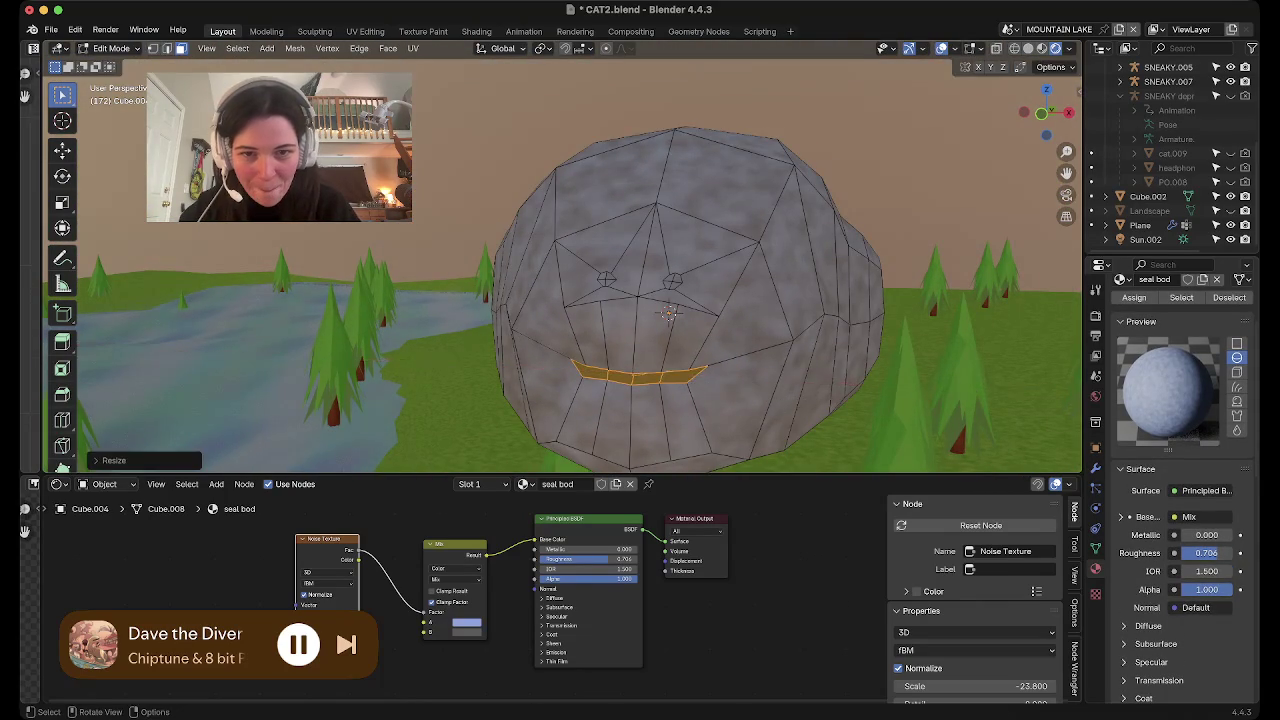
Return to Object Mode and zoom out to view the whole seal
scroll(790, 405, "up", 3)
middle_click_drag(790, 405, 700, 380)
key("Tab")
scroll(829, 353, "down", 3)
scroll(780, 340, "down", 3)
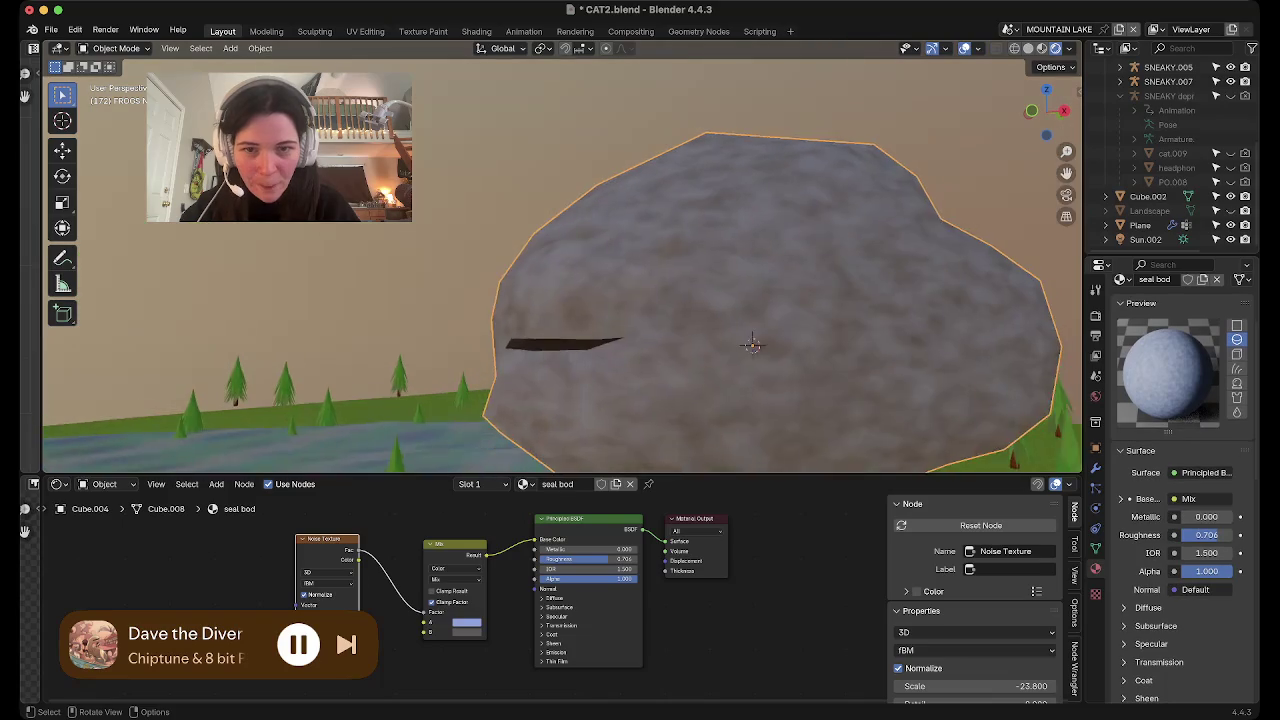
Orbit down to ground level and enter Edit Mode with edge select
scroll(720, 320, "down", 2)
scroll(657, 300, "down", 2)
mouse_move(657, 300)
middle_mouse_down()
mouse_move(600, 340)
mouse_move(500, 290)
middle_mouse_up()
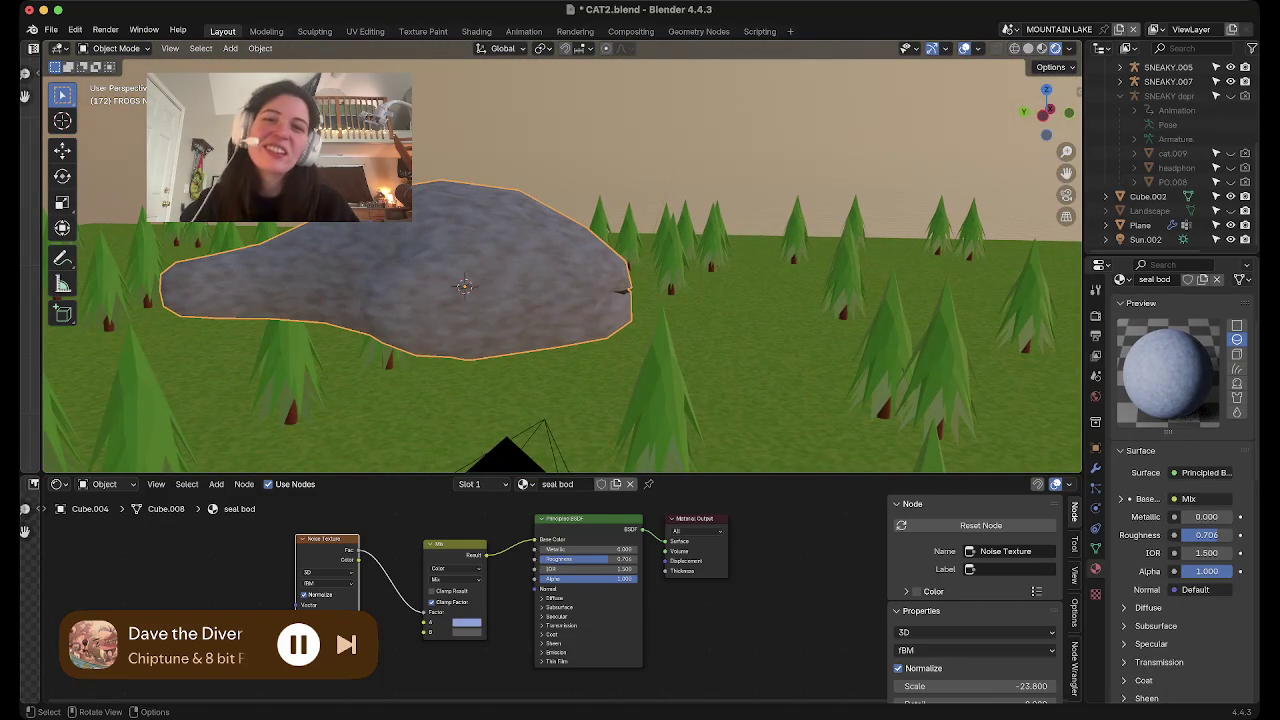
key("Tab")
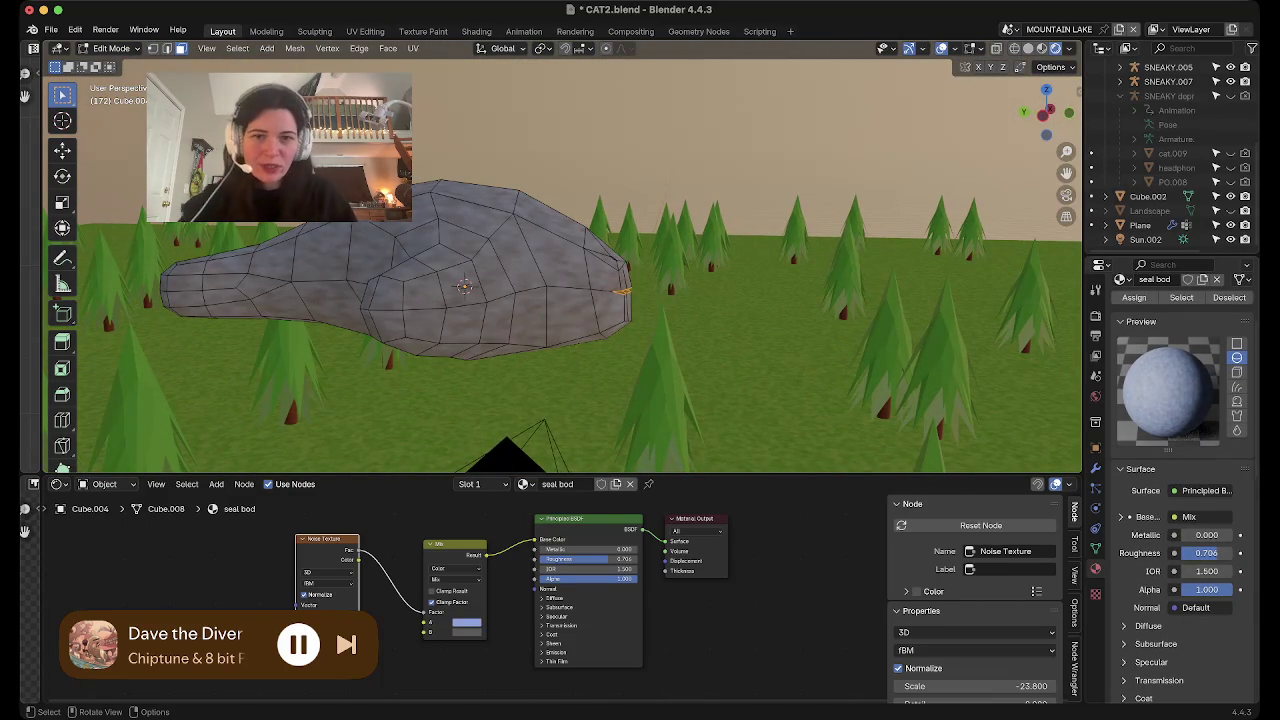
key("2")
Select the edges of the loop near the seal's snout
left_click(588, 270)
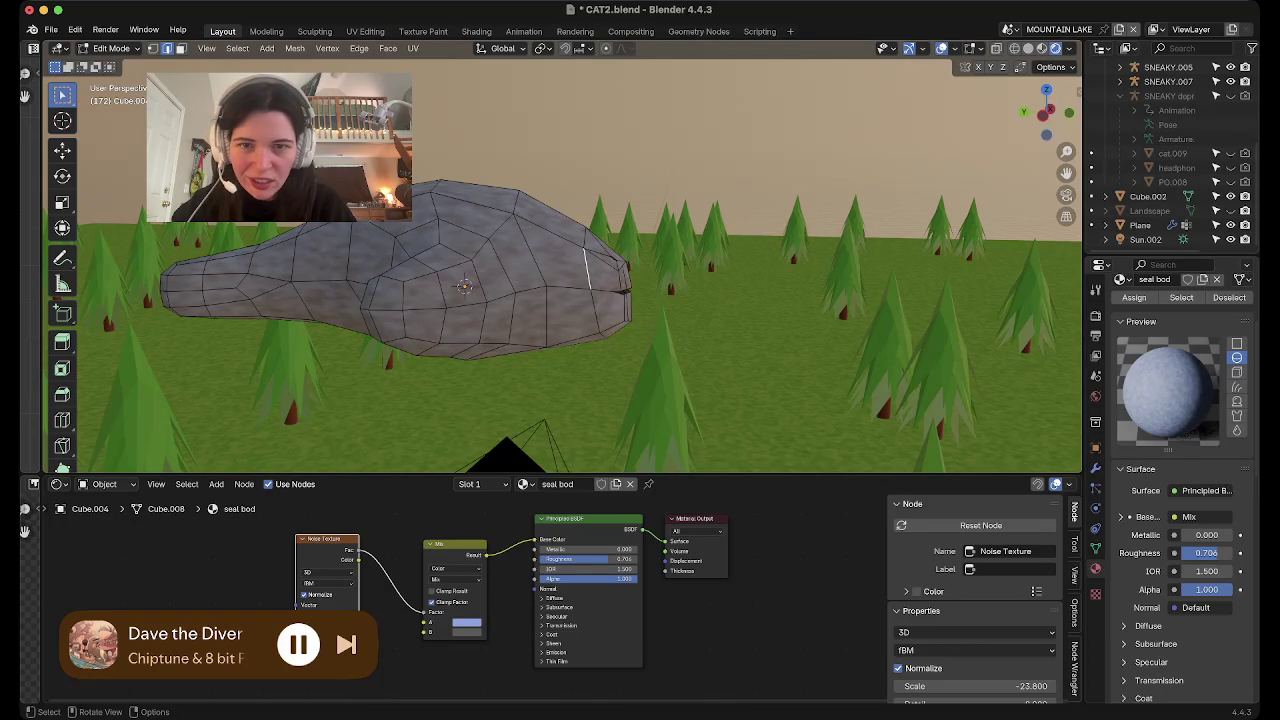
left_click(588, 270, "ctrl")
key("alt+l")
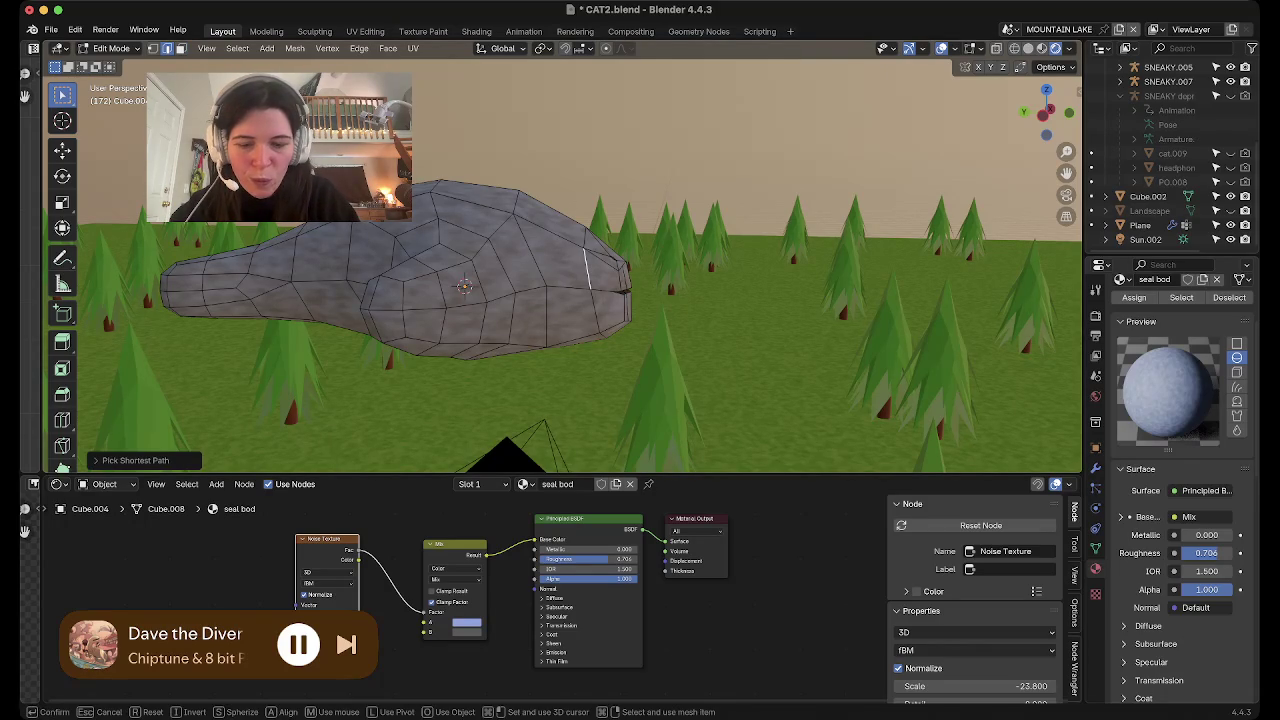
key("ctrl+l")
left_click(588, 268)
middle_click_drag(588, 268, 600, 300)
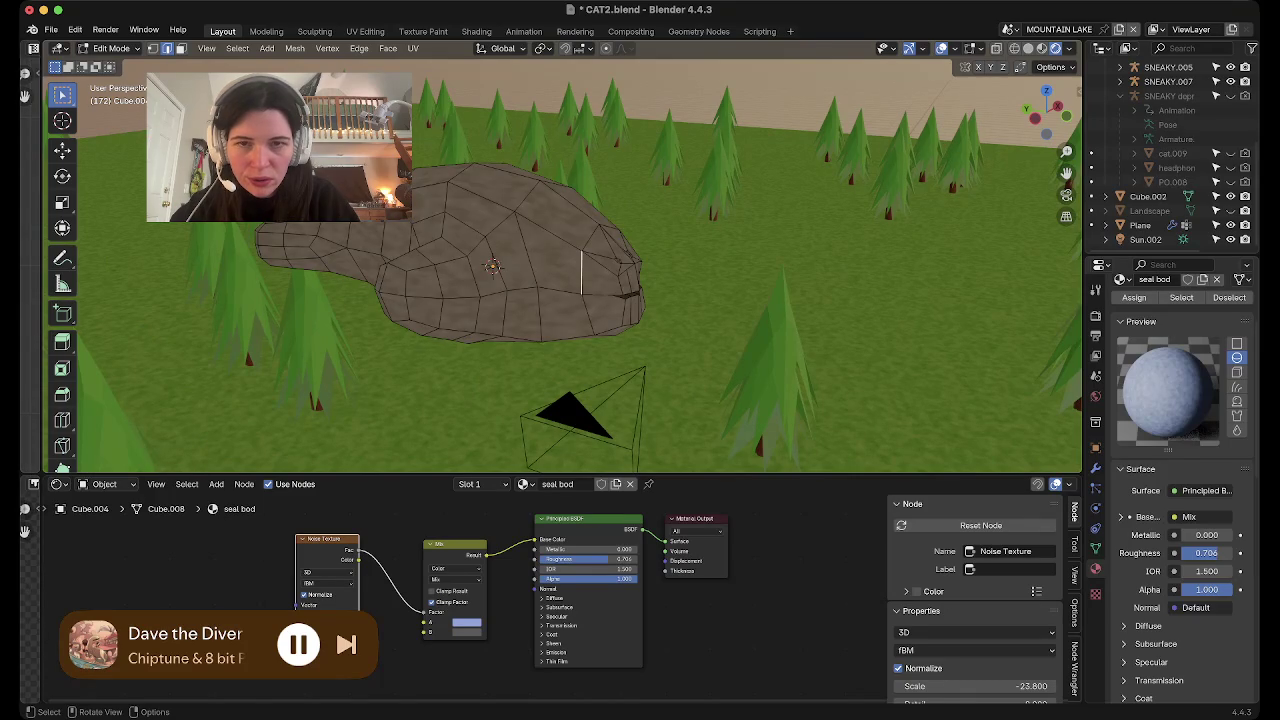
middle_click_drag(581, 270, 610, 252)
left_click(610, 252, "shift")
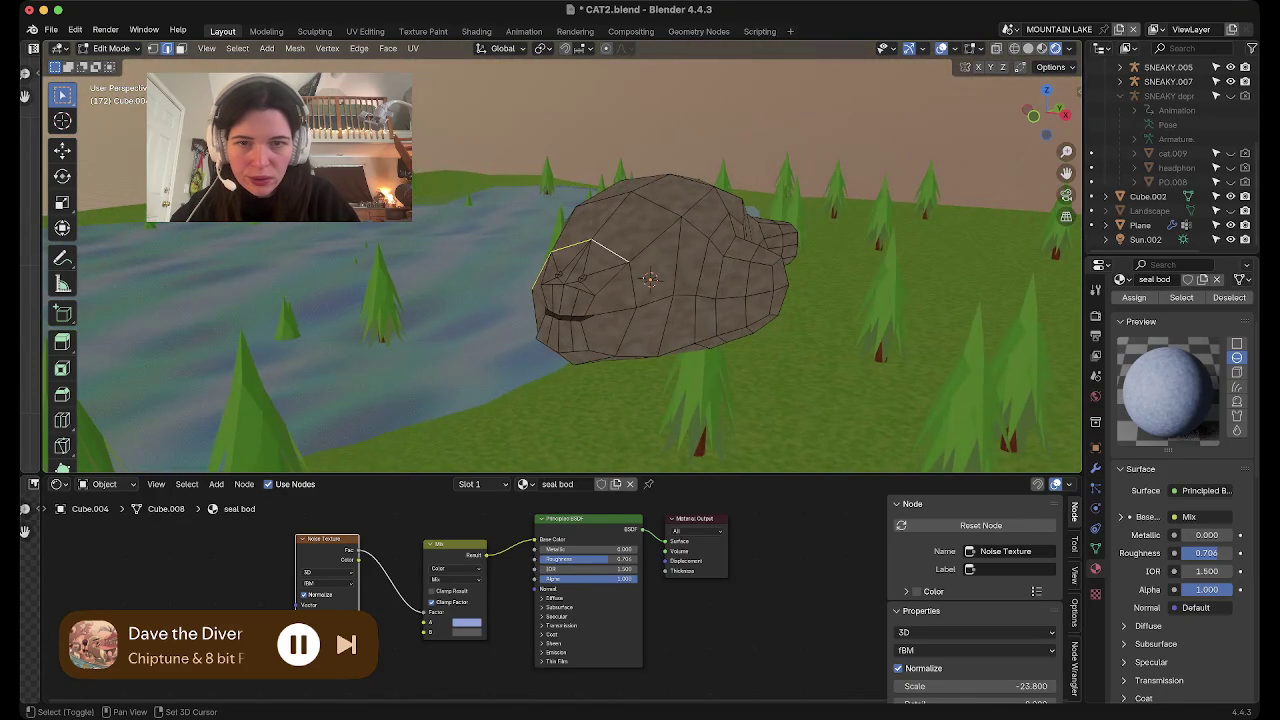
mouse_move(600, 280)
middle_mouse_down()
mouse_move(630, 295)
mouse_move(620, 290)
middle_mouse_up()
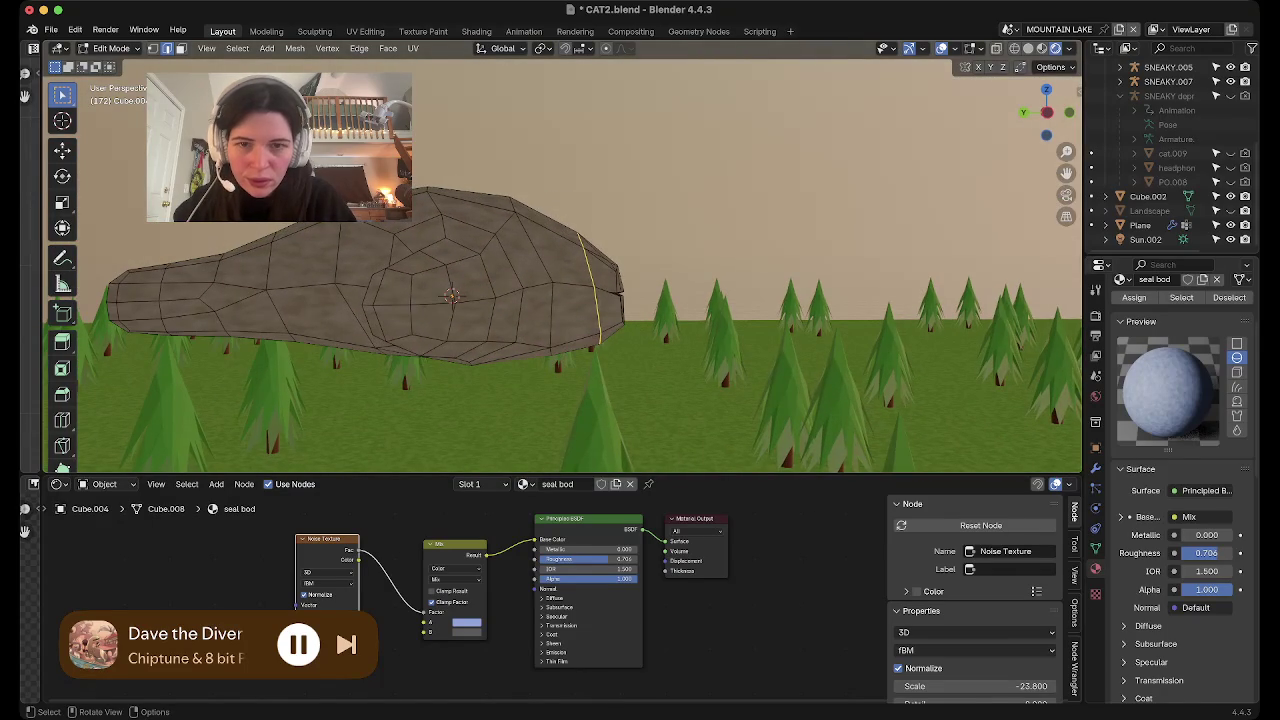
Tilt the snout loop around the X axis, then shift and resize it
key("r")
key("x")
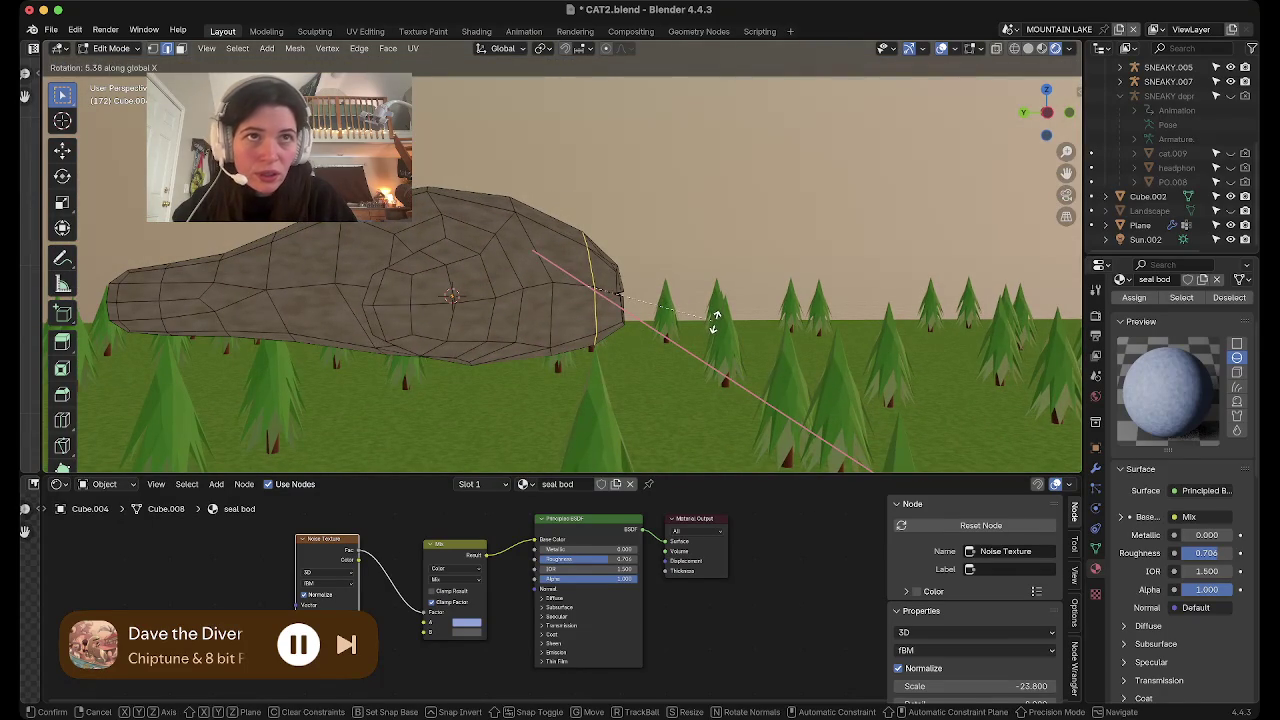
left_click(714, 319)
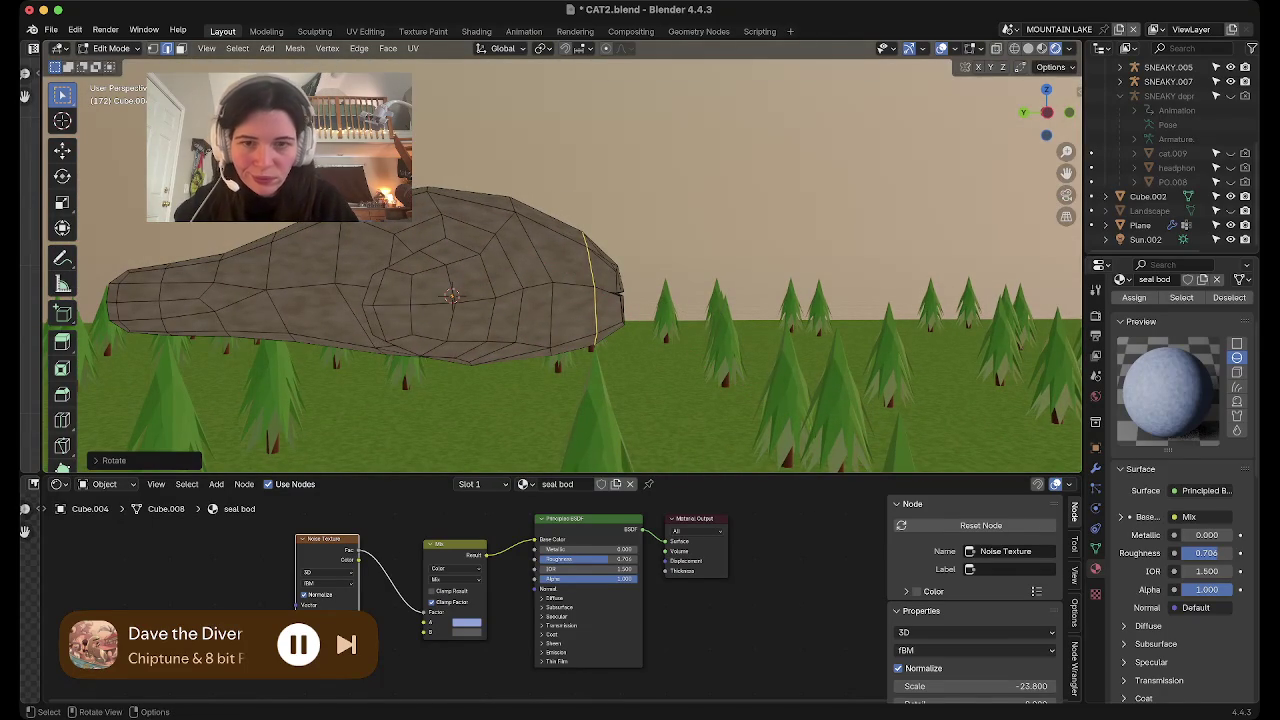
key("g")
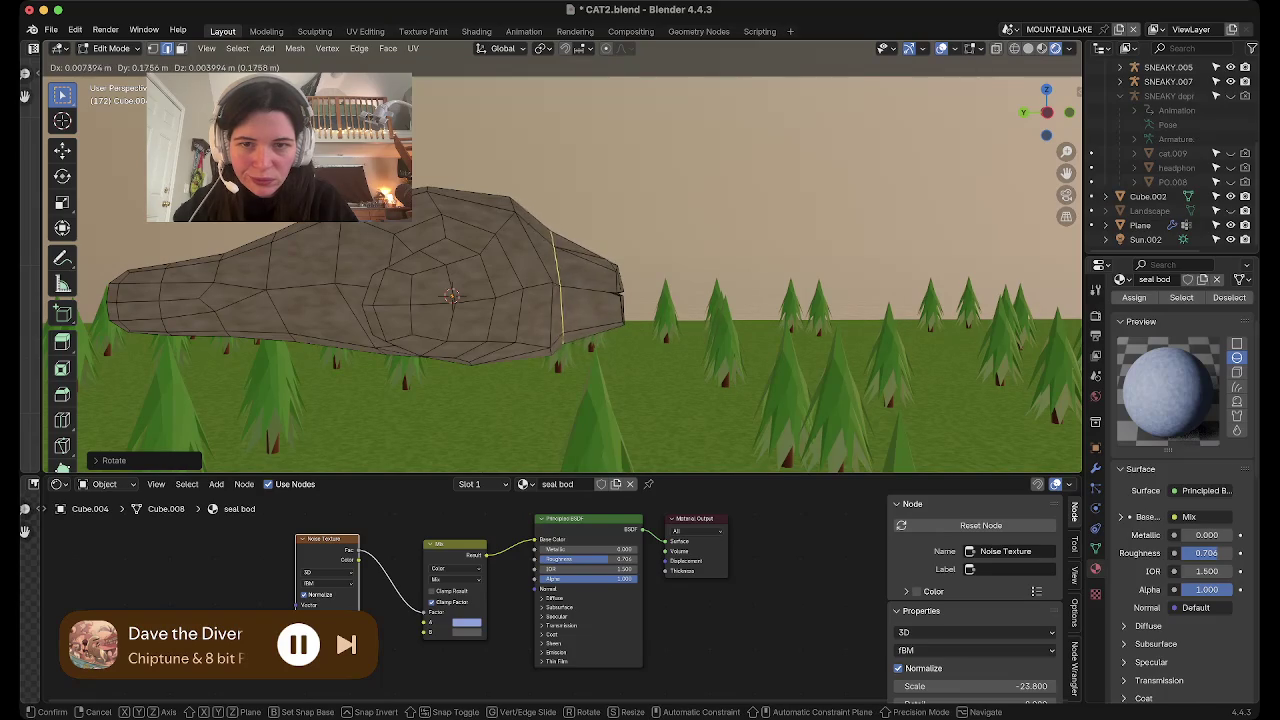
left_click(686, 308)
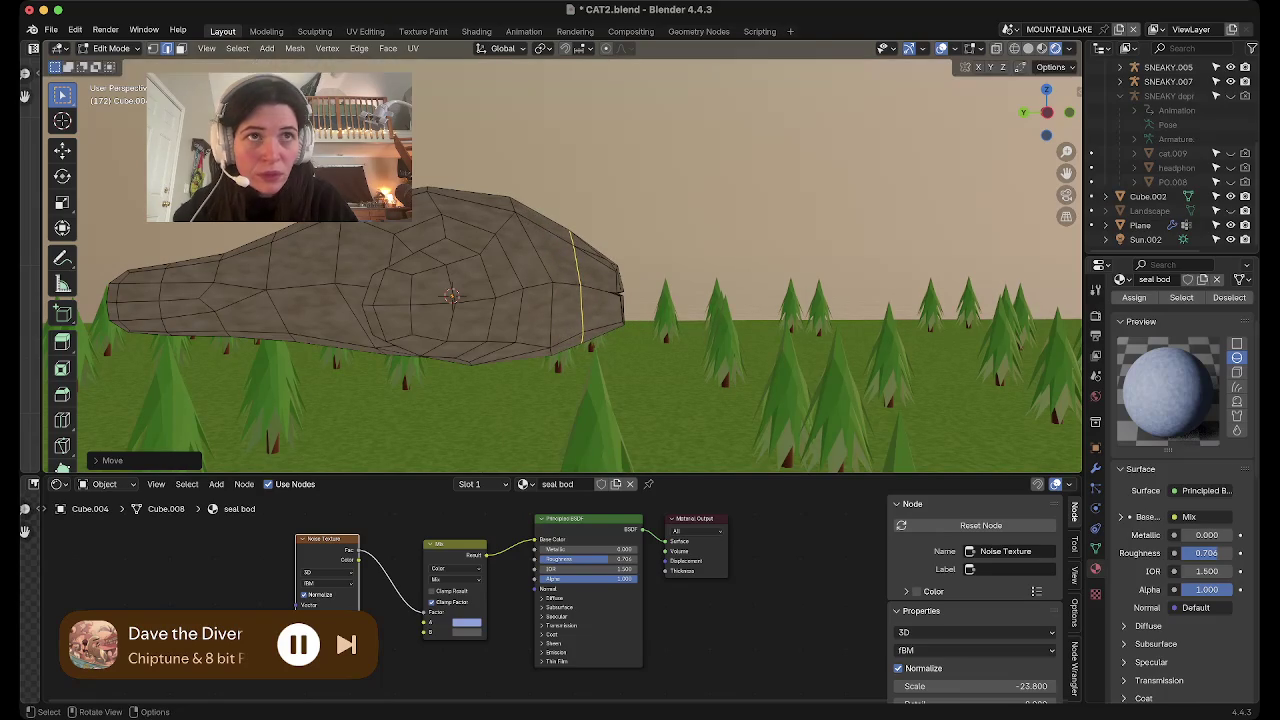
key("s")
left_click(672, 306)
Return to Object Mode and orbit to inspect the reshaped snout
middle_click_drag(672, 306, 686, 457)
mouse_move(607, 270)
middle_mouse_down()
mouse_move(681, 306)
mouse_move(415, 465)
mouse_move(560, 300)
middle_mouse_up()
key("Tab")
key("Tab")
key("Tab")
key("Tab")
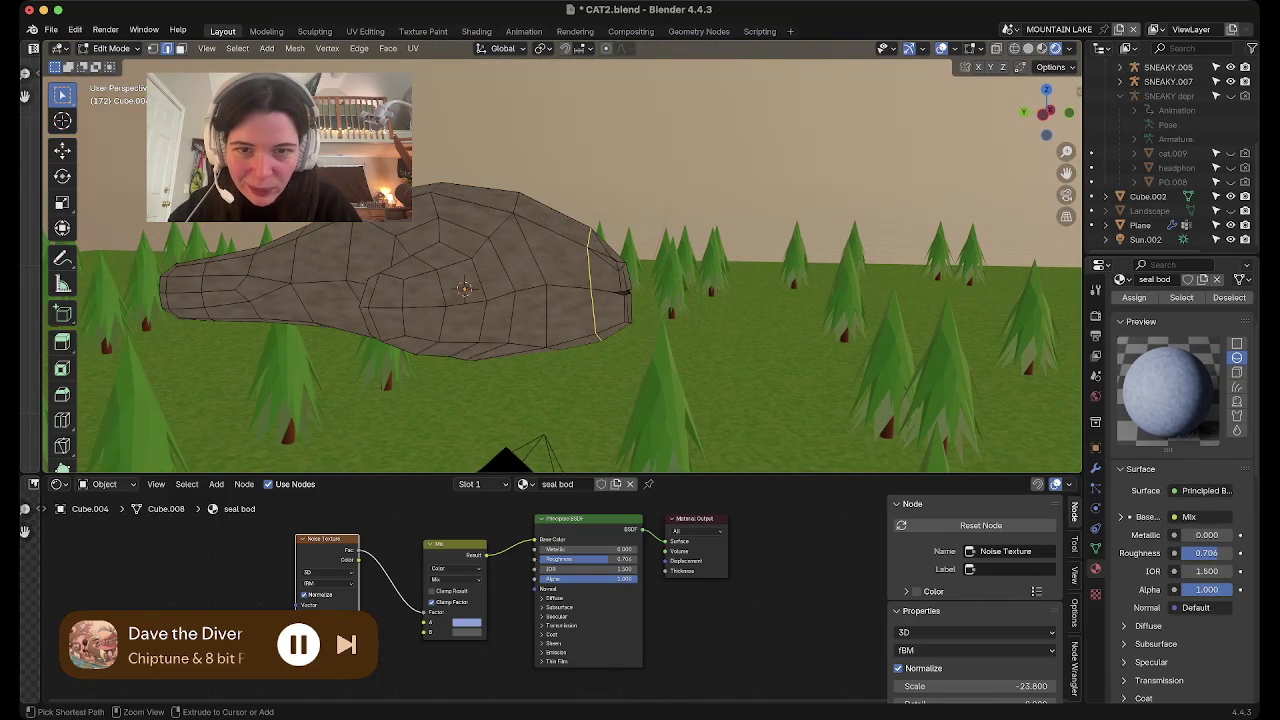
key("Tab")
middle_click_drag(595, 300, 600, 450)
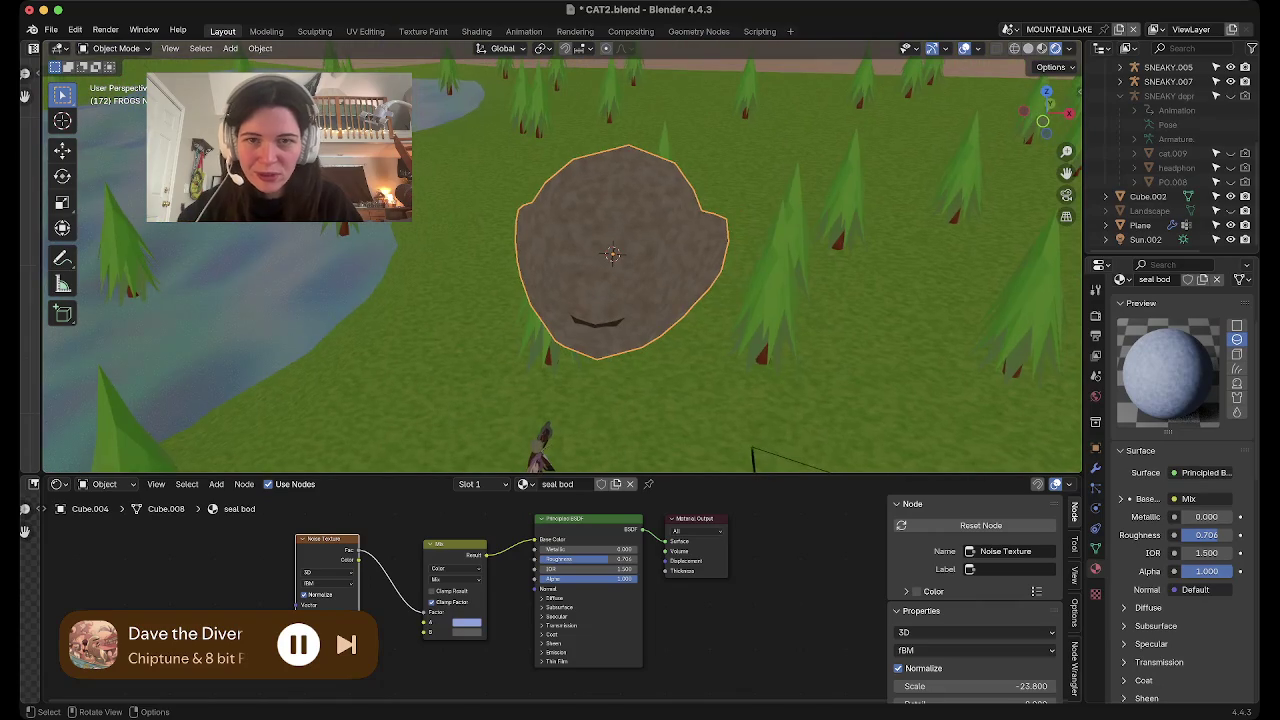
In the seal's Edit Mode, add a UV sphere to the seal mesh in vertex select mode
middle_click_drag(600, 400, 600, 430)
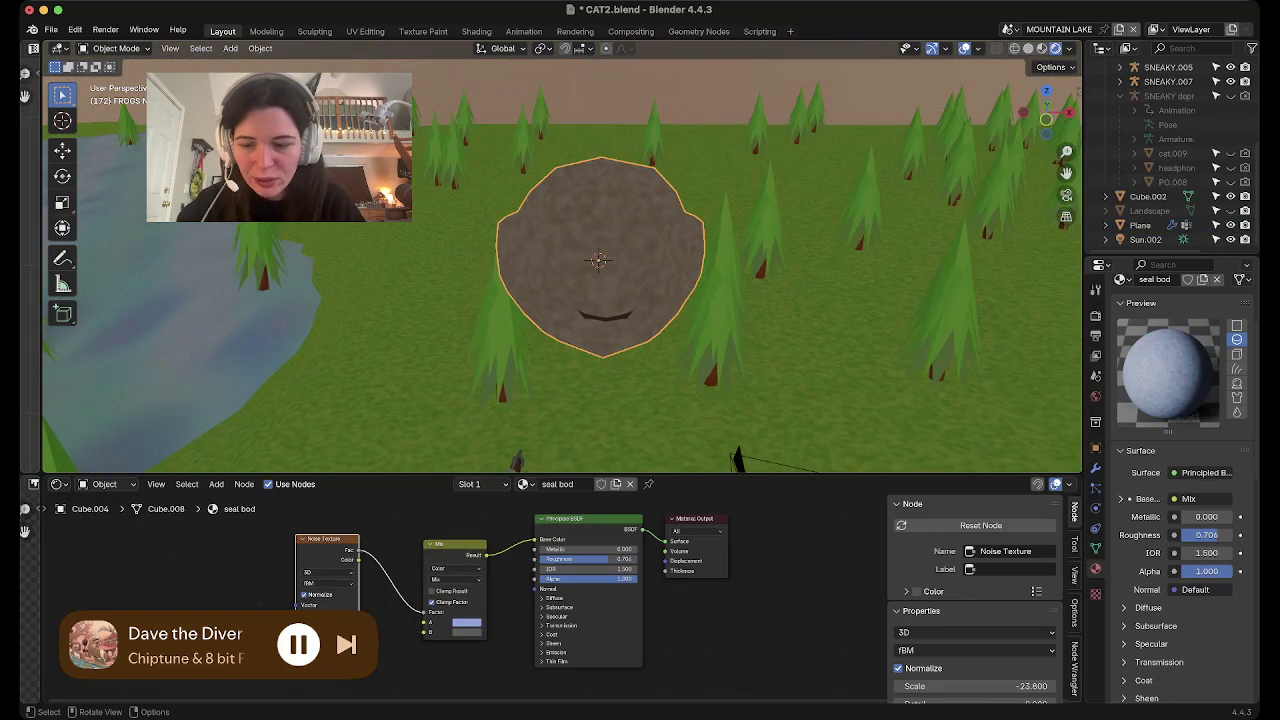
key("Tab")
key("1")
left_click(598, 260)
key("shift+a")
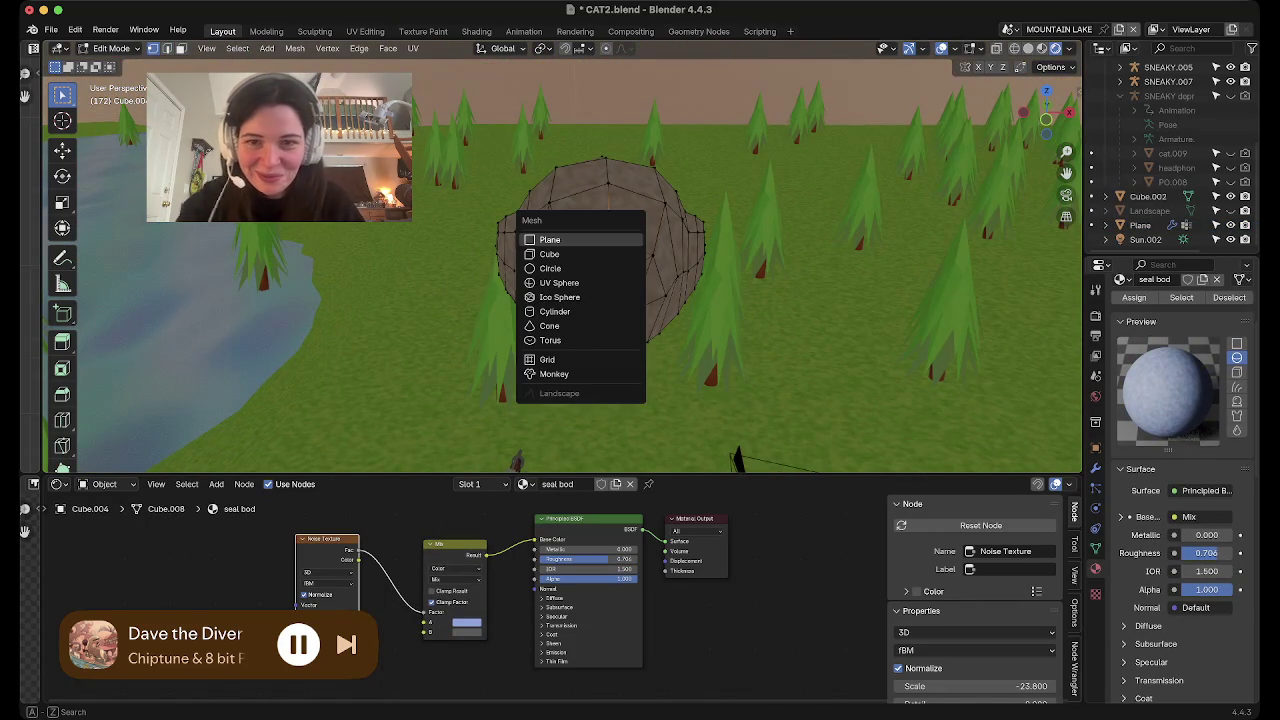
left_click(559, 282)
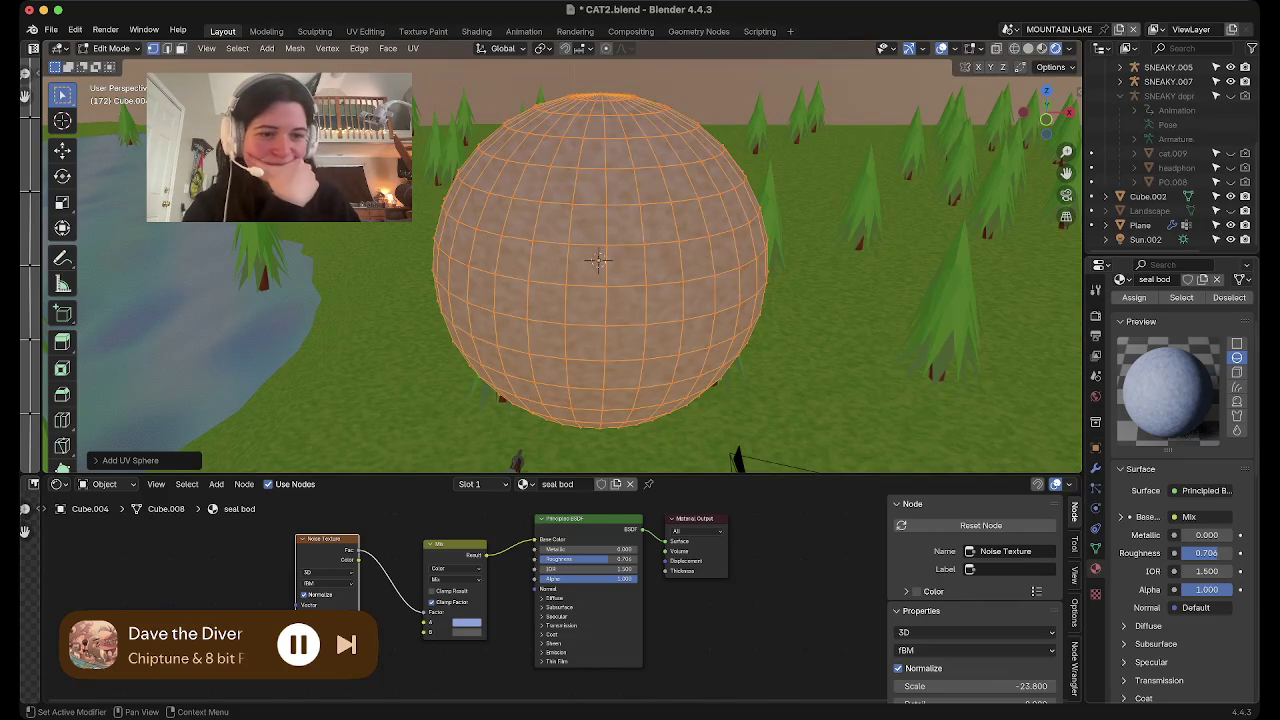
scroll(1170, 400, "up", 2)
scroll(1170, 400, "up", 1)
scroll(1170, 400, "up", 1)
scroll(1170, 400, "up", 1)
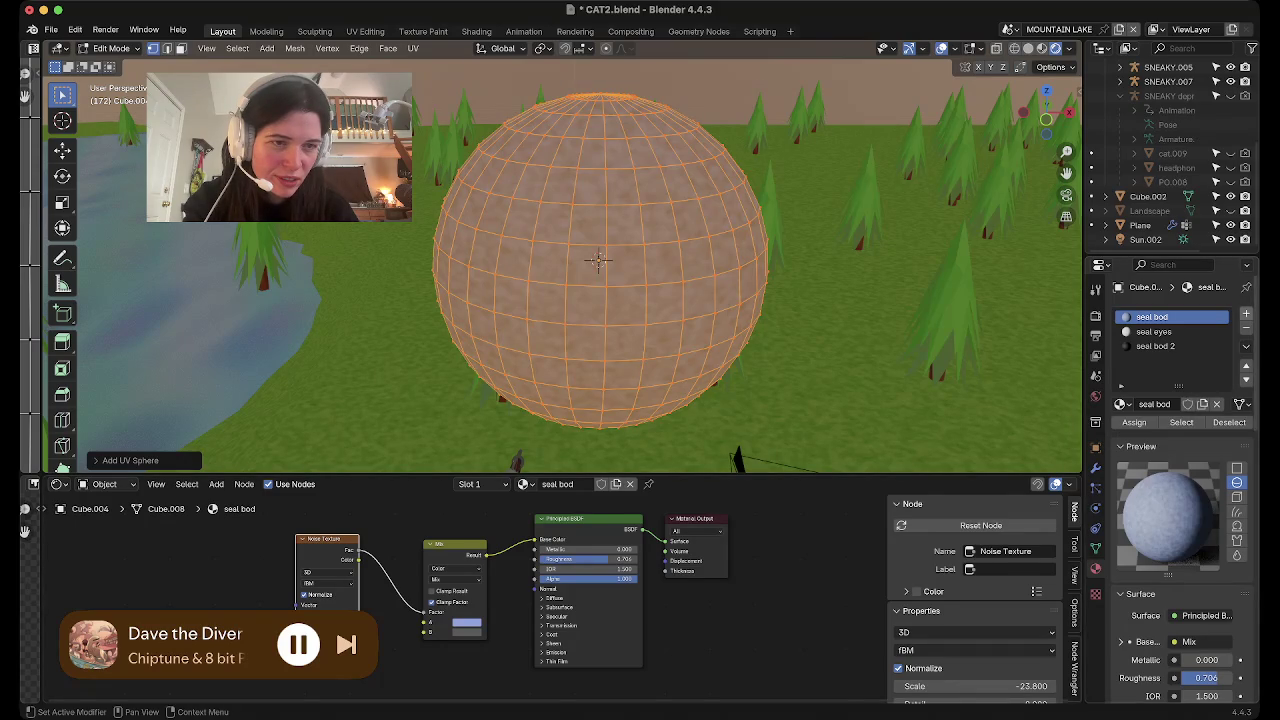
Add a fourth material slot with a new material named SEAL EYES 2
left_click(1246, 313)
left_click(1184, 403)
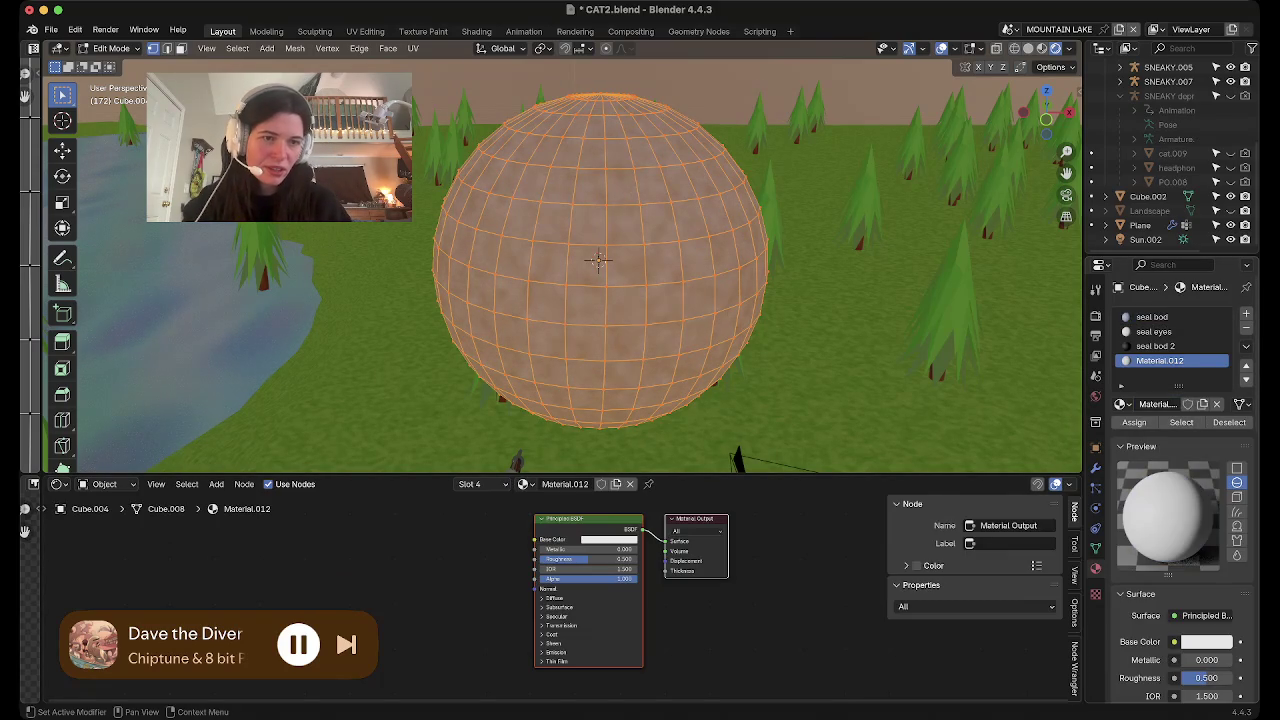
double_click(1157, 403)
type("SEAL EYE")
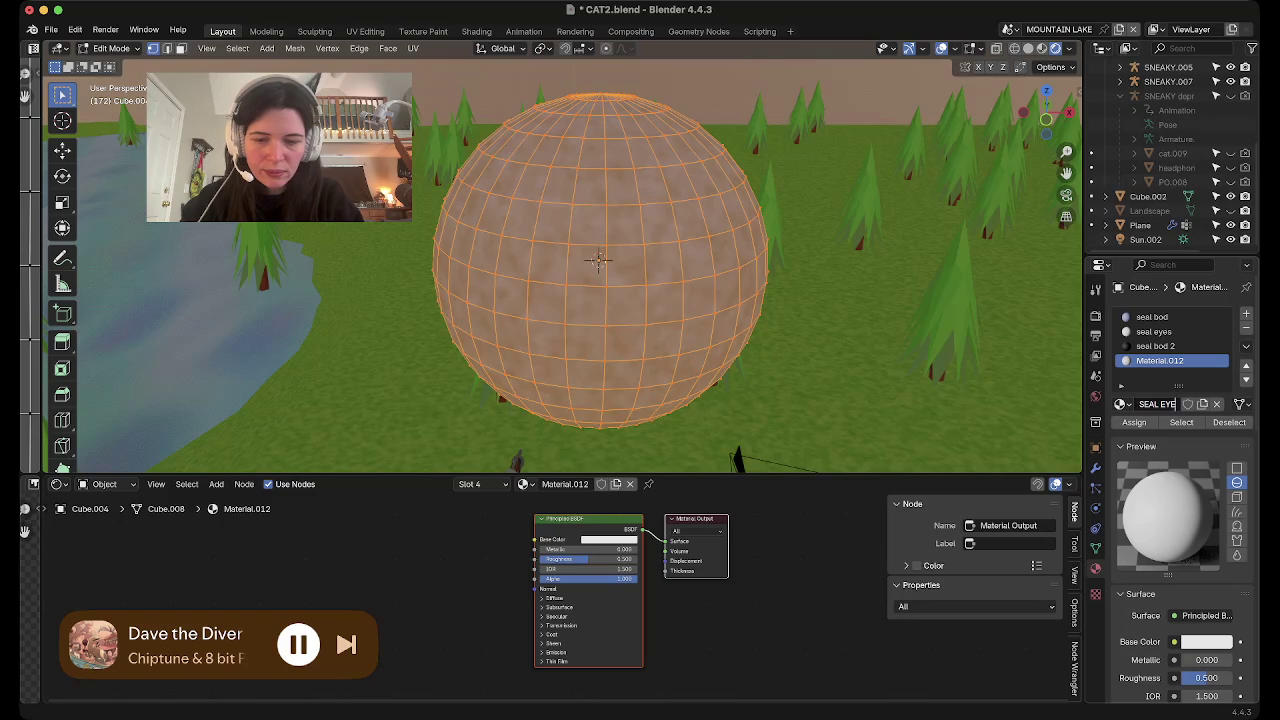
type("S 2")
key("Return")
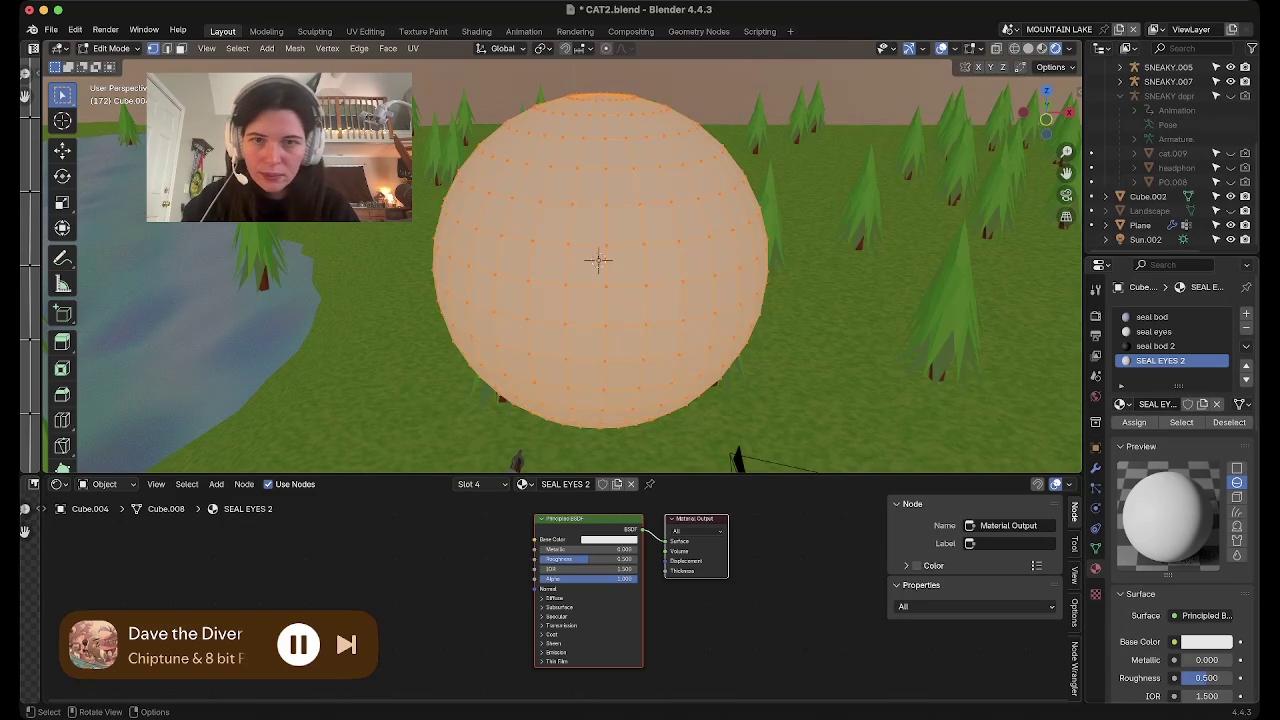
Return to Object Mode, then start and cancel a resize of the sphere
key("Tab")
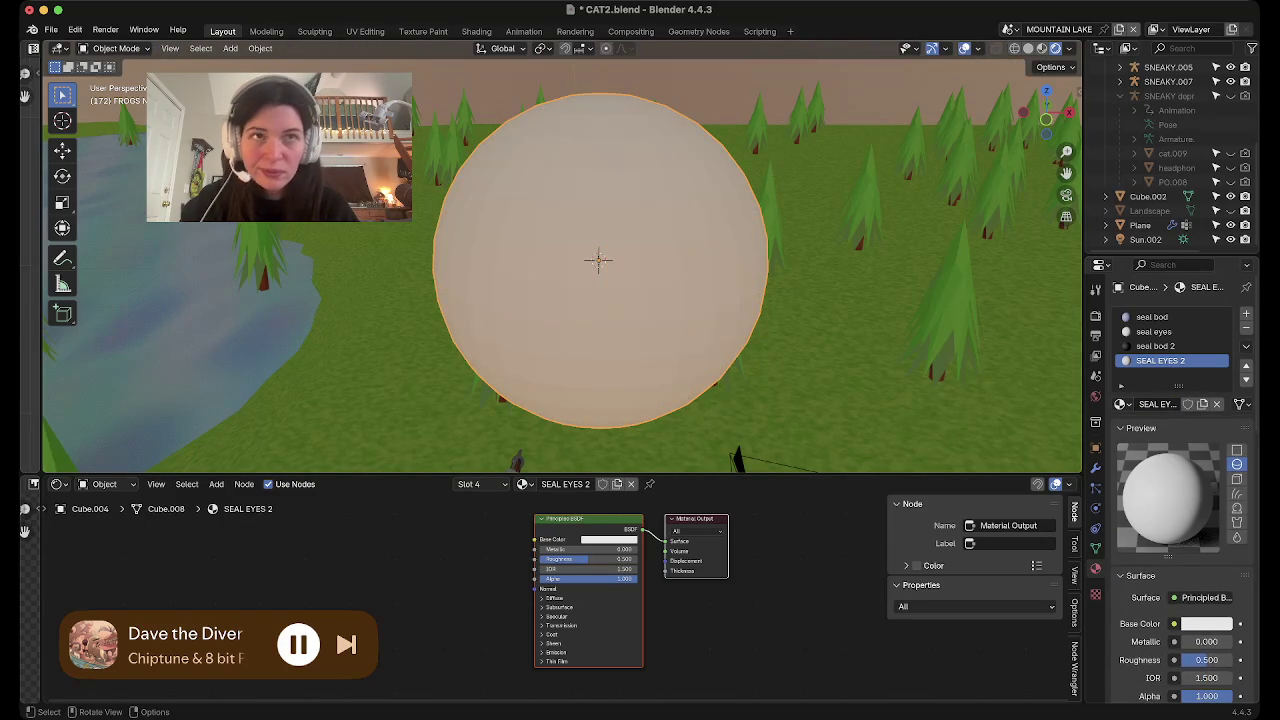
key("s")
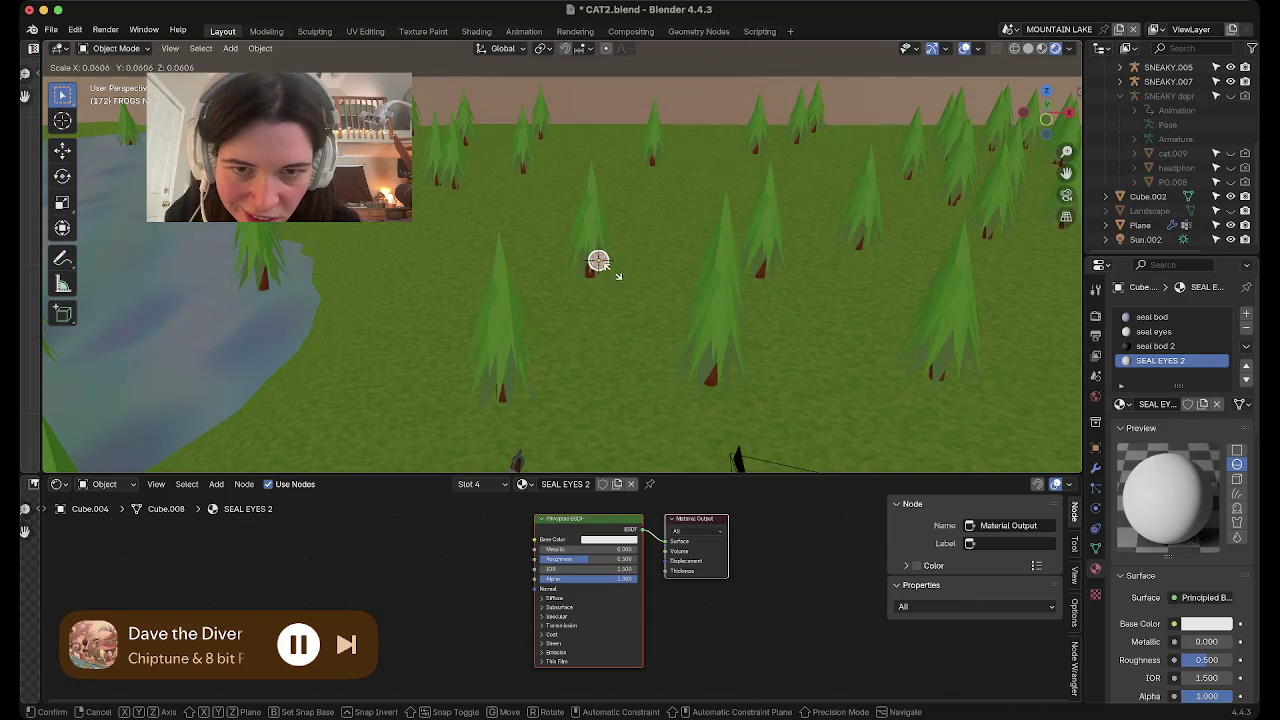
key("Escape")
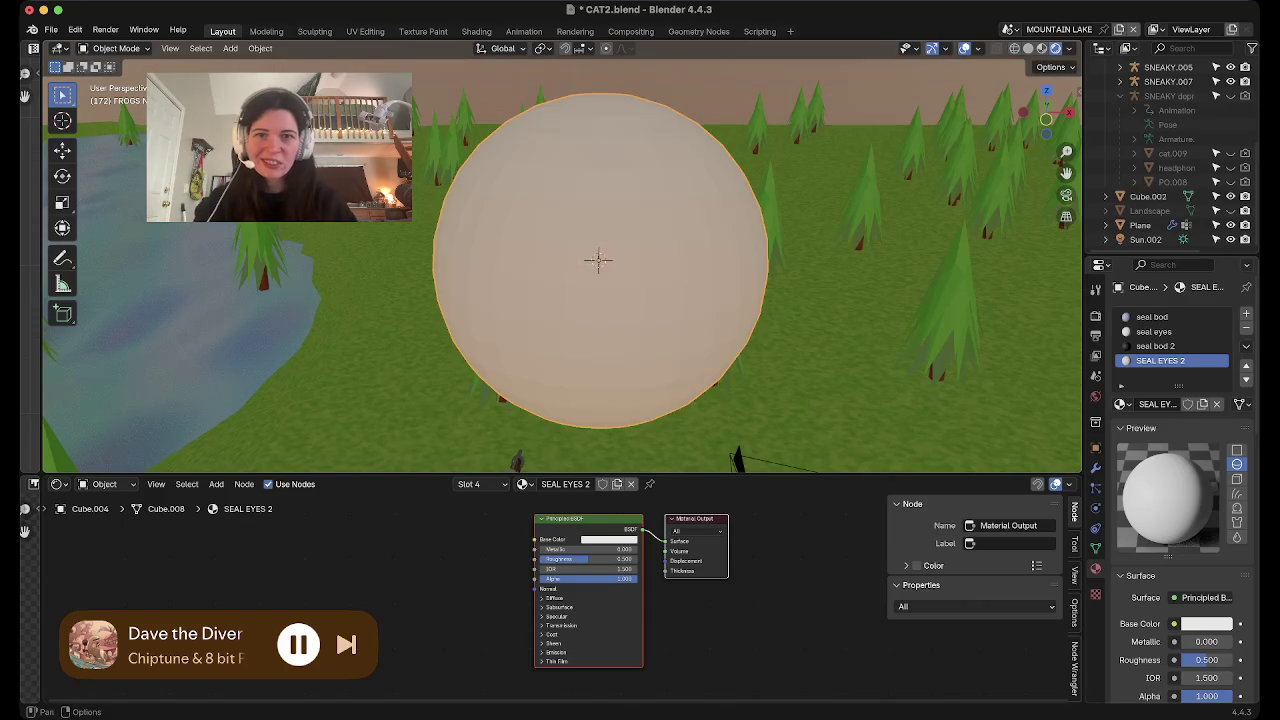
Enter Edit Mode on the sphere and scale it down
scroll(598, 260, "down", 3)
scroll(613, 274, "down", 3)
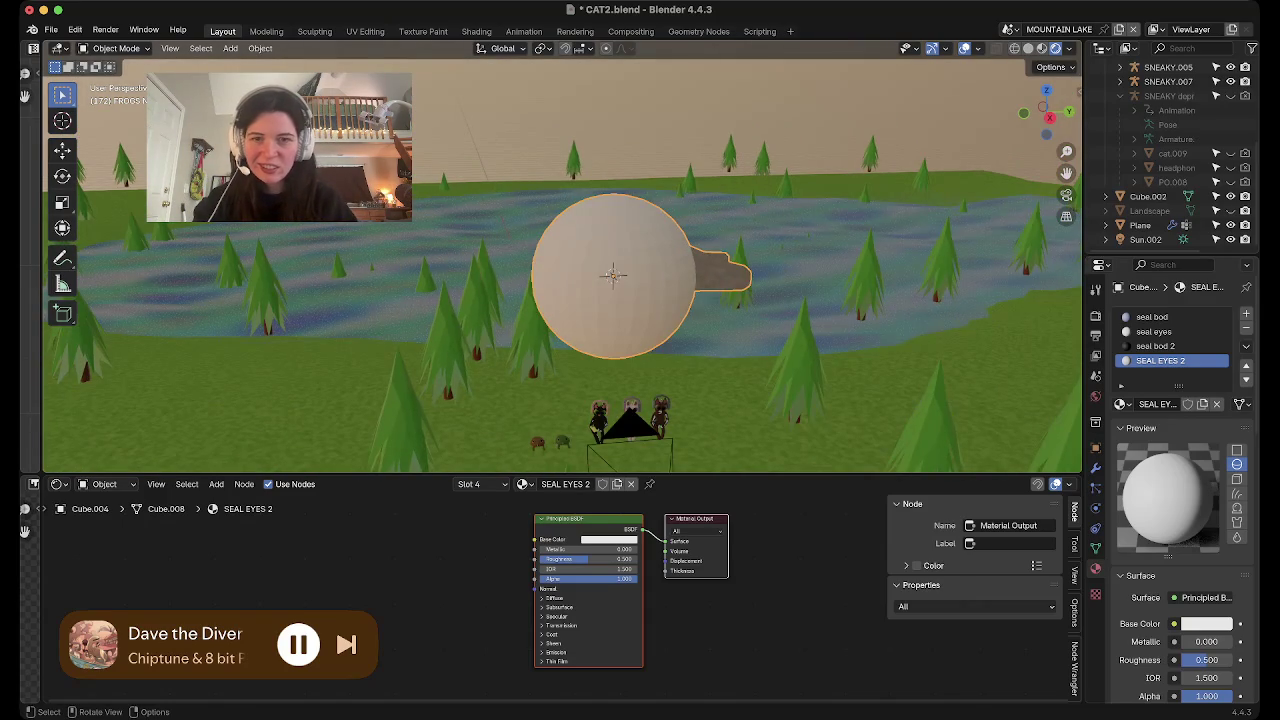
key("Tab")
middle_click_drag(613, 274, 630, 250)
key("s")
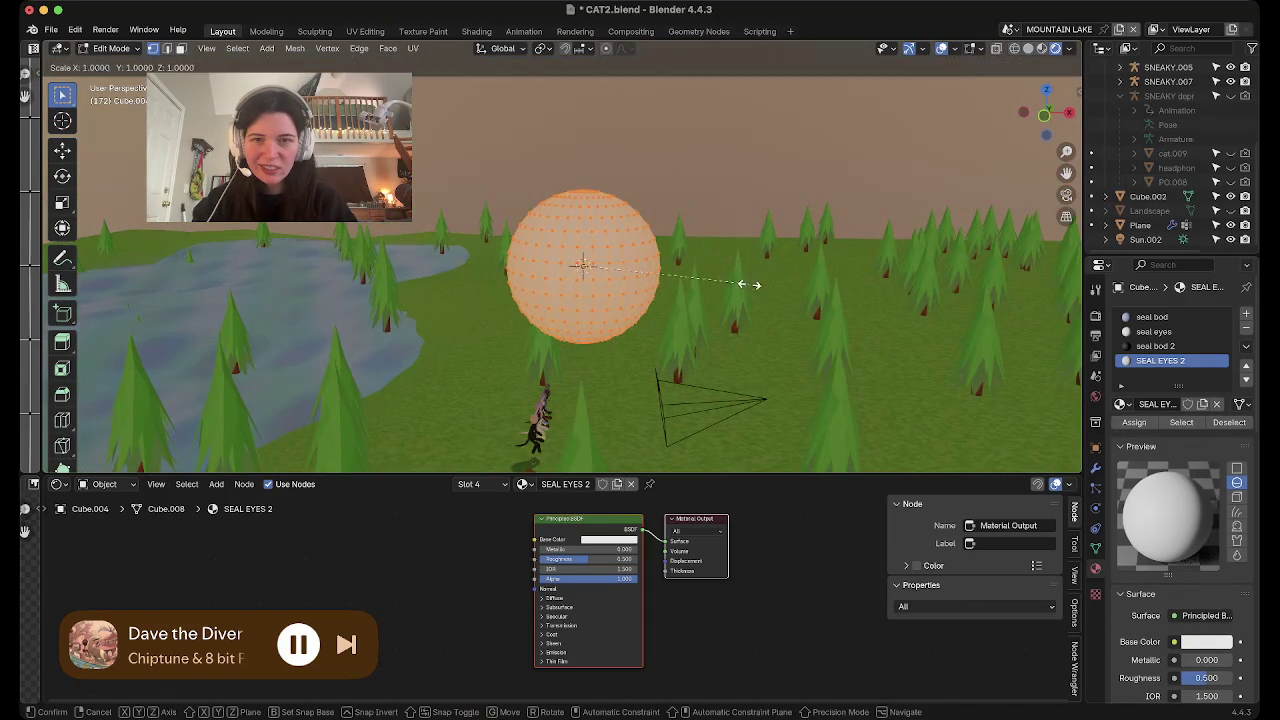
left_click(666, 264)
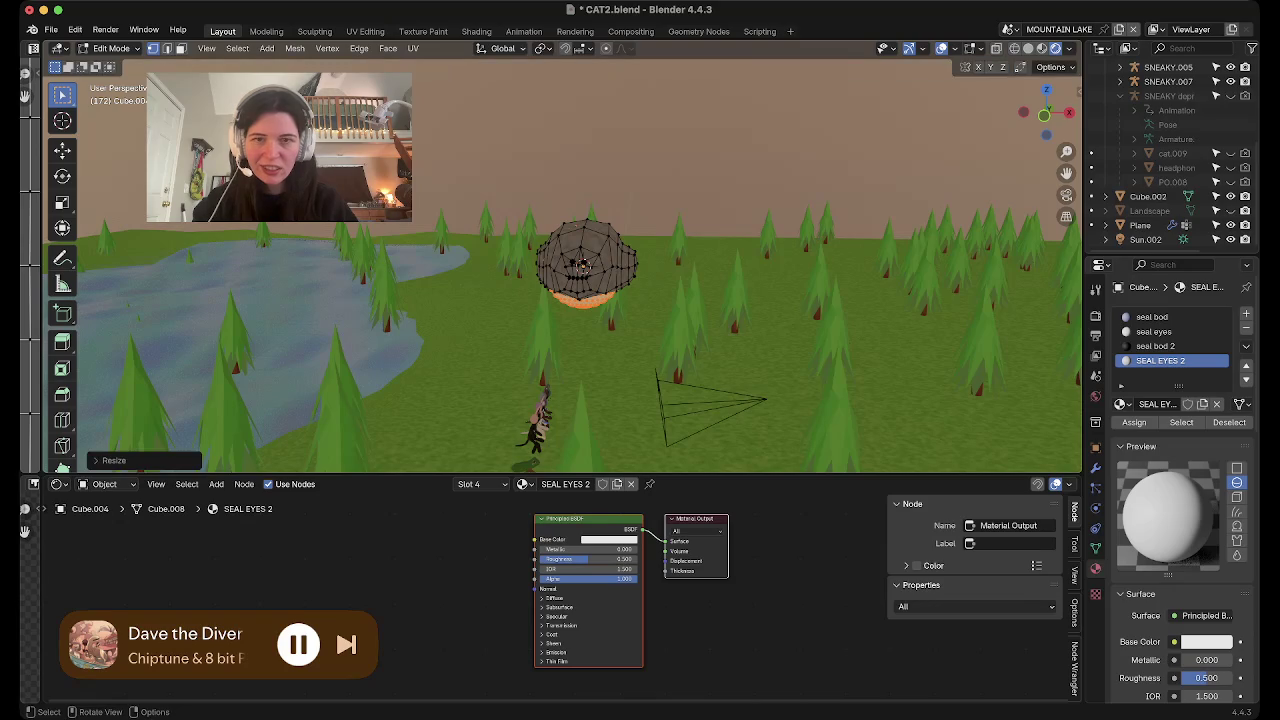
scroll(585, 265, "up", 5)
middle_click_drag(585, 265, 632, 300)
scroll(632, 332, "up", 3)
scroll(632, 332, "up", 2)
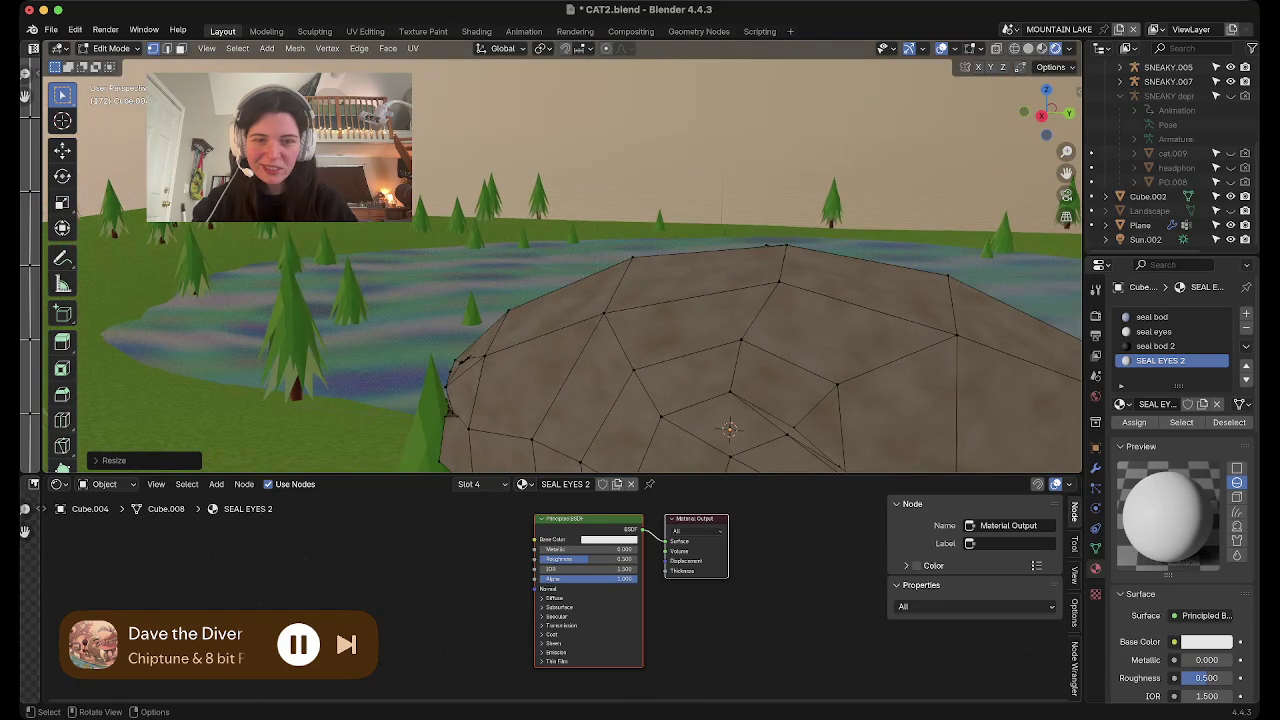
Shrink the eye sphere to a small bead and move it toward the seal's head
key("g")
key("Return")
key("s")
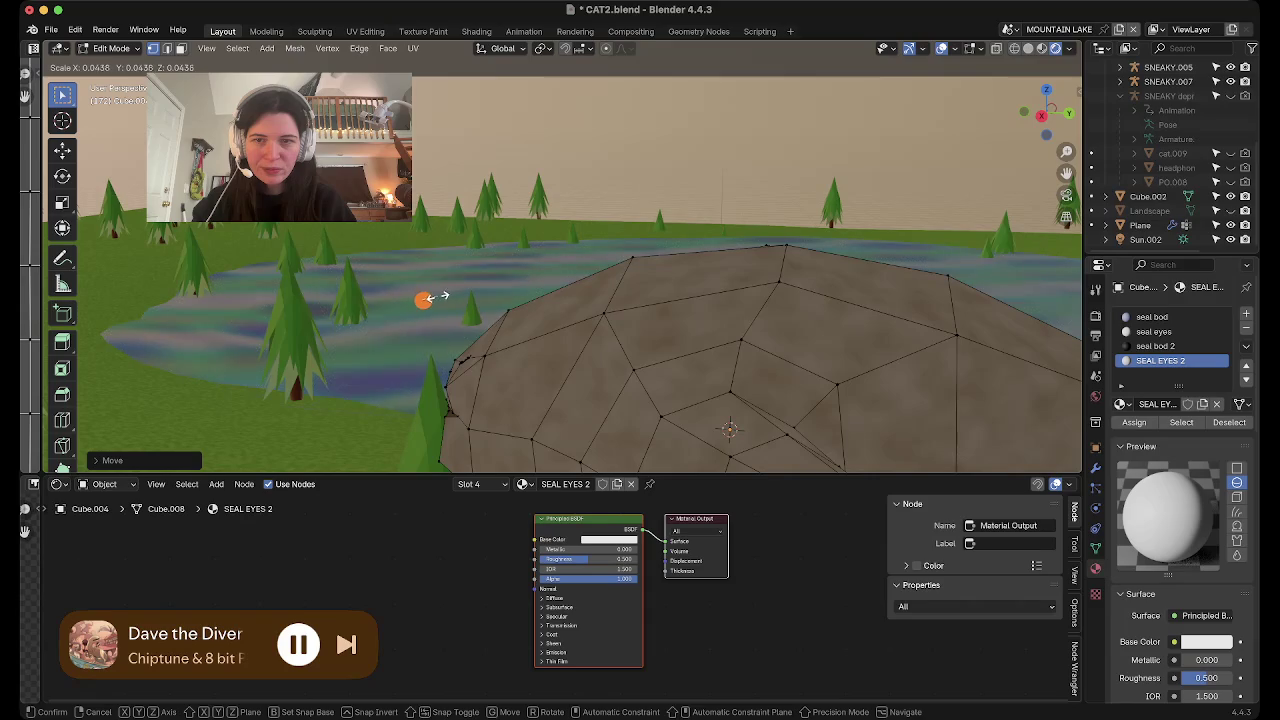
left_click(445, 295)
mouse_move(445, 295)
middle_mouse_down()
mouse_move(600, 300)
mouse_move(540, 318)
middle_mouse_up()
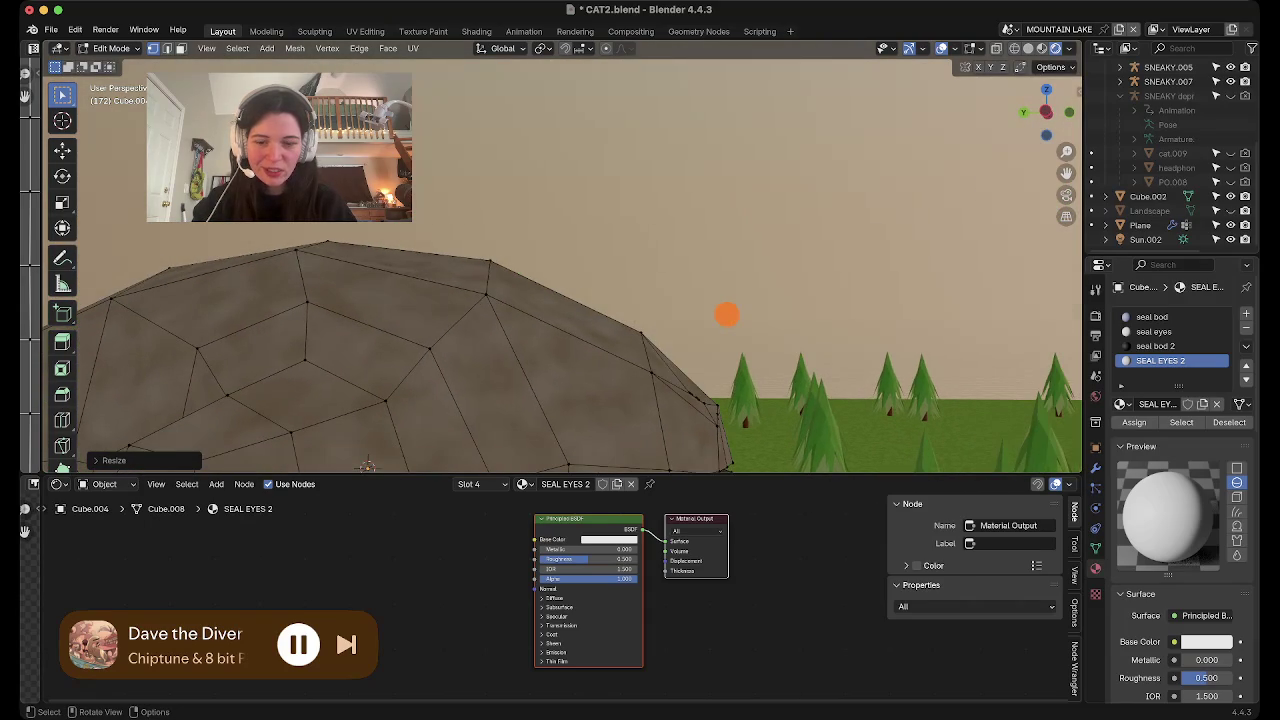
key("g")
left_click(368, 465)
mouse_move(368, 465)
middle_mouse_down()
mouse_move(525, 461)
mouse_move(538, 424)
mouse_move(470, 368)
mouse_move(490, 320)
middle_mouse_up()
Move the eye bead onto the seal's head and orbit to face it
key("g")
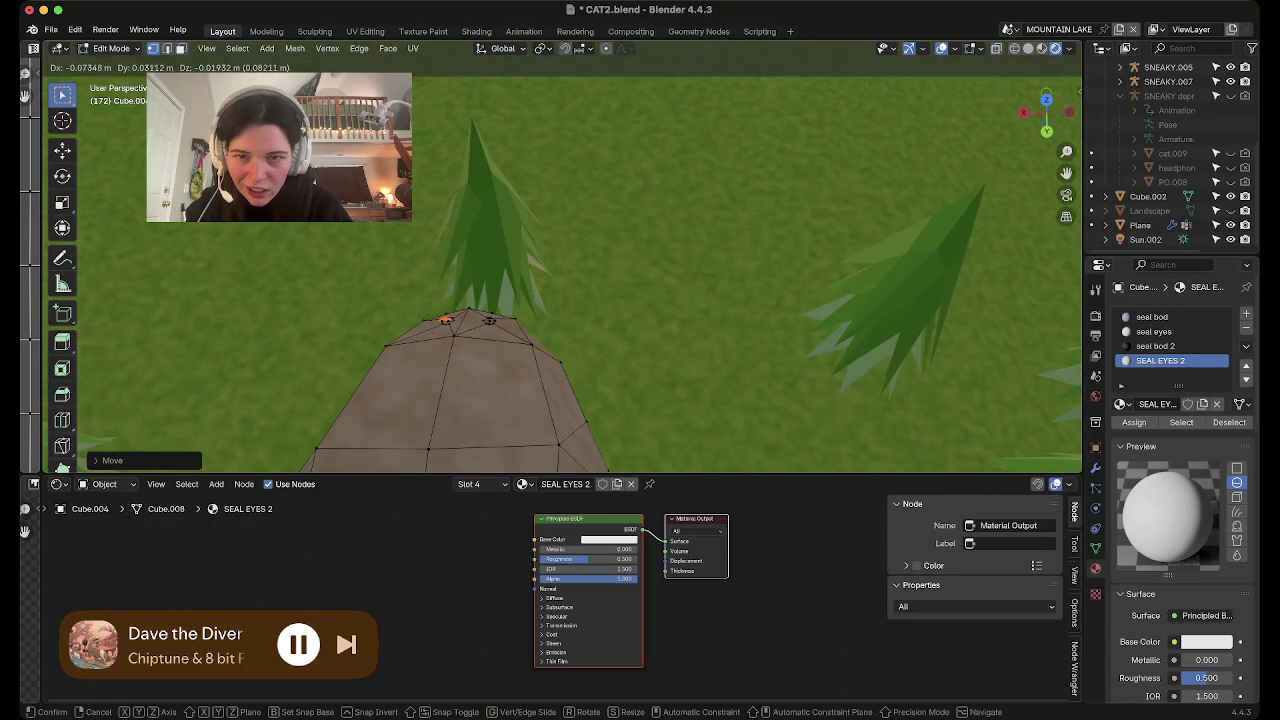
left_click(489, 320)
middle_click_drag(489, 320, 554, 331)
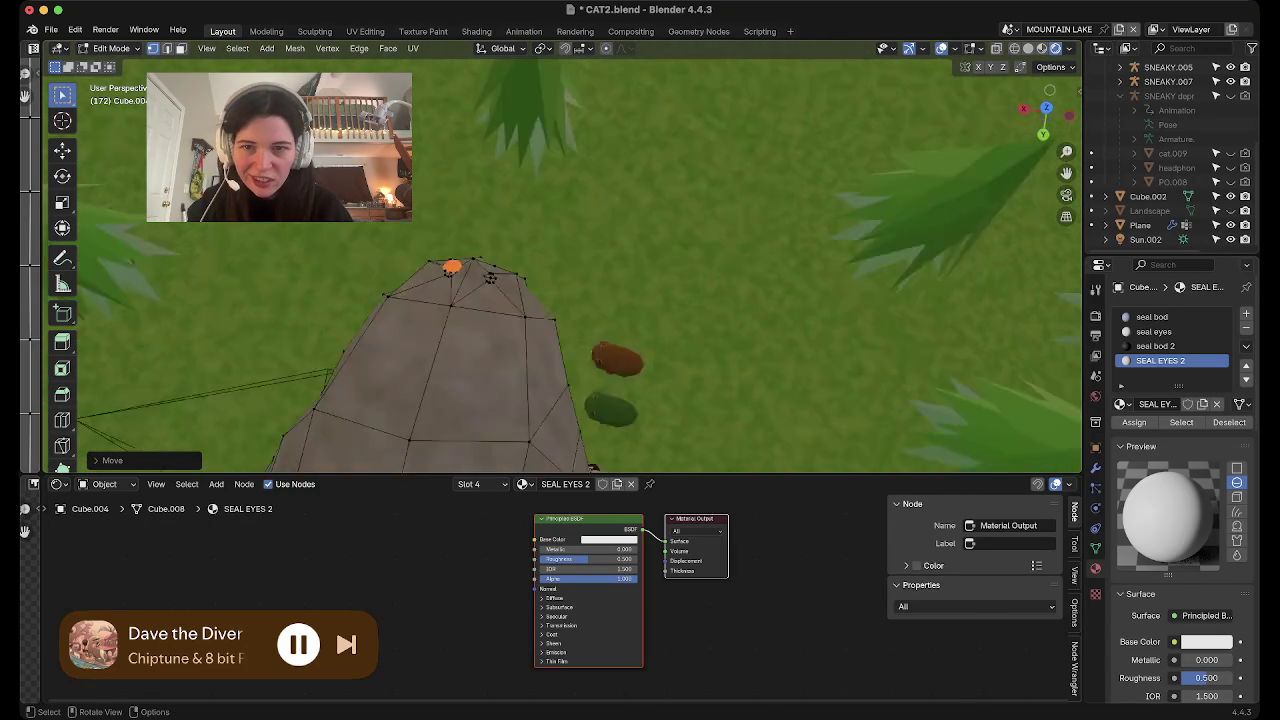
mouse_move(540, 260)
middle_mouse_down()
mouse_move(540, 300)
mouse_move(520, 320)
mouse_move(440, 310)
mouse_move(460, 230)
mouse_move(460, 335)
mouse_move(420, 380)
mouse_move(440, 340)
middle_mouse_up()
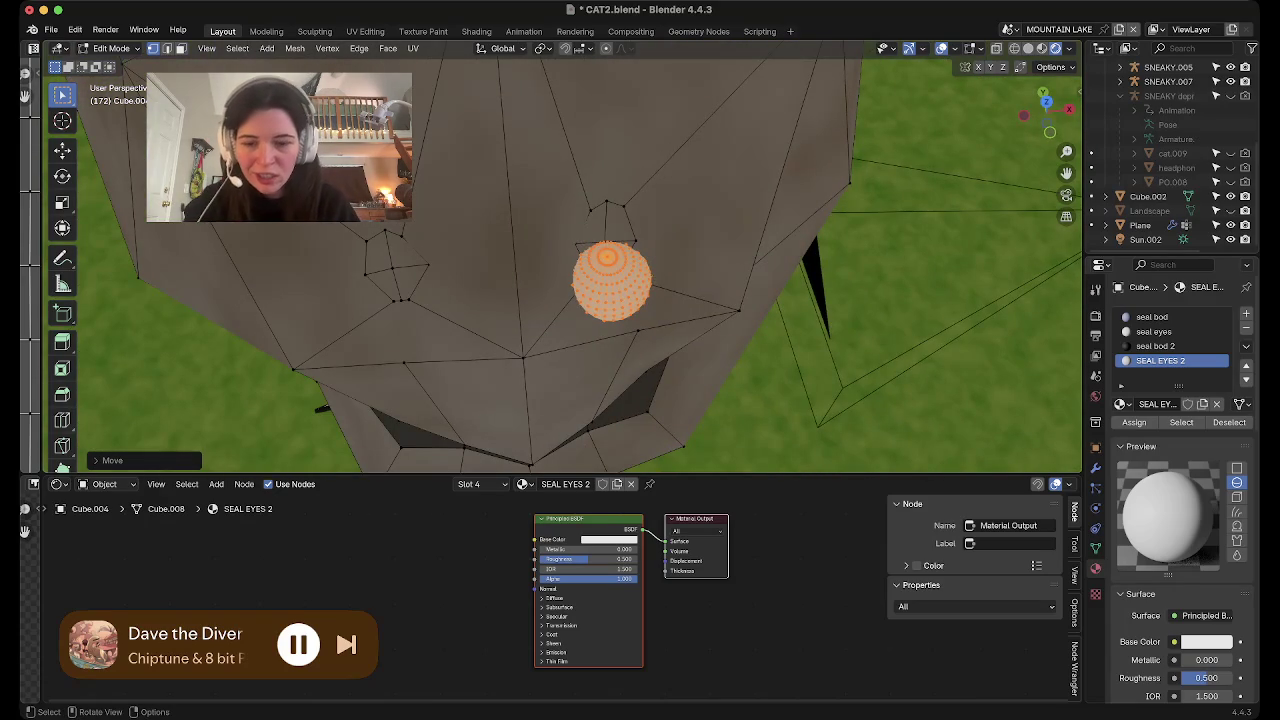
Rotate the eye bead freely and raise it higher on the seal's face
key("r")
key("r")
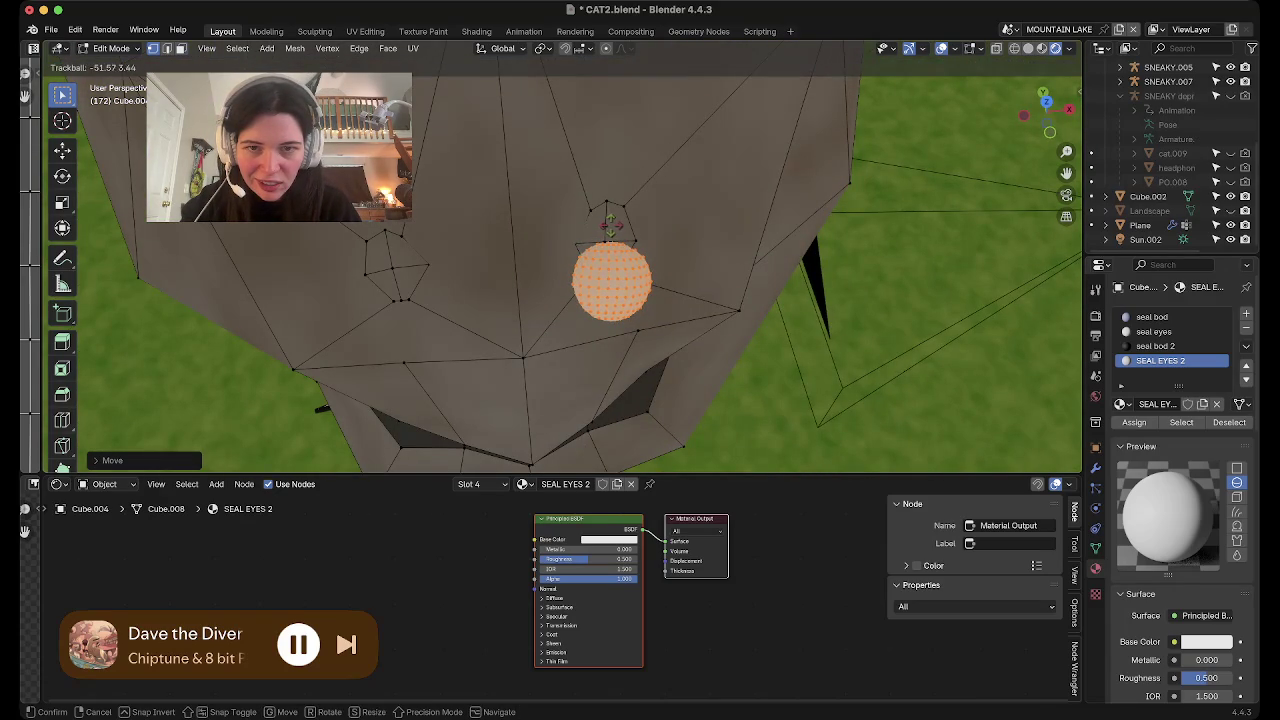
left_click(608, 222)
key("g")
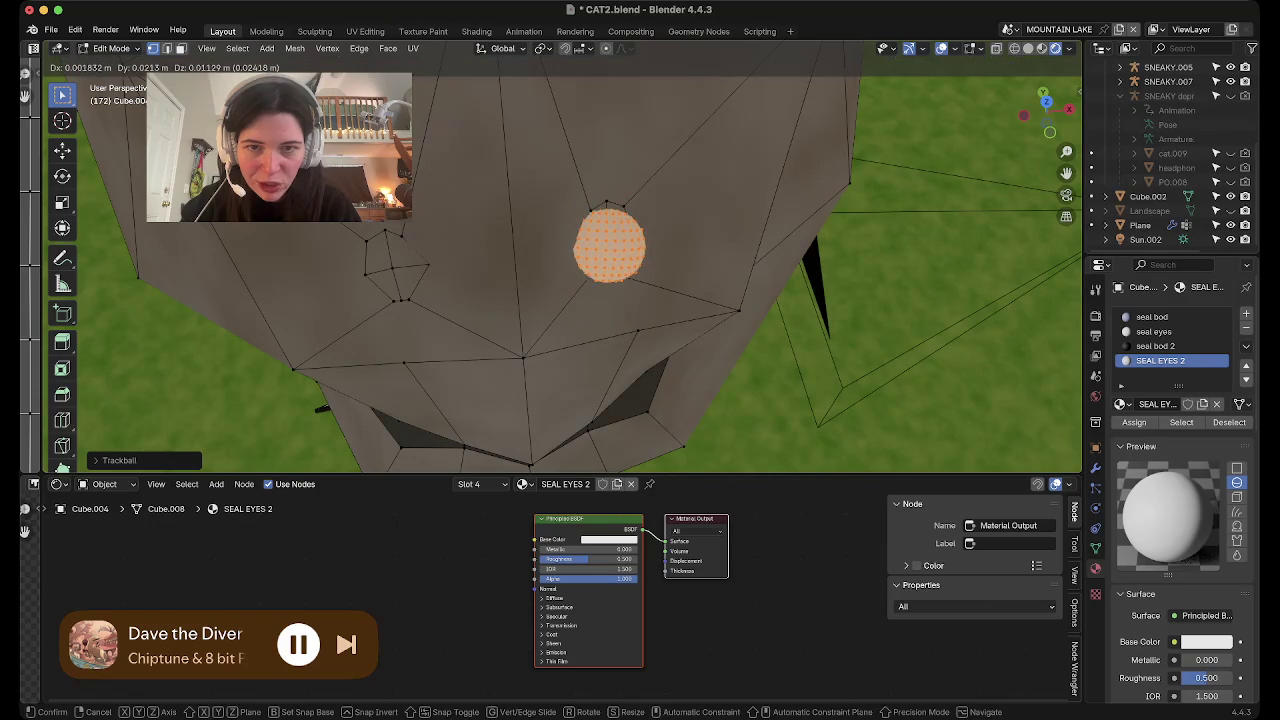
key("Return")
mouse_move(610, 245)
middle_mouse_down()
mouse_move(703, 153)
mouse_move(640, 300)
mouse_move(602, 248)
mouse_move(554, 262)
middle_mouse_up()
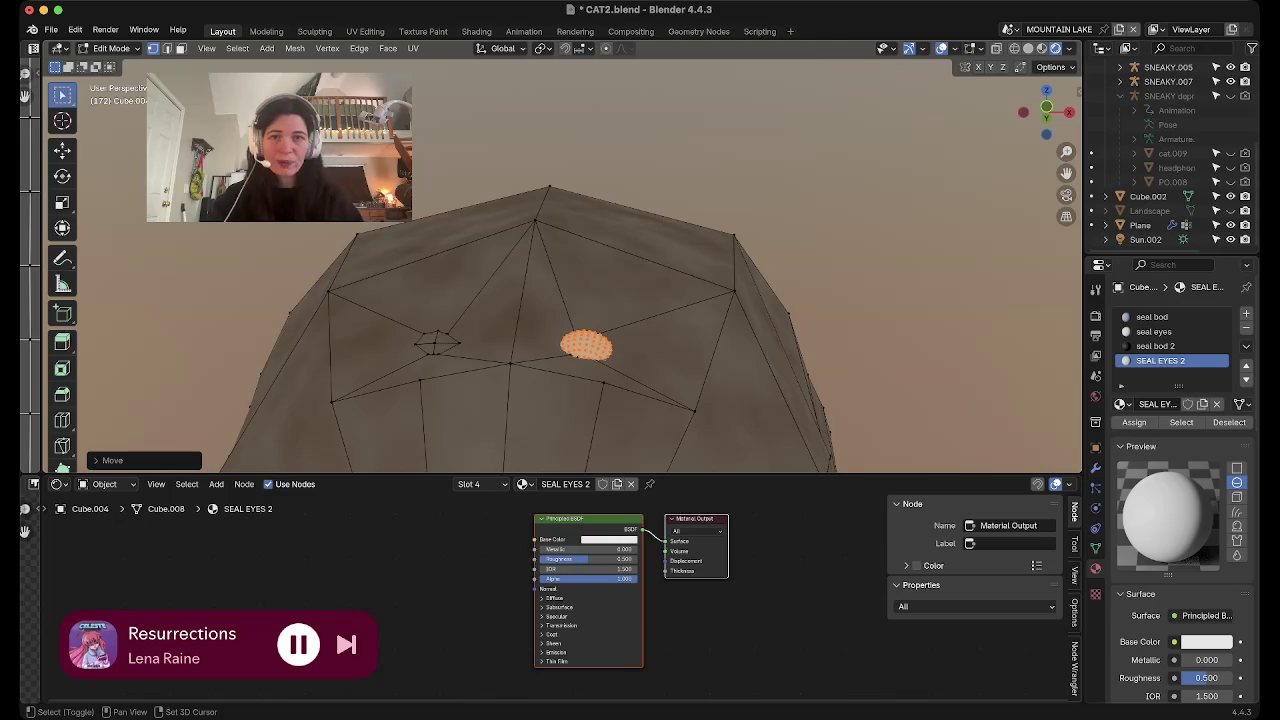
scroll(1170, 160, "up", 2)
scroll(1170, 160, "up", 3)
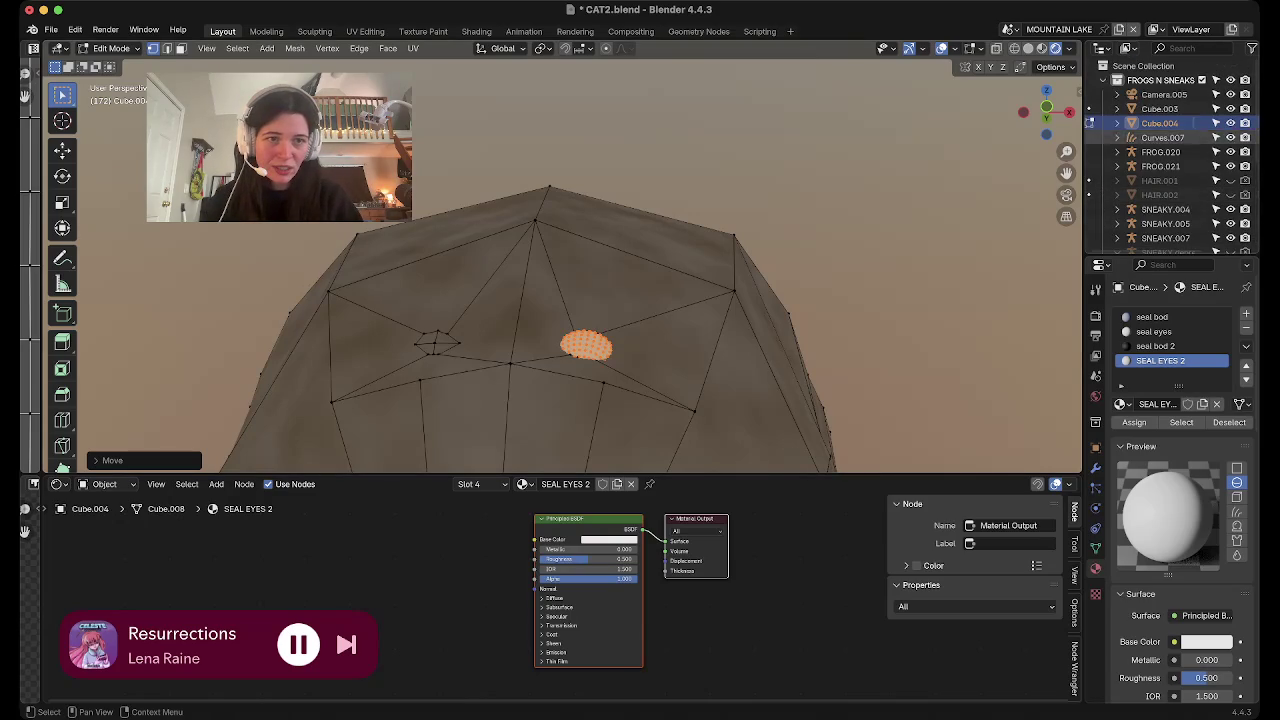
Dismiss the SNEAKY.004 Outliner menu and return the seal to Object Mode
right_click(1165, 209)
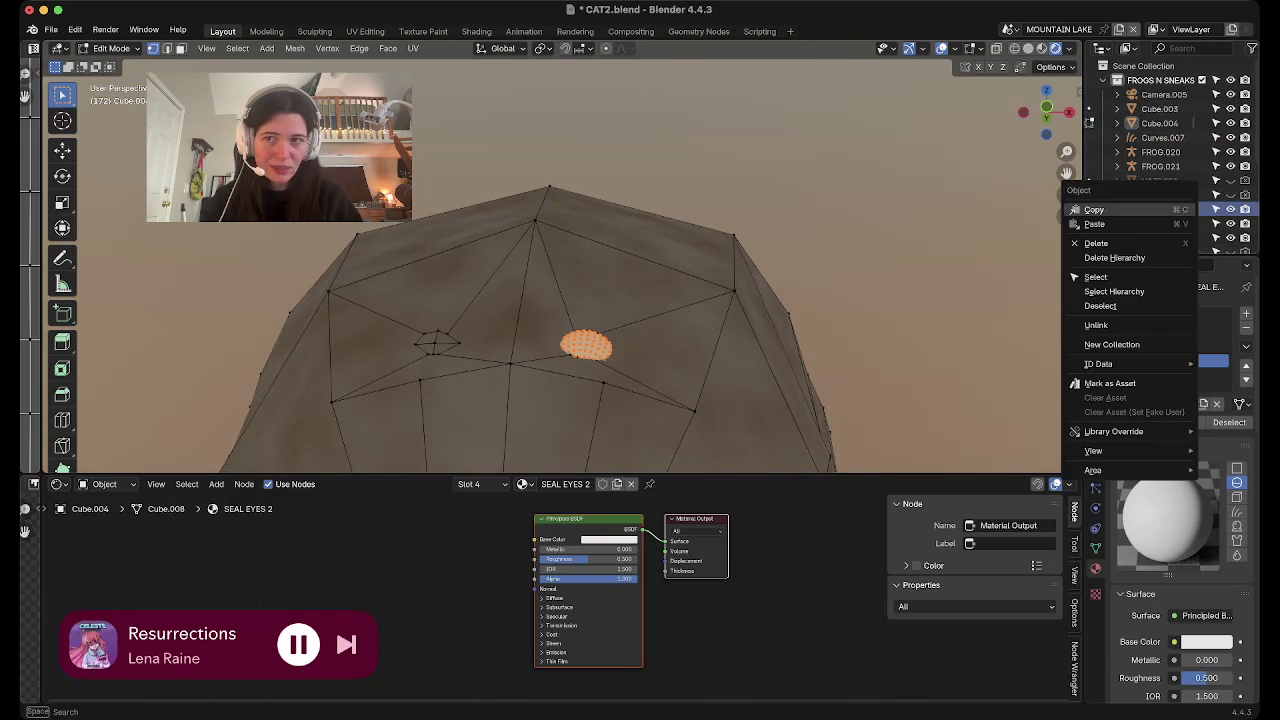
key("Escape")
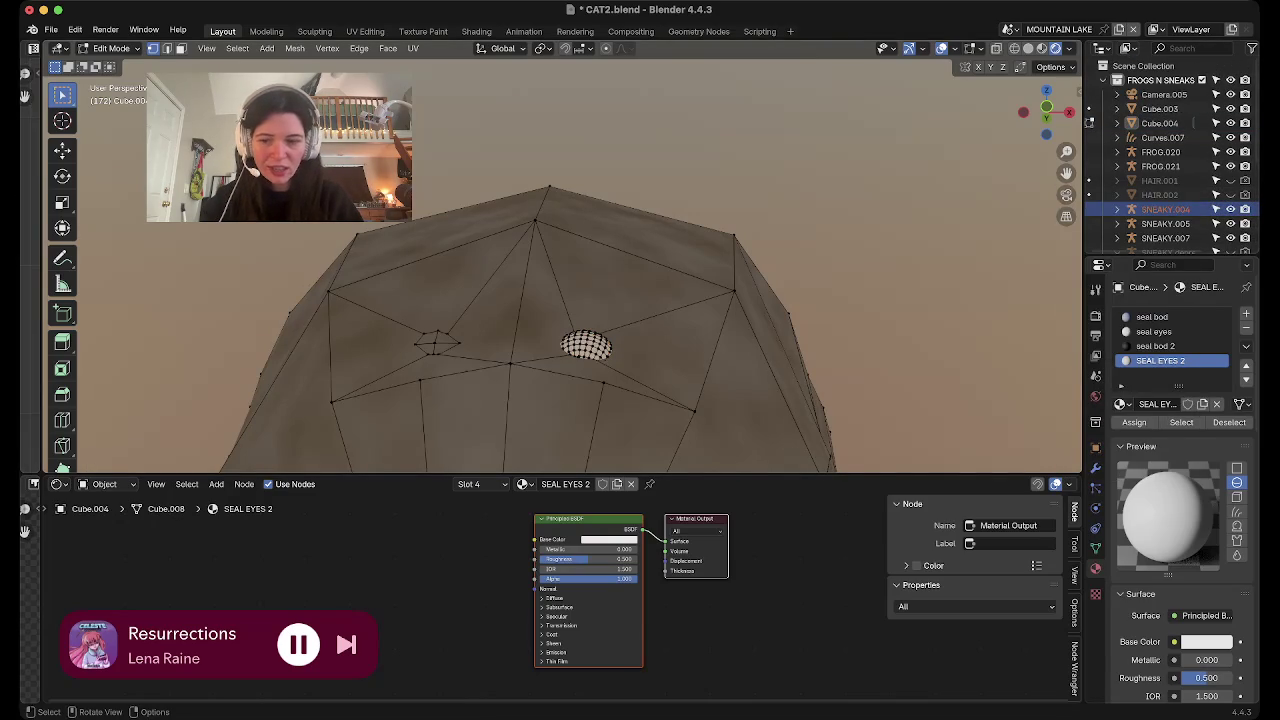
key("Tab")
right_click(1165, 209)
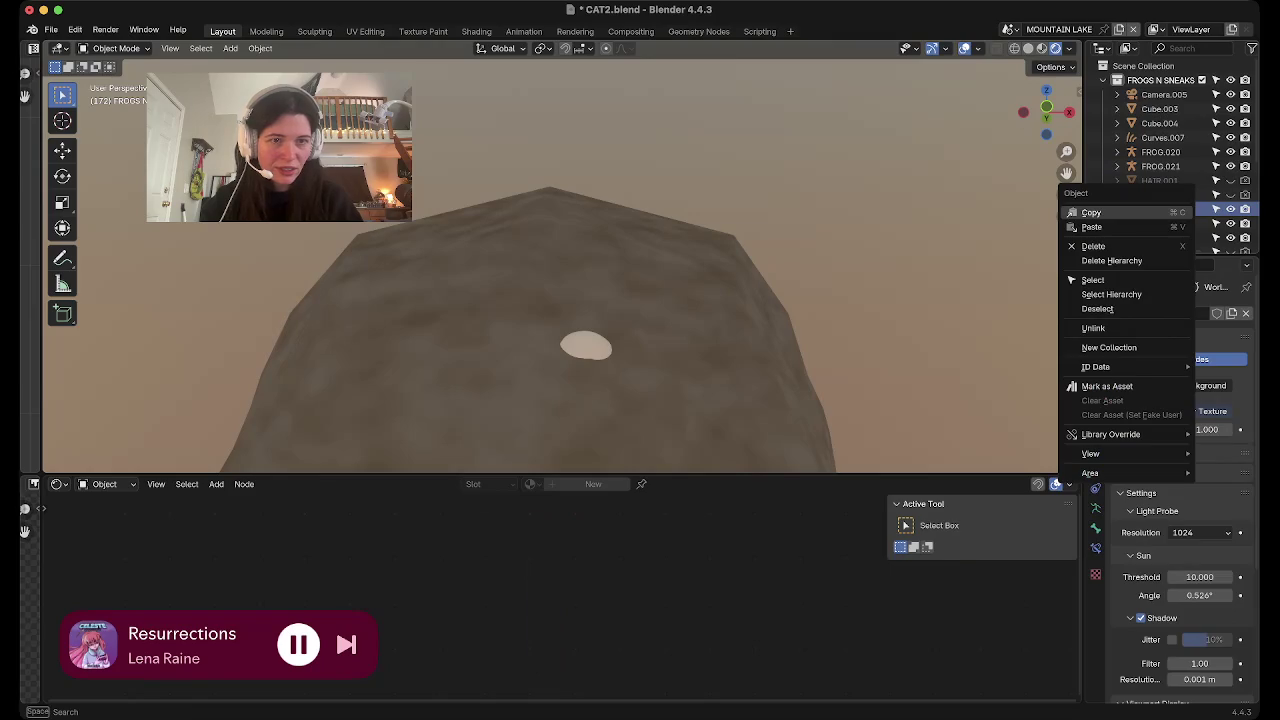
left_click(1150, 280)
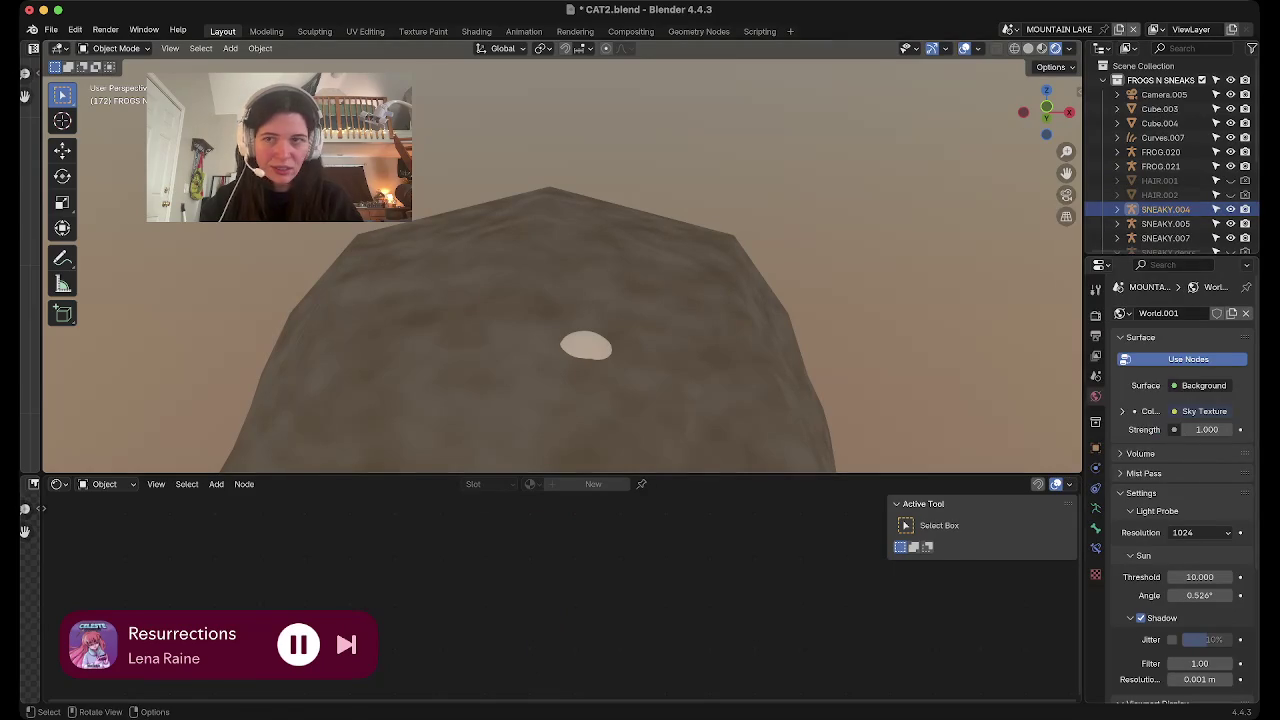
Use the View menu, zoom out, and orbit the view toward the cats
left_click(170, 48)
scroll(560, 256, "down", 3)
scroll(560, 256, "down", 3)
scroll(560, 256, "down", 3)
scroll(560, 256, "down", 3)
middle_click_drag(560, 300, 640, 290)
Select the black cat and show its EYES.008 material in the shader editor
left_click(420, 250)
left_click(1095, 568)
left_click(1155, 331)
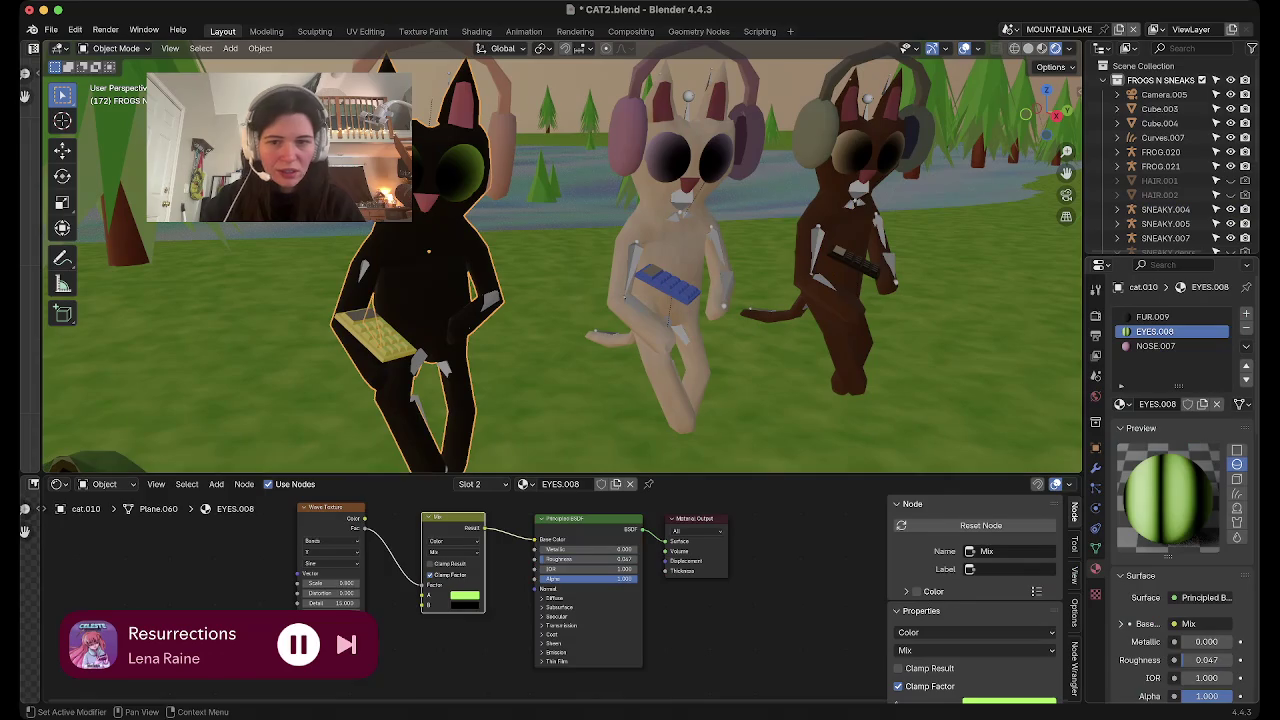
scroll(560, 600, "up", 2)
scroll(560, 600, "up", 2)
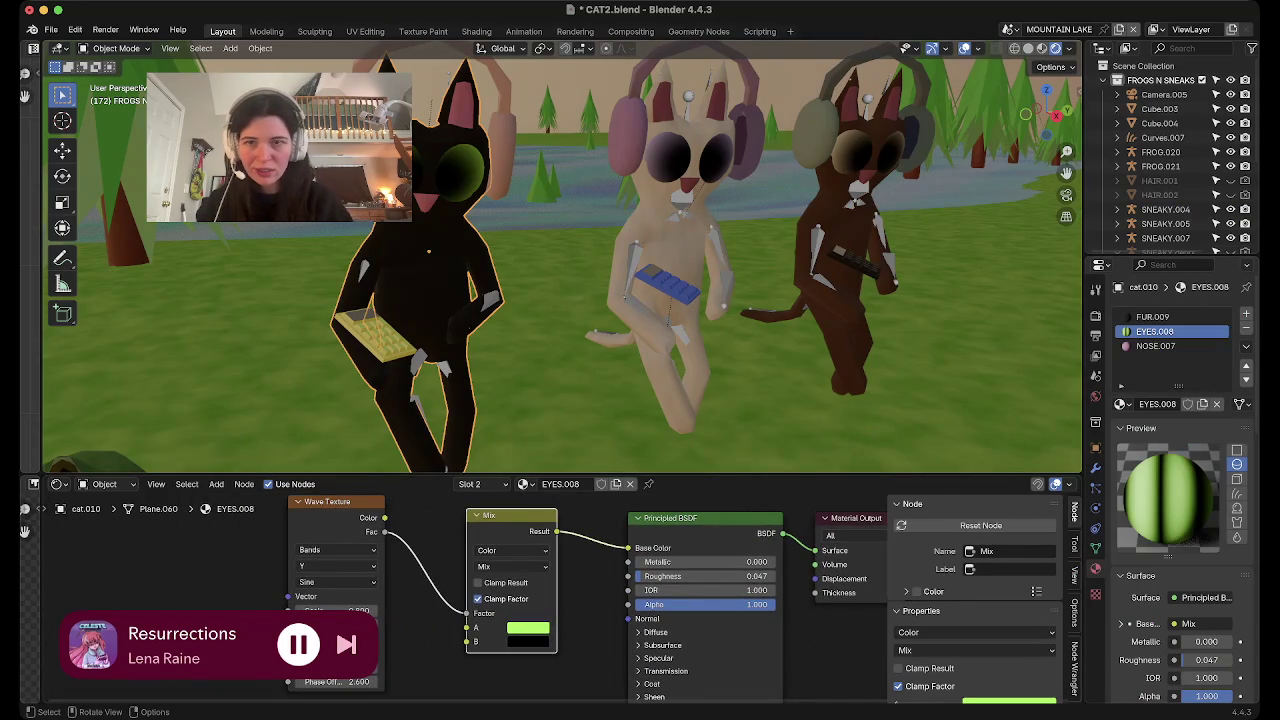
scroll(560, 255, "up", 5)
scroll(560, 255, "down", 5)
scroll(560, 255, "up", 3)
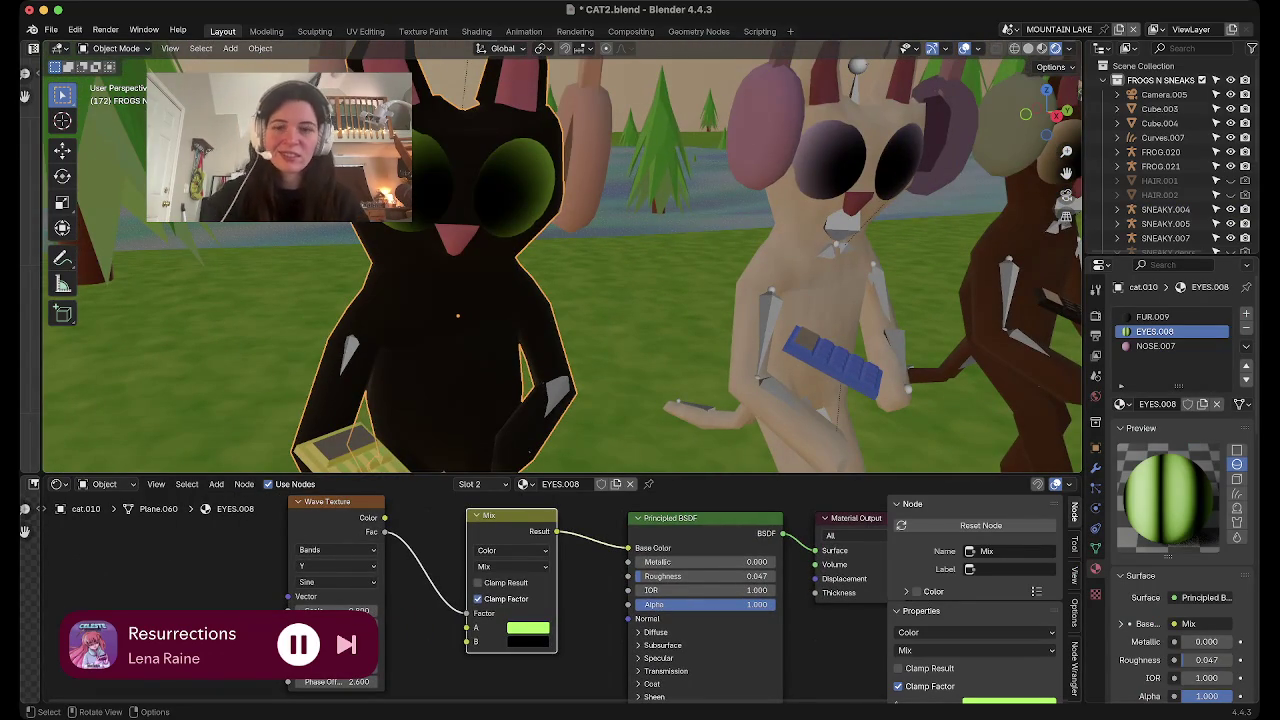
Set the EYES.008 Wave Texture Scale to 0.3
left_click_drag(340, 610, 440, 610)
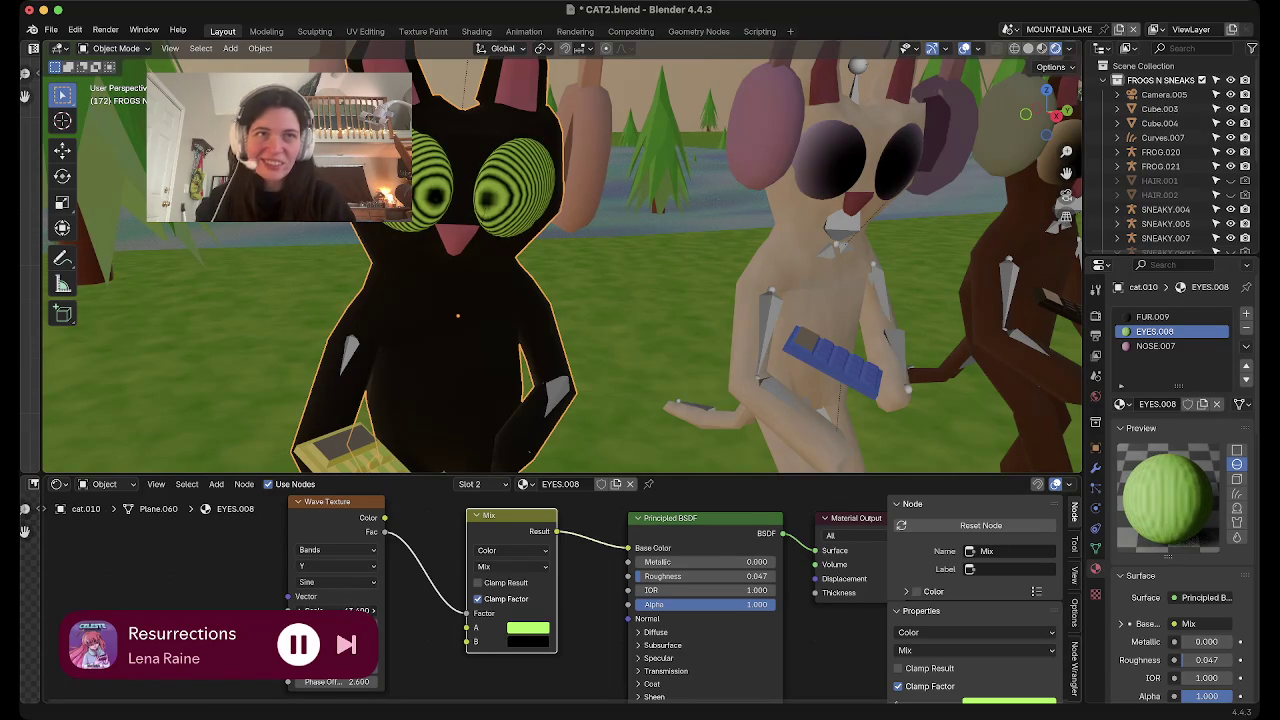
scroll(560, 260, "down", 2)
scroll(560, 260, "down", 2)
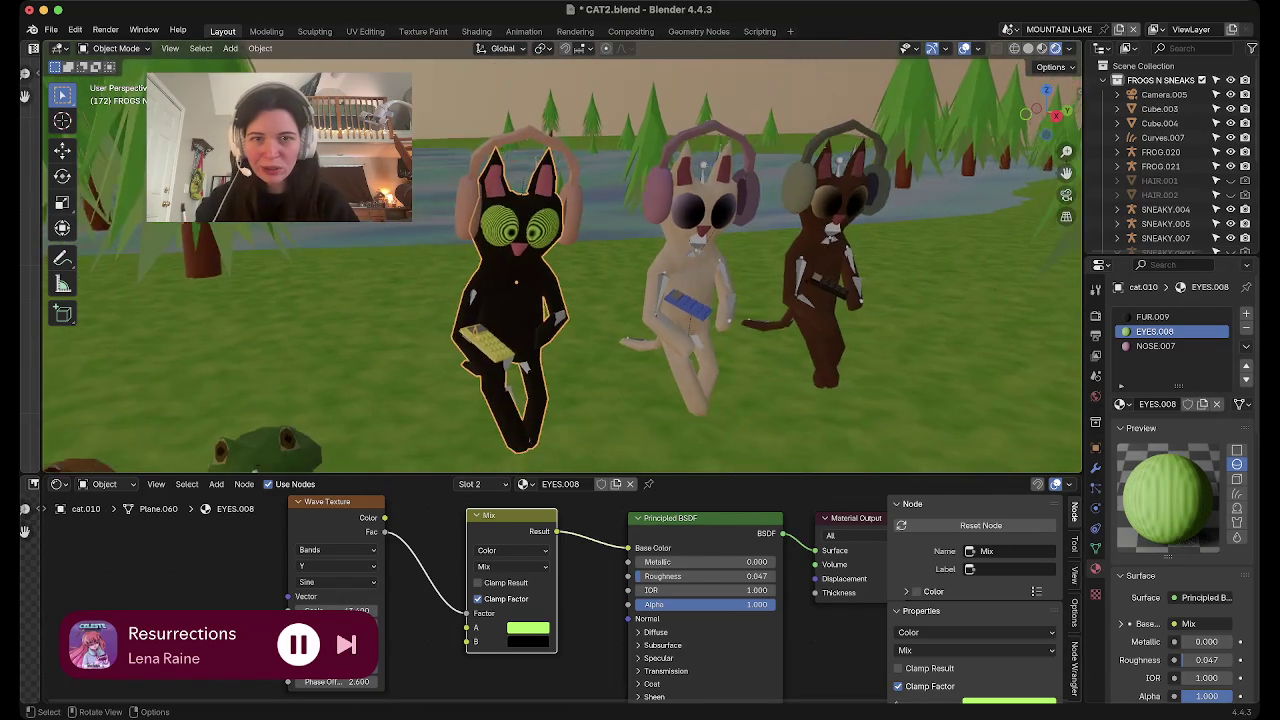
scroll(560, 260, "up", 2)
scroll(560, 260, "up", 2)
left_click(335, 610)
key("Return")
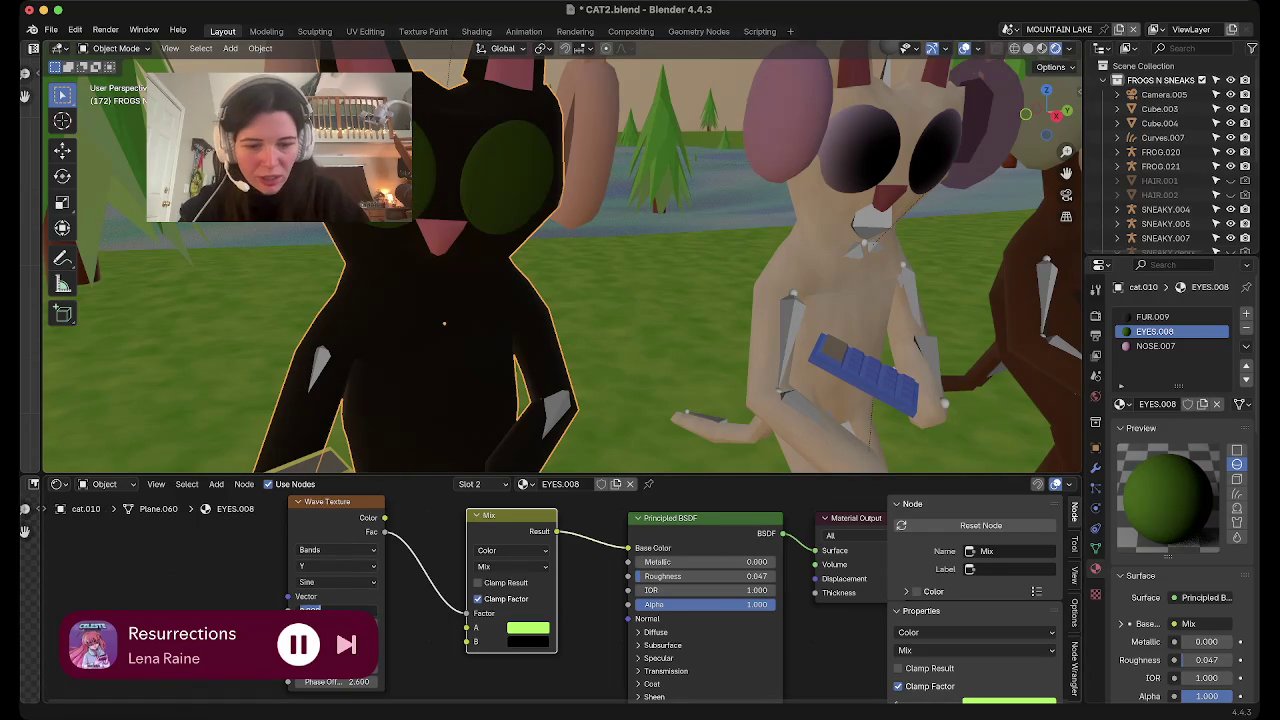
type("0.3")
key("Return")
Orbit to a higher view over the scene and select FROG.020
scroll(560, 260, "down", 5)
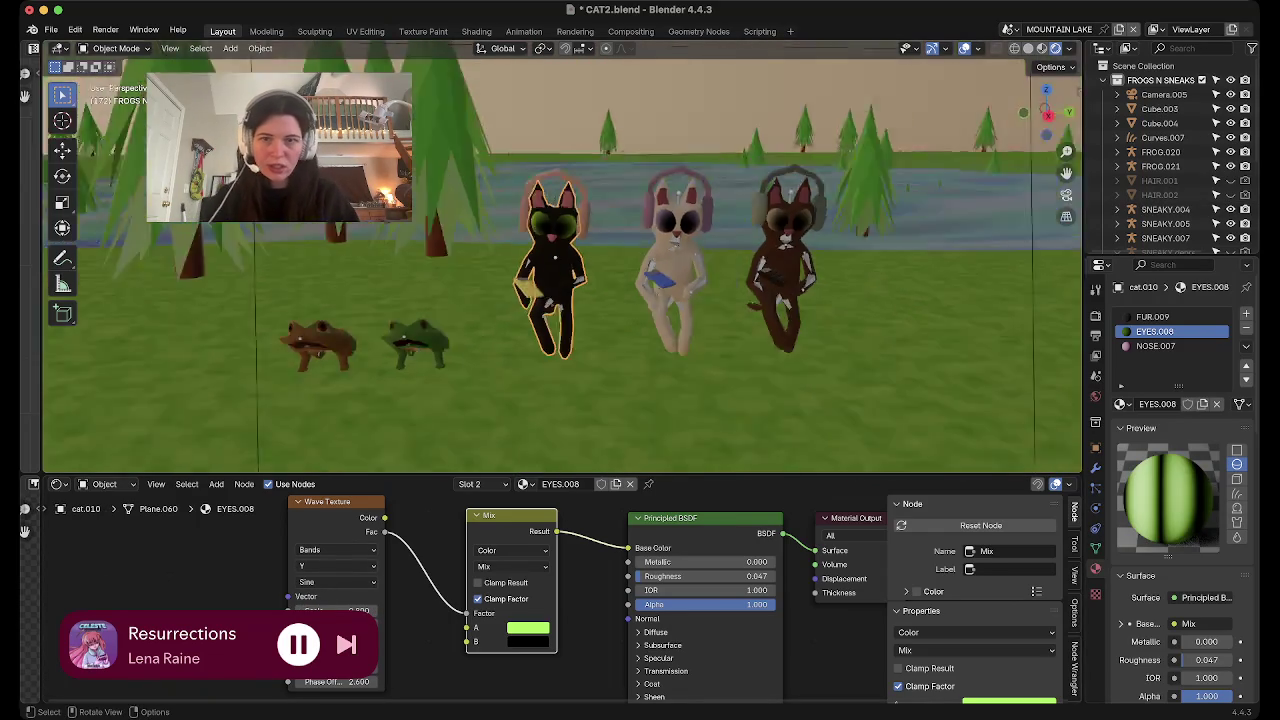
middle_click_drag(560, 260, 640, 240)
scroll(640, 260, "down", 3)
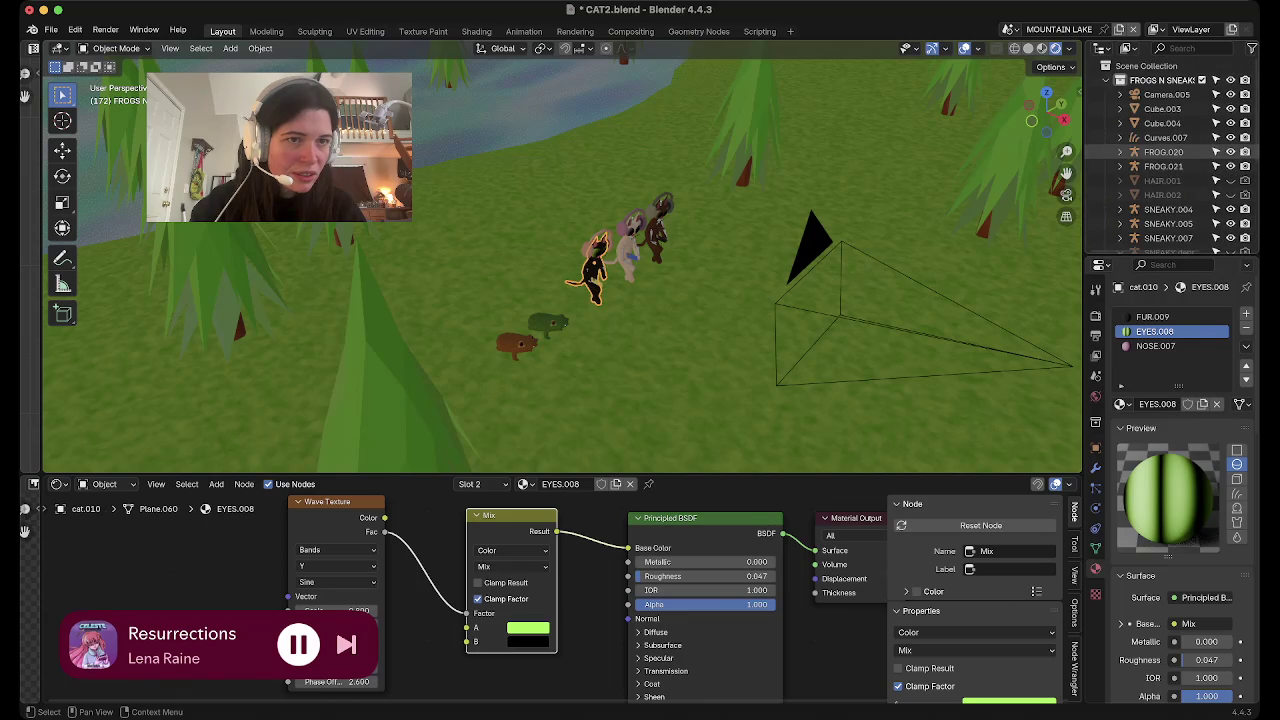
left_click(1163, 151)
middle_click_drag(600, 280, 660, 260)
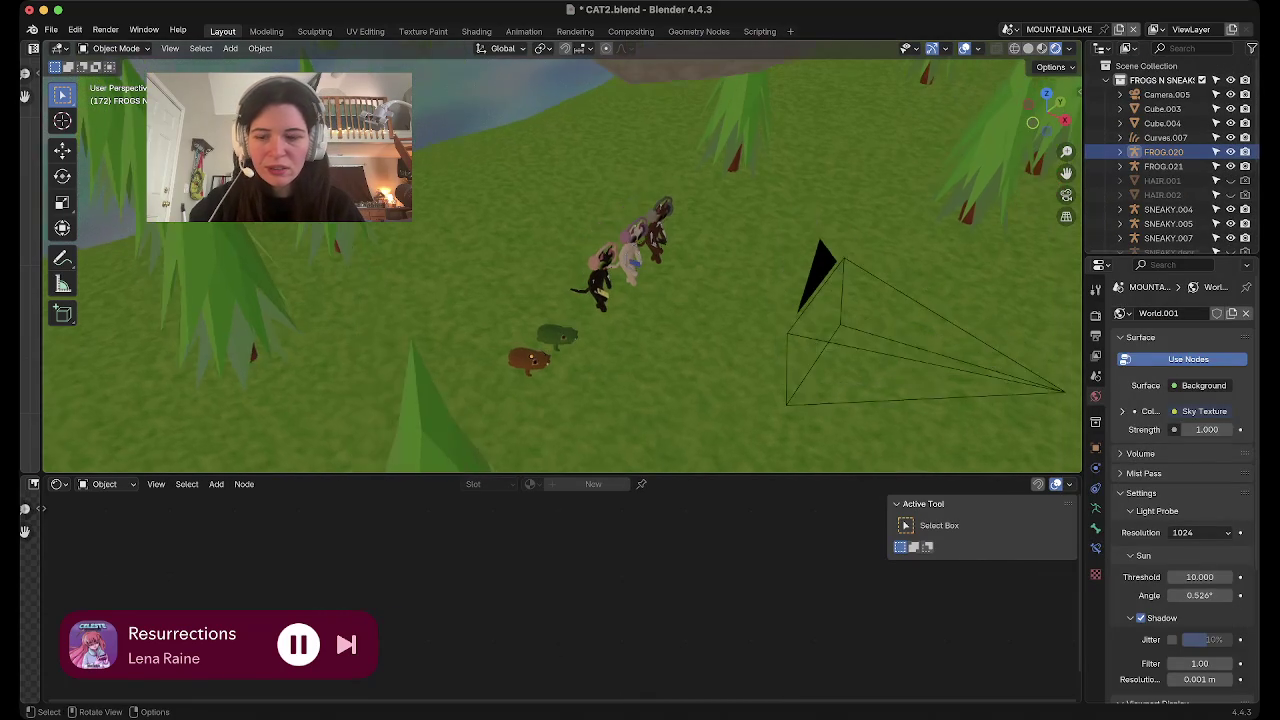
Select the seal and frame it in a frontal view
middle_click_drag(595, 150, 612, 172)
left_click(612, 175)
left_click(170, 48)
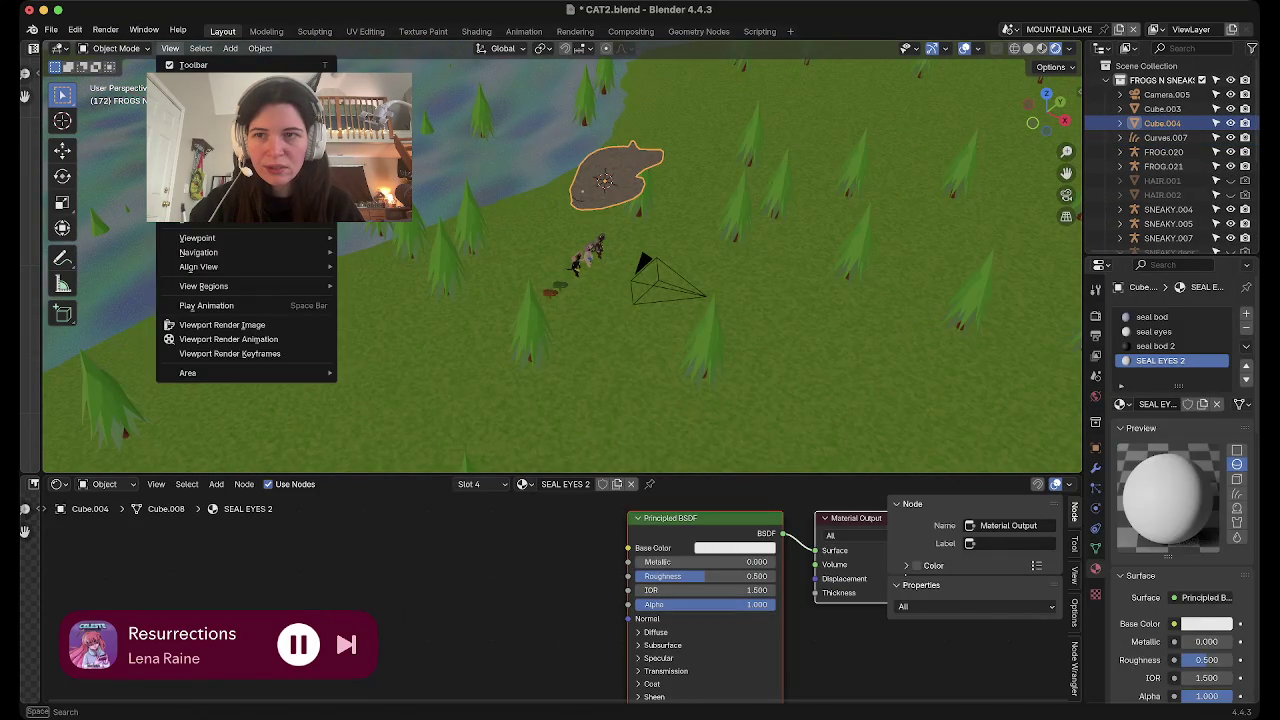
key("KP_Decimal")
middle_click_drag(600, 350, 600, 250)
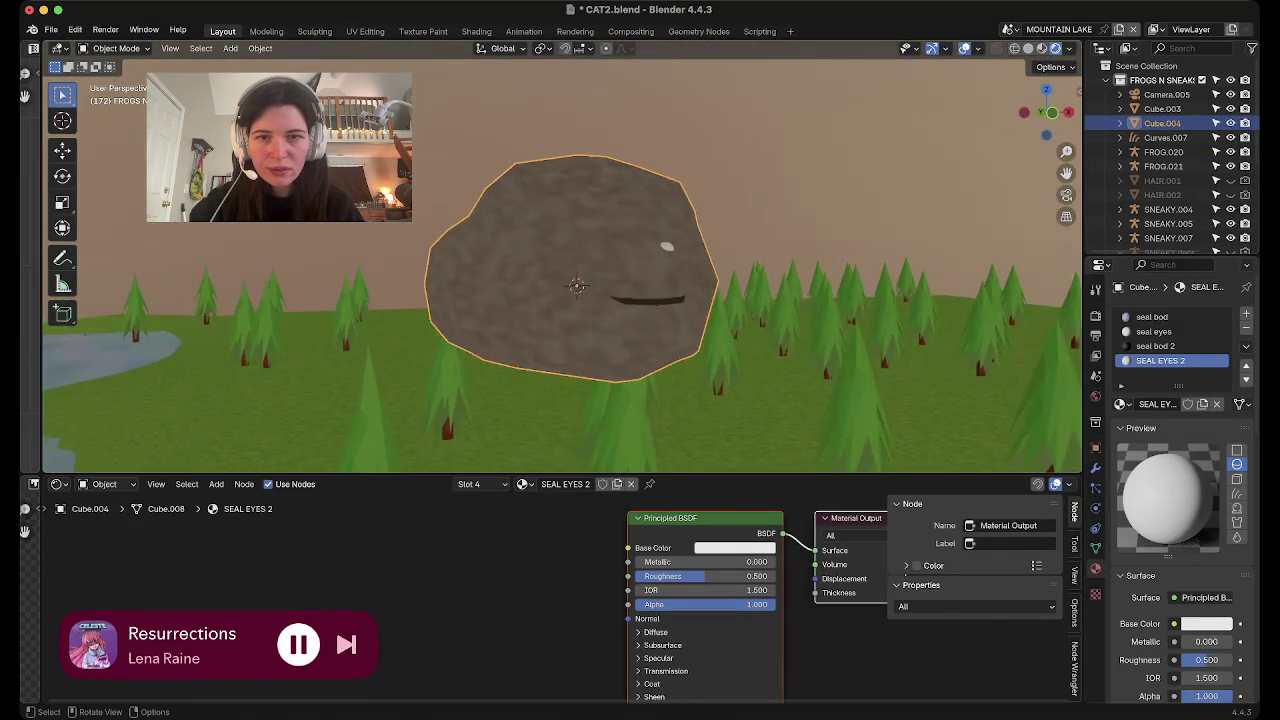
middle_click_drag(580, 300, 565, 350)
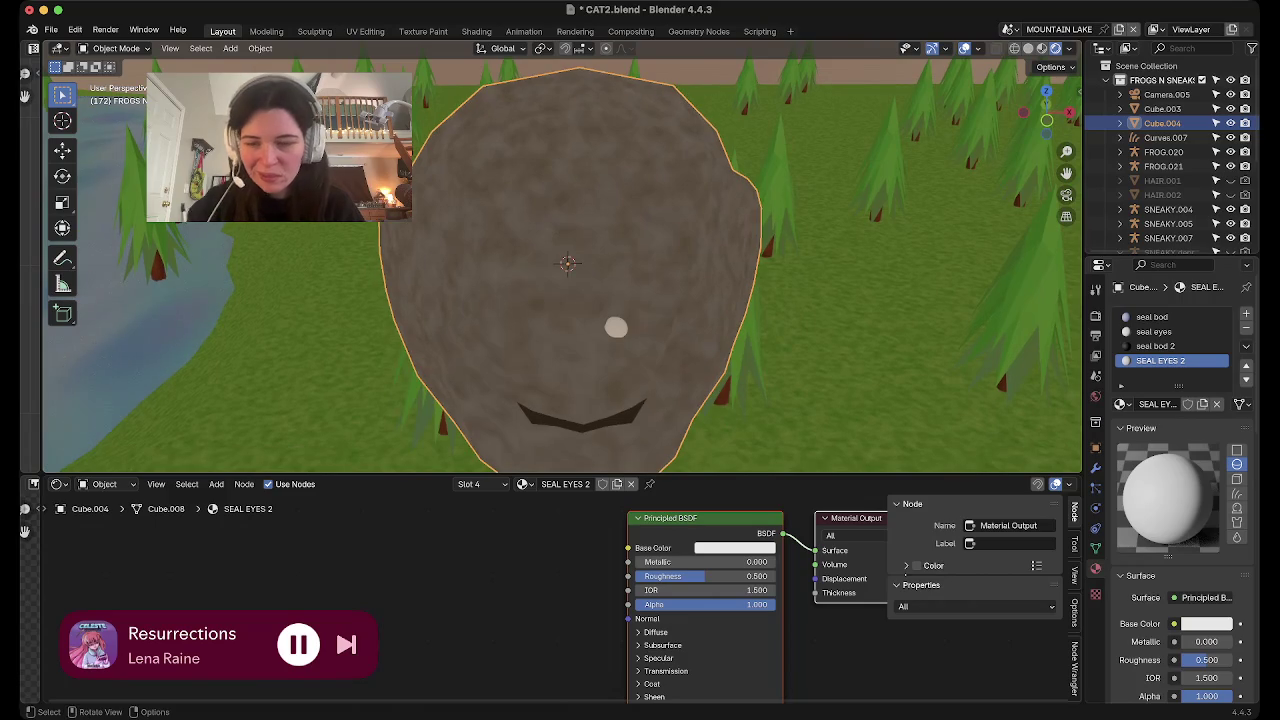
Select the linked eye bead in Edit Mode and move it along X to the other side
key("Tab")
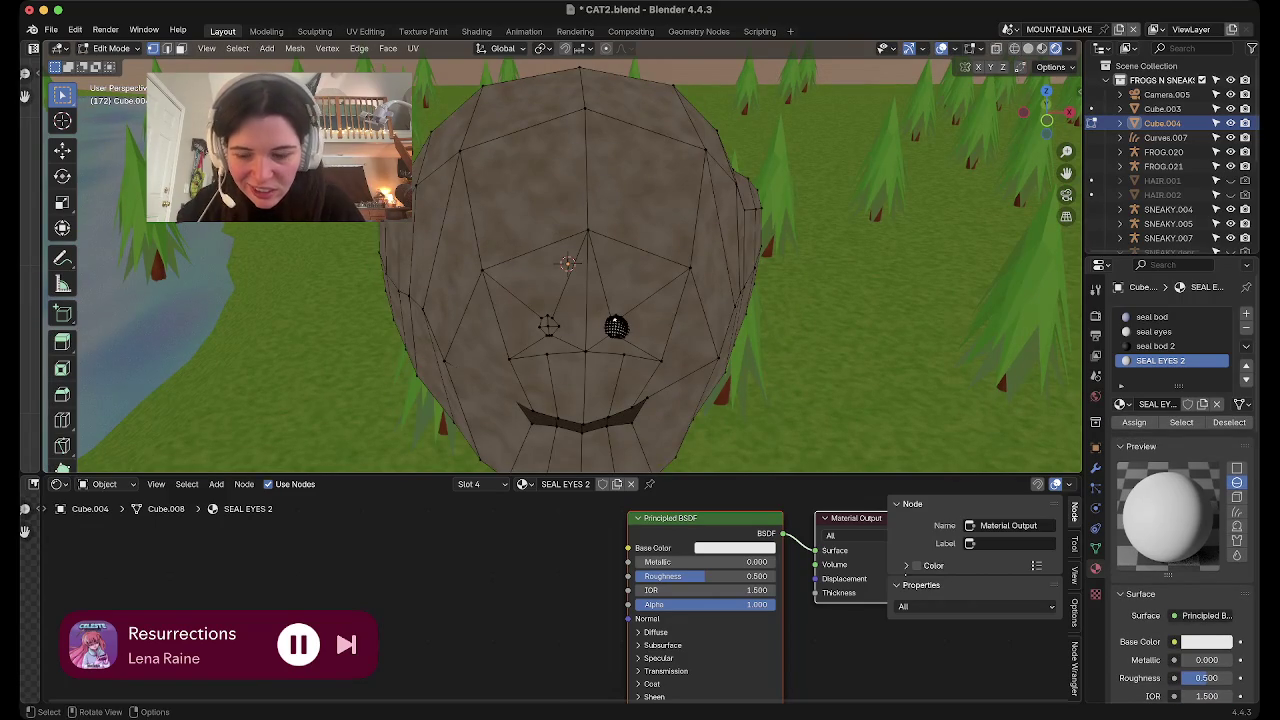
key("ctrl+l")
key("g")
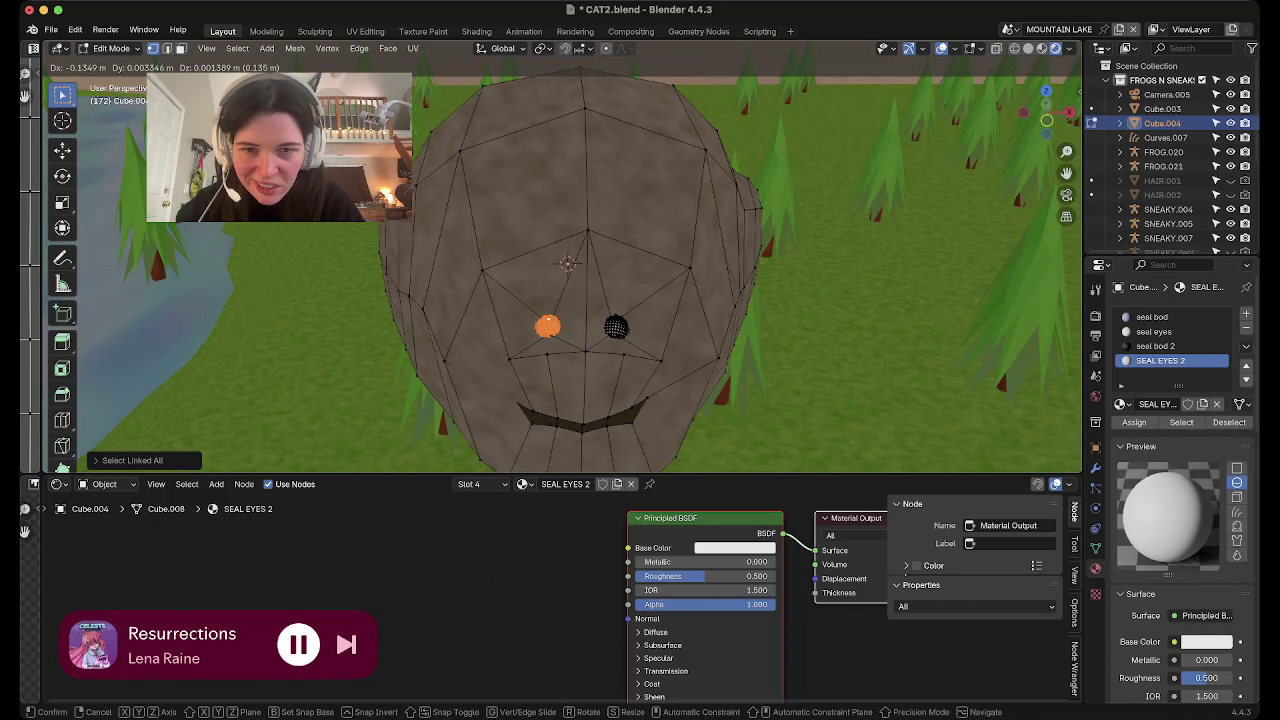
key("x")
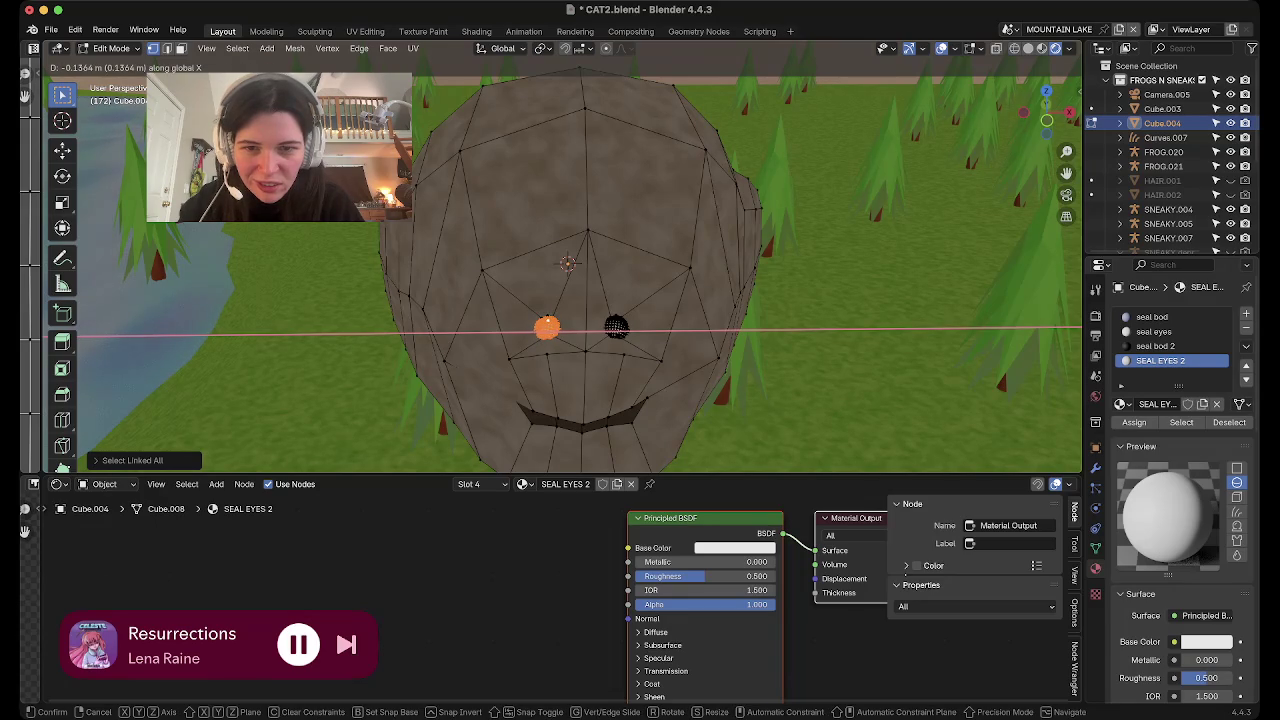
key("Return")
key("Tab")
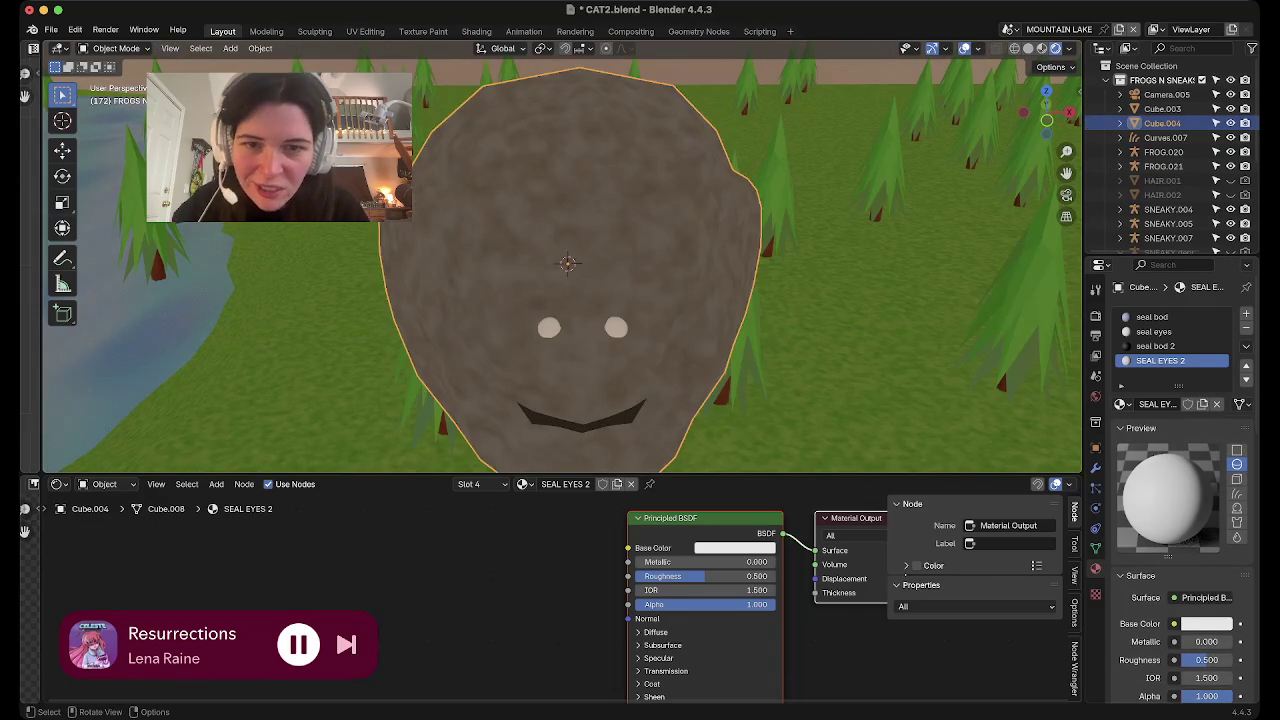
Enter Edit Mode on the seal head, select the linked eye piece, and face the head front-on
scroll(560, 260, "down", 5)
mouse_move(560, 260)
middle_mouse_down()
mouse_move(640, 150)
mouse_move(700, 200)
mouse_move(640, 270)
mouse_move(560, 270)
mouse_move(640, 370)
middle_mouse_up()
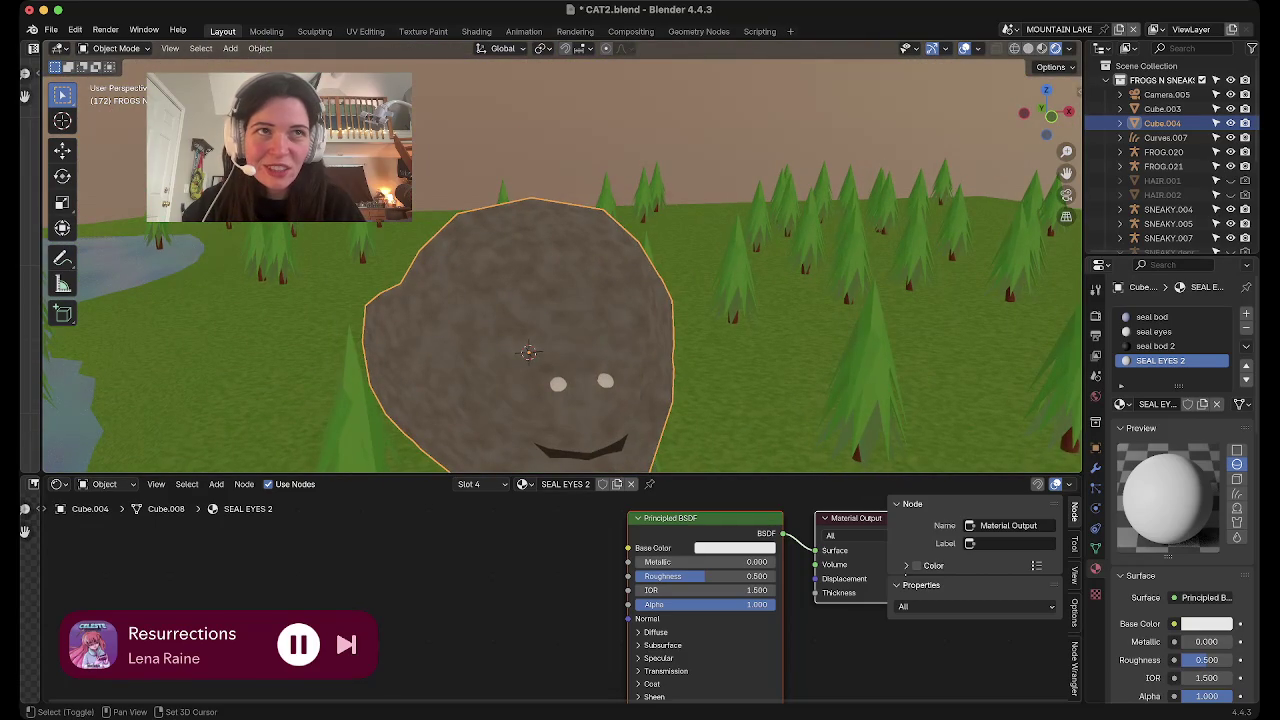
key("Tab")
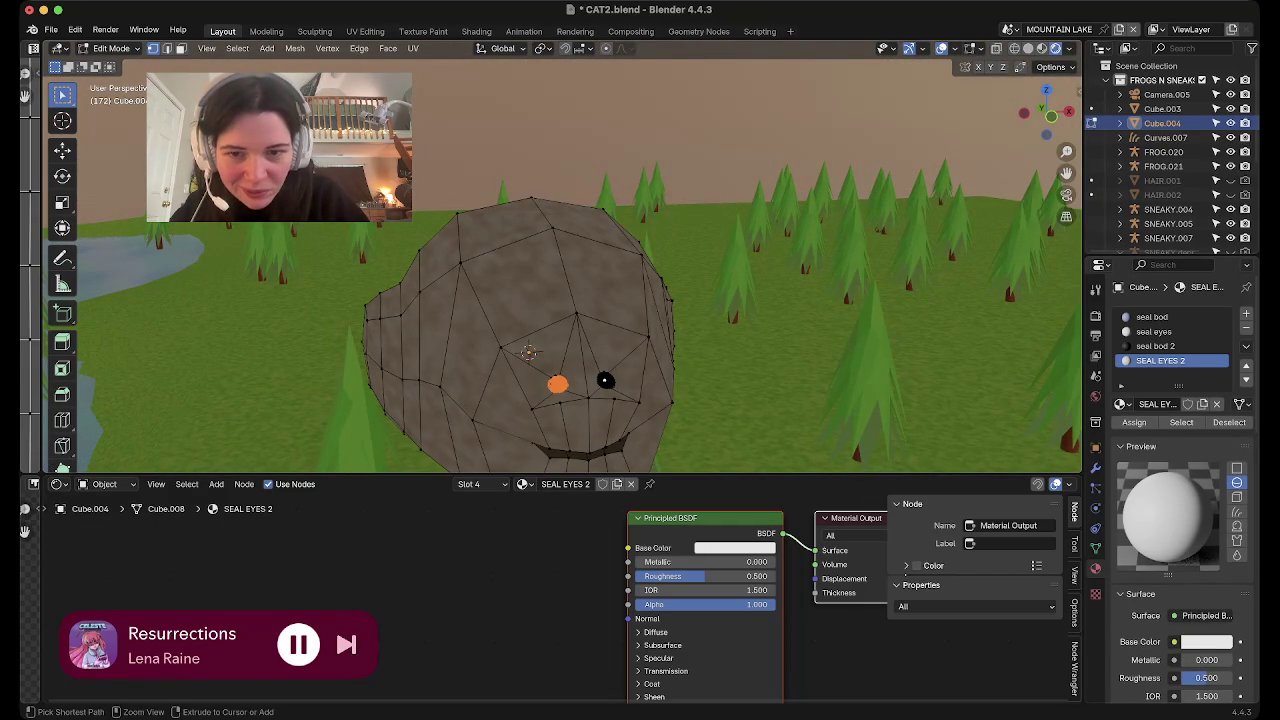
key("ctrl+l")
mouse_move(560, 300)
middle_mouse_down("shift")
mouse_move(600, 400)
mouse_move(700, 300)
middle_mouse_up("shift")
mouse_move(560, 300)
middle_mouse_down()
mouse_move(660, 150)
mouse_move(620, 290)
mouse_move(590, 310)
middle_mouse_up()
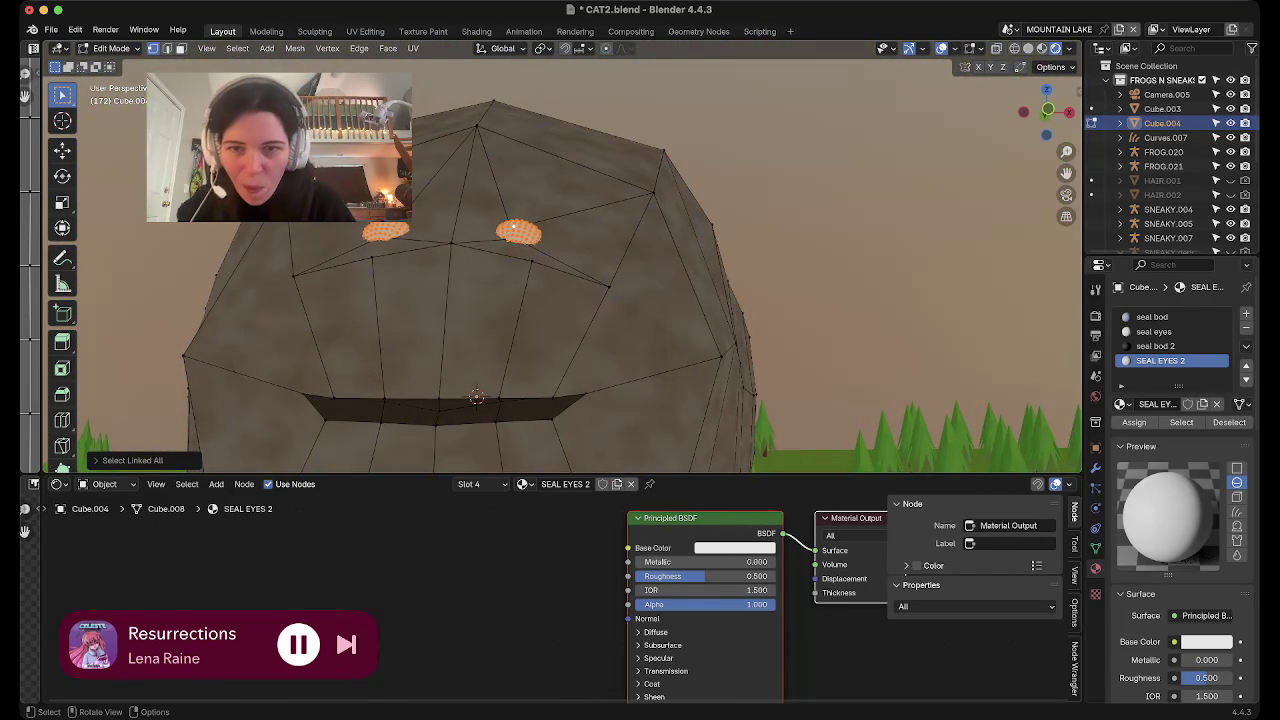
Leave Edit Mode on the seal head and orbit to look down on it
key("Tab")
mouse_move(513, 228)
middle_mouse_down()
mouse_move(520, 340)
mouse_move(530, 258)
middle_mouse_up()
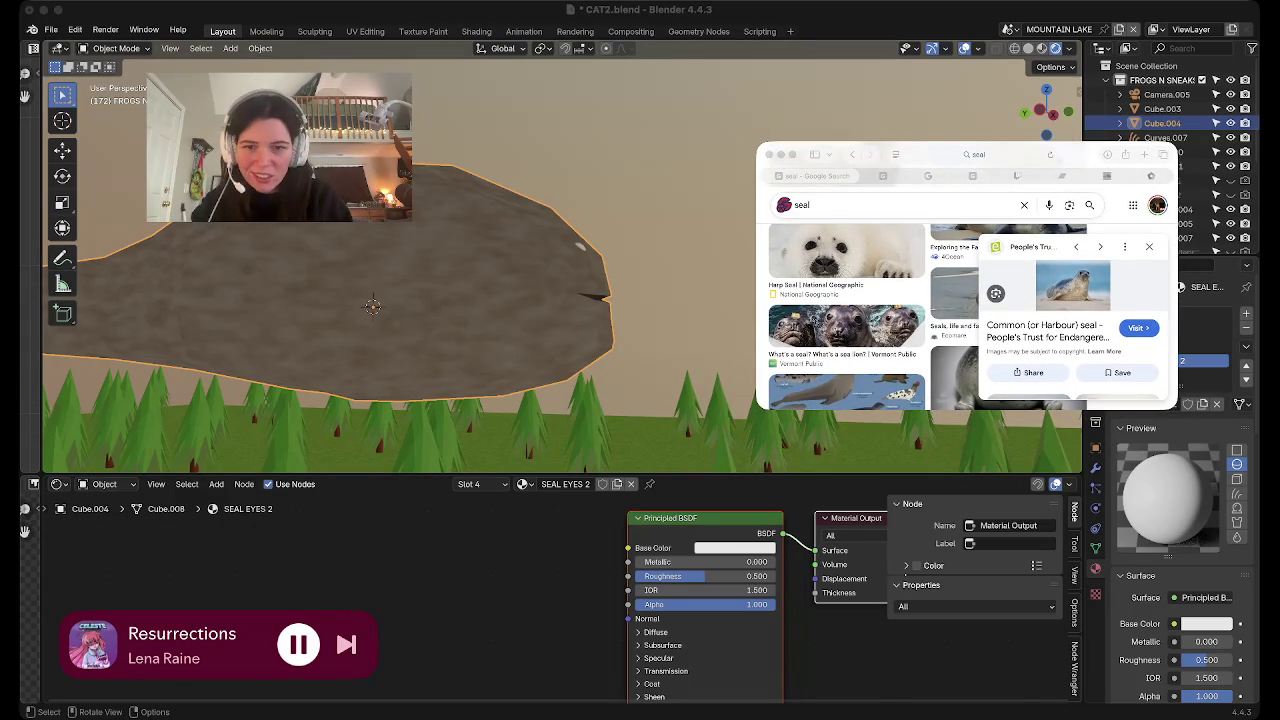
Browse the seal image results, viewing the Smithsonian 'How Big Do Seals Get?' page and returning
key("Escape")
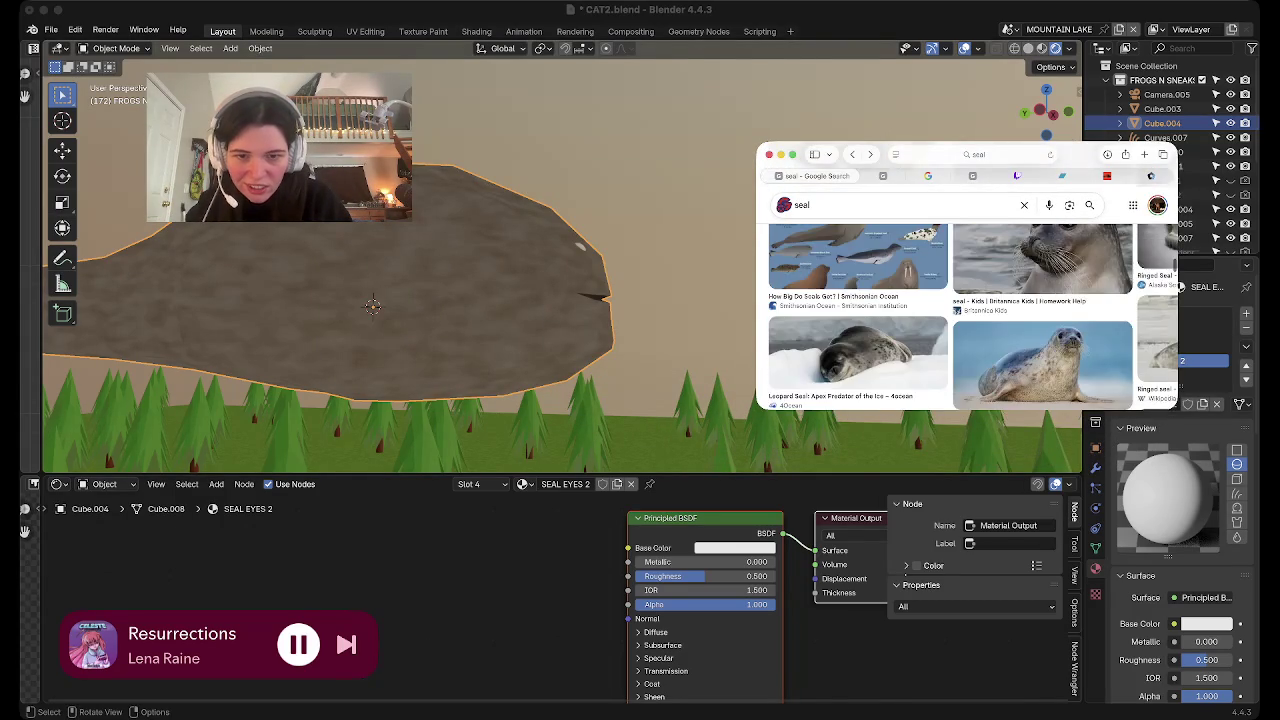
scroll(960, 317, "down", 3)
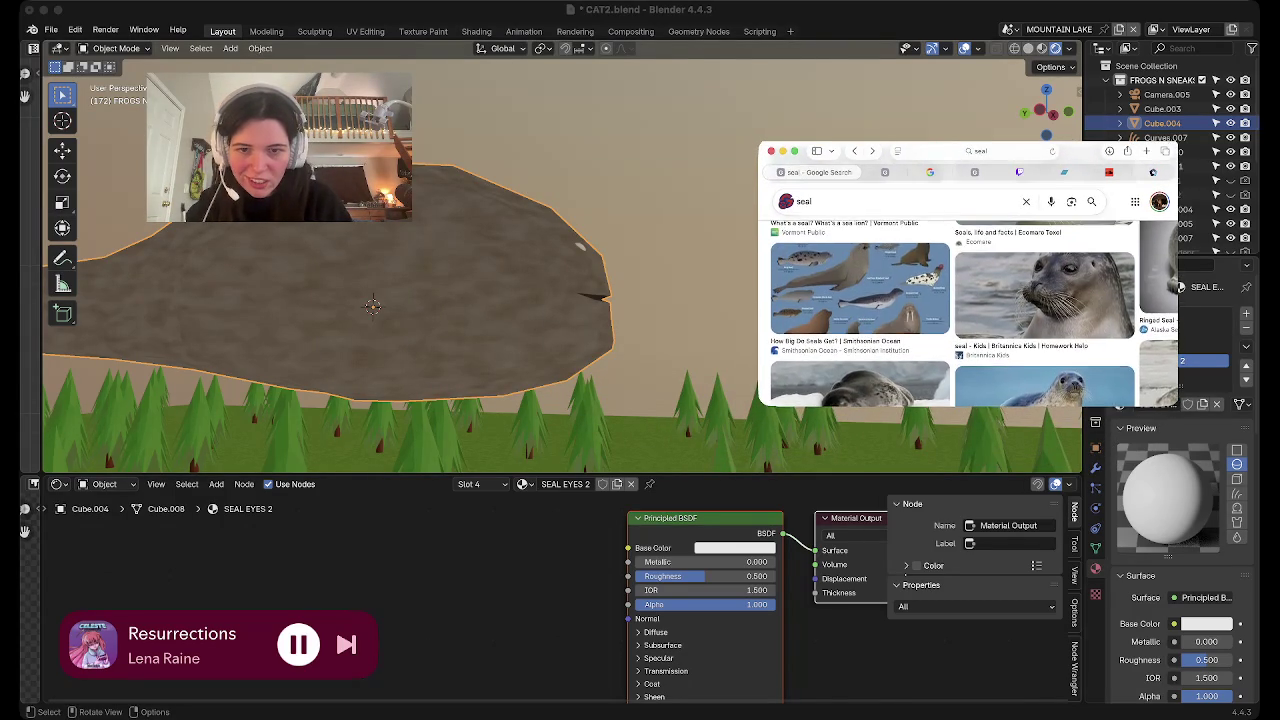
scroll(960, 317, "down", 3)
scroll(960, 317, "down", 3)
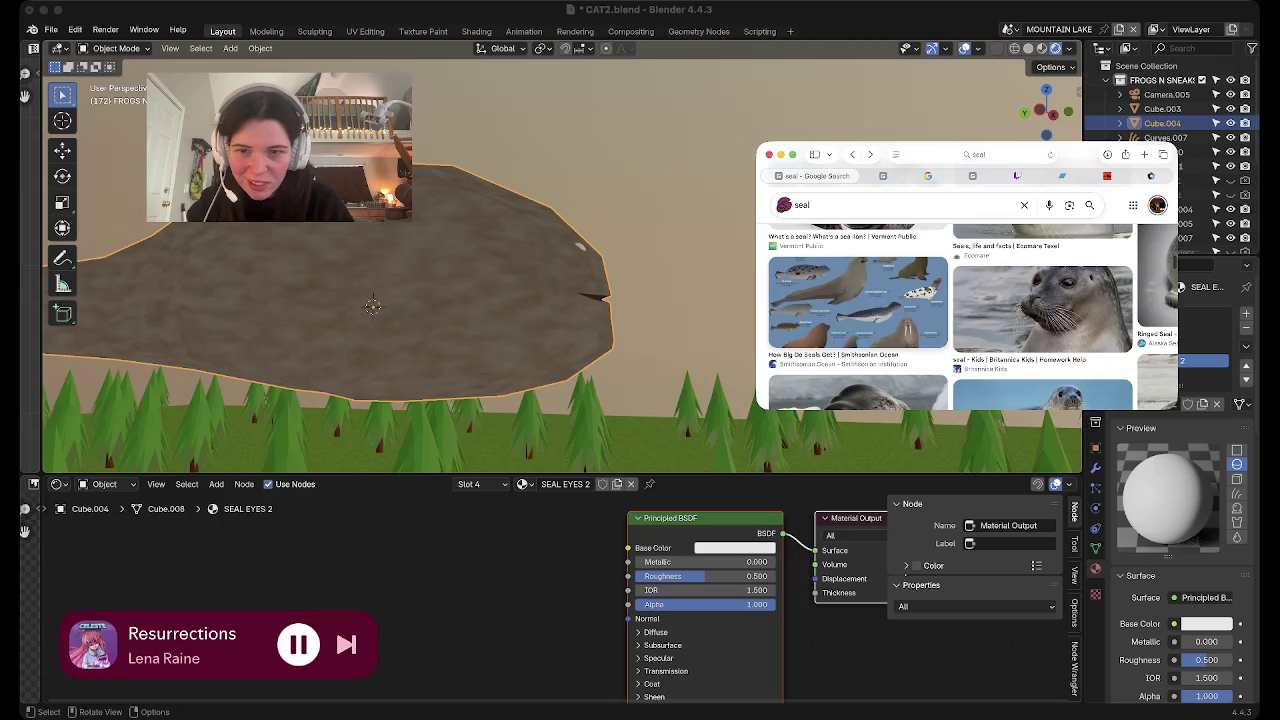
left_click(846, 287)
left_click(1138, 327)
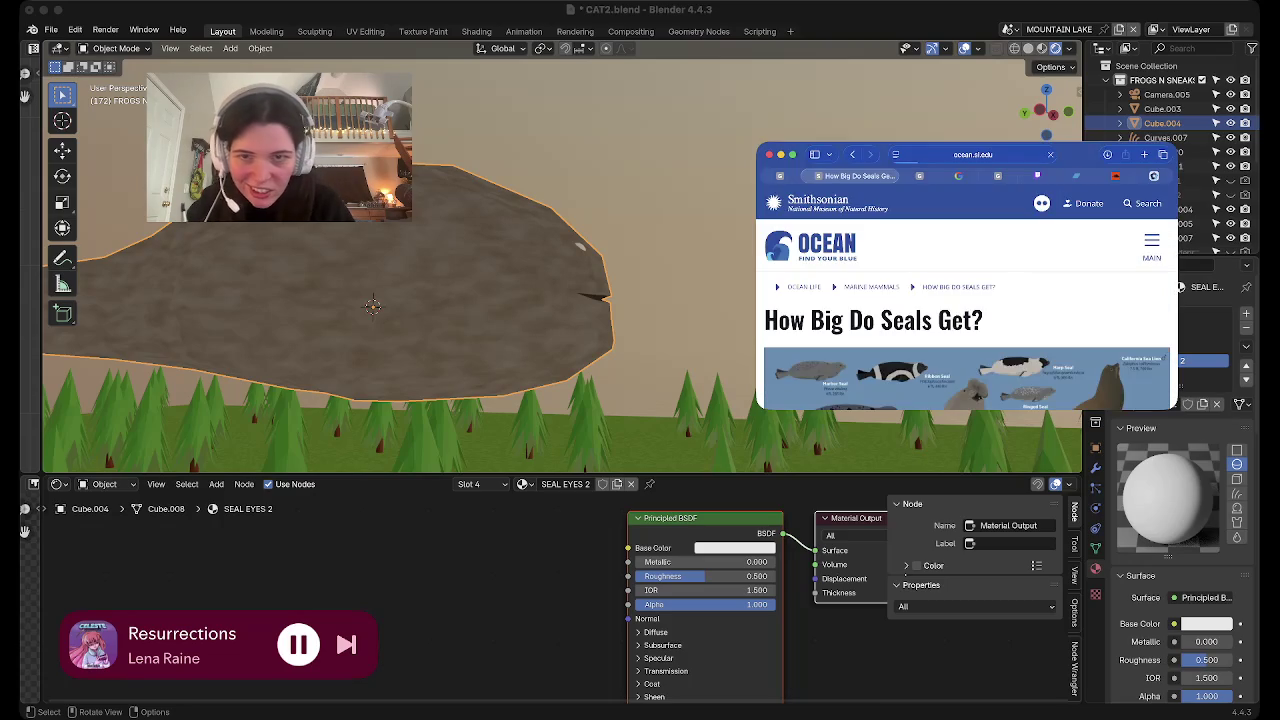
scroll(965, 320, "down", 3)
scroll(965, 320, "up", 2)
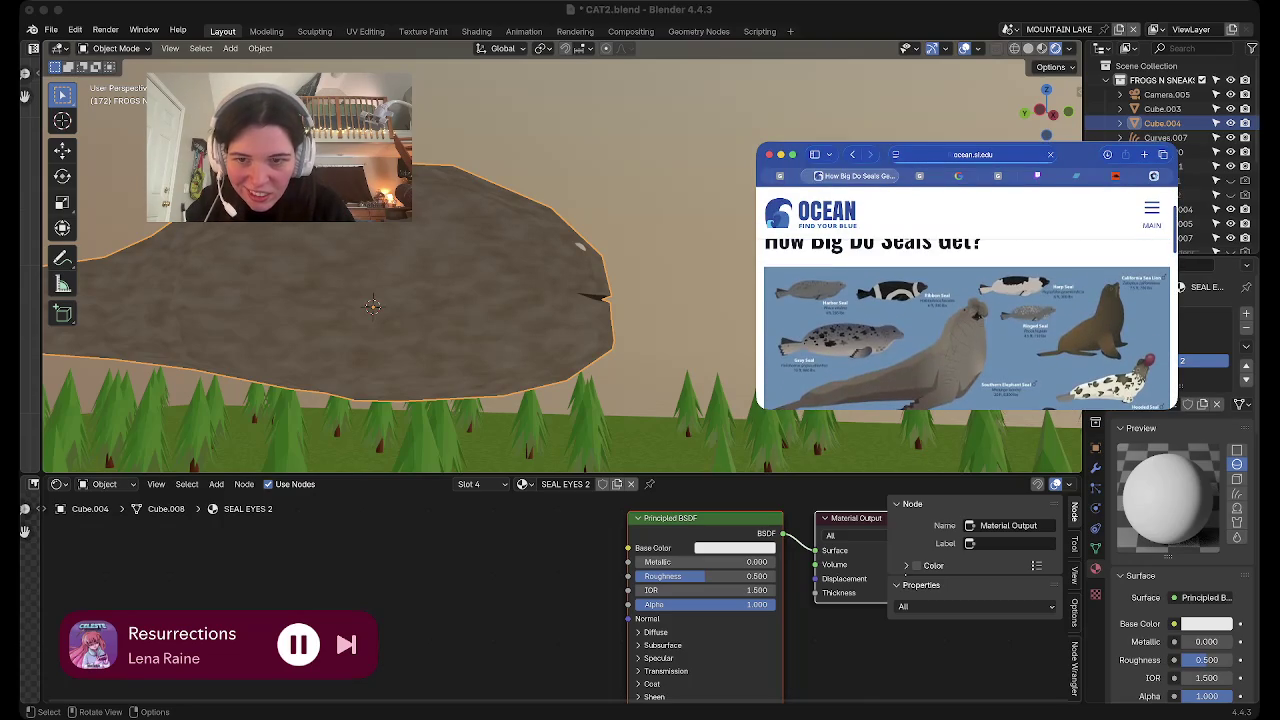
scroll(965, 335, "up", 2, "ctrl")
scroll(965, 335, "down", 2, "ctrl")
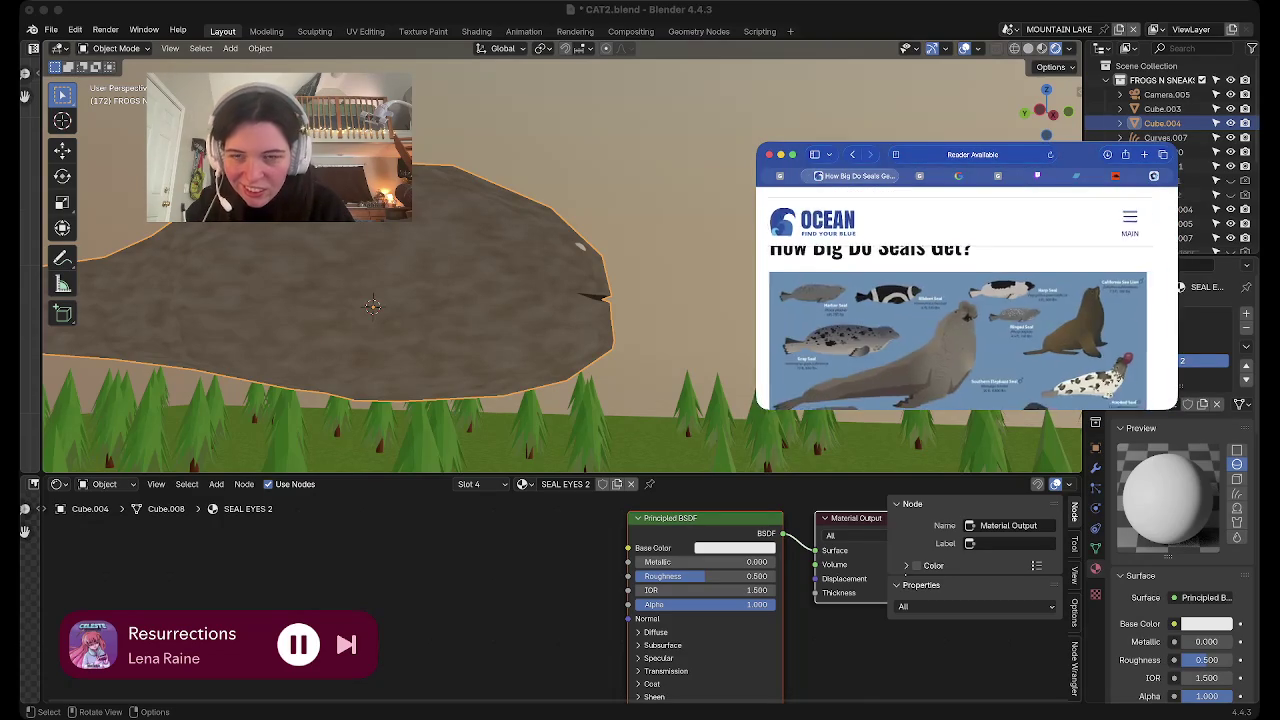
left_click(852, 154)
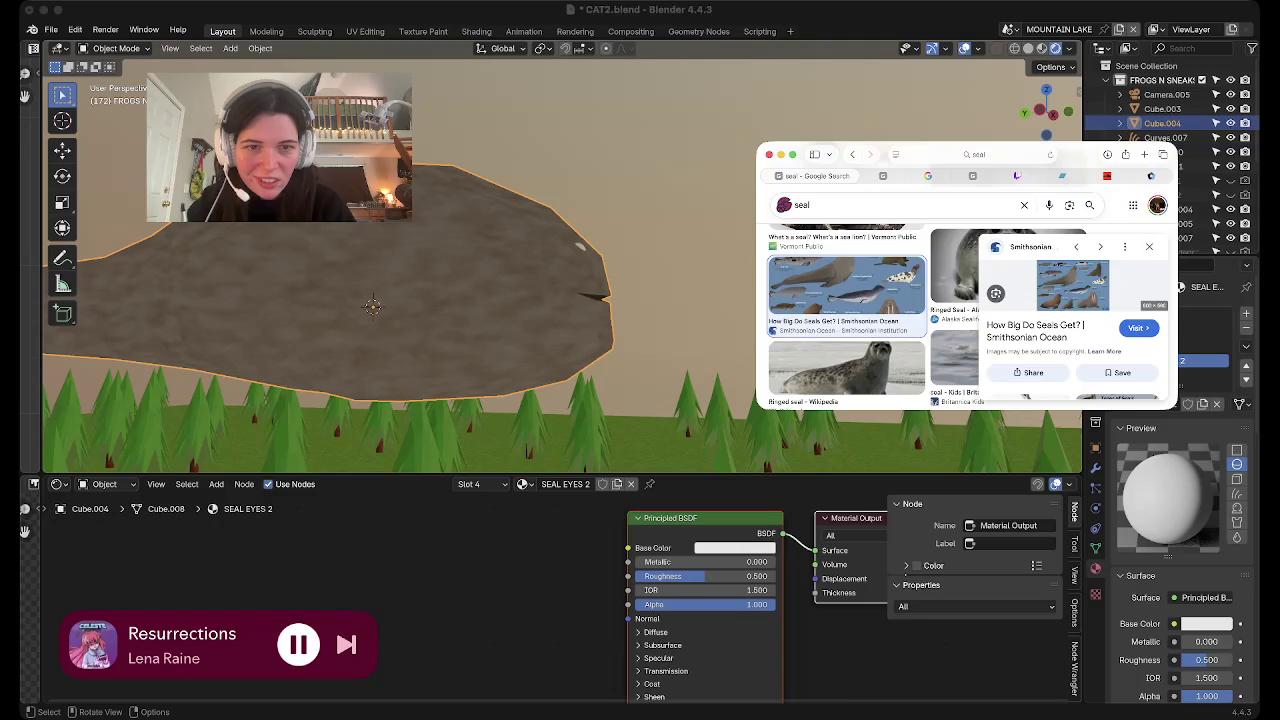
left_click(1149, 246)
Open the Common seal page on wildlifetrusts.org as a reference beside Blender
scroll(1140, 260, "down", 2)
scroll(1140, 260, "down", 2)
scroll(1140, 260, "down", 2)
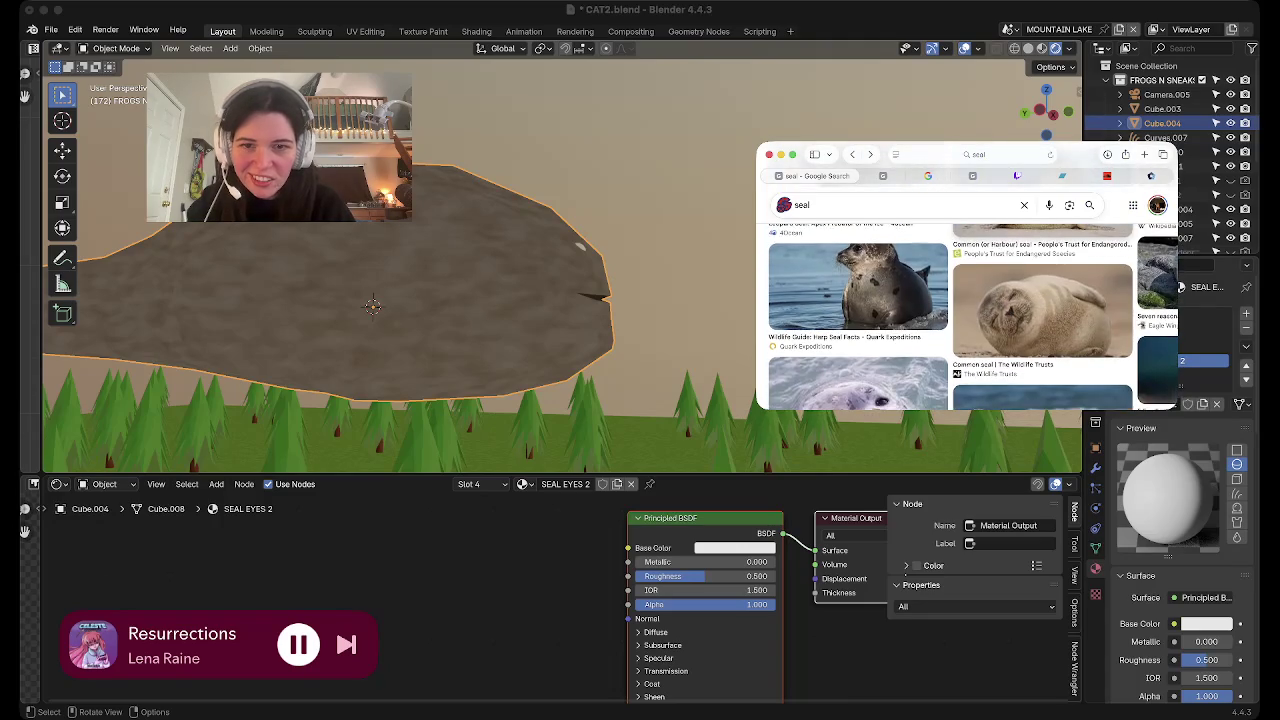
scroll(965, 320, "down", 2)
scroll(965, 320, "down", 1)
left_click(1040, 265)
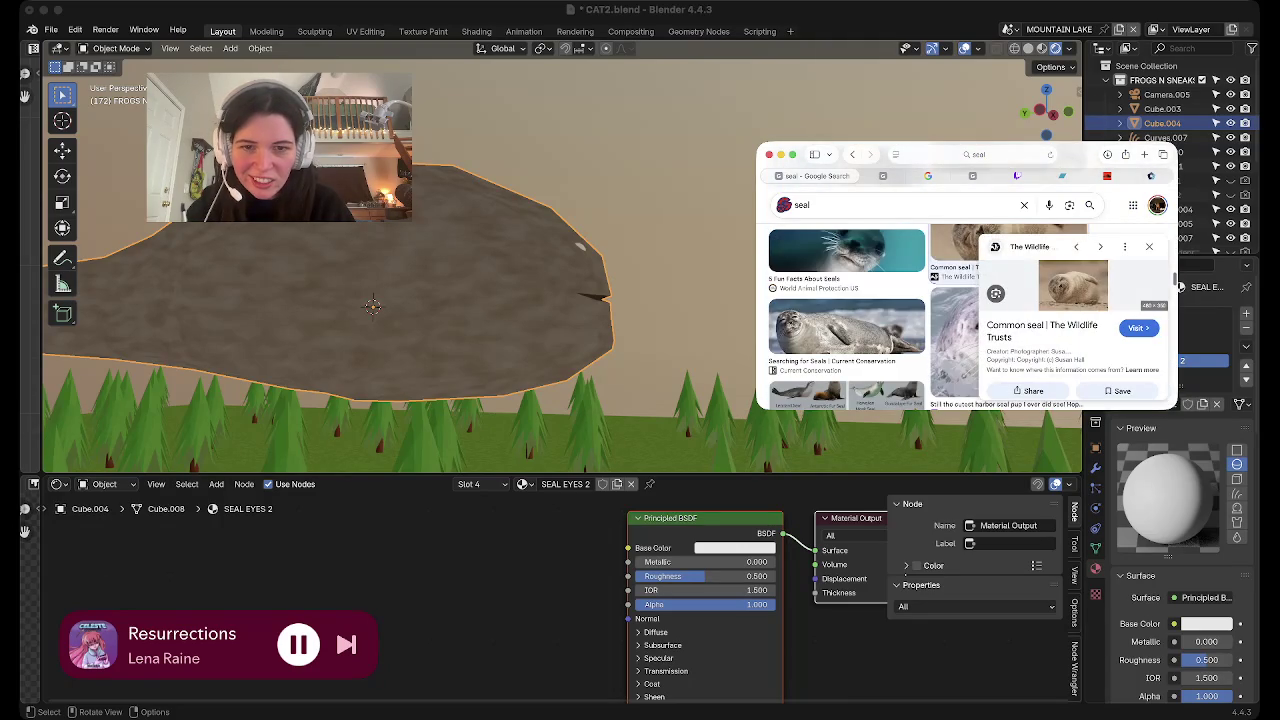
left_click(1137, 328)
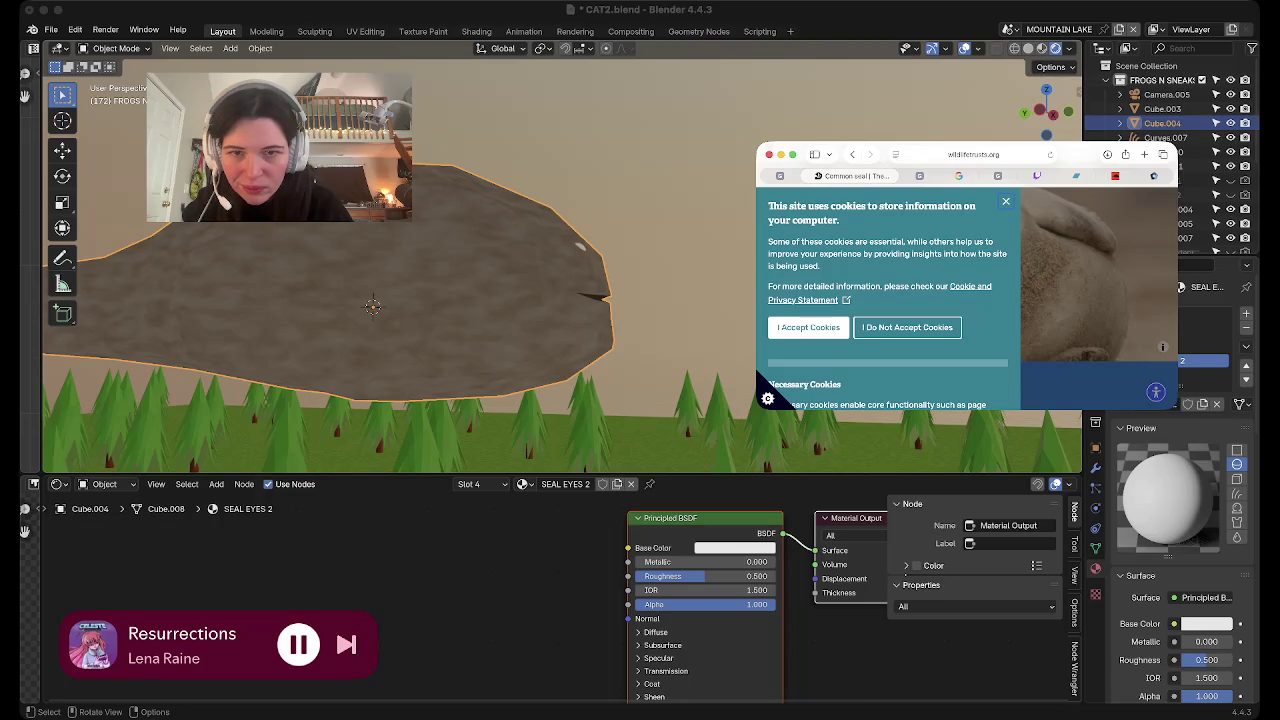
scroll(968, 295, "up", 2)
scroll(968, 295, "down", 1)
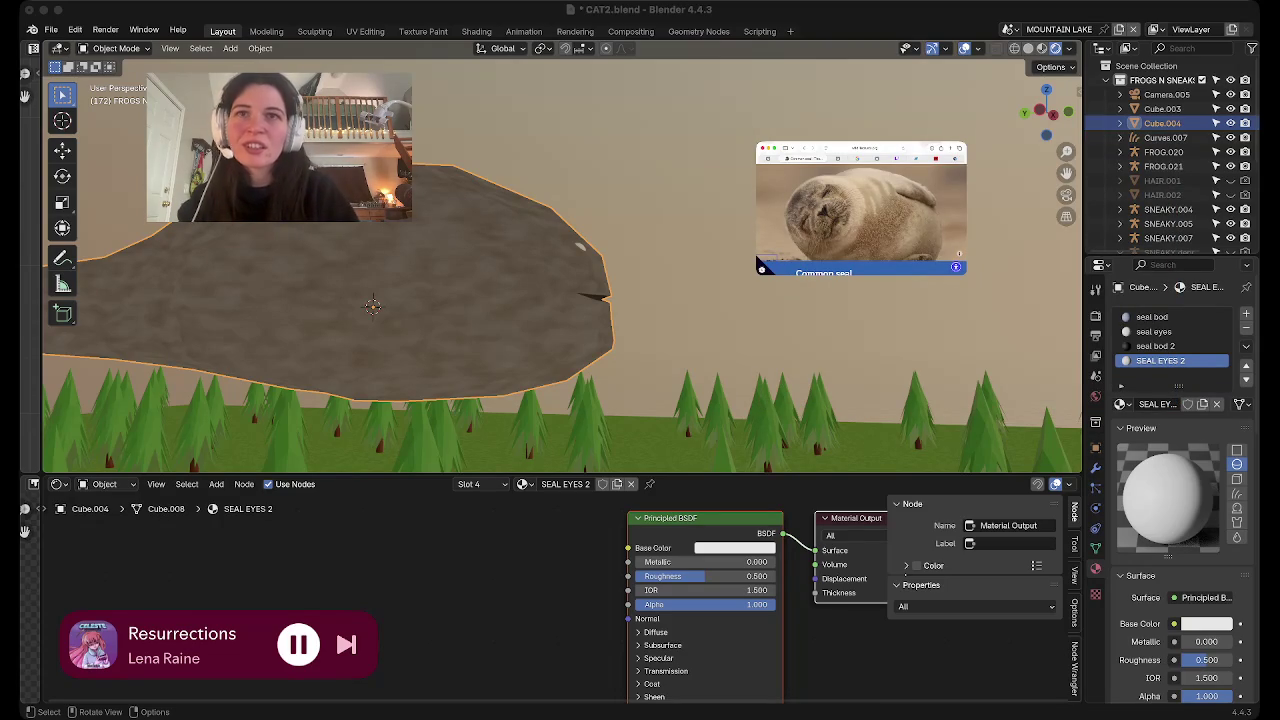
middle_click_drag(560, 300, 560, 340)
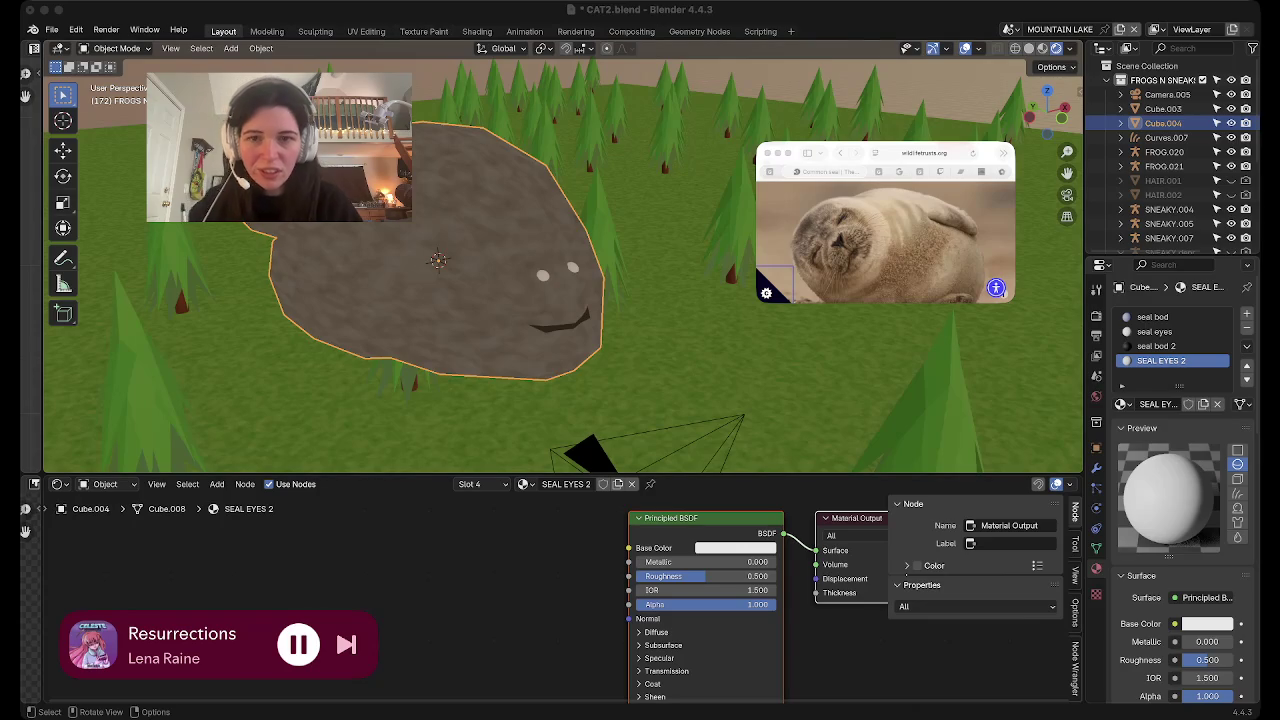
mouse_move(560, 300)
middle_mouse_down()
mouse_move(575, 302)
mouse_move(600, 272)
mouse_move(640, 274)
middle_mouse_up()
scroll(540, 270, "up", 3)
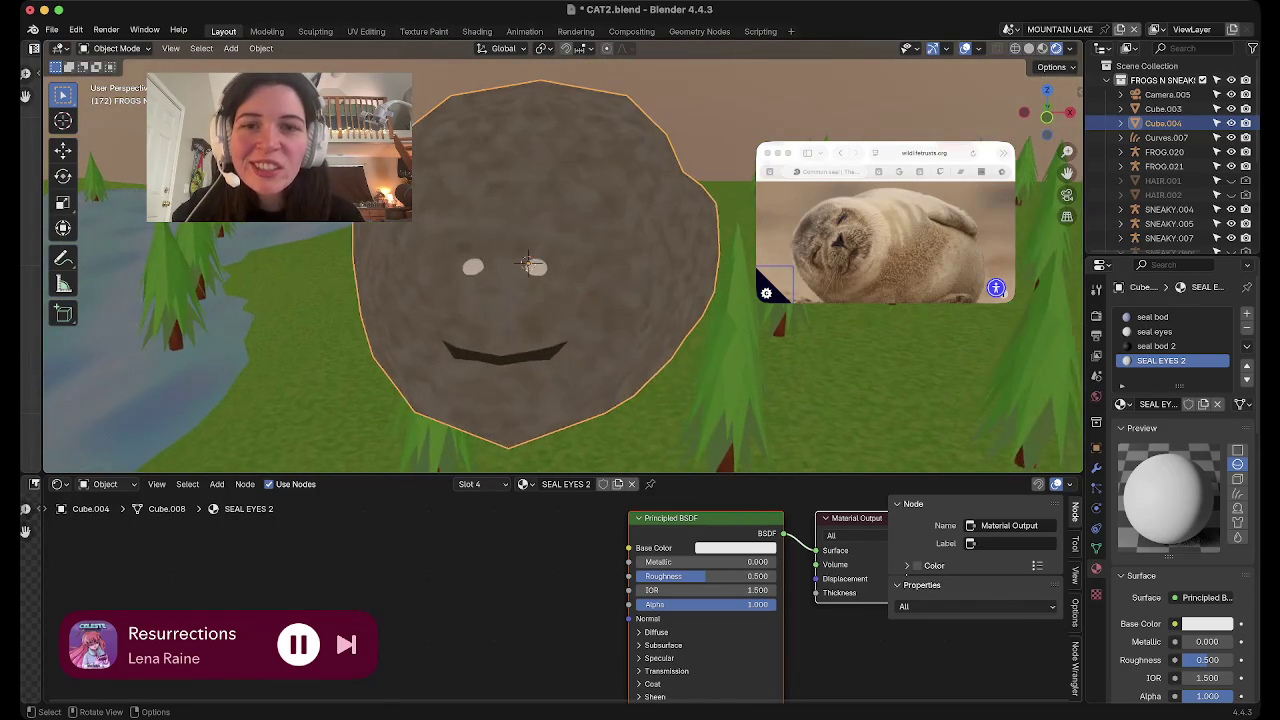
scroll(540, 270, "up", 1)
mouse_move(520, 263)
middle_mouse_down()
mouse_move(529, 298)
mouse_move(600, 300)
middle_mouse_up()
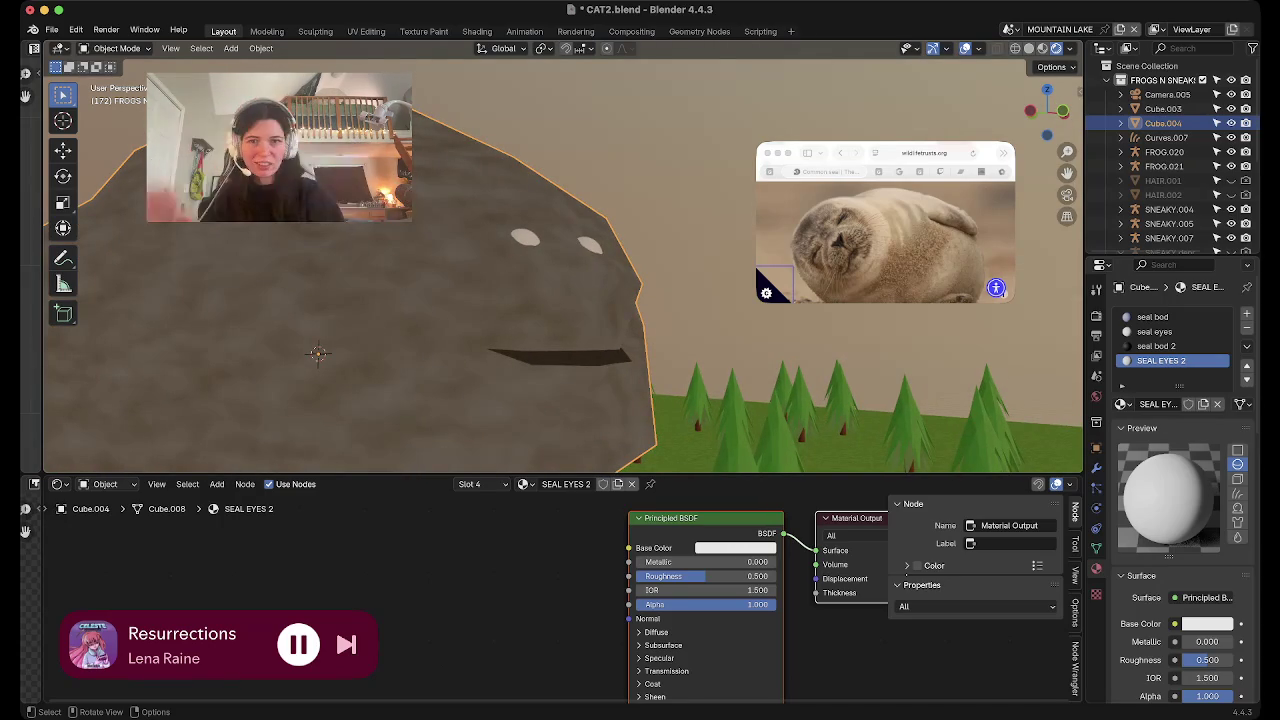
mouse_move(600, 300)
middle_mouse_down()
mouse_move(620, 360)
mouse_move(580, 300)
middle_mouse_up()
key("Tab")
Rotate the selected eyes around the global X axis to tilt them
middle_click_drag(425, 362, 498, 302)
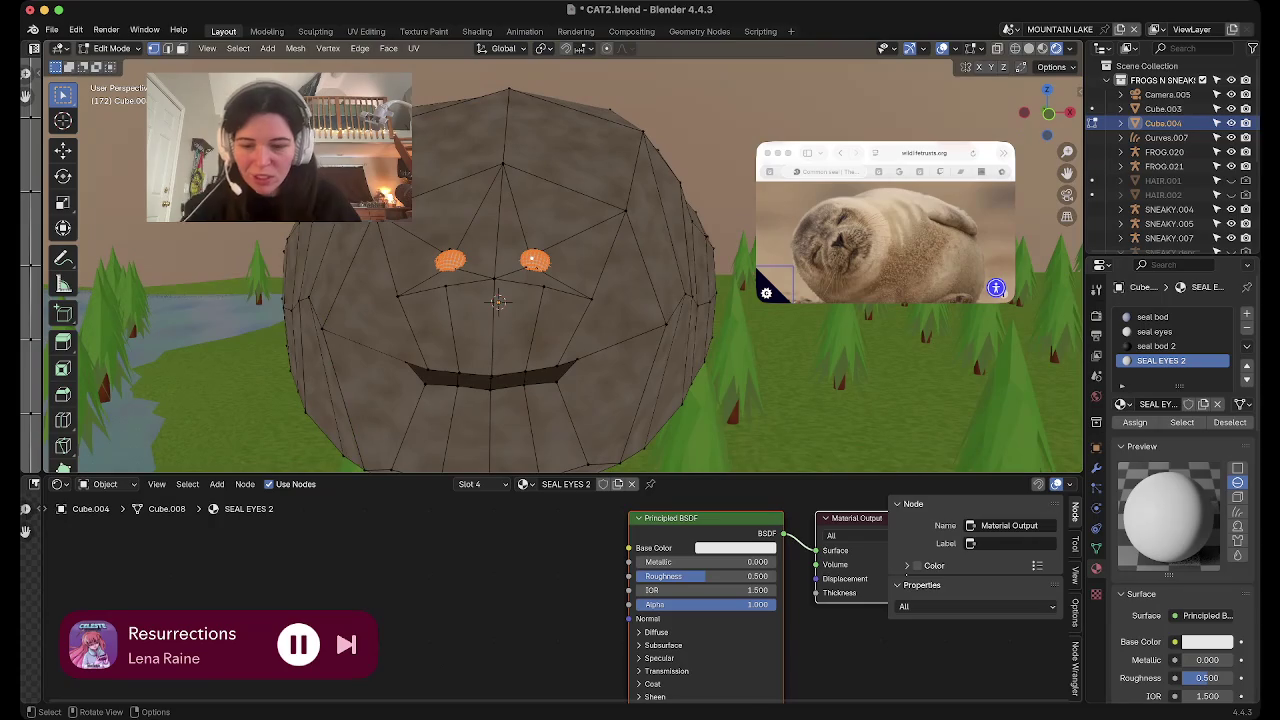
key("r")
key("x")
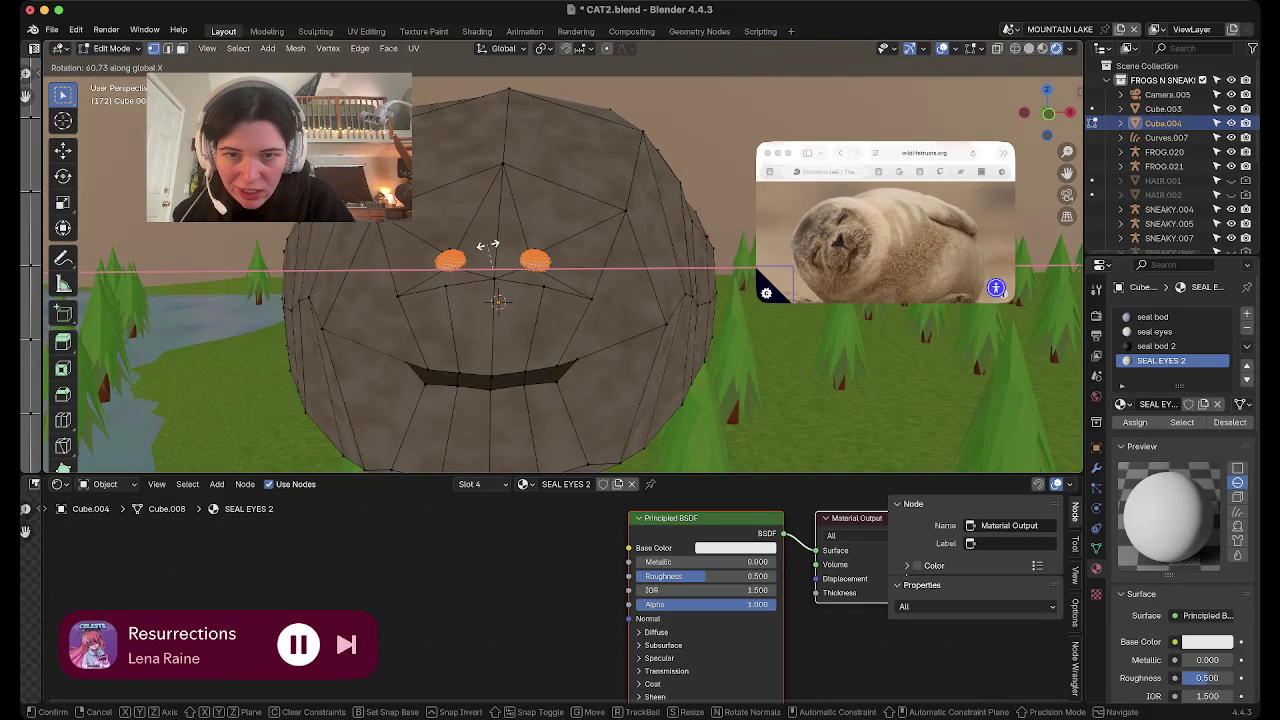
left_click(488, 240)
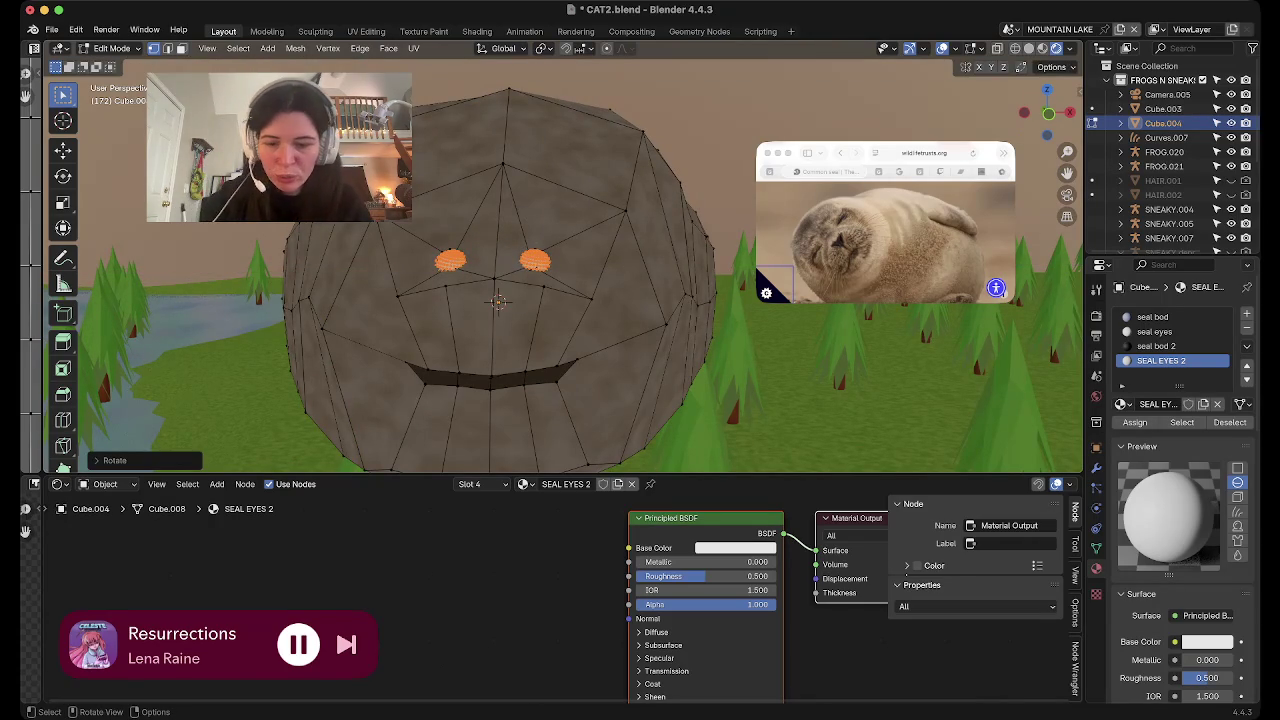
Move the eyes along Y and lower on the face, then return to Object Mode
key("g")
key("y")
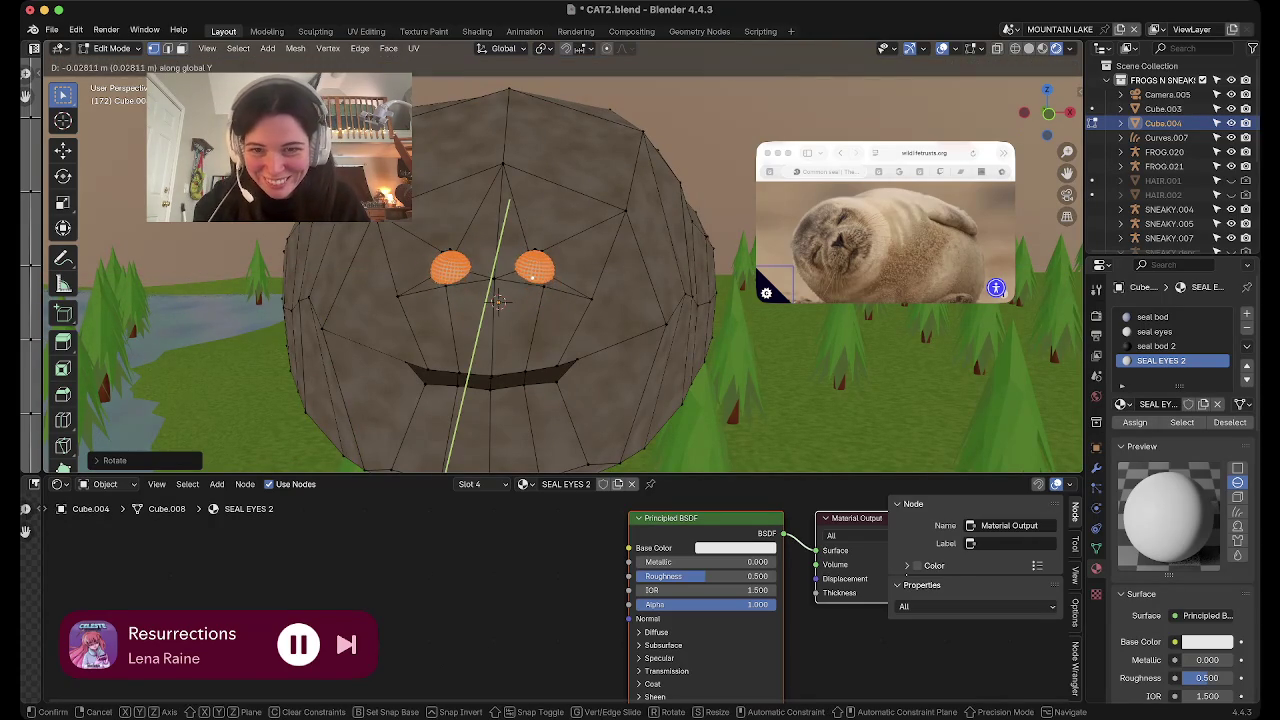
left_click(498, 302)
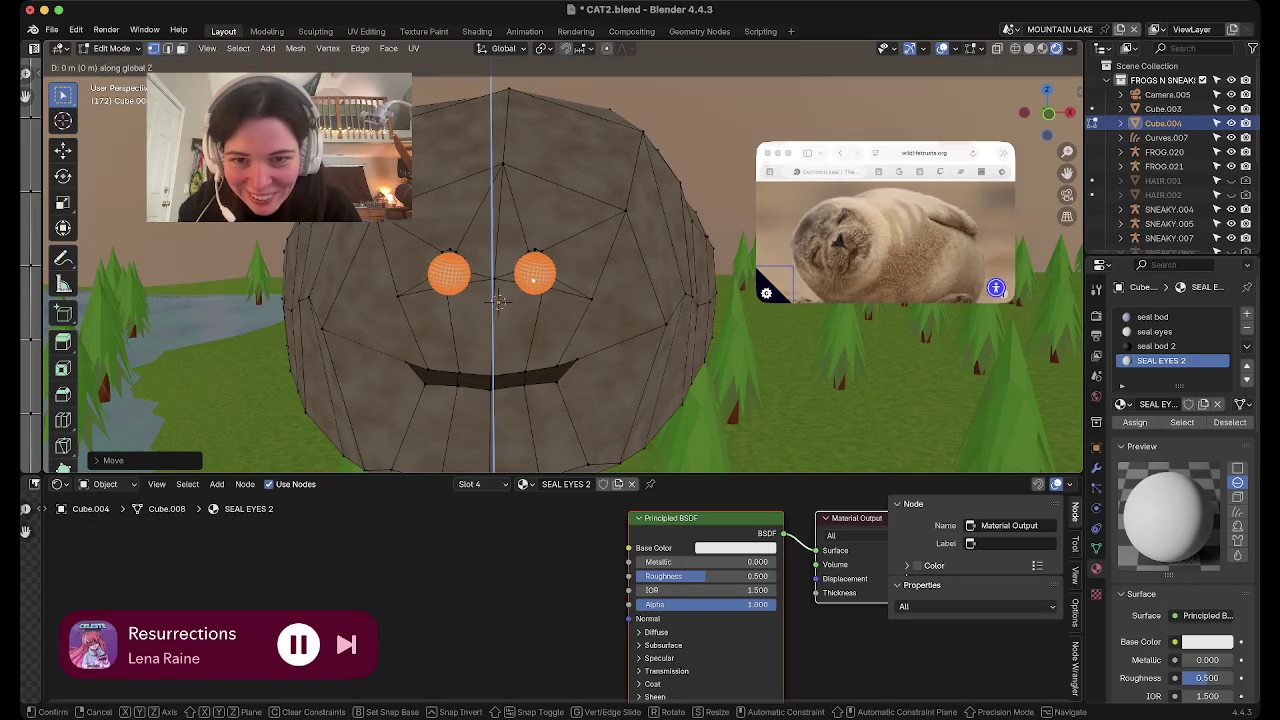
key("g")
key("z")
key("y")
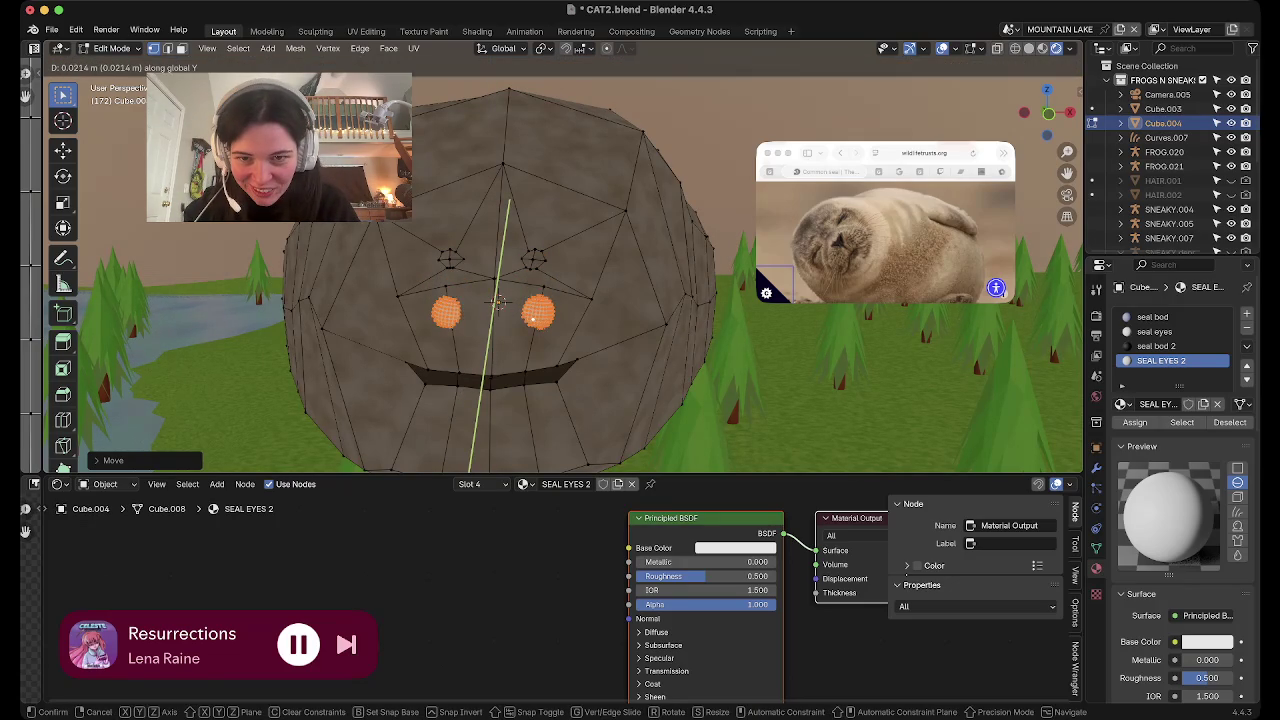
left_click(498, 302)
key("Tab")
mouse_move(498, 302)
middle_mouse_down()
mouse_move(422, 334)
mouse_move(545, 278)
middle_mouse_up()
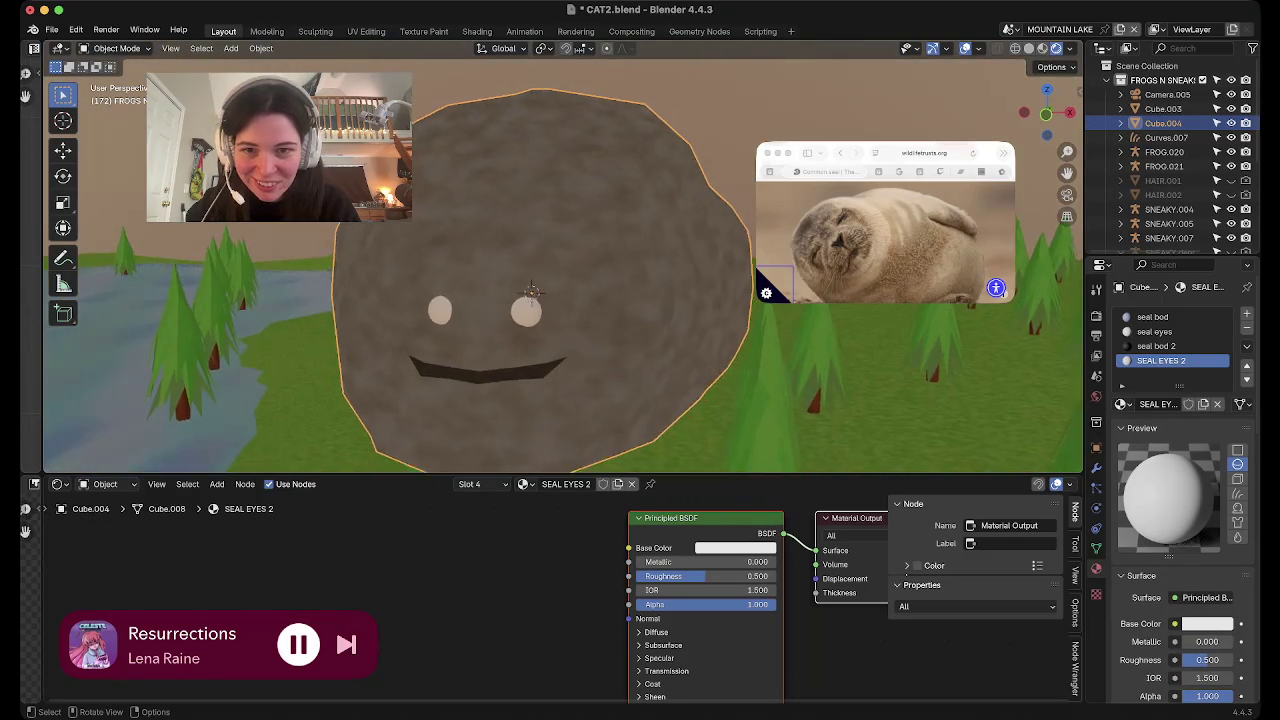
Orbit around the seal toward the lake and enter Edit Mode on the head
scroll(545, 278, "down", 3)
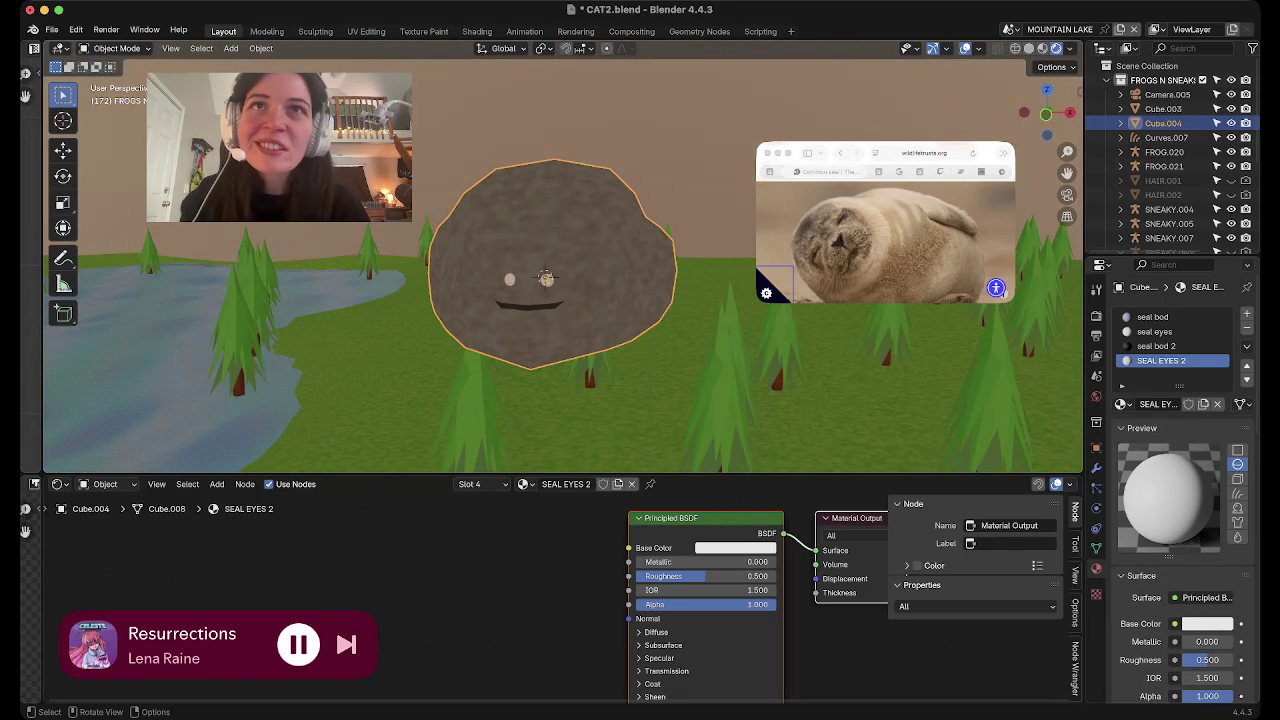
middle_click_drag(545, 278, 545, 360)
scroll(545, 300, "up", 4)
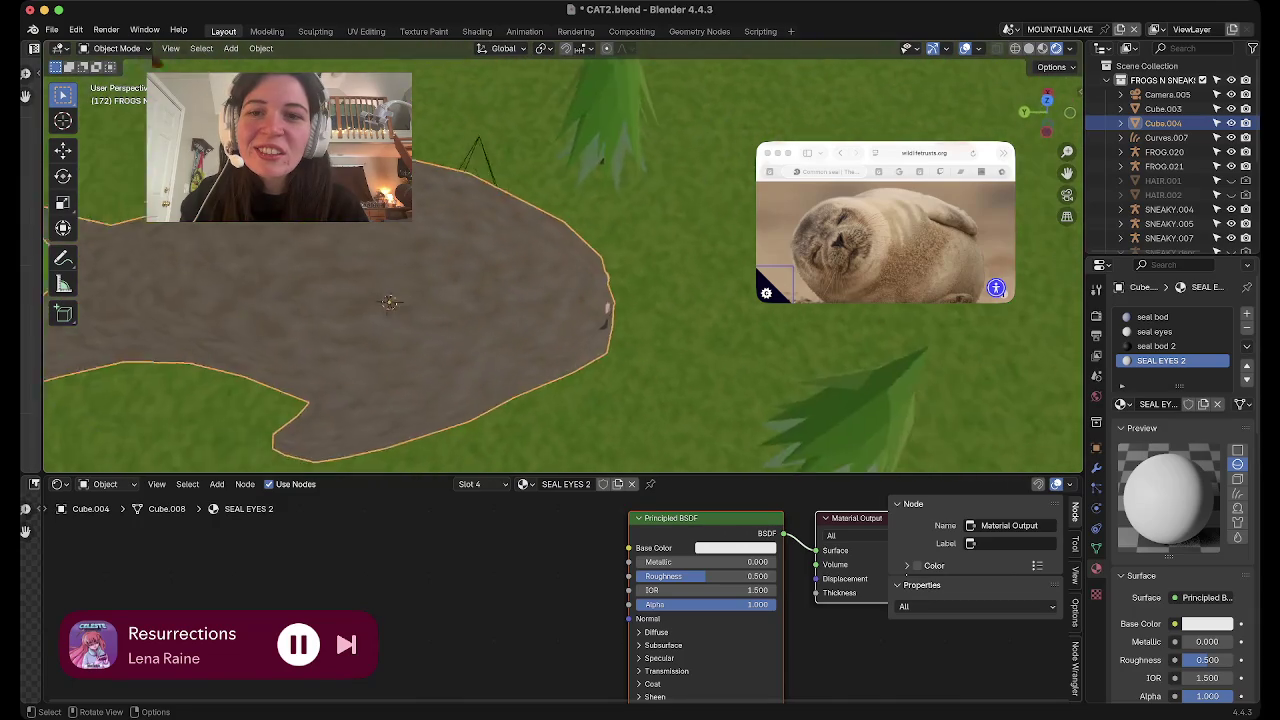
middle_click_drag(540, 428, 540, 330)
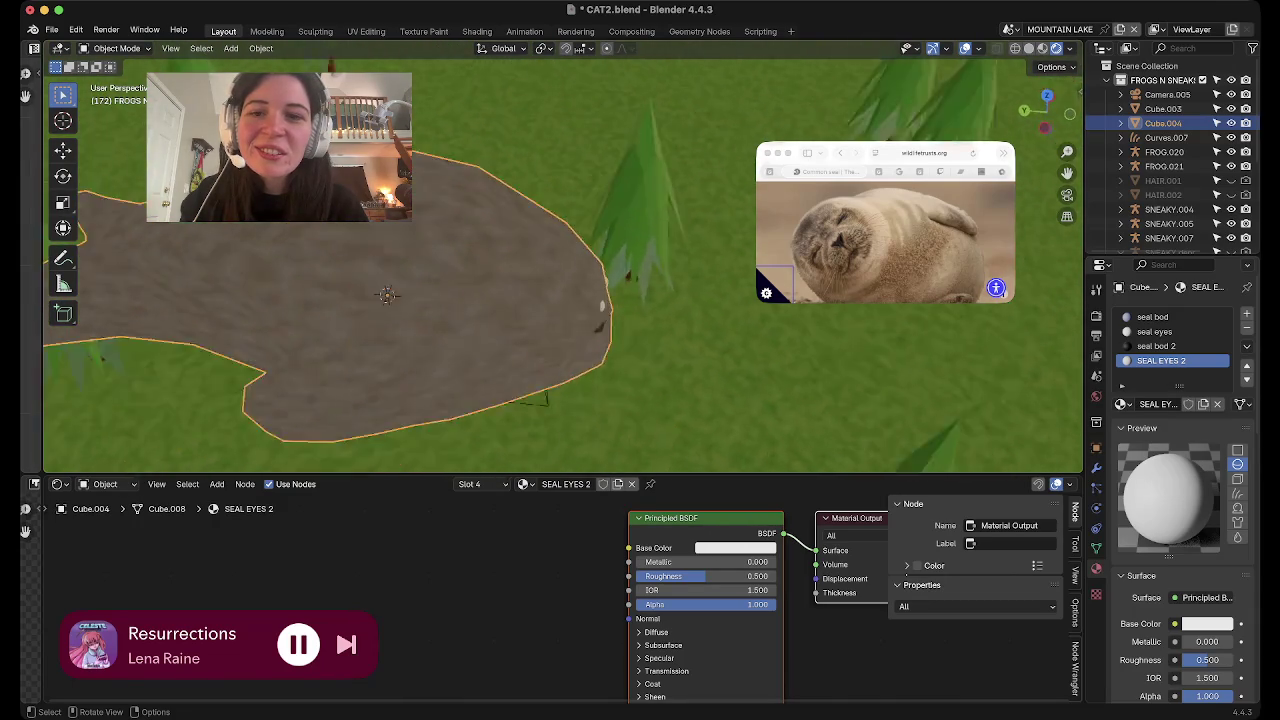
middle_click_drag(450, 295, 551, 289)
key("Tab")
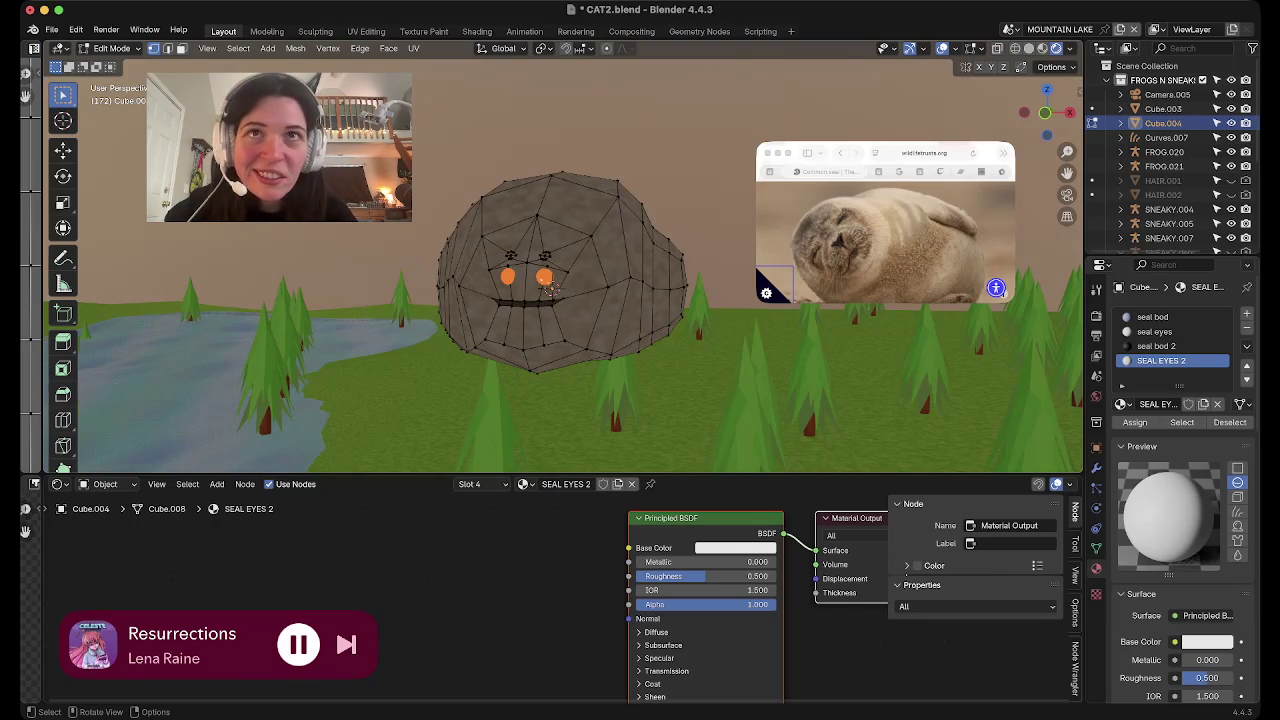
Return the seal to Object Mode in front view and open the SEAL EYES 2 base-colour picker
middle_click_drag(551, 289, 640, 280)
scroll(570, 258, "up", 5)
key("Tab")
key("KP_1")
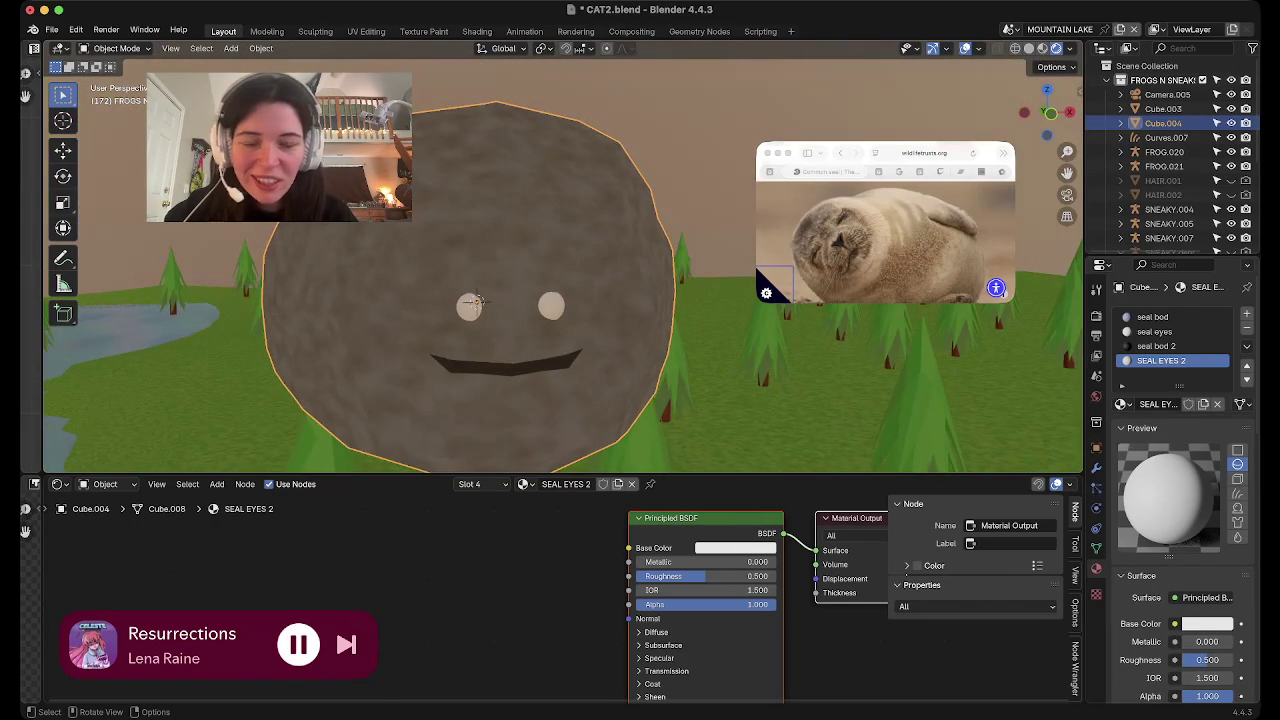
left_click(735, 548)
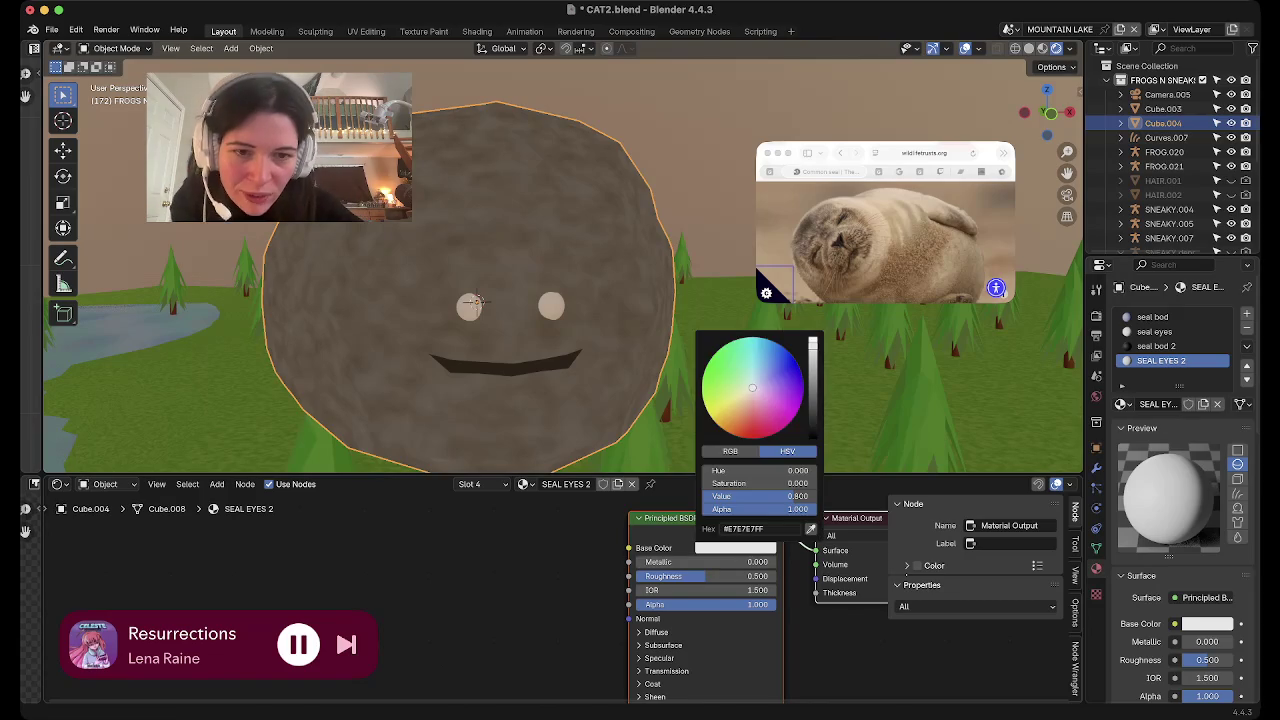
Add a Wave Texture node to SEAL EYES 2, deleting the accidentally added Light Falloff node
key("shift+a")
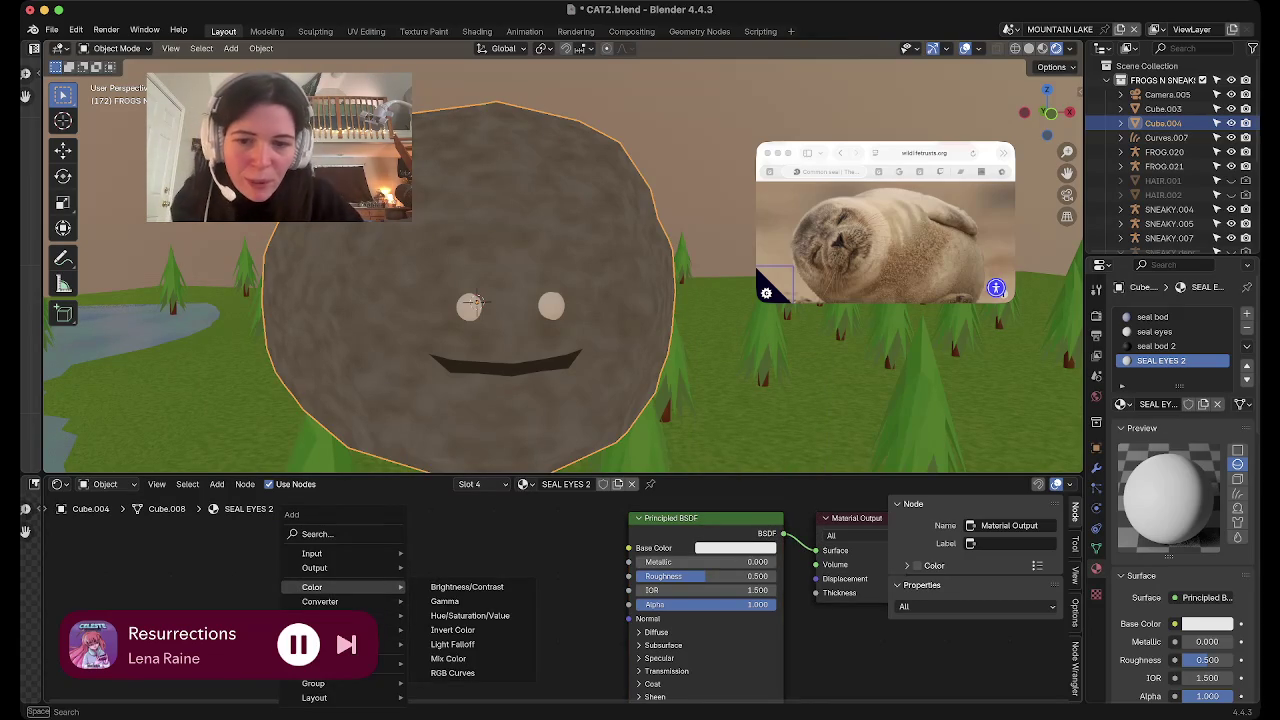
left_click(452, 644)
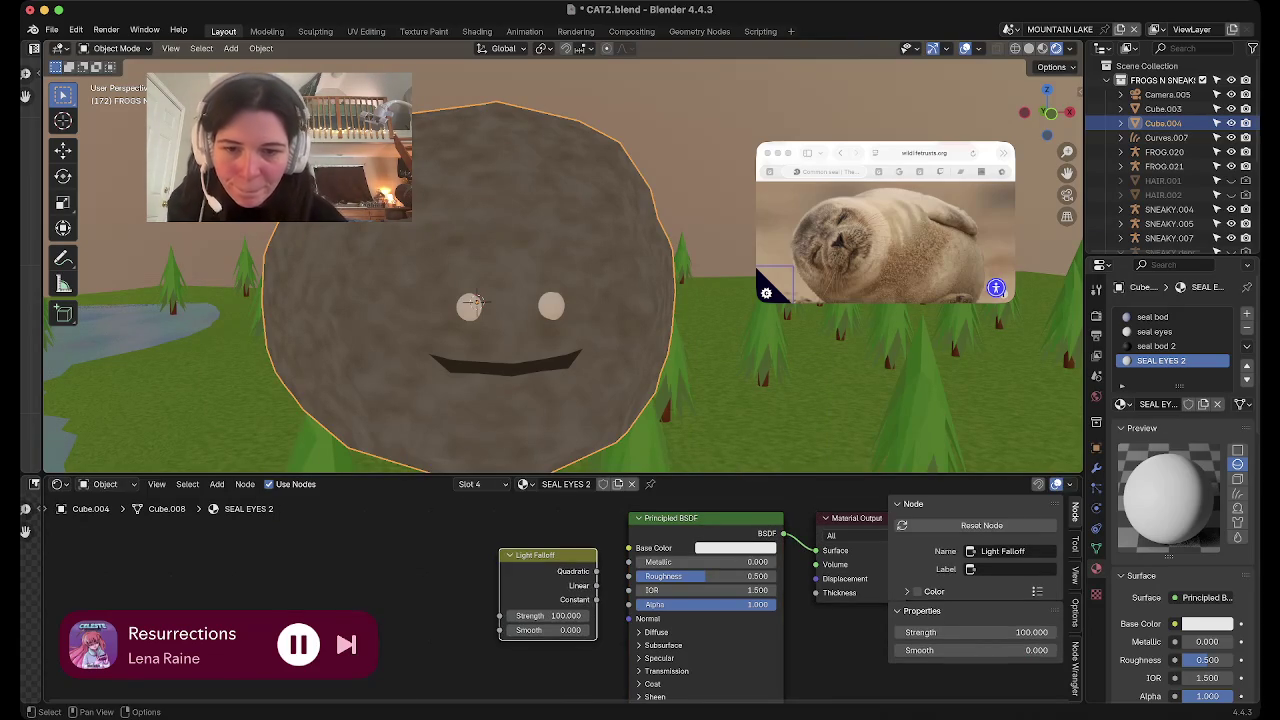
key("shift+a")
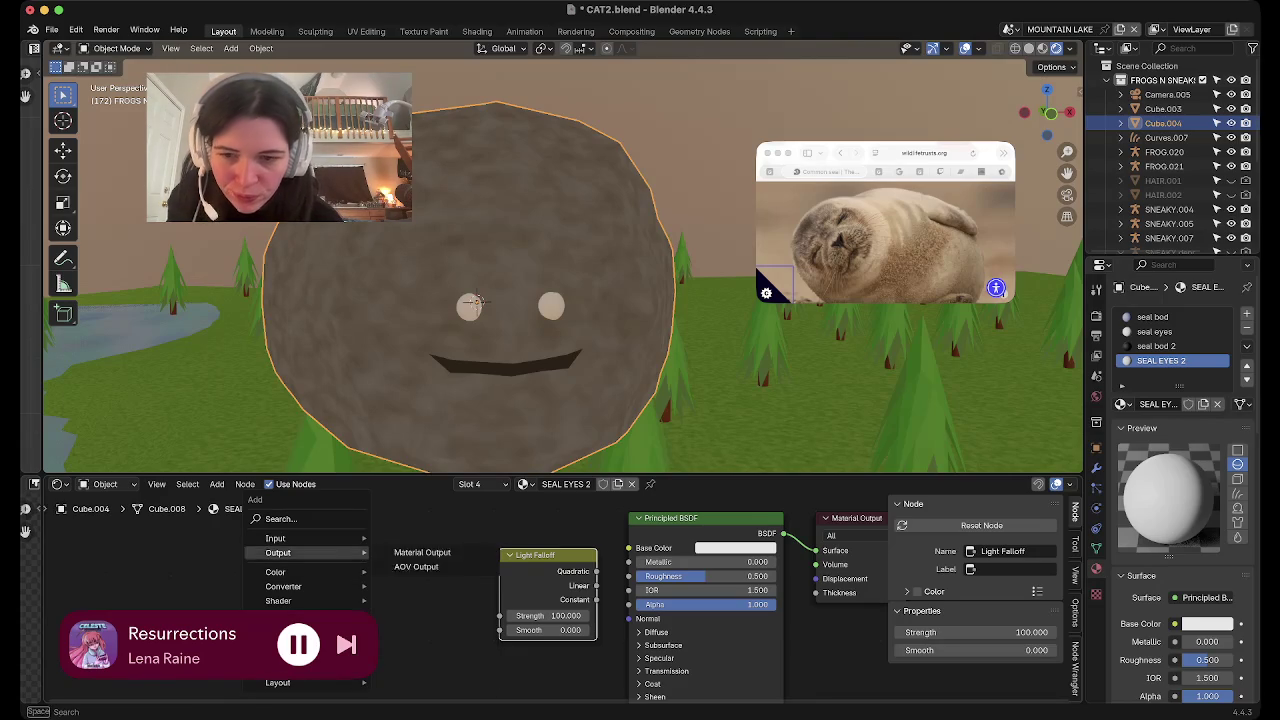
mouse_move(290, 614)
left_click(420, 600)
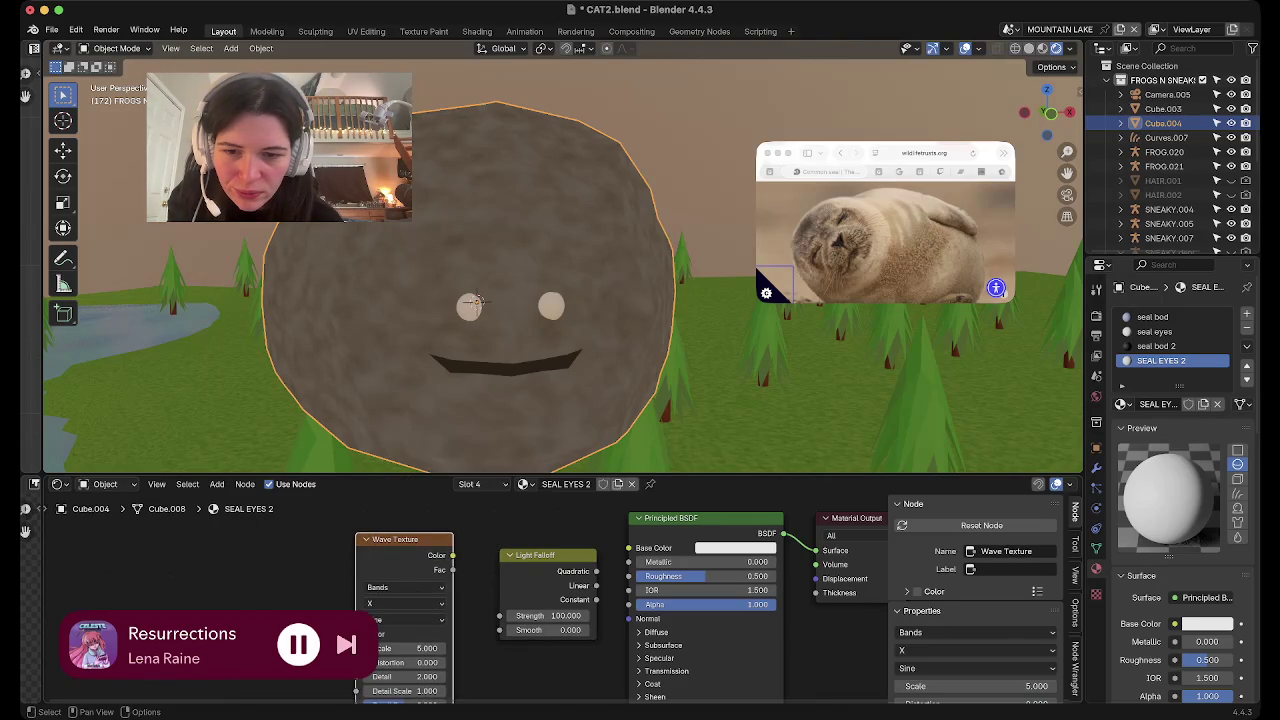
scroll(562, 600, "down", 2)
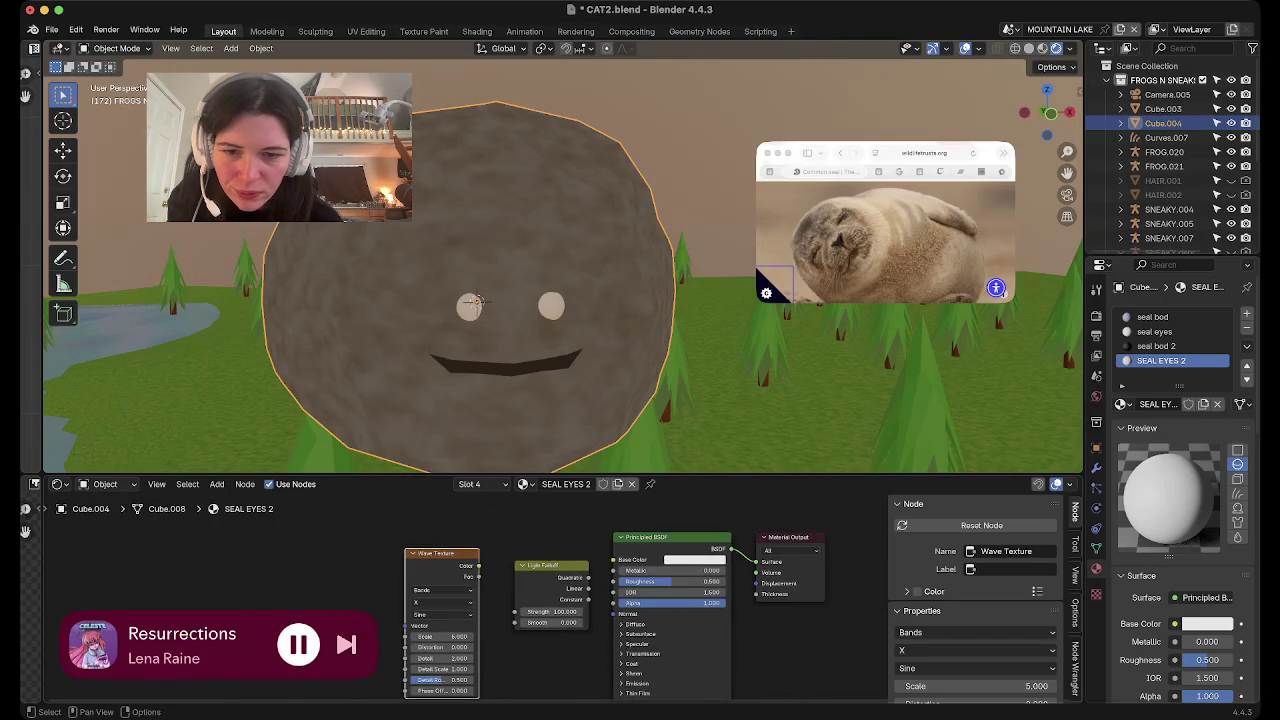
left_click(541, 575)
key("x")
Add a Mix colour node between Wave Texture and Base Color, with colour A set to black
key("shift+a")
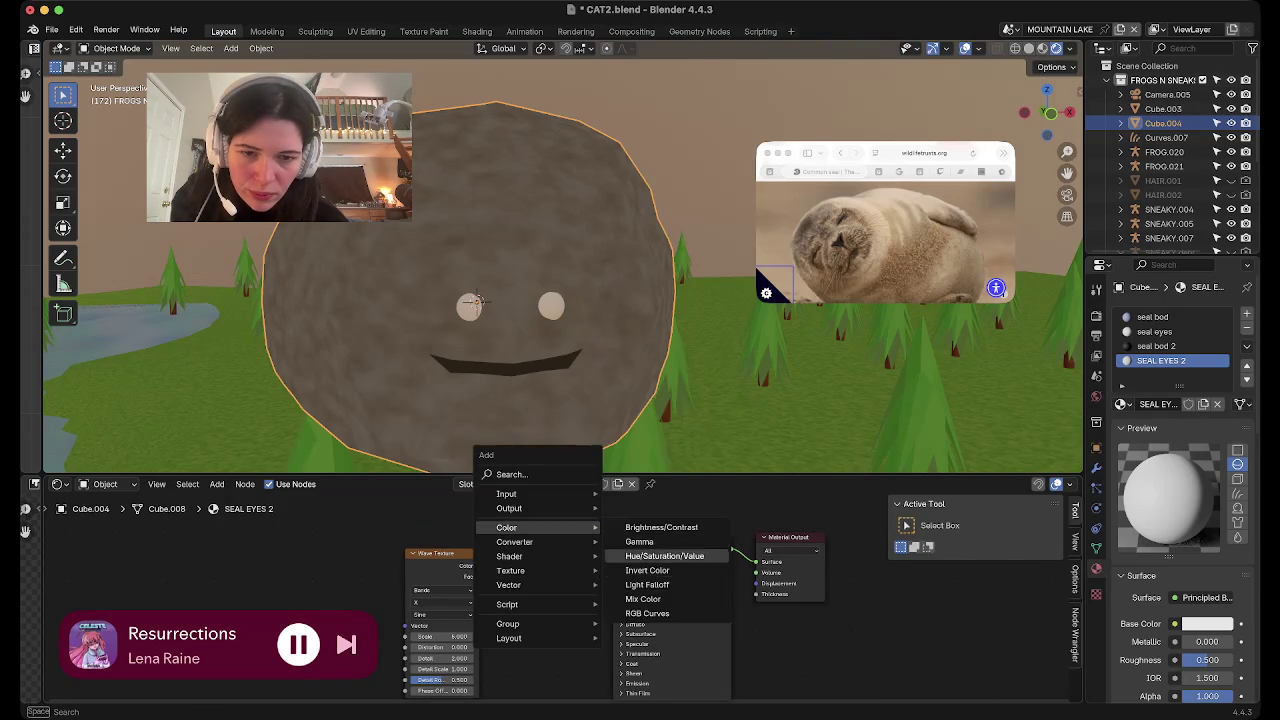
left_click(655, 598)
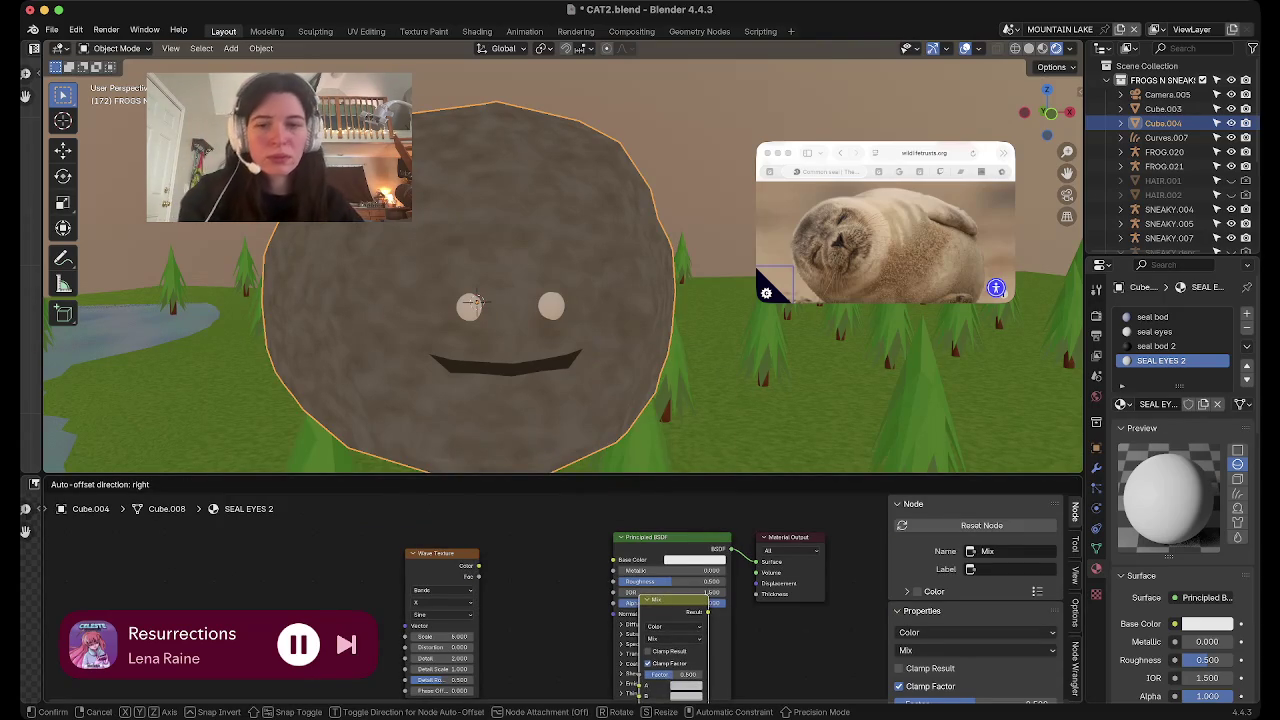
left_click(516, 523)
left_click_drag(575, 538, 614, 560)
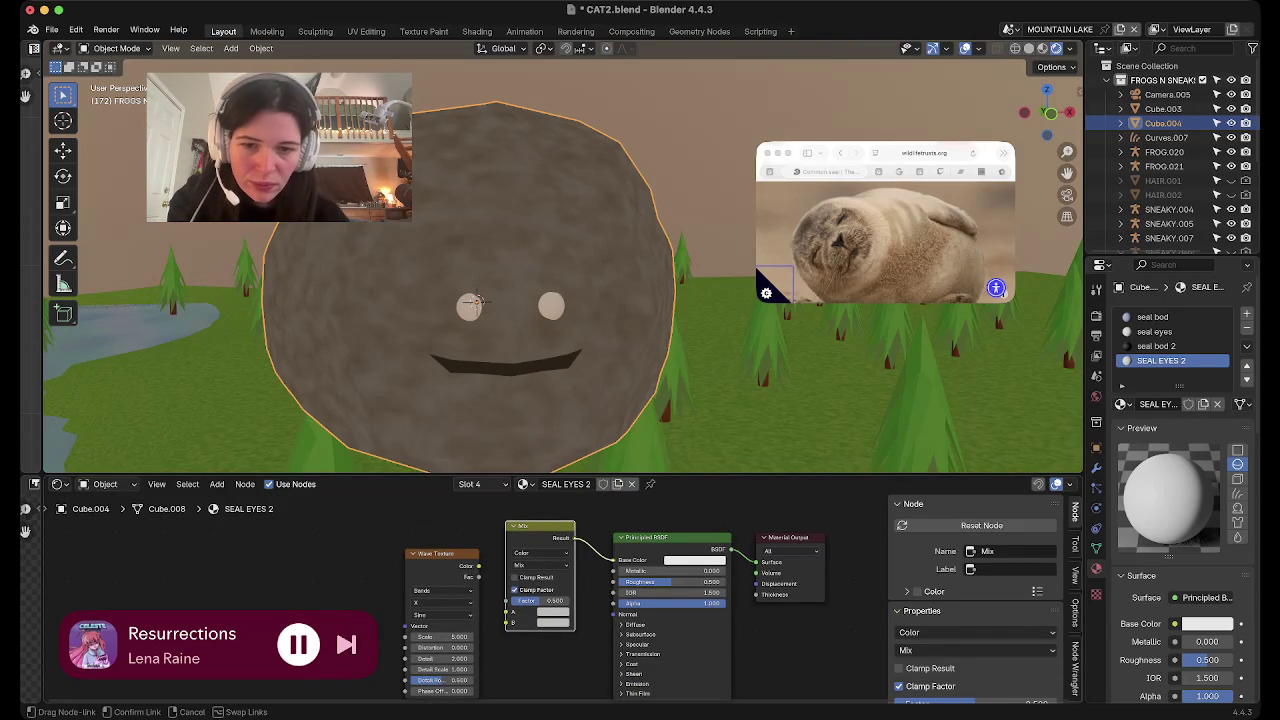
mouse_move(478, 566)
left_mouse_down()
mouse_move(509, 612)
mouse_move(510, 600)
left_mouse_up()
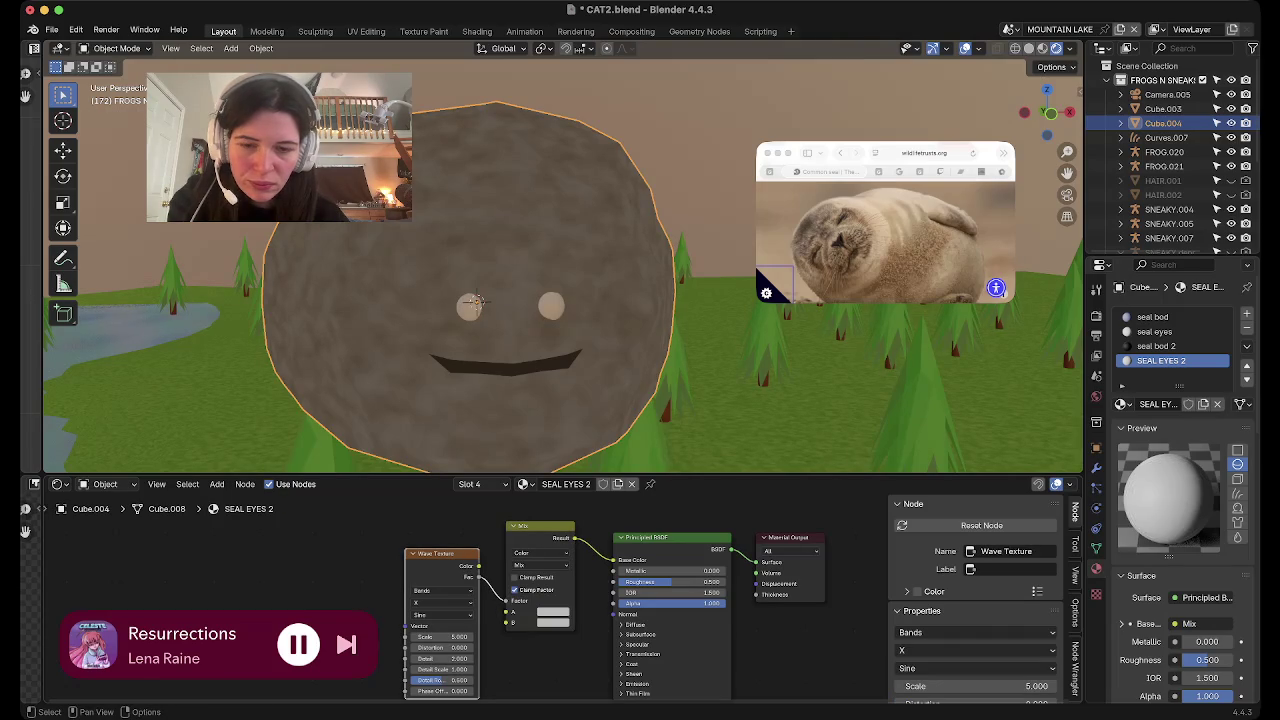
left_click(553, 612)
left_click_drag(626, 470, 626, 528)
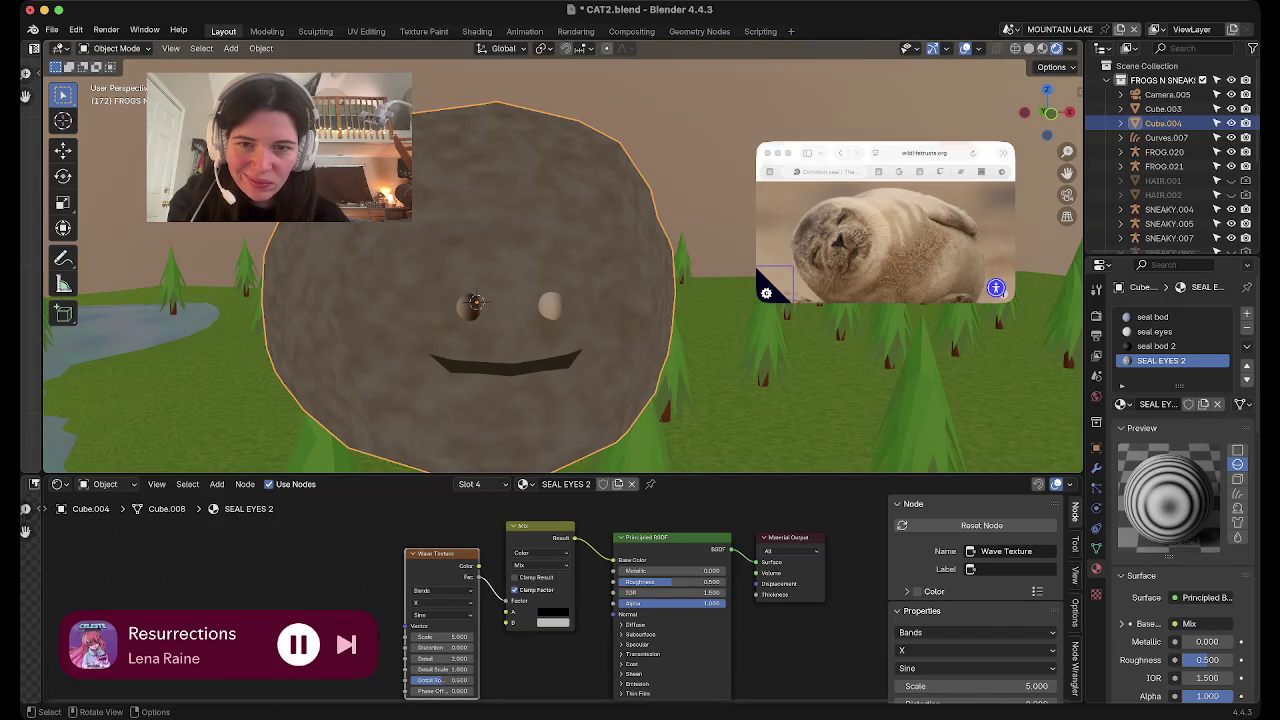
Select one whole eye in Edit Mode and rotate it around Z, then freely
key("Tab")
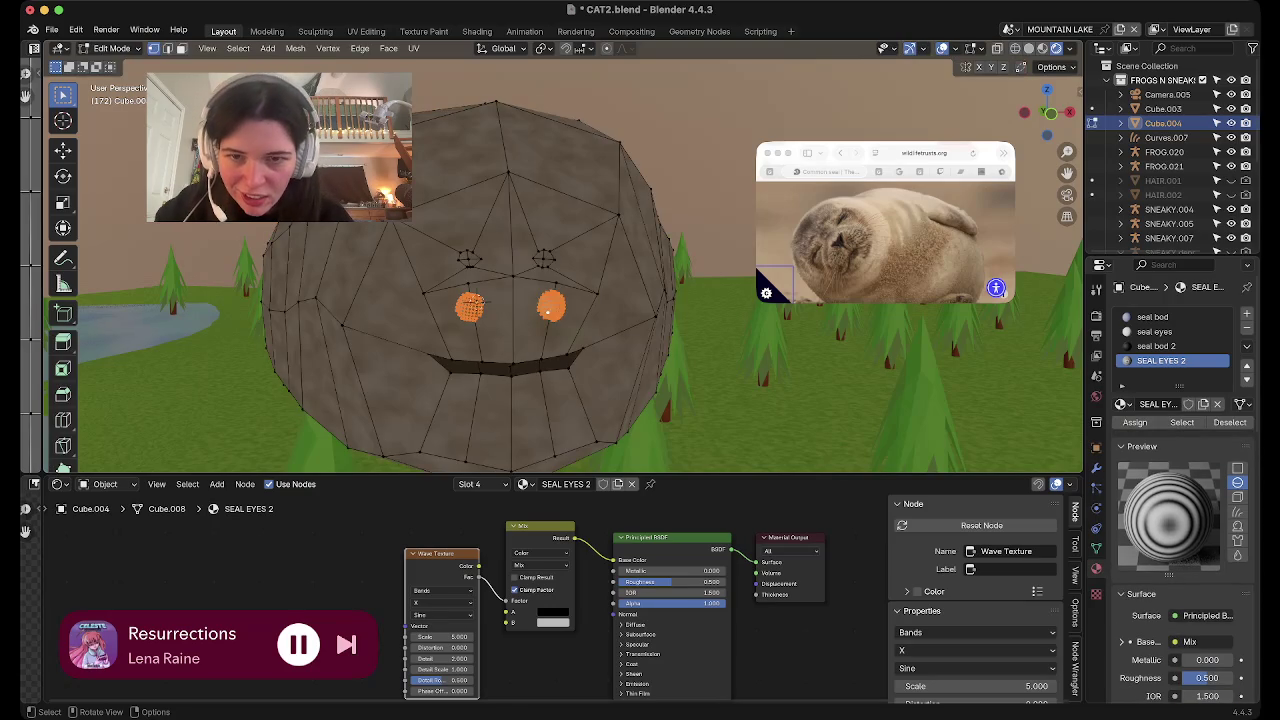
key("alt+a")
key("ctrl+l")
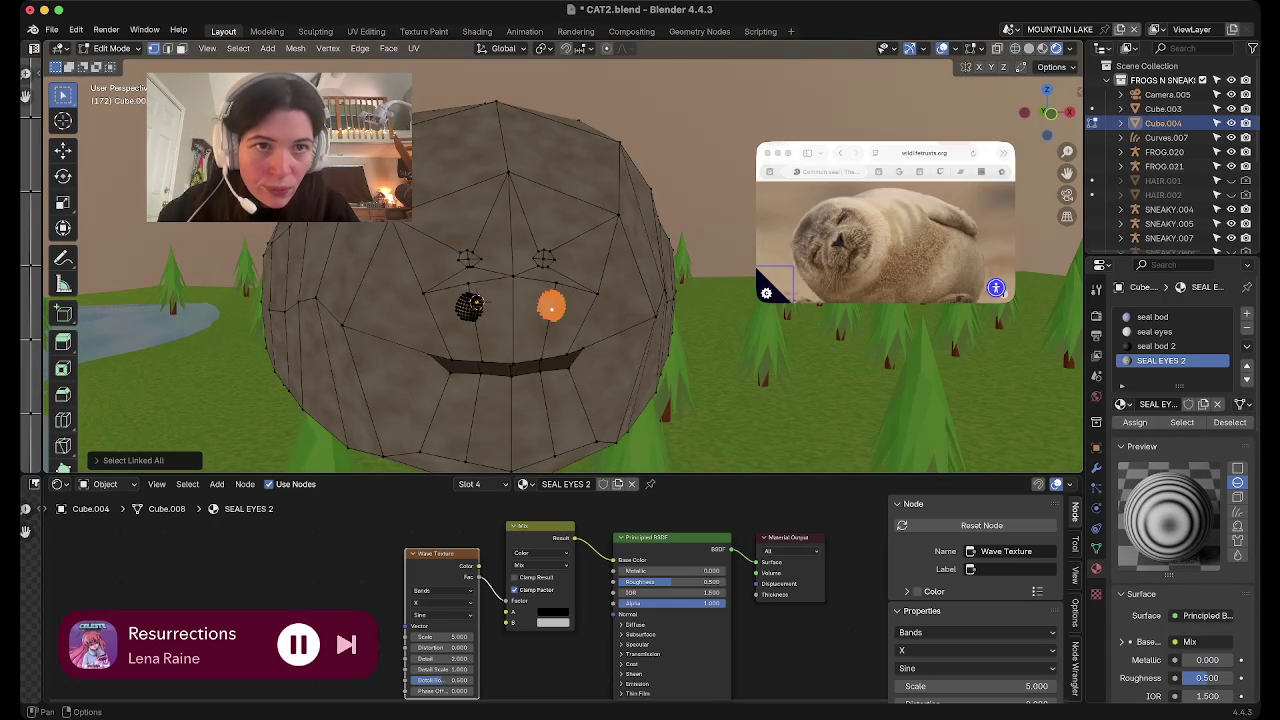
key("shift+alt+z")
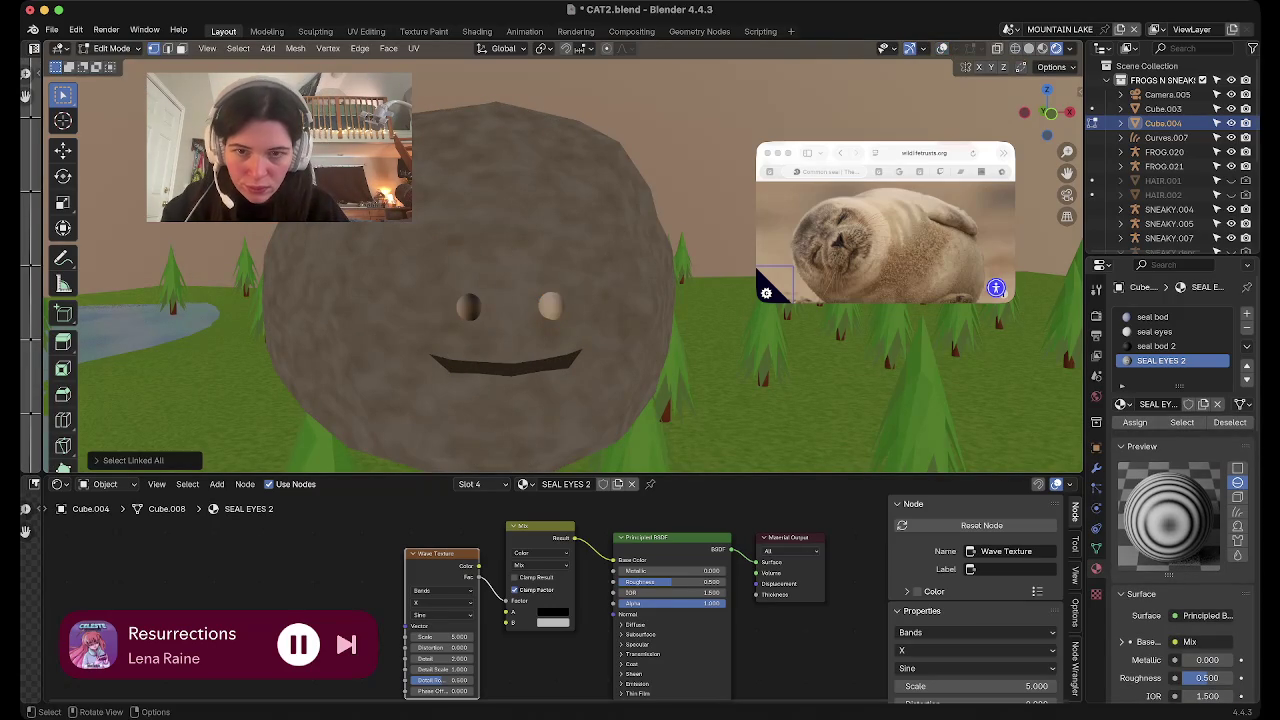
key("r")
key("z")
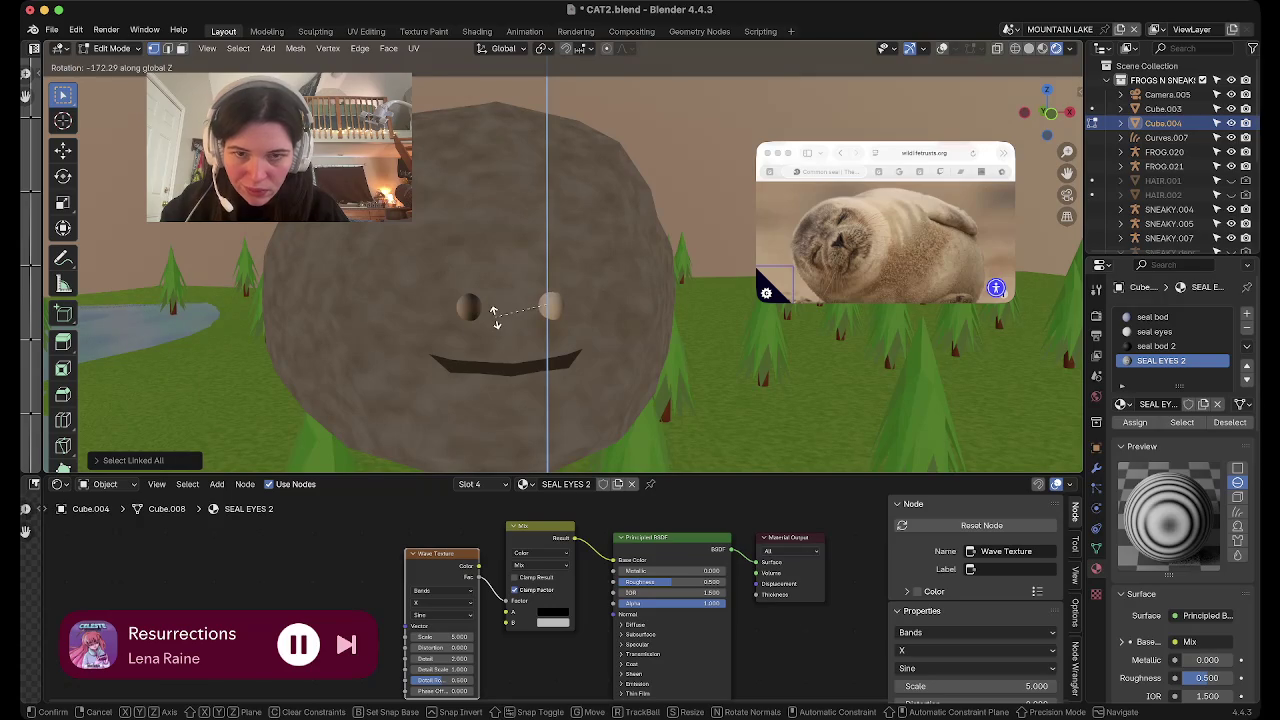
left_click(494, 316)
key("r")
key("r")
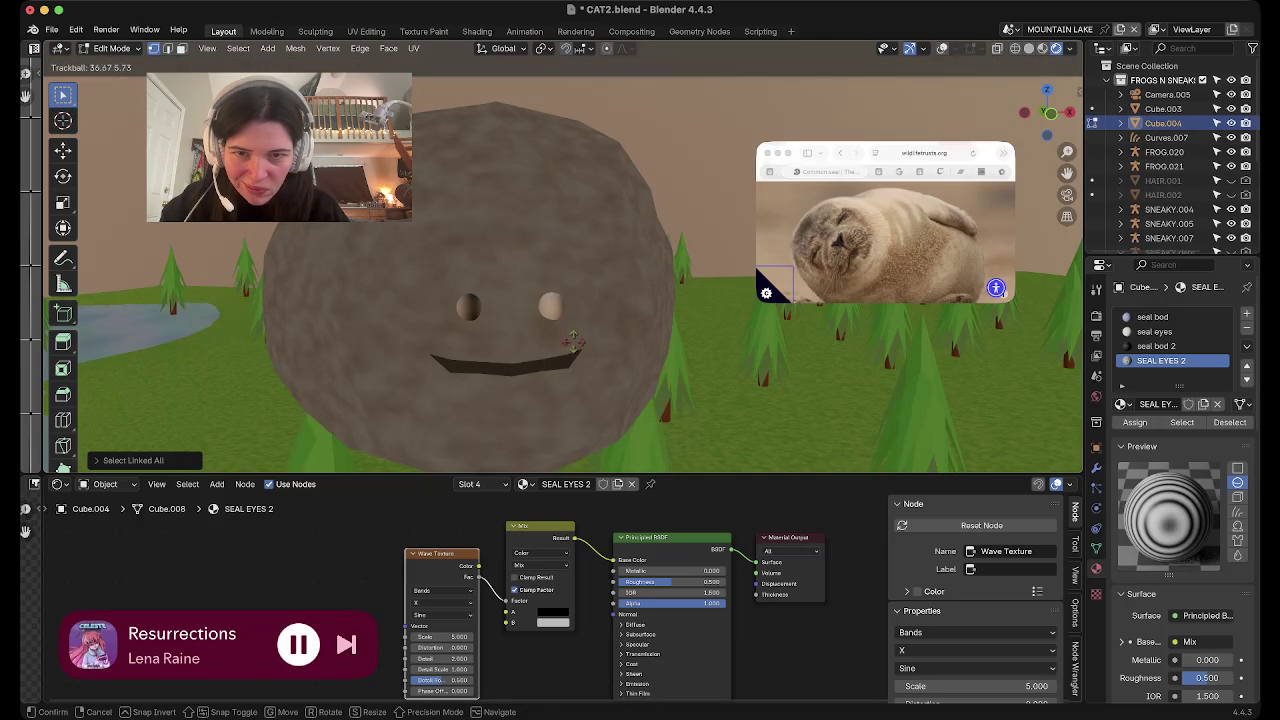
left_click(705, 325)
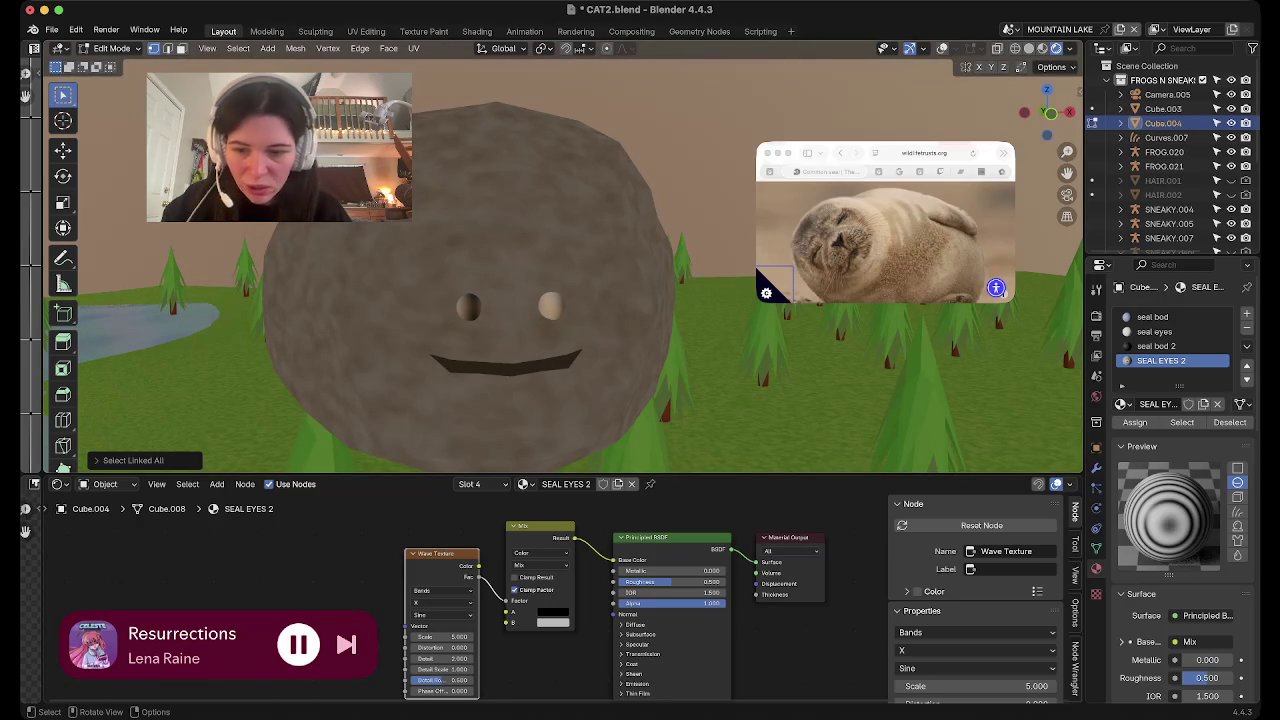
Back in Object Mode, unlink the Mix node from Base Color and move it aside
key("Tab")
key("Tab")
key("Tab")
key("Tab")
key("Tab")
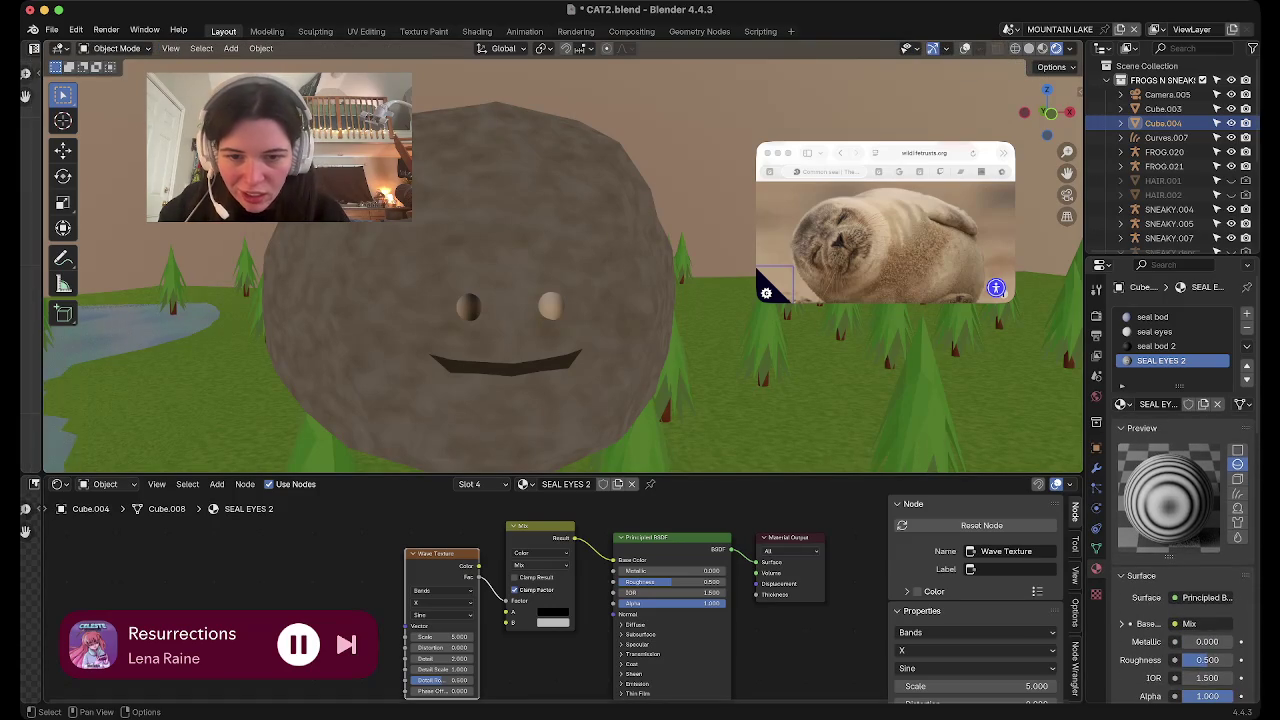
key("ctrl+z")
left_click_drag(540, 530, 268, 530)
Add a fifth material slot holding a new material named SEAL EYES 3
left_click(1122, 404)
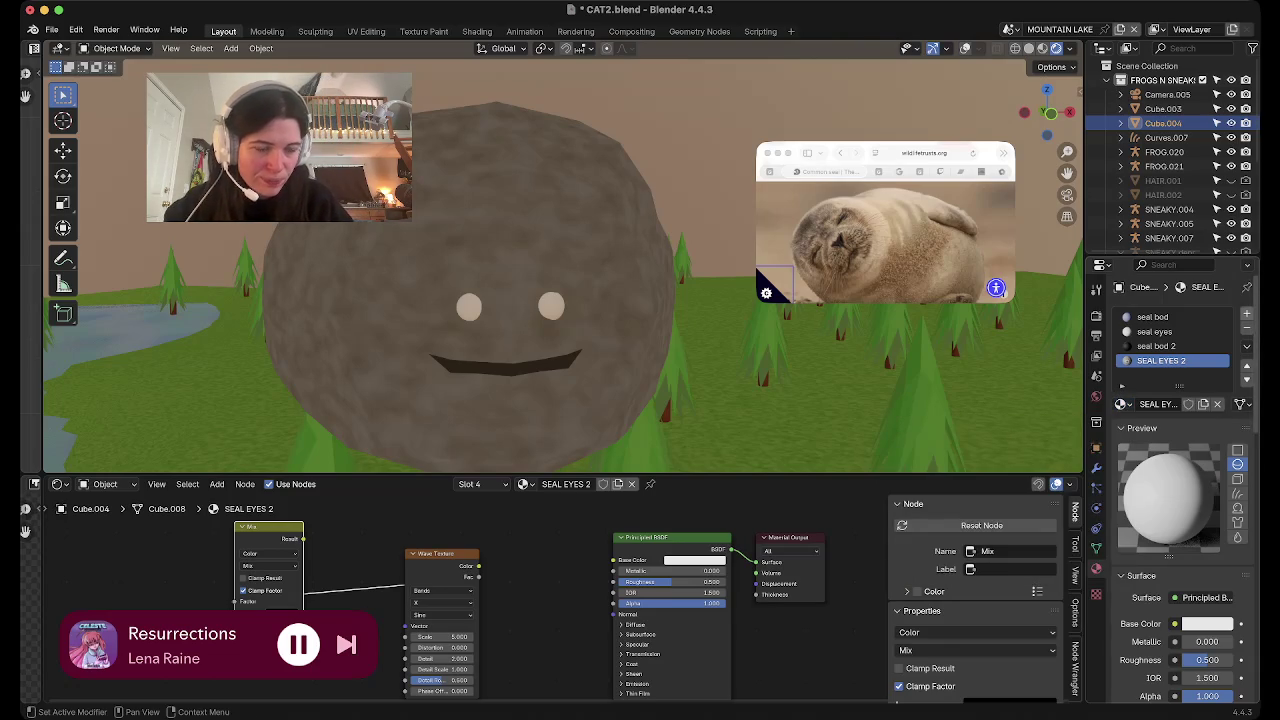
left_click(1246, 314)
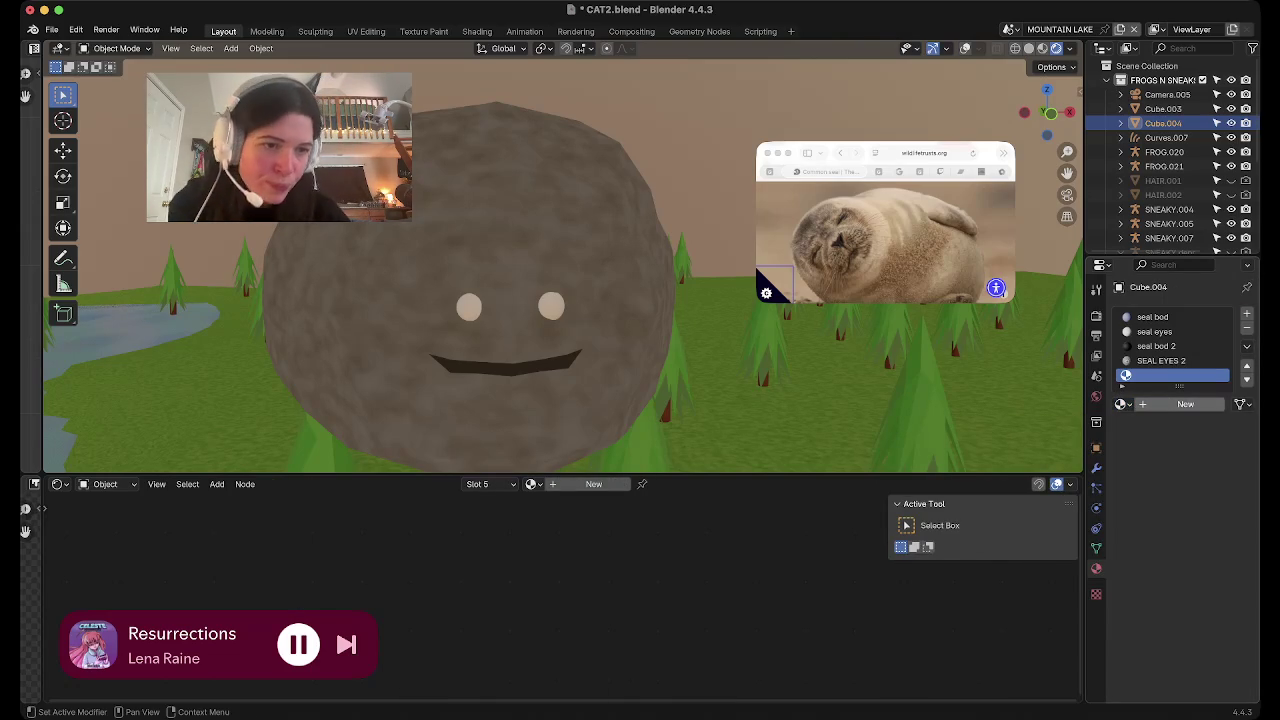
left_click(1165, 404)
left_click(1165, 404)
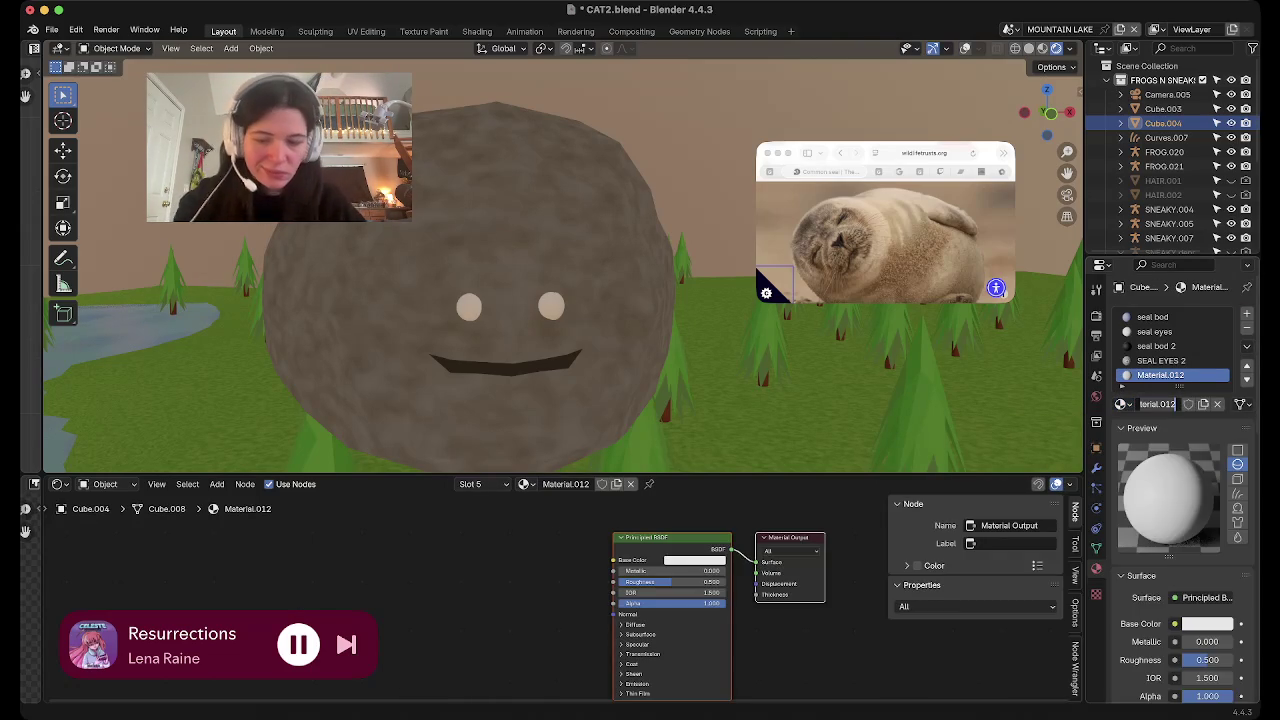
type("SEAL")
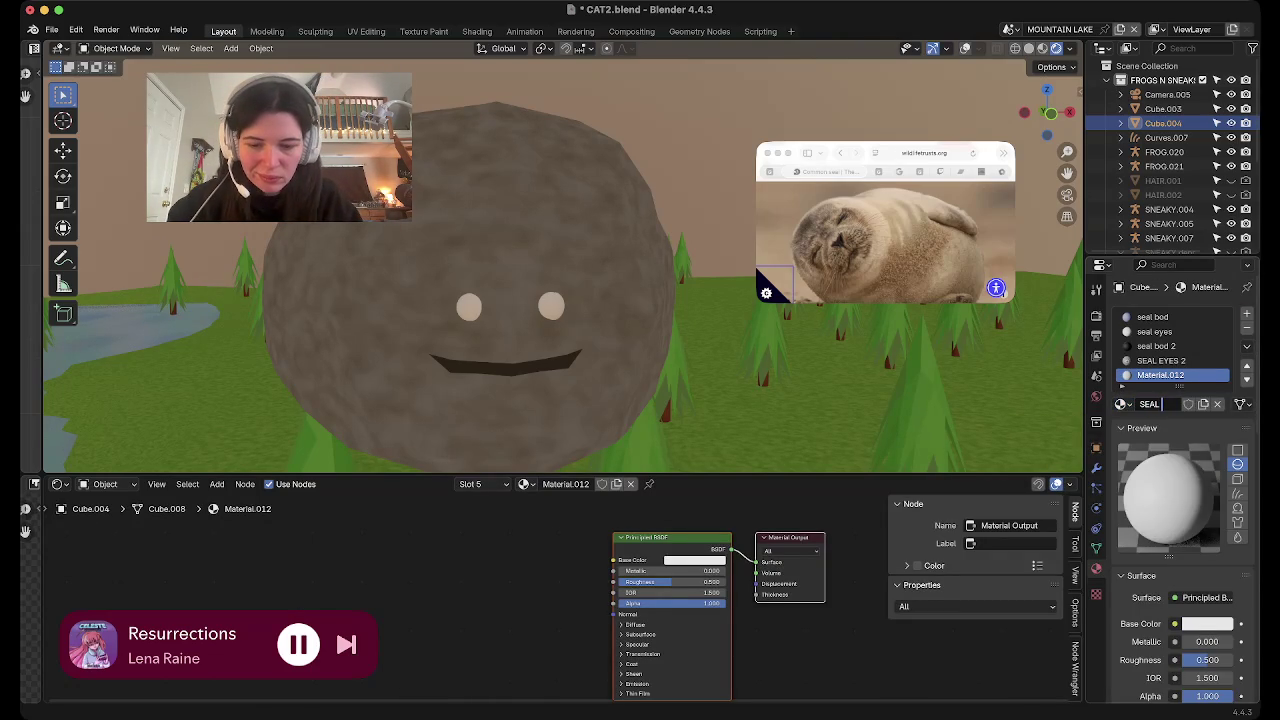
type(" EYES 3")
key("Return")
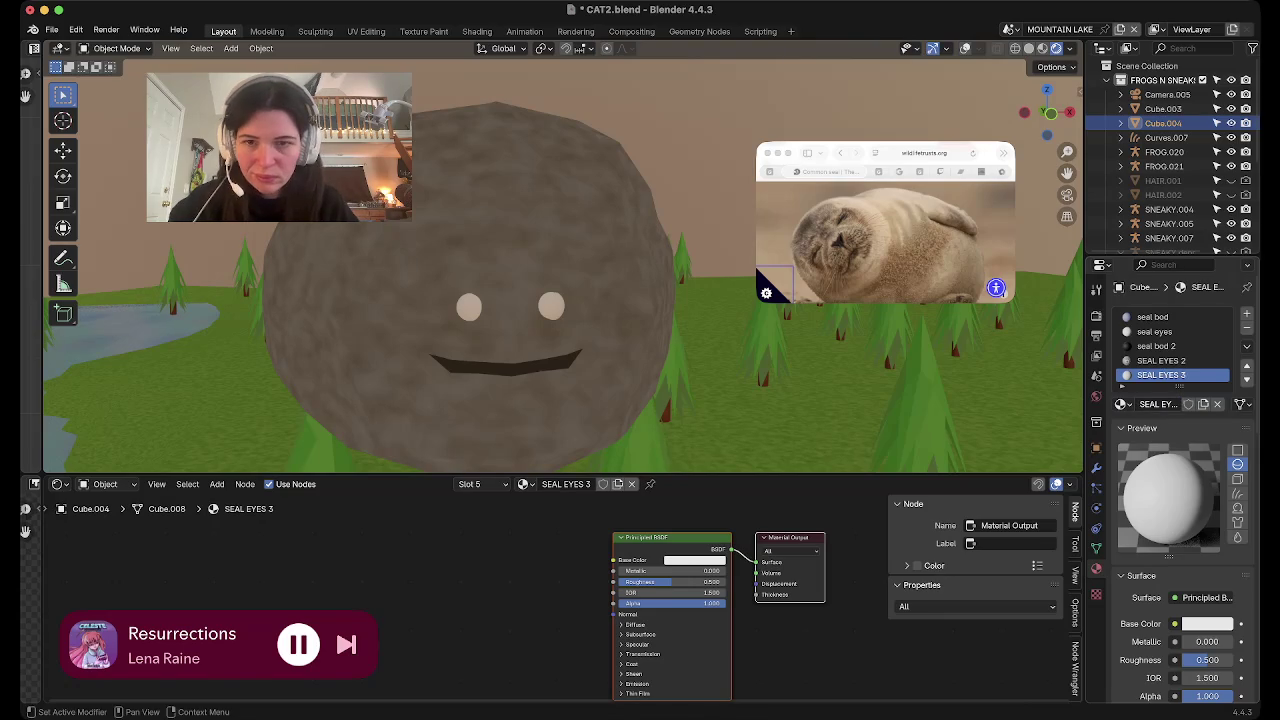
key("Tab")
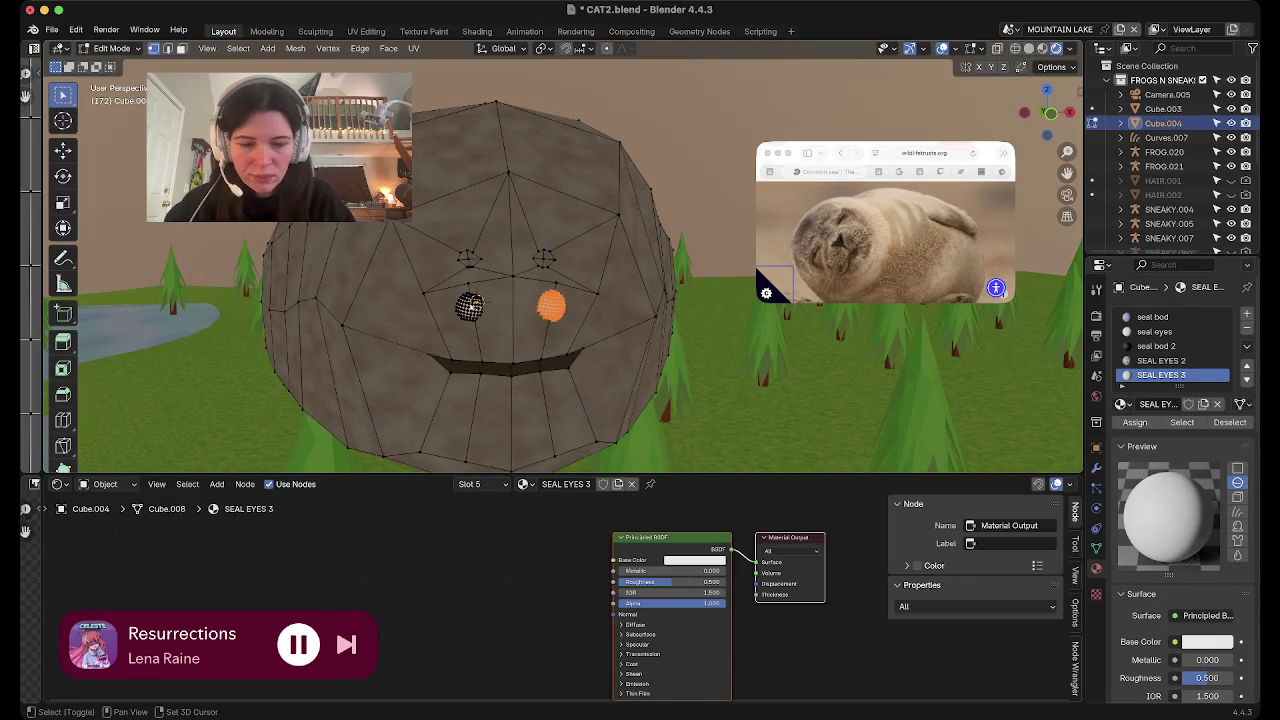
Select the eye mesh, plug an Image Texture into SEAL EYES 3's Base Color, and start a new image
key("ctrl+l")
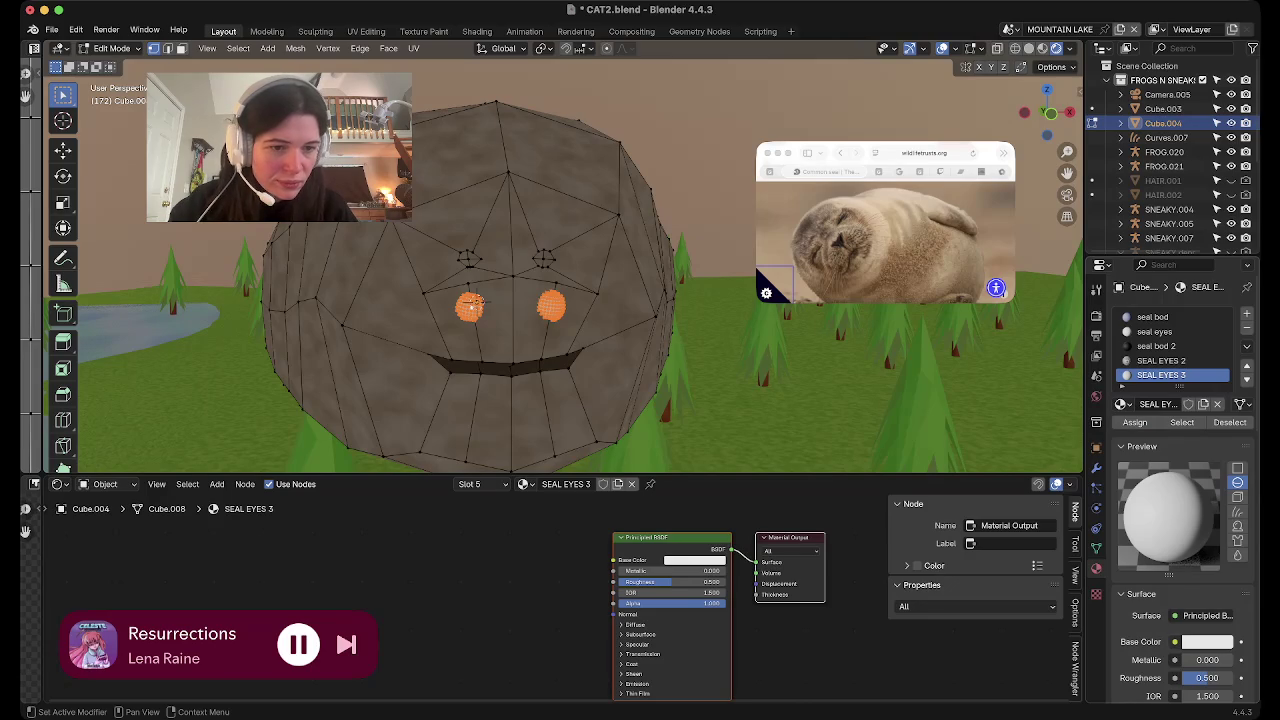
left_click(1175, 641)
left_click(862, 513)
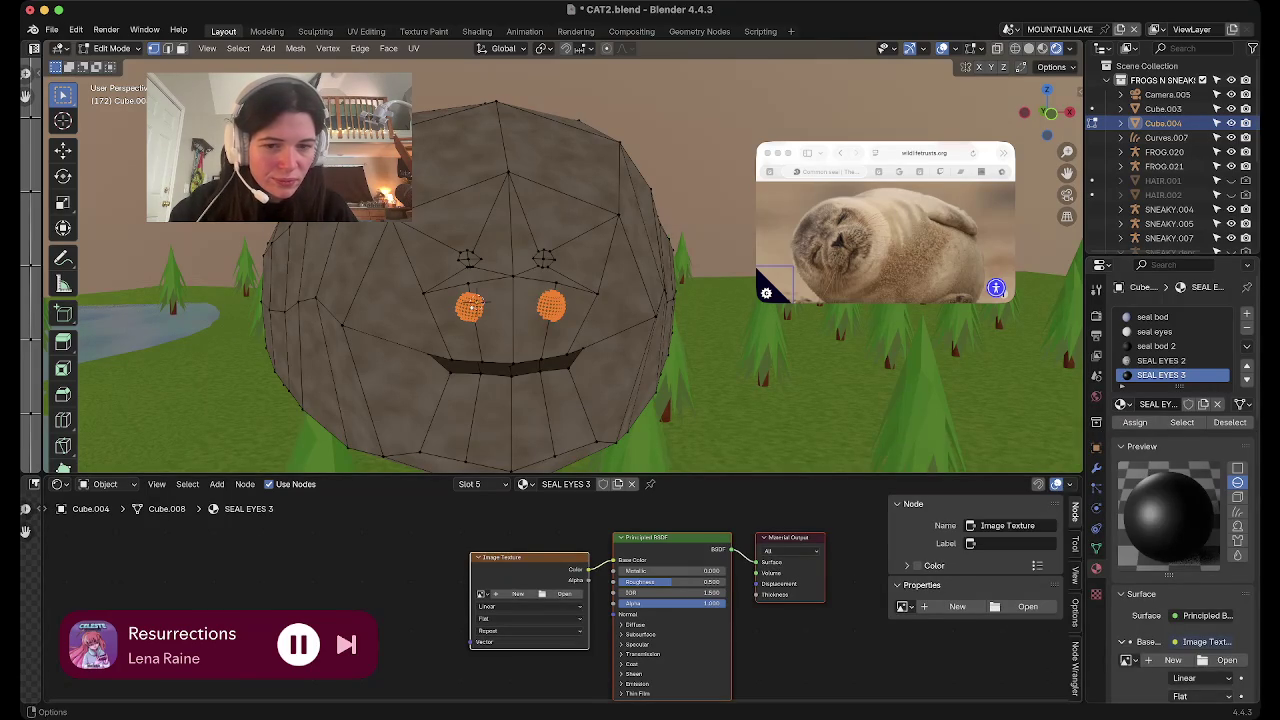
left_click(518, 593)
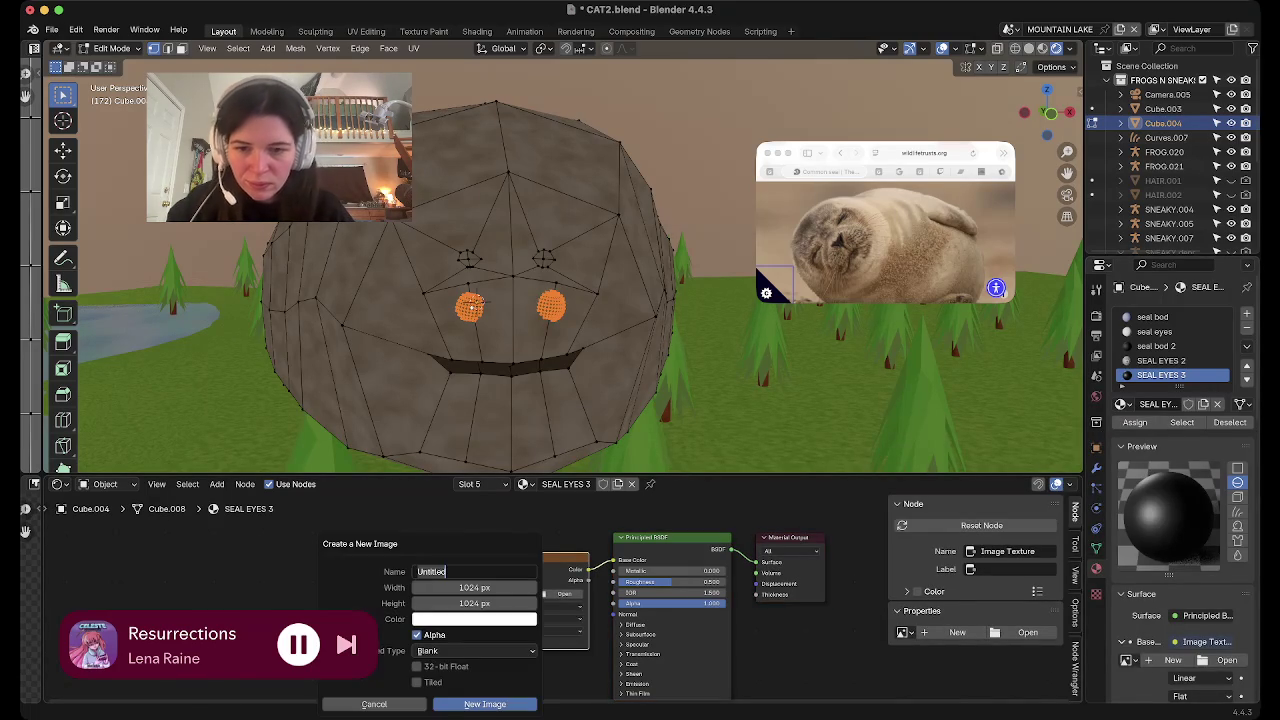
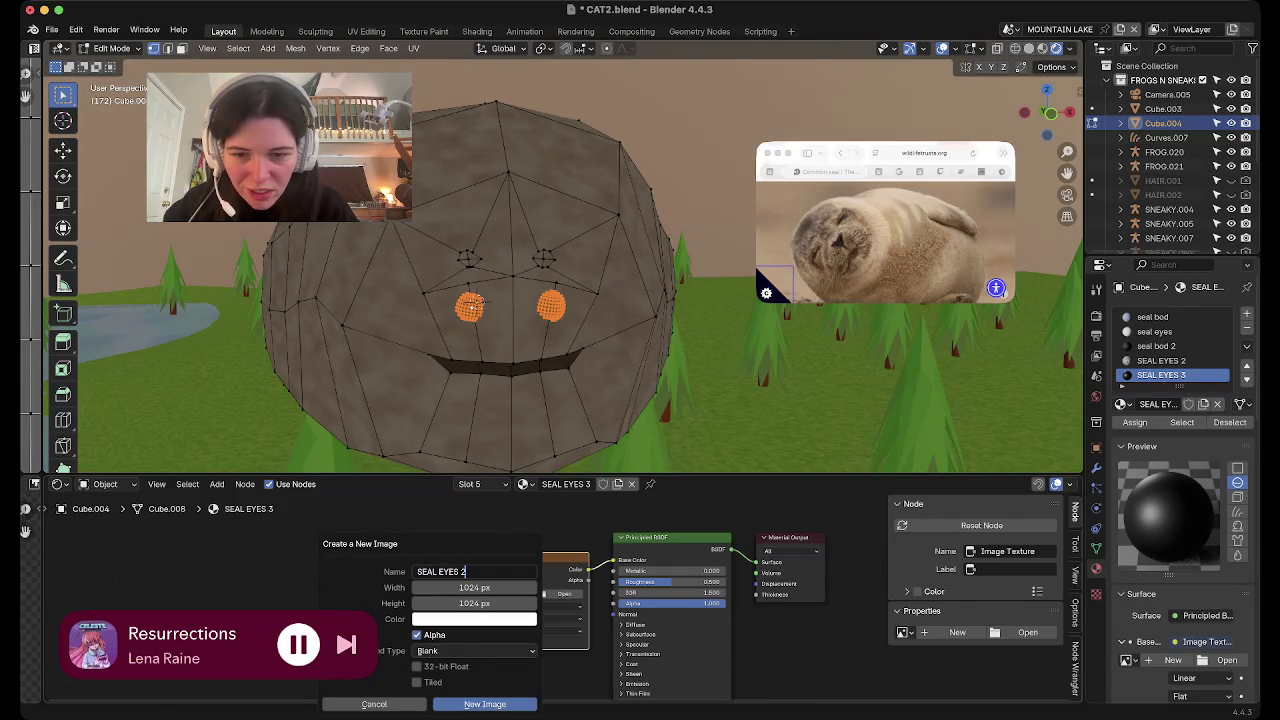
Create the blank 1024 px SEAL EYES 2 image and place its Image Texture node
key("Return")
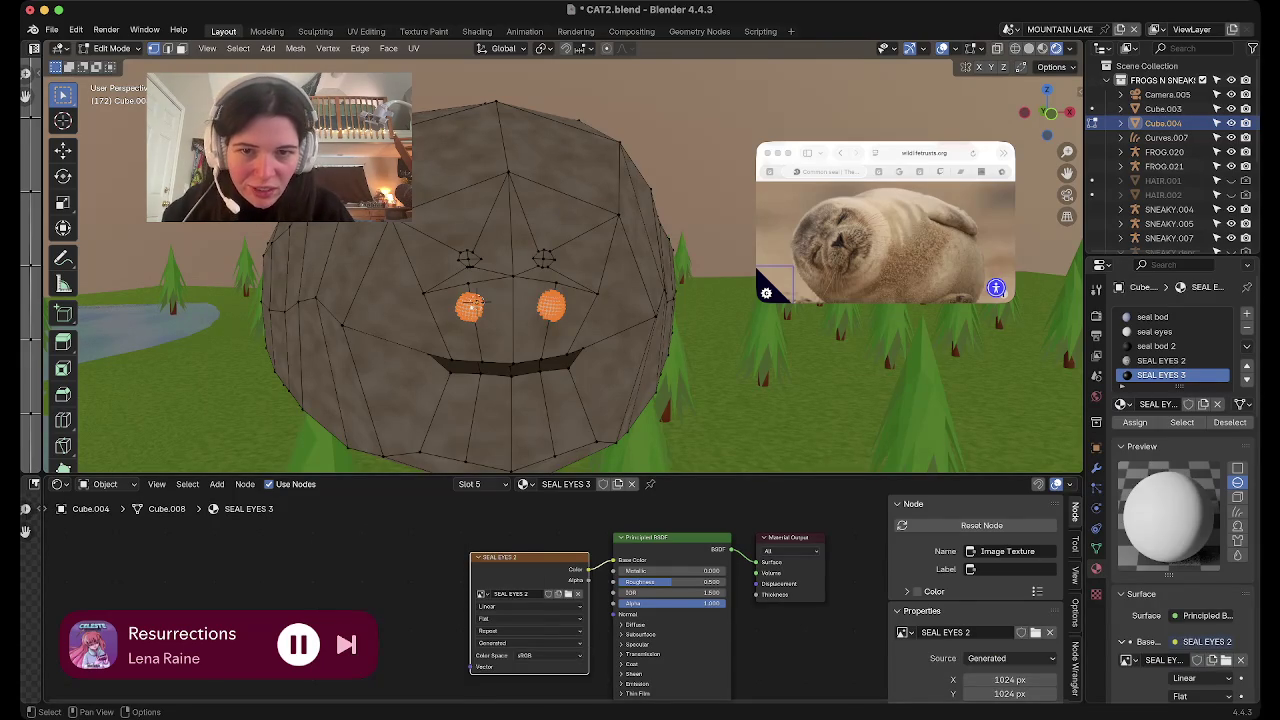
left_click_drag(530, 556, 486, 547)
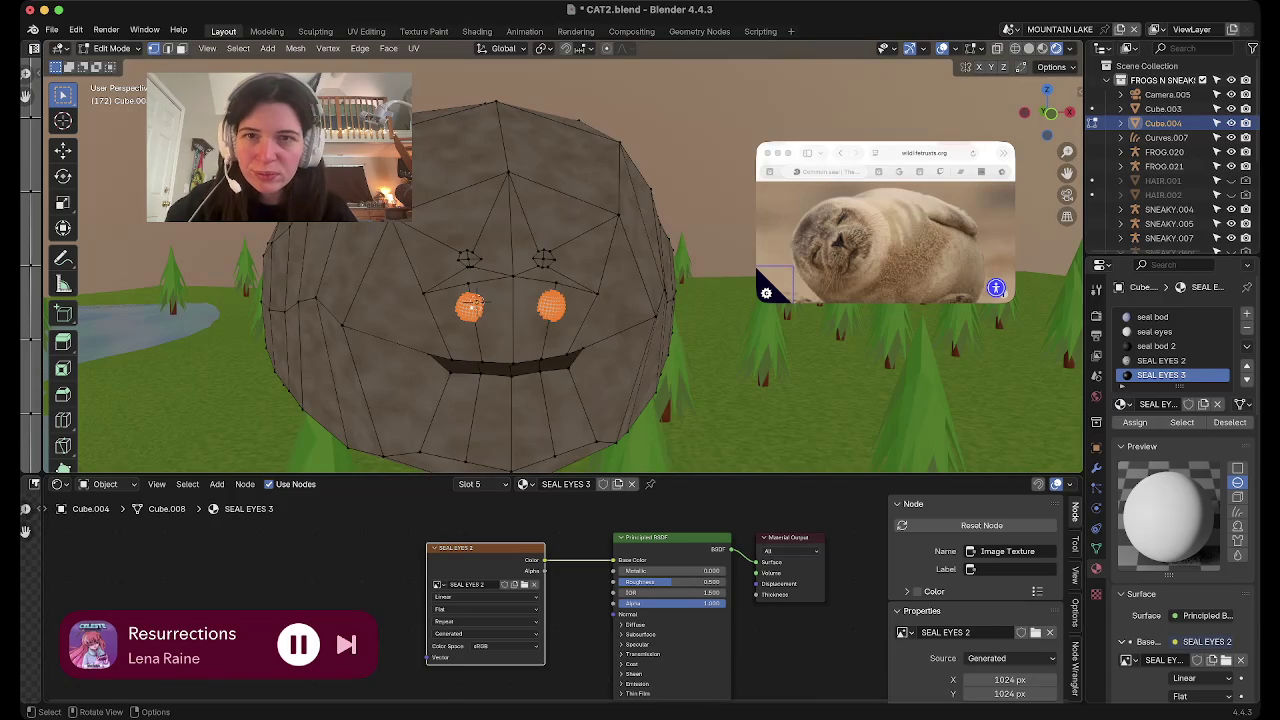
scroll(447, 318, "up", 3)
Hide the viewport overlays and move into the Texture Paint workspace, close to the seal's face
key("shift+alt+z")
middle_click_drag(447, 318, 620, 230)
middle_click_drag(700, 240, 640, 255)
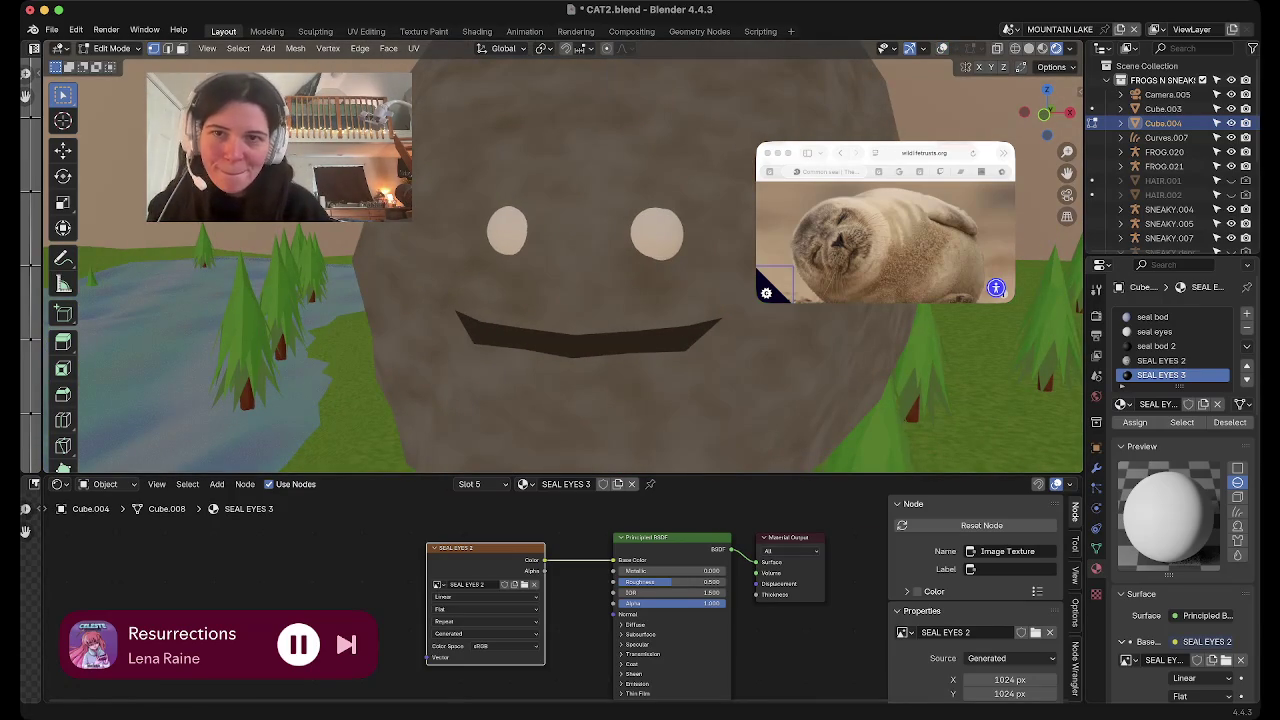
left_click(424, 31)
scroll(366, 271, "down", 2)
scroll(366, 271, "down", 2)
scroll(369, 273, "down", 2)
middle_click_drag(910, 392, 870, 360)
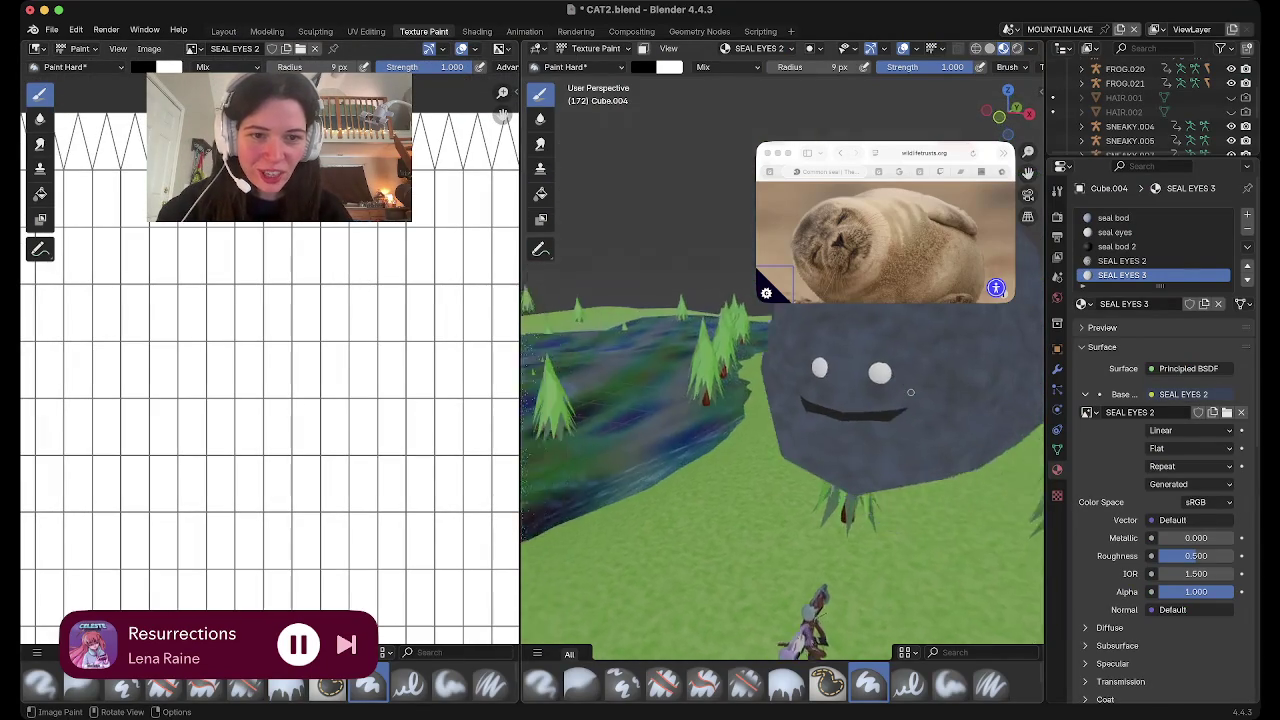
Zoom in on the eyes and set the brush radius to 127 px
scroll(910, 392, "down", 3)
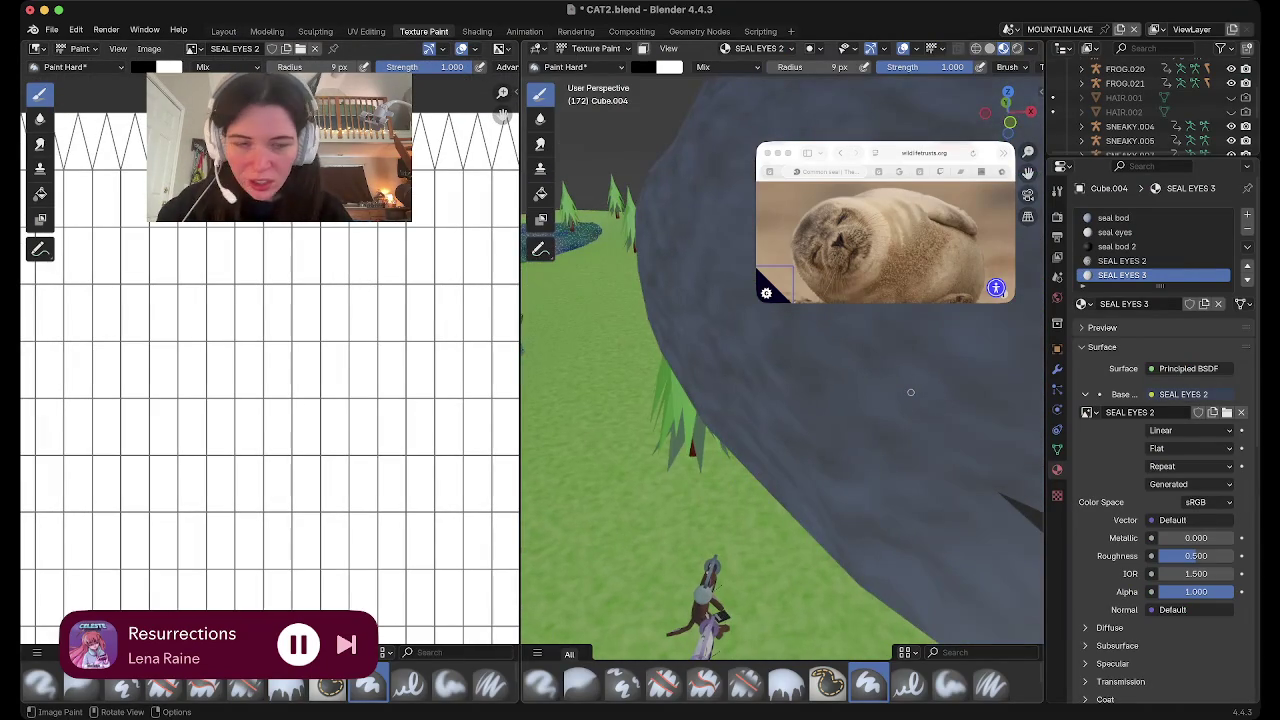
scroll(910, 392, "down", 3)
scroll(910, 392, "right", 3)
scroll(910, 392, "right", 3)
scroll(910, 392, "down", 3)
scroll(910, 392, "down", 3)
scroll(910, 392, "down", 3)
key("f")
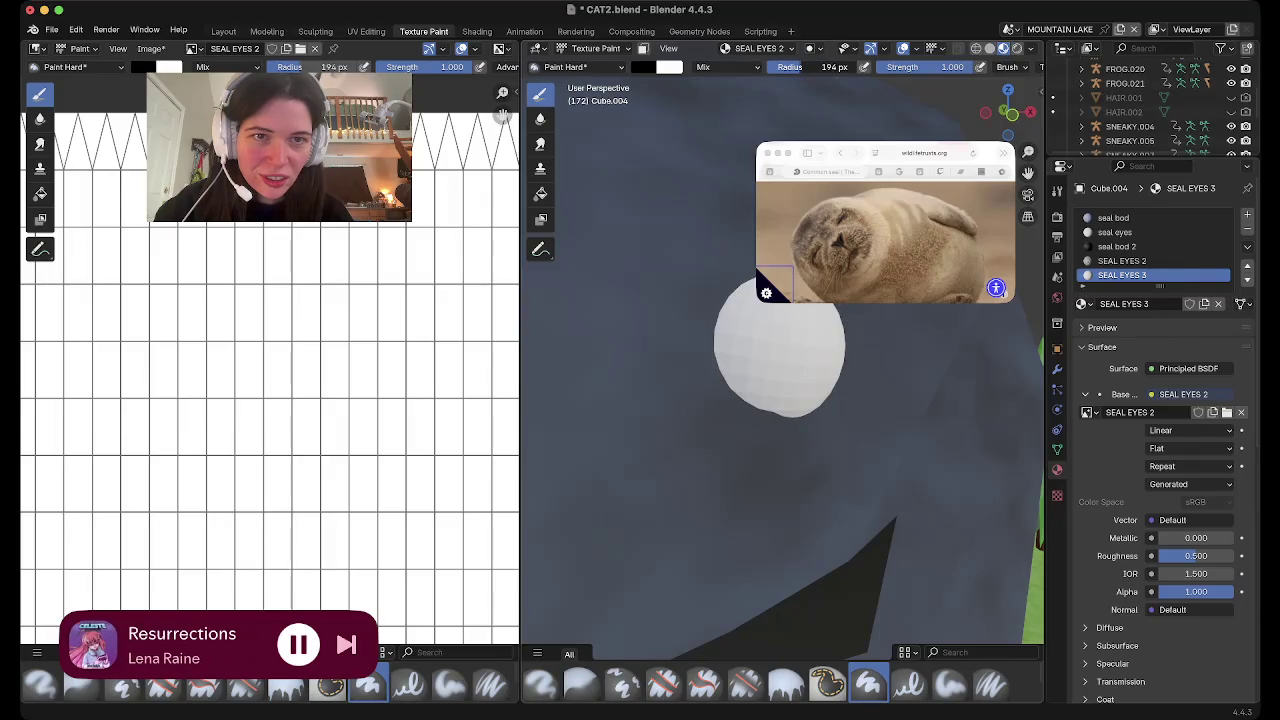
left_click(752, 276)
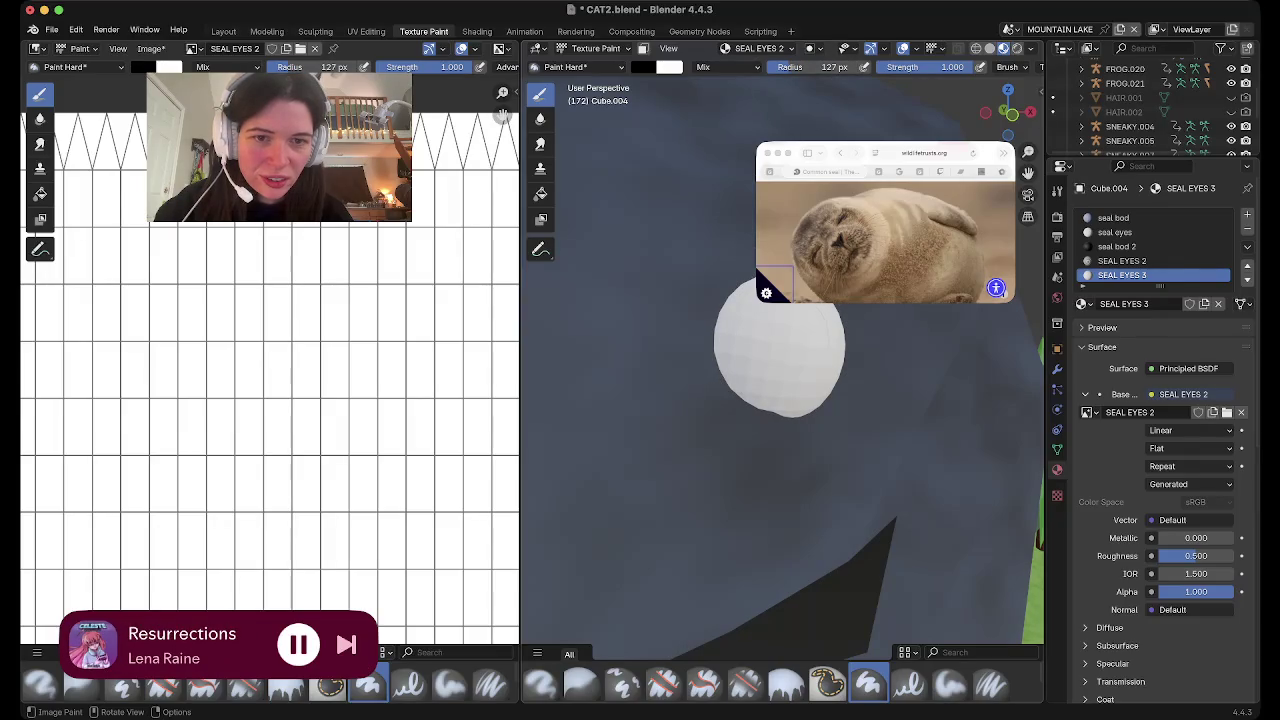
Paint the eye spheres solid black on the SEAL EYES 2 texture
scroll(778, 348, "down", 2)
scroll(778, 348, "down", 3)
scroll(778, 348, "down", 2)
left_click_drag(604, 366, 654, 374)
scroll(571, 306, "up", 4)
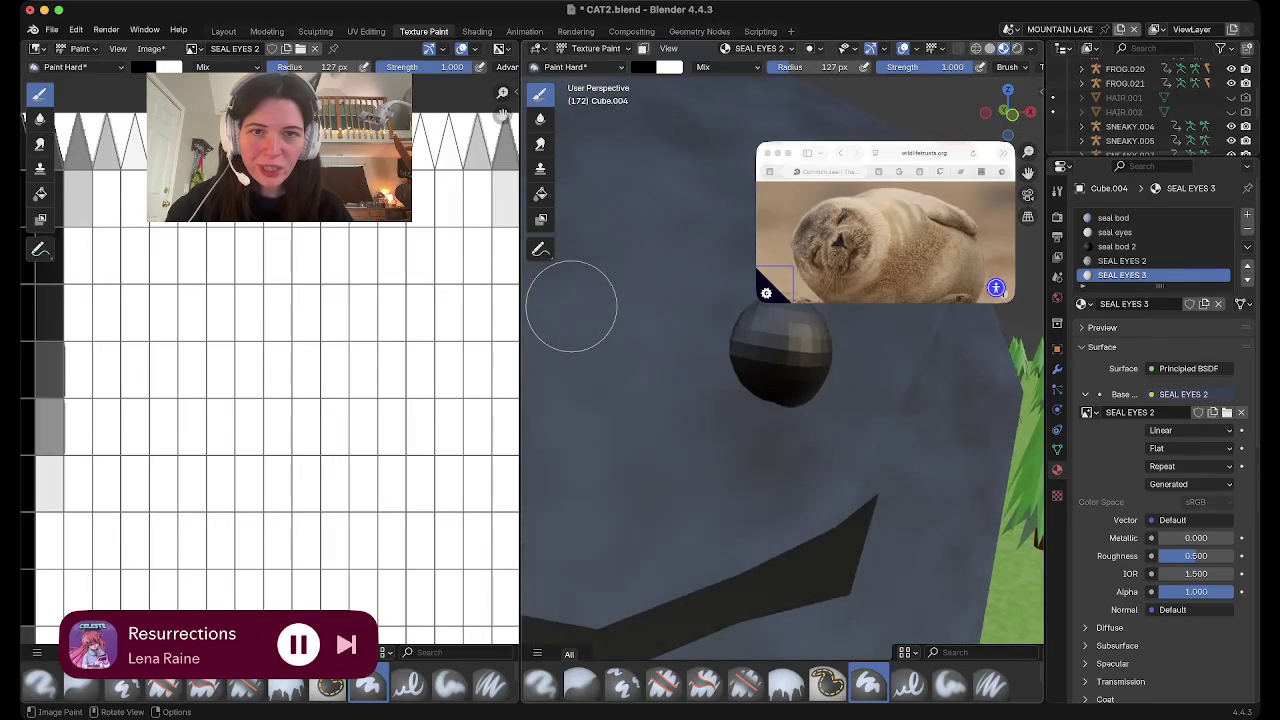
scroll(571, 306, "up", 2)
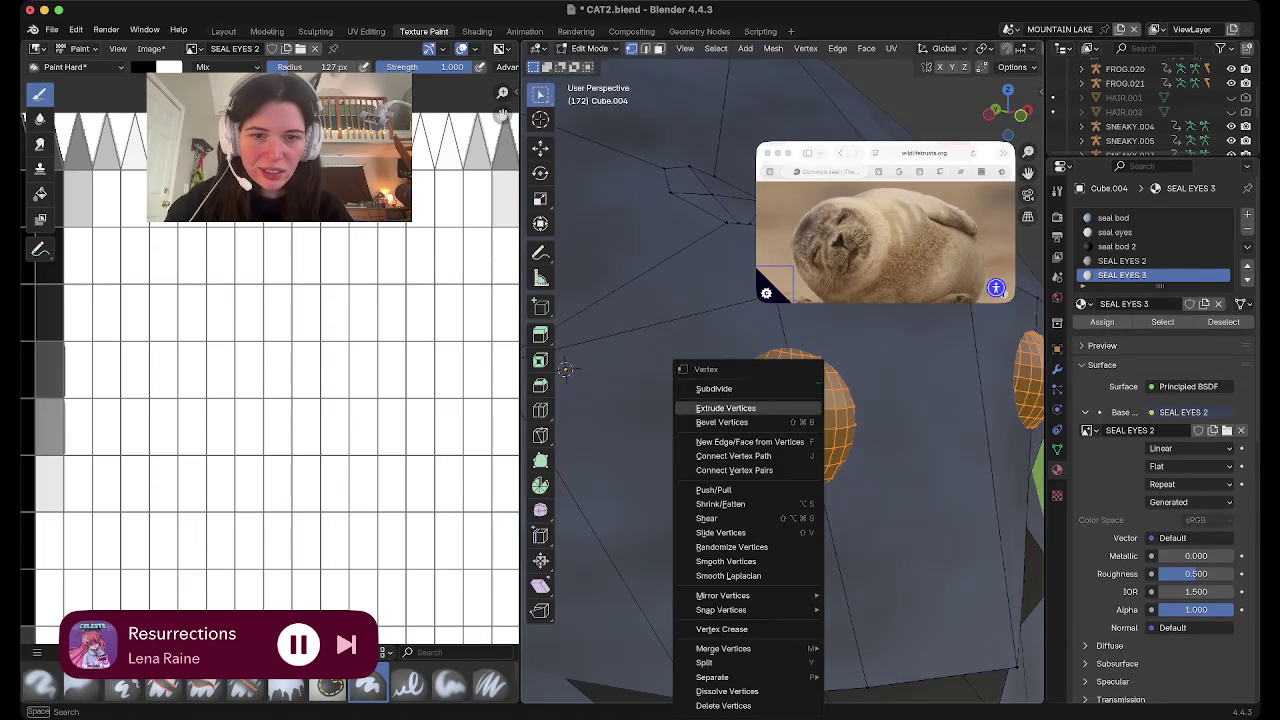
key("Escape")
key("Tab")
right_click(805, 380)
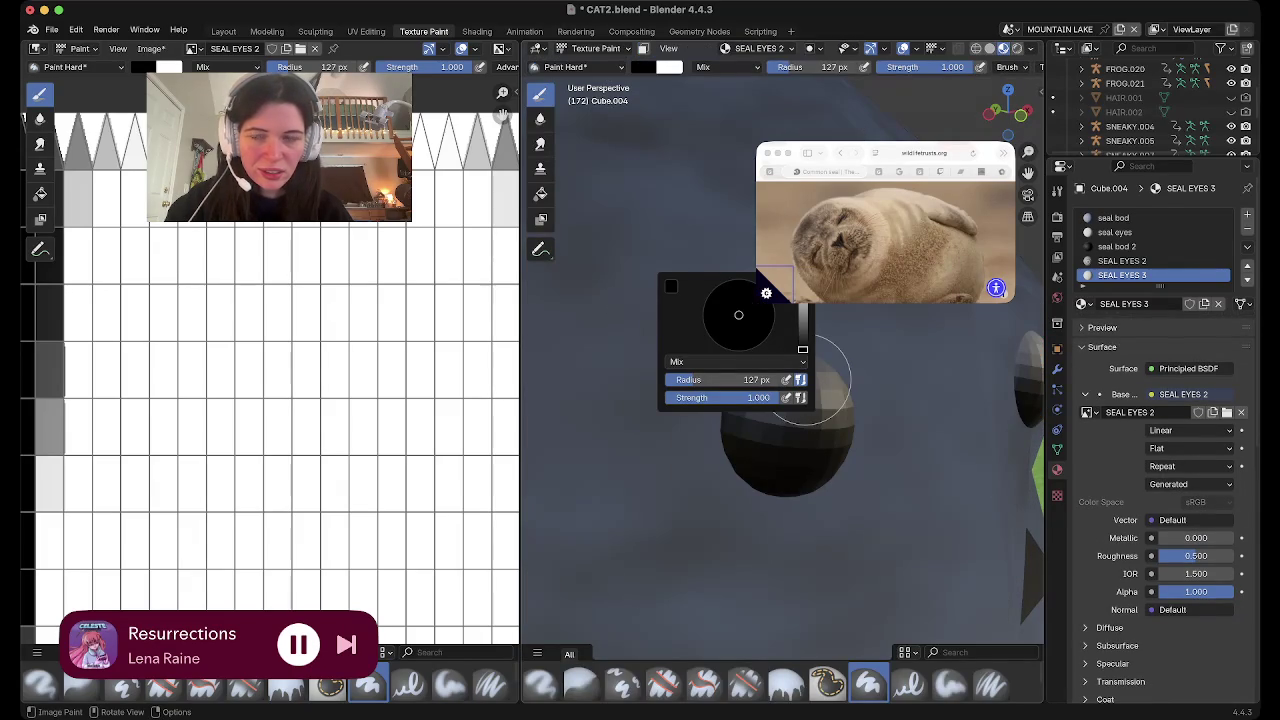
key("Escape")
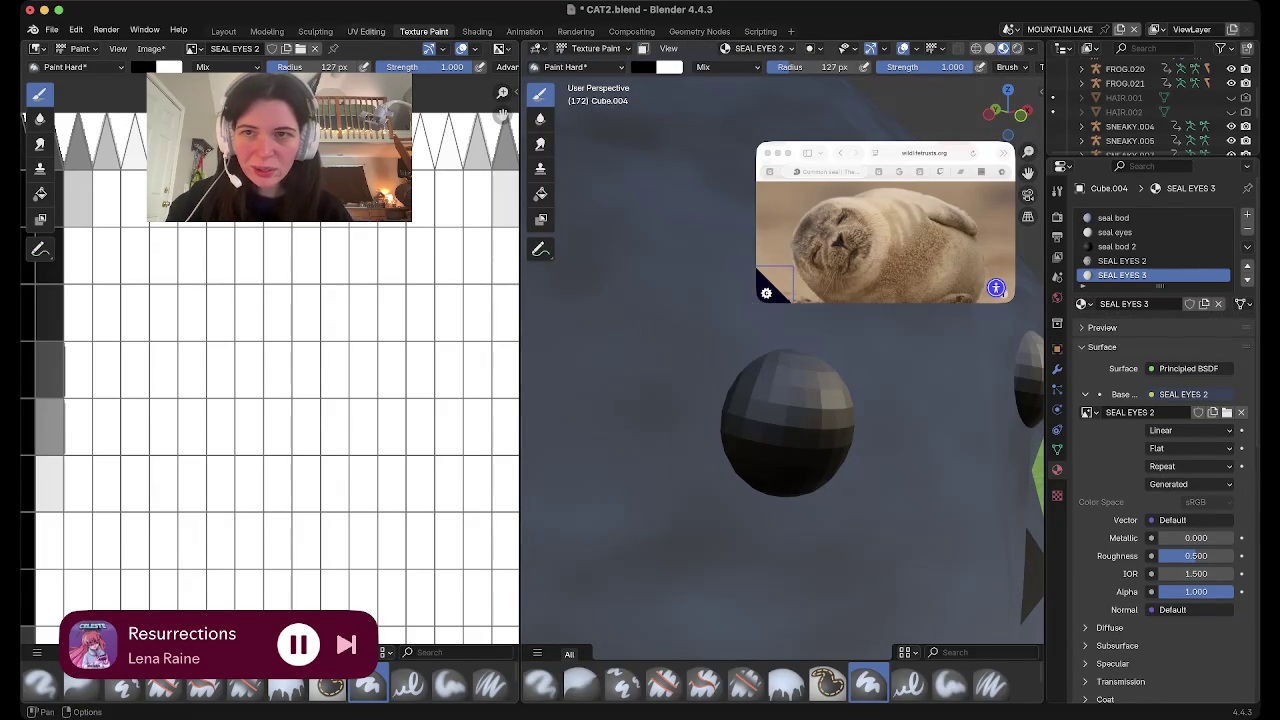
Shade the eye spheres smooth in Layout and return to Texture Paint
left_click(223, 31)
right_click(575, 205)
left_click(575, 209)
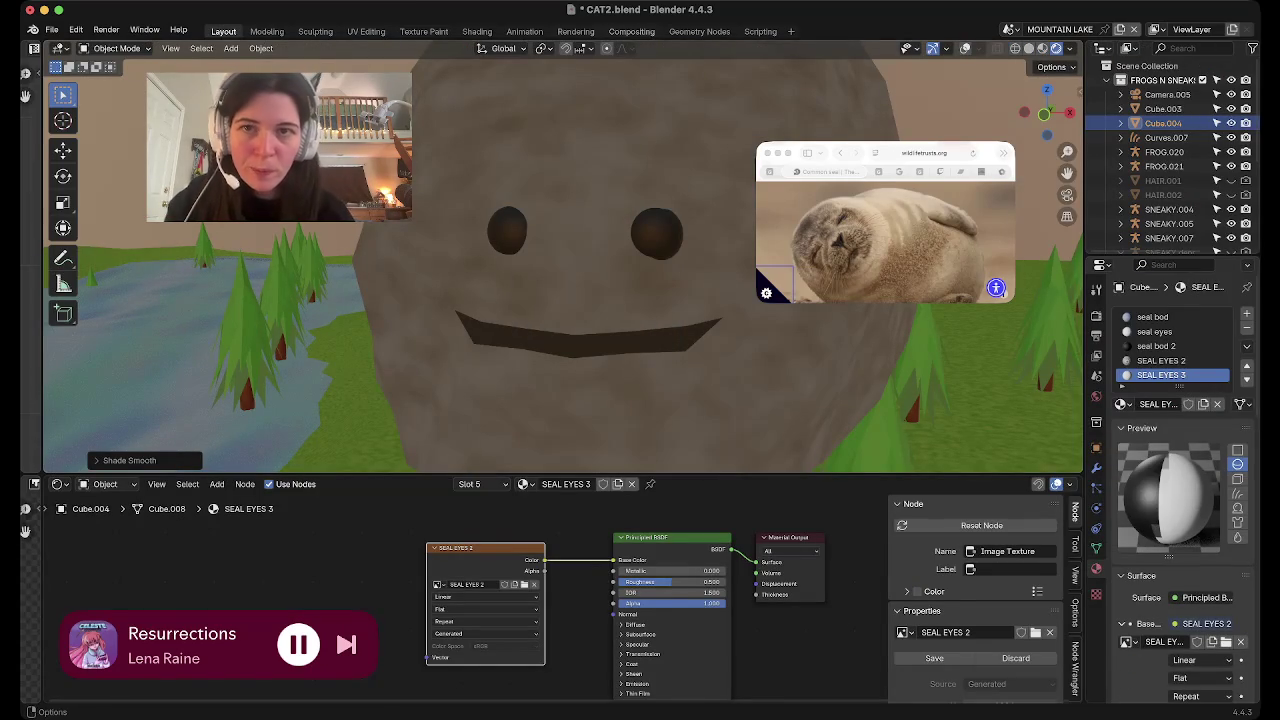
key("ctrl+Page_Up")
key("ctrl+Page_Up")
key("ctrl+Page_Up")
key("ctrl+Page_Up")
key("ctrl+Page_Up")
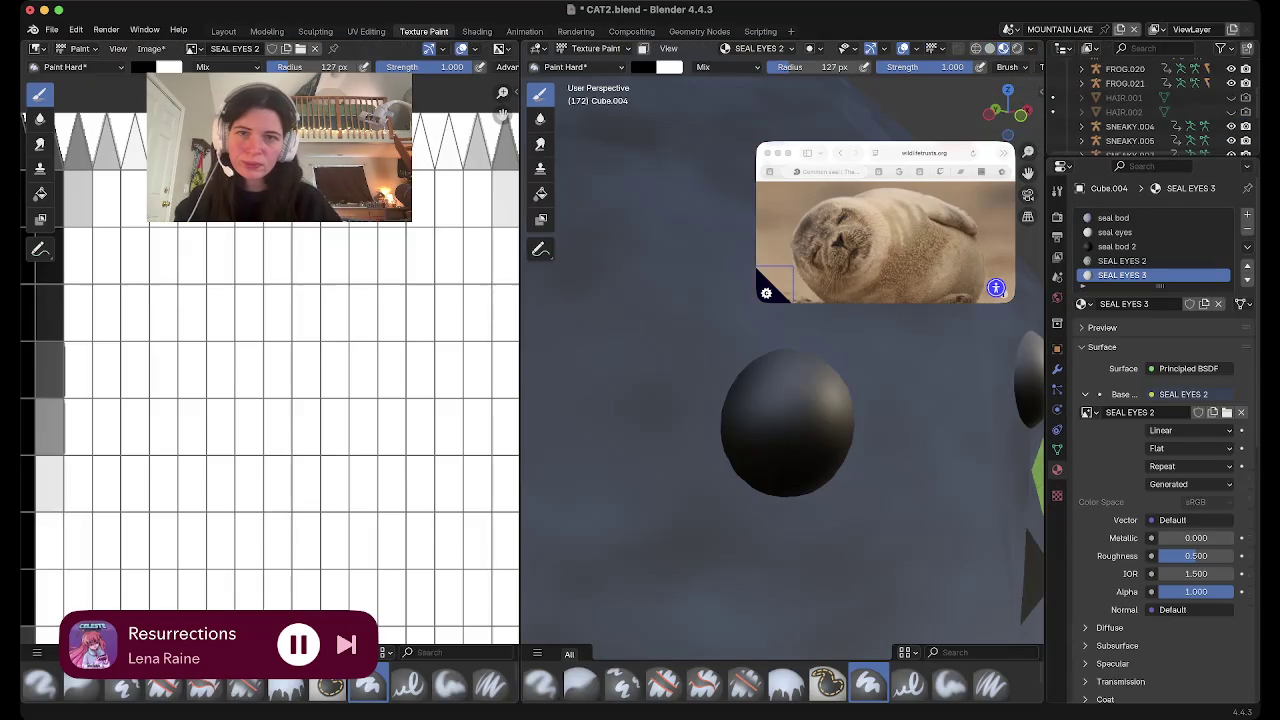
Save CAT2.blend and zoom back in on the eyes
key("ctrl+s")
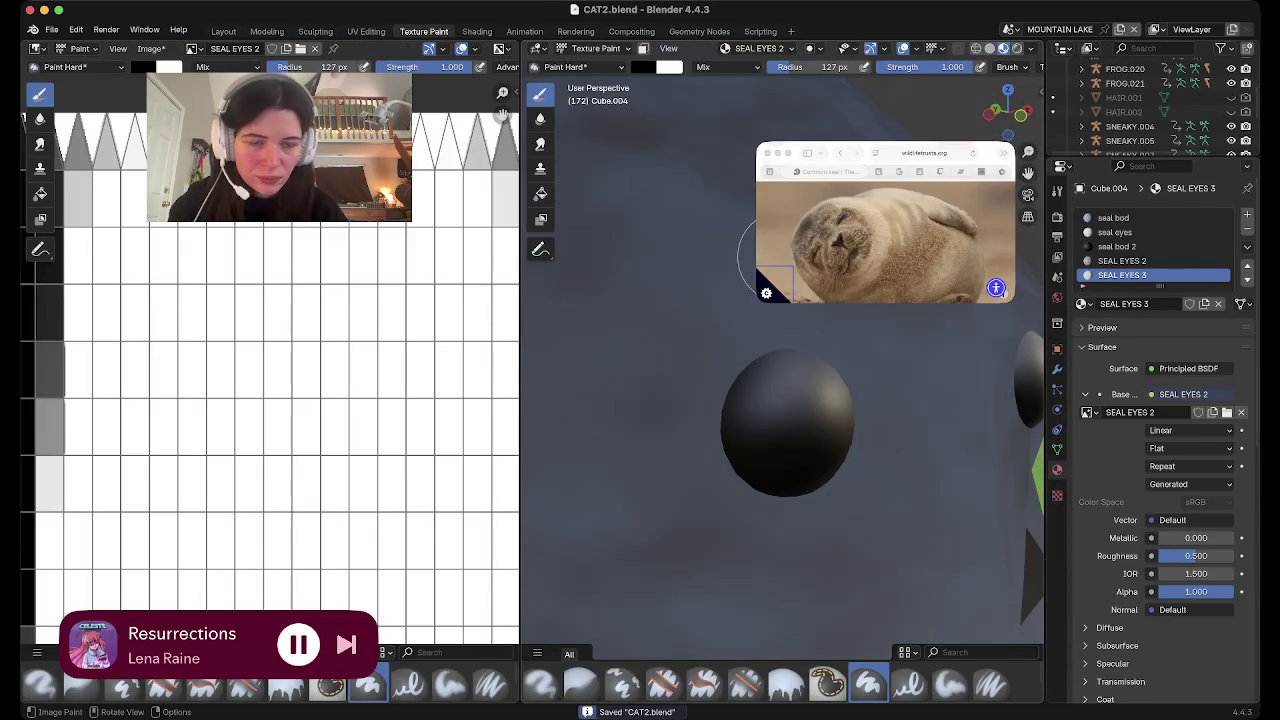
scroll(811, 321, "down", 3)
scroll(811, 321, "down", 3)
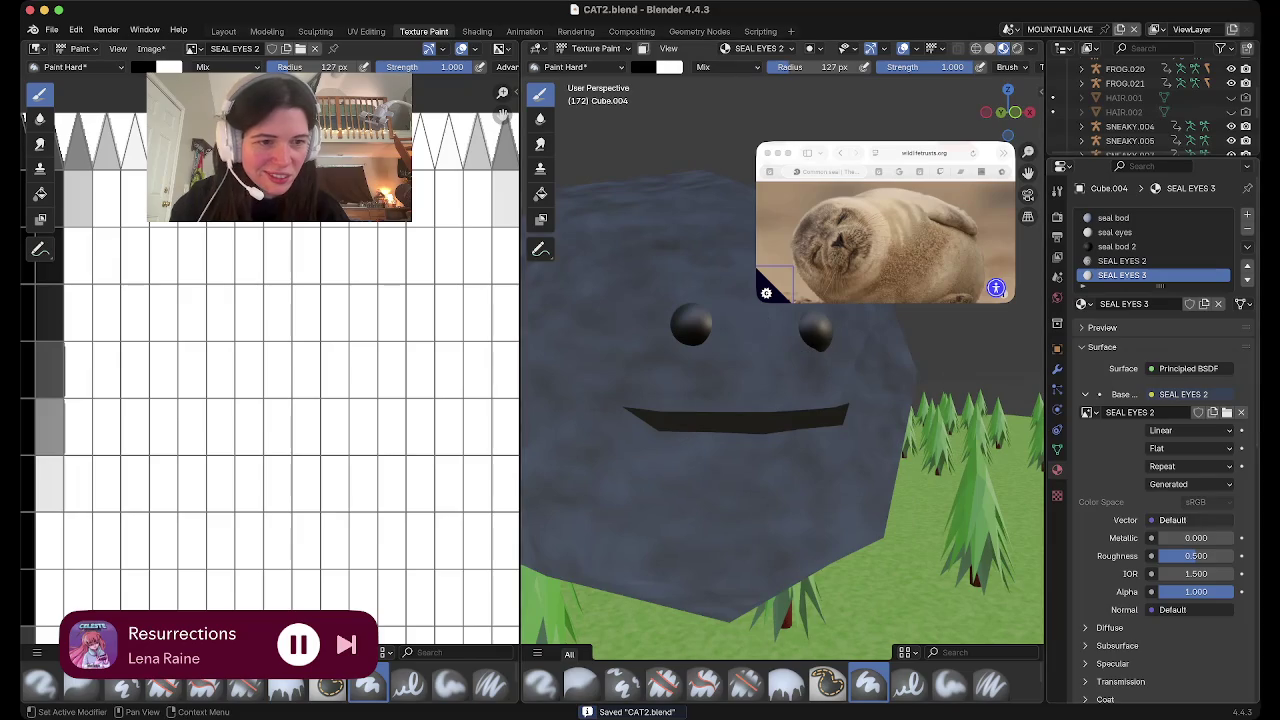
scroll(657, 294, "up", 3)
scroll(674, 294, "up", 3)
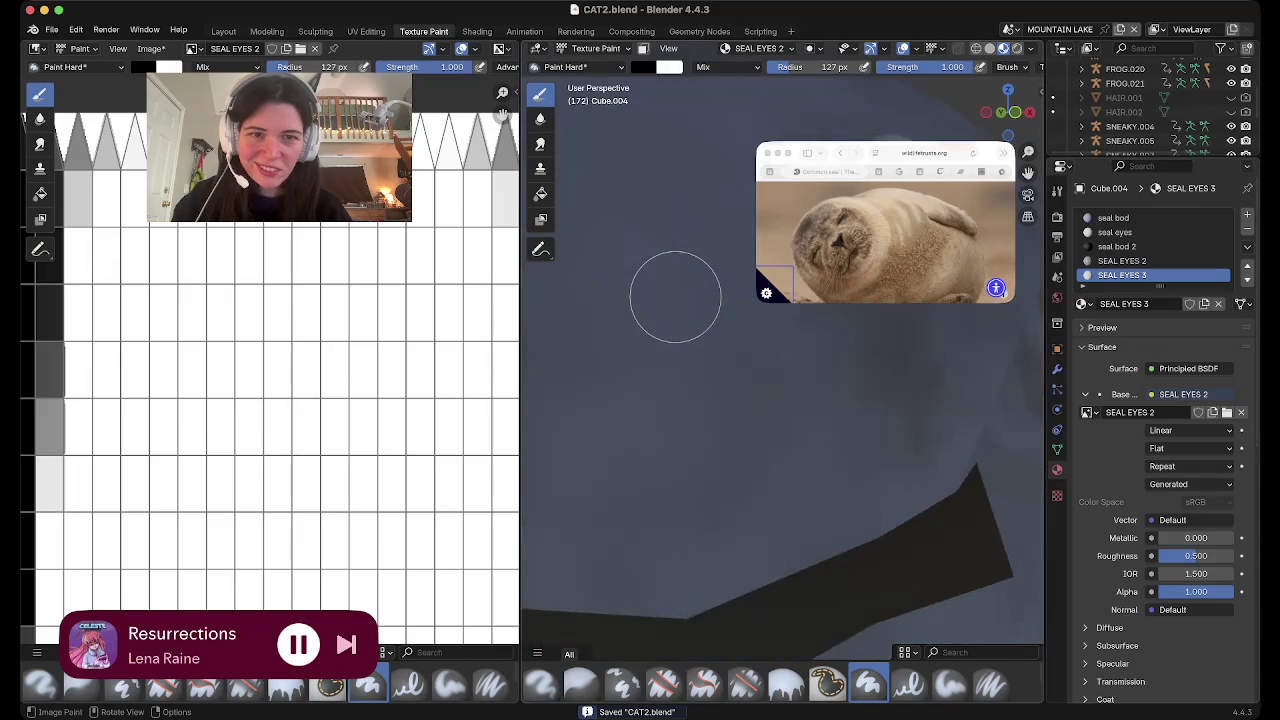
scroll(675, 296, "up", 3)
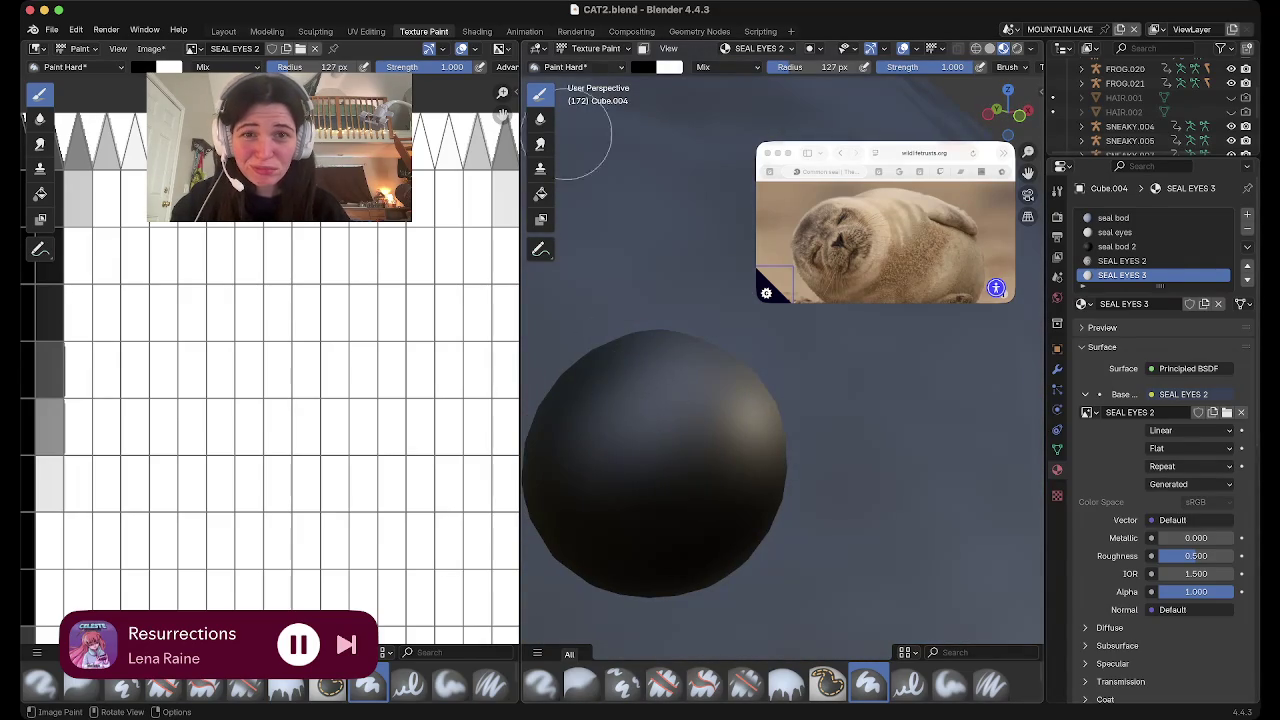
left_click(642, 67)
Paint two white highlight dots on the black eye
left_click(760, 88)
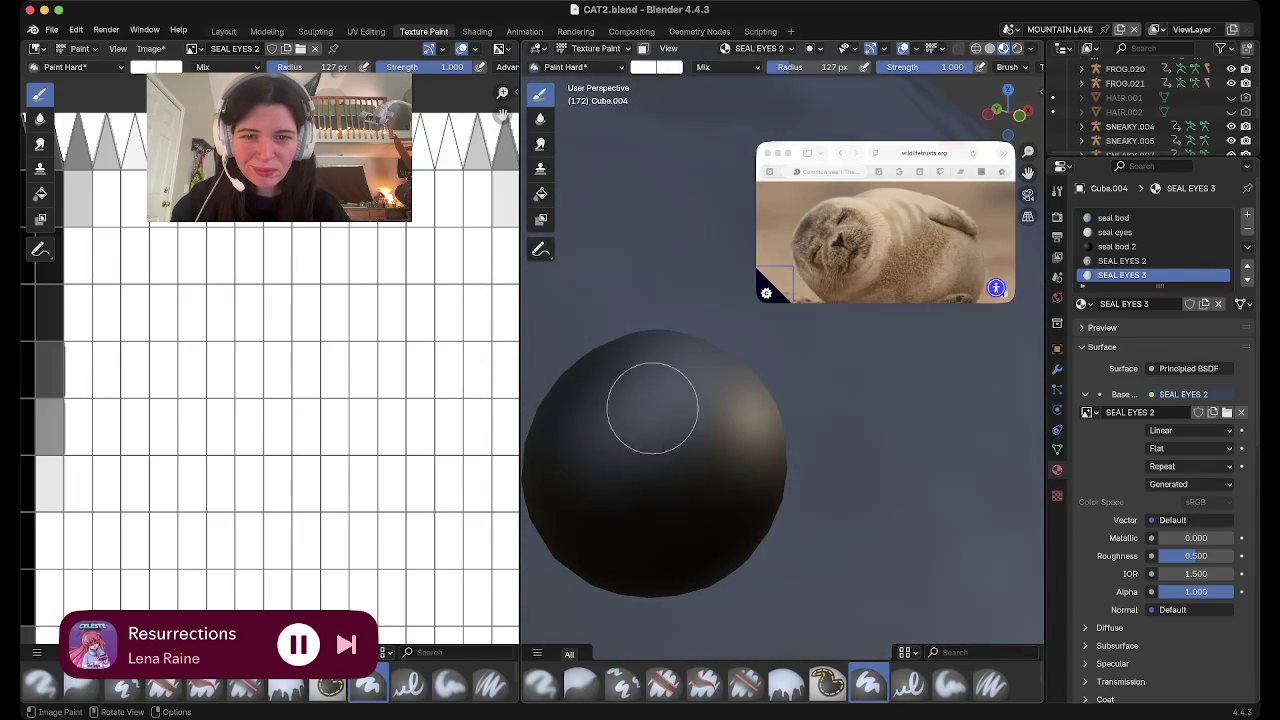
left_click(612, 428)
left_click(686, 503)
key("slash")
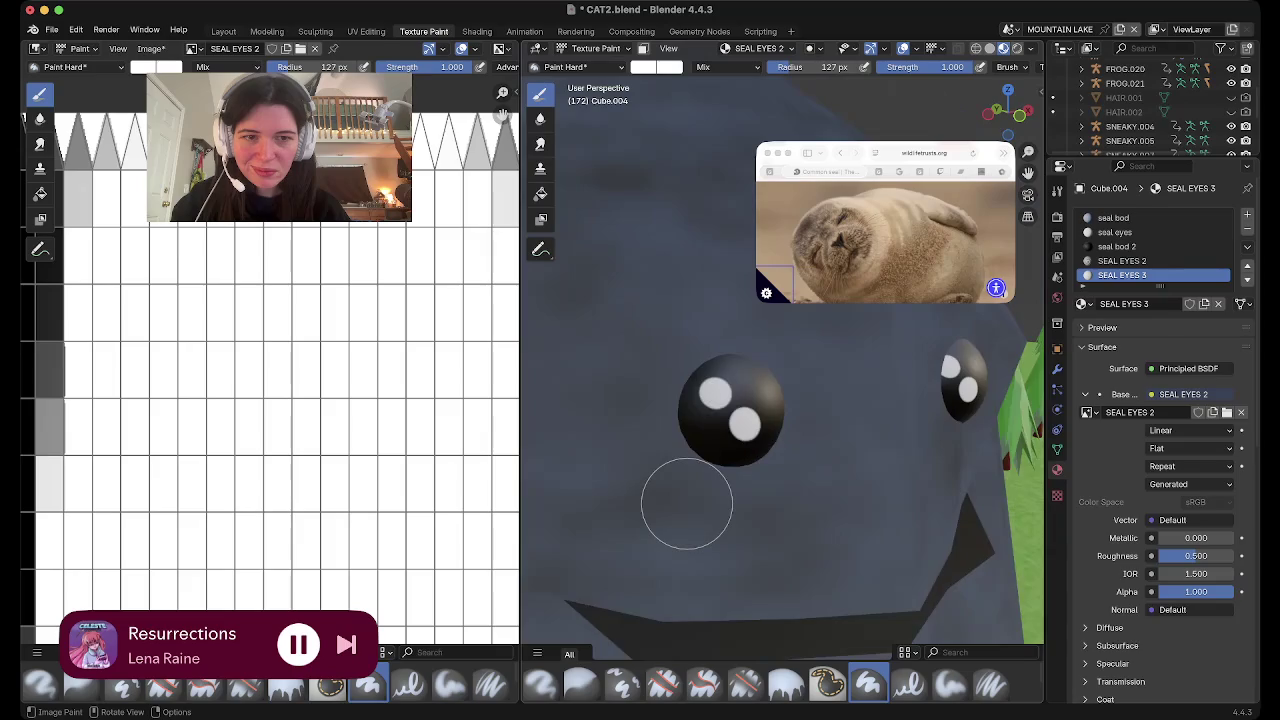
Zoom around the whole seal to inspect the highlighted eyes, then go back to Layout
scroll(686, 503, "up", 3)
scroll(686, 503, "down", 2)
scroll(686, 505, "down", 2)
scroll(726, 514, "up", 5)
scroll(726, 514, "up", 2)
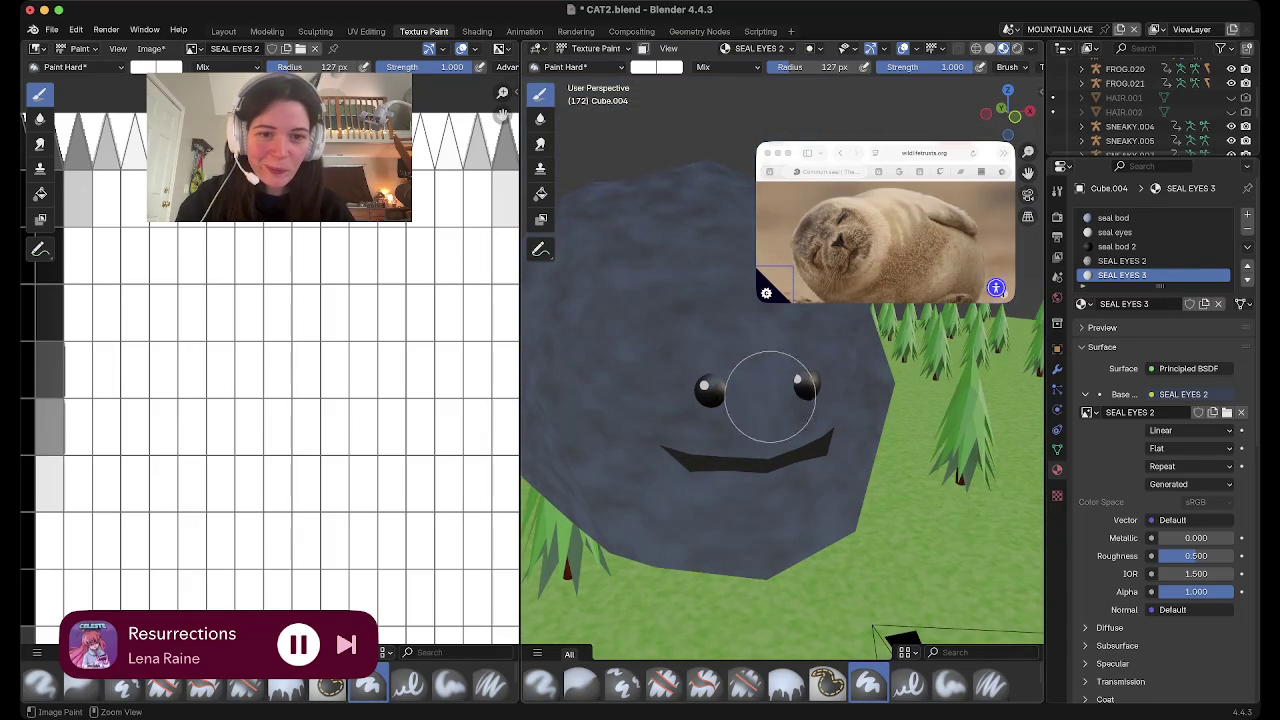
scroll(688, 374, "up", 3)
scroll(680, 385, "up", 3)
scroll(667, 394, "up", 2)
scroll(667, 394, "down", 3, "shift")
scroll(667, 394, "up", 3, "shift")
scroll(667, 394, "down", 1)
scroll(666, 391, "down", 3)
scroll(677, 429, "down", 1)
scroll(666, 429, "up", 5)
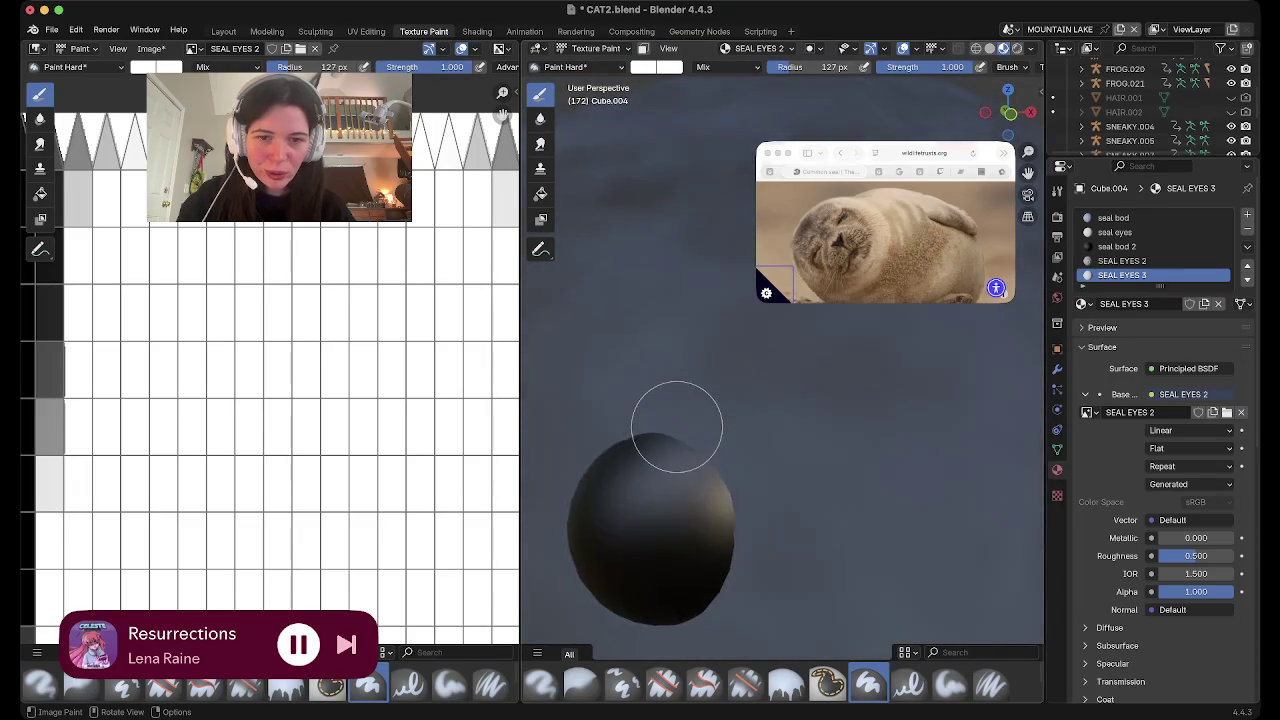
scroll(676, 425, "down", 3, "shift")
scroll(674, 428, "up", 3)
scroll(674, 425, "down", 2)
scroll(620, 430, "up", 2, "shift")
scroll(640, 380, "down", 3, "shift")
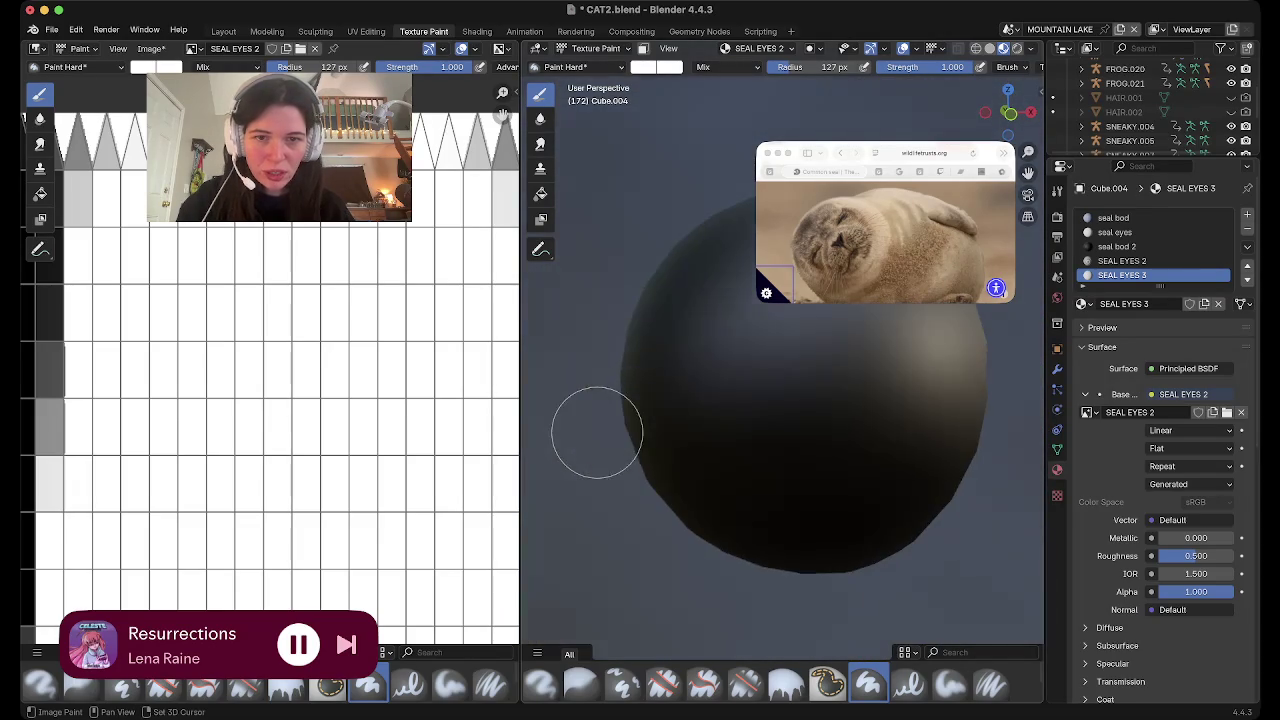
scroll(730, 355, "up", 2)
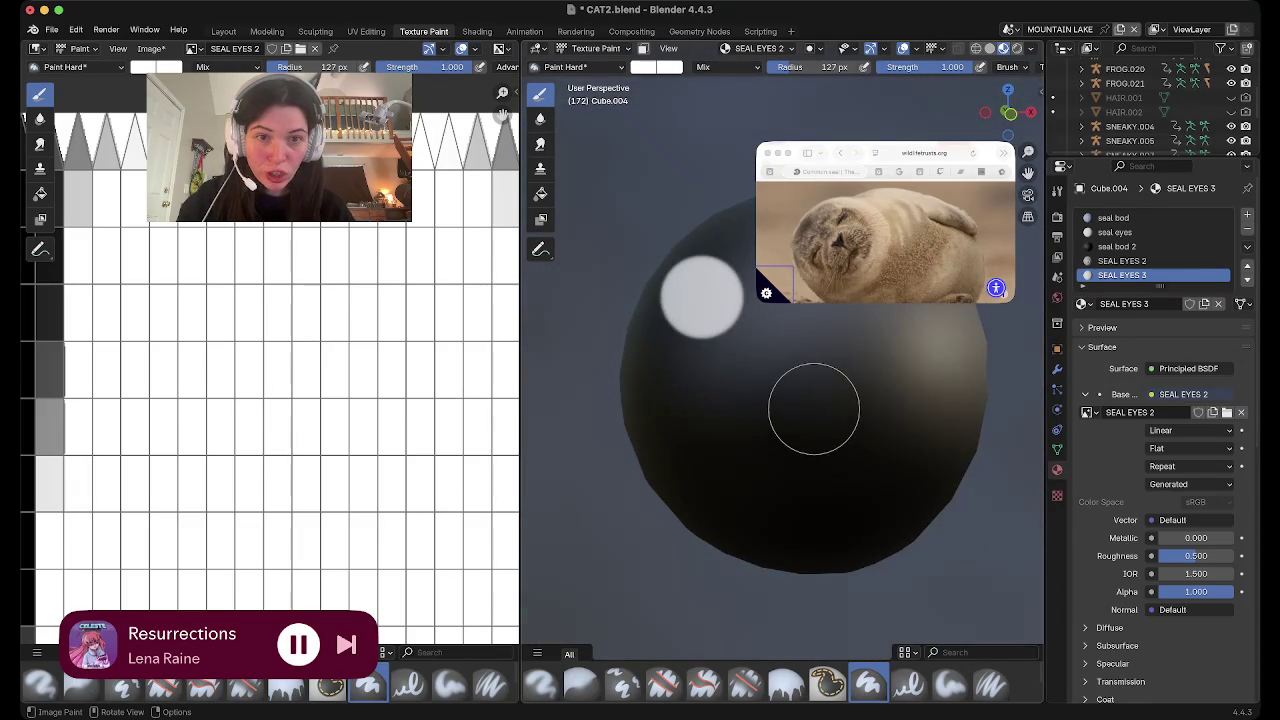
scroll(766, 323, "up", 2)
scroll(843, 400, "down", 3)
scroll(843, 400, "down", 3)
scroll(843, 400, "right", 2, "shift")
scroll(843, 400, "down", 2, "shift")
scroll(843, 400, "left", 2, "shift")
scroll(843, 400, "right", 3, "shift")
scroll(843, 400, "up", 2, "shift")
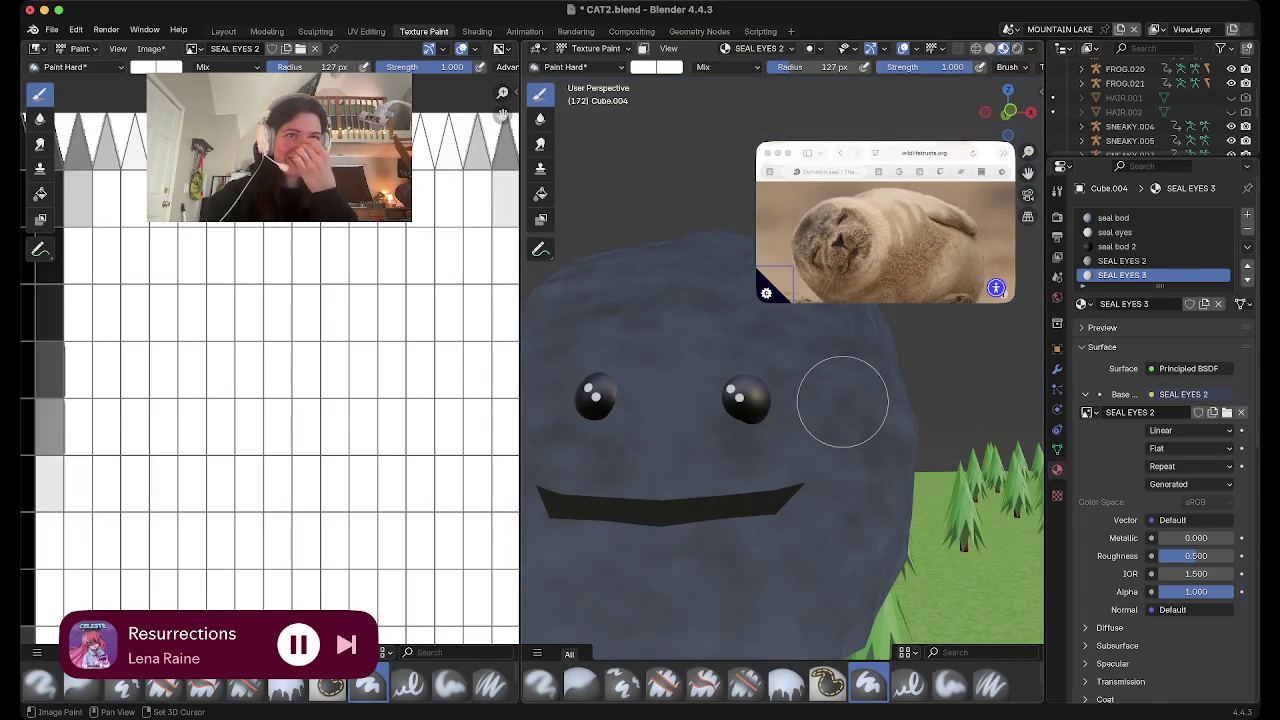
key("Tab")
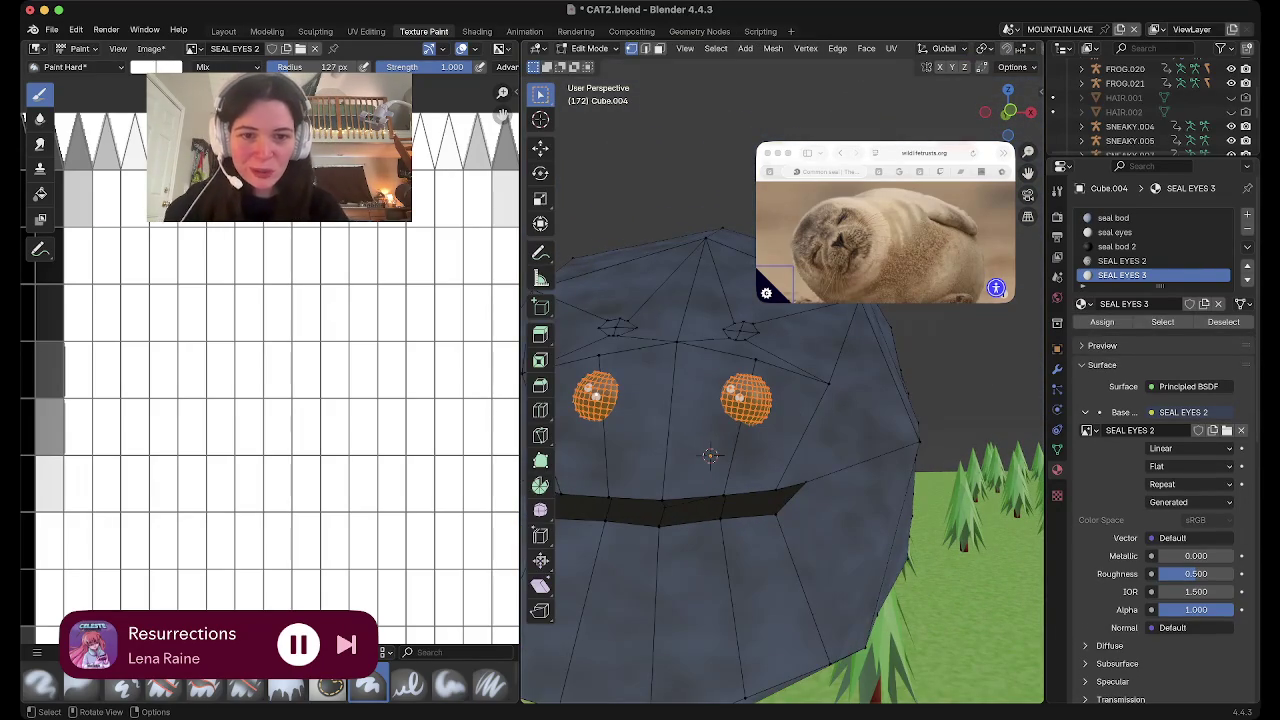
left_click(223, 31)
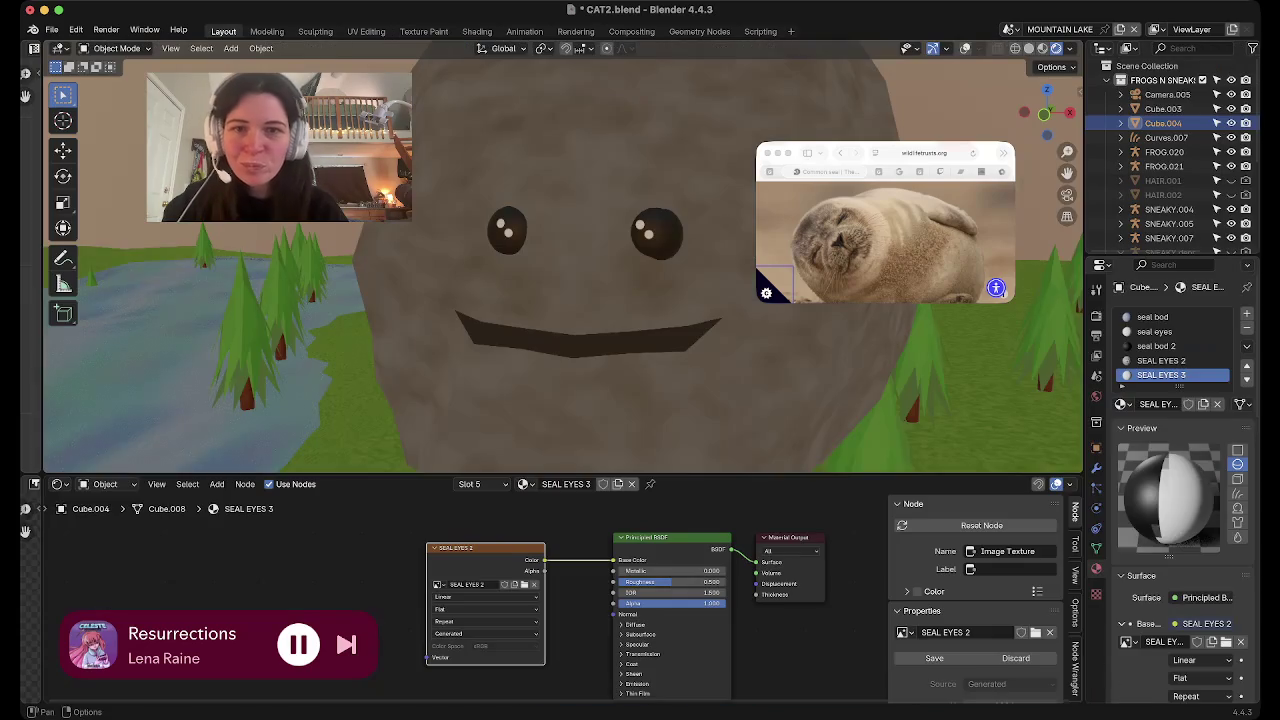
Enlarge the second eye sphere by about 1.18 in Edit Mode
scroll(560, 260, "down", 2)
scroll(560, 260, "down", 3)
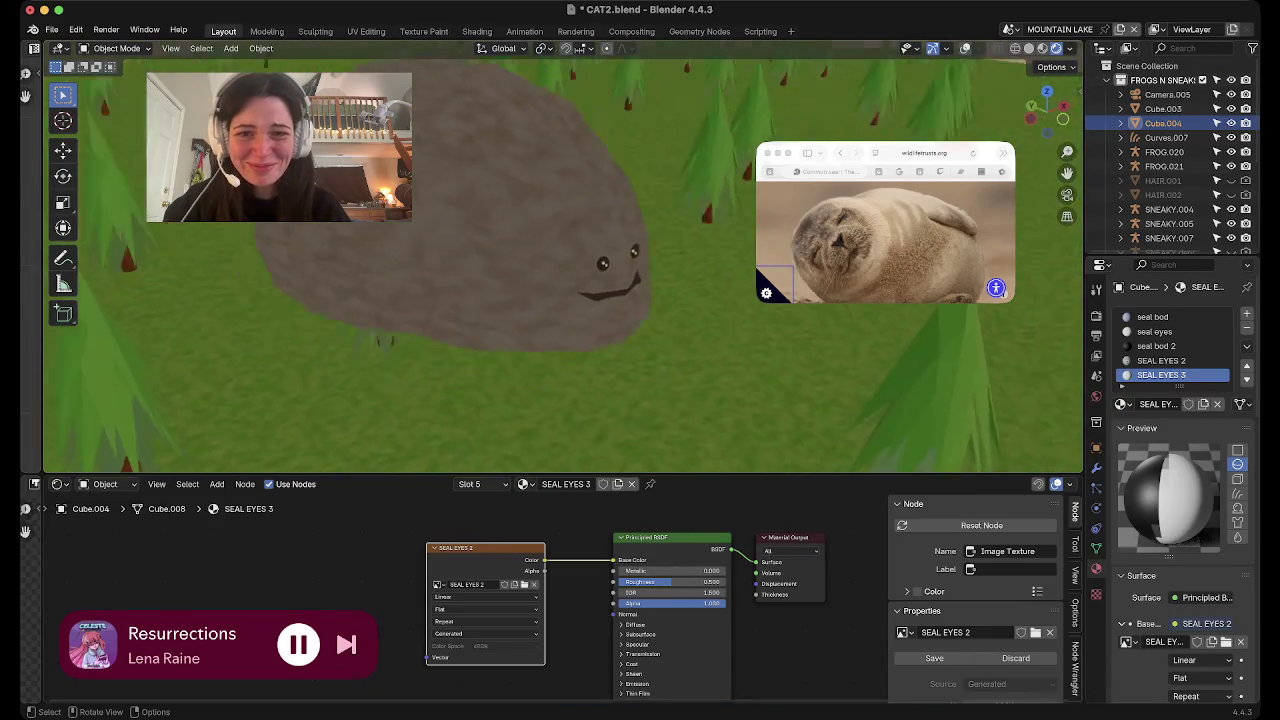
scroll(560, 260, "up", 5)
scroll(560, 260, "up", 3)
scroll(560, 260, "up", 3)
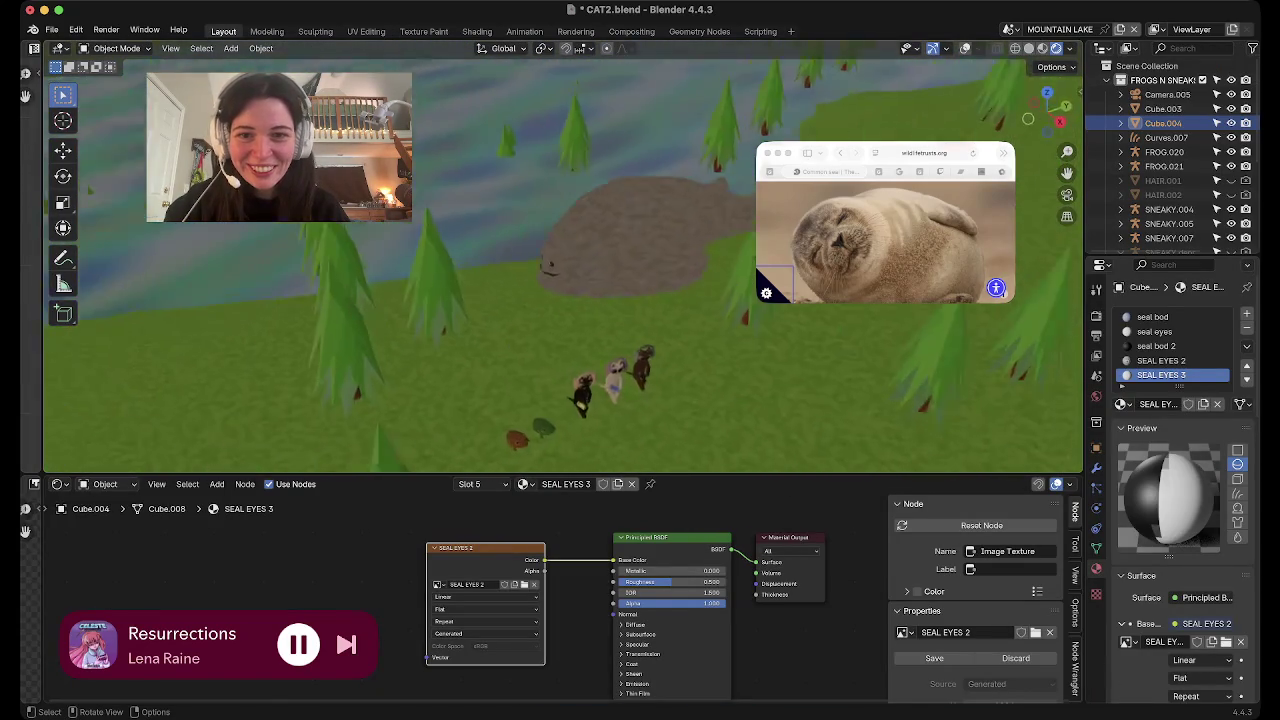
scroll(560, 260, "up", 2)
scroll(560, 260, "up", 4)
scroll(560, 260, "left", 5)
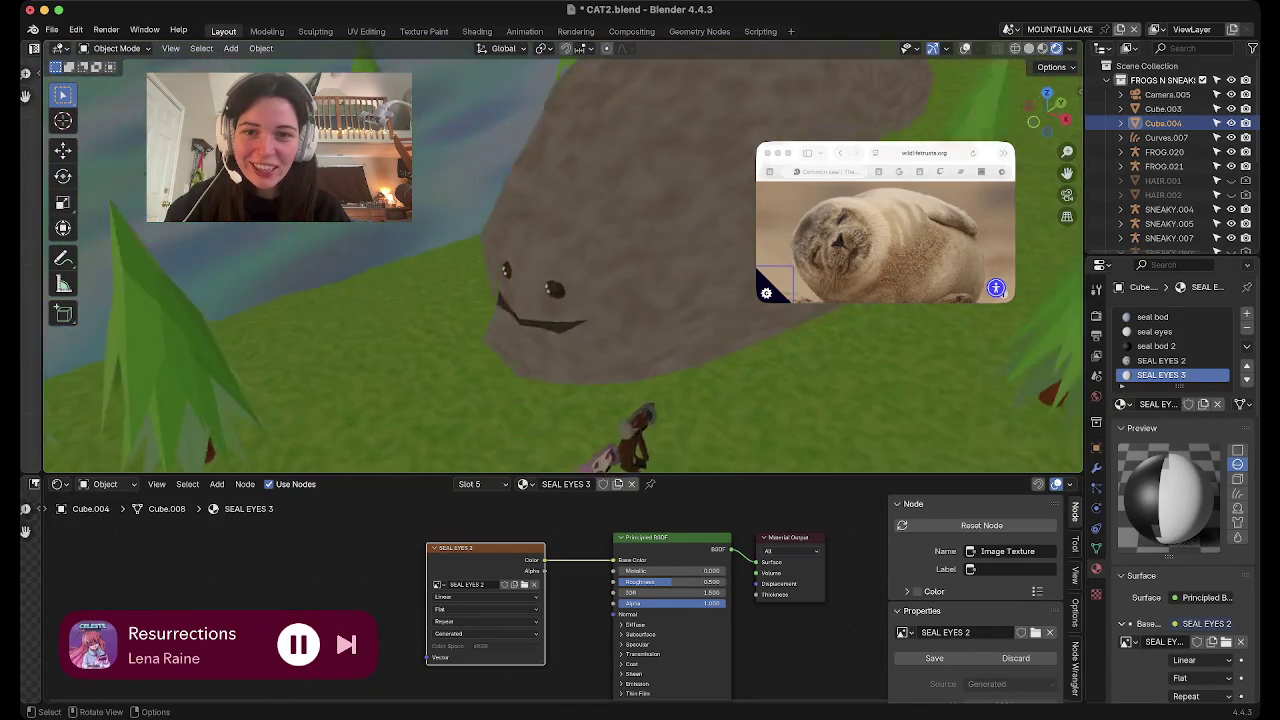
scroll(560, 260, "up", 3)
scroll(560, 260, "up", 3)
scroll(560, 260, "up", 4)
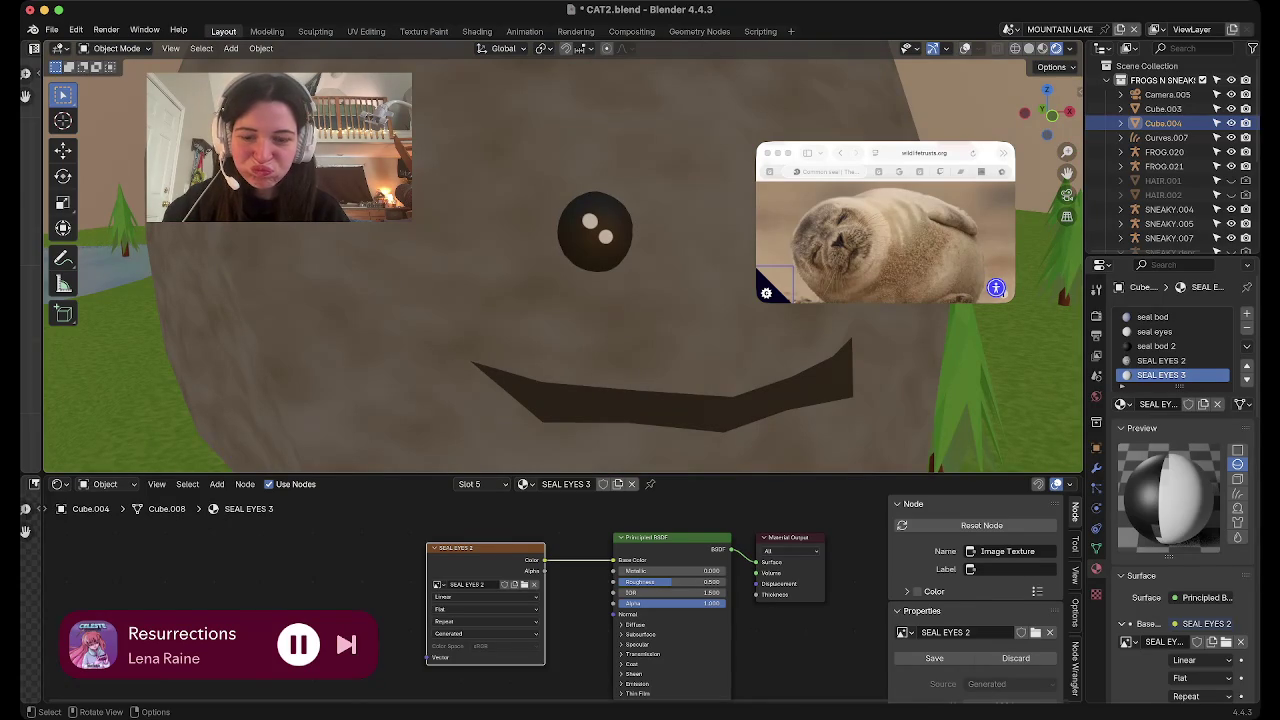
key("Tab")
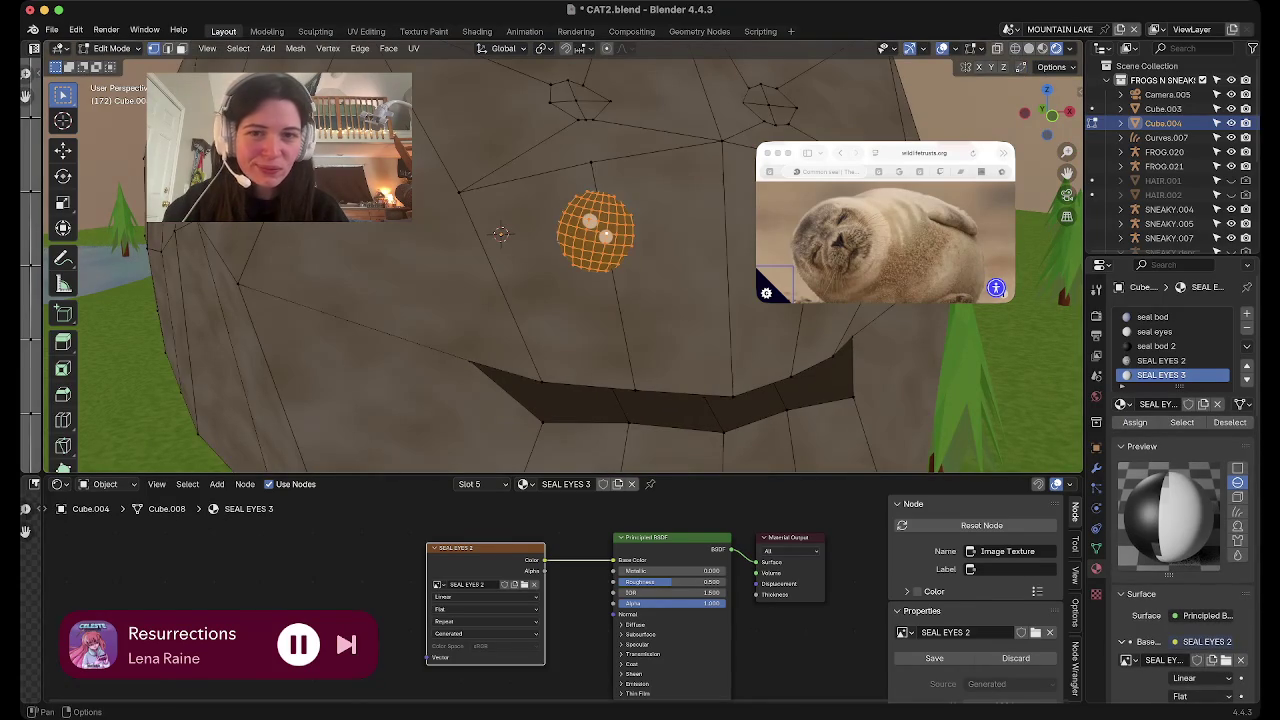
key("s")
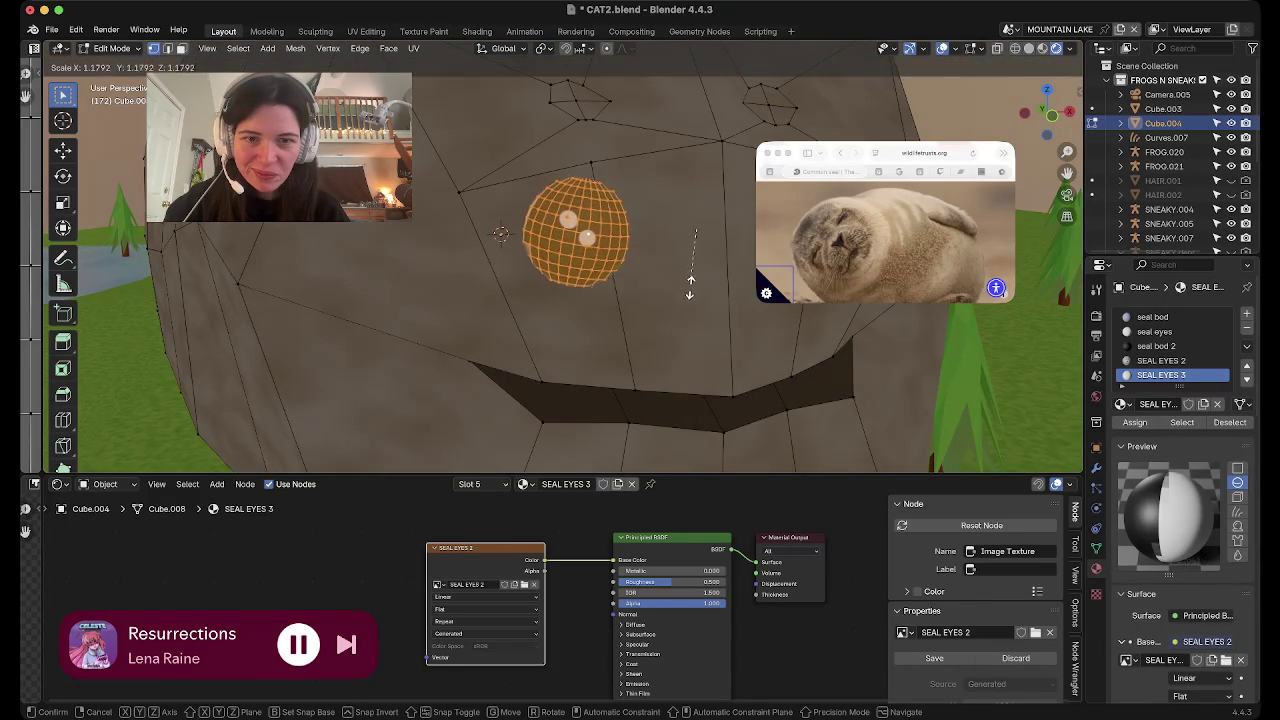
left_click(688, 290)
Move the eye sphere up and forward to match the first eye, then deselect all
key("g")
key("z")
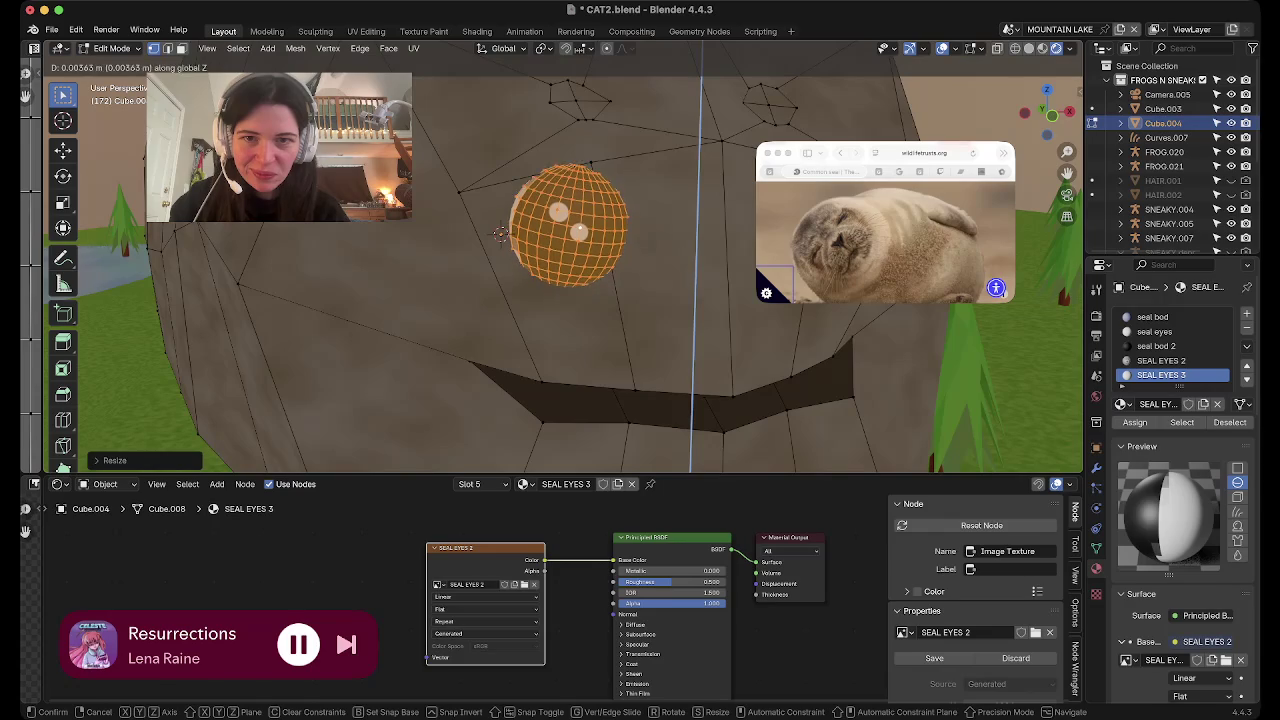
key("y")
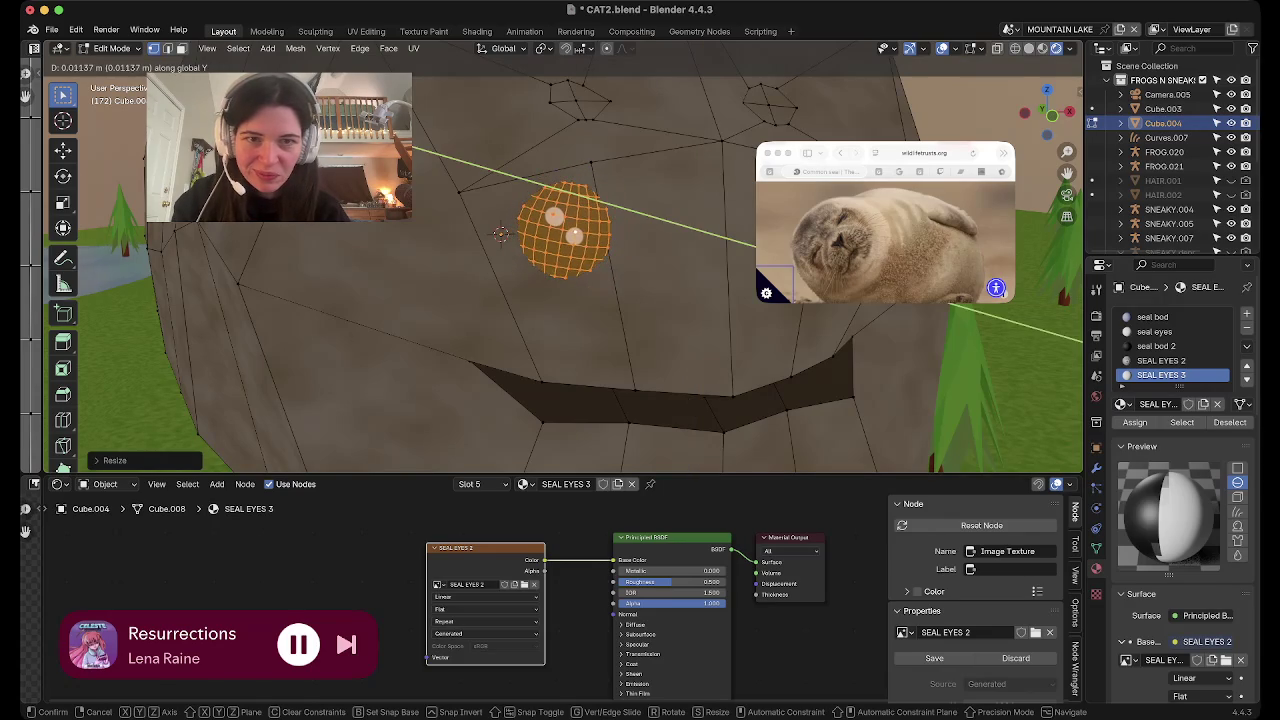
left_click(500, 233)
key("Tab")
scroll(600, 245, "down", 2)
scroll(610, 248, "down", 2)
scroll(620, 250, "down", 2)
scroll(600, 260, "down", 2)
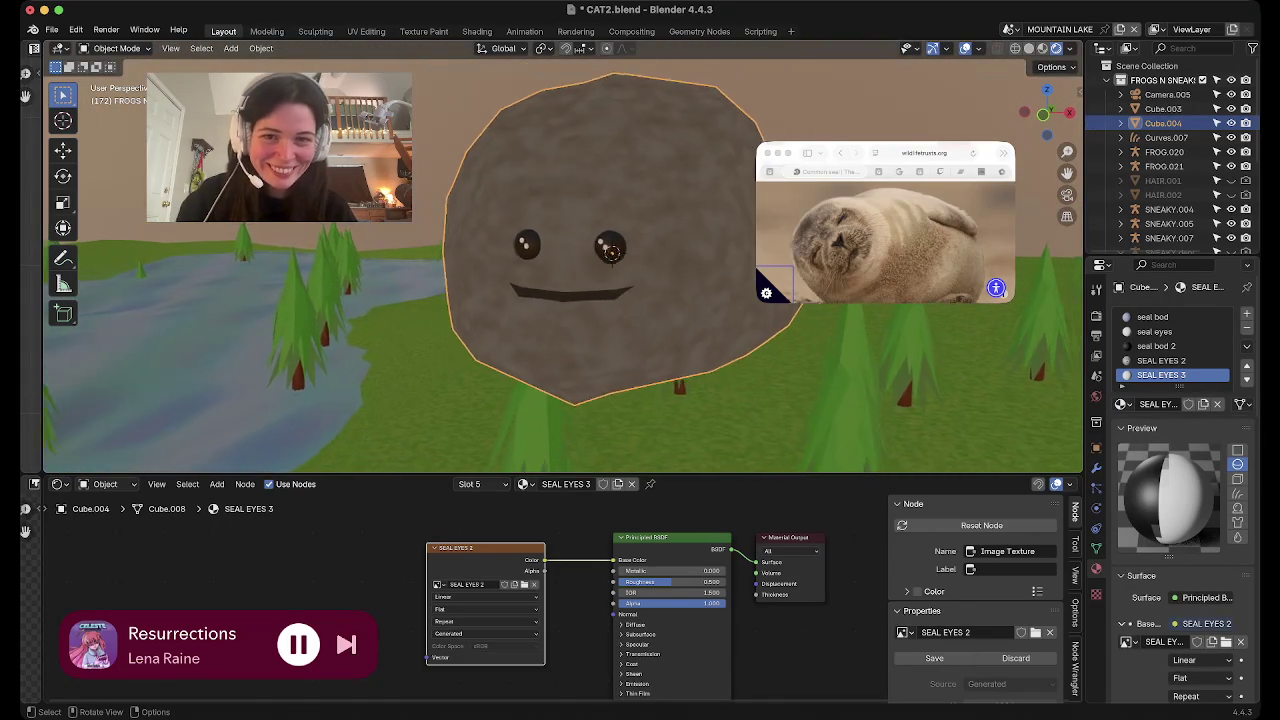
scroll(600, 260, "down", 2)
scroll(600, 260, "down", 2)
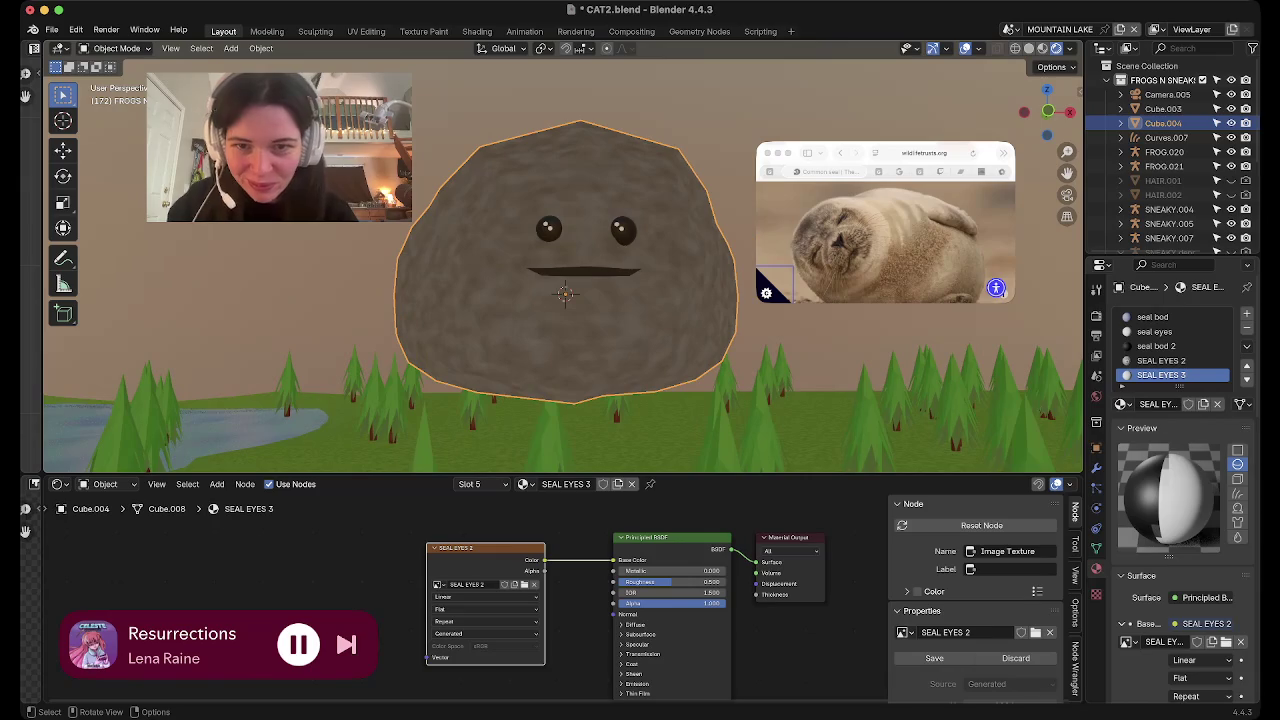
key("alt+a")
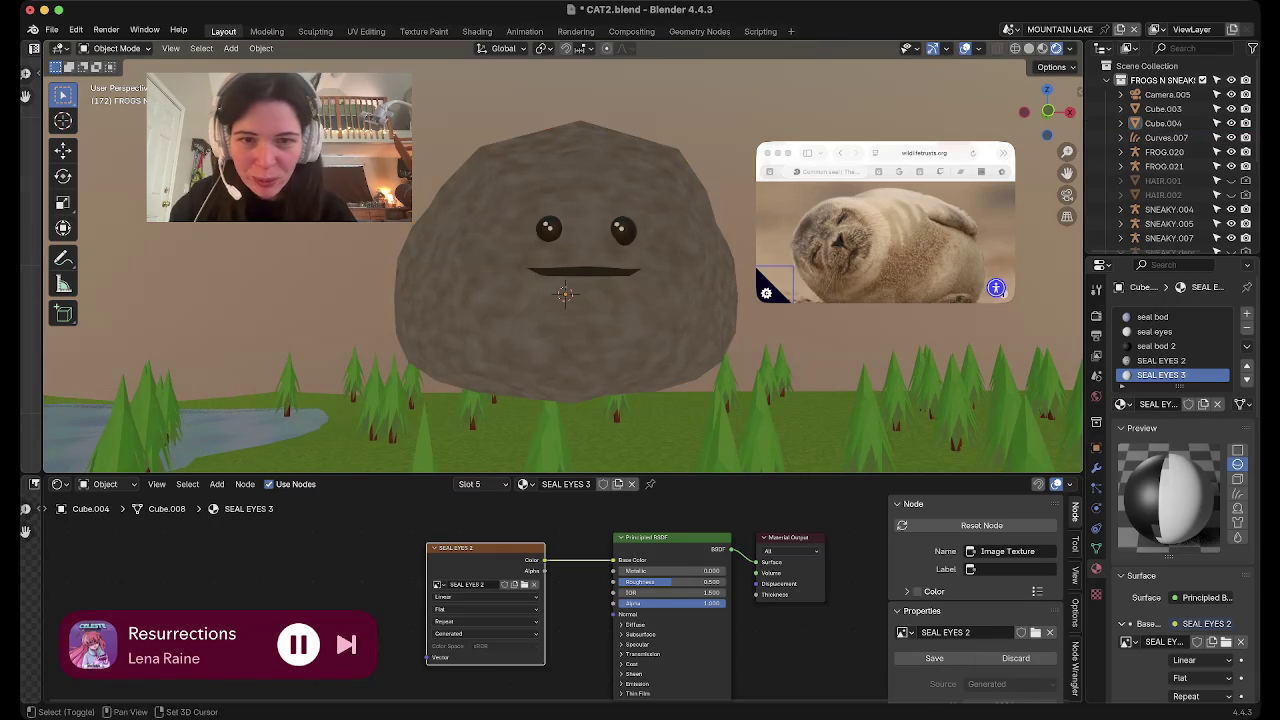
Subdivide two pairs of faces between the eyes on the rock mesh
key("shift+a")
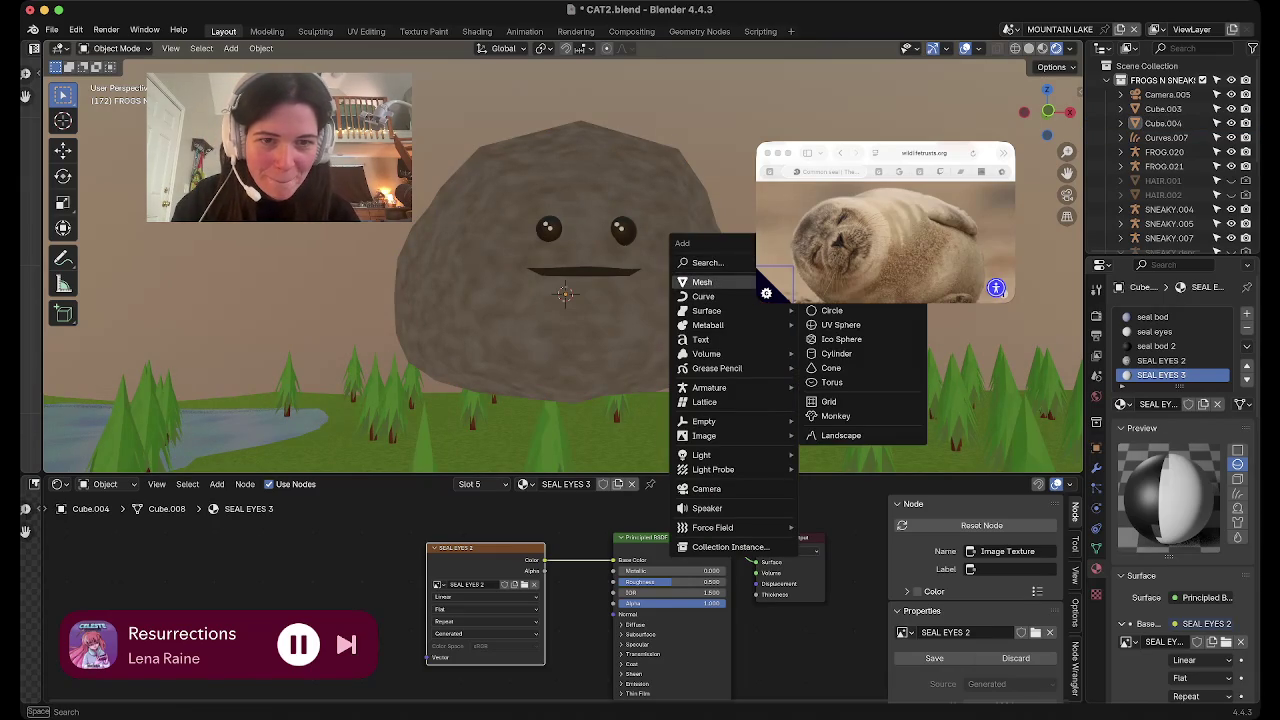
mouse_move(702, 282)
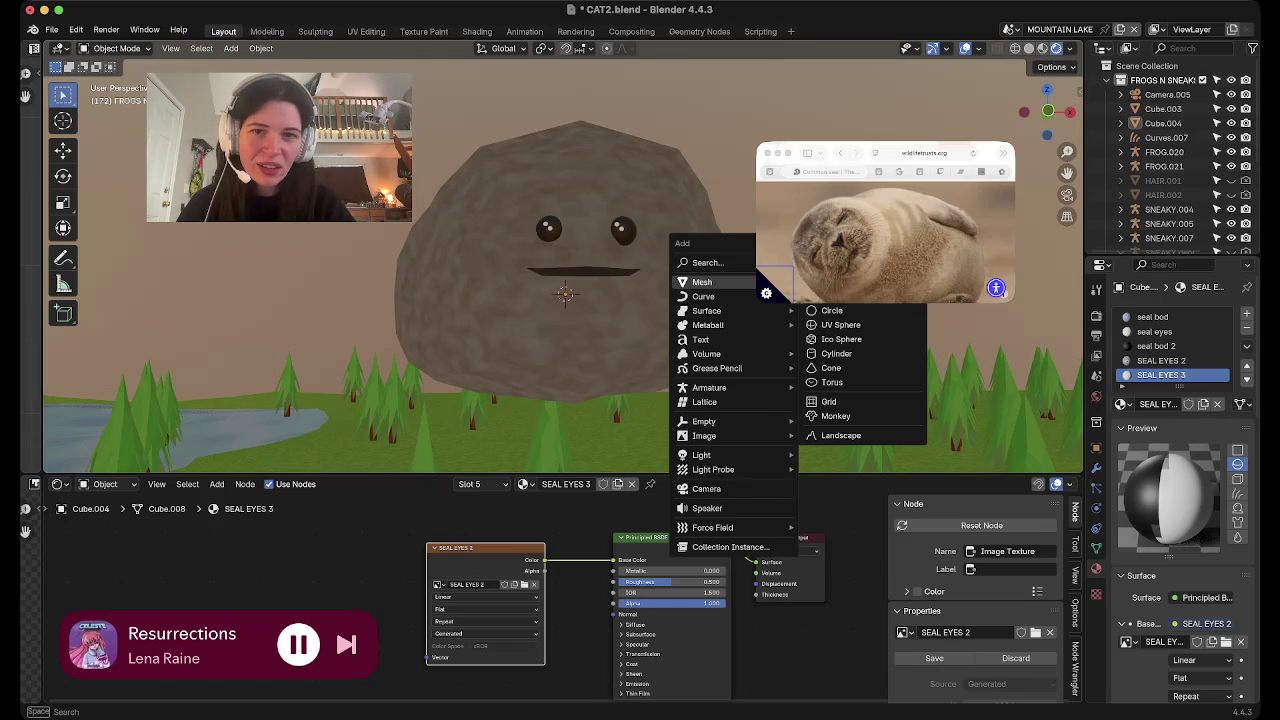
key("Escape")
key("Tab")
scroll(565, 293, "up", 2)
scroll(565, 293, "up", 2)
left_click(587, 207)
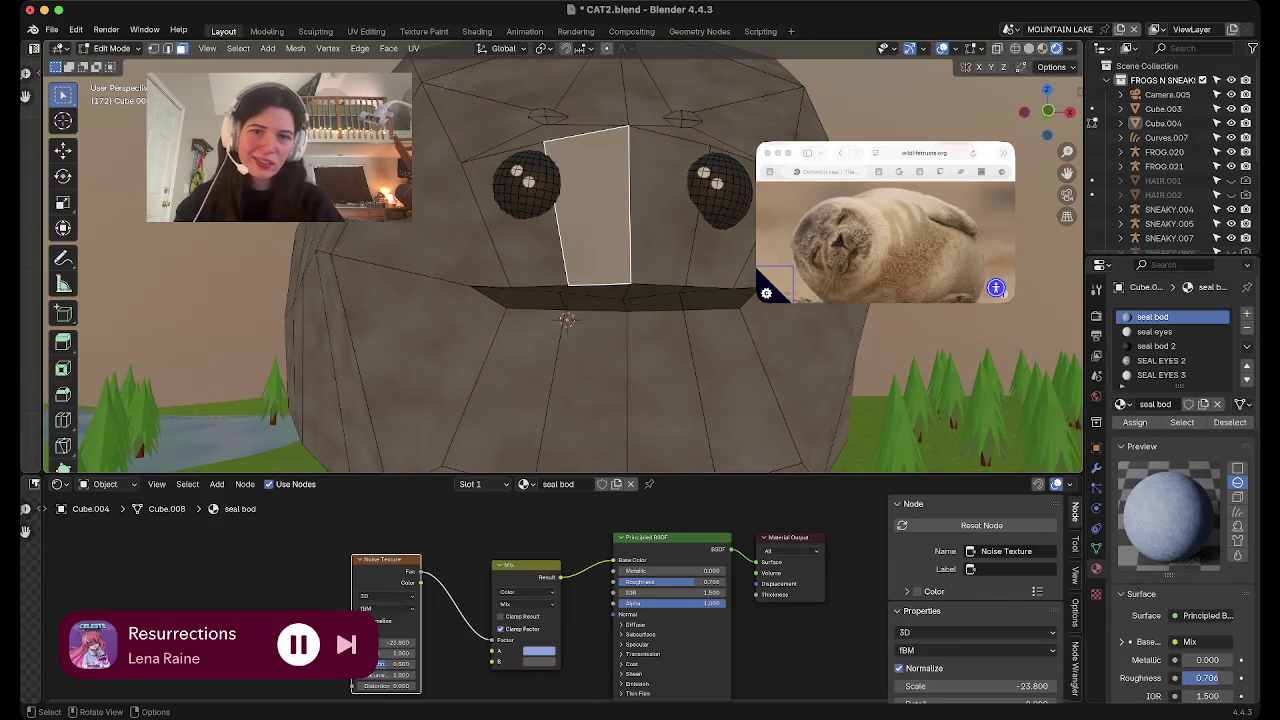
left_click(668, 205, "shift")
right_click(600, 248)
left_click(600, 248)
left_click(608, 246)
left_click(648, 246, "shift")
right_click(600, 250)
left_click(600, 250)
Flatten the two nostril faces vertically and give them the dark seal bod 2 material
left_click(620, 222)
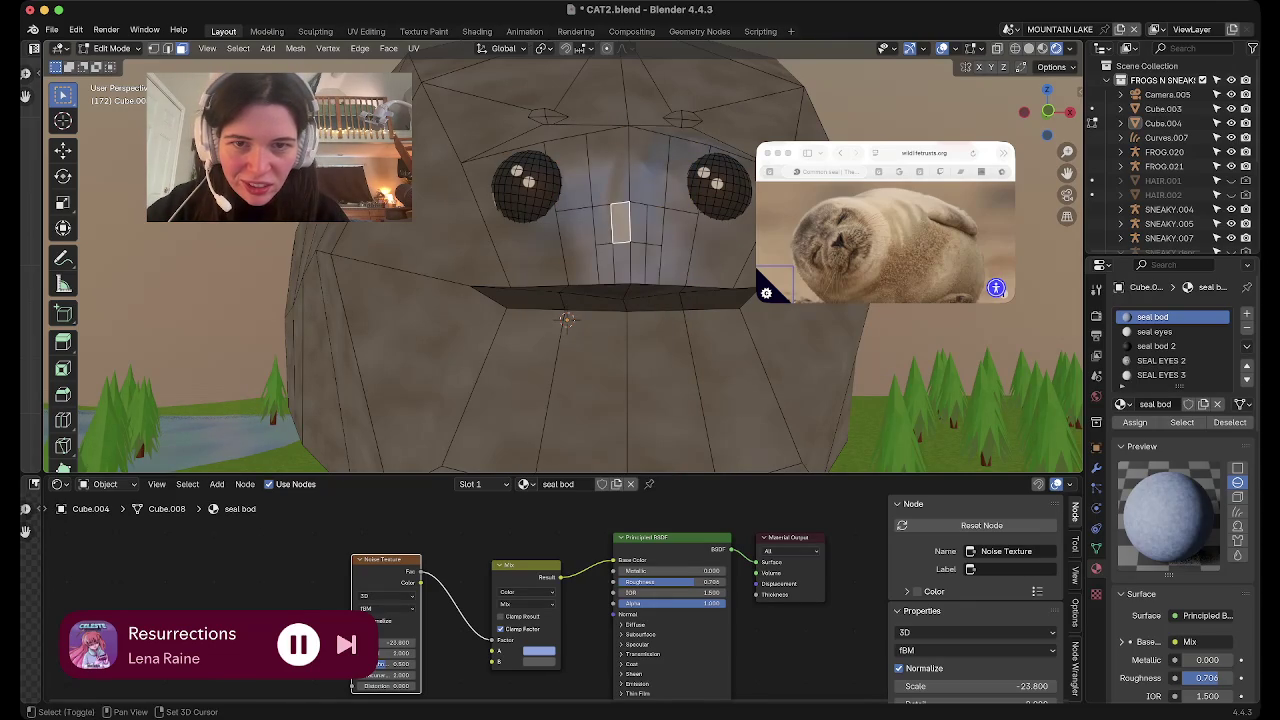
left_click(603, 224)
left_click(654, 224, "shift")
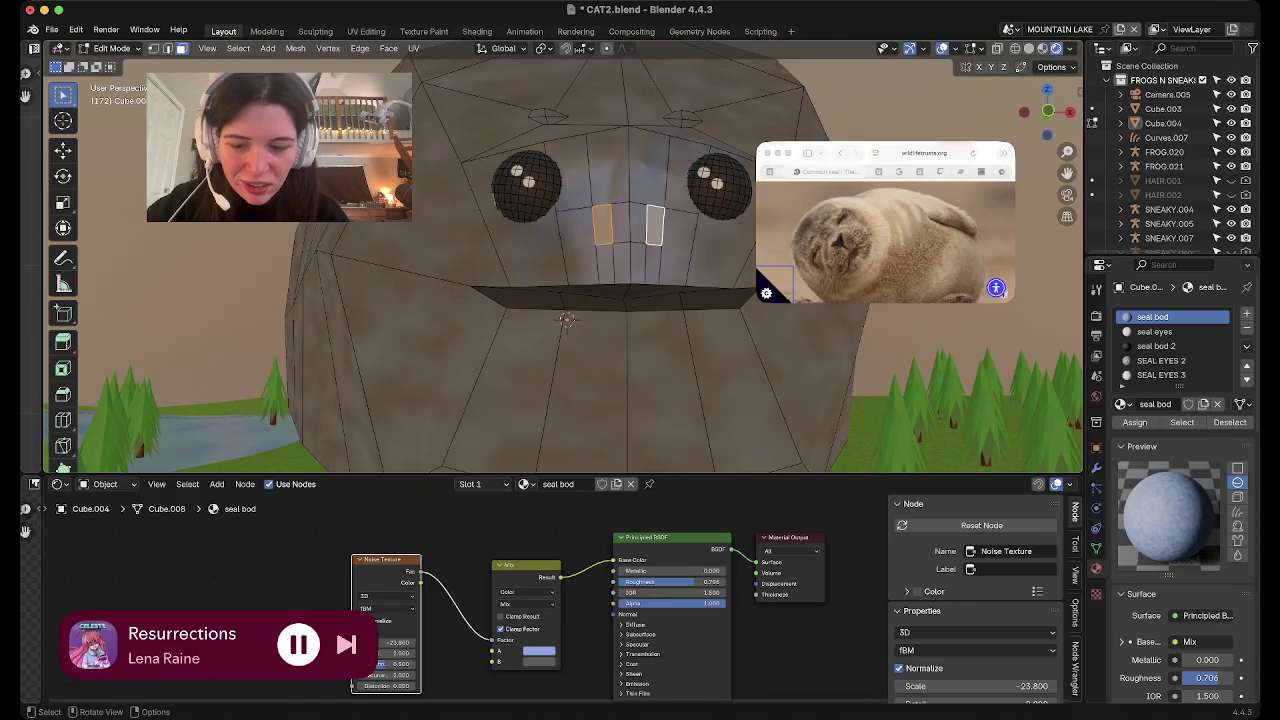
key("s")
key("z")
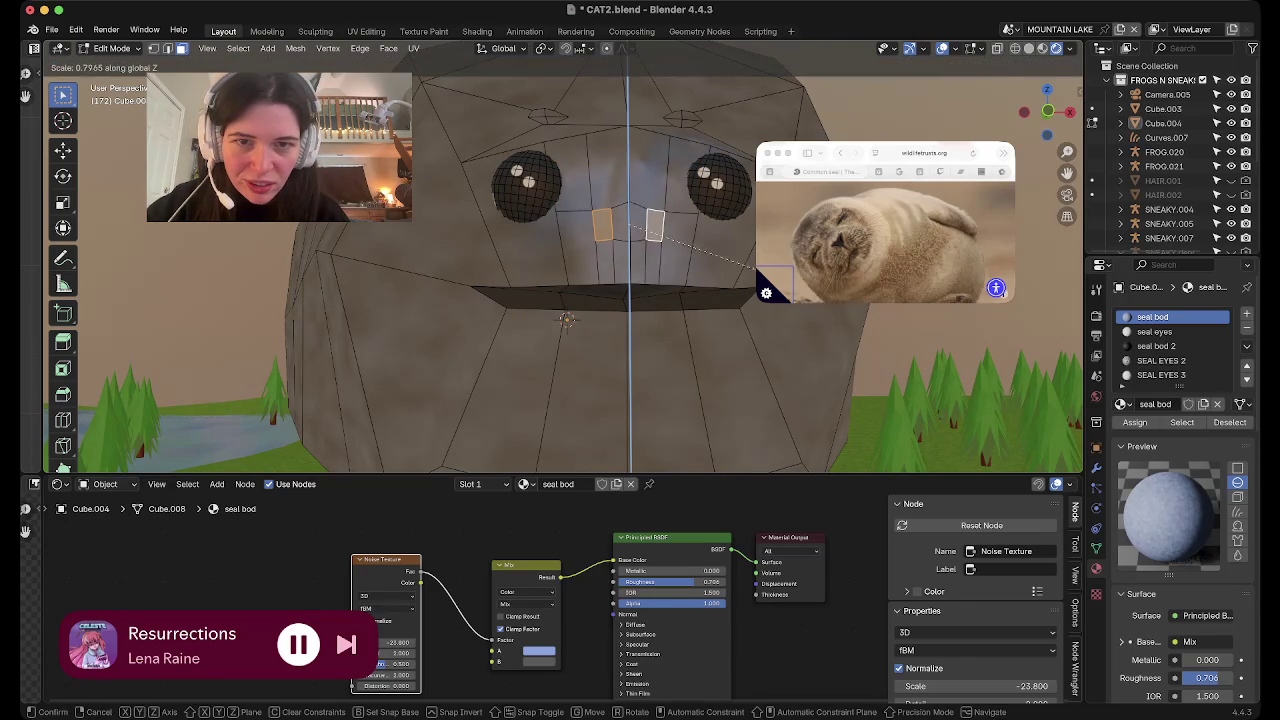
left_click(680, 242)
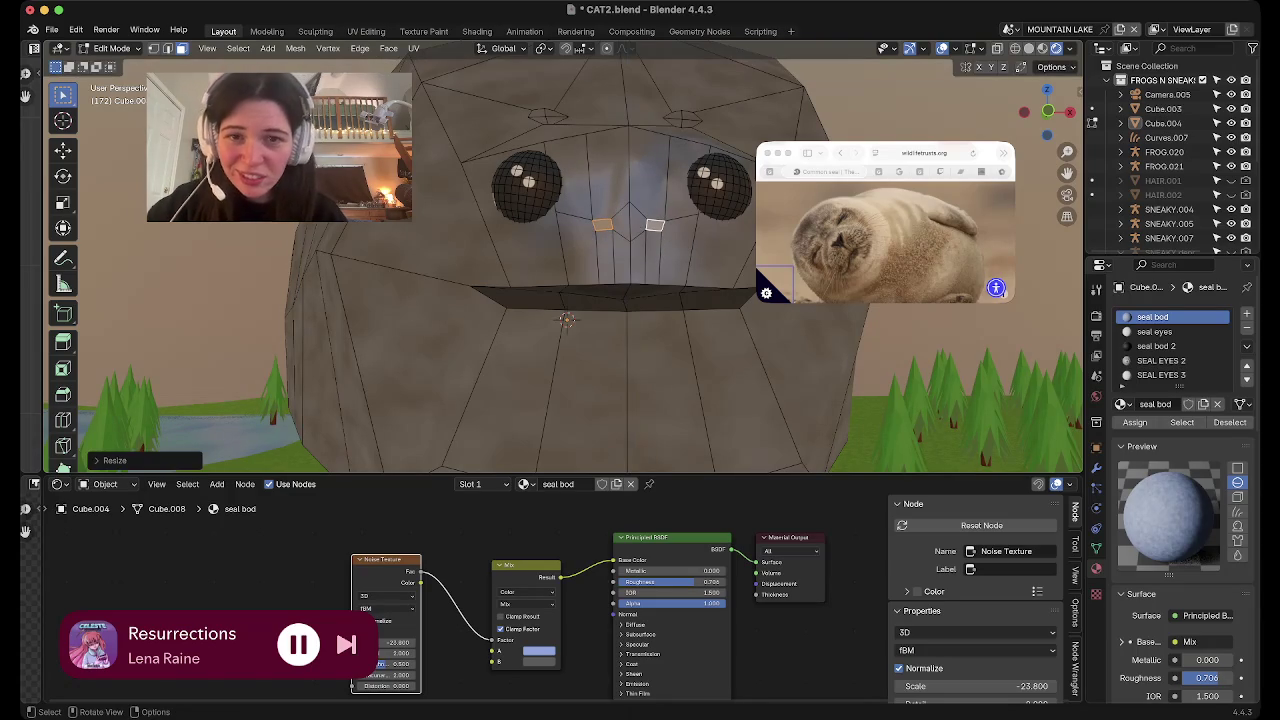
left_click(1156, 345)
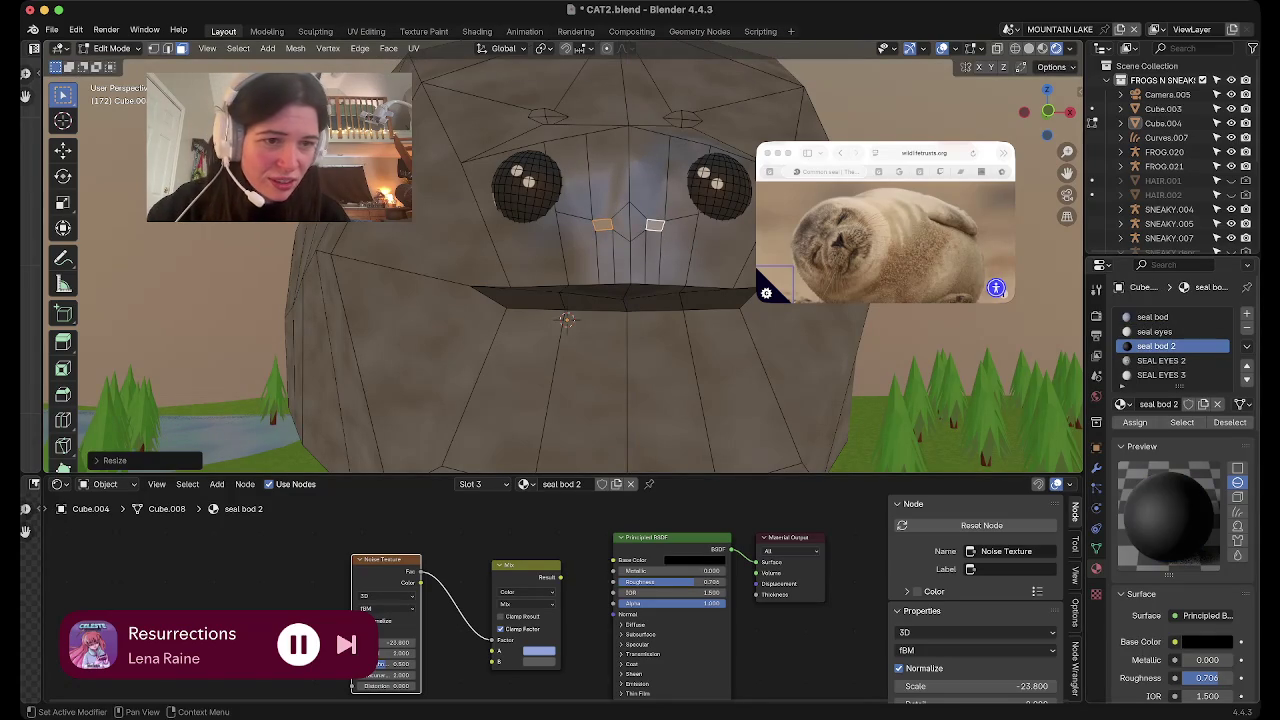
left_click(1134, 422)
Check the dark nostrils, then select faces around the nose area
key("Tab")
mouse_move(600, 260)
middle_mouse_down()
mouse_move(622, 228)
mouse_move(608, 232)
middle_mouse_up()
key("Tab")
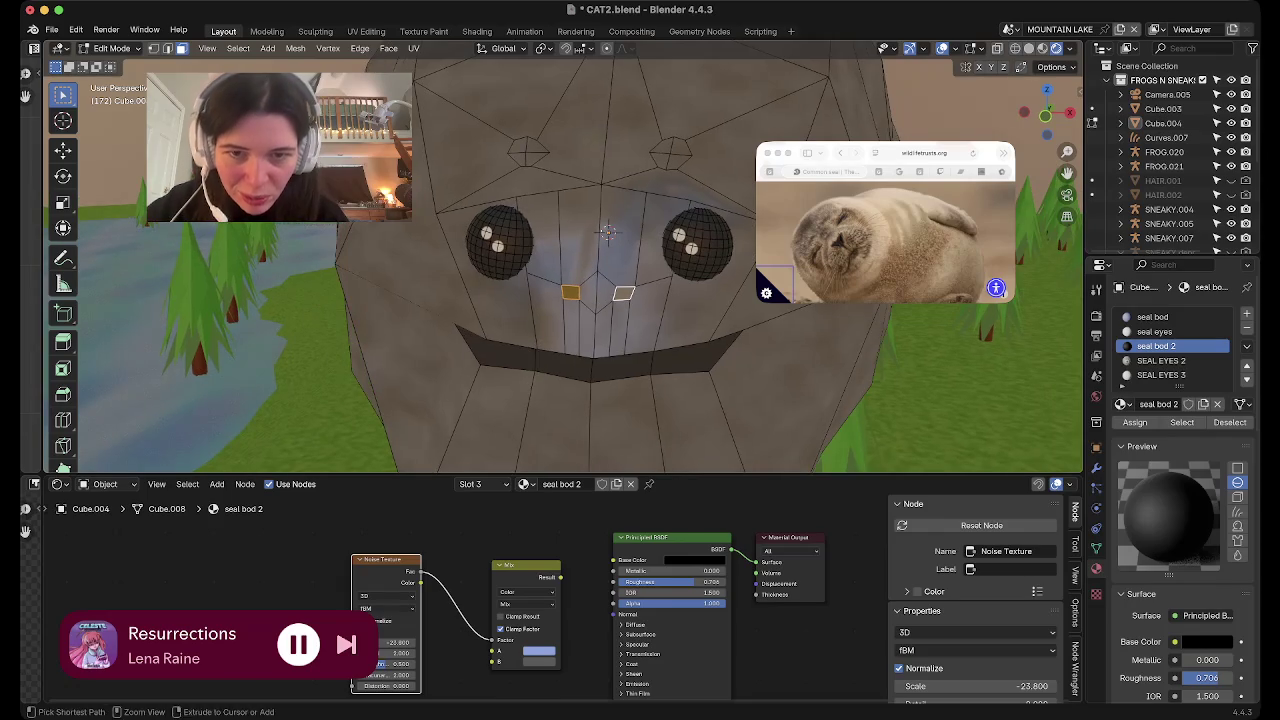
key("Tab")
key("Tab")
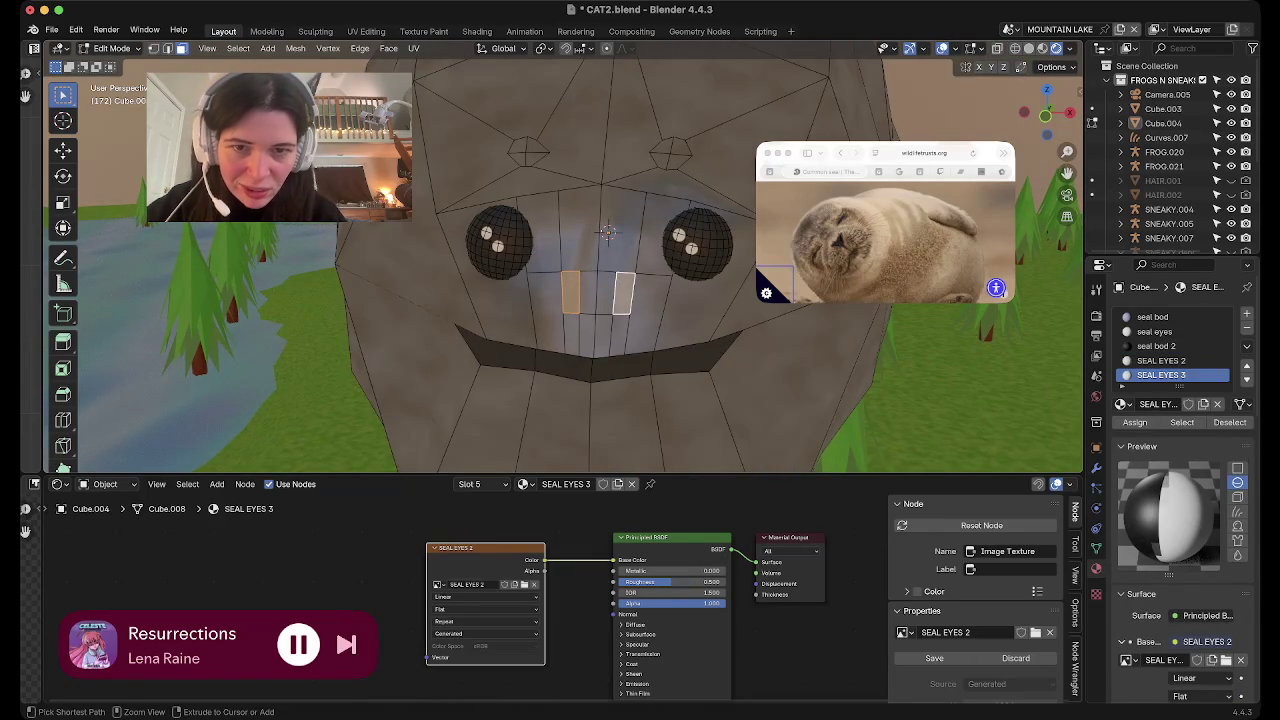
left_click(597, 292, "shift")
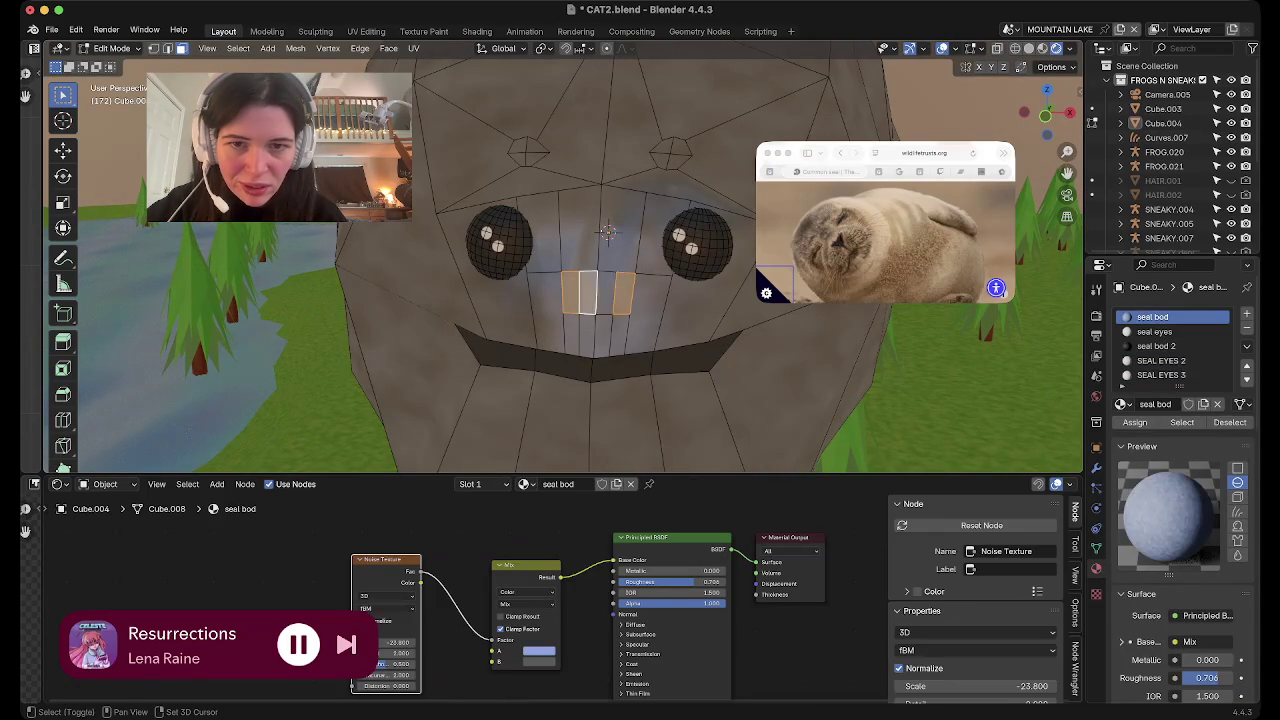
left_click(605, 300, "shift")
left_click(588, 338, "shift")
left_click(596, 336)
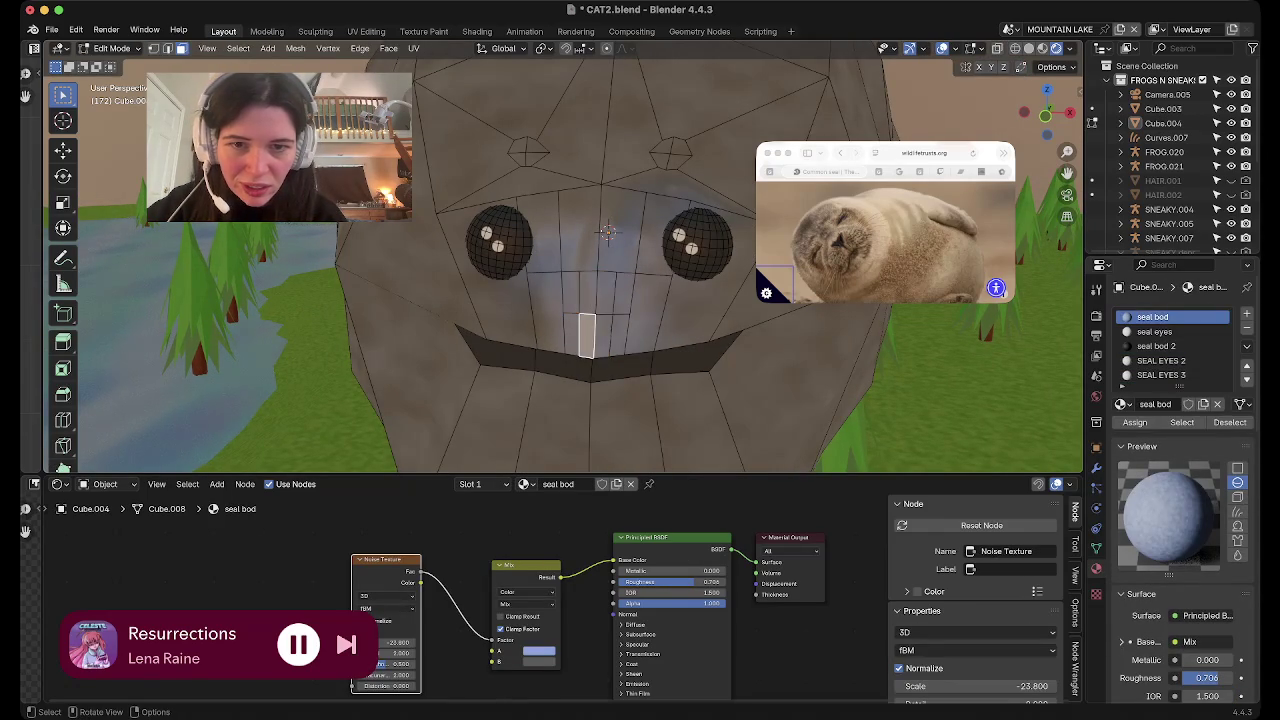
Squash the row of three nose faces above the smile vertically
right_click(455, 282)
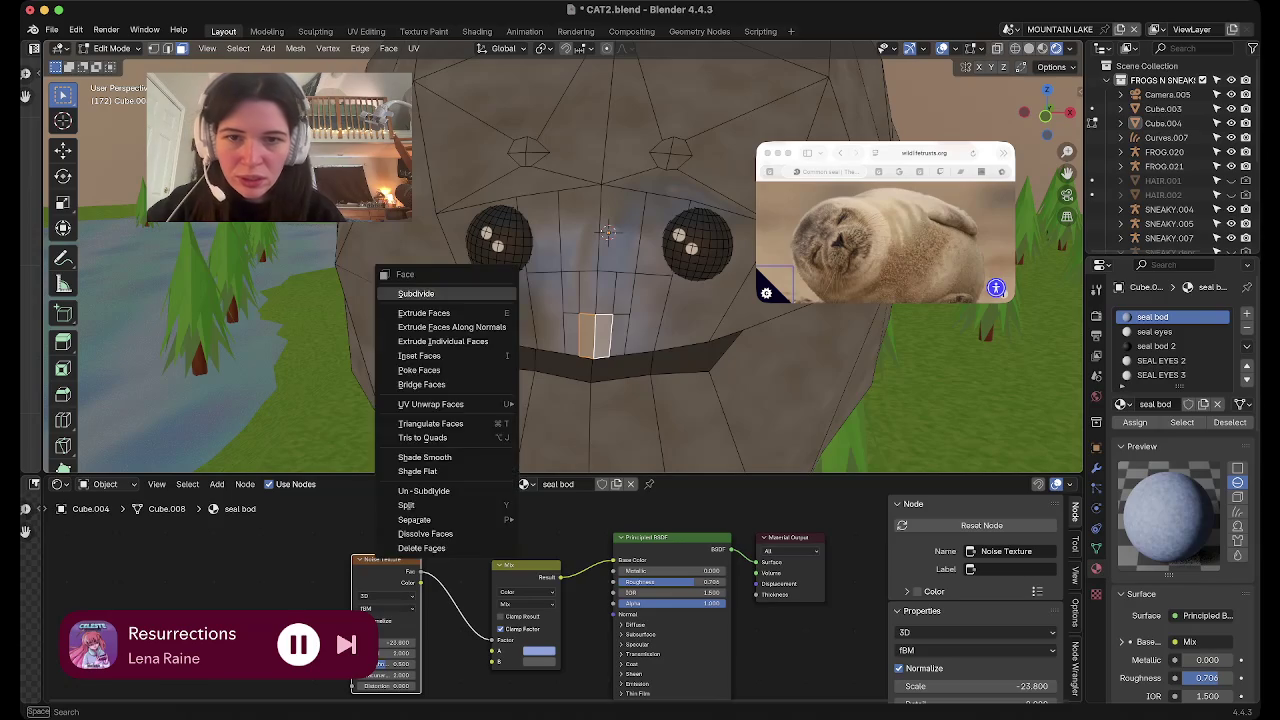
left_click(598, 292)
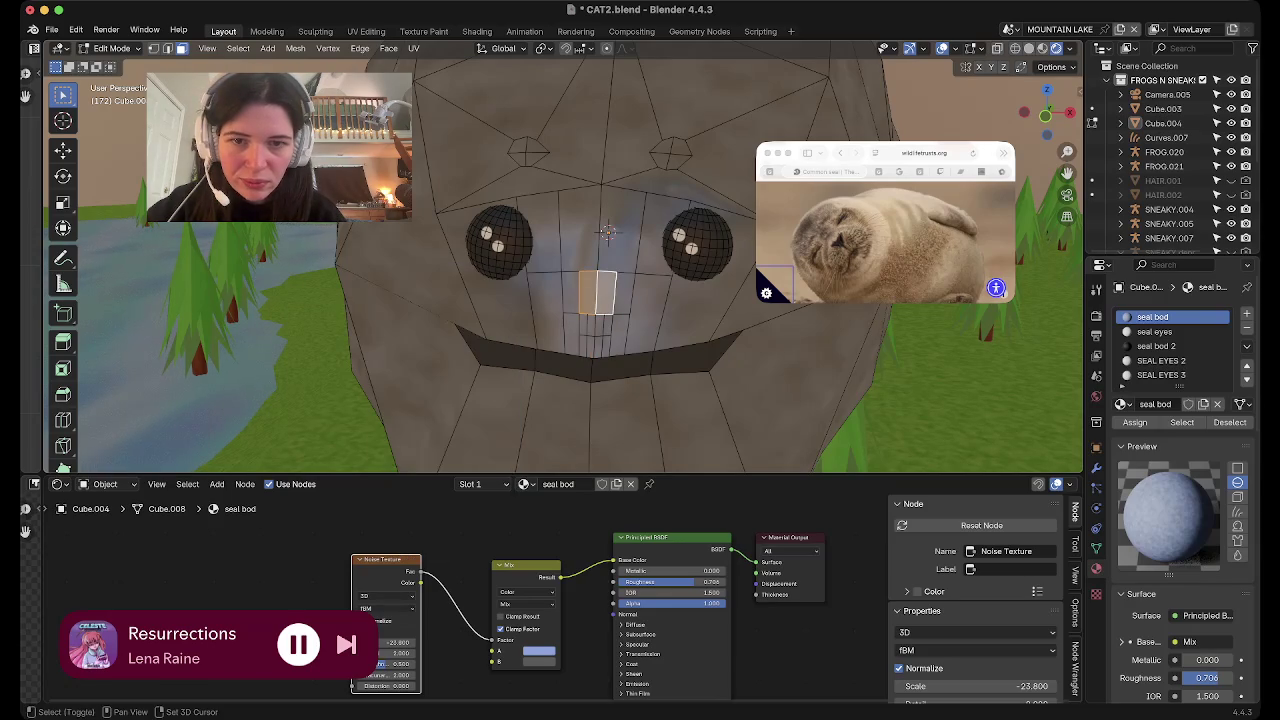
left_click(570, 292, "shift")
left_click(625, 292, "shift")
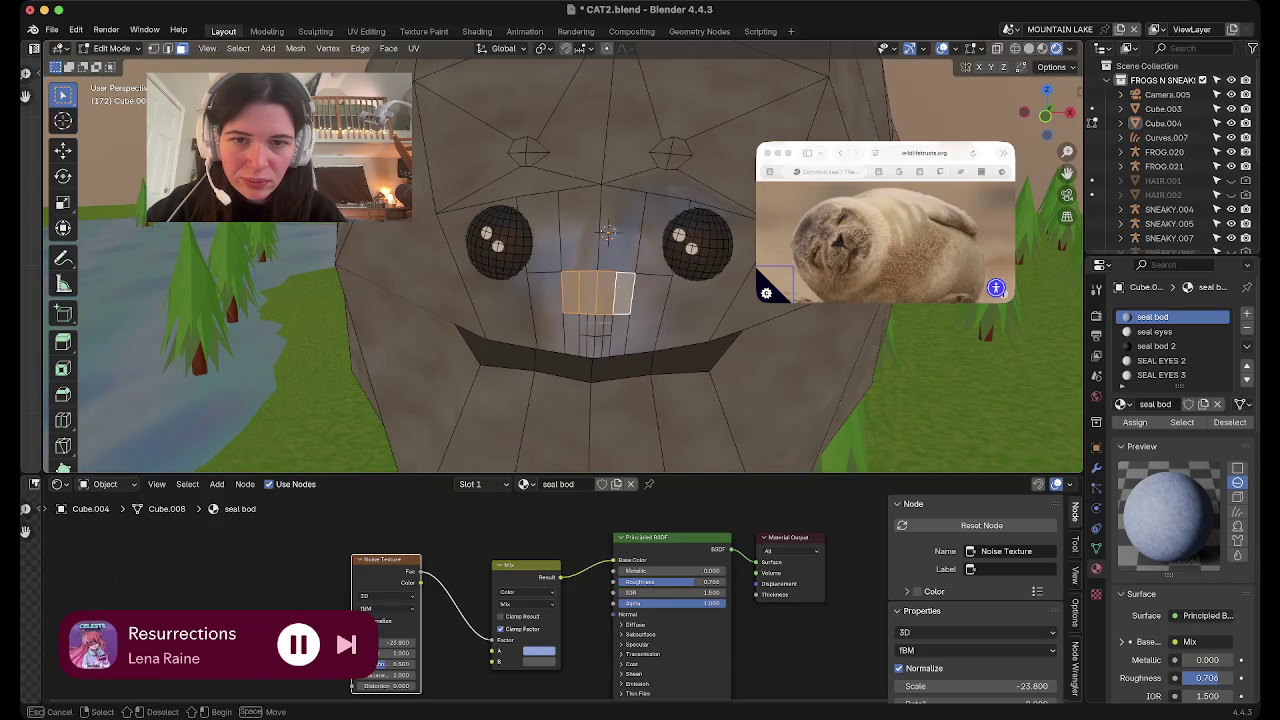
key("b")
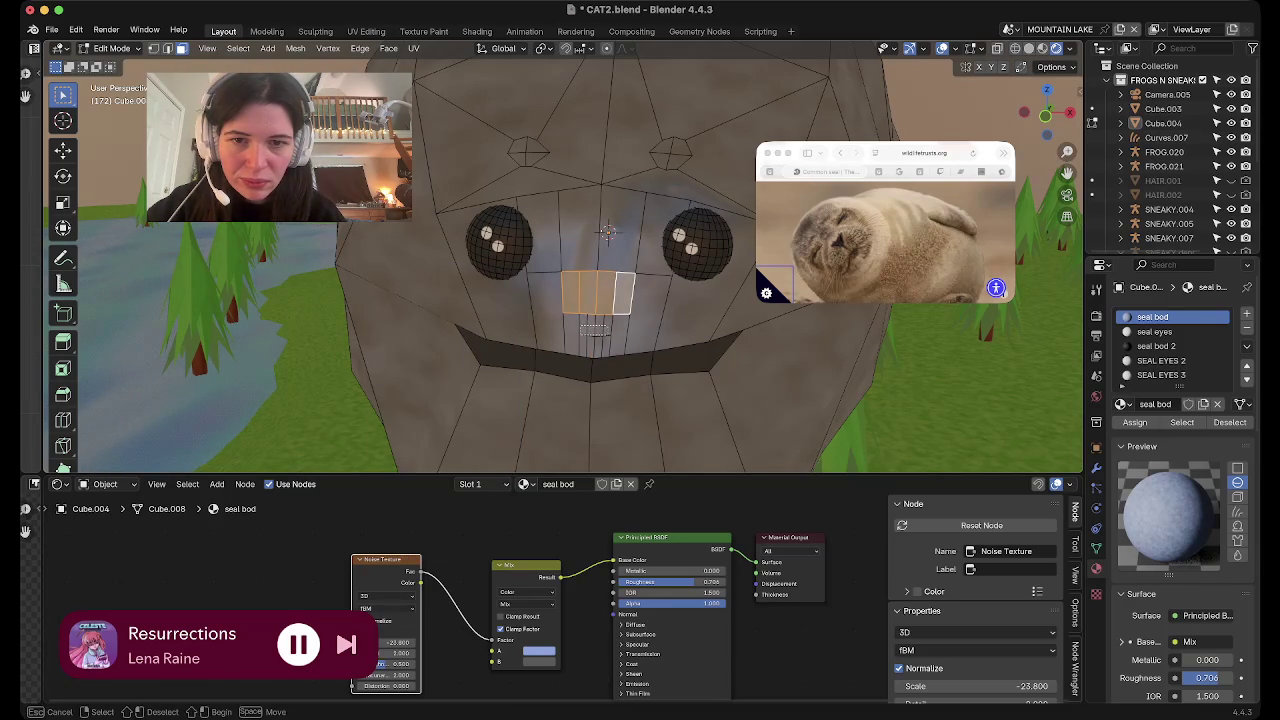
left_click_drag(582, 323, 606, 336)
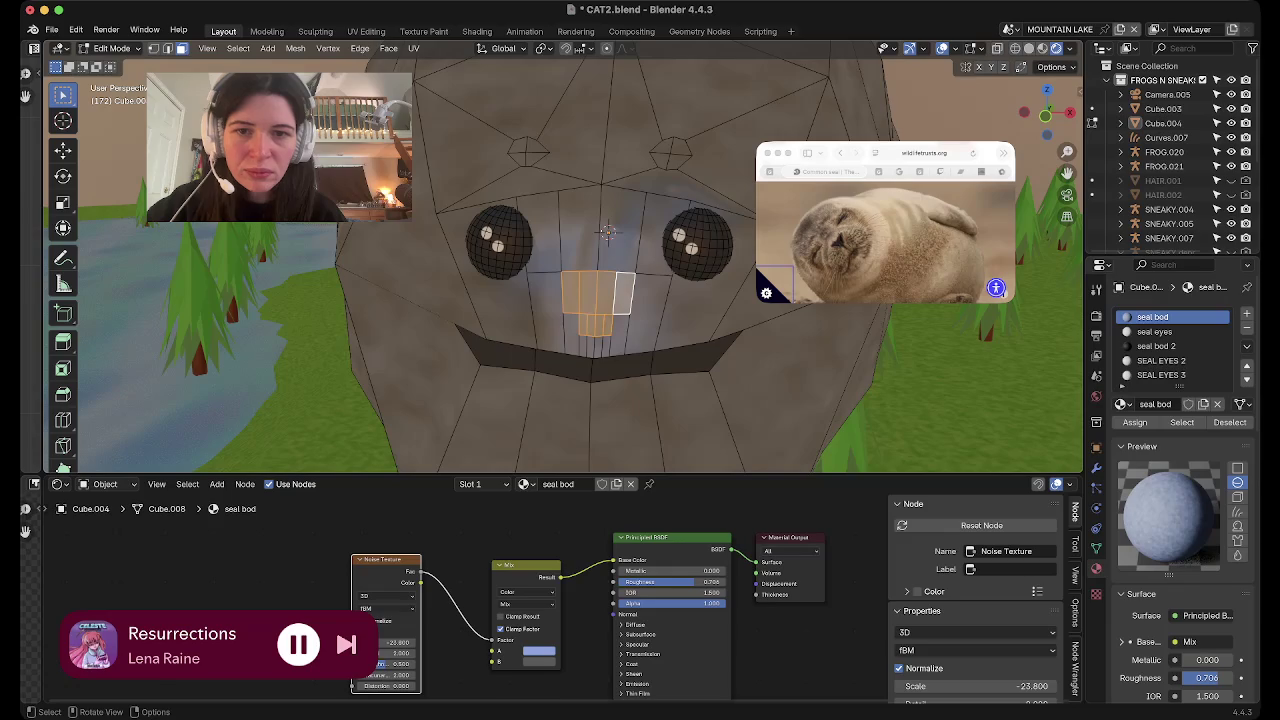
key("ctrl+z")
key("s")
key("z")
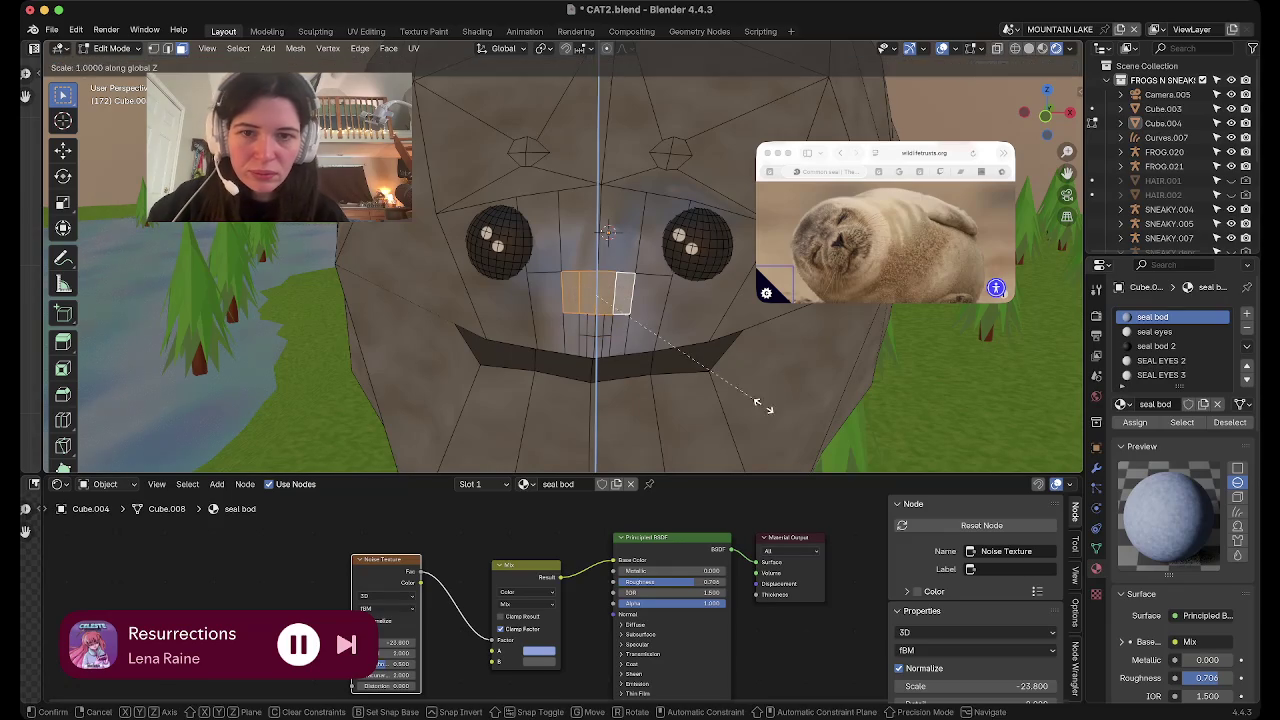
left_click(727, 378)
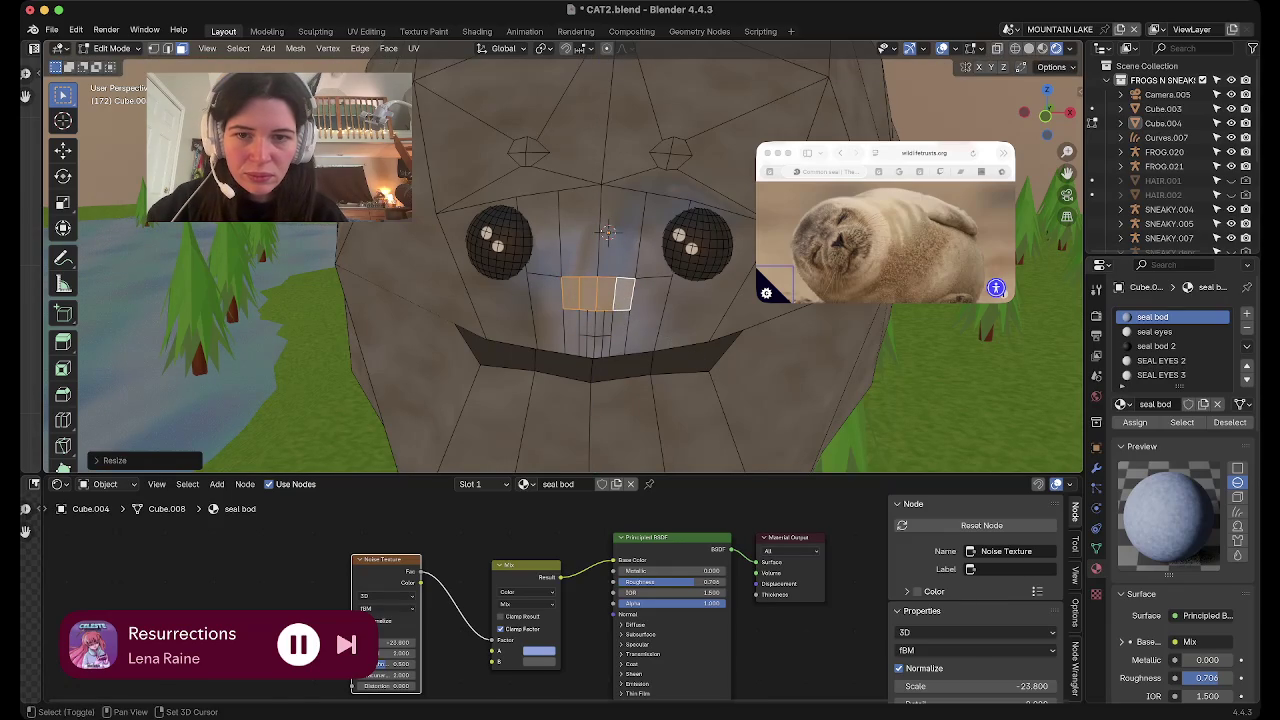
Add a new pink material named NOSE to the nose faces and return to Object Mode
left_click(1246, 314)
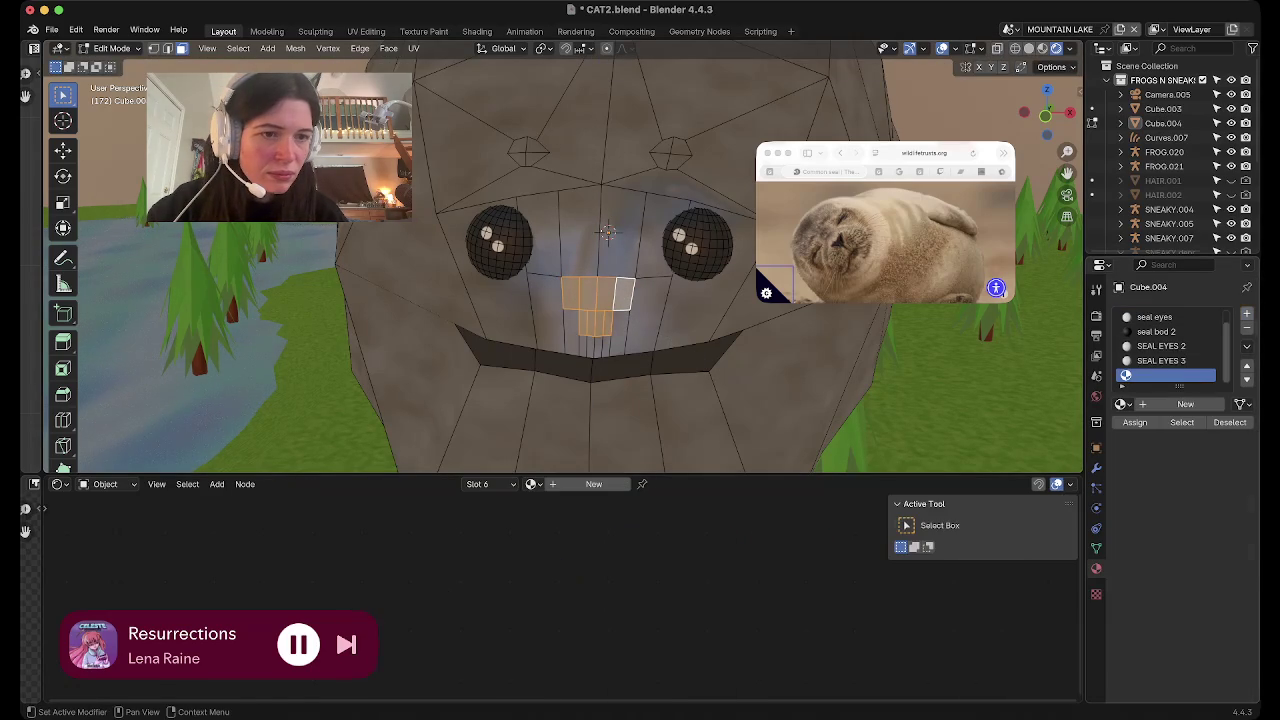
left_click(1160, 404)
type("NOSE")
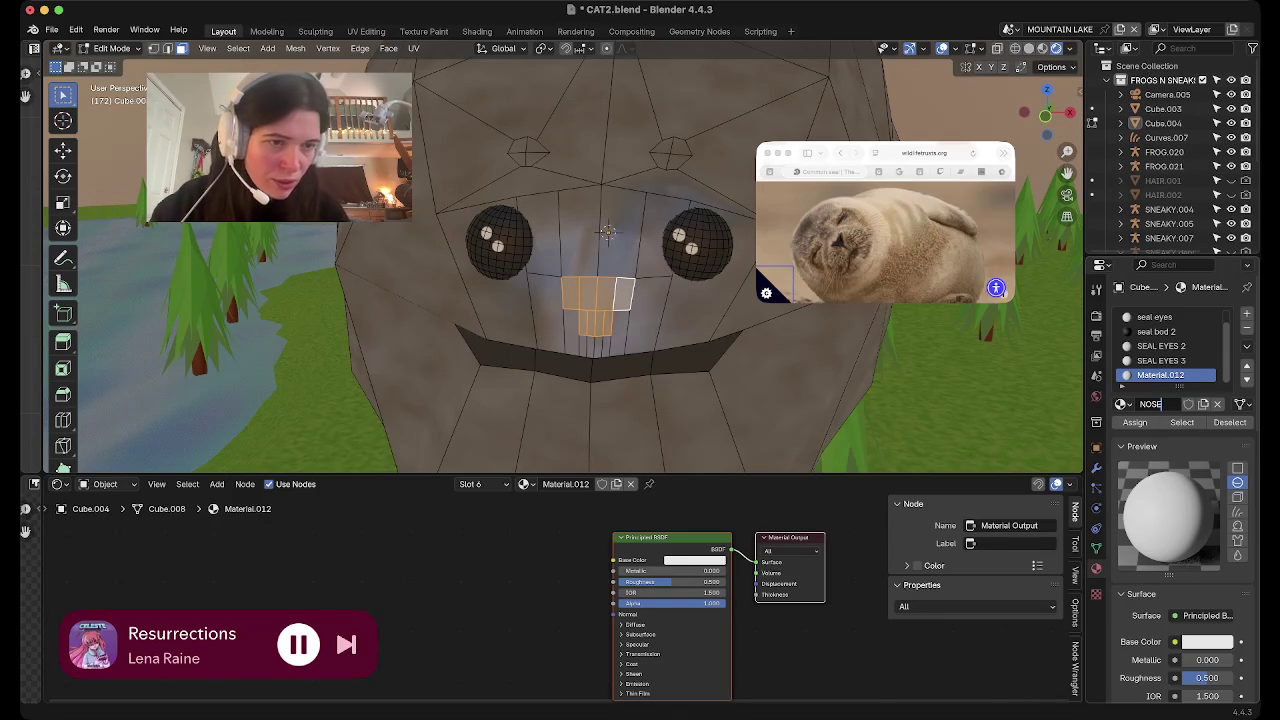
key("Return")
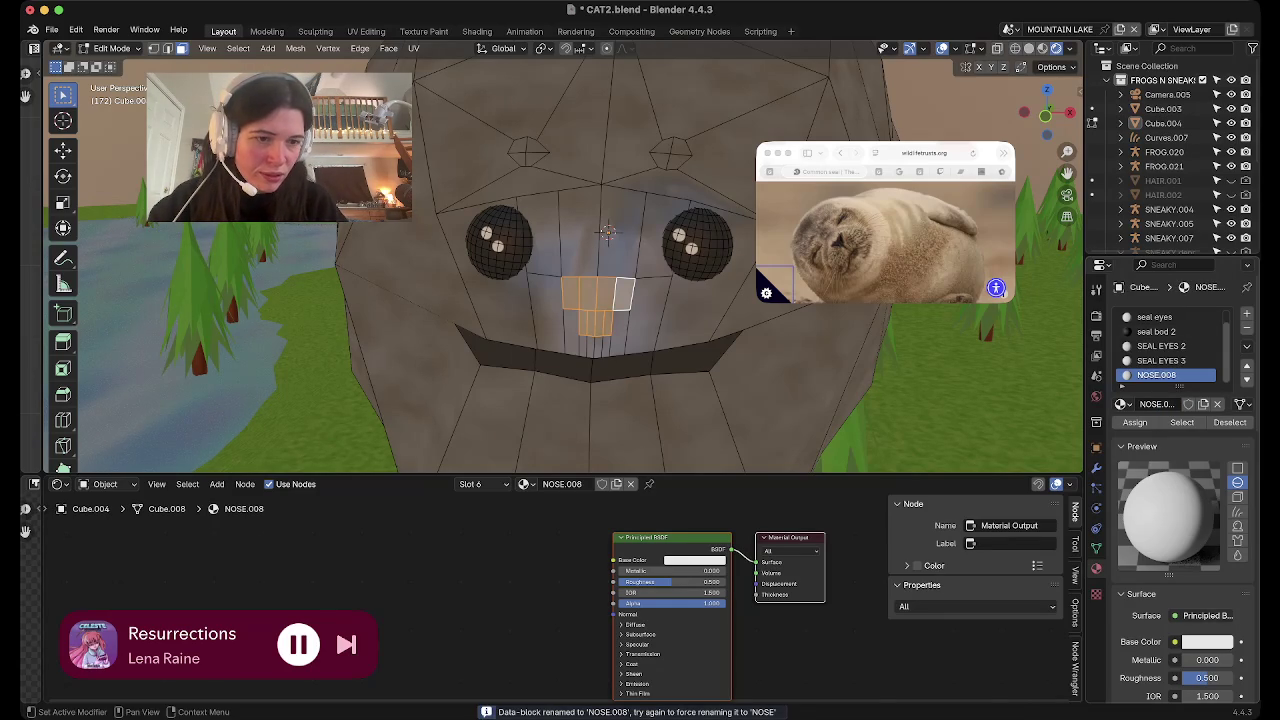
left_click(1207, 641)
left_click(1160, 492)
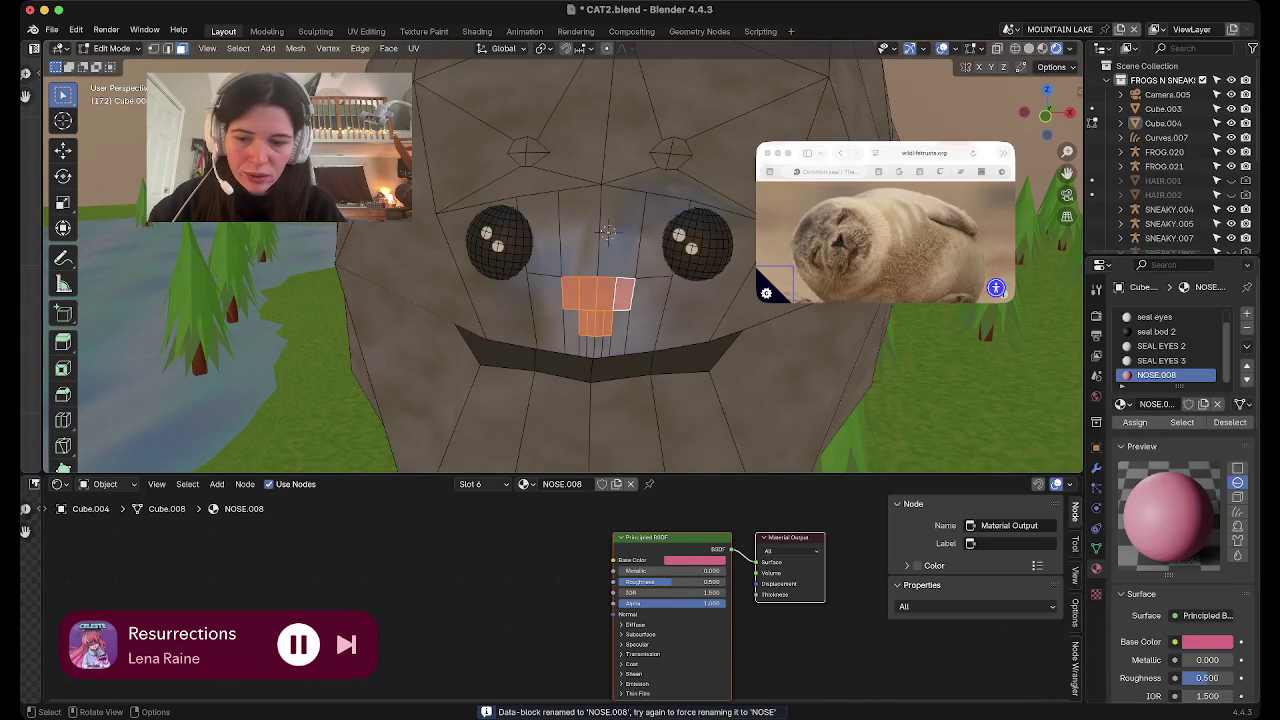
key("Tab")
key("Tab")
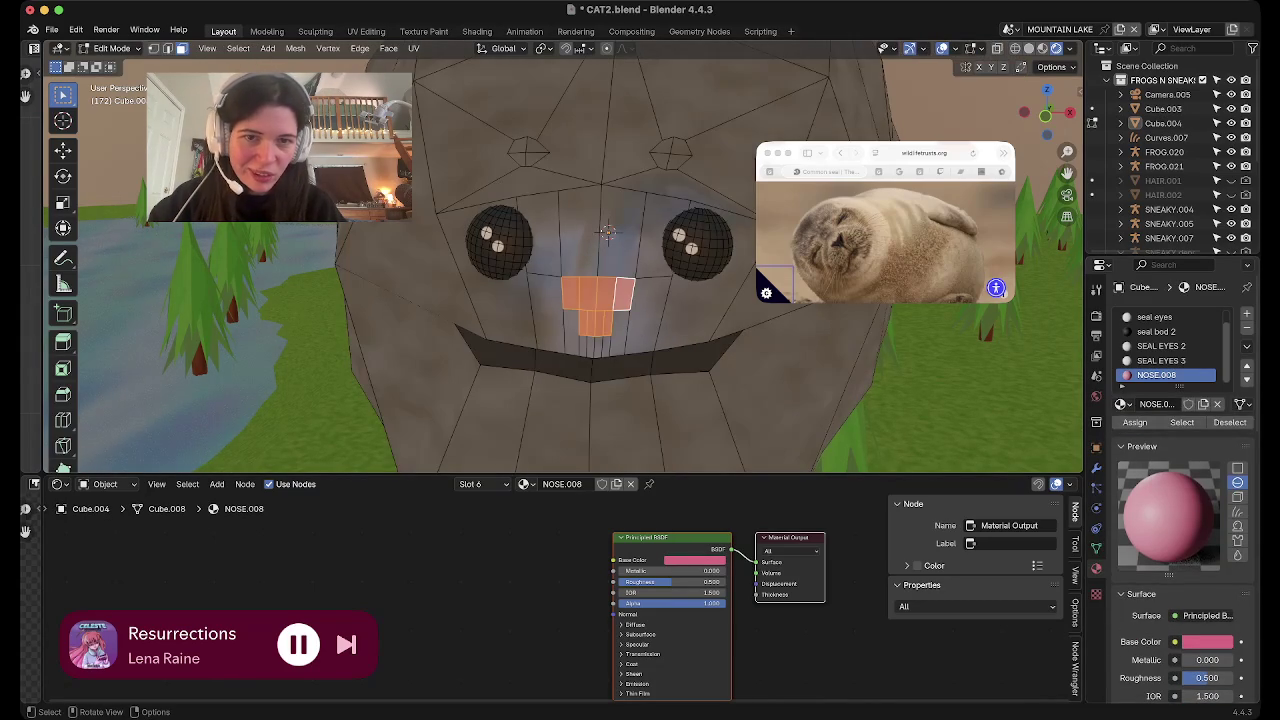
key("Tab")
scroll(563, 263, "down", 5)
scroll(563, 263, "down", 5)
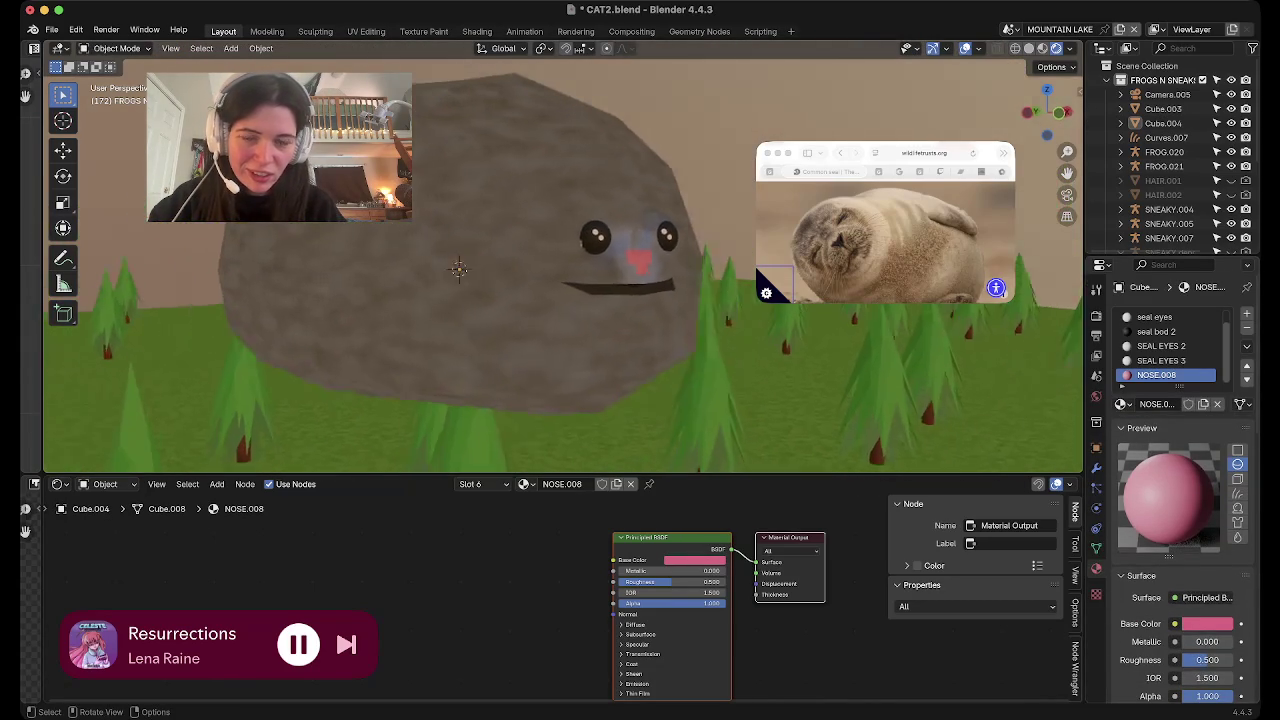
In Edit Mode, change NOSE.008's base colour from pink to dark red (hex 510000)
mouse_move(563, 263)
middle_mouse_down()
mouse_move(620, 270)
mouse_move(580, 265)
middle_mouse_up()
scroll(563, 263, "up", 3)
key("Tab")
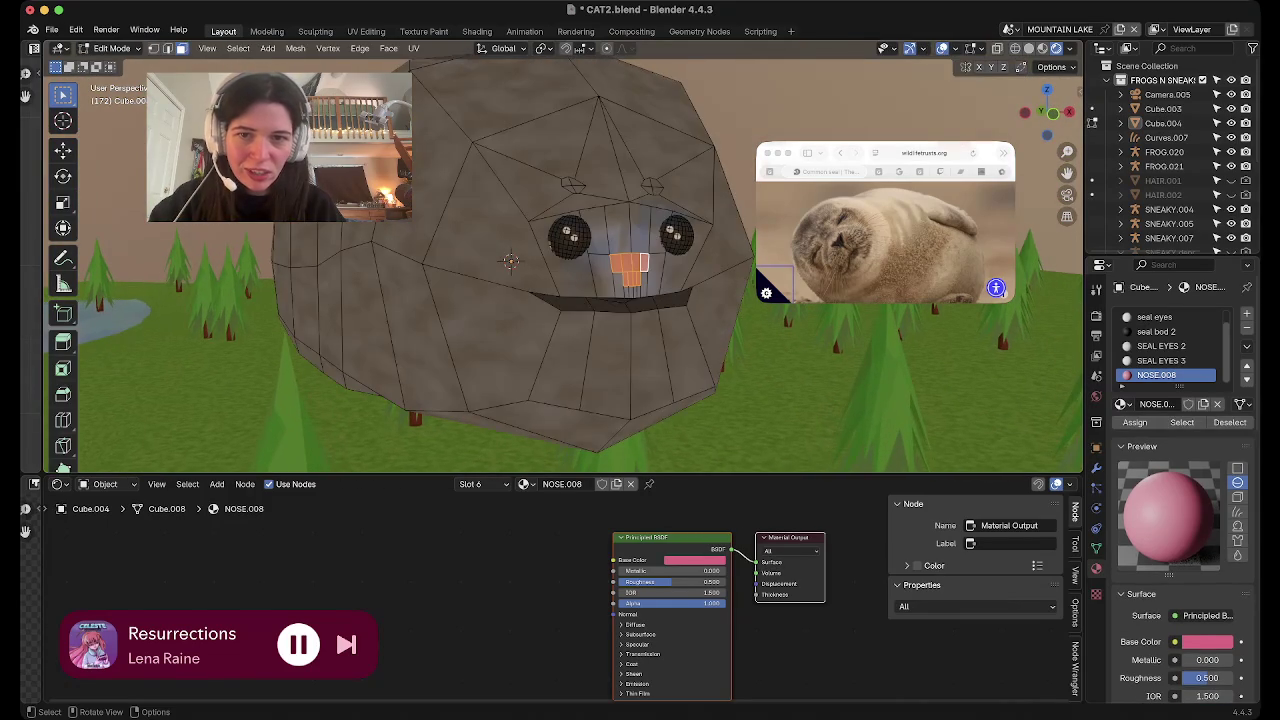
scroll(563, 263, "up", 2)
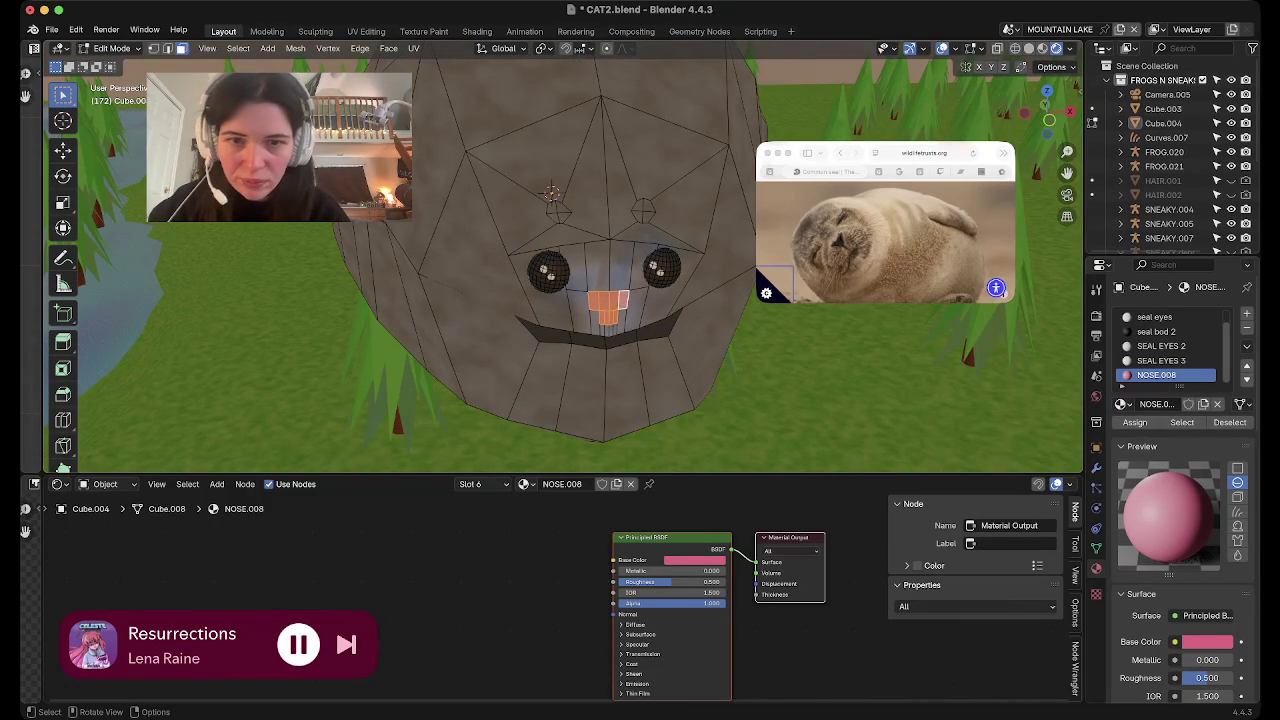
scroll(560, 260, "down", 3)
mouse_move(560, 260)
middle_mouse_down()
mouse_move(600, 240)
mouse_move(520, 260)
middle_mouse_up()
scroll(560, 260, "up", 4)
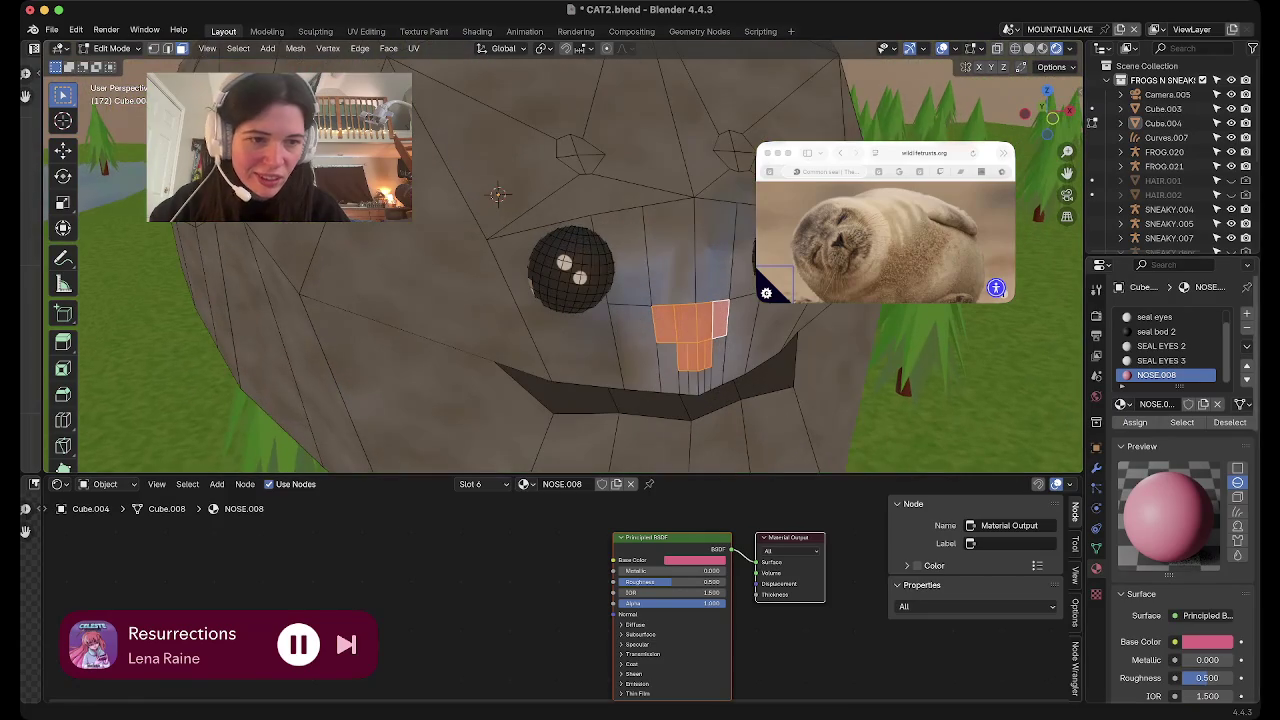
left_click(1207, 641)
mouse_move(1221, 412)
left_mouse_down()
mouse_move(1221, 517)
mouse_move(1221, 493)
left_mouse_up()
left_click(1153, 519)
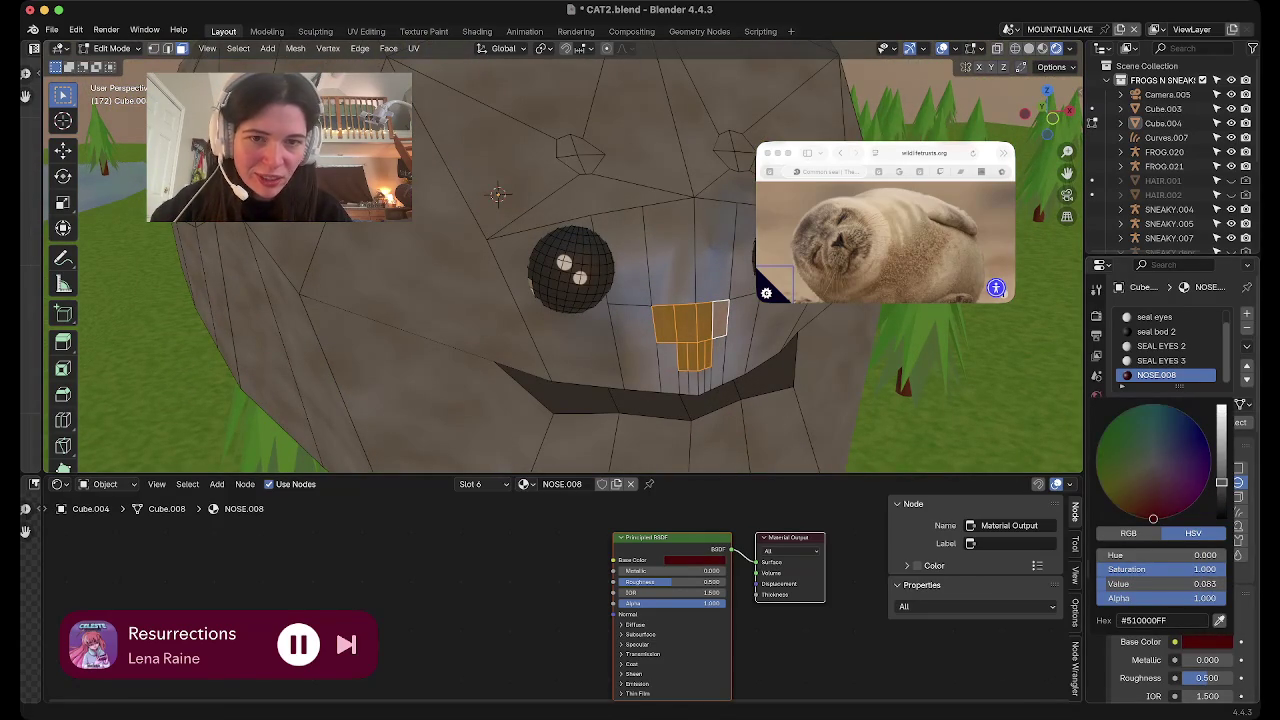
Zoom in on the face and select a single nose face
scroll(620, 260, "up", 5)
scroll(603, 232, "up", 2)
scroll(603, 232, "up", 2)
scroll(600, 215, "up", 2)
left_click(597, 198)
right_click(597, 198)
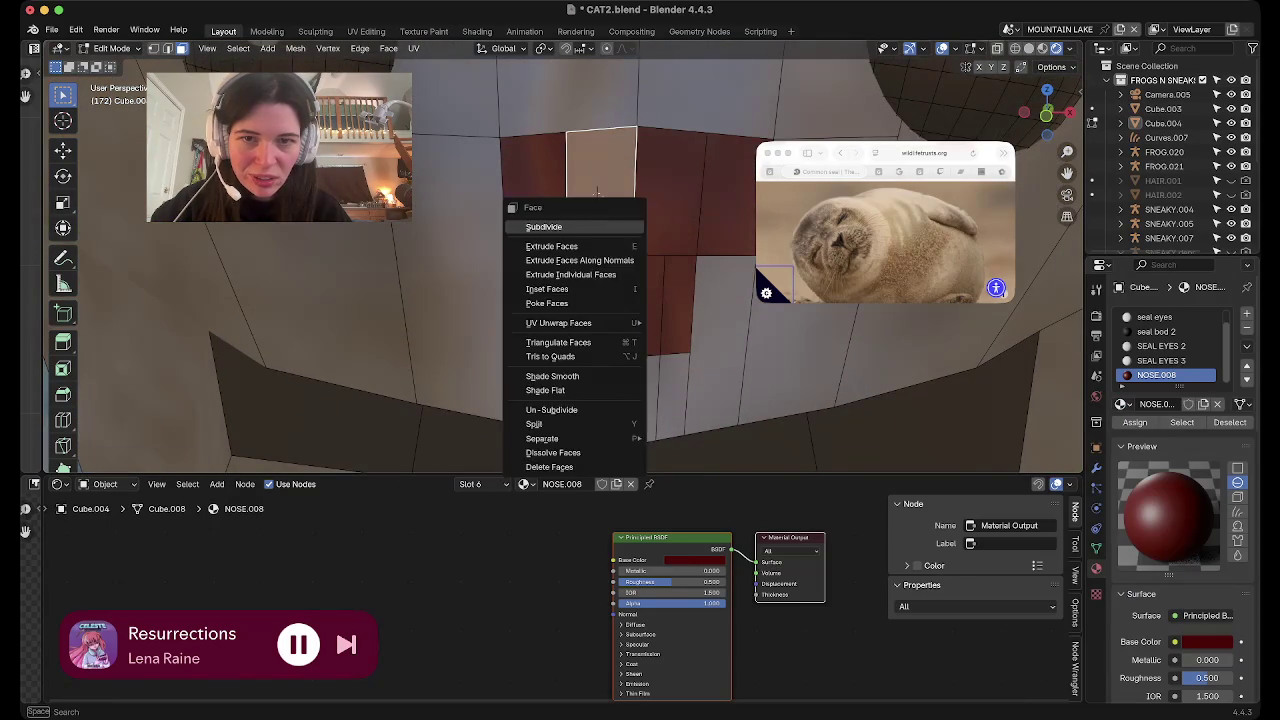
Select the upper nose faces and subdivide them
left_click(597, 210)
left_click(597, 200)
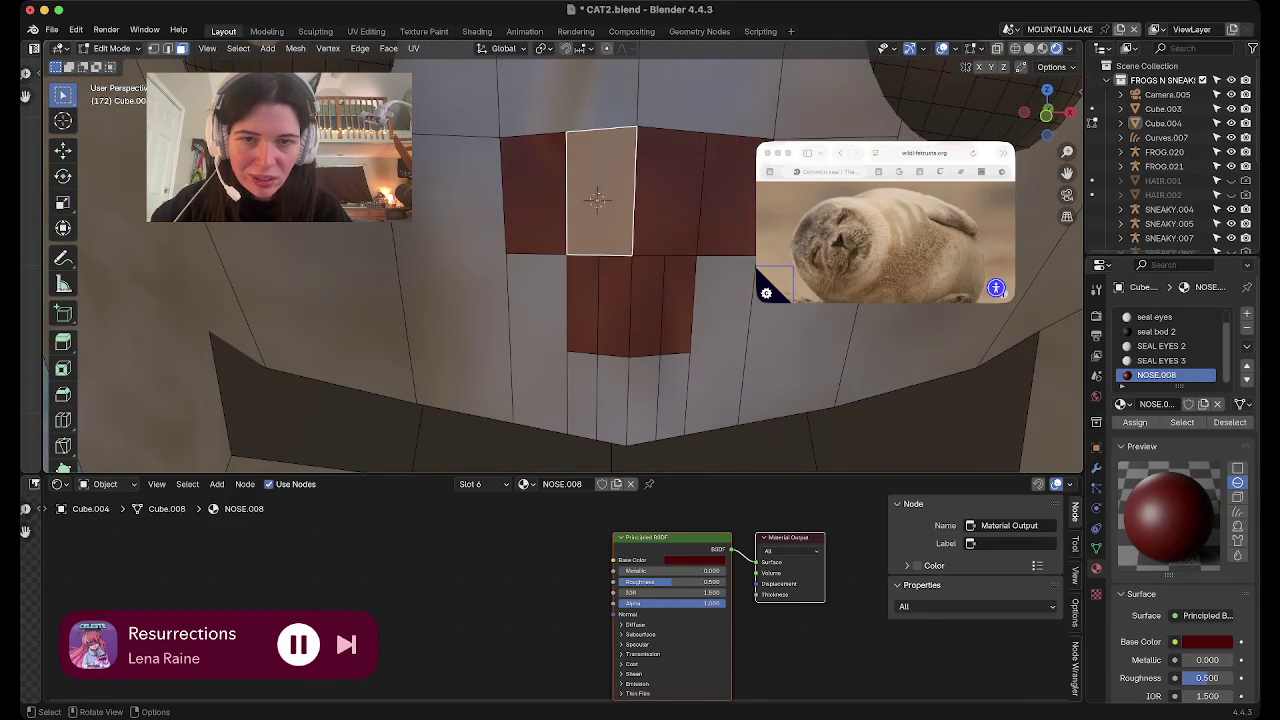
left_click(597, 198)
left_click(597, 198)
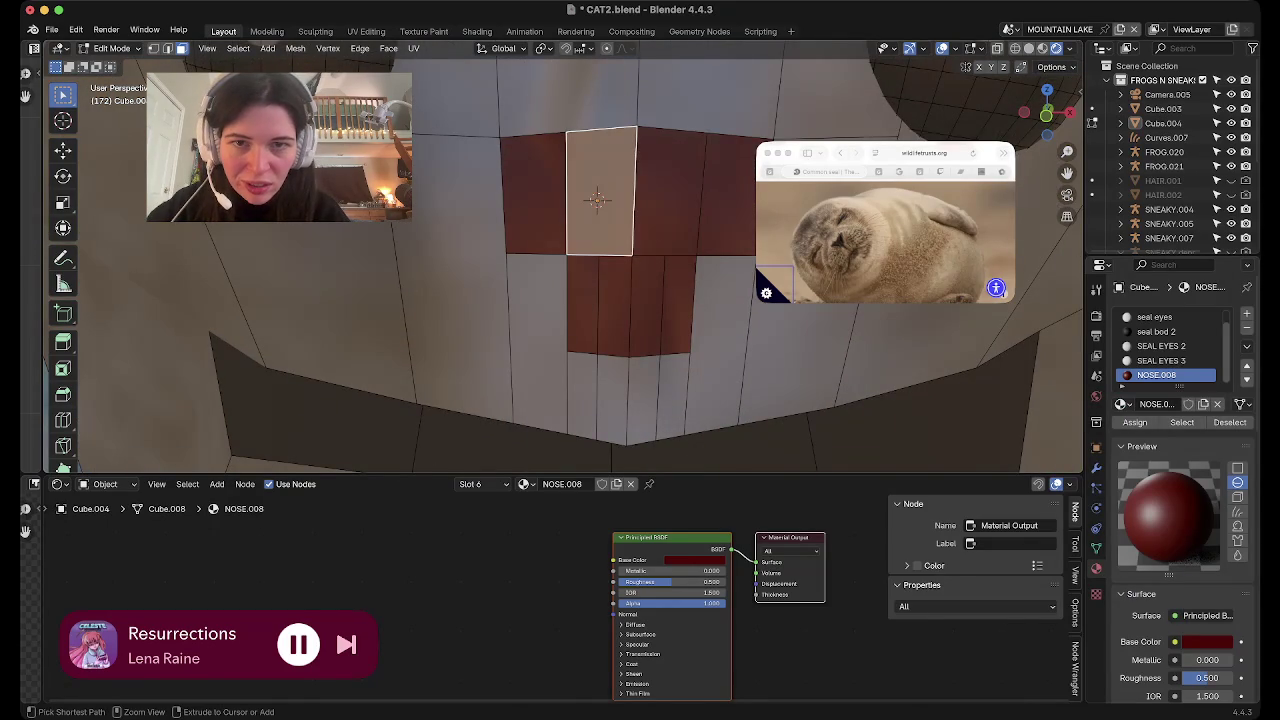
right_click(597, 198)
left_click(597, 206)
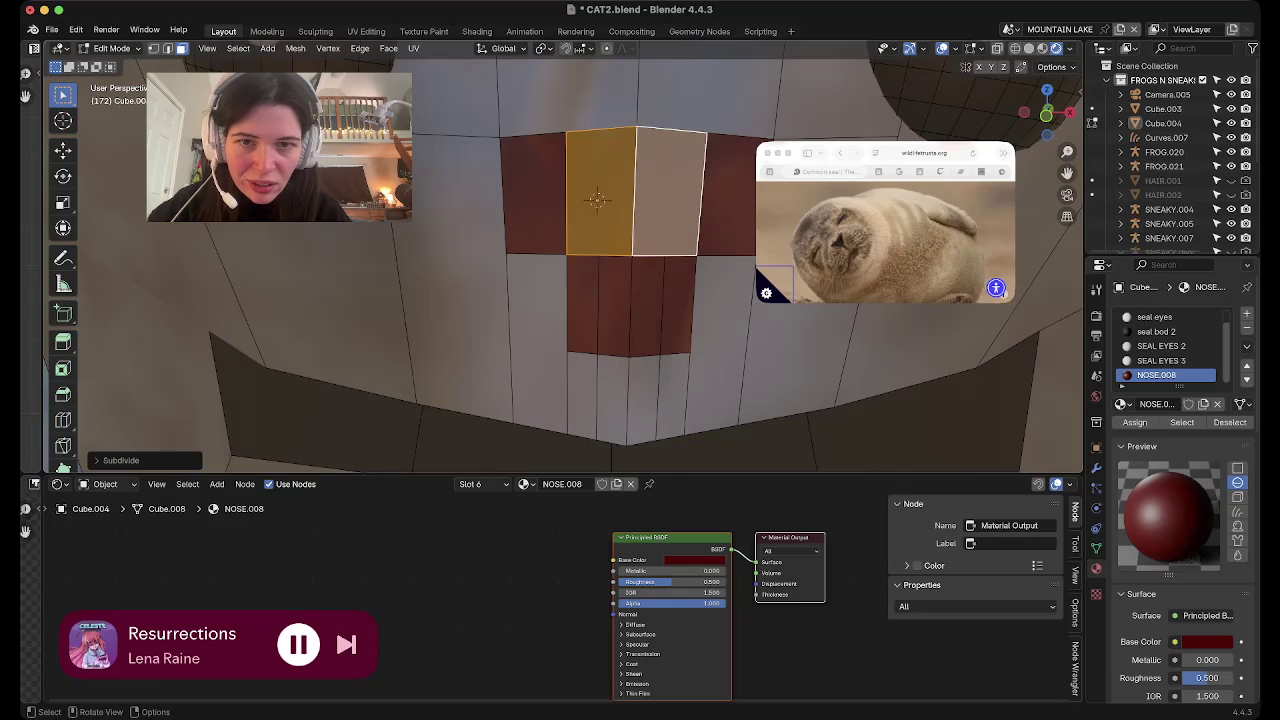
left_click(597, 200, "alt")
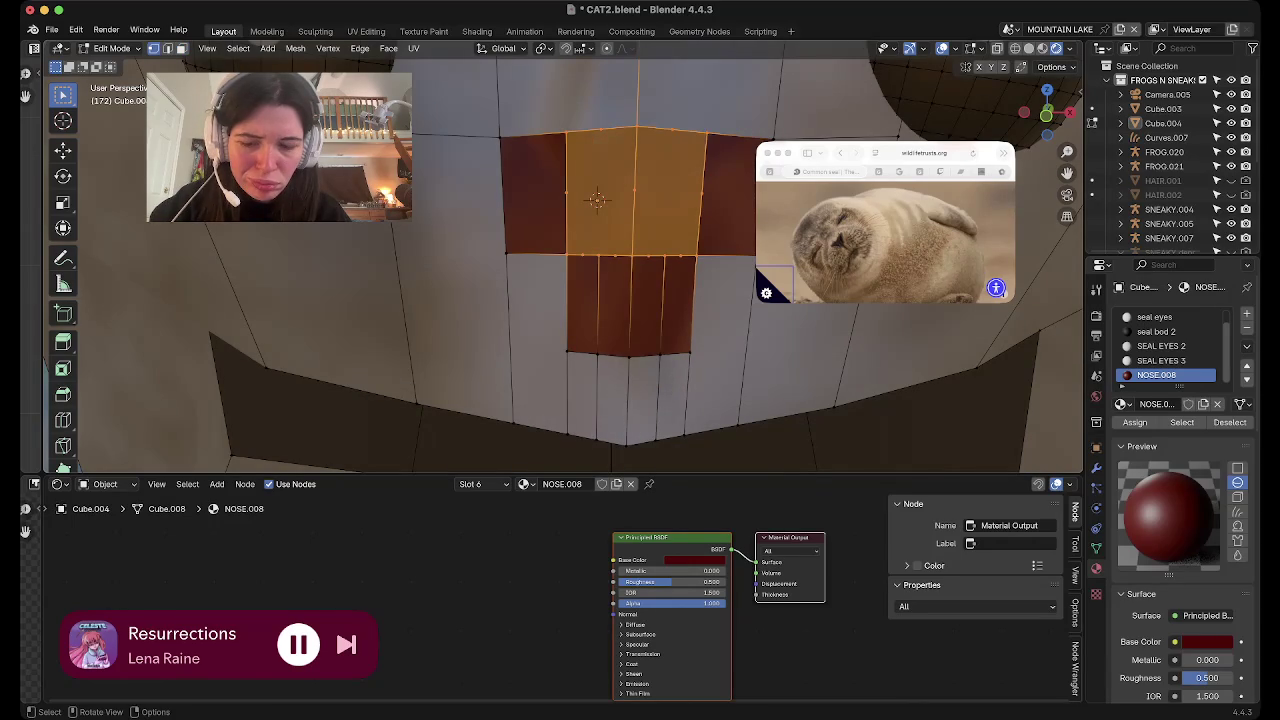
In edge select mode, subdivide the left and right nose edges individually
key("k")
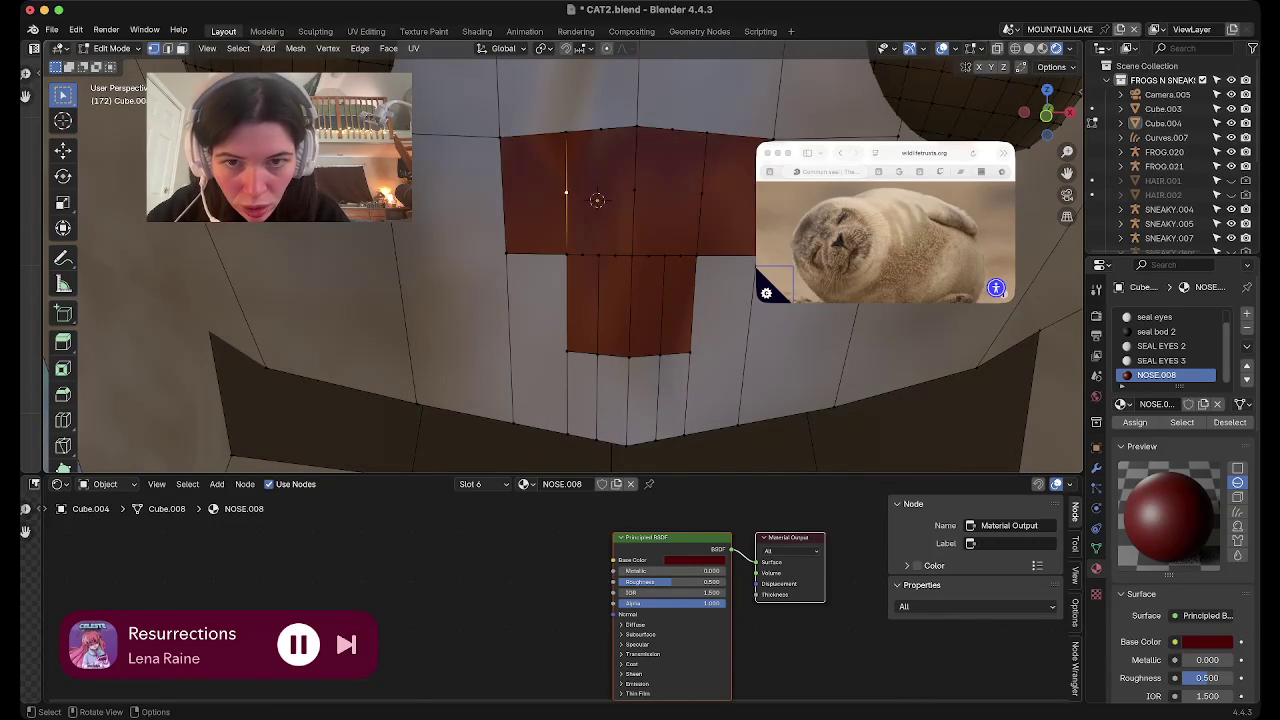
right_click(520, 235)
left_click(520, 250)
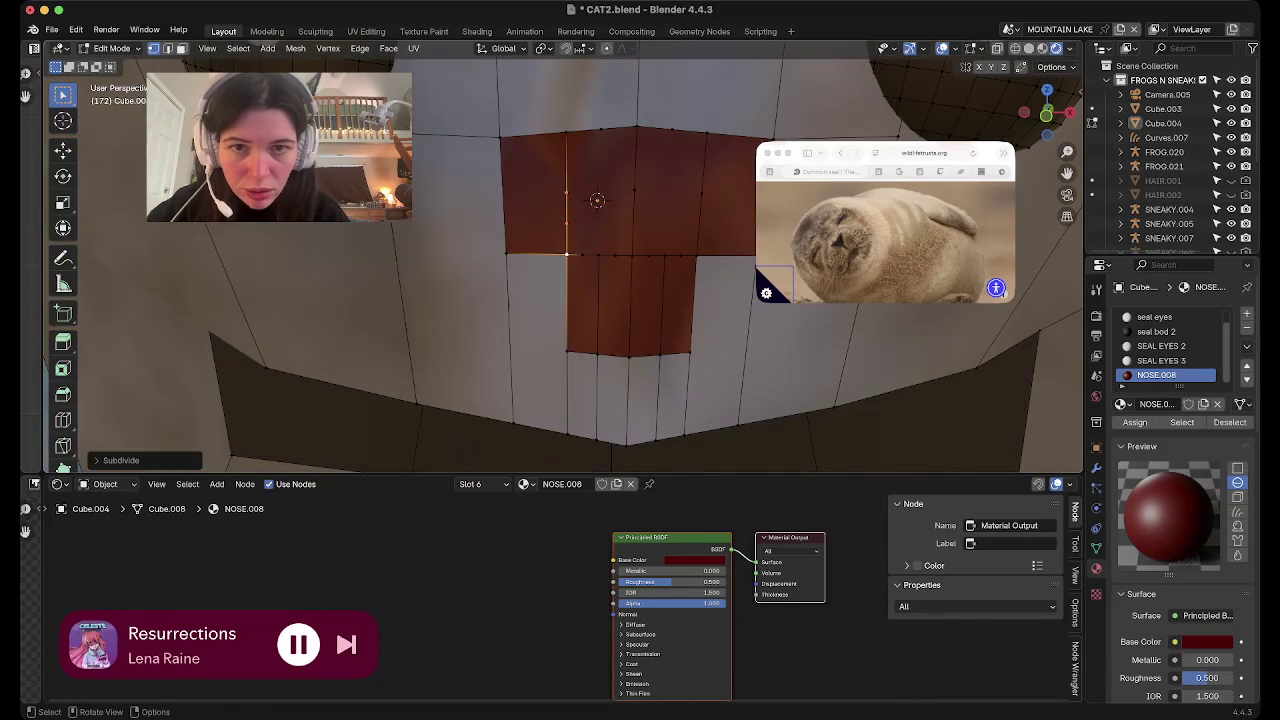
left_click(701, 200)
right_click(628, 257)
left_click(628, 257)
left_click(698, 225)
right_click(650, 245)
left_click(650, 245)
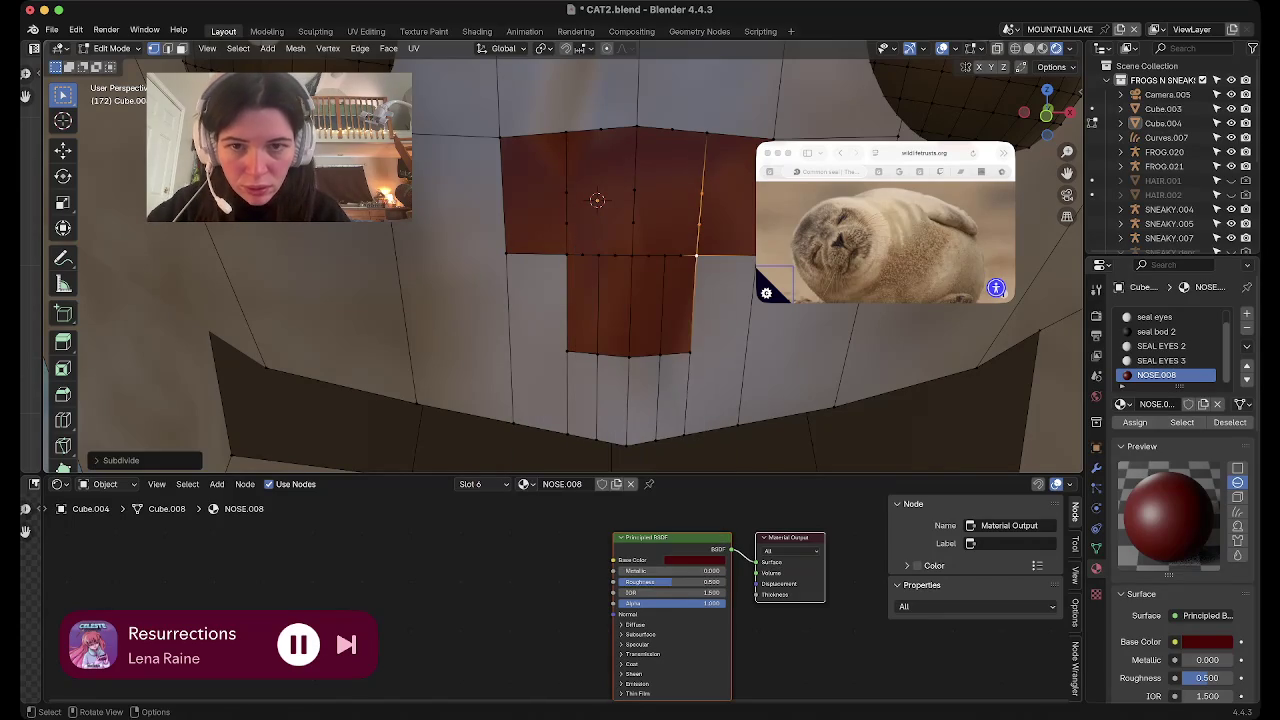
left_click(566, 222)
Subdivide three top edges of the nose
left_click(633, 222, "shift")
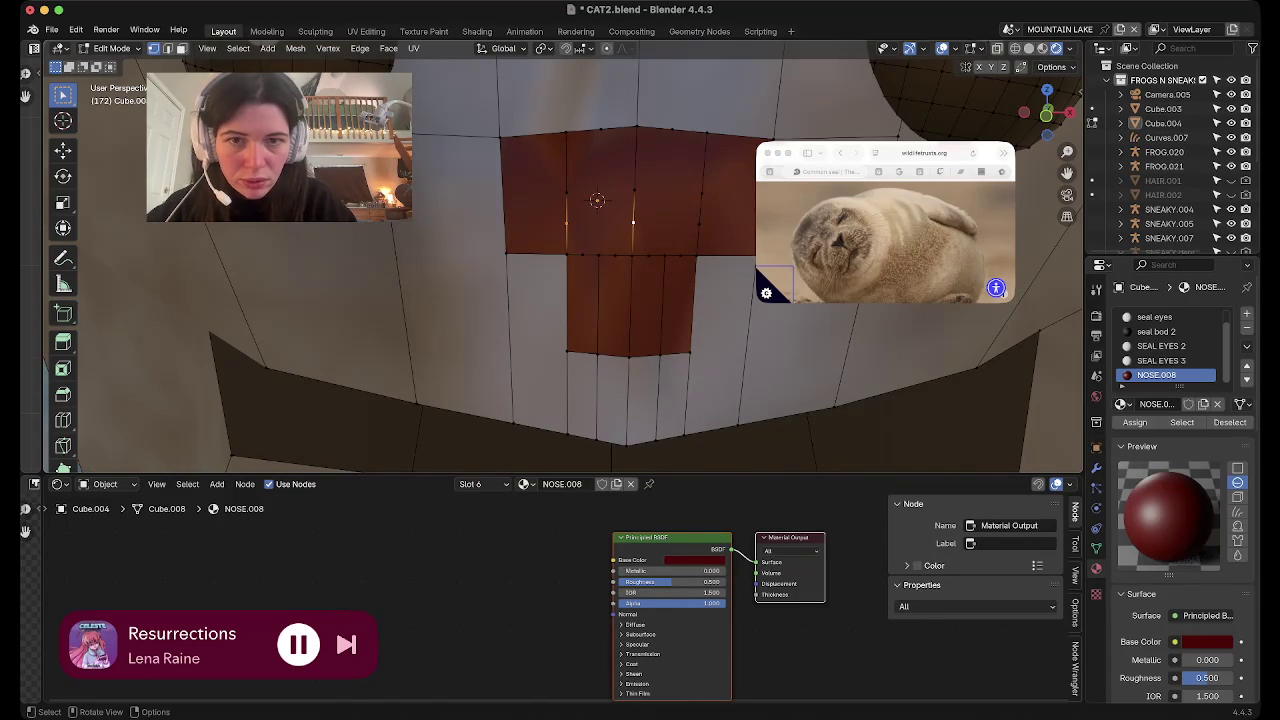
left_click(699, 222, "shift")
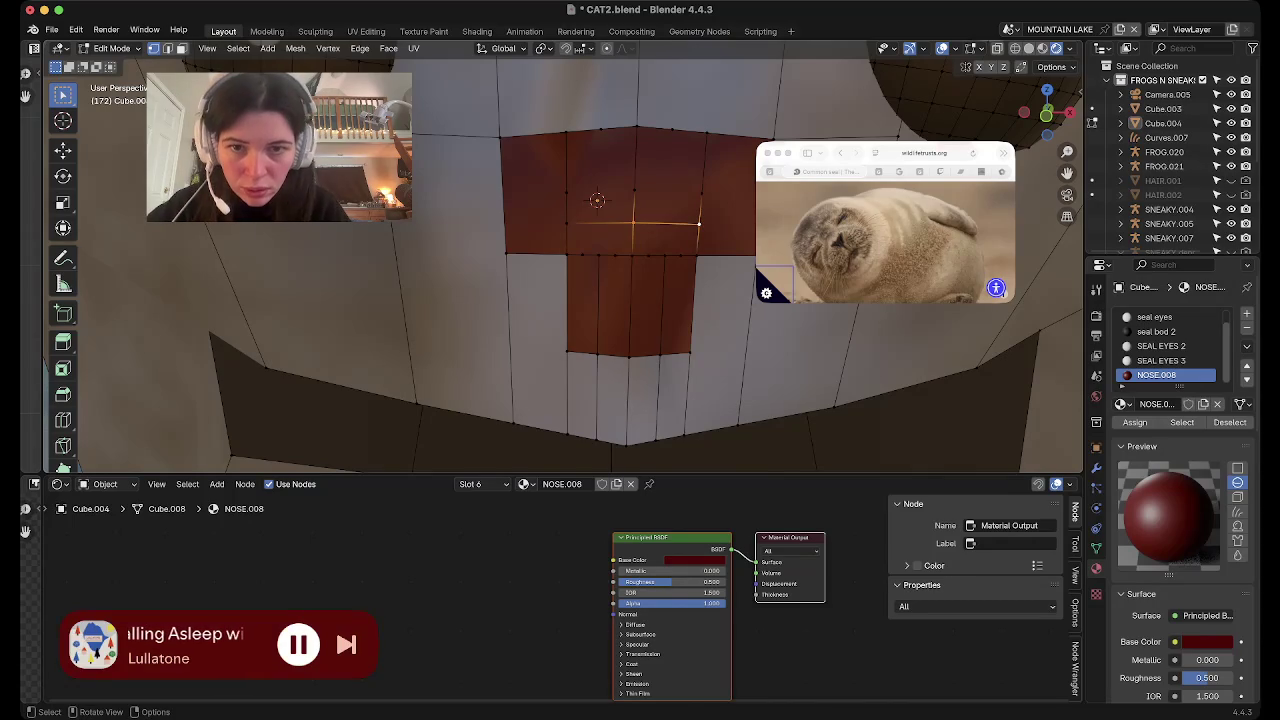
right_click(597, 200)
left_click(597, 200)
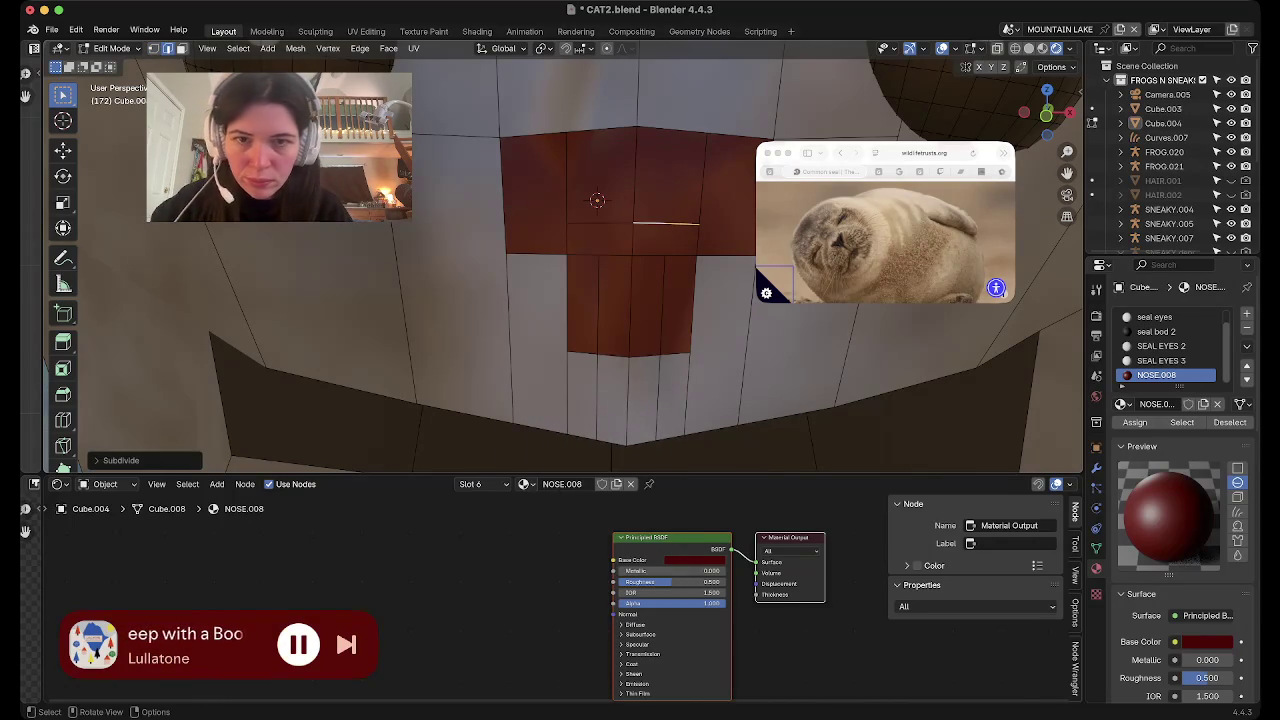
Add an edge loop across the nose and select the faces beside its stem
key("shift")
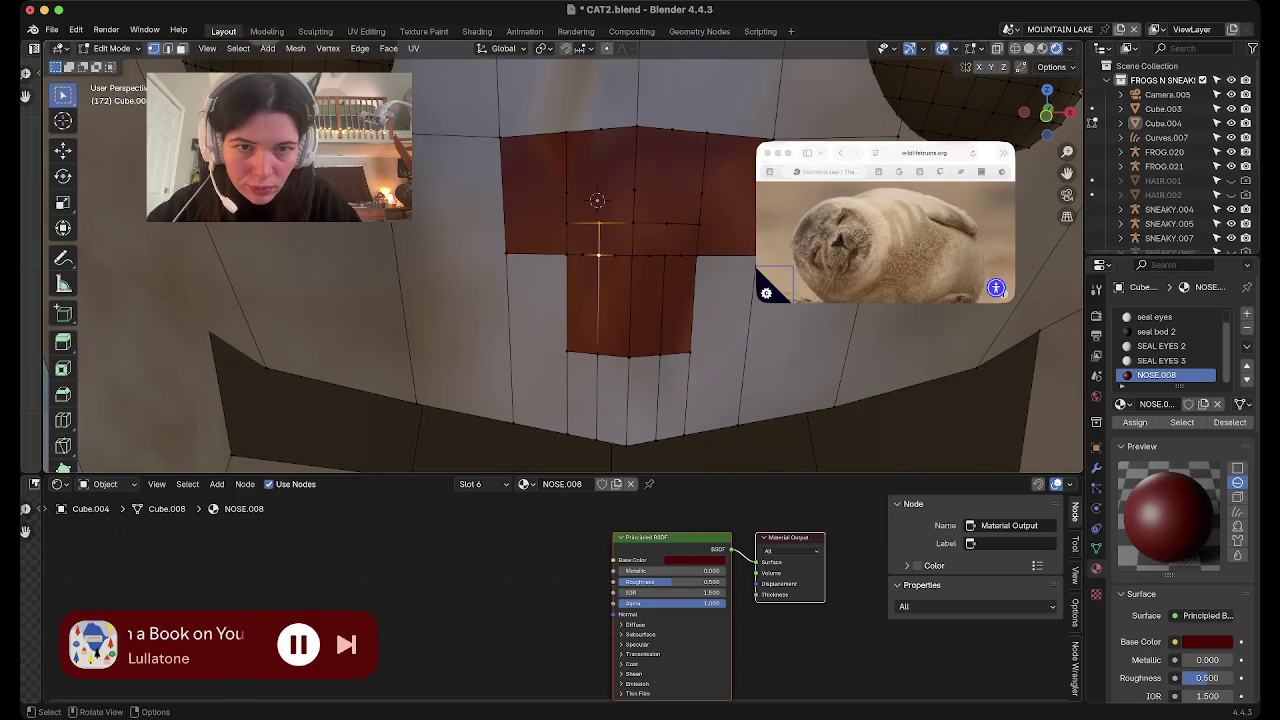
left_click(663, 255)
left_click(583, 239)
left_click(682, 240)
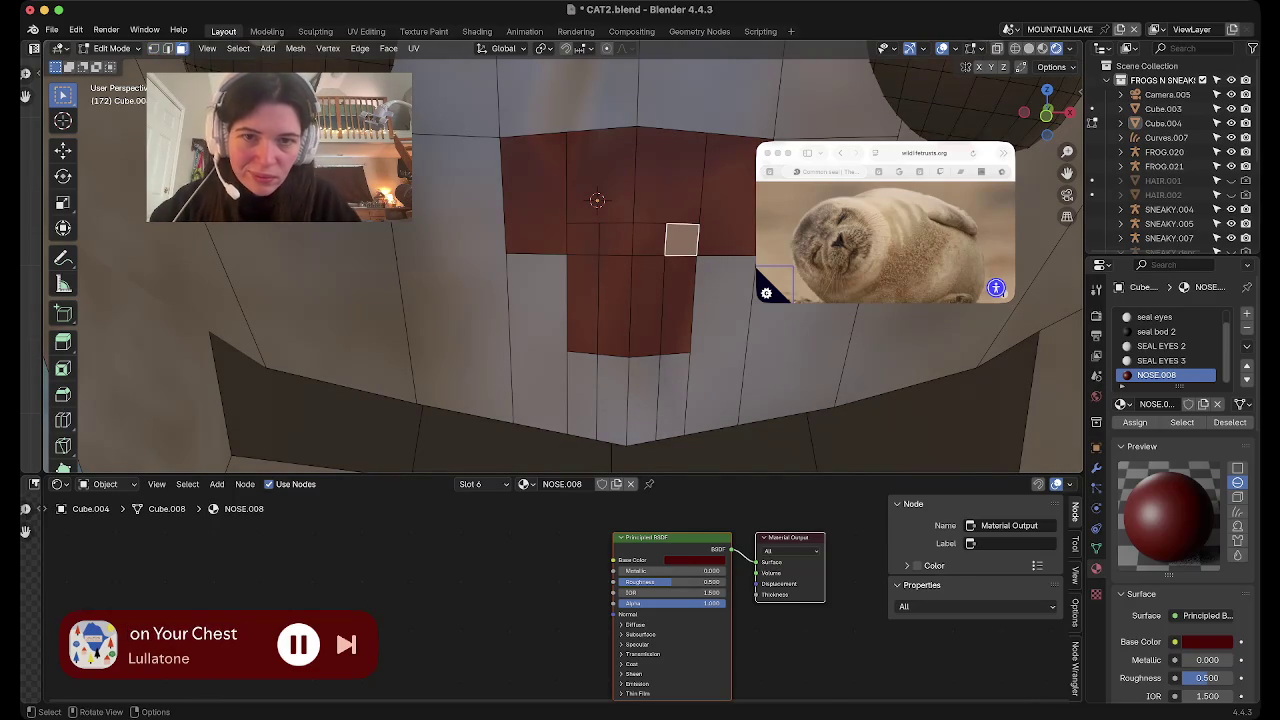
left_click(583, 239, "shift")
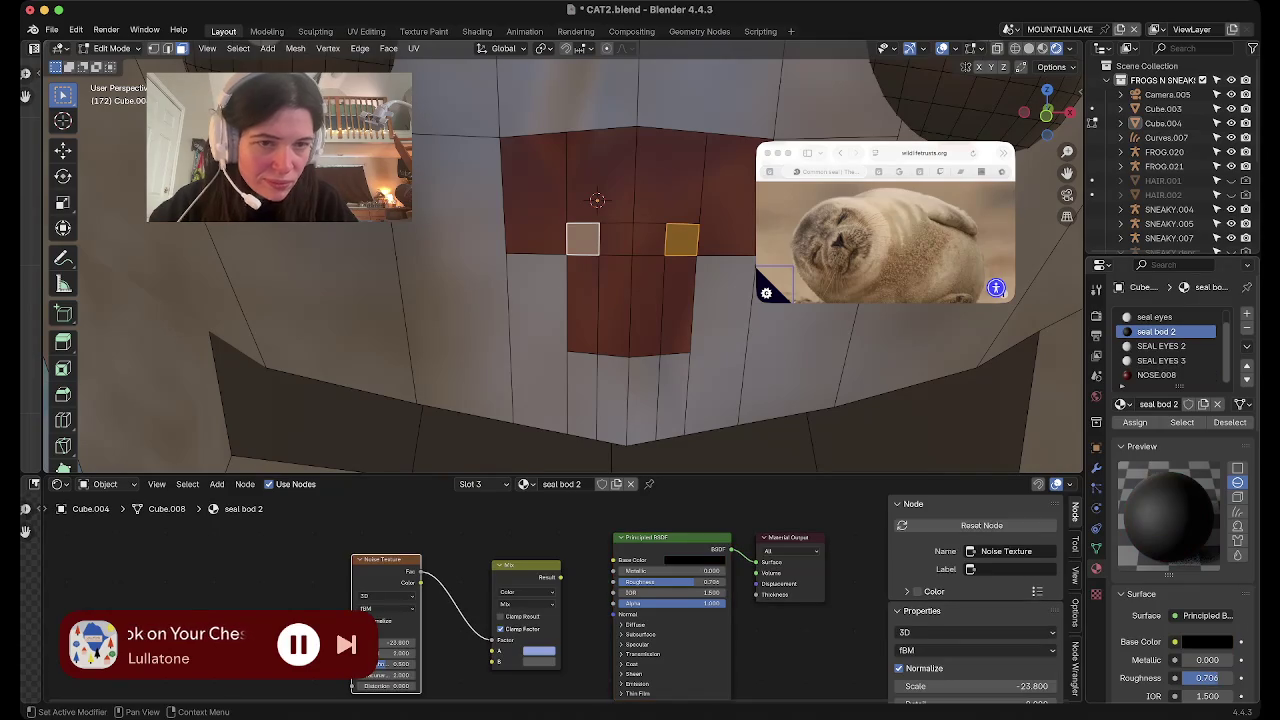
In Material Preview, darken NOSE.008 to near black and set its roughness to 0
left_click(1190, 375)
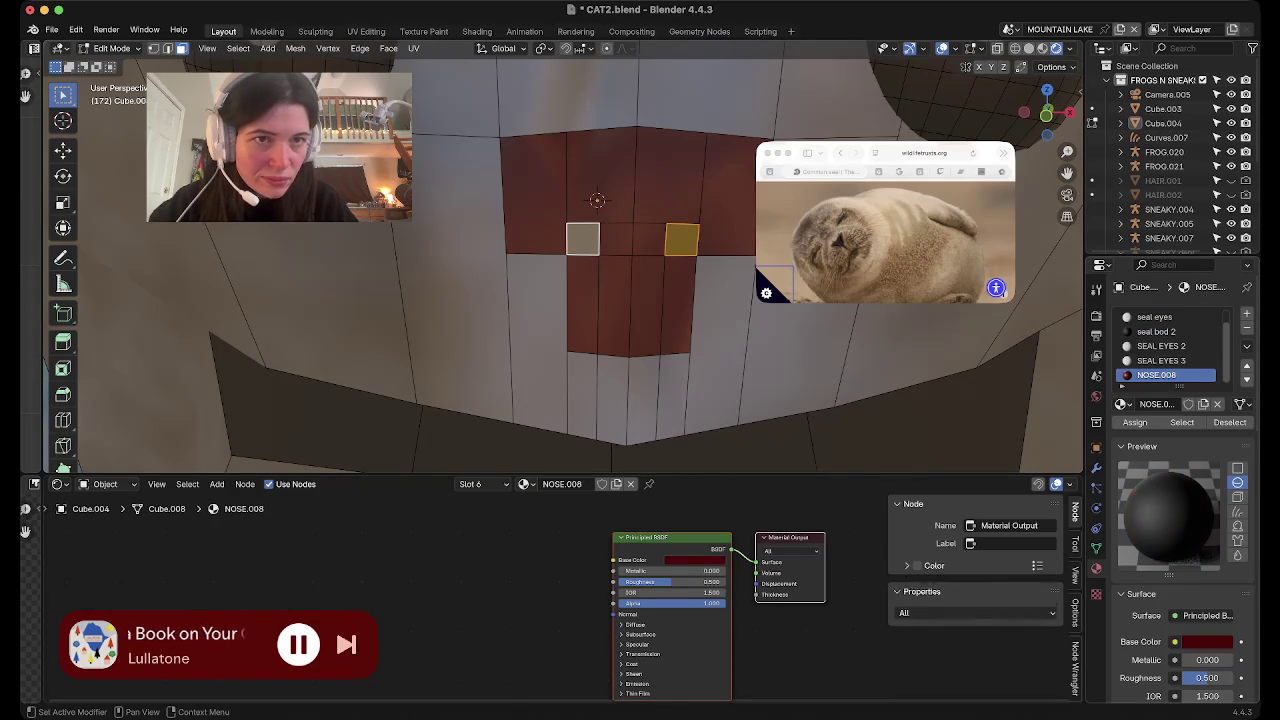
left_click(1041, 48)
scroll(600, 260, "down", 3)
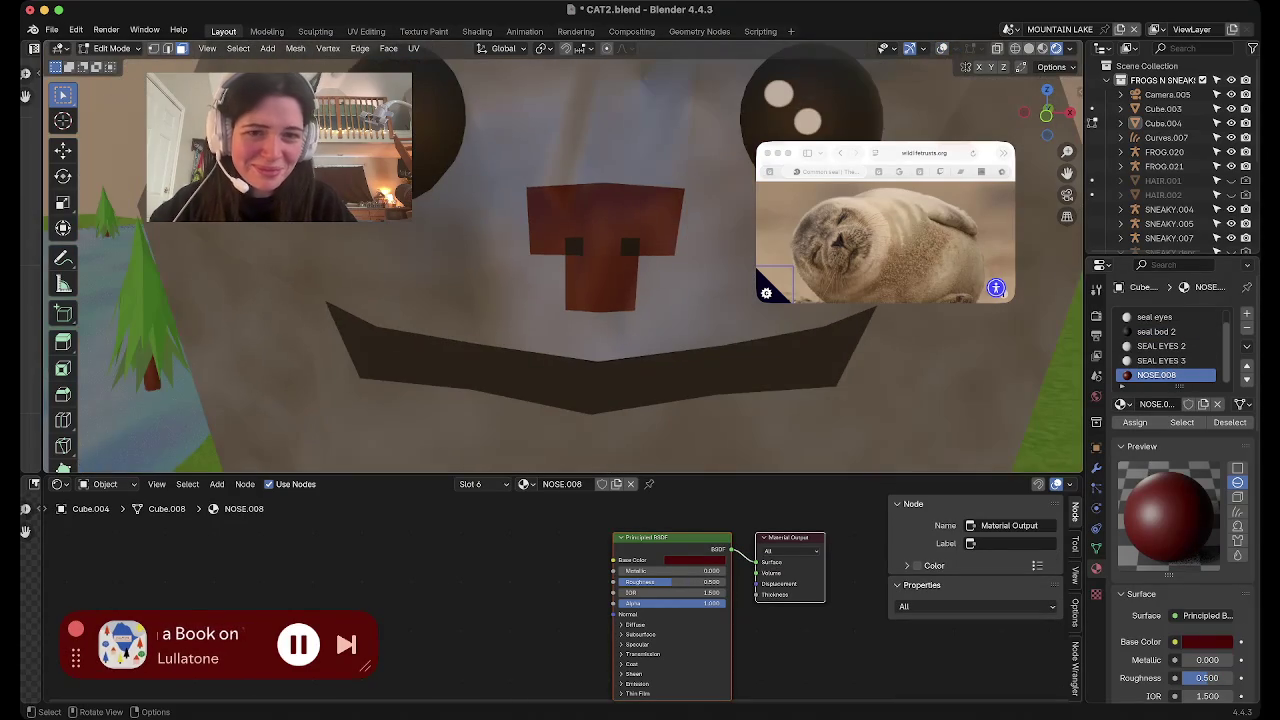
left_click(1207, 641)
left_click_drag(1221, 483, 1221, 509)
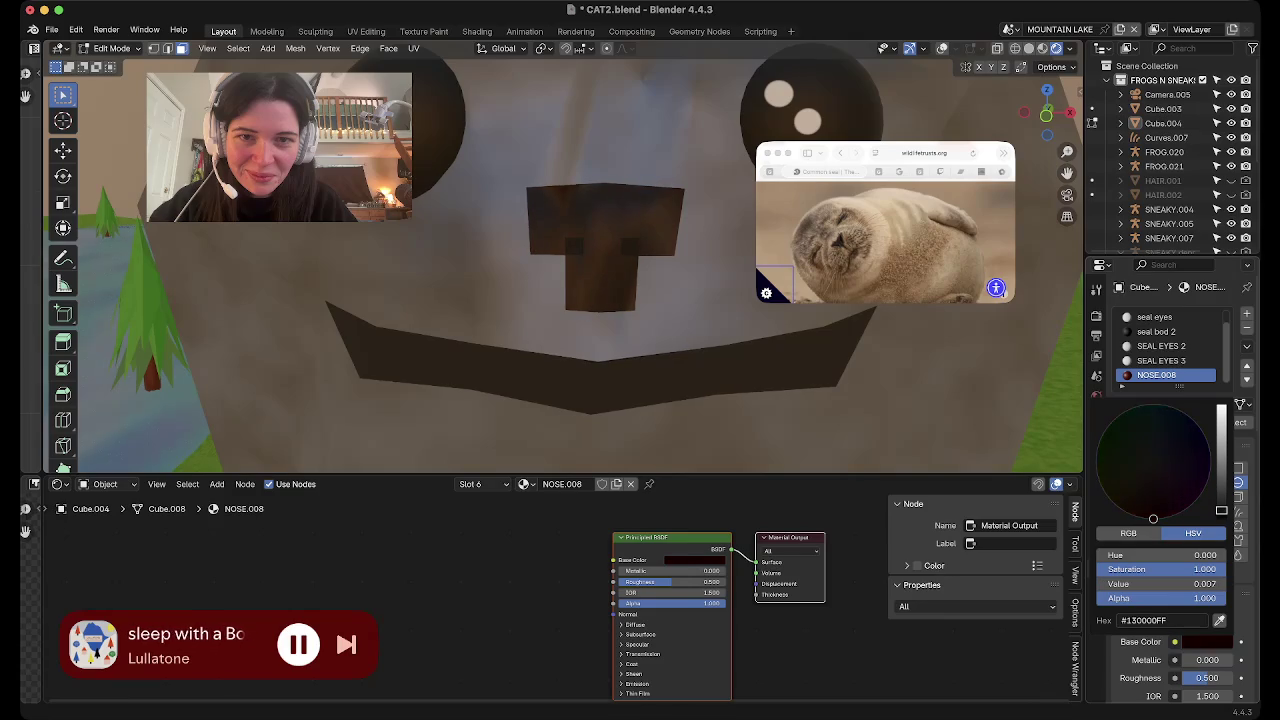
mouse_move(1195, 677)
left_mouse_down()
mouse_move(1236, 677)
mouse_move(1185, 677)
left_mouse_up()
scroll(560, 260, "down", 3)
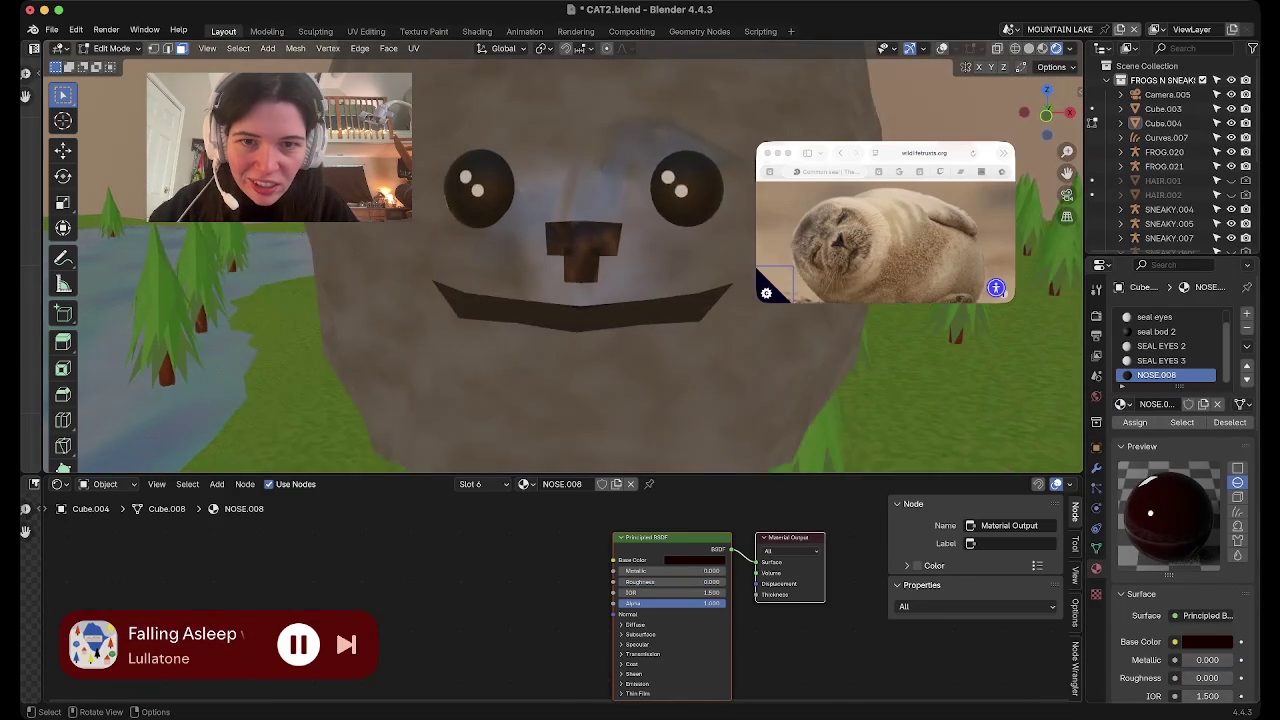
scroll(560, 260, "down", 3)
scroll(560, 260, "down", 3)
middle_click_drag(560, 260, 660, 265)
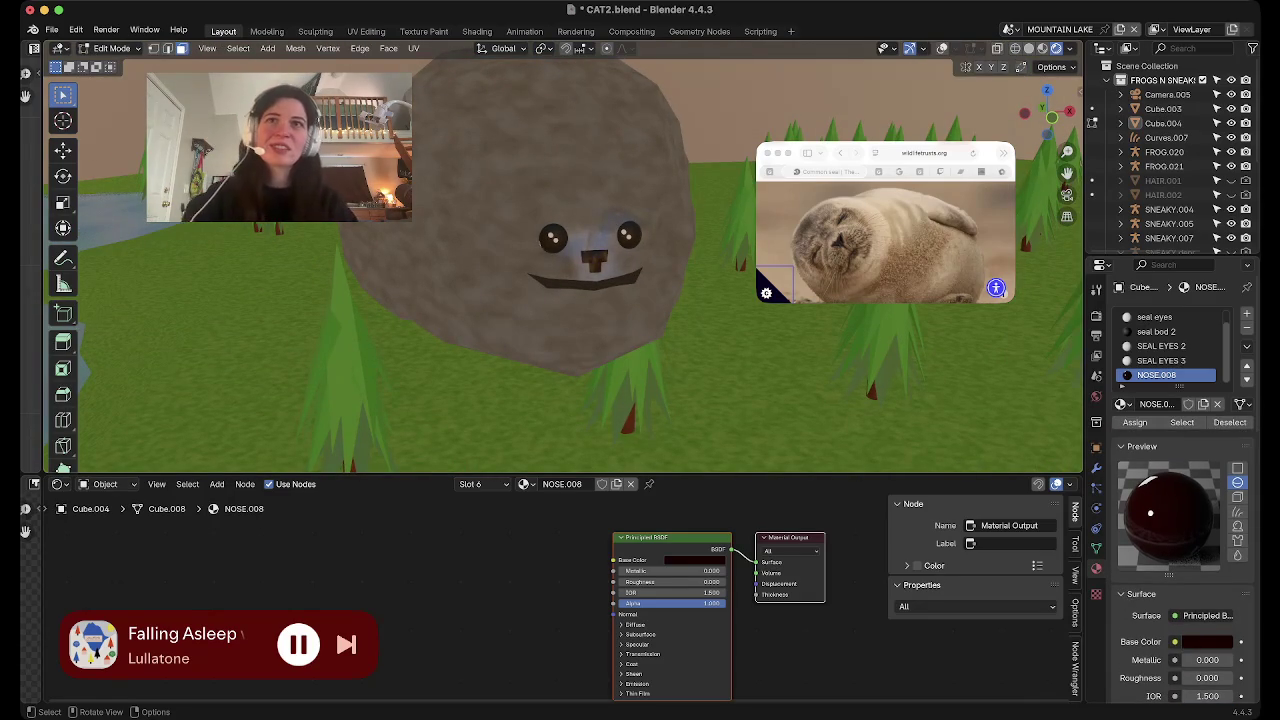
middle_click_drag(560, 300, 690, 306)
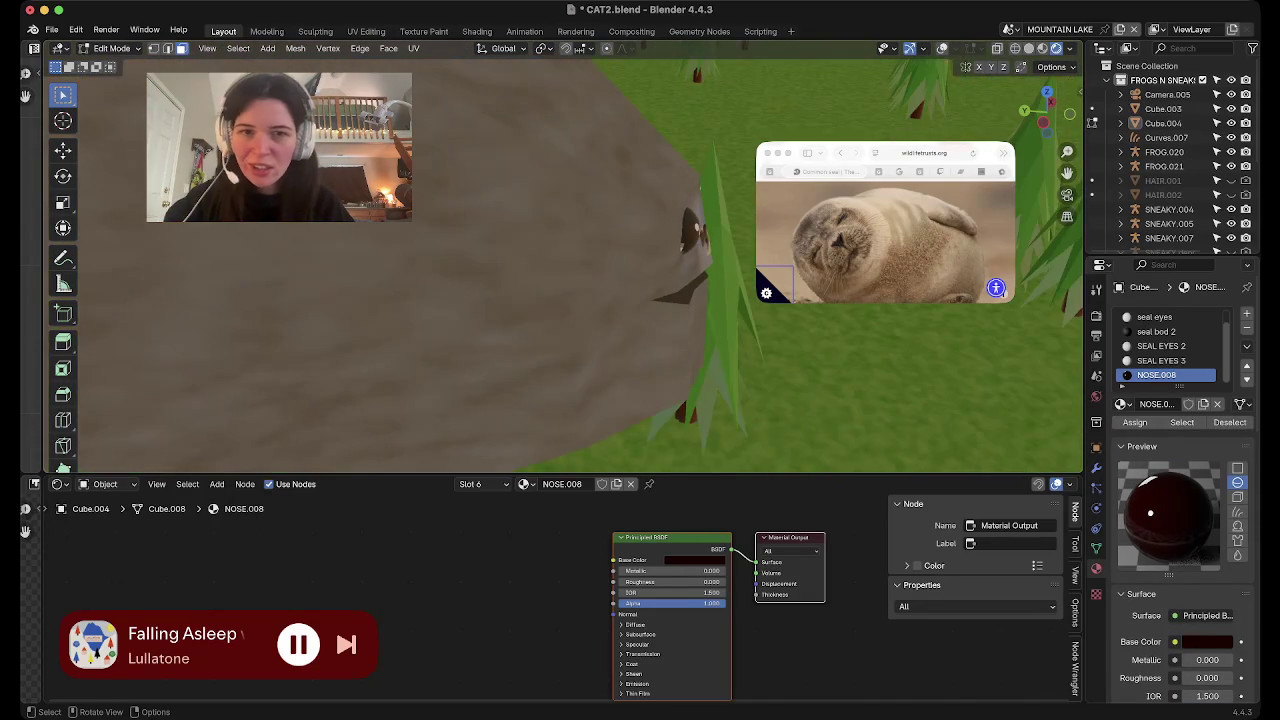
key("Tab")
scroll(560, 270, "down", 2)
scroll(560, 270, "down", 2)
scroll(560, 270, "down", 2)
mouse_move(690, 306)
middle_mouse_down()
mouse_move(690, 380)
mouse_move(690, 260)
mouse_move(690, 400)
mouse_move(740, 400)
mouse_move(690, 390)
mouse_move(690, 330)
middle_mouse_up()
scroll(690, 380, "down", 3)
scroll(560, 250, "up", 3)
key("Tab")
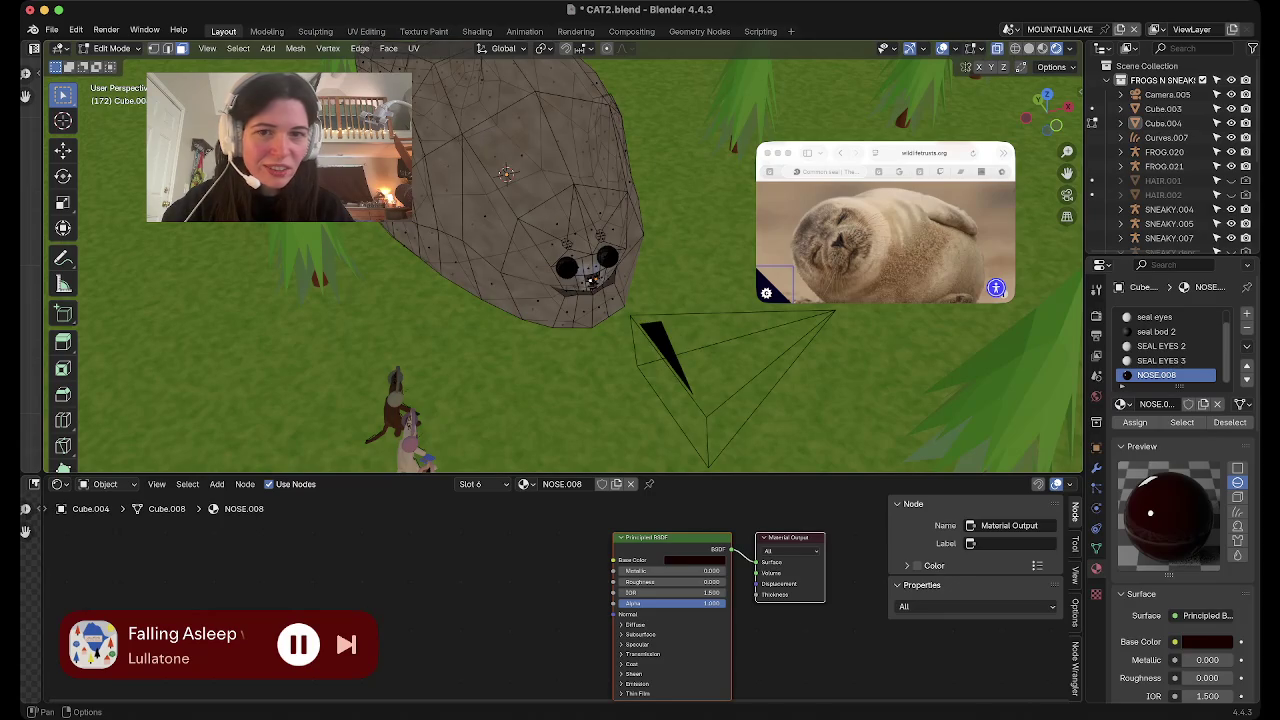
key("Tab")
middle_click_drag(450, 260, 393, 226)
scroll(1180, 560, "down", 1)
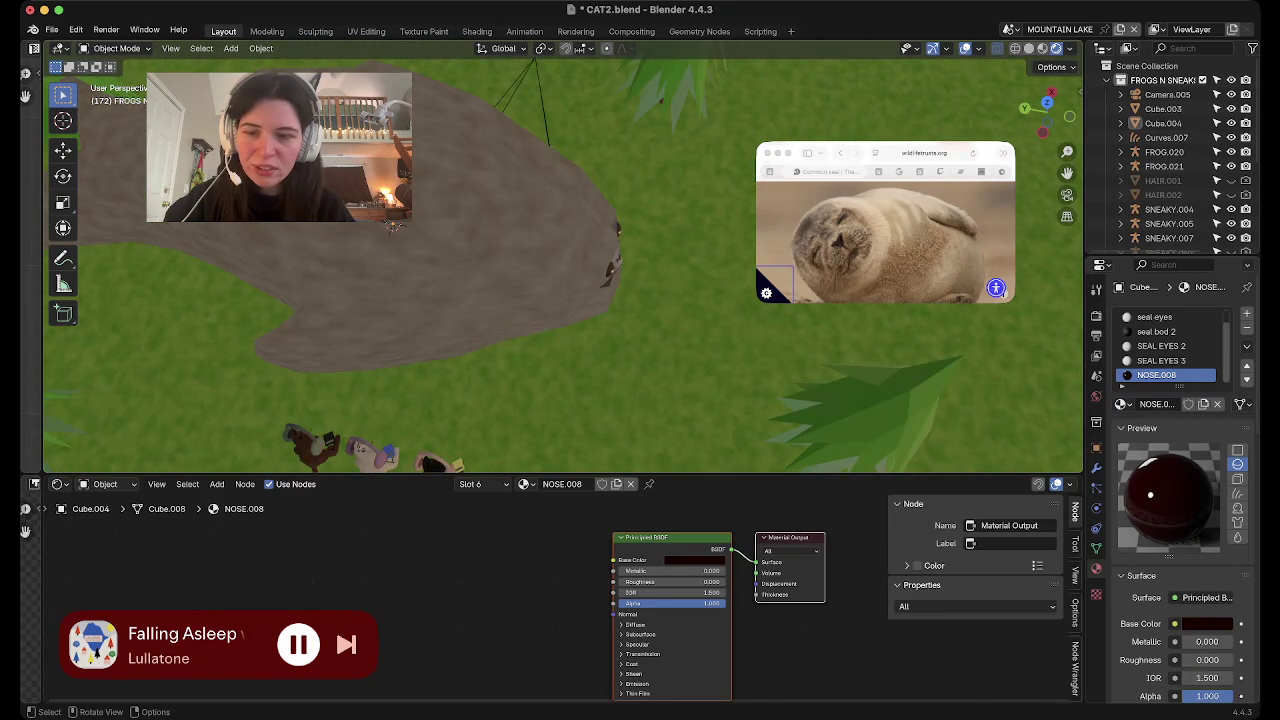
key("Tab")
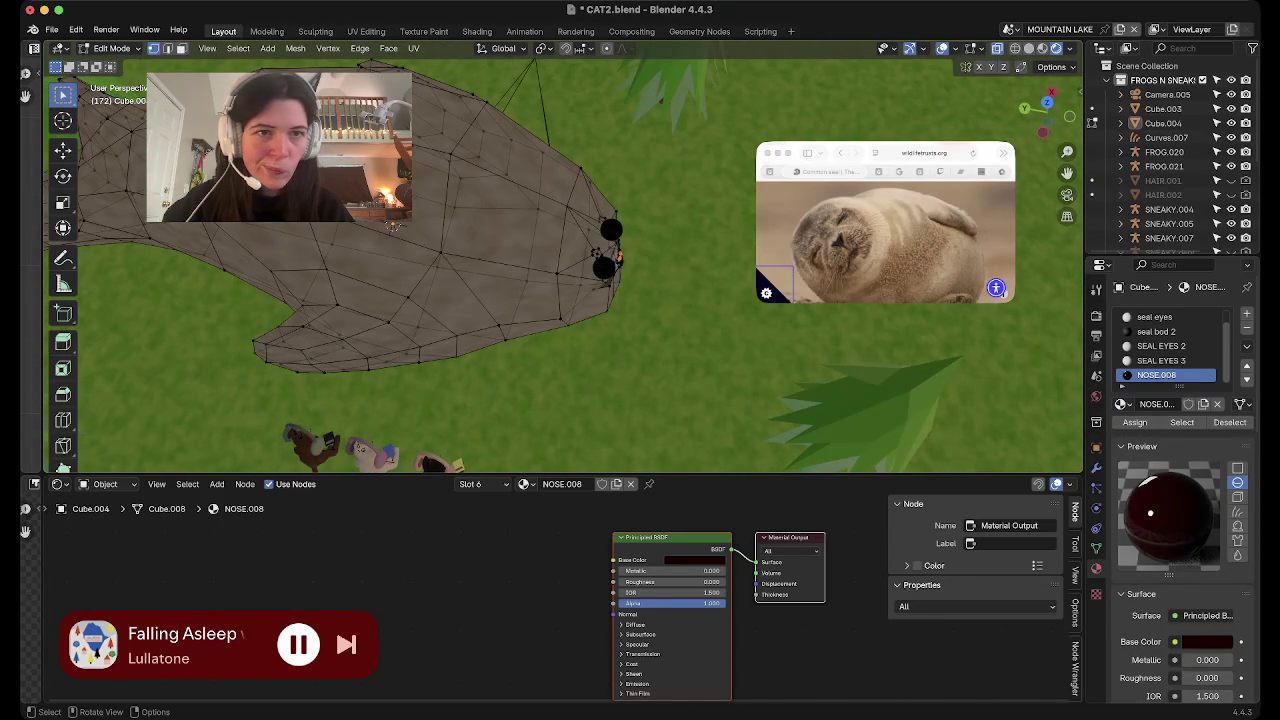
mouse_move(394, 227)
middle_mouse_down()
mouse_move(555, 221)
mouse_move(428, 99)
middle_mouse_up()
scroll(555, 221, "up", 3)
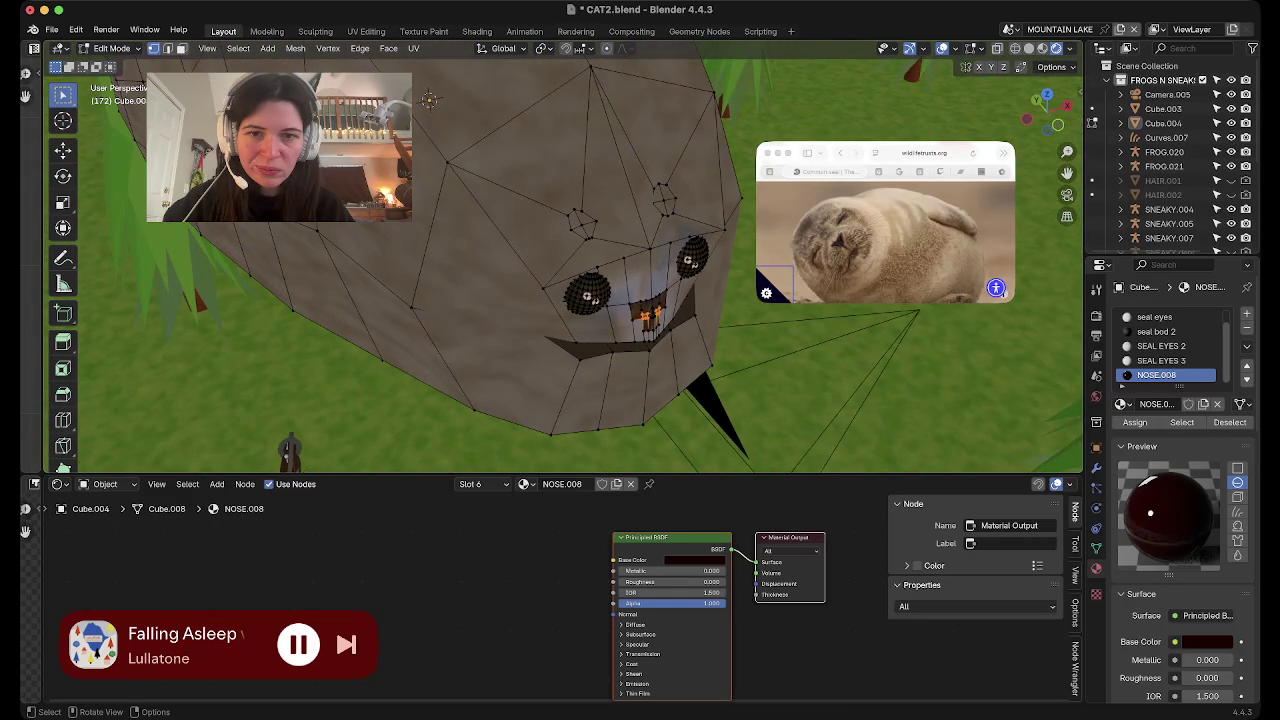
middle_click_drag(428, 99, 430, 200)
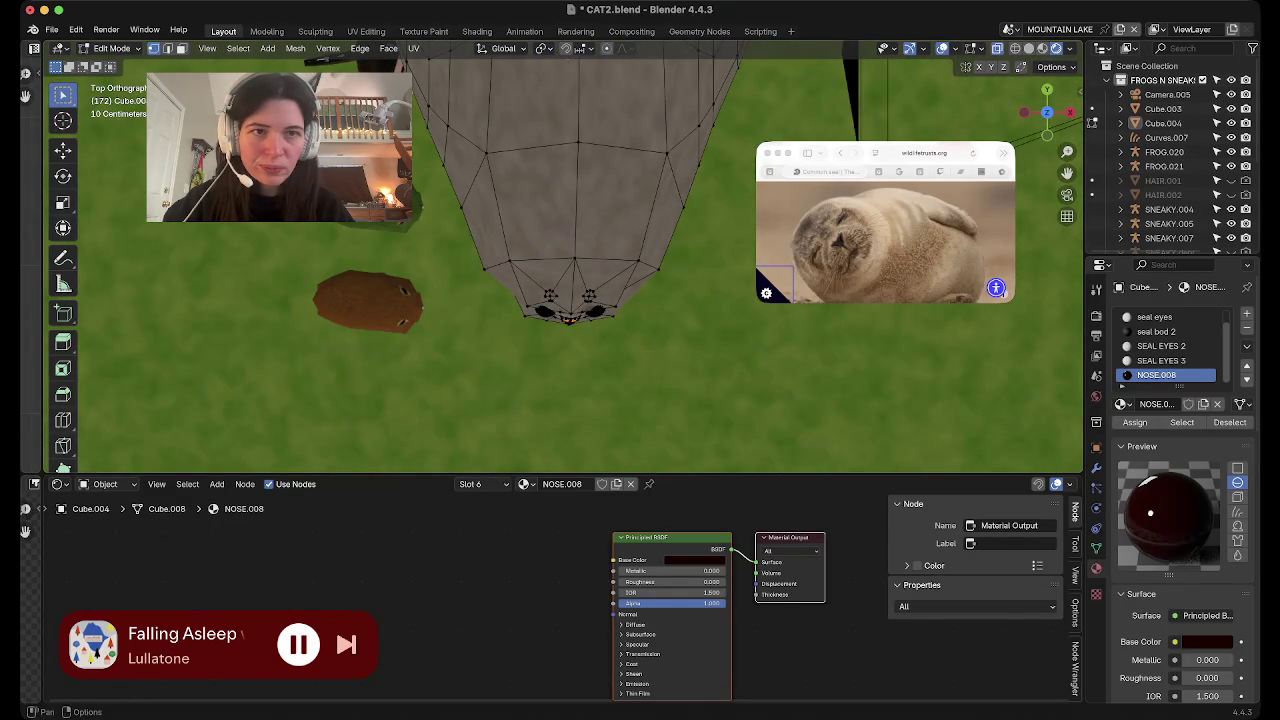
Box-select the bottom ring, nose and eye vertices of the seal mesh
left_click_drag(818, 432, 455, 205)
left_click_drag(708, 412, 410, 214)
scroll(560, 260, "down", 5)
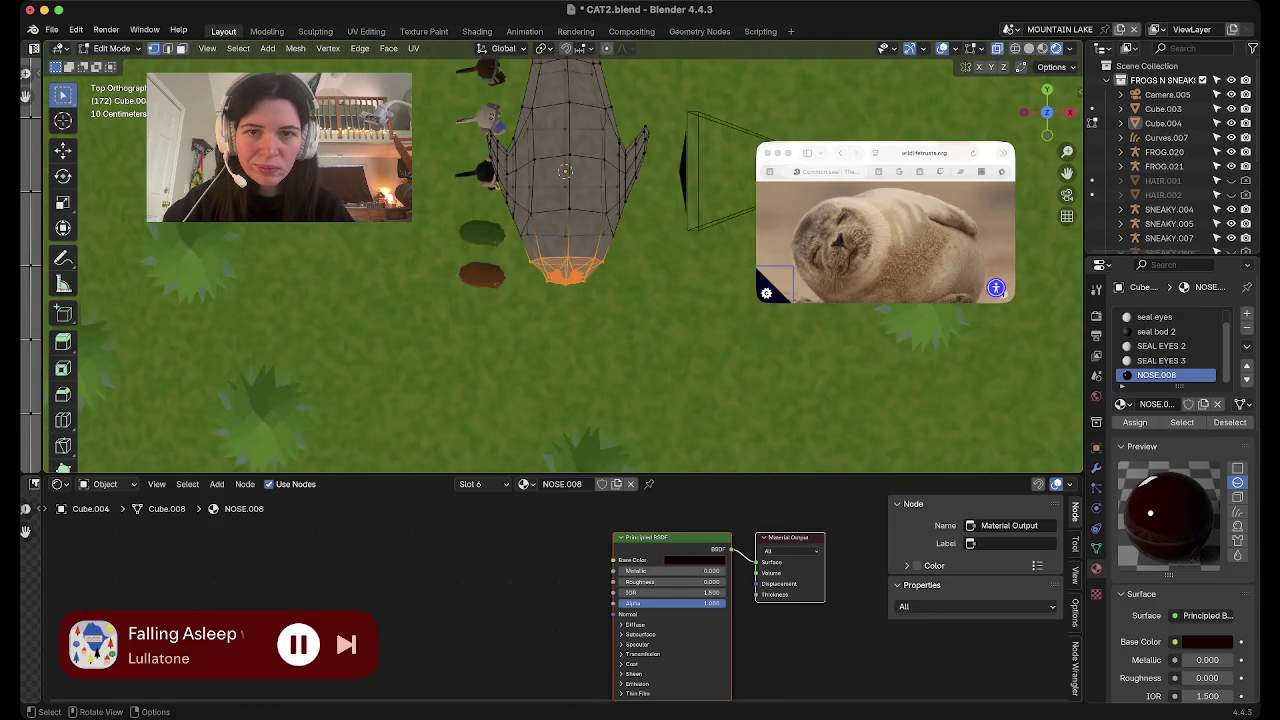
scroll(560, 260, "up", 3)
scroll(560, 260, "down", 1)
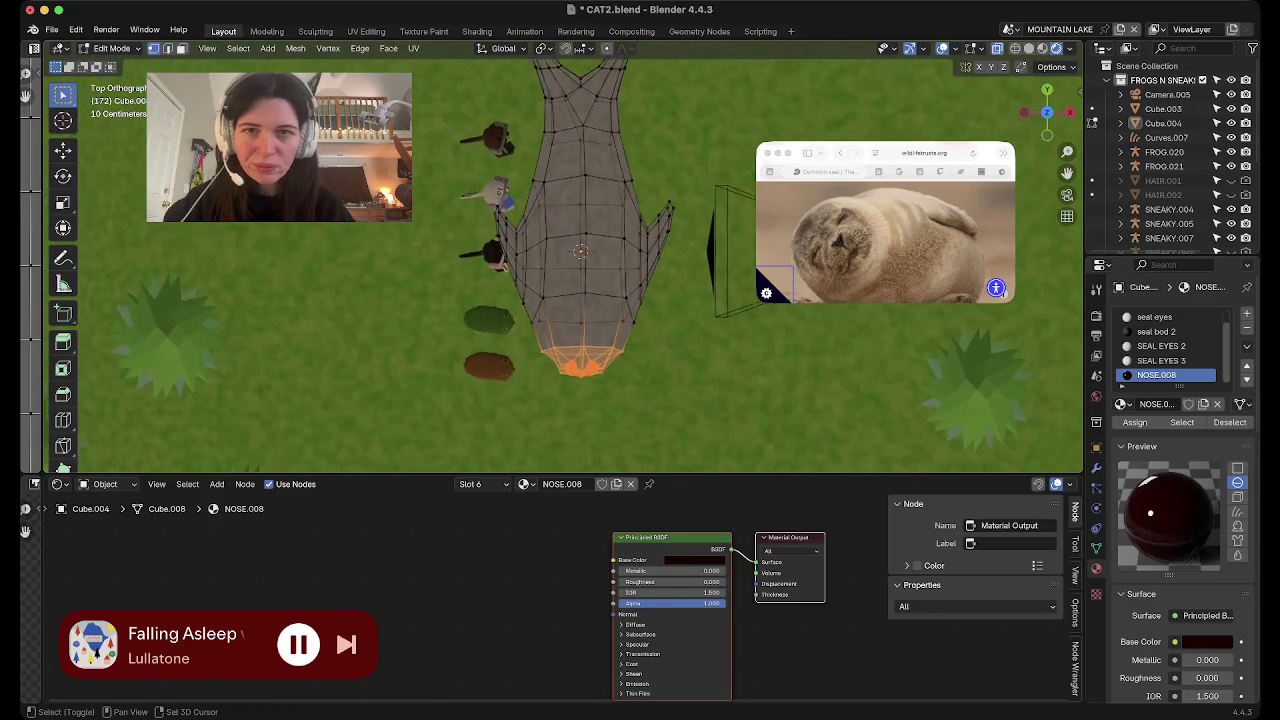
scroll(560, 260, "down", 1)
scroll(560, 260, "down", 1)
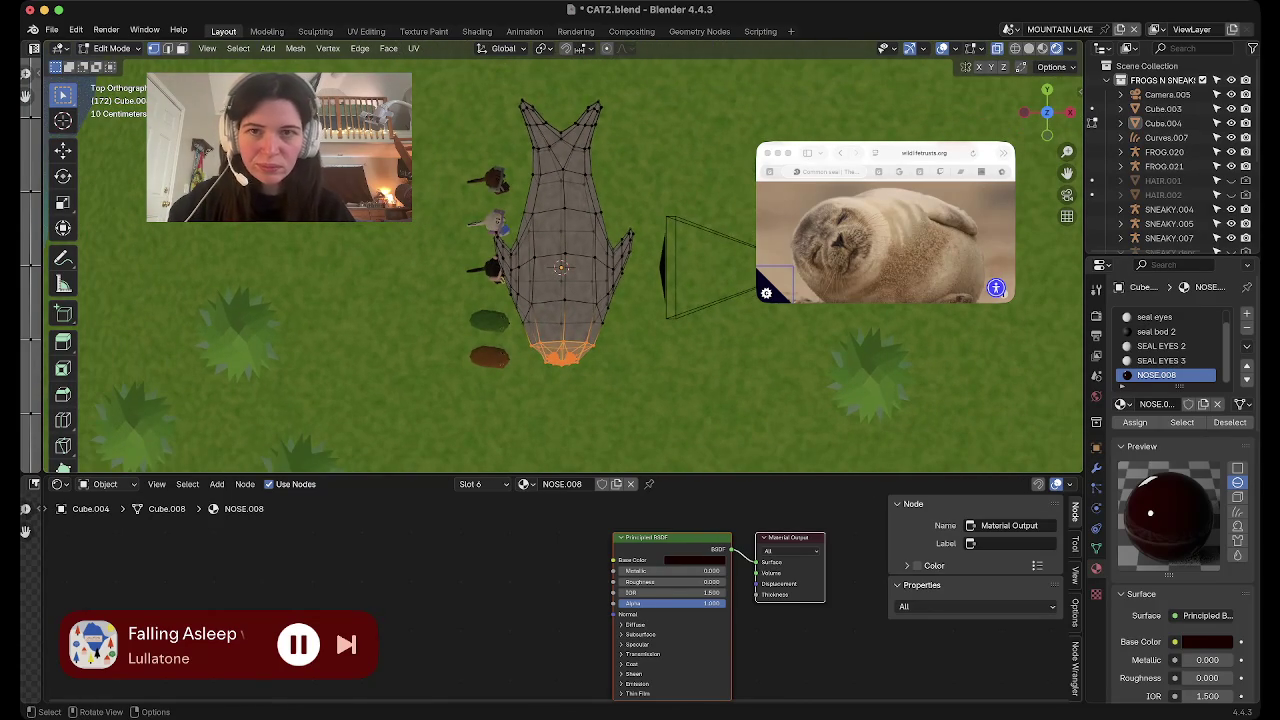
Move them about 0.34 m along Y with smooth proportional editing and a wide falloff
key("o")
key("g")
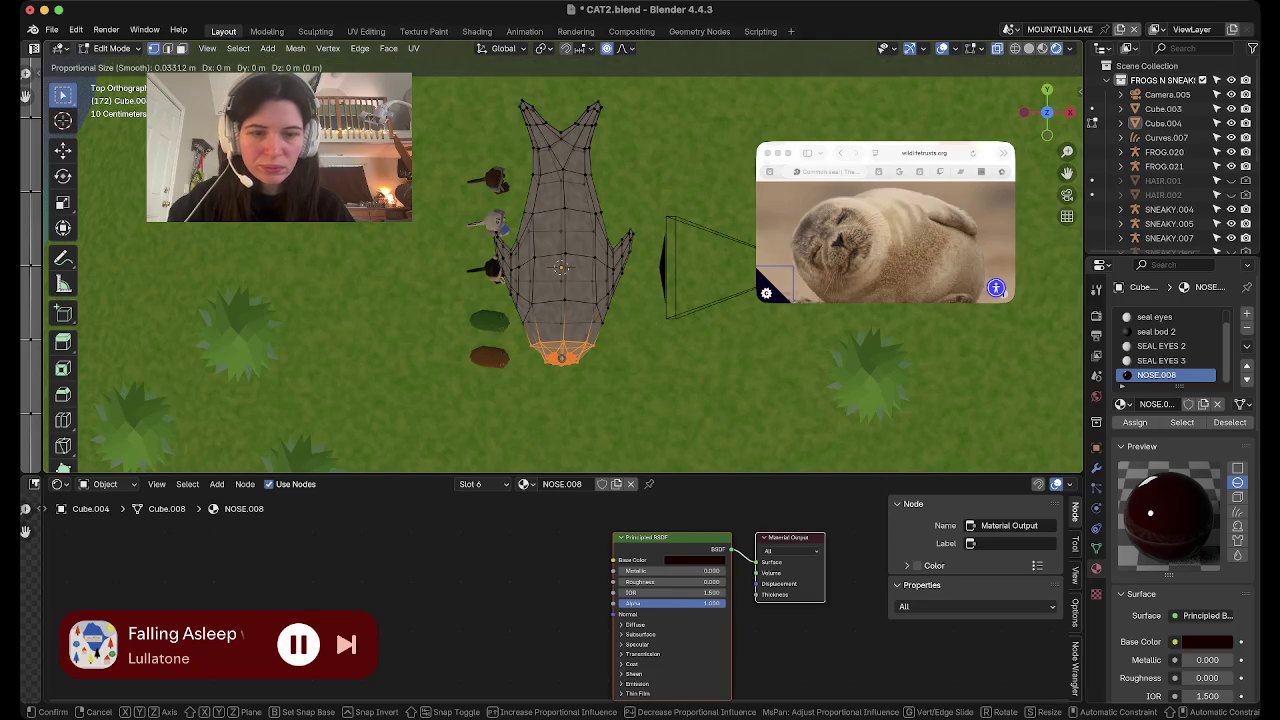
key("y")
scroll(562, 357, "down", 10)
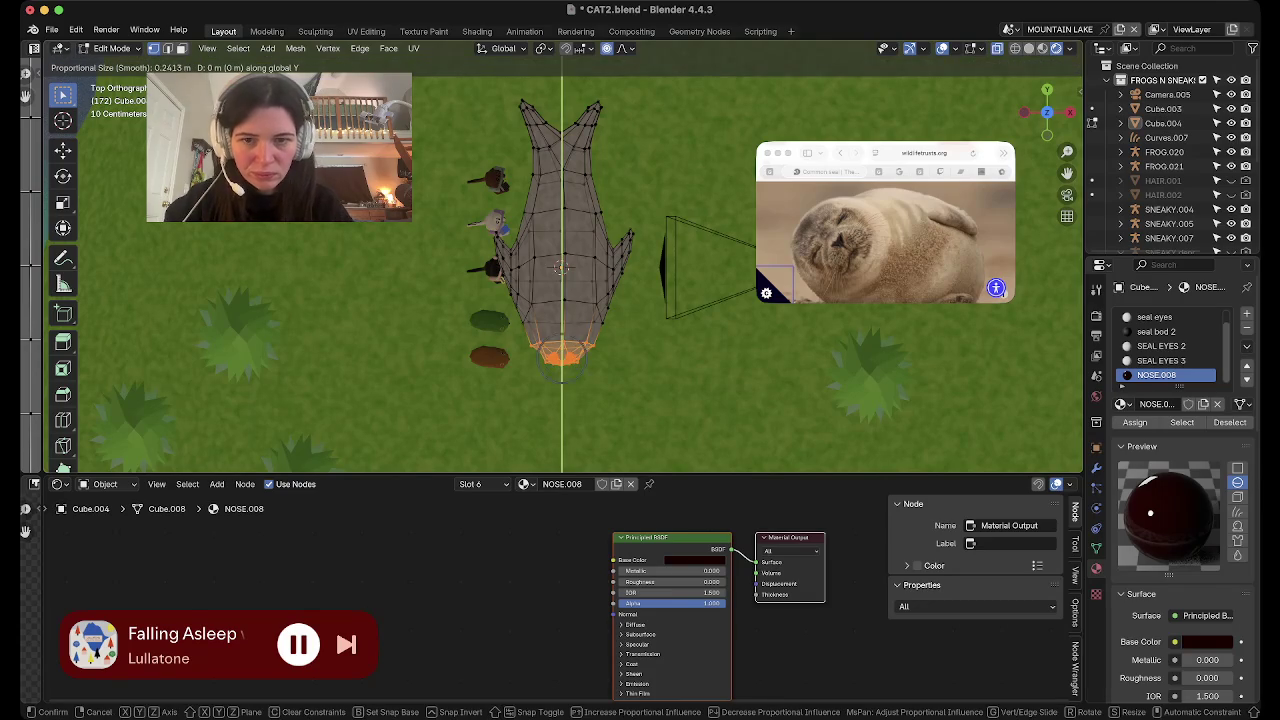
scroll(562, 357, "down", 10)
scroll(562, 357, "down", 5)
scroll(562, 357, "down", 10)
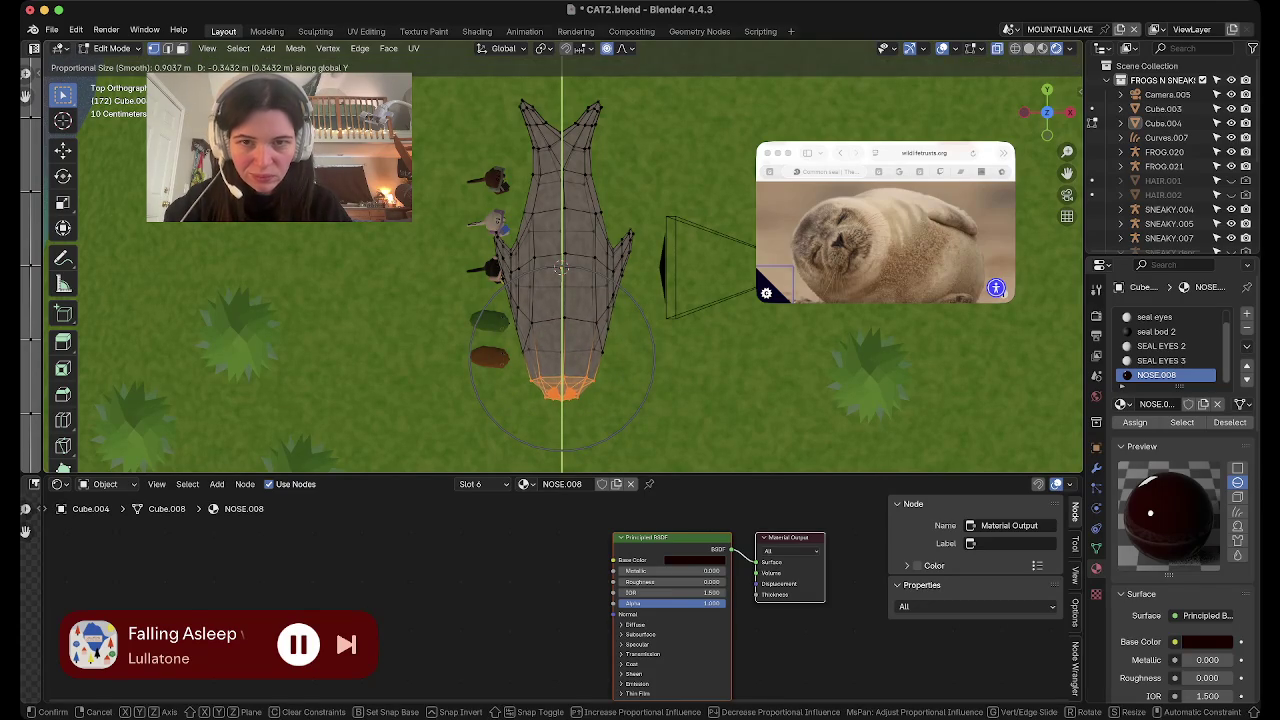
key("Return")
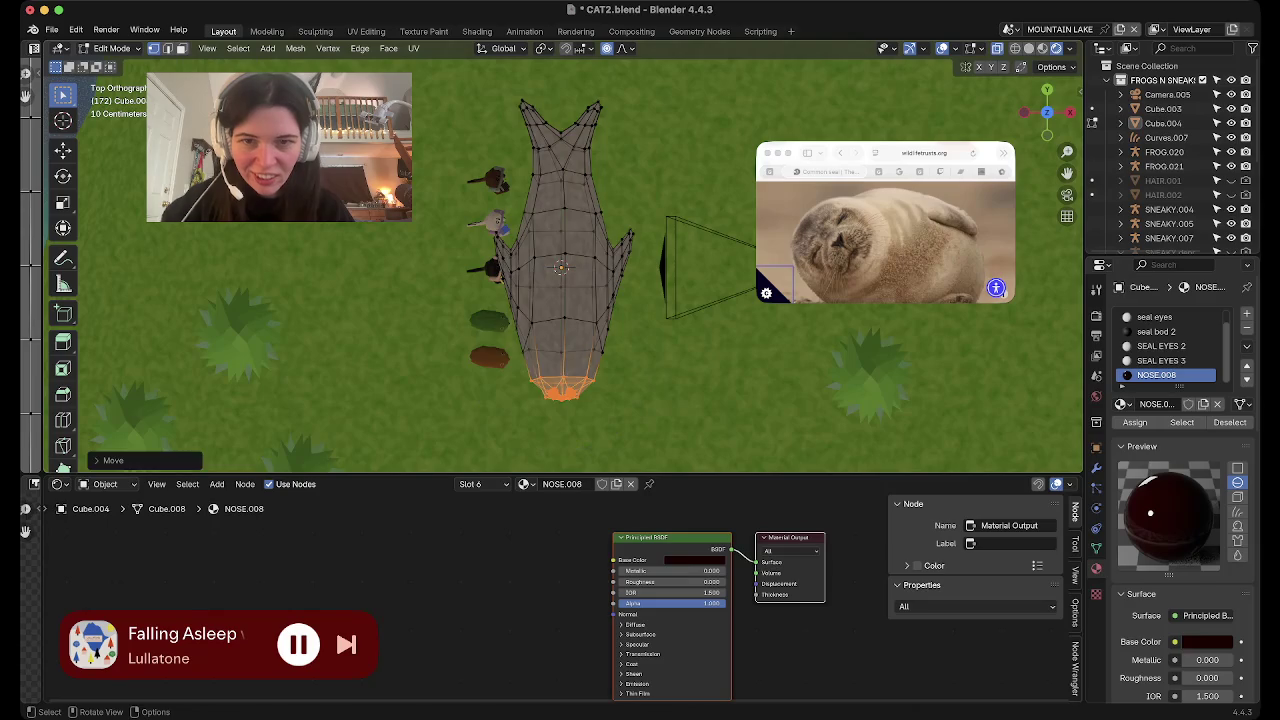
left_click(548, 320)
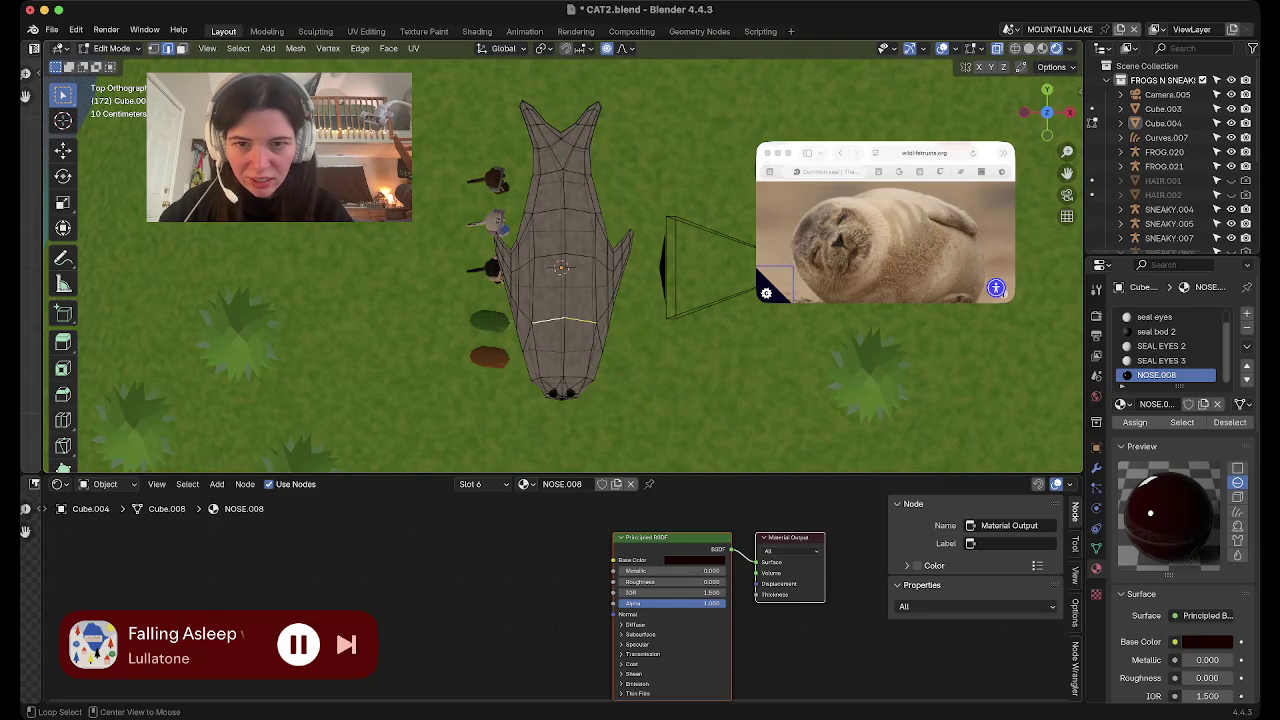
mouse_move(560, 260)
middle_mouse_down()
mouse_move(600, 250)
mouse_move(600, 150)
middle_mouse_up()
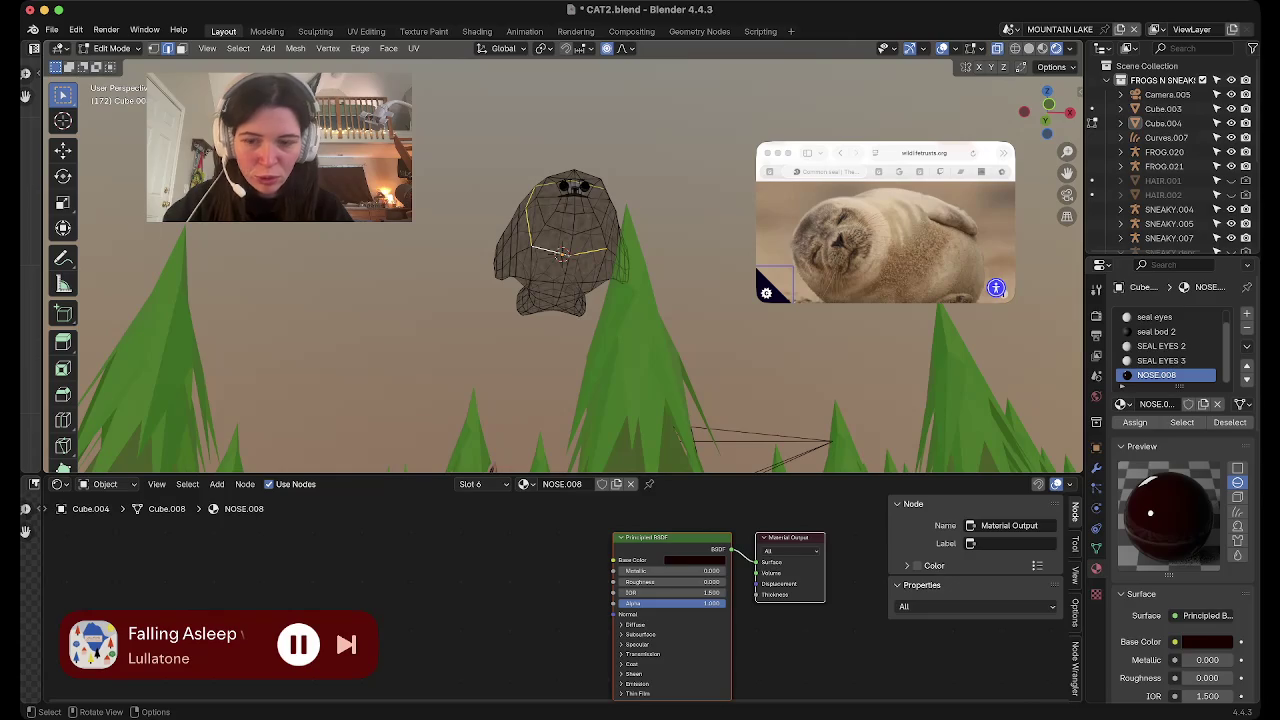
Leave Edit Mode, switch to the ground-level camera view, and zoom in to select the seal rock
key("Tab")
key("KP_Divide")
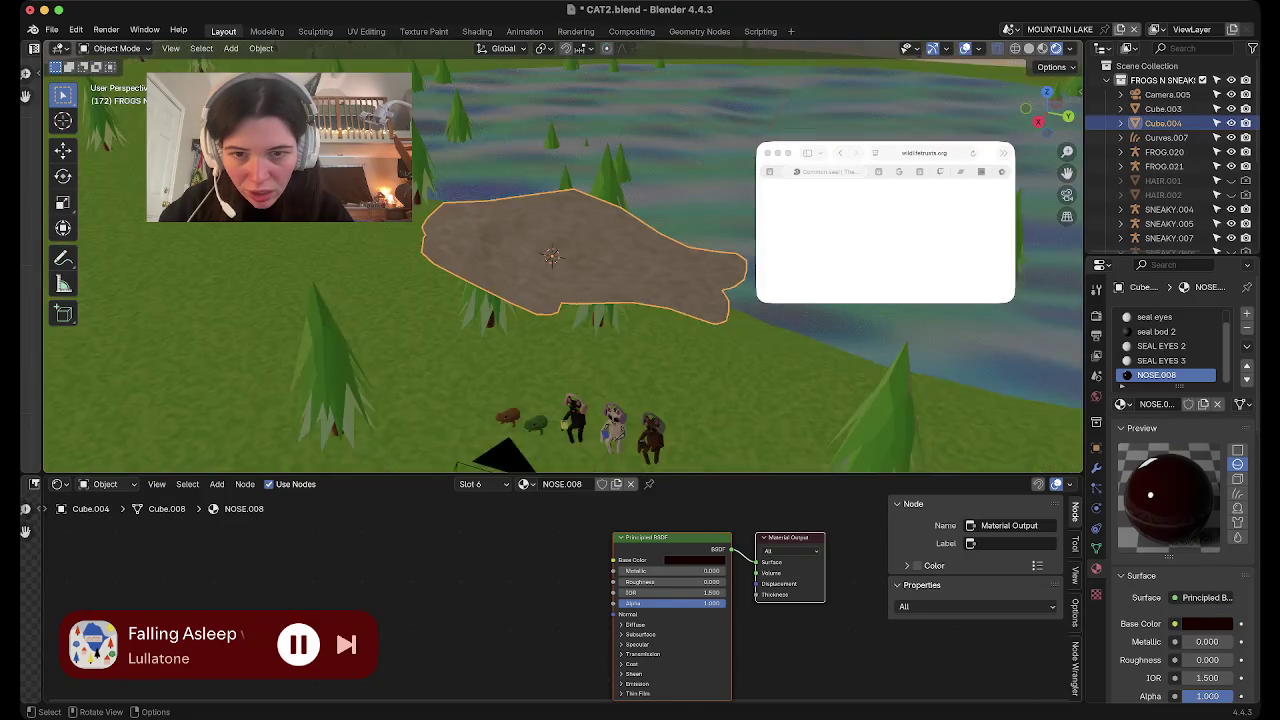
key("KP_0")
left_click(620, 276)
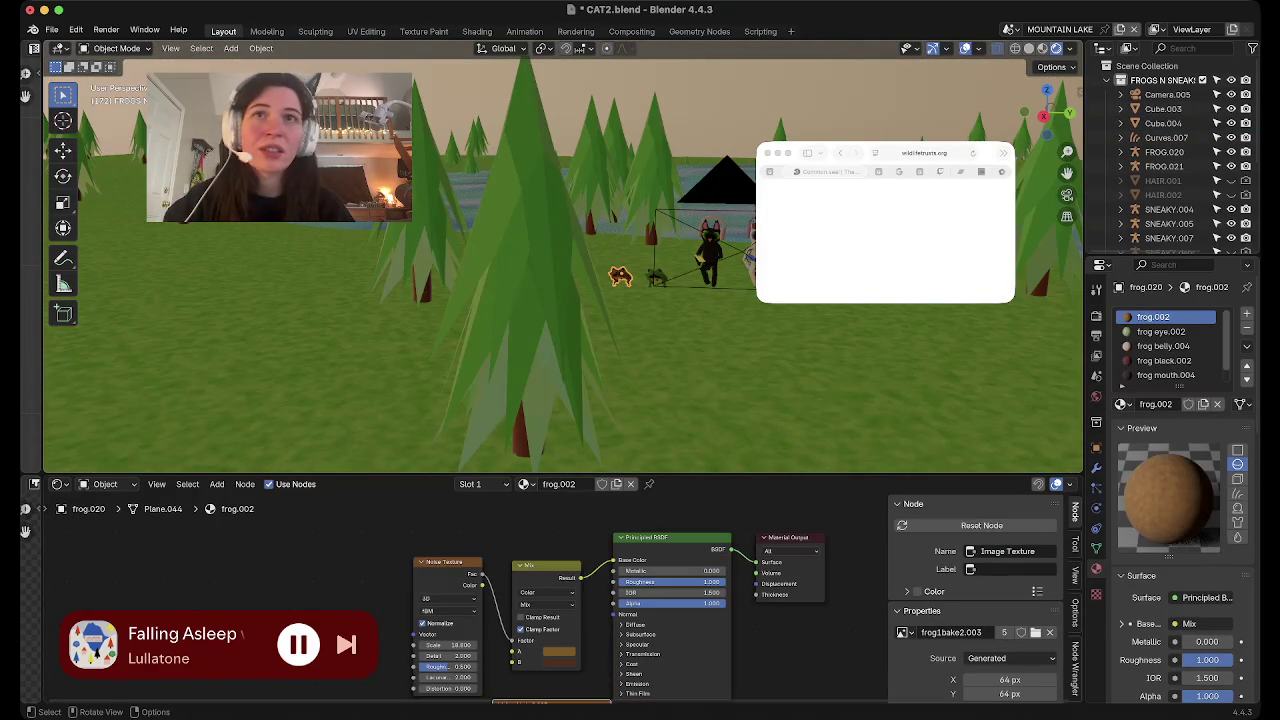
scroll(640, 248, "up", 3)
scroll(580, 245, "up", 3)
scroll(520, 242, "up", 3)
scroll(460, 238, "up", 2)
mouse_move(413, 236)
middle_mouse_down()
mouse_move(646, 177)
mouse_move(700, 330)
mouse_move(620, 260)
middle_mouse_up()
left_click(700, 330)
key("Tab")
key("Tab")
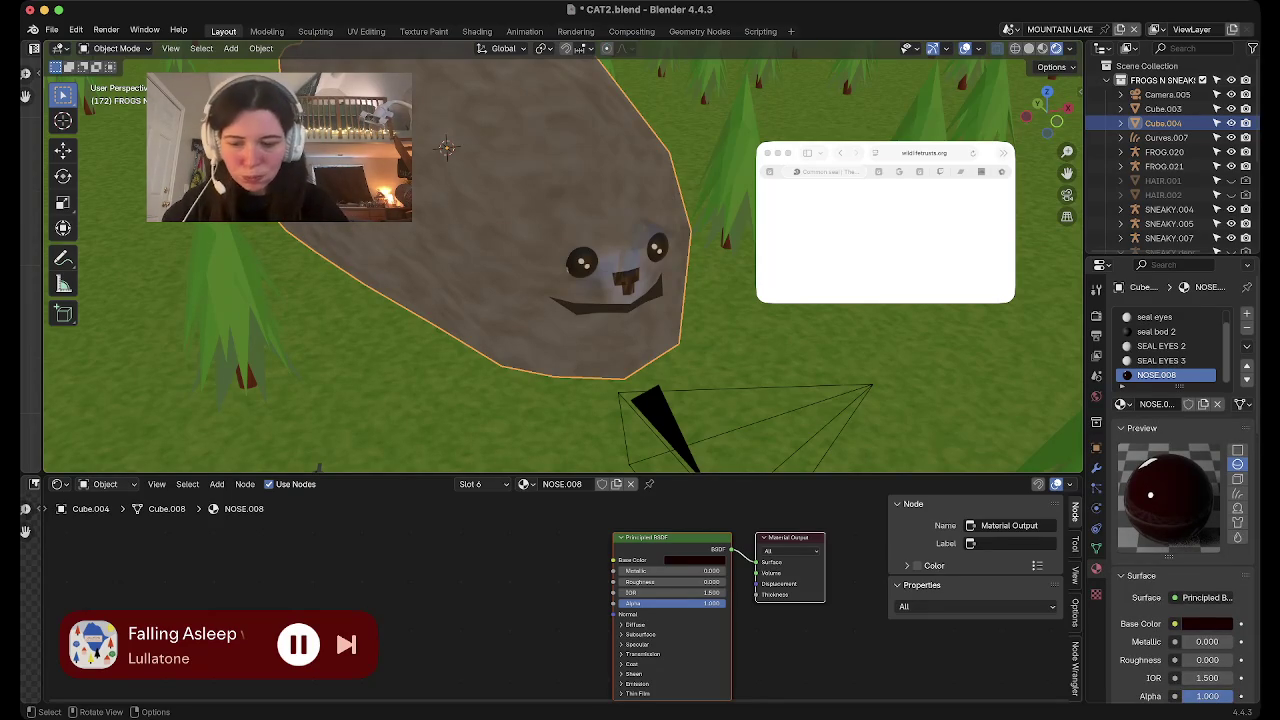
Pull the selected lower-body vertices along Y with proportional falloff
mouse_move(1050, 440)
middle_mouse_down()
mouse_move(1062, 310)
mouse_move(209, 350)
middle_mouse_up()
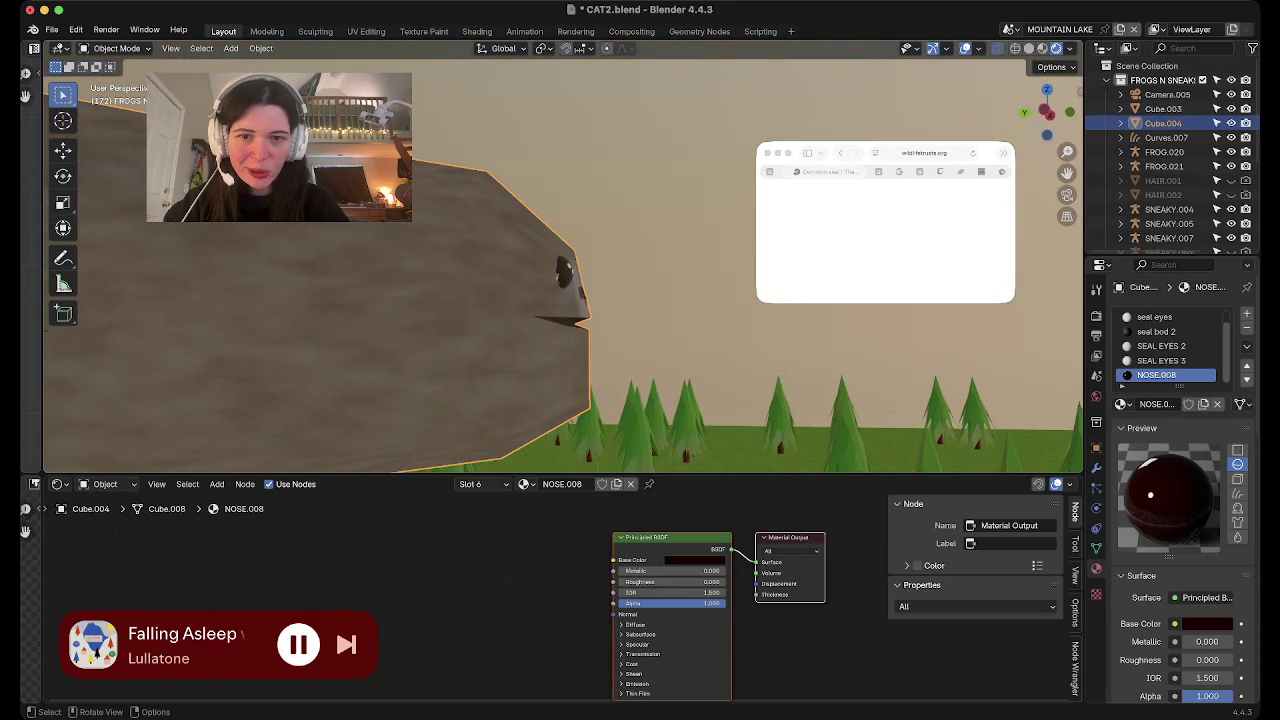
mouse_move(209, 350)
middle_mouse_down()
mouse_move(400, 340)
mouse_move(330, 330)
middle_mouse_up()
key("Tab")
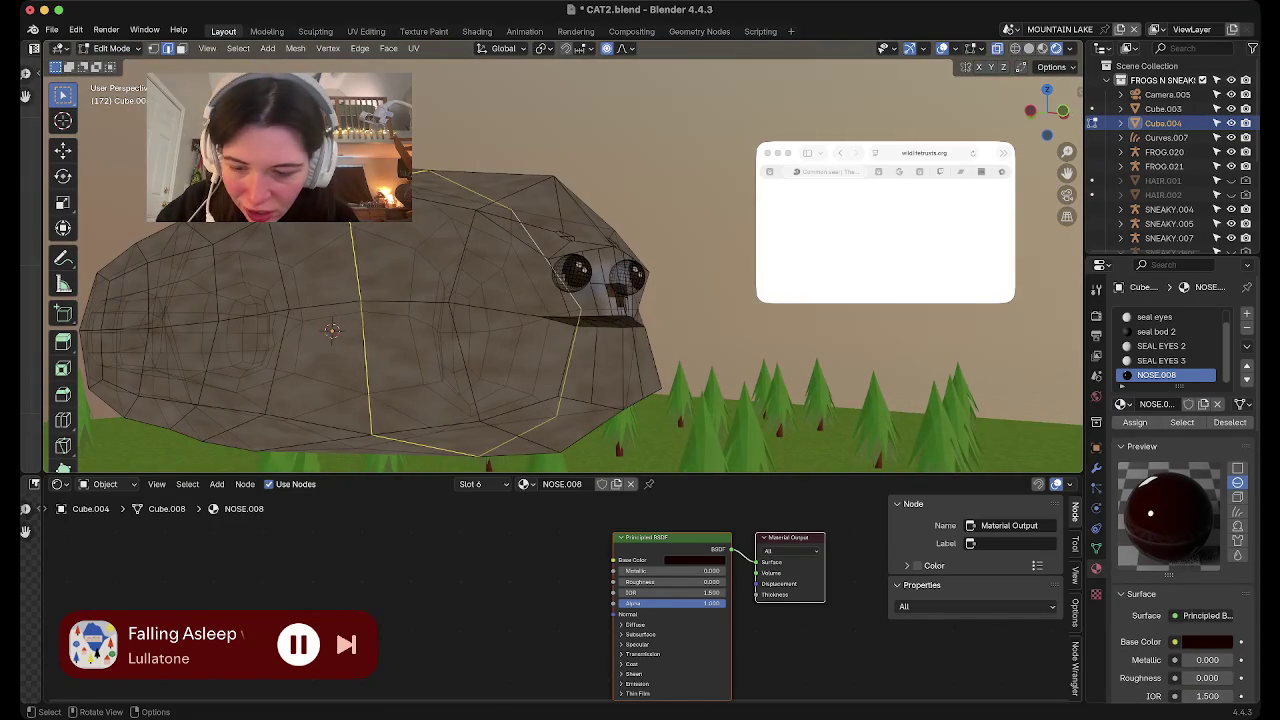
middle_click_drag(330, 330, 548, 395)
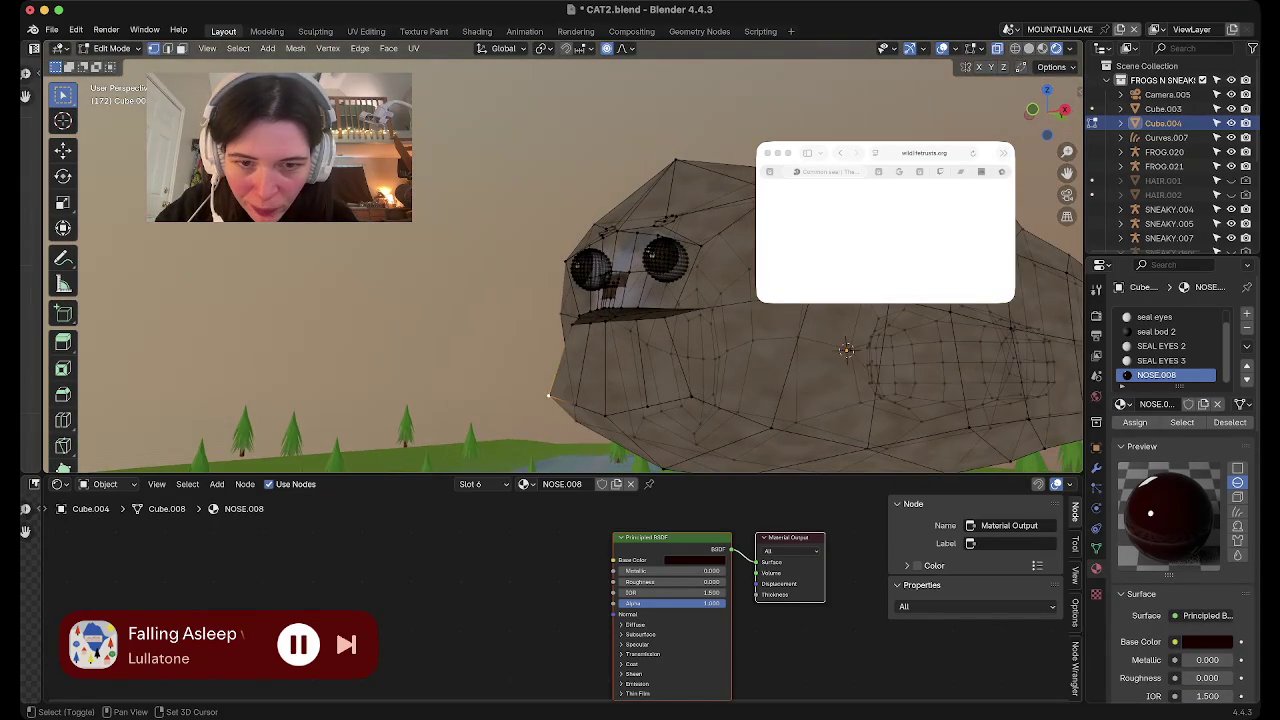
left_click(690, 397, "shift")
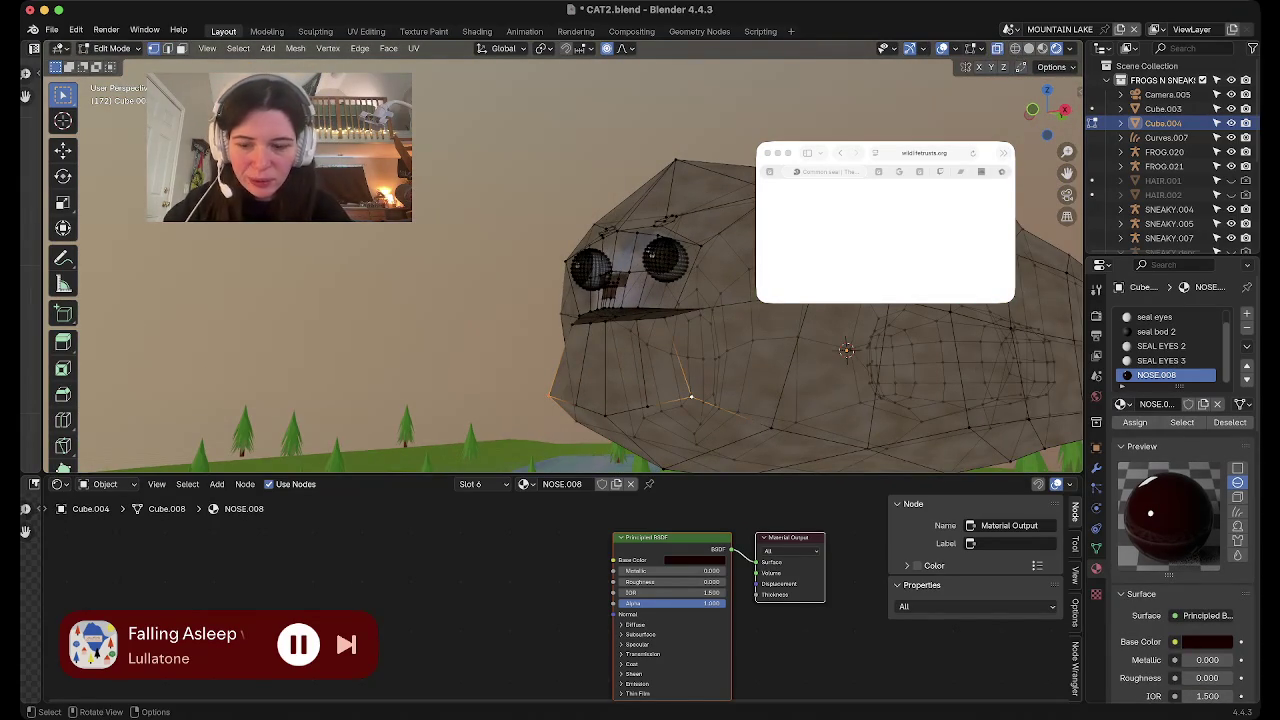
middle_click_drag(690, 397, 531, 382)
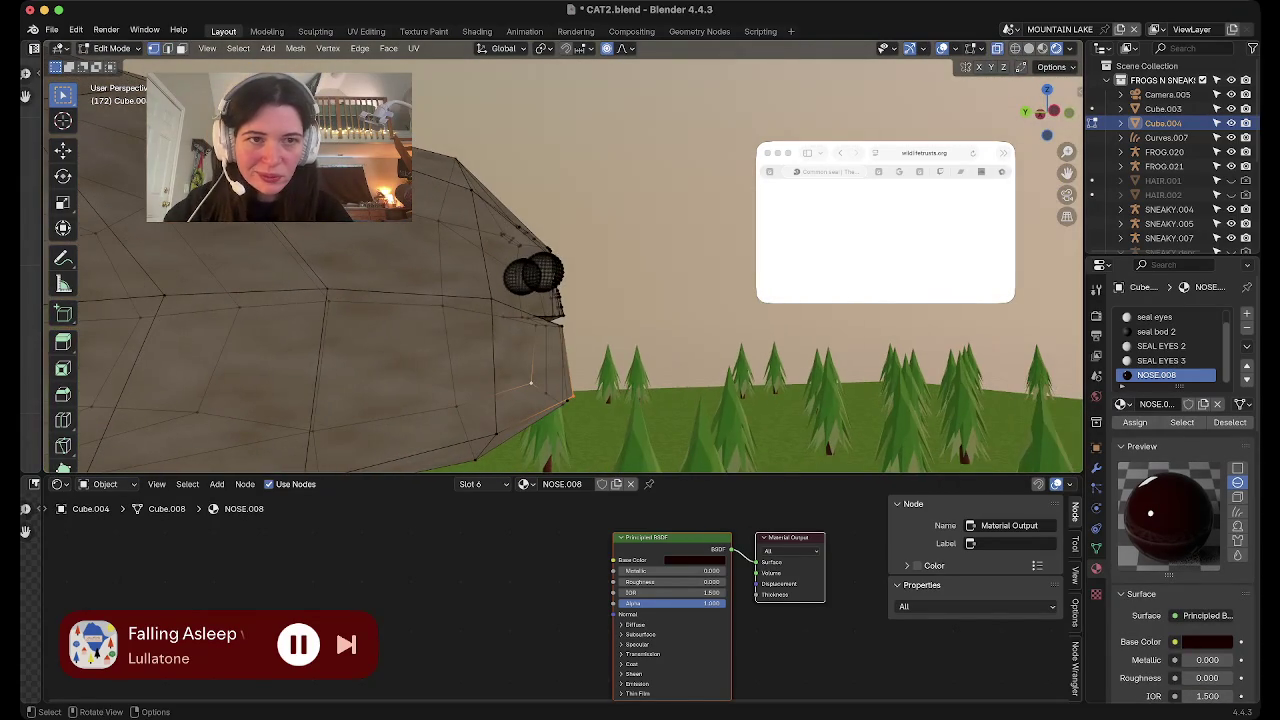
key("g")
key("y")
scroll(520, 383, "up", 3)
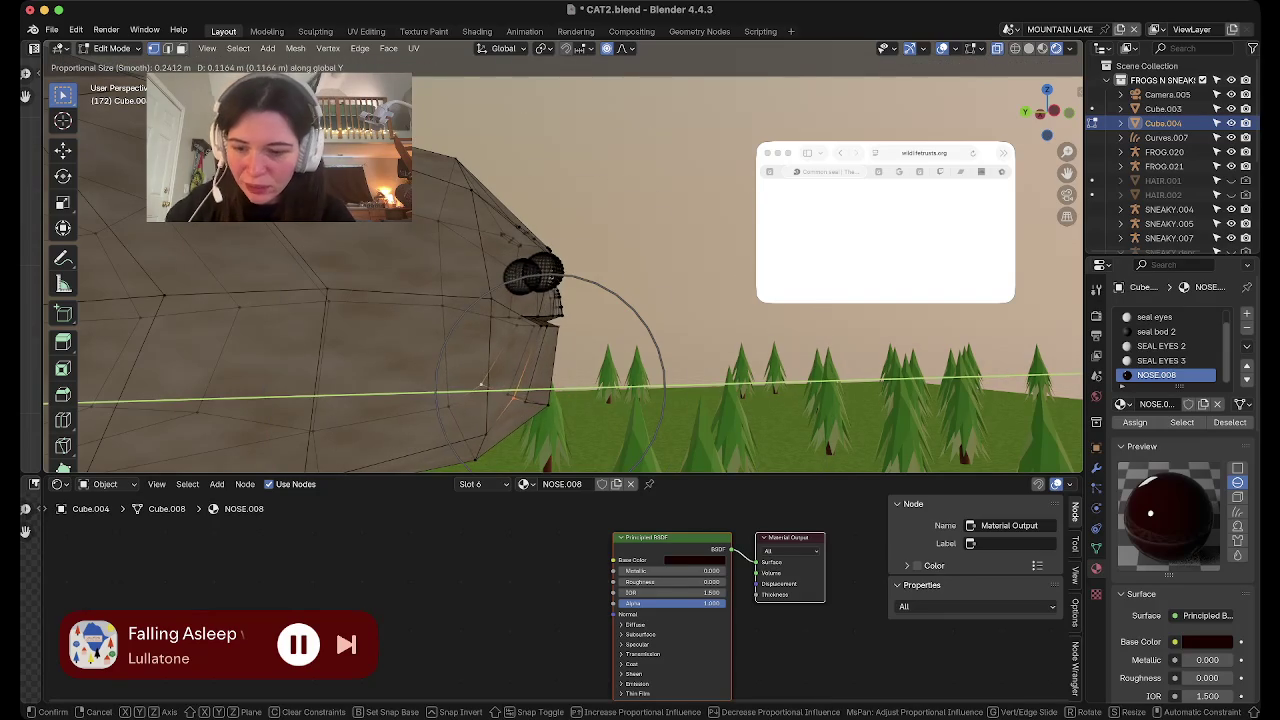
left_click(487, 383)
mouse_move(487, 383)
middle_mouse_down()
mouse_move(612, 274)
mouse_move(490, 278)
mouse_move(620, 255)
mouse_move(600, 230)
mouse_move(603, 290)
mouse_move(480, 275)
mouse_move(500, 278)
mouse_move(520, 310)
mouse_move(530, 300)
middle_mouse_up()
key("Tab")
key("Tab")
Raise the body vertices about 0.09 m along Z with proportional editing, then exit to Object Mode
key("g")
key("z")
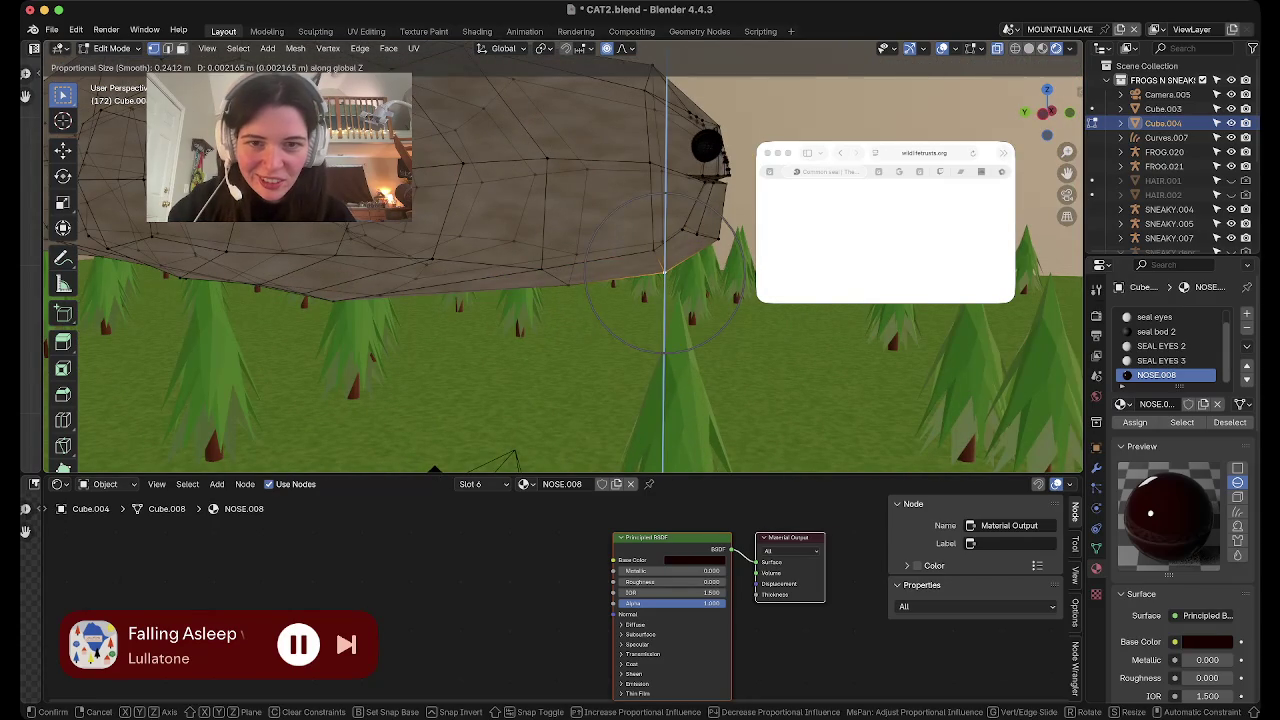
scroll(665, 270, "up", 4)
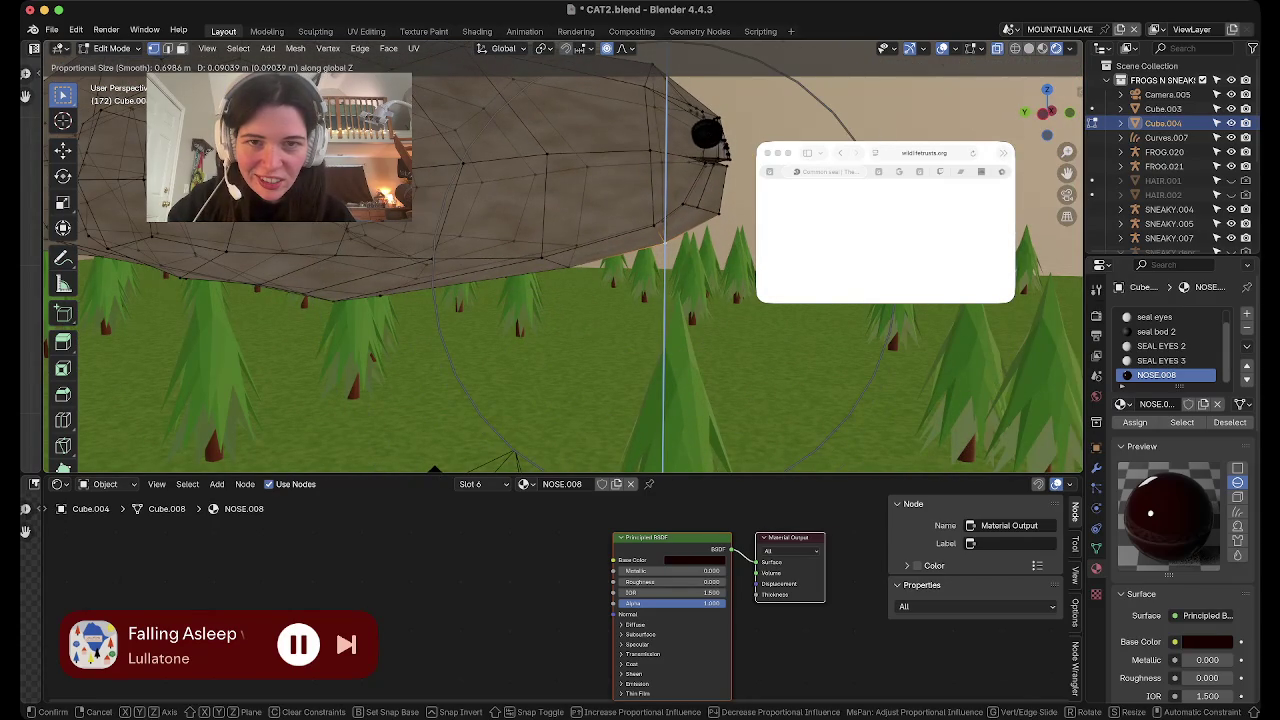
key("Return")
key("Tab")
mouse_move(665, 270)
middle_mouse_down()
mouse_move(640, 300)
mouse_move(600, 300)
mouse_move(570, 260)
mouse_move(510, 350)
mouse_move(510, 320)
mouse_move(580, 190)
middle_mouse_up()
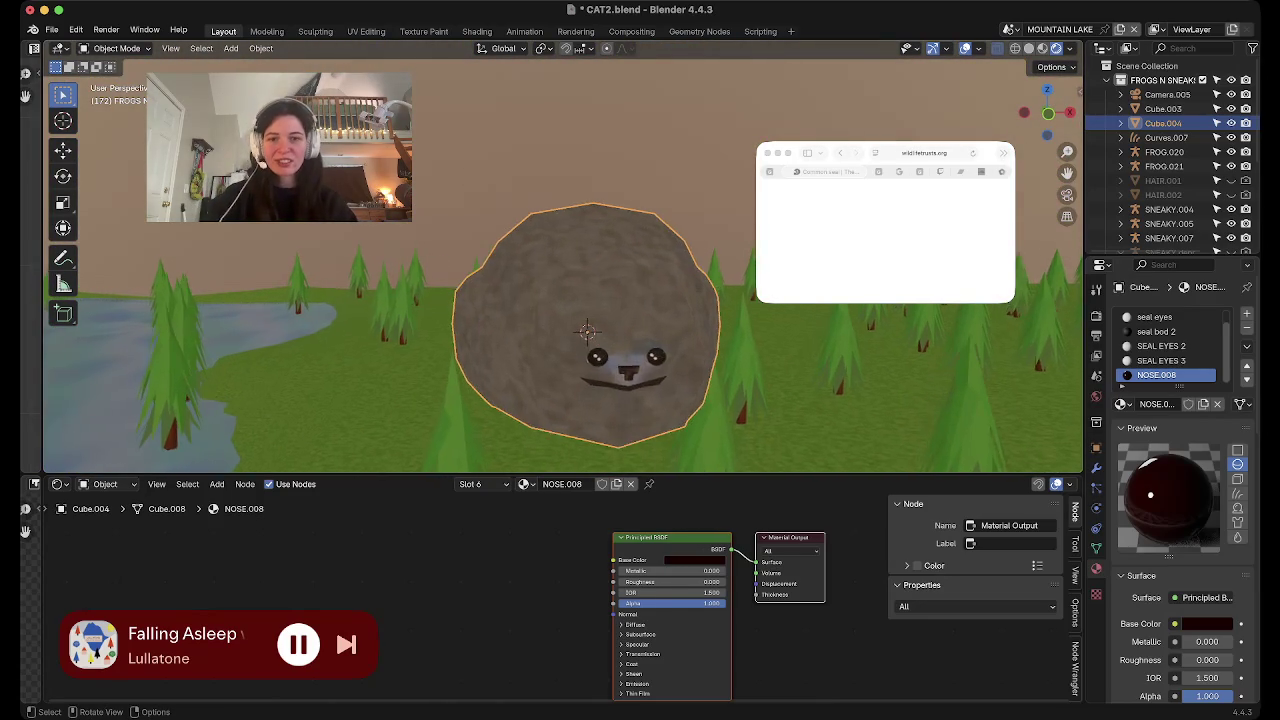
Select both linked eye meshes and point their normals toward a target
key("Tab")
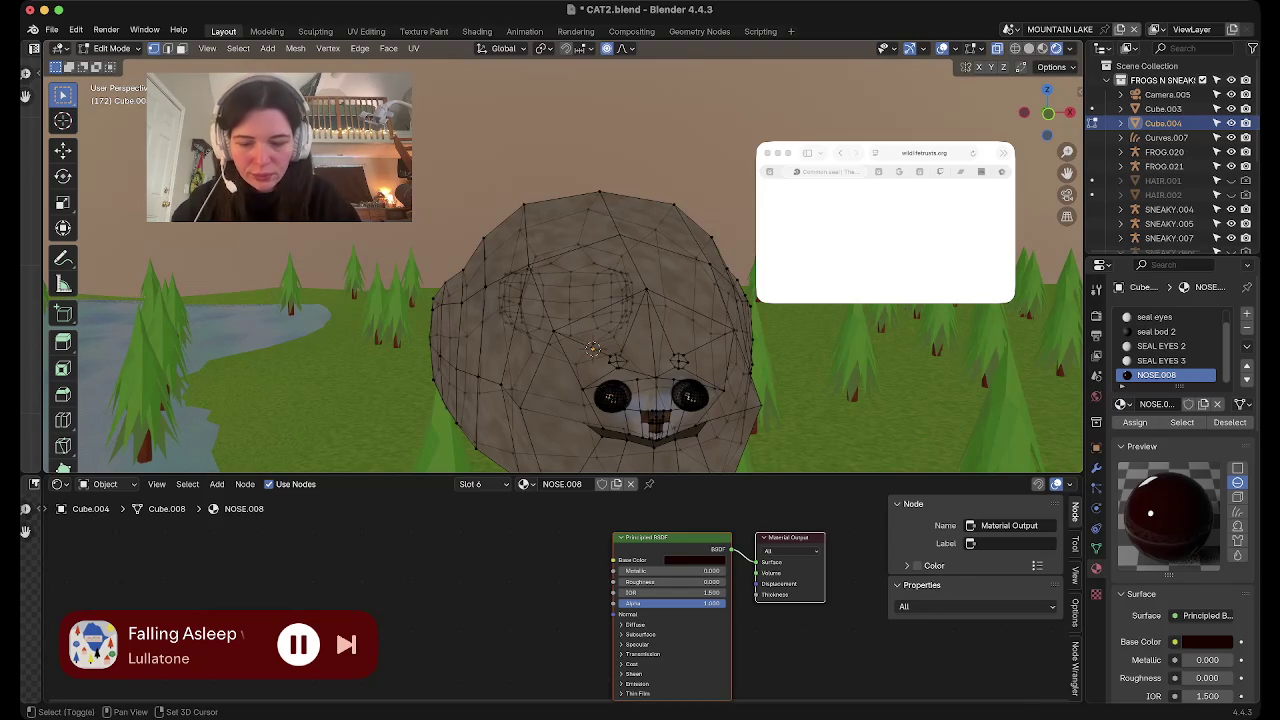
key("alt+l")
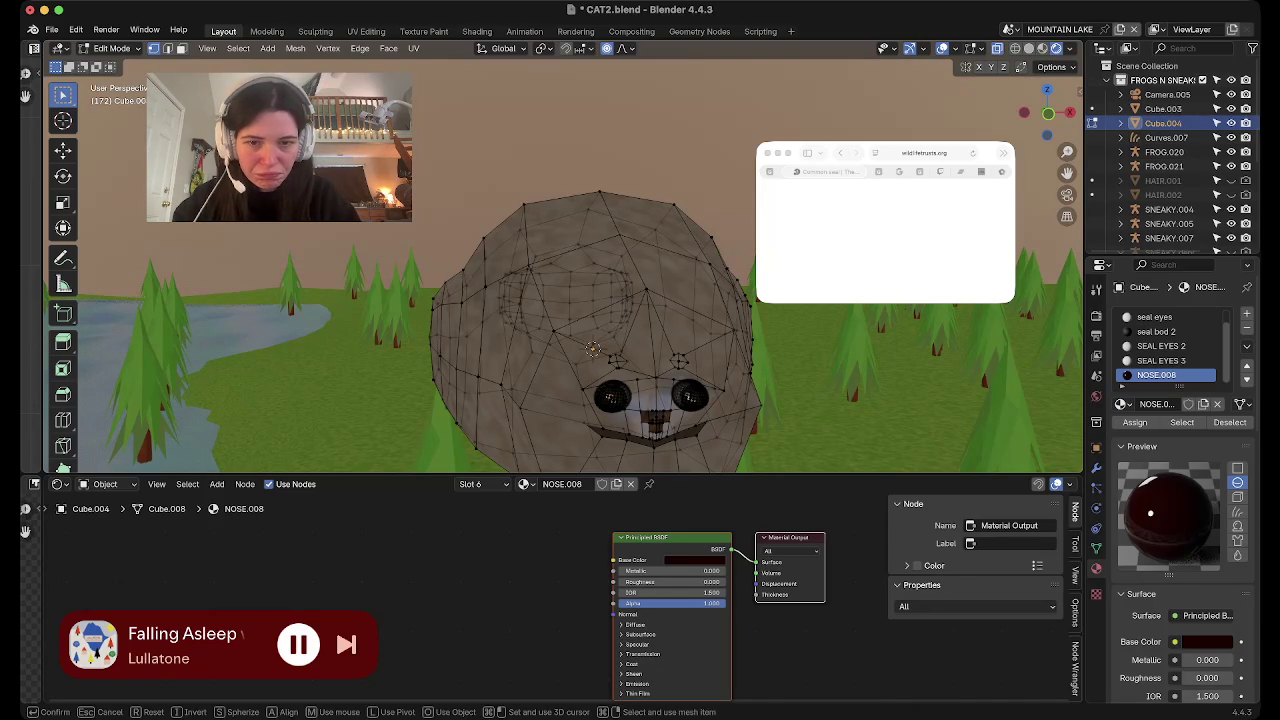
key("ctrl+l")
scroll(562, 265, "down", 5)
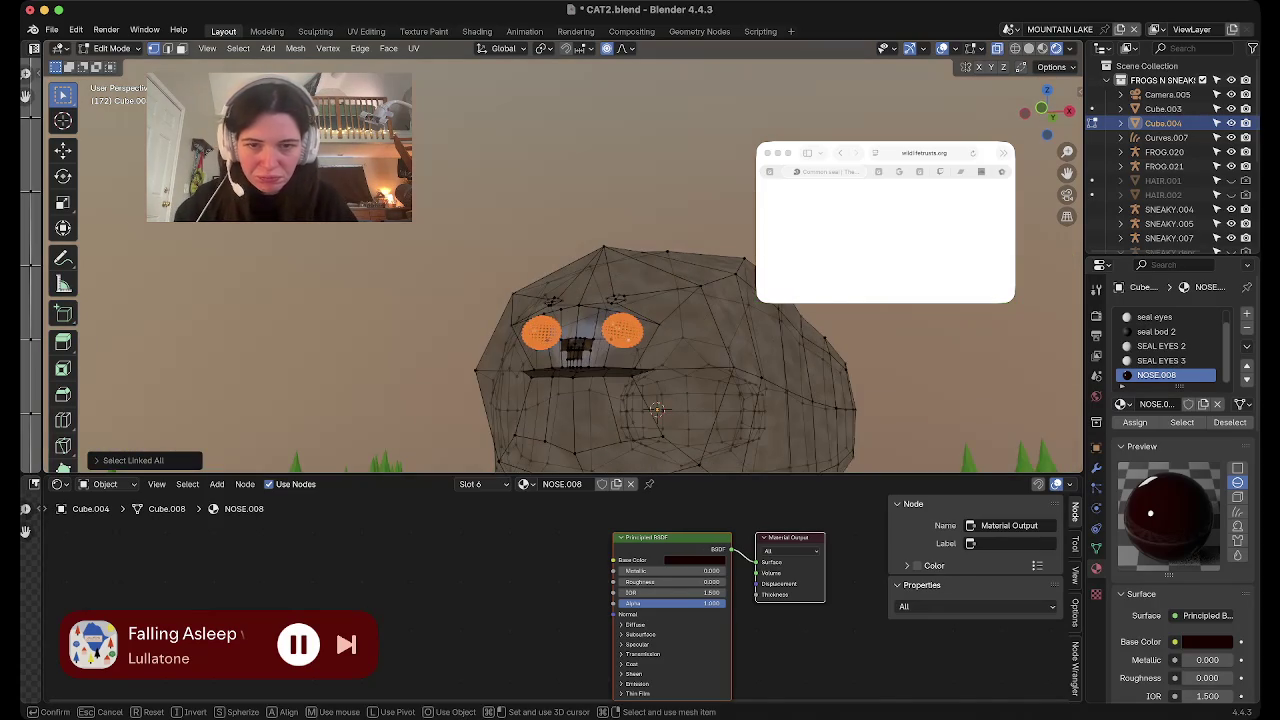
key("Return")
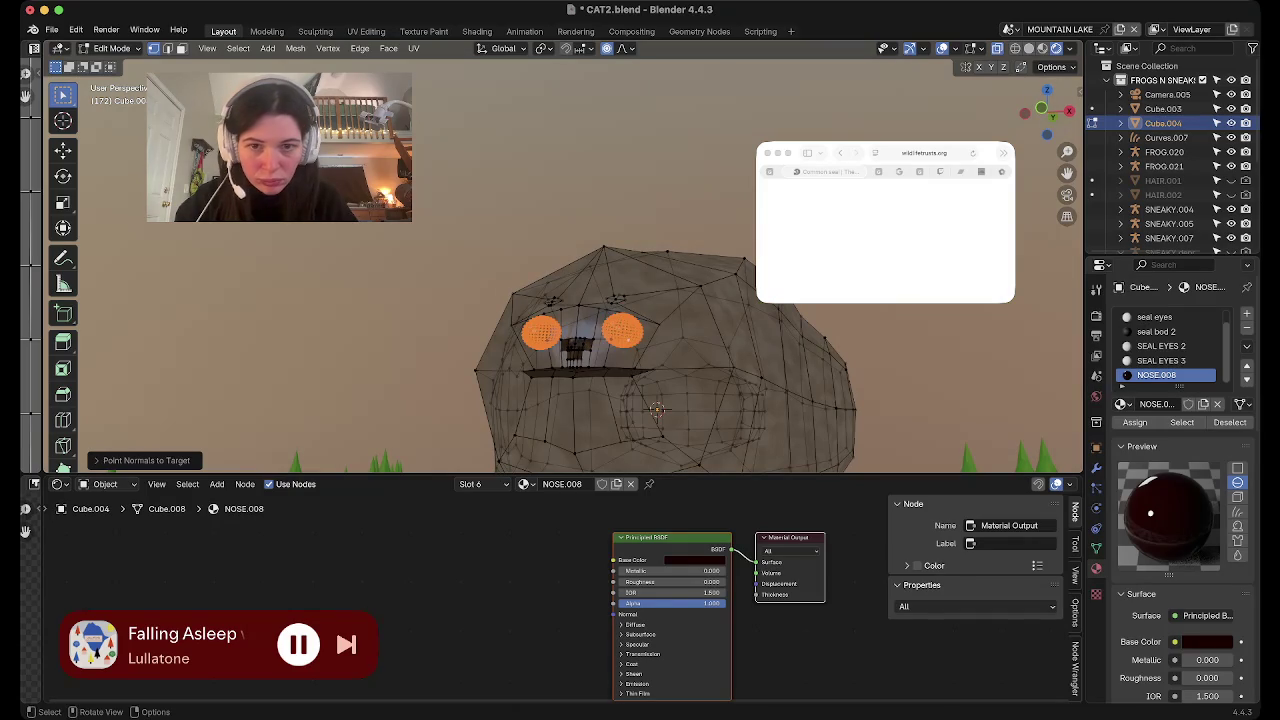
Hide the overlays and zoom around to check the new eye shading
key("shift+alt+z")
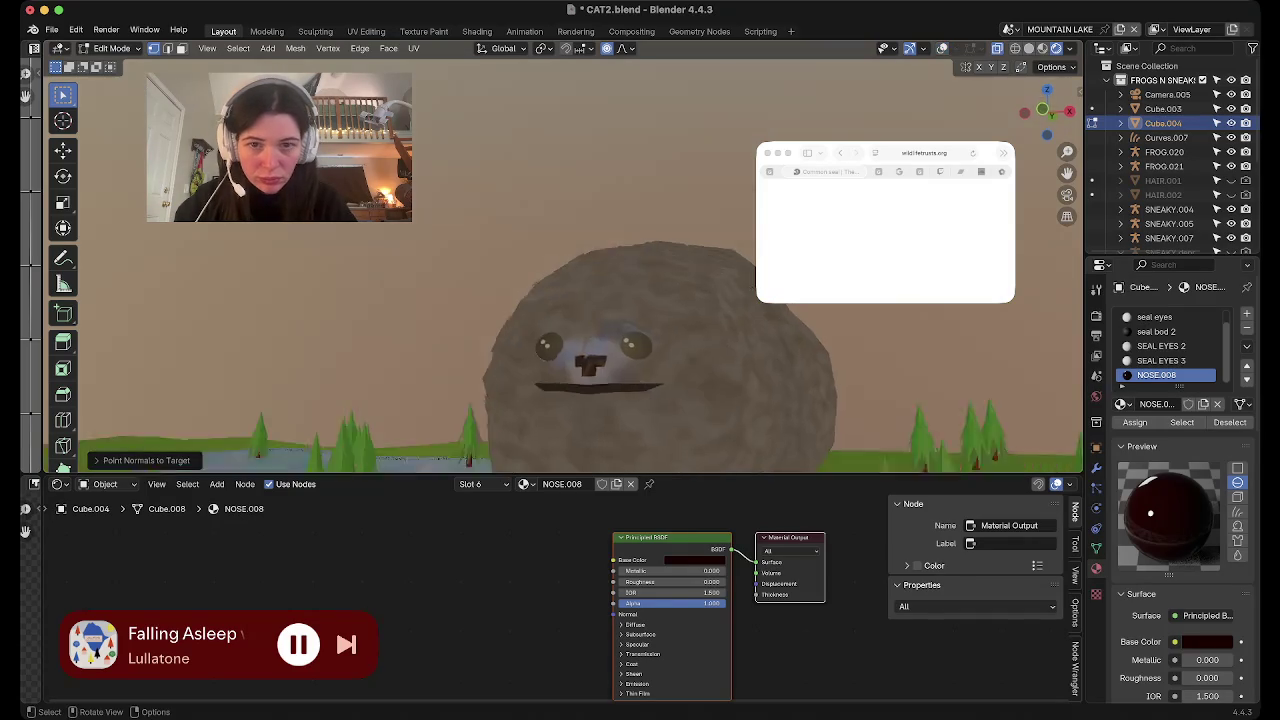
scroll(562, 265, "down", 5)
scroll(562, 265, "down", 3)
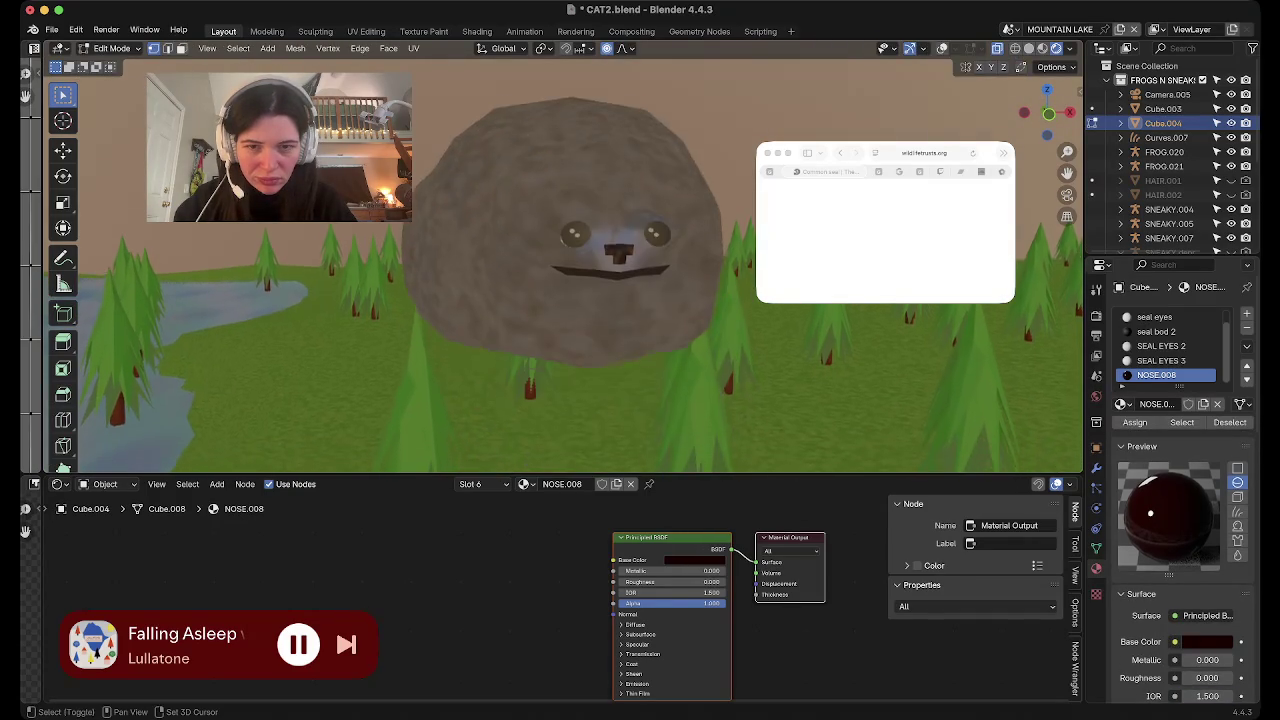
scroll(562, 265, "down", 3)
scroll(562, 265, "down", 3)
scroll(562, 265, "down", 3)
scroll(562, 265, "right", 3)
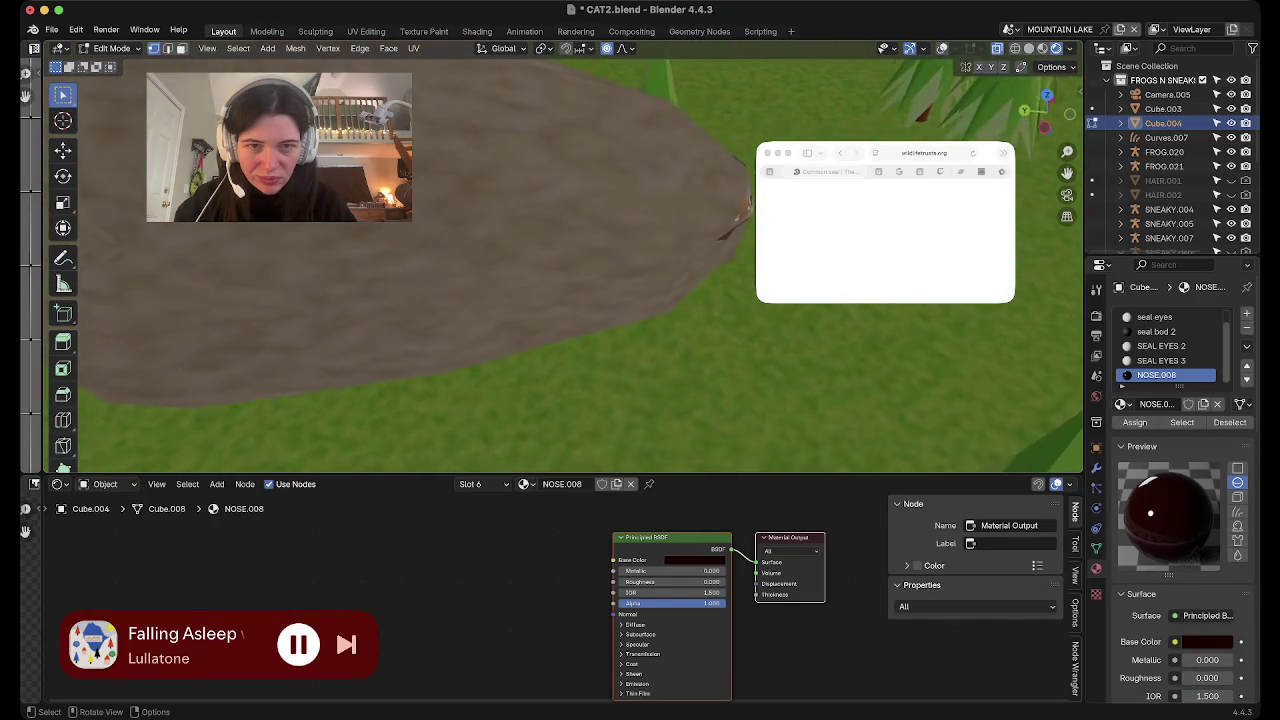
scroll(562, 265, "up", 3)
scroll(562, 265, "left", 5)
scroll(562, 265, "down", 2)
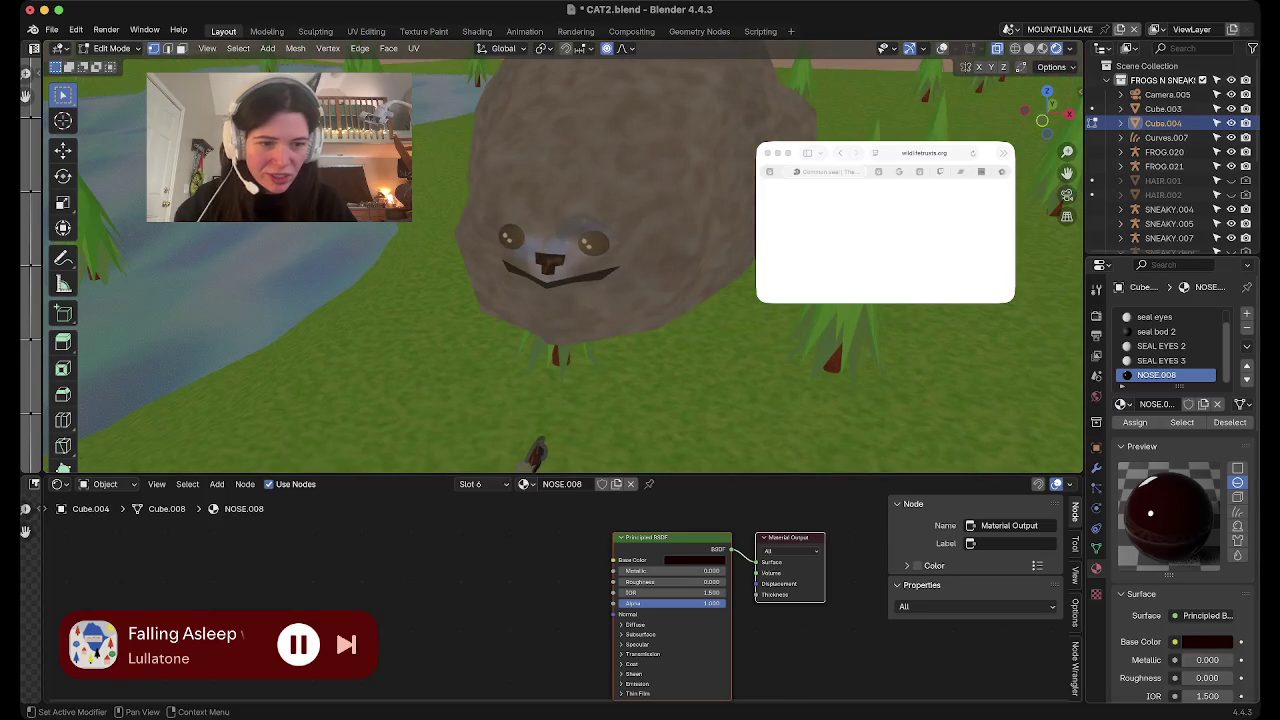
Set NOSE.008's roughness back to 0
left_click_drag(1207, 677, 1240, 677)
type("0")
key("Return")
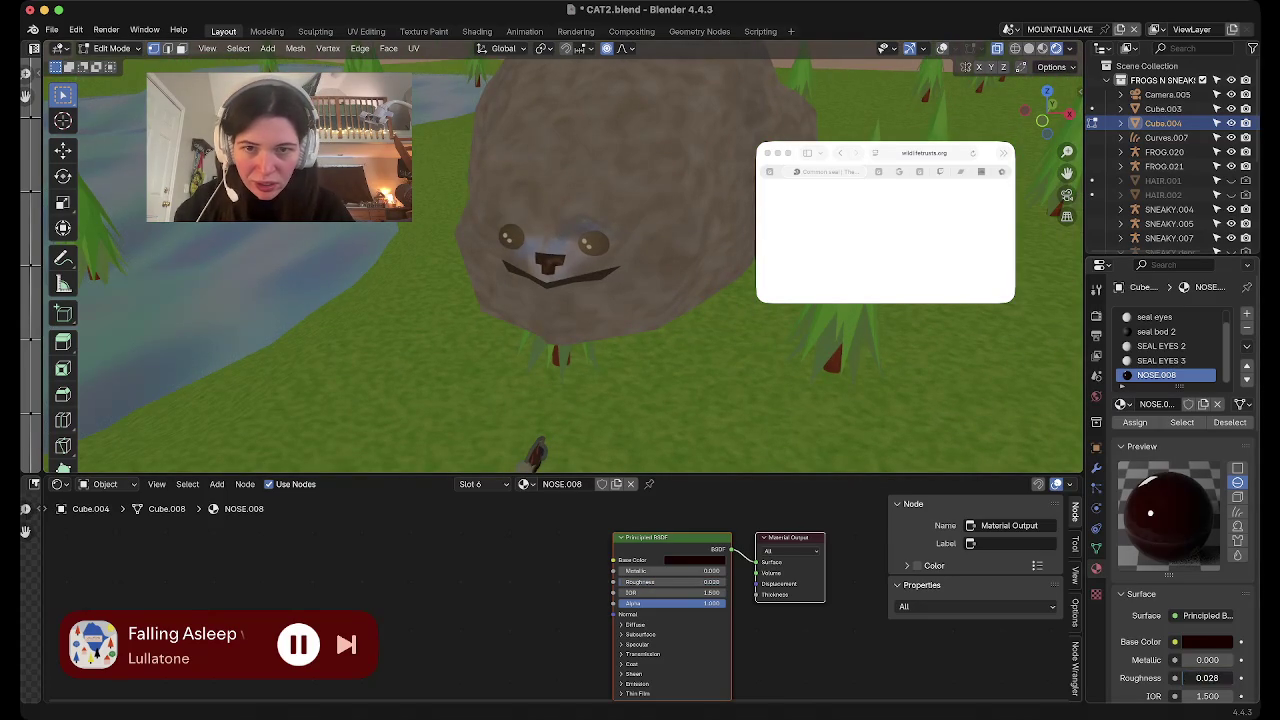
Set the SEAL EYES 3 material's roughness to 1.000 for a matte finish
left_click(1161, 360)
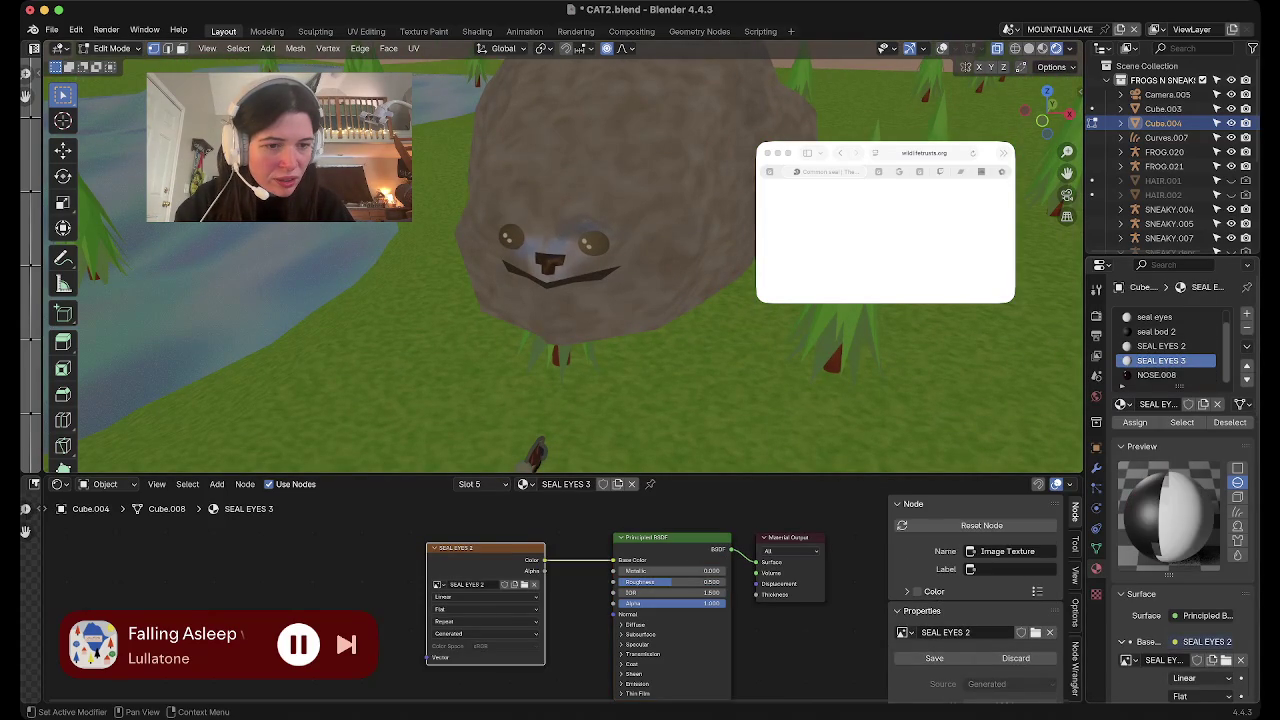
scroll(1207, 624, "down", 3)
scroll(1207, 624, "down", 2)
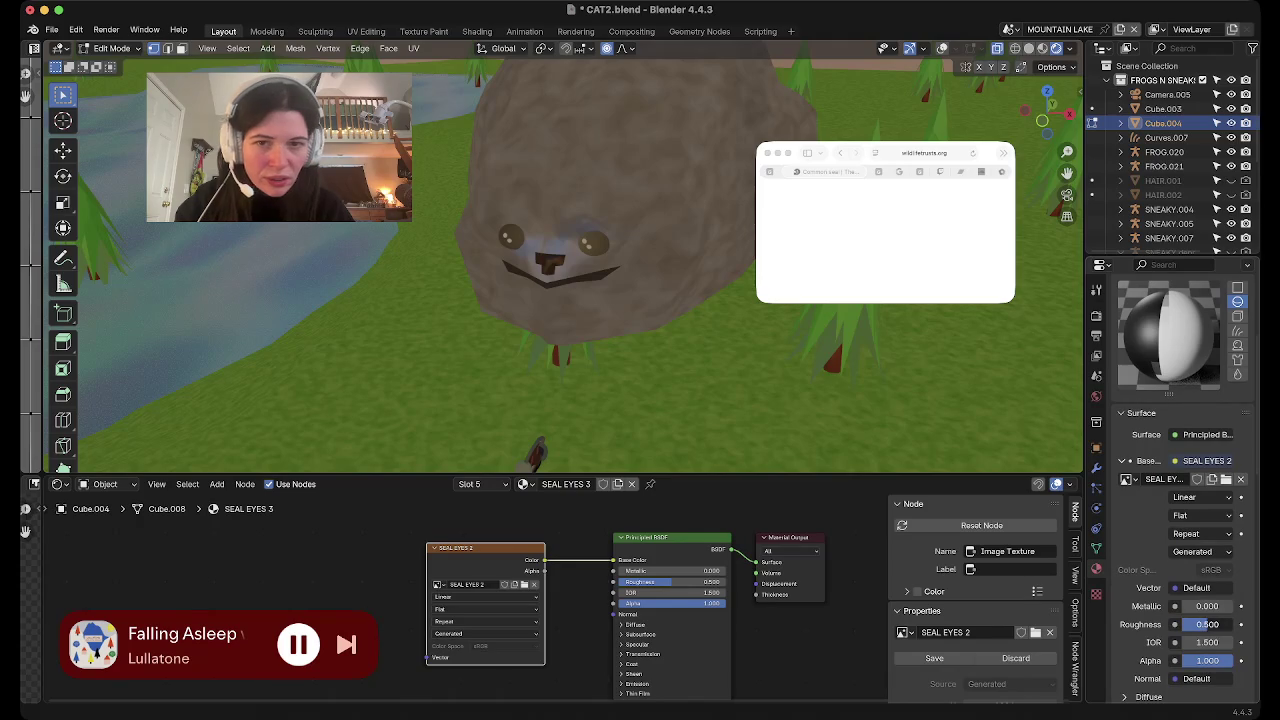
type("1")
key("Return")
middle_click_drag(540, 300, 300, 300)
scroll(560, 260, "up", 5)
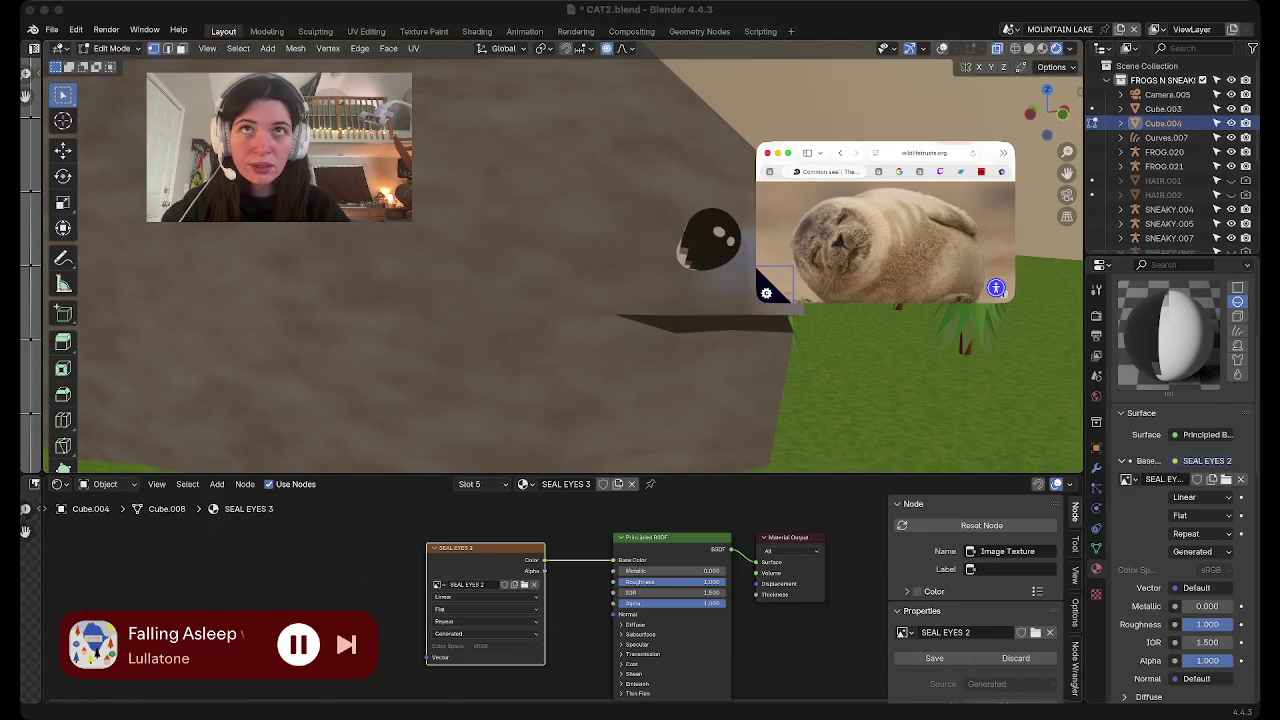
Face the seal head, zoom out, and turn on viewport overlays to show its wireframe
middle_click_drag(540, 260, 580, 250)
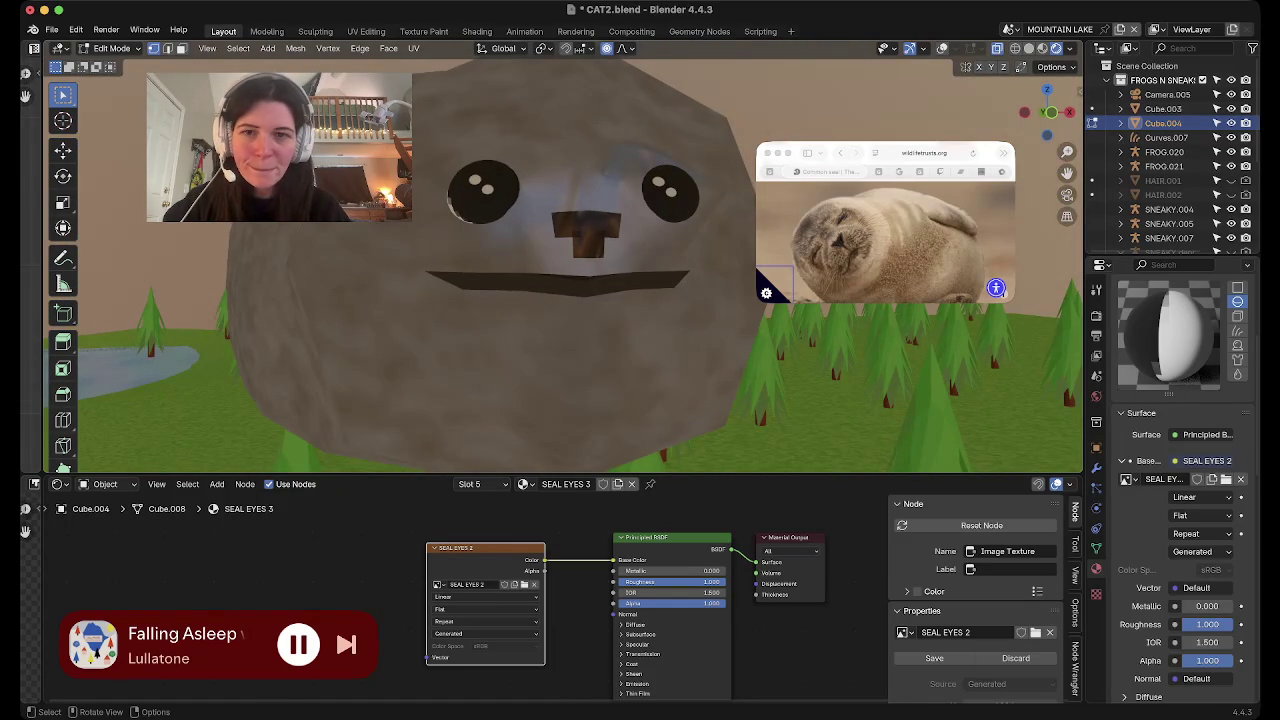
scroll(560, 270, "down", 3)
scroll(560, 270, "down", 2)
scroll(560, 270, "down", 2)
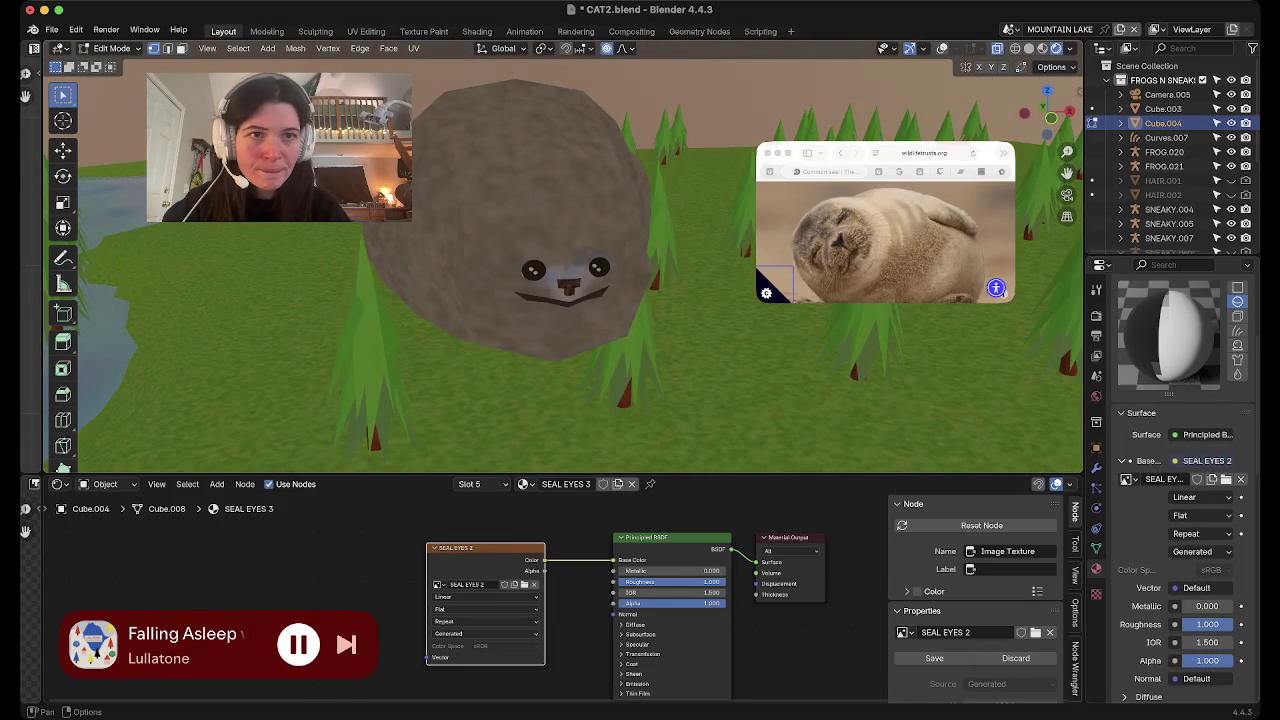
left_click(942, 48)
Select both eye meshes, hide overlays, and enlarge the eyes by about 1.2
key("shift")
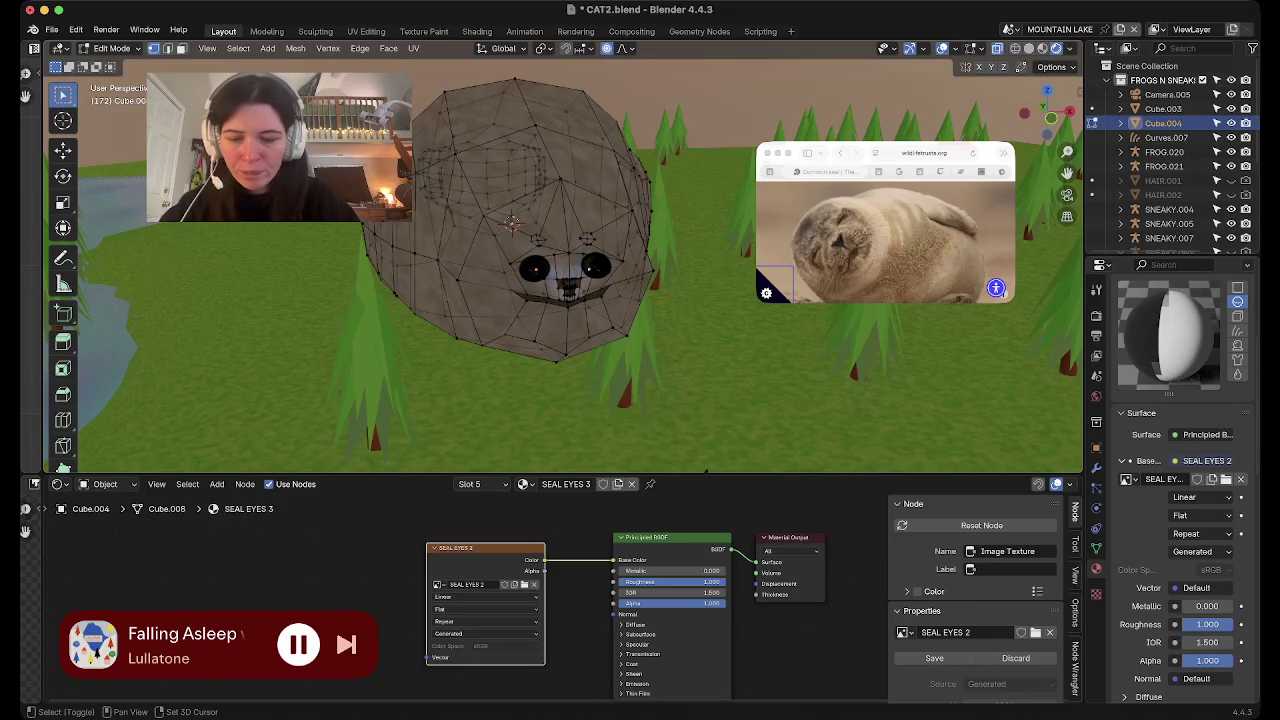
key("ctrl+l")
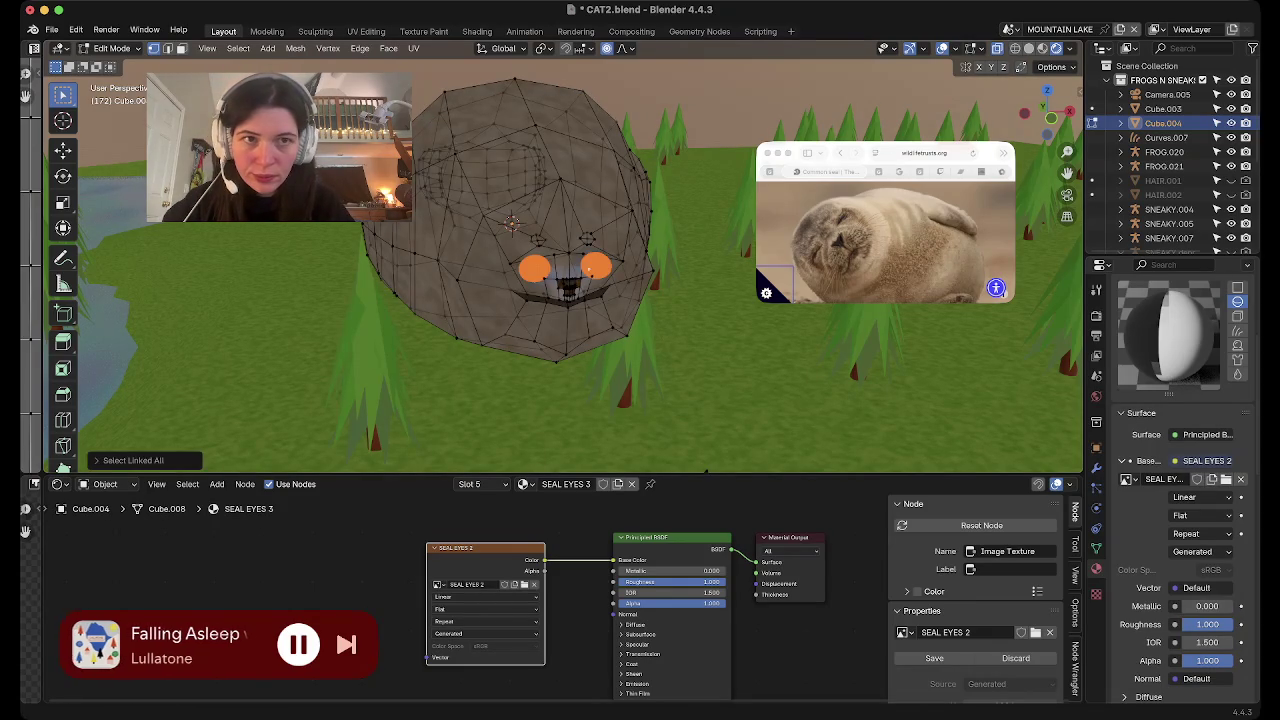
key("shift+alt+z")
scroll(563, 260, "up", 5)
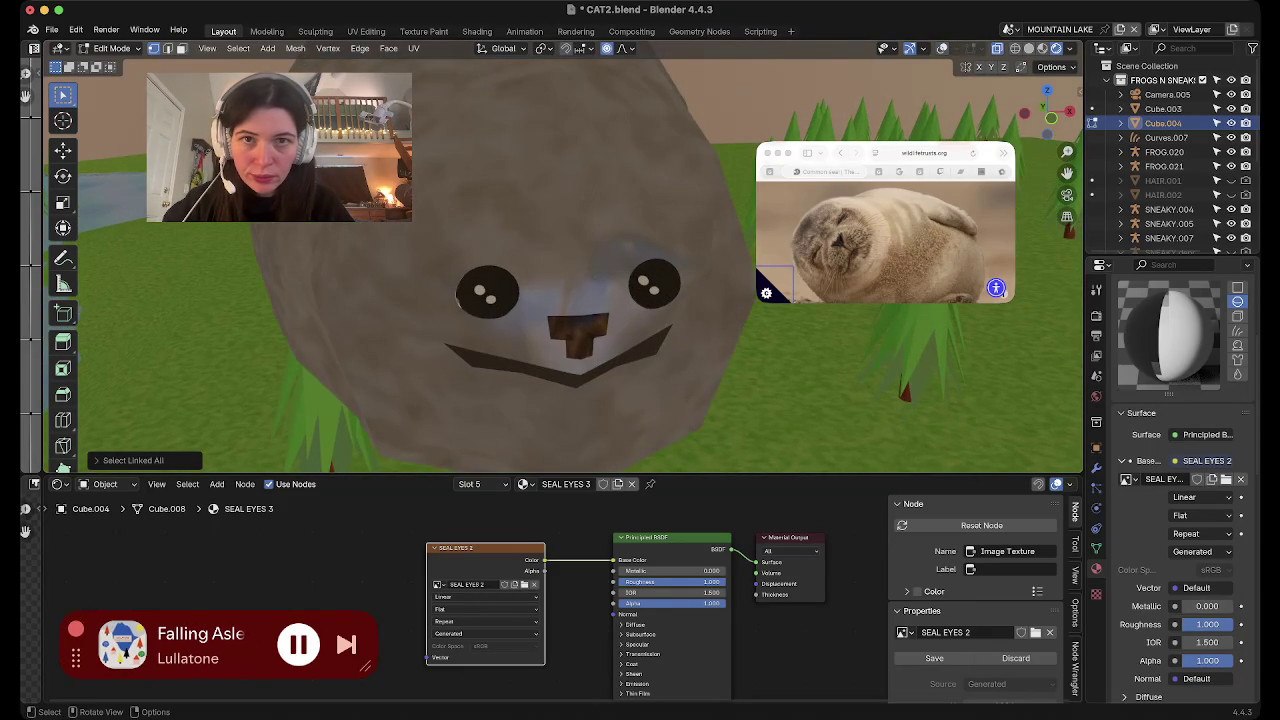
key("s")
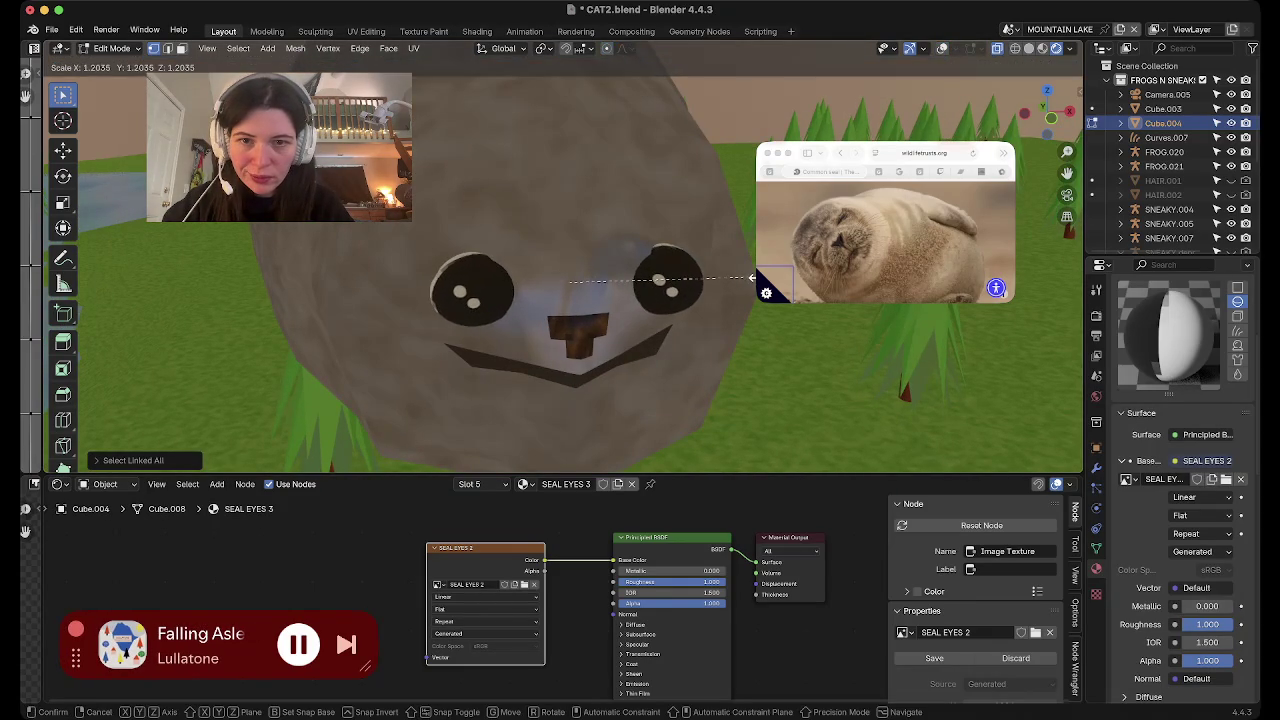
left_click(757, 278)
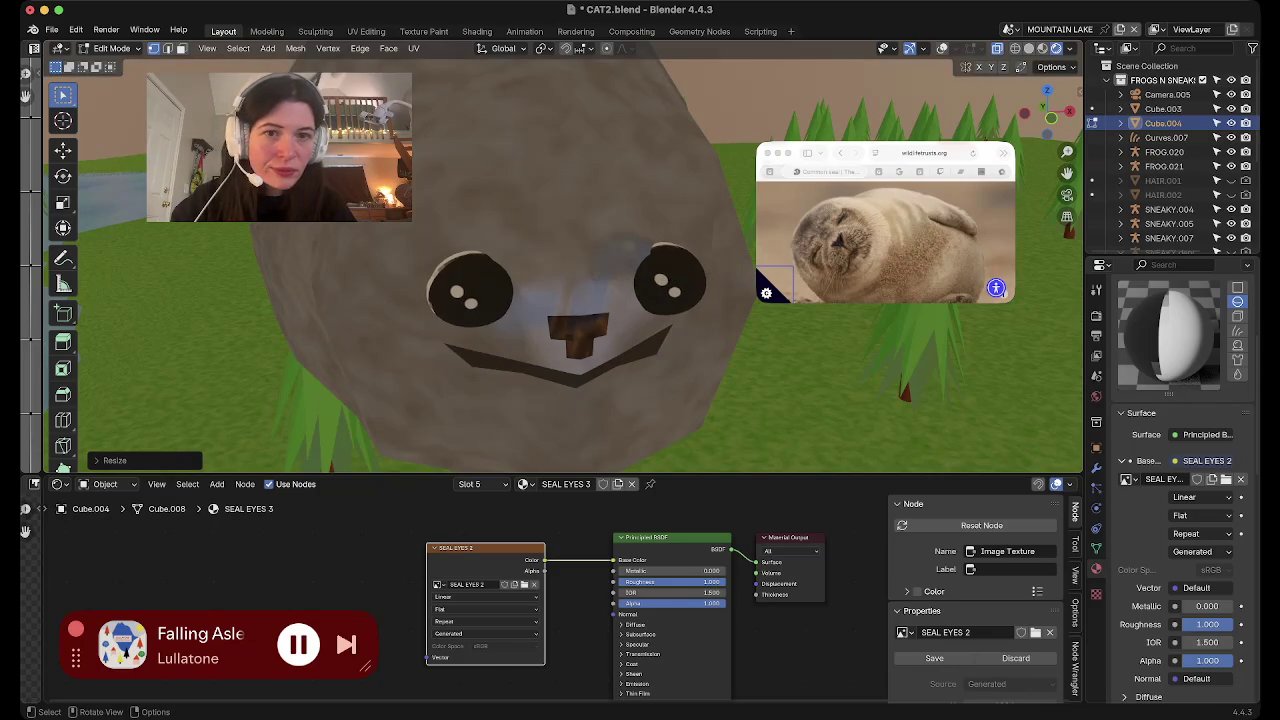
Try an X-axis scale on the eyes, then cancel it
middle_click_drag(757, 278, 700, 260)
key("s")
key("x")
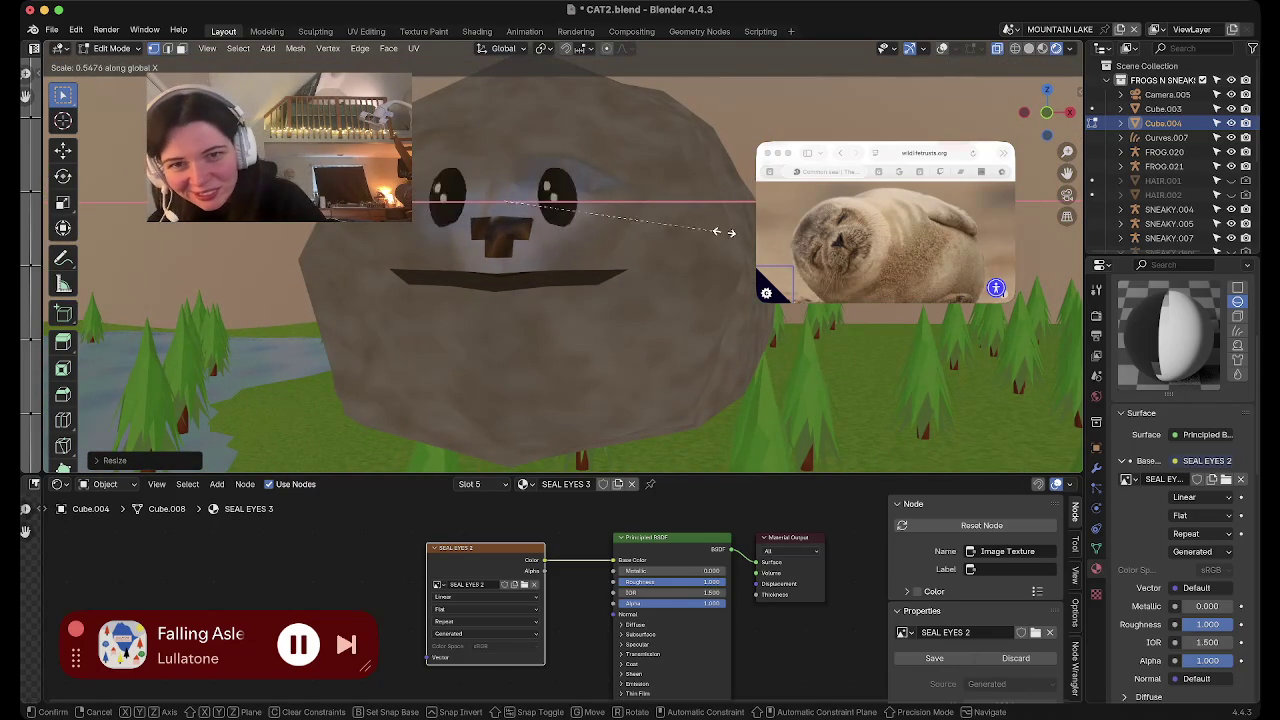
left_click(660, 229)
scroll(570, 265, "right", 5)
scroll(570, 265, "right", 10)
scroll(570, 265, "right", 5)
scroll(570, 265, "right", 3)
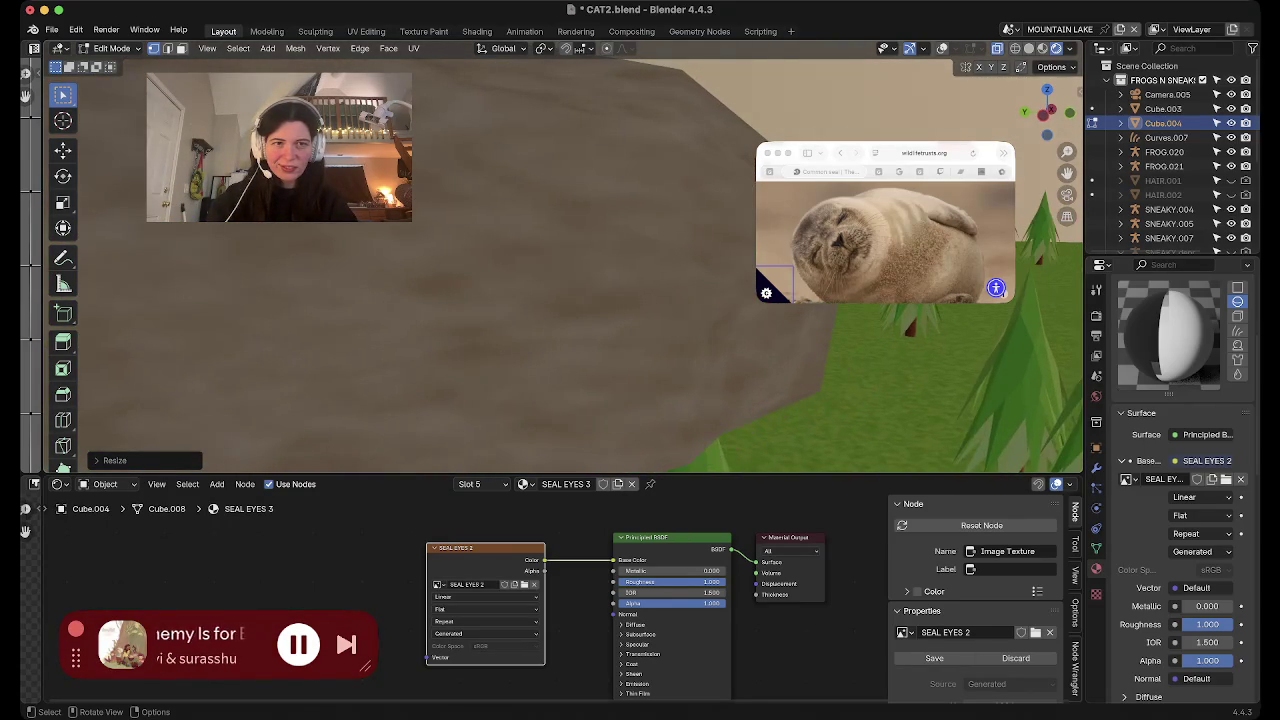
Nudge both eyes about 0.013 m along Y onto the rock face and inspect the result
key("g")
key("y")
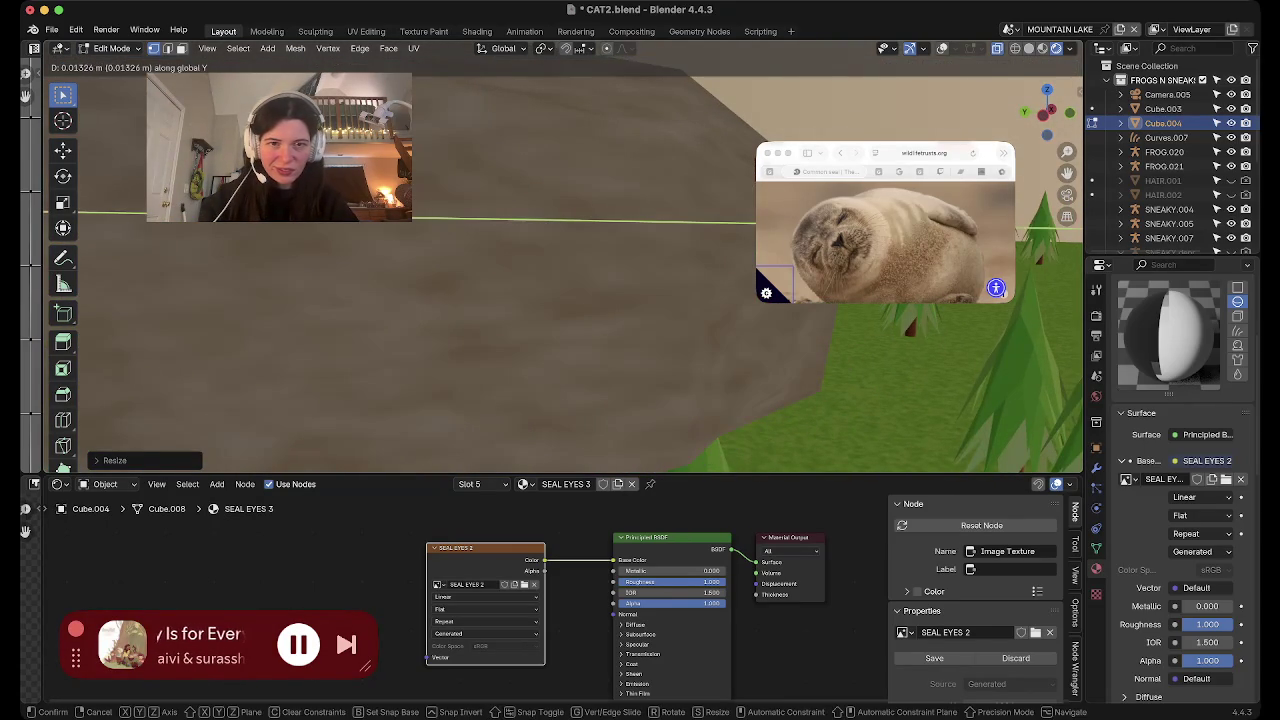
key("Return")
scroll(560, 265, "up", 5)
scroll(560, 265, "up", 10)
scroll(560, 265, "left", 5)
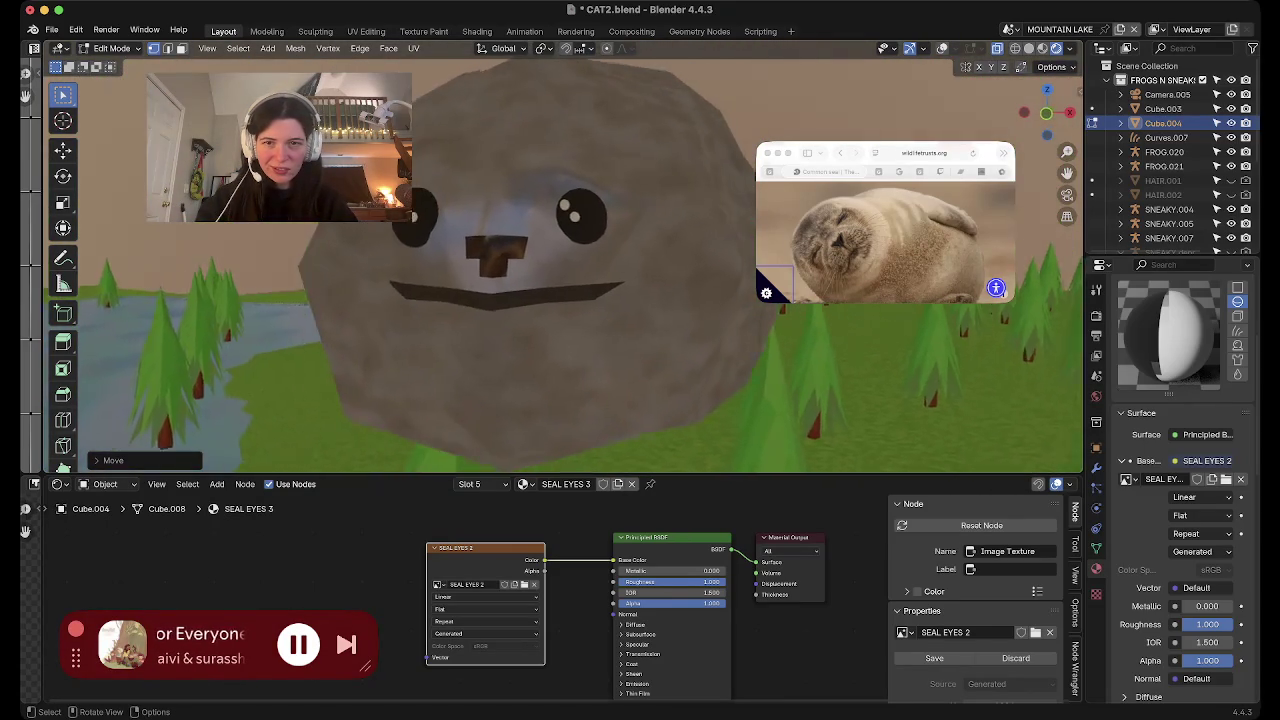
scroll(560, 265, "left", 5)
scroll(560, 265, "left", 3)
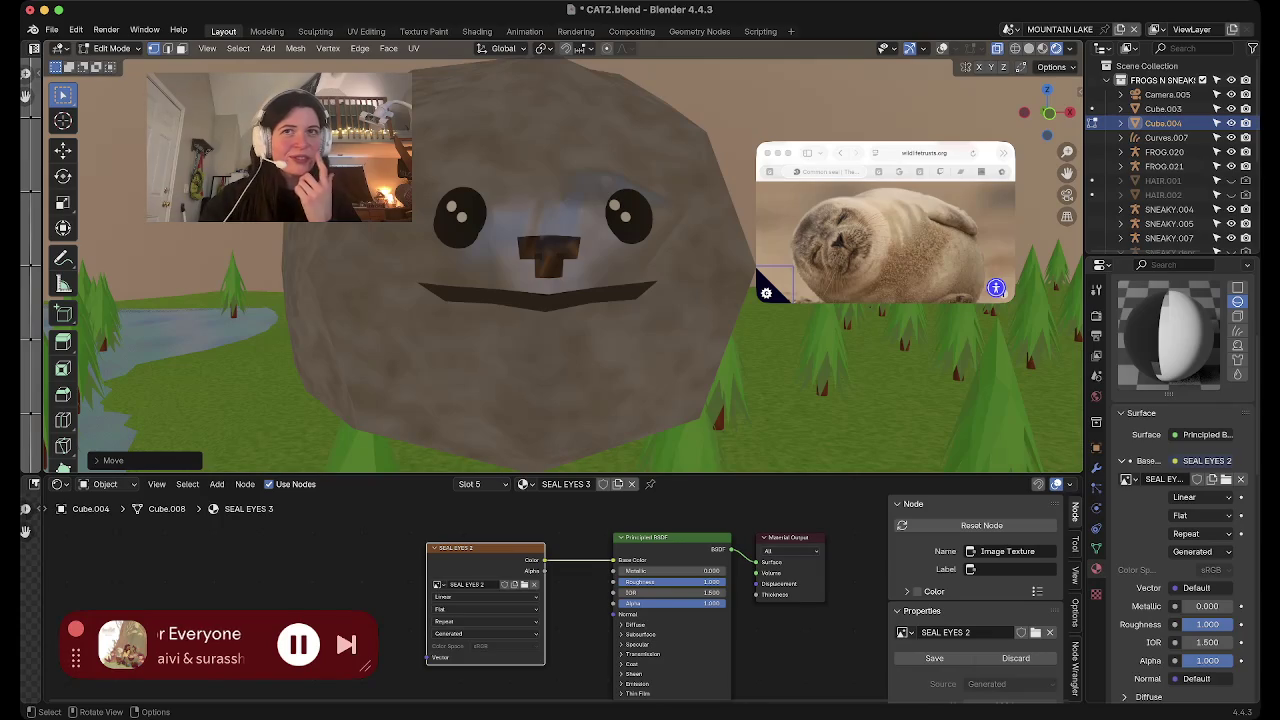
scroll(560, 265, "left", 3)
scroll(560, 265, "left", 3)
scroll(560, 265, "left", 3)
scroll(560, 265, "left", 5)
scroll(560, 265, "left", 3)
scroll(560, 265, "left", 3)
scroll(560, 265, "left", 5)
scroll(560, 265, "left", 3)
scroll(560, 265, "down", 3)
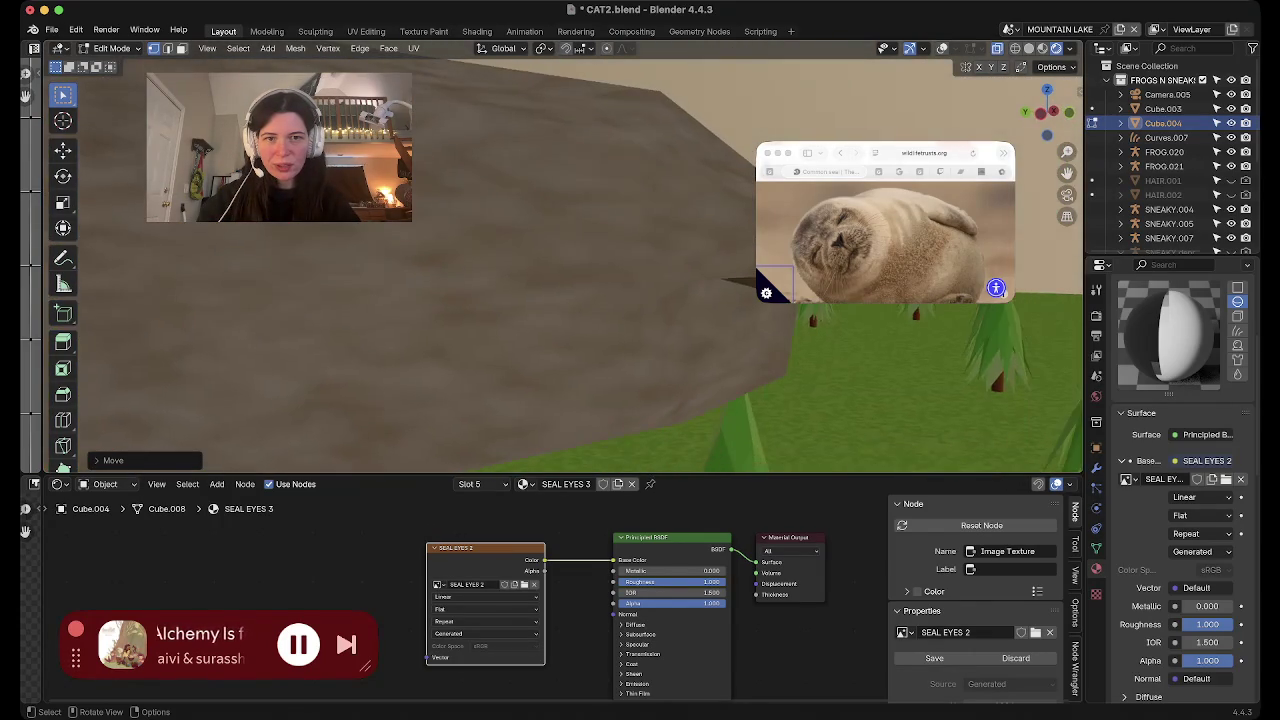
scroll(560, 265, "down", 3)
scroll(560, 265, "down", 3)
scroll(560, 265, "down", 3)
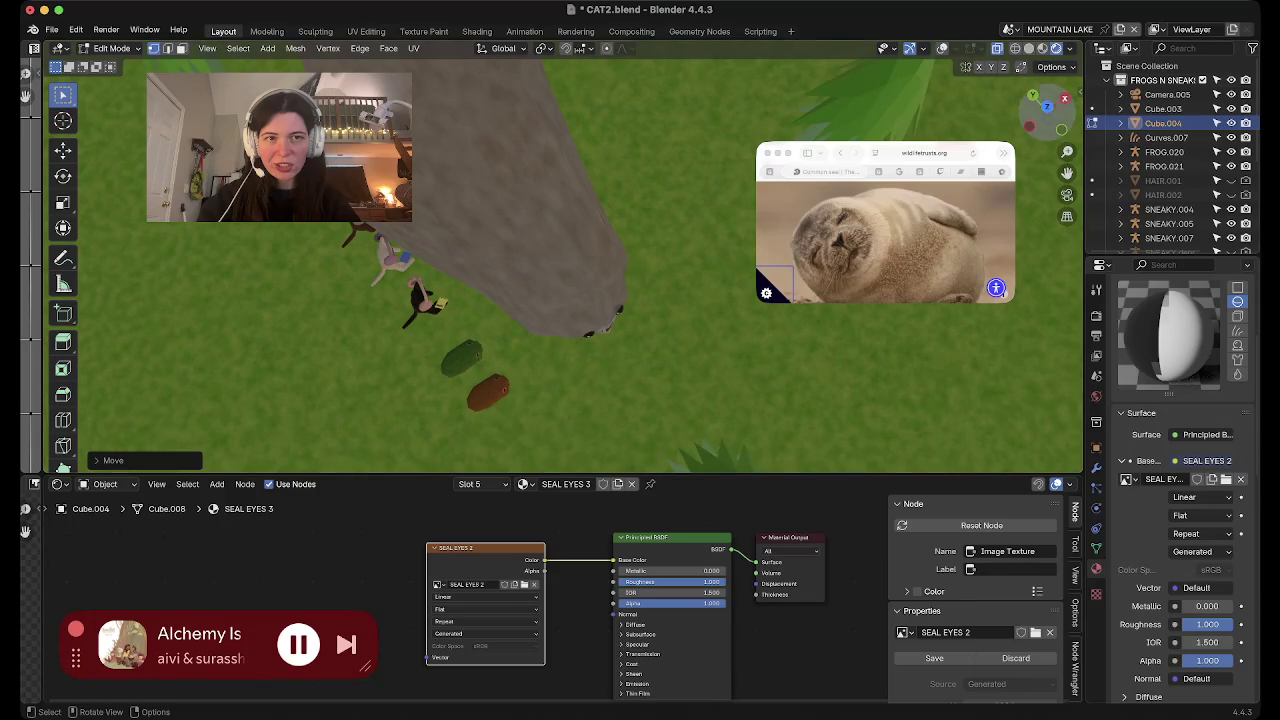
scroll(560, 265, "left", 3)
key("shift")
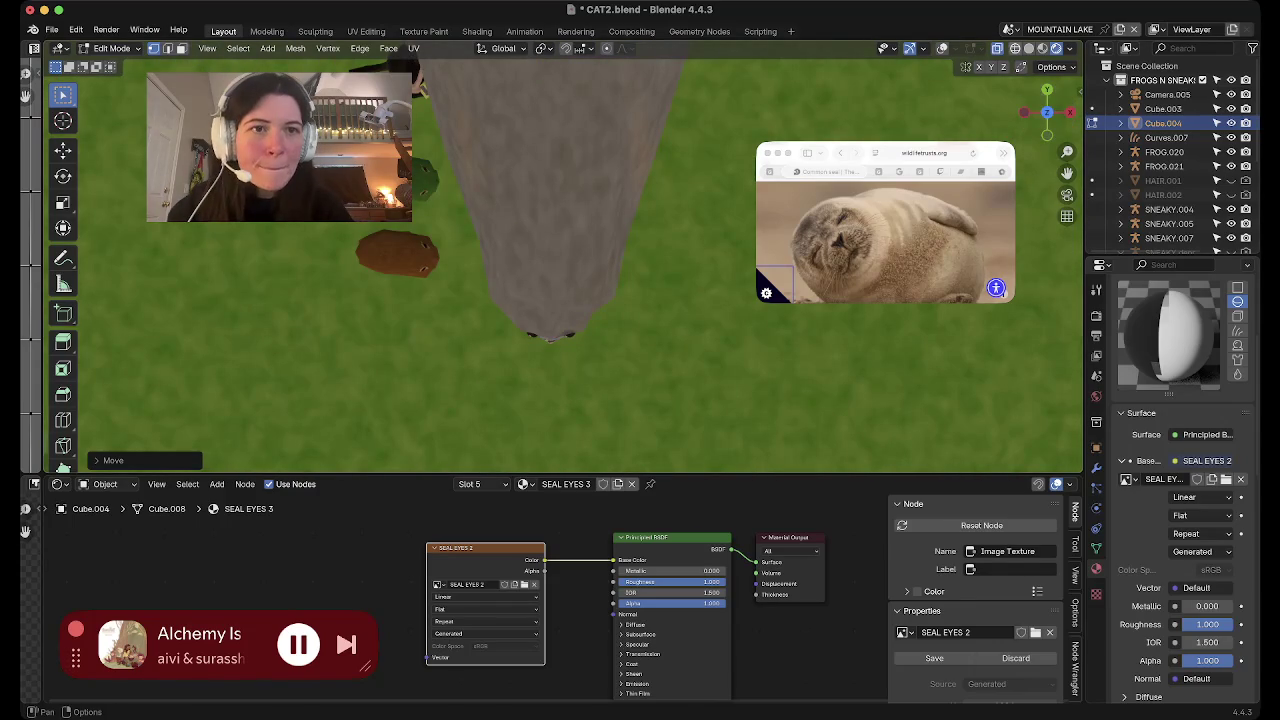
Show the wireframe, select the vertex ring behind the face, and lower it slightly along Z
key("shift+alt+z")
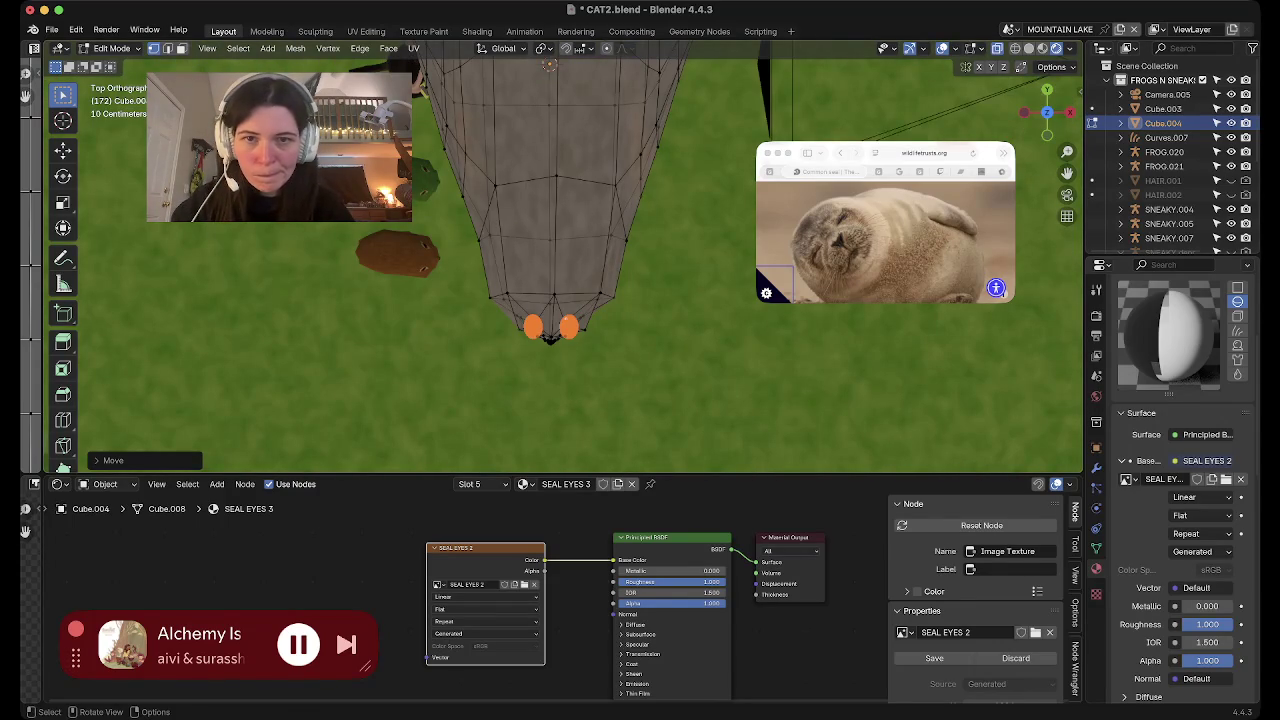
left_click(556, 177)
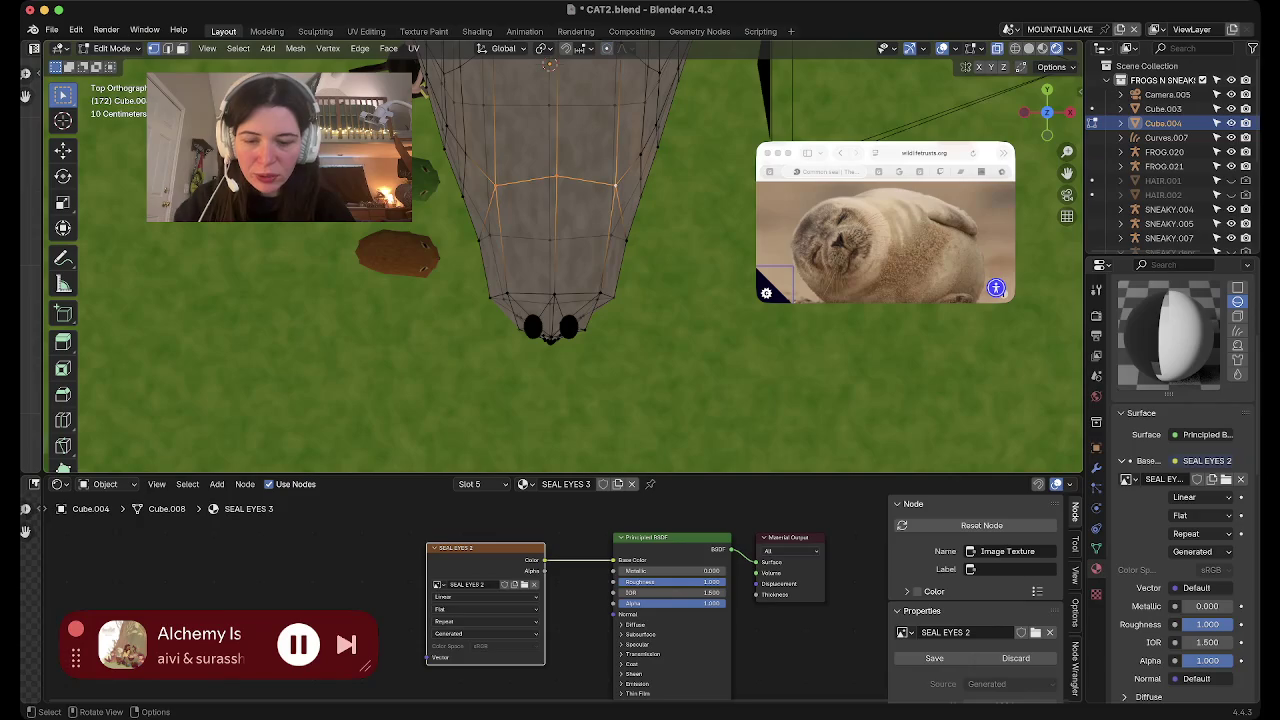
key("g")
key("z")
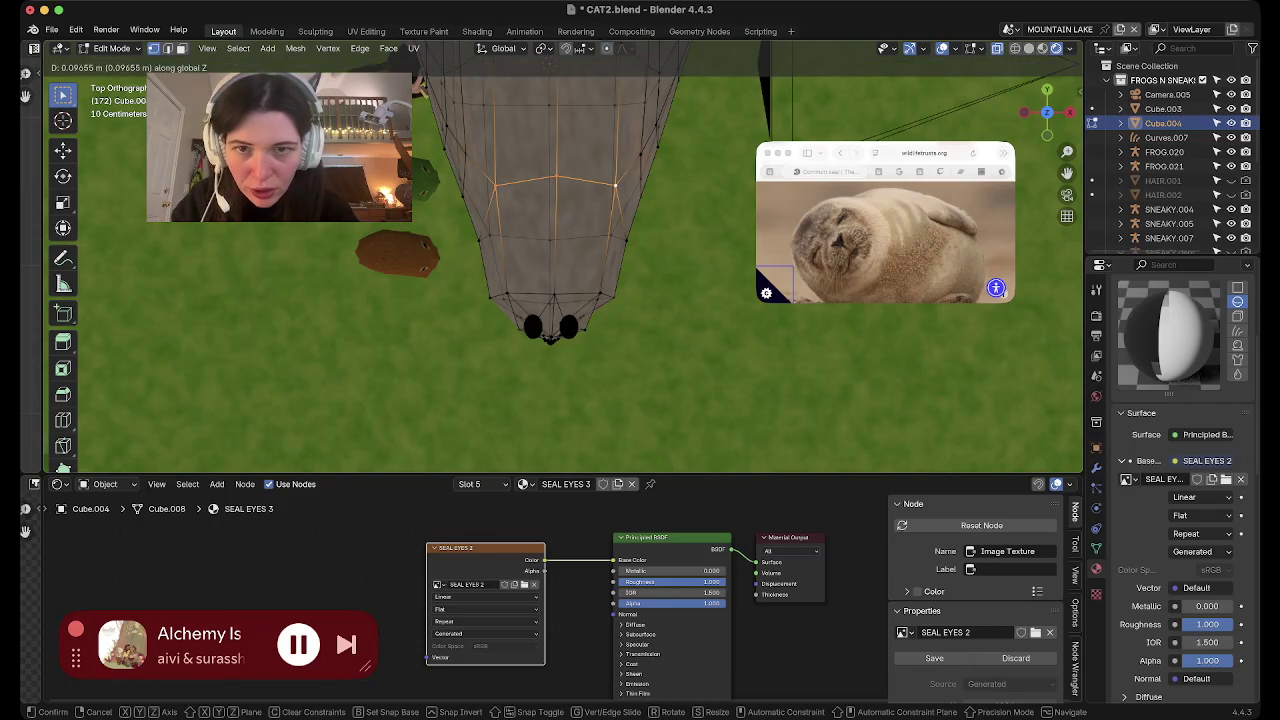
key("Return")
scroll(565, 260, "down", 2)
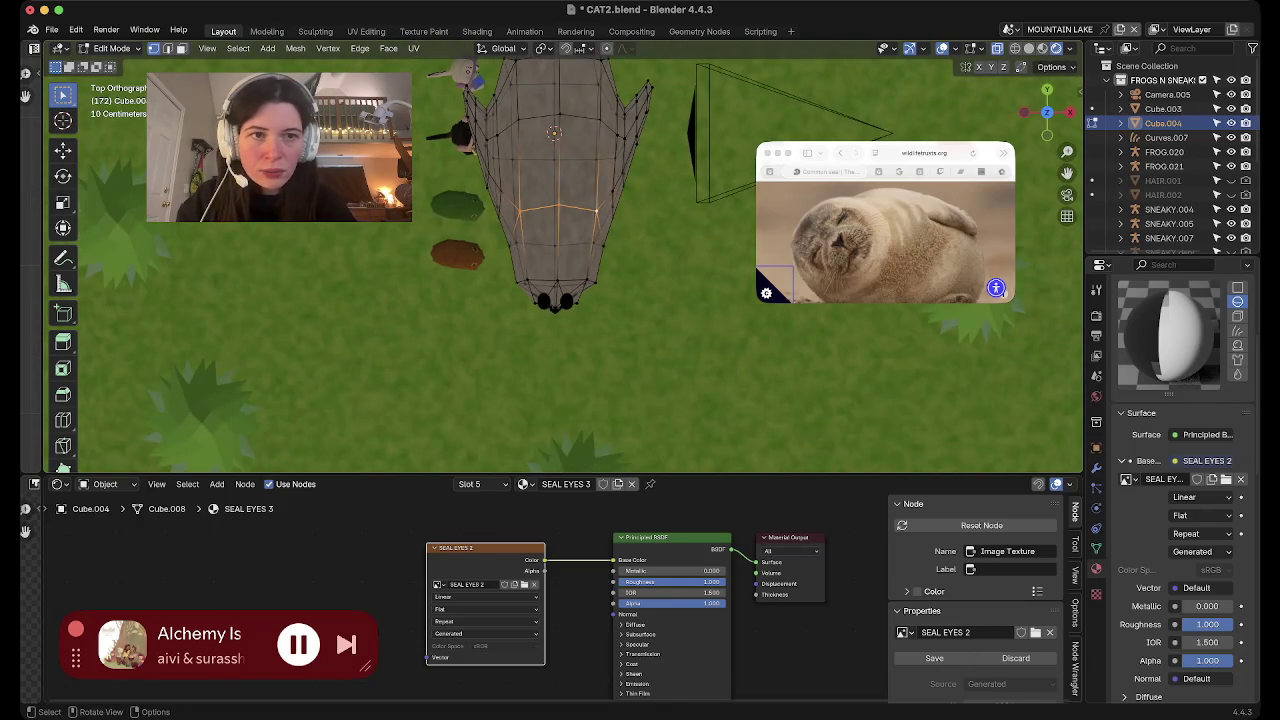
Slide the ring about 0.15 m along Y toward the snout in two moves
key("g")
key("y")
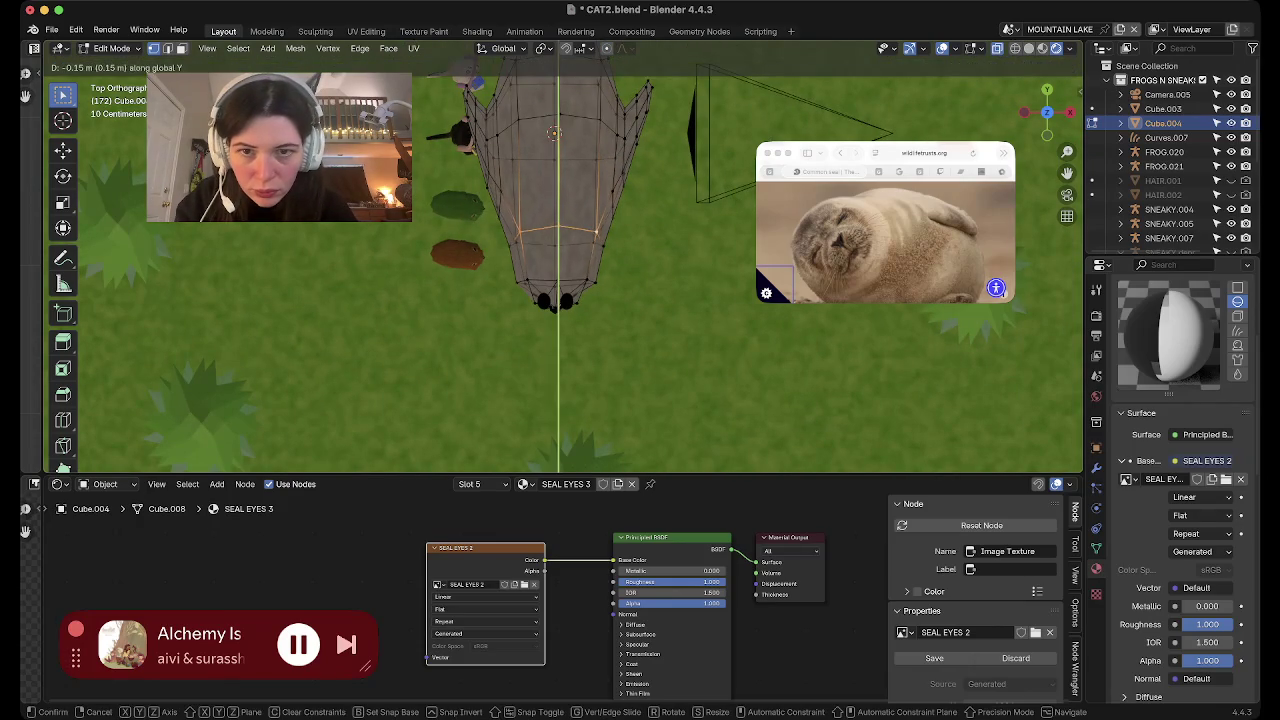
key("Return")
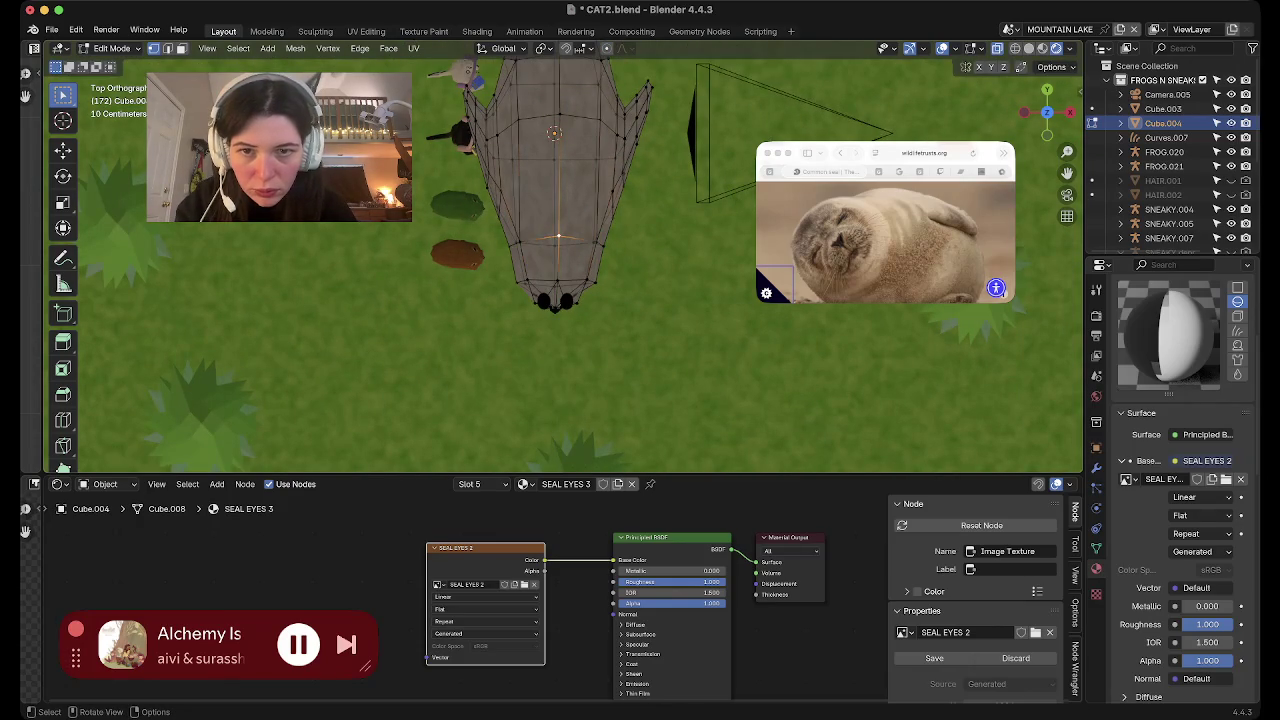
key("g")
key("y")
key("Return")
middle_click_drag(554, 132, 548, 205)
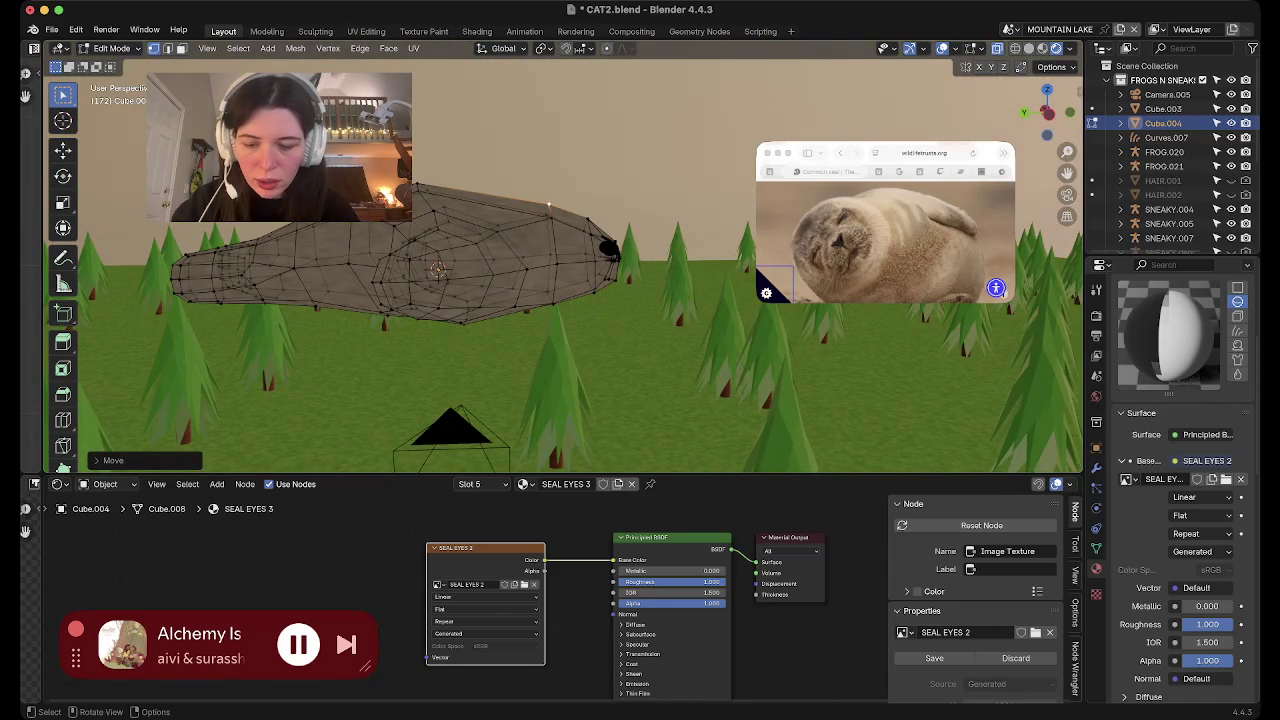
Try selecting edge loops and paths across the body, then turn off X-ray
left_click(557, 264, "alt")
middle_click_drag(557, 264, 552, 206)
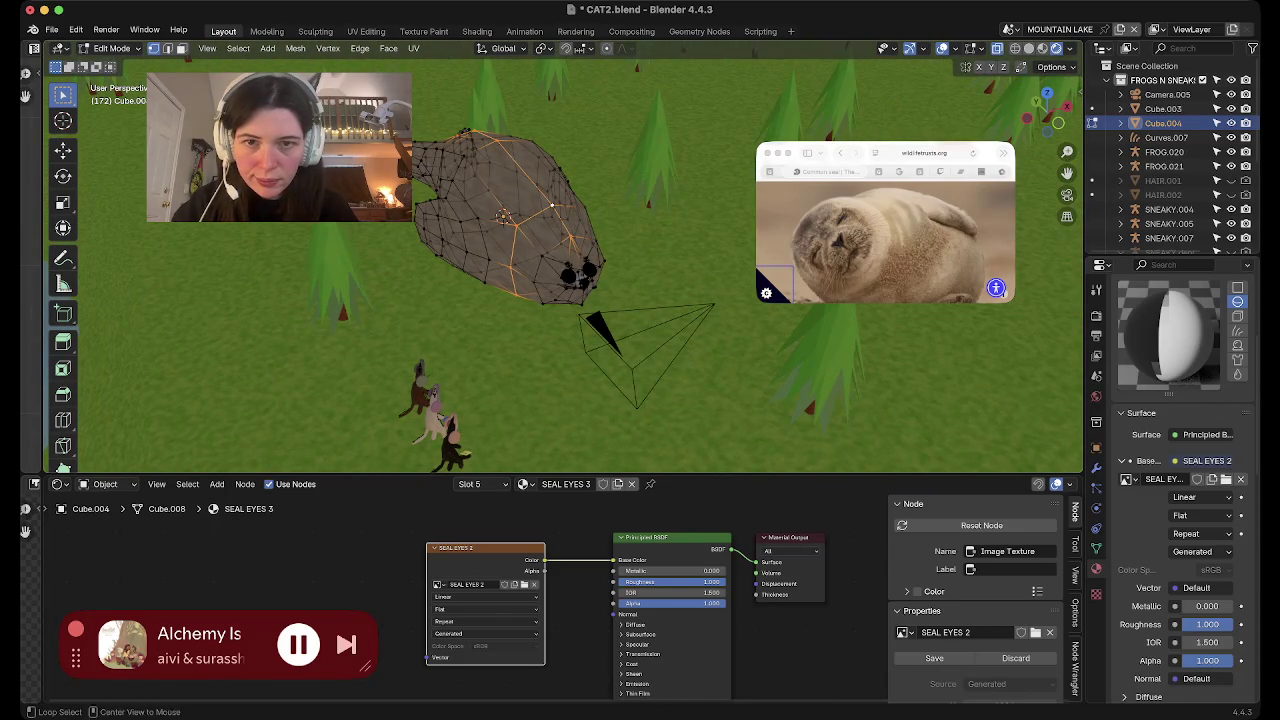
left_click(551, 206)
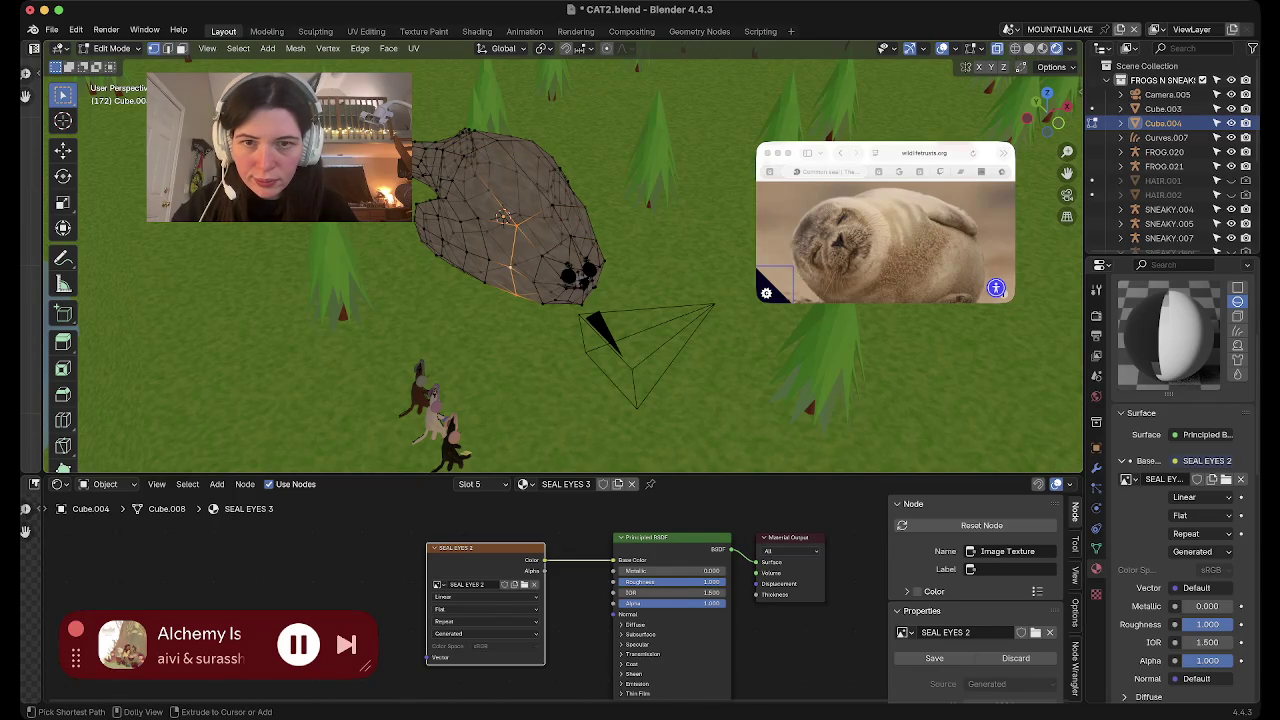
left_click(565, 205, "ctrl")
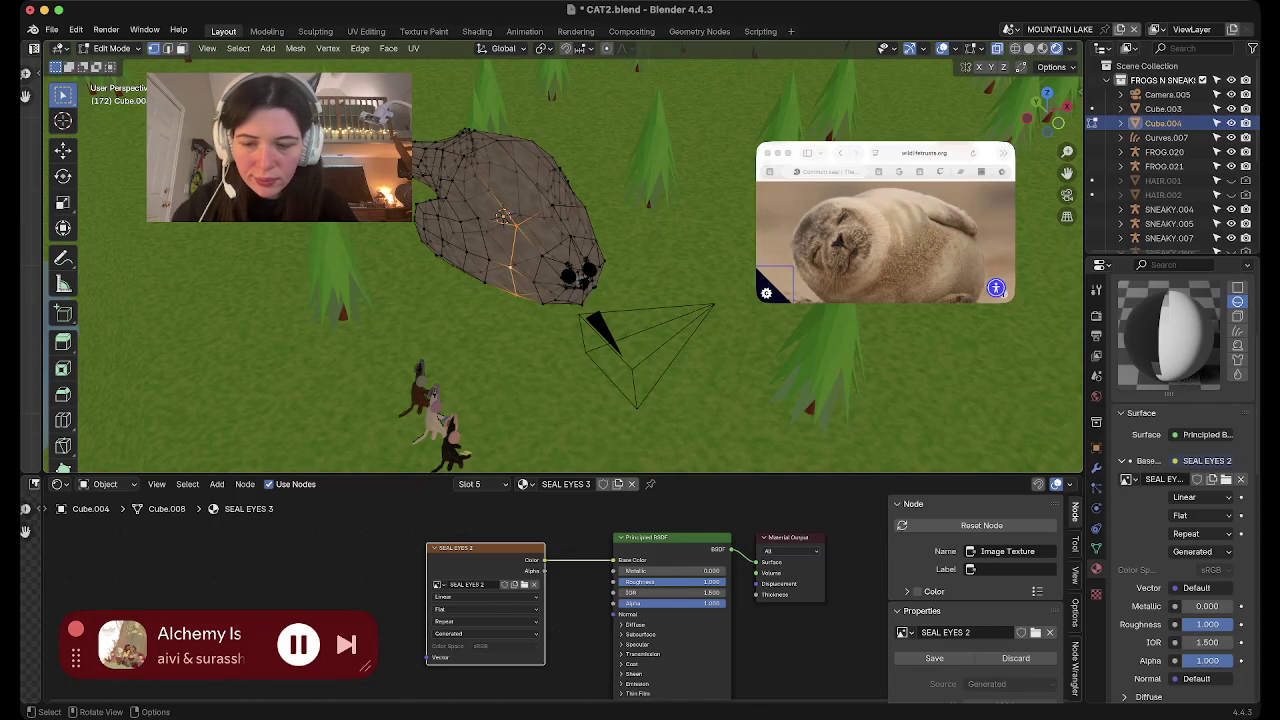
key("alt+z")
In edge select mode, pick the edge ring behind the head and begin scaling it
key("2")
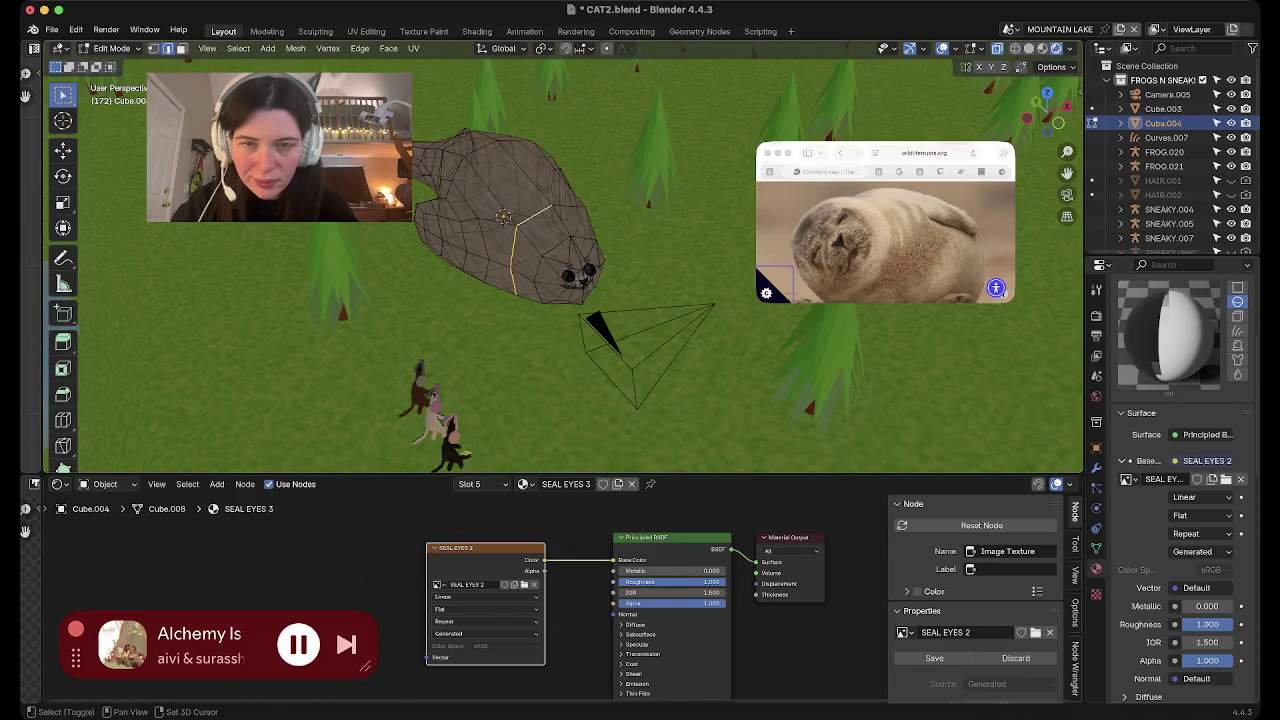
scroll(560, 260, "left", 5)
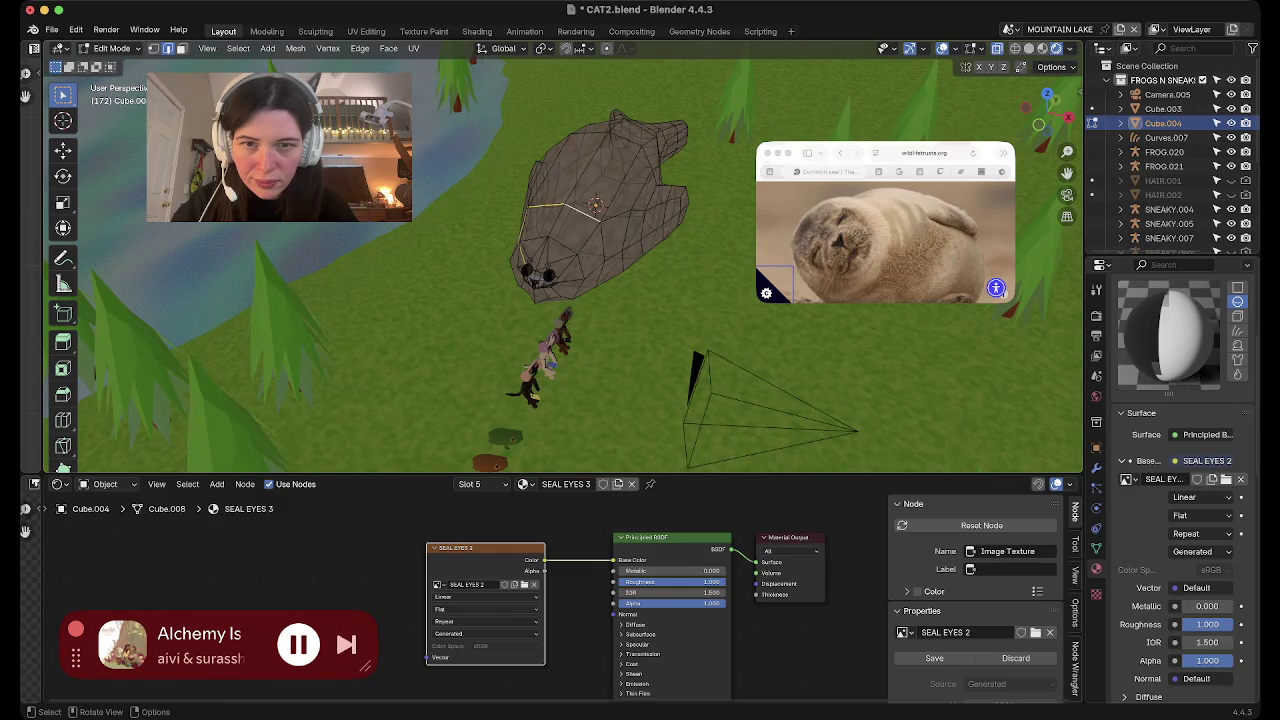
left_click(601, 250, "alt+shift")
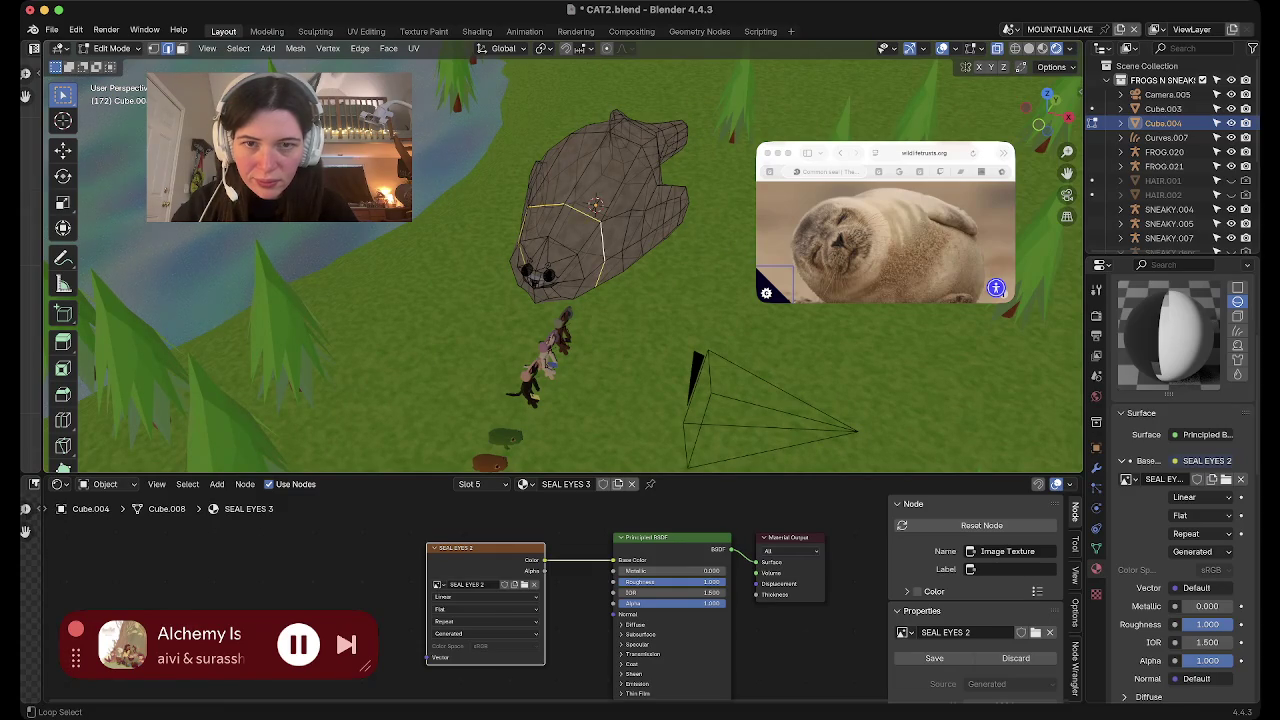
scroll(560, 265, "down", 5)
scroll(560, 265, "up", 3)
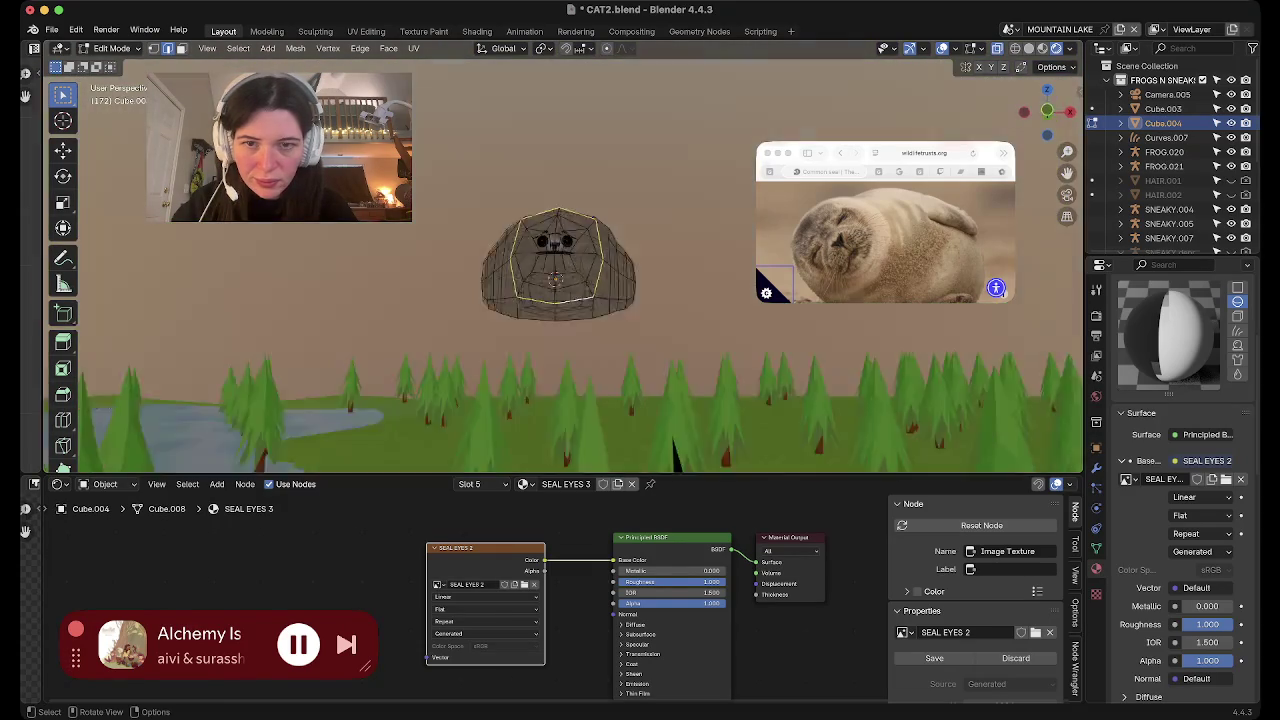
scroll(560, 265, "left", 5)
key("s")
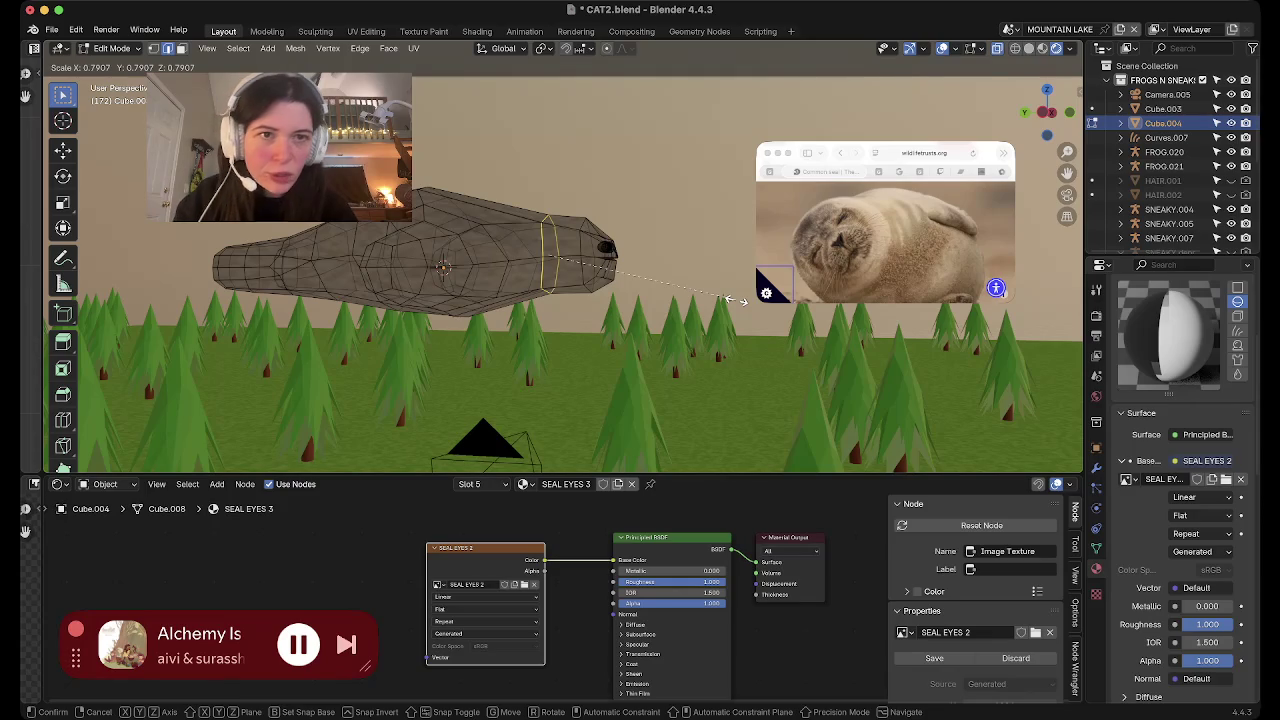
Confirm the neck ring at about 0.79 scale and review it from several angles
left_click(740, 300)
scroll(740, 300, "up", 5)
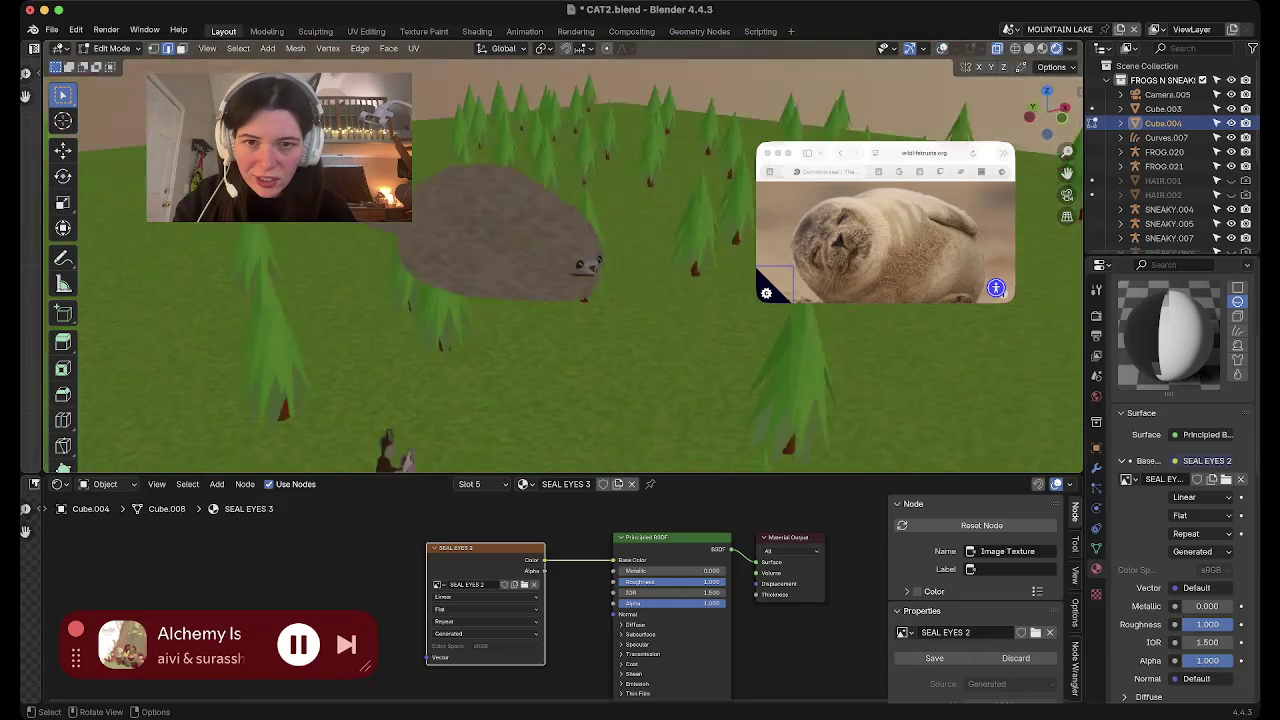
scroll(560, 265, "right", 5)
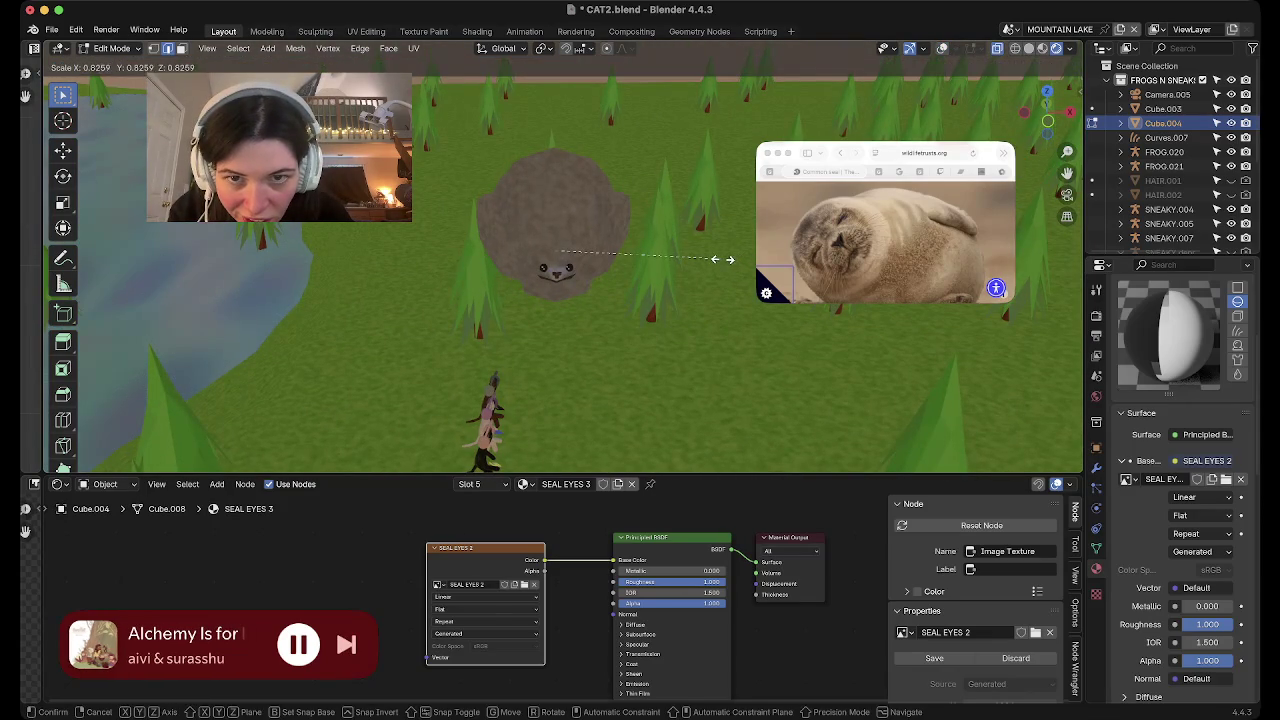
scroll(560, 265, "up", 3)
scroll(560, 265, "up", 2)
scroll(560, 265, "left", 3)
scroll(560, 265, "left", 3)
scroll(560, 265, "down", 5)
scroll(560, 265, "left", 3)
scroll(560, 265, "right", 3)
scroll(560, 265, "up", 3)
Rescale the seal body mesh into a longer, lower lying shape and return to Object Mode
key("s")
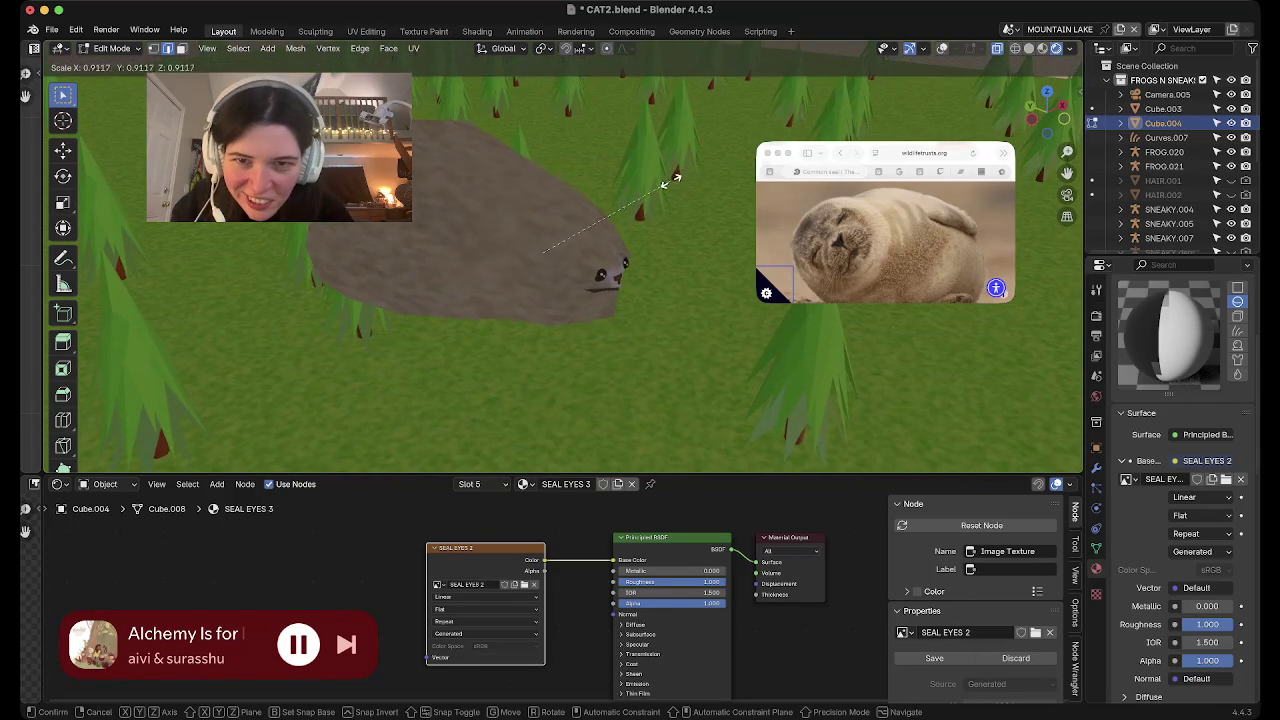
left_click(648, 186)
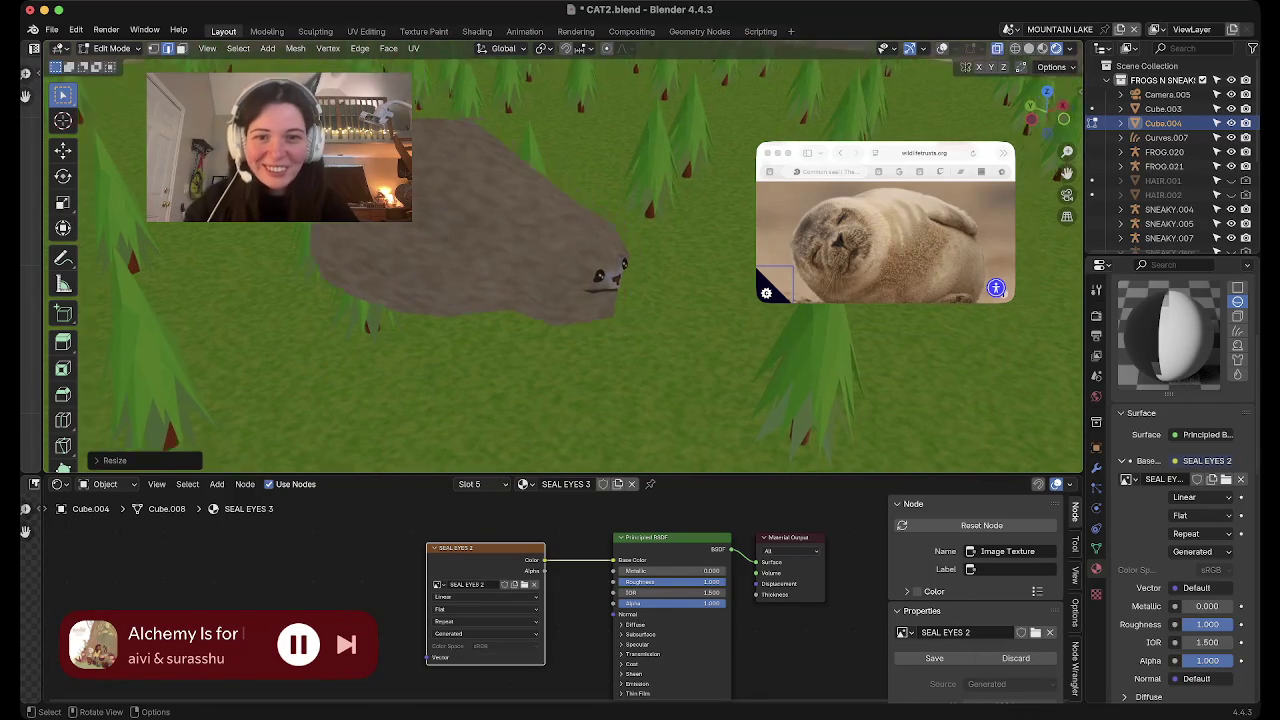
scroll(648, 186, "up", 3)
scroll(648, 186, "left", 3)
scroll(648, 186, "up", 3)
scroll(560, 265, "down", 3)
scroll(560, 265, "left", 3)
scroll(560, 265, "left", 3)
scroll(560, 265, "up", 3)
scroll(560, 265, "left", 1)
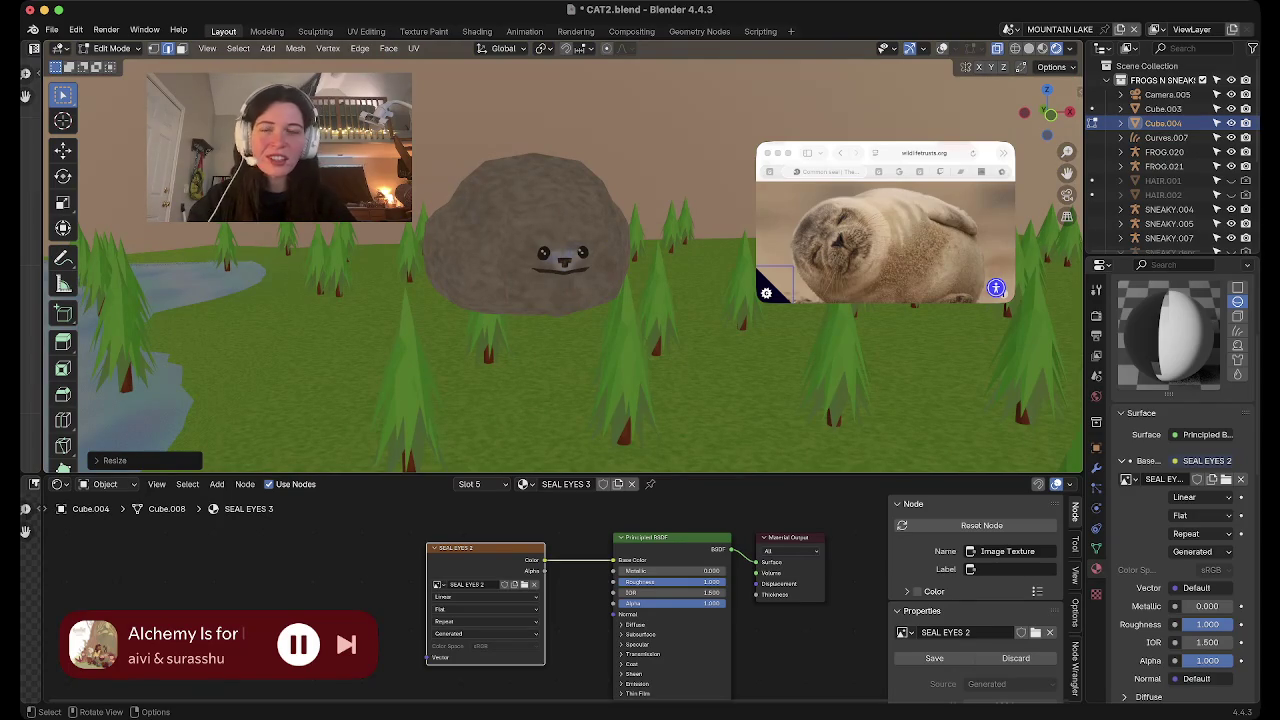
scroll(560, 265, "up", 3)
scroll(560, 265, "up", 3, "ctrl")
scroll(560, 265, "left", 3)
scroll(560, 265, "up", 3, "ctrl")
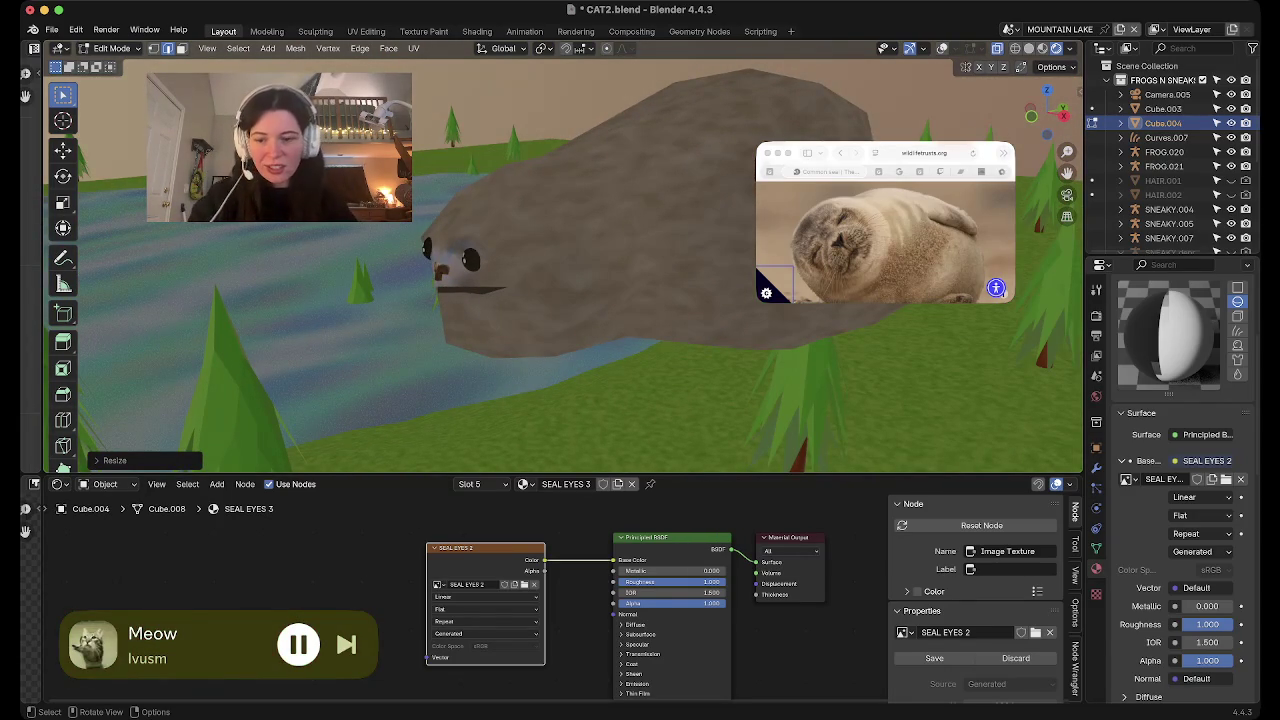
key("Tab")
Frame the seal's face, turn viewport overlays back on, and re-enter Edit Mode on the rock
scroll(560, 265, "left", 5)
scroll(560, 265, "left", 5)
scroll(560, 265, "left", 3)
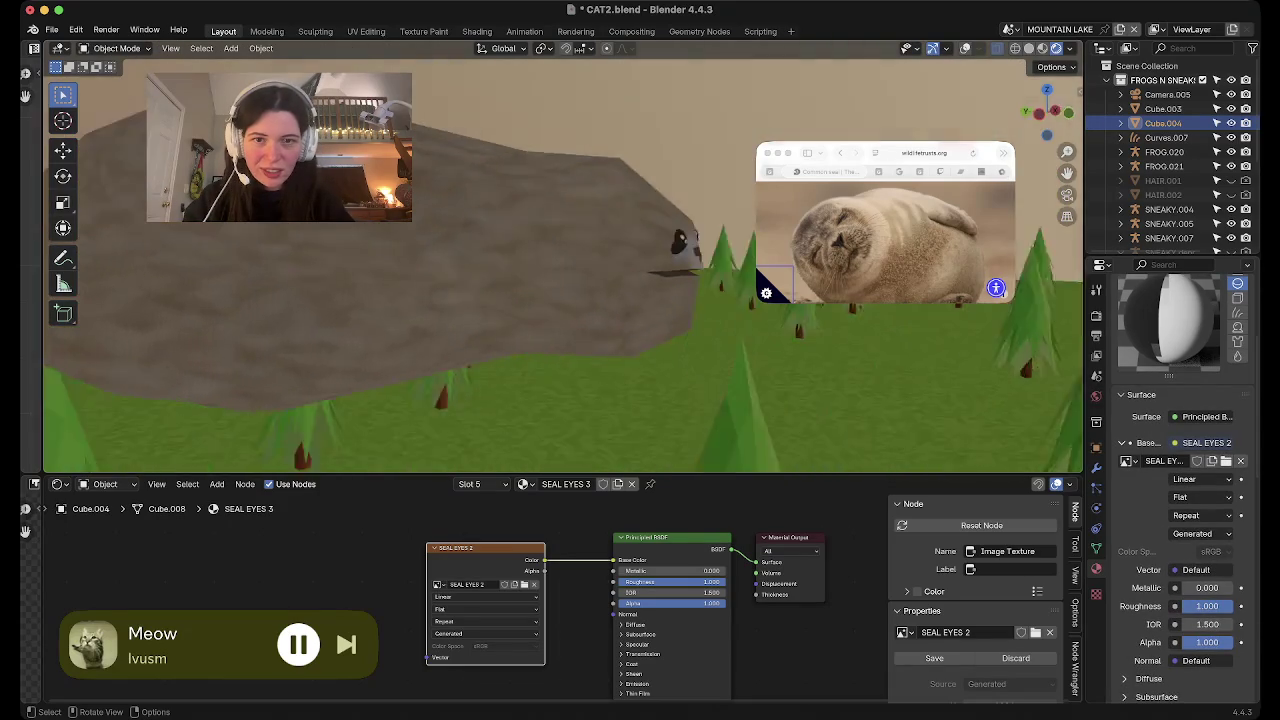
scroll(560, 265, "left", 5)
scroll(560, 265, "left", 5)
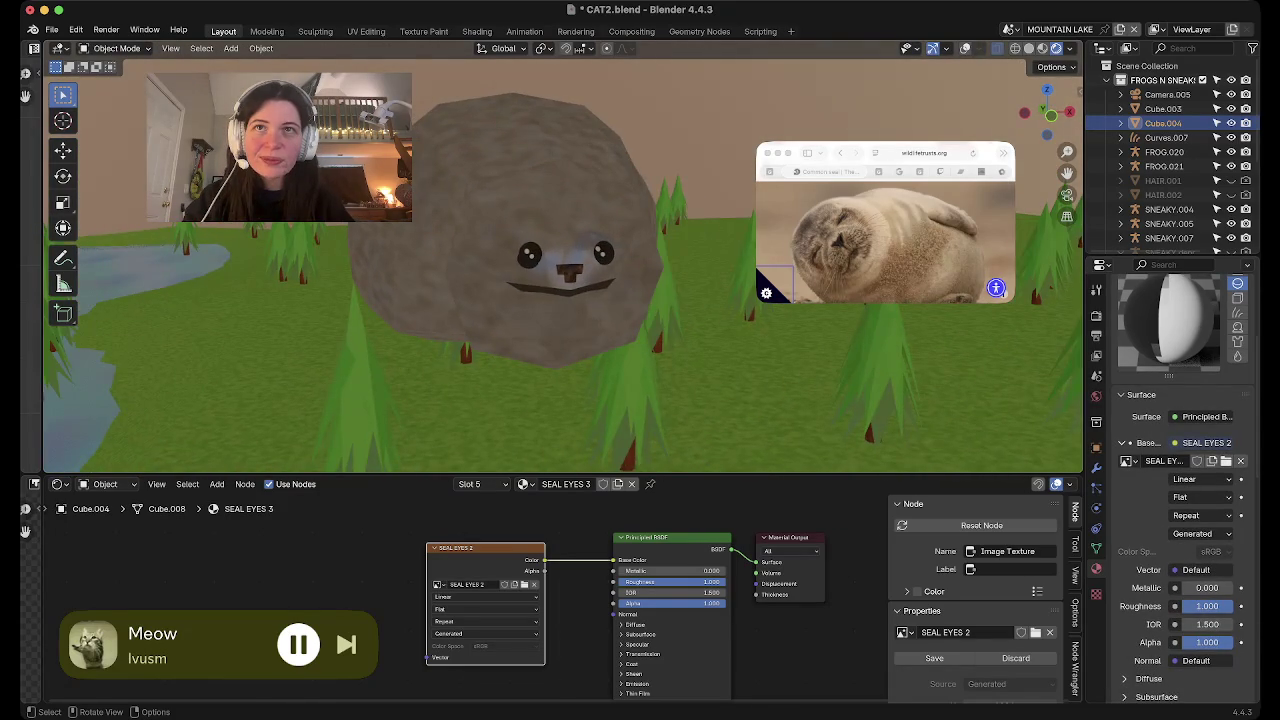
scroll(560, 265, "up", 3)
scroll(560, 265, "up", 3)
scroll(560, 265, "up", 3)
scroll(560, 265, "up", 3)
scroll(560, 265, "down", 3)
scroll(560, 265, "left", 5)
scroll(560, 265, "left", 5)
scroll(560, 265, "left", 2)
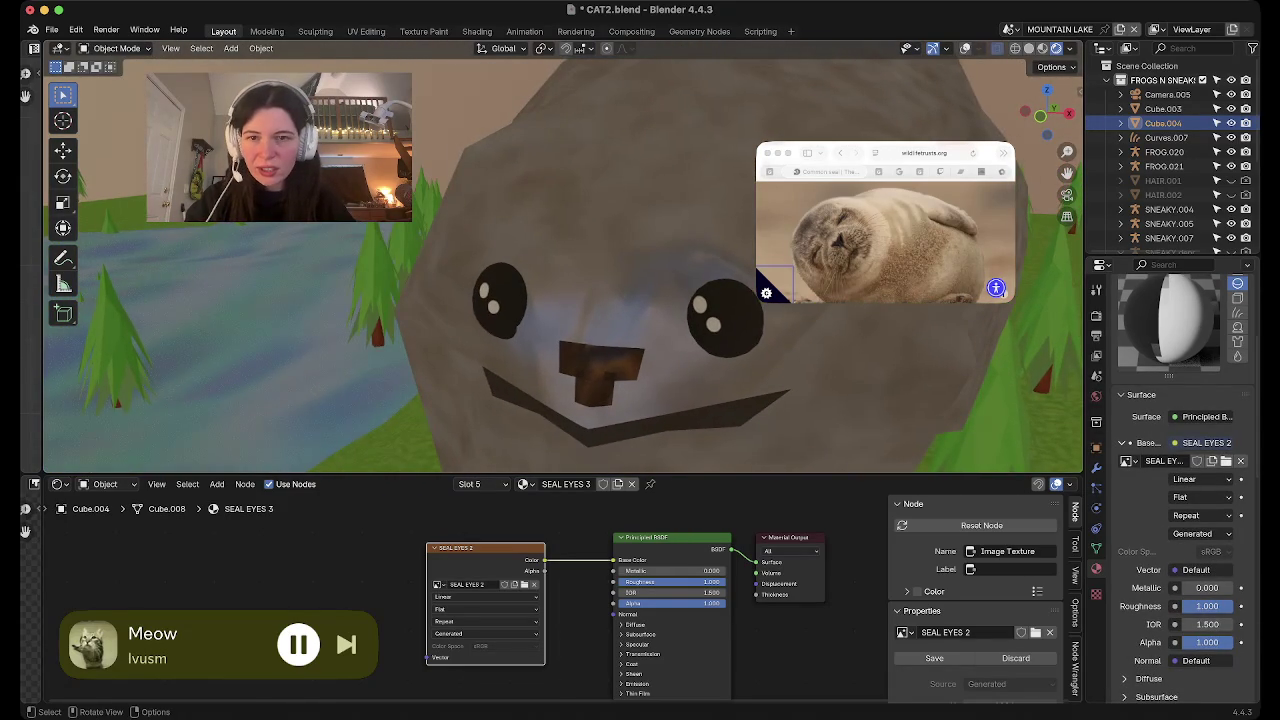
key("shift+alt+z")
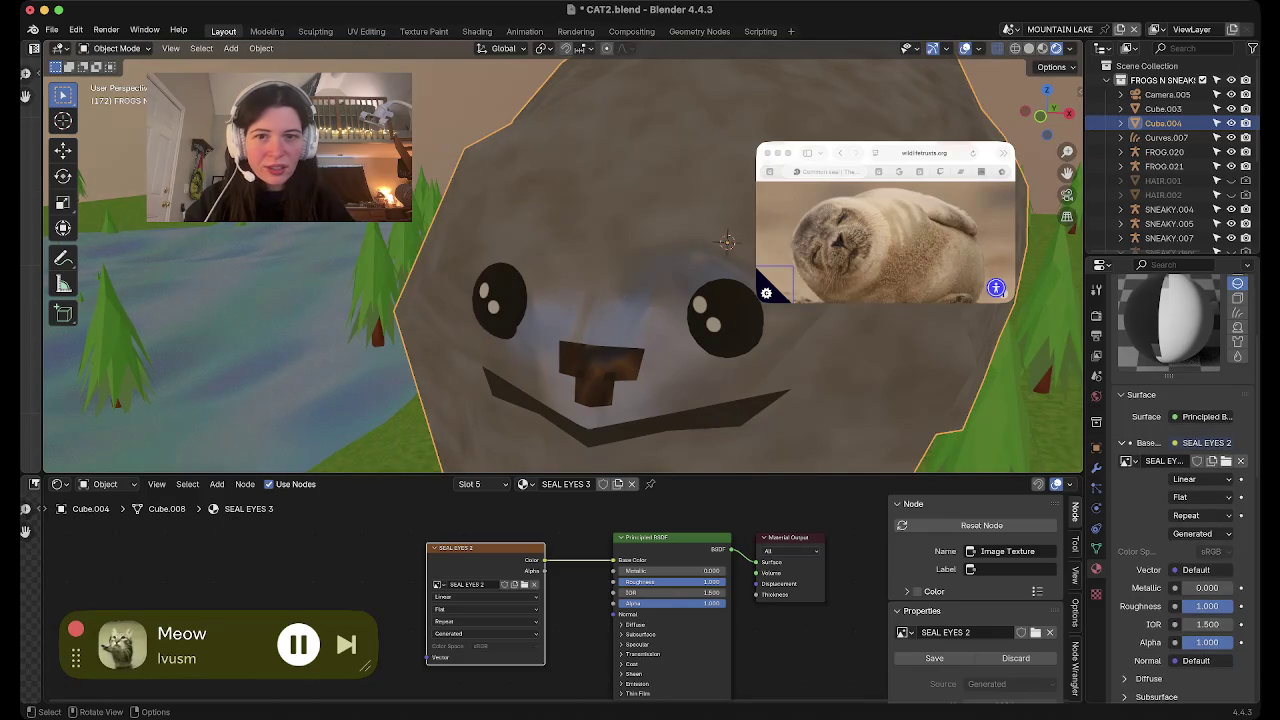
key("Tab")
scroll(600, 265, "left", 3)
scroll(600, 265, "left", 2)
Select edges on the forehead and near the left eye, disable X-ray, and view the eye from the side
left_click(605, 206)
scroll(600, 265, "left", 2)
scroll(600, 265, "left", 5)
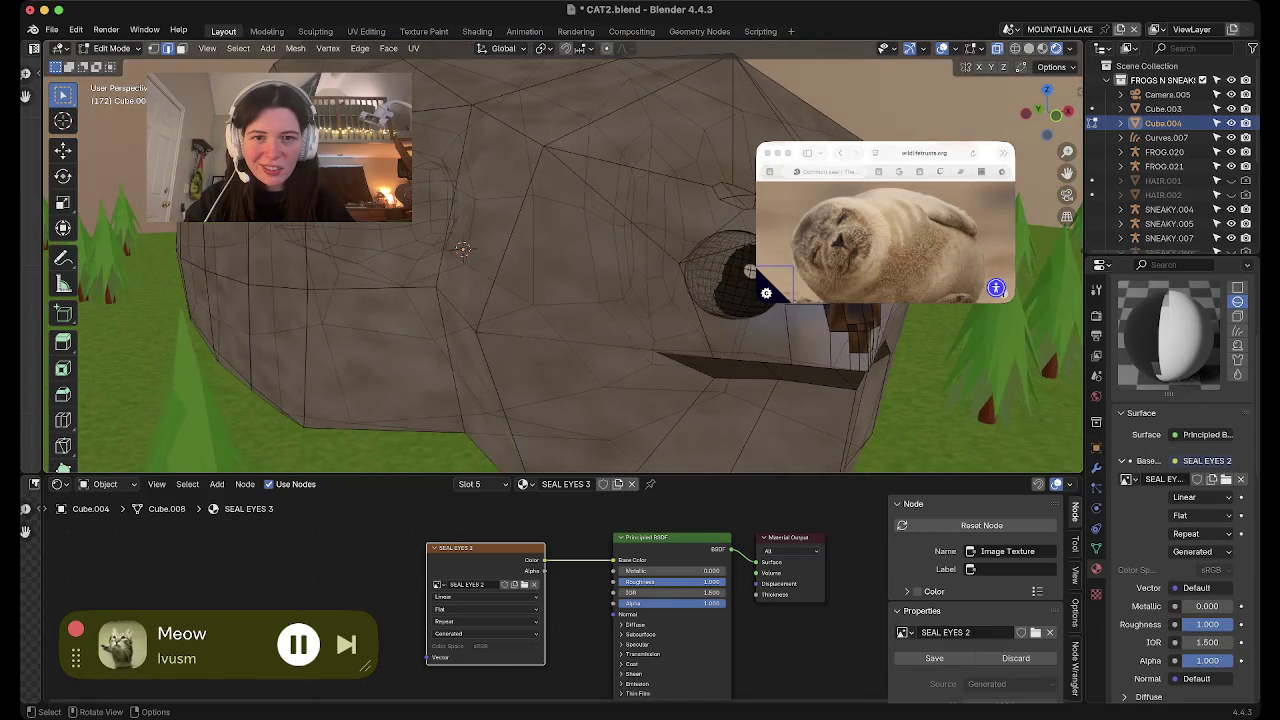
scroll(600, 265, "left", 3)
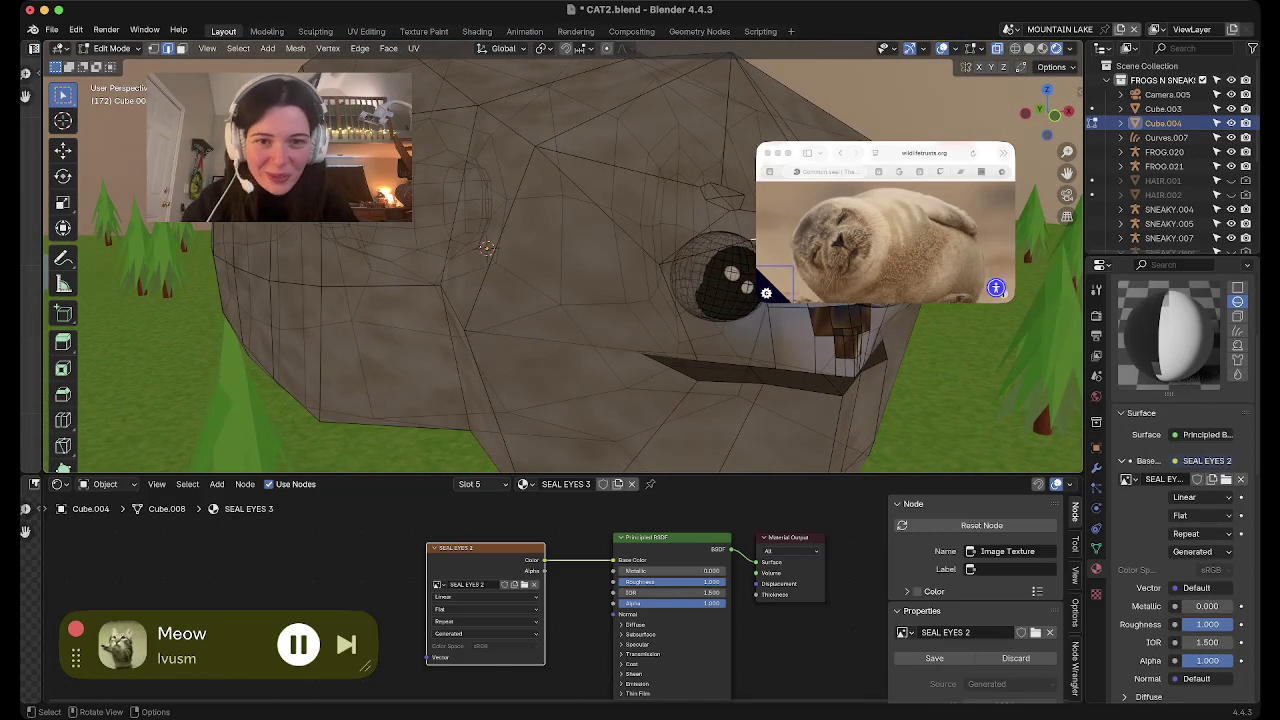
left_click(690, 260)
scroll(600, 265, "right", 3)
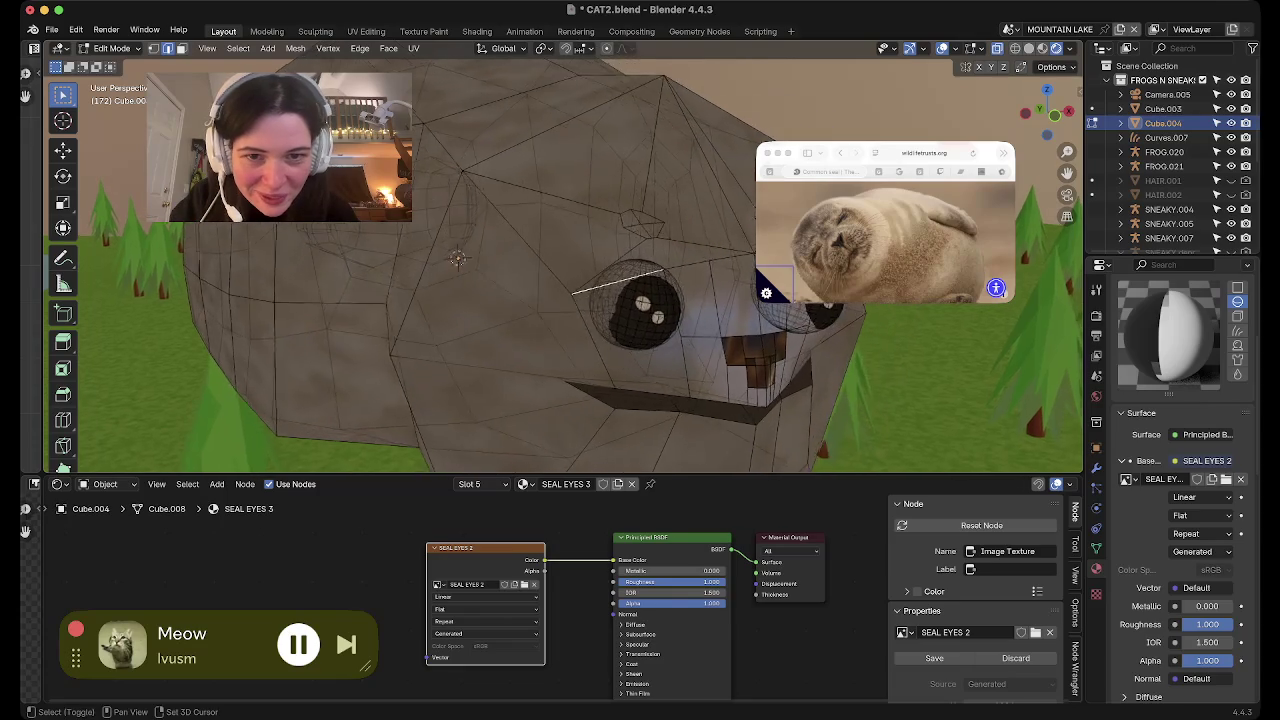
scroll(600, 265, "right", 5)
scroll(600, 265, "up", 2)
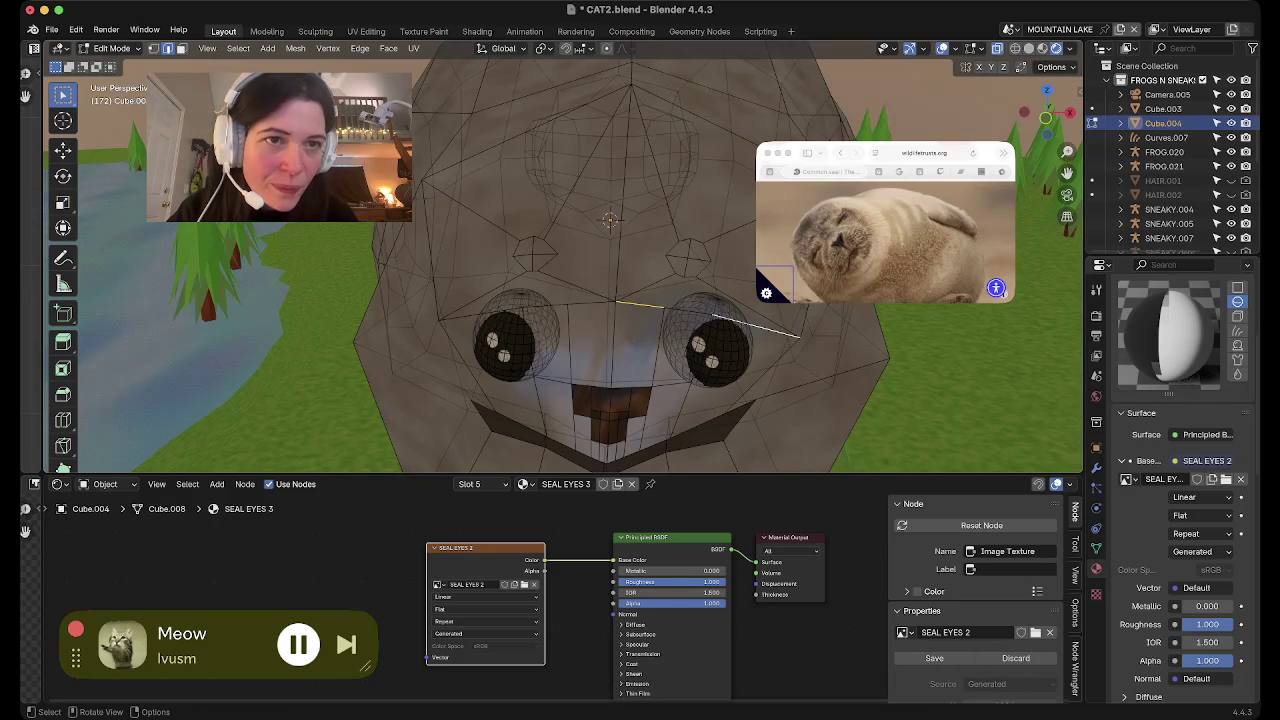
key("alt+z")
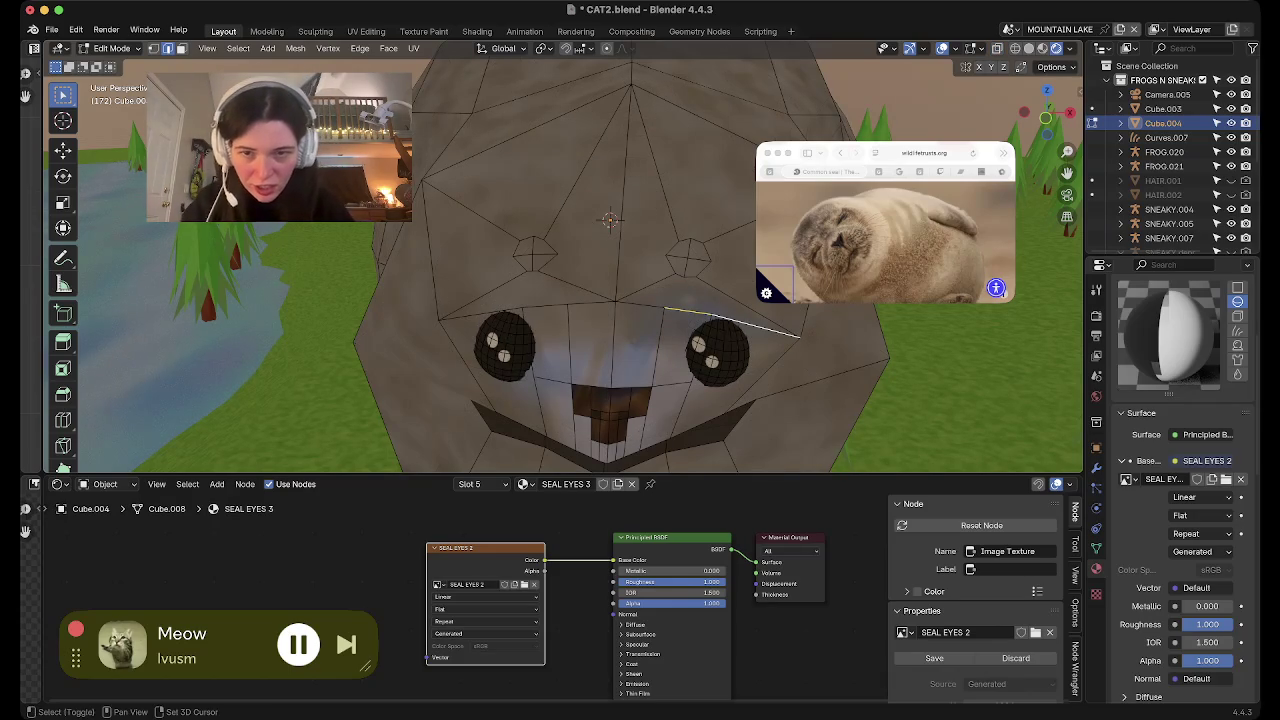
middle_click_drag(610, 300, 520, 300)
Nudge the selection slightly along Y and then Z, checking it from Object Mode
key("g")
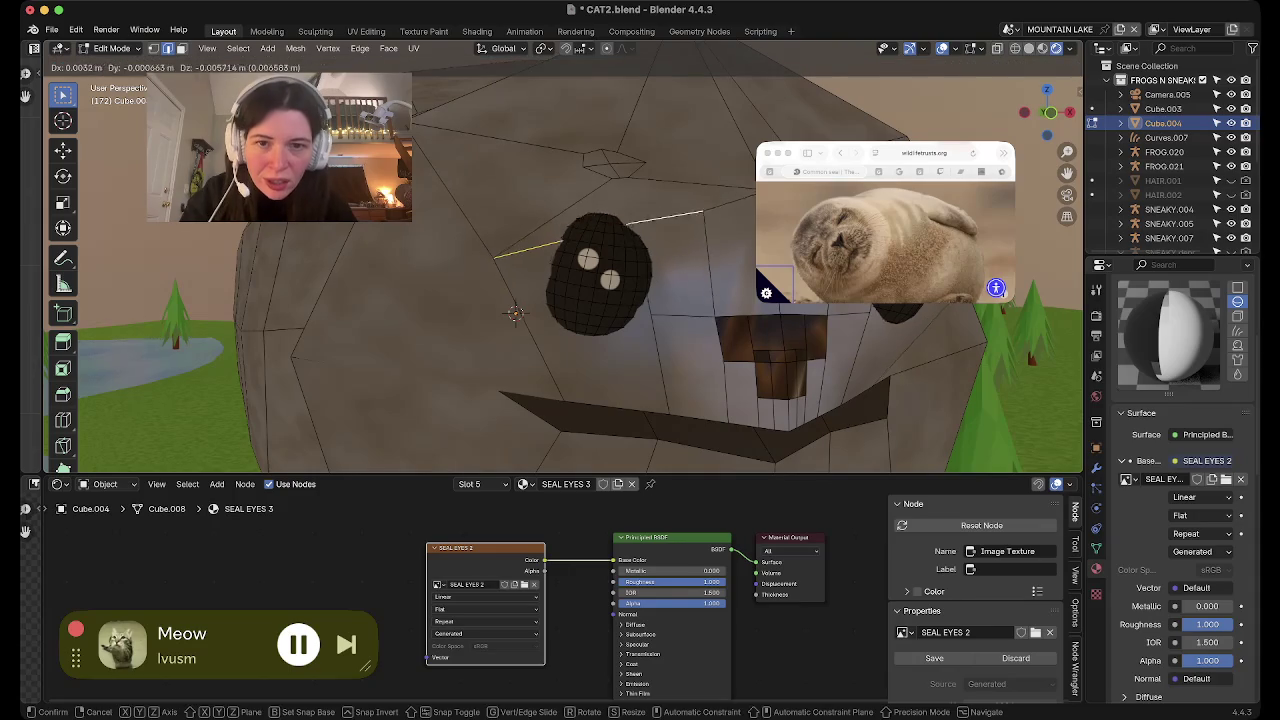
key("y")
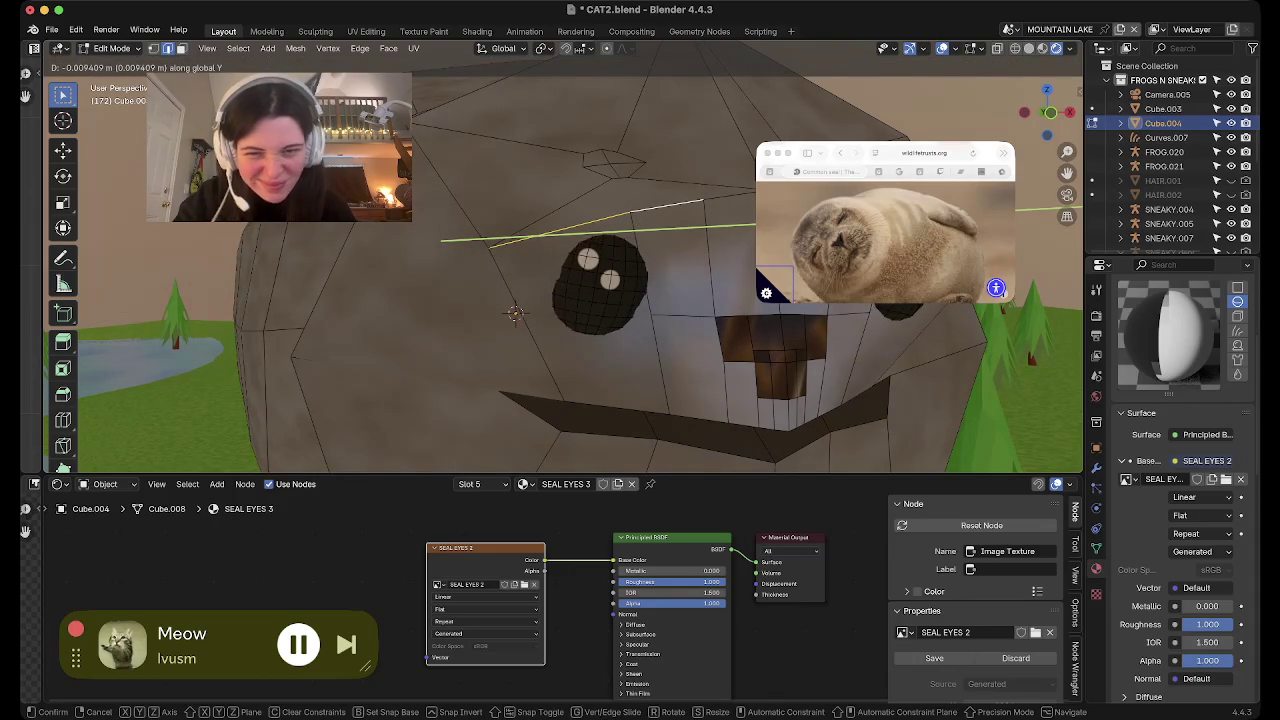
key("Return")
key("g")
key("z")
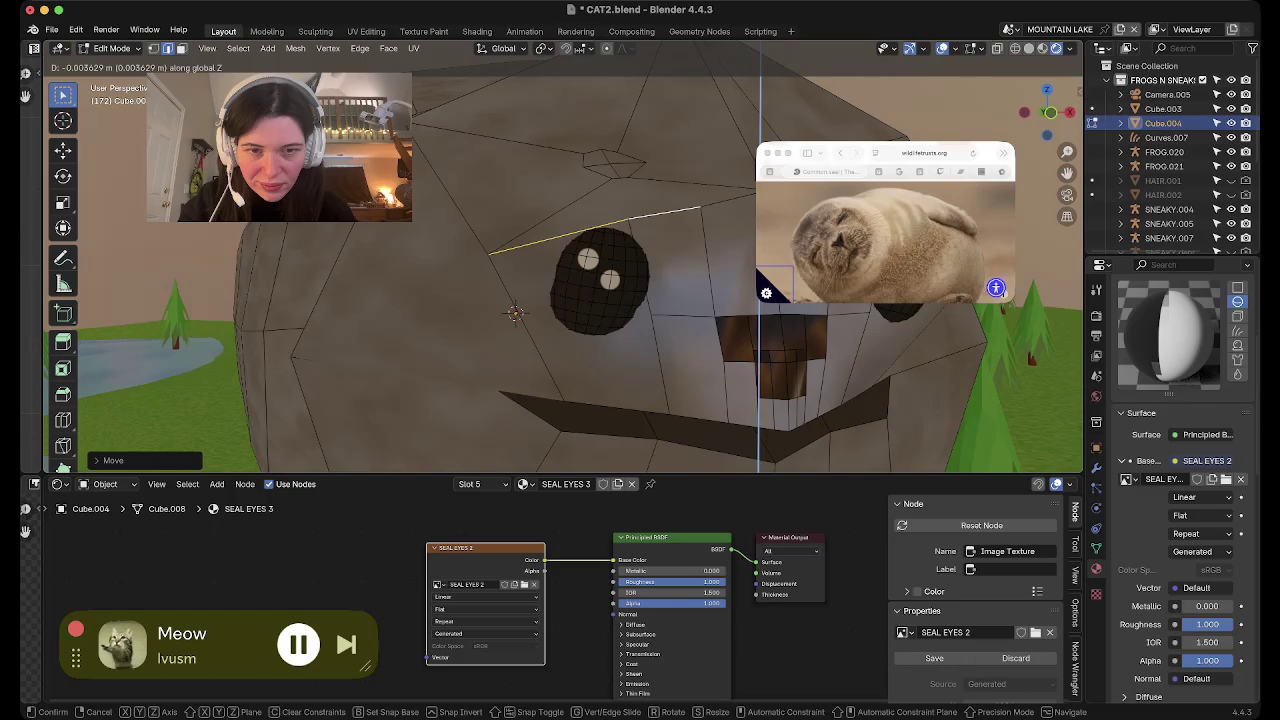
key("Return")
key("Tab")
mouse_move(514, 313)
middle_mouse_down()
mouse_move(560, 330)
mouse_move(540, 320)
middle_mouse_up()
key("Tab")
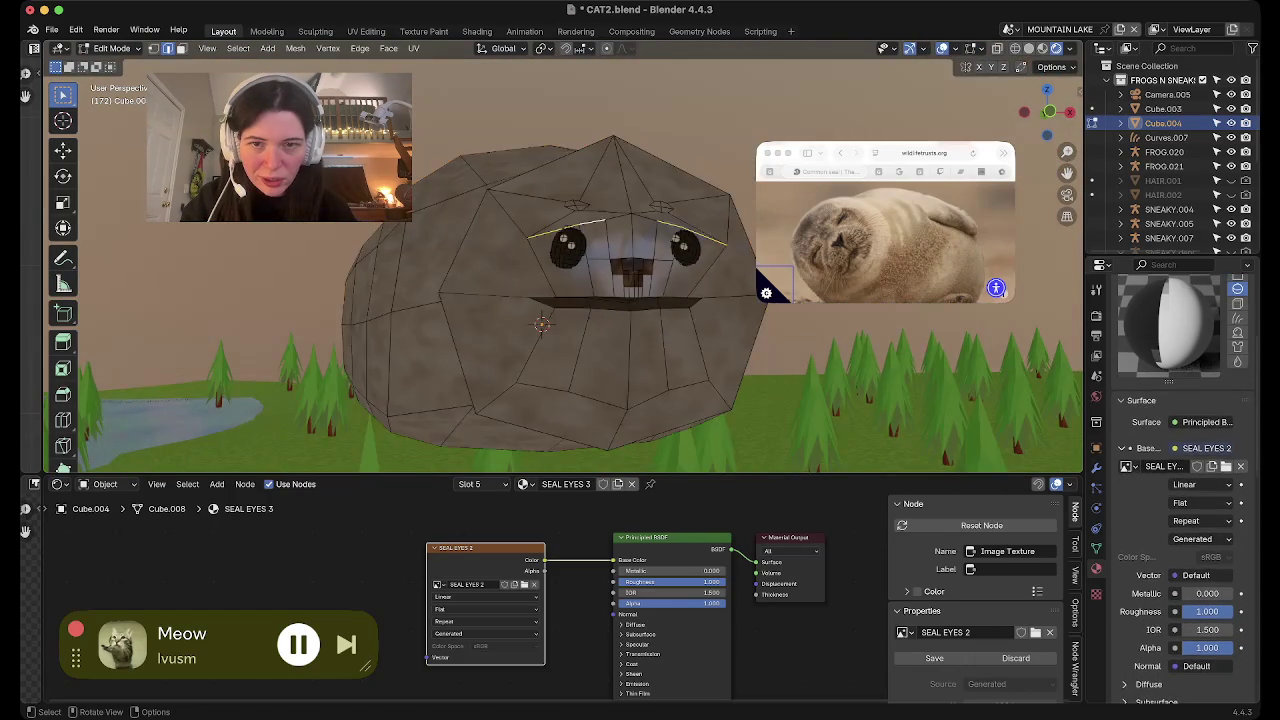
scroll(560, 260, "up", 2)
scroll(560, 260, "up", 3)
Hide the seal's connected body mesh to expose the two eye spheres
middle_click_drag(560, 260, 600, 220)
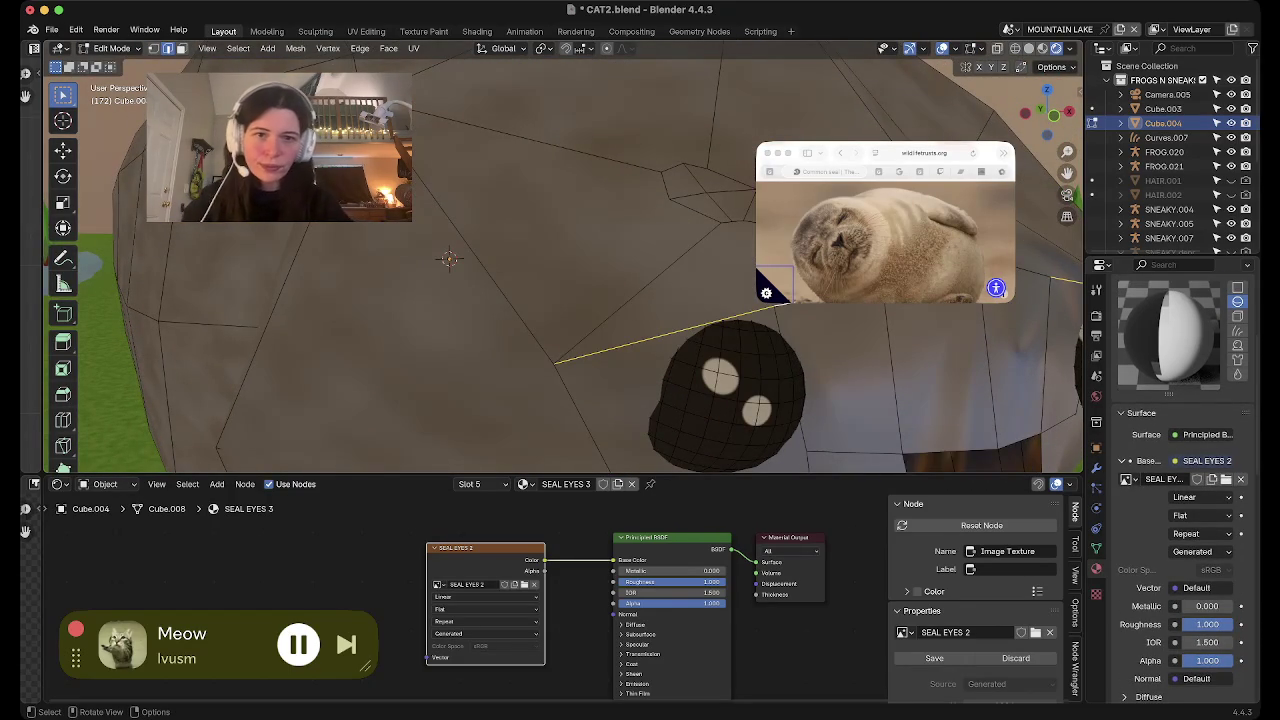
key("alt+l")
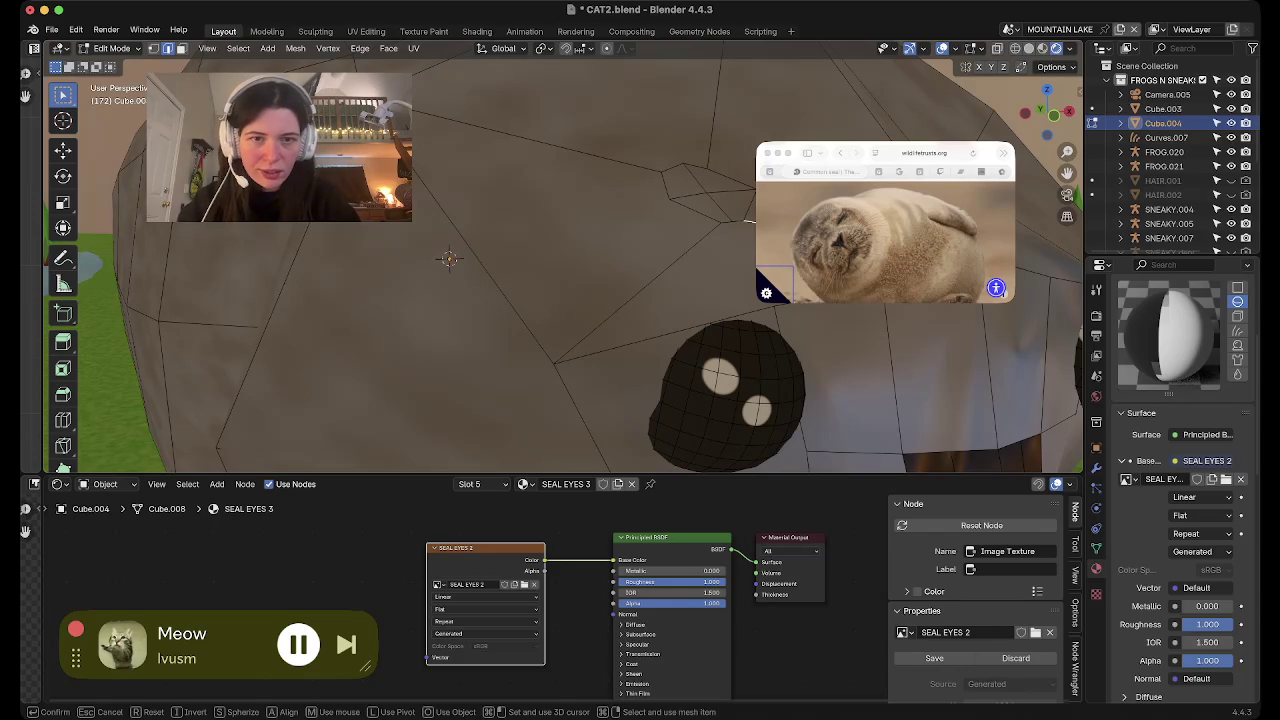
key("ctrl+l")
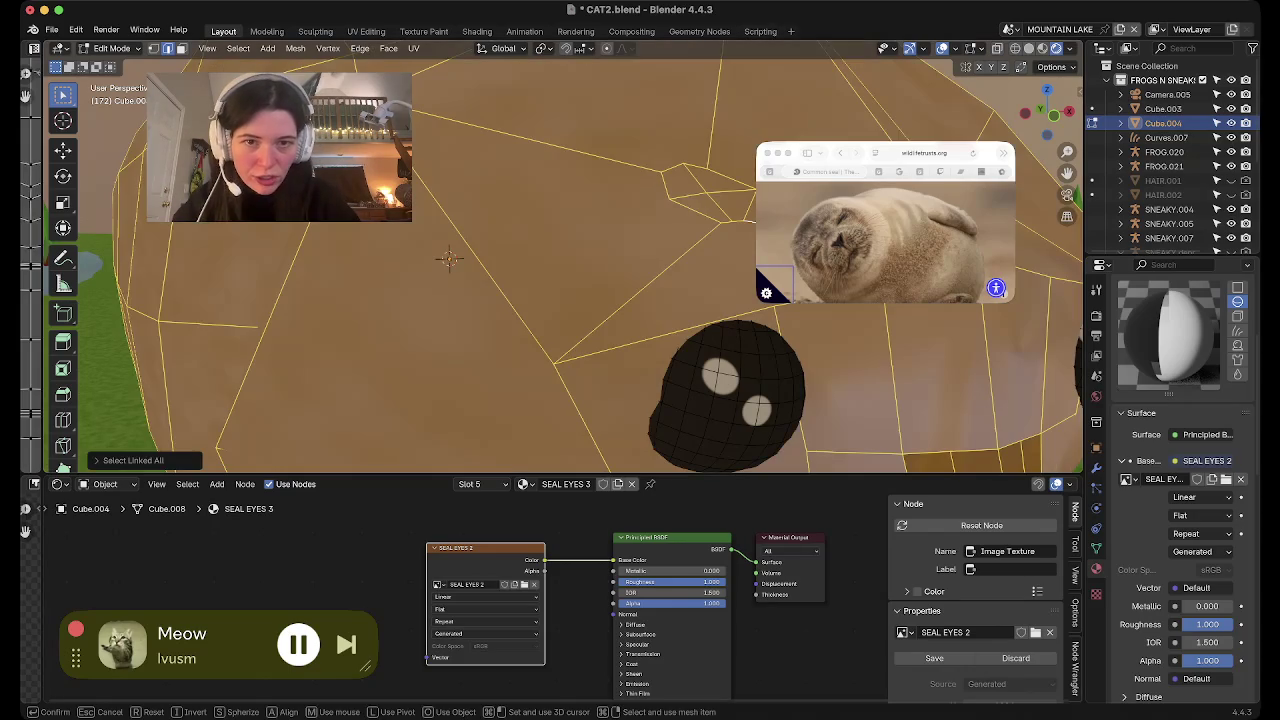
key("h")
middle_click_drag(449, 258, 552, 307)
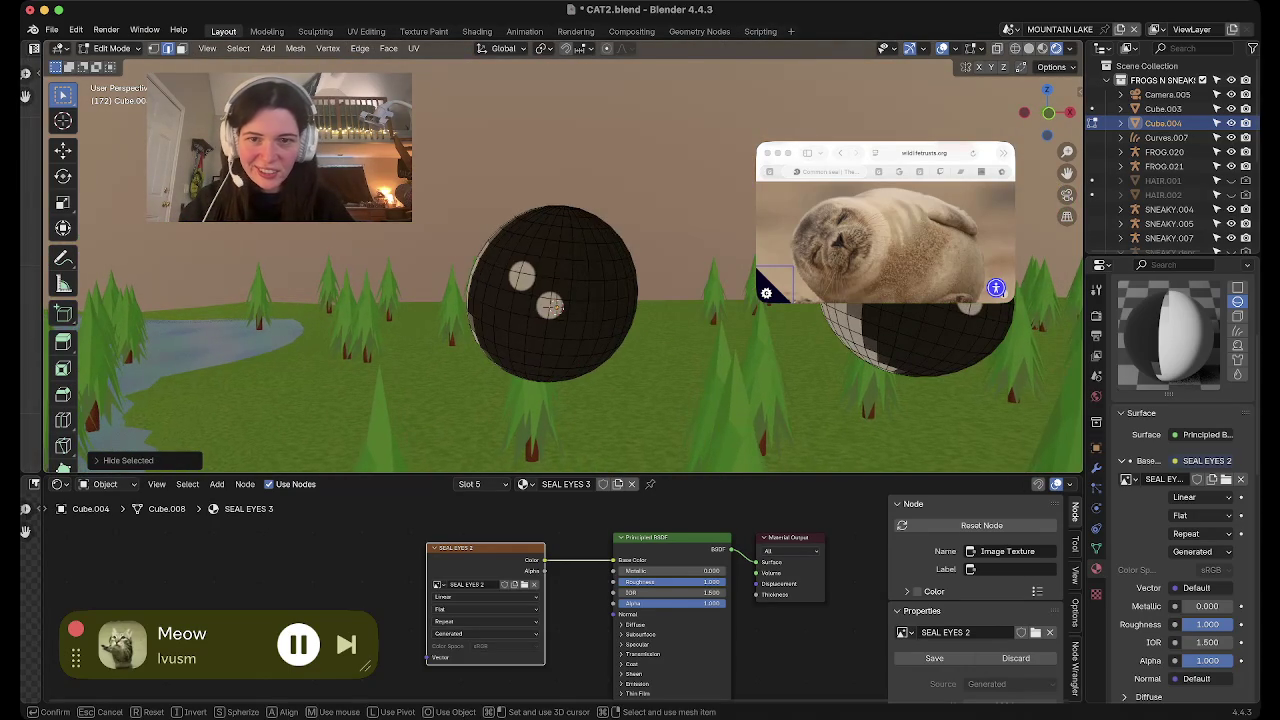
key("Escape")
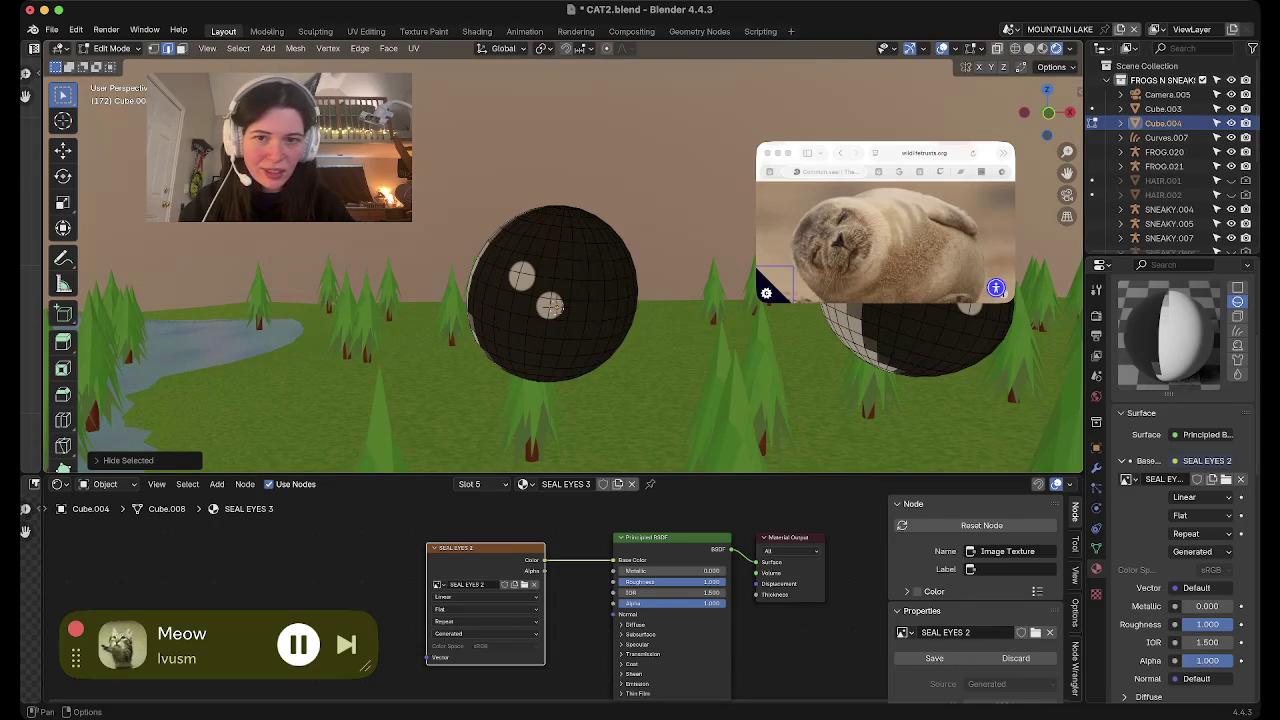
middle_click_drag(553, 307, 597, 345)
In face select mode, select the top cap faces of the left eye sphere
left_click_drag(424, 155, 592, 210)
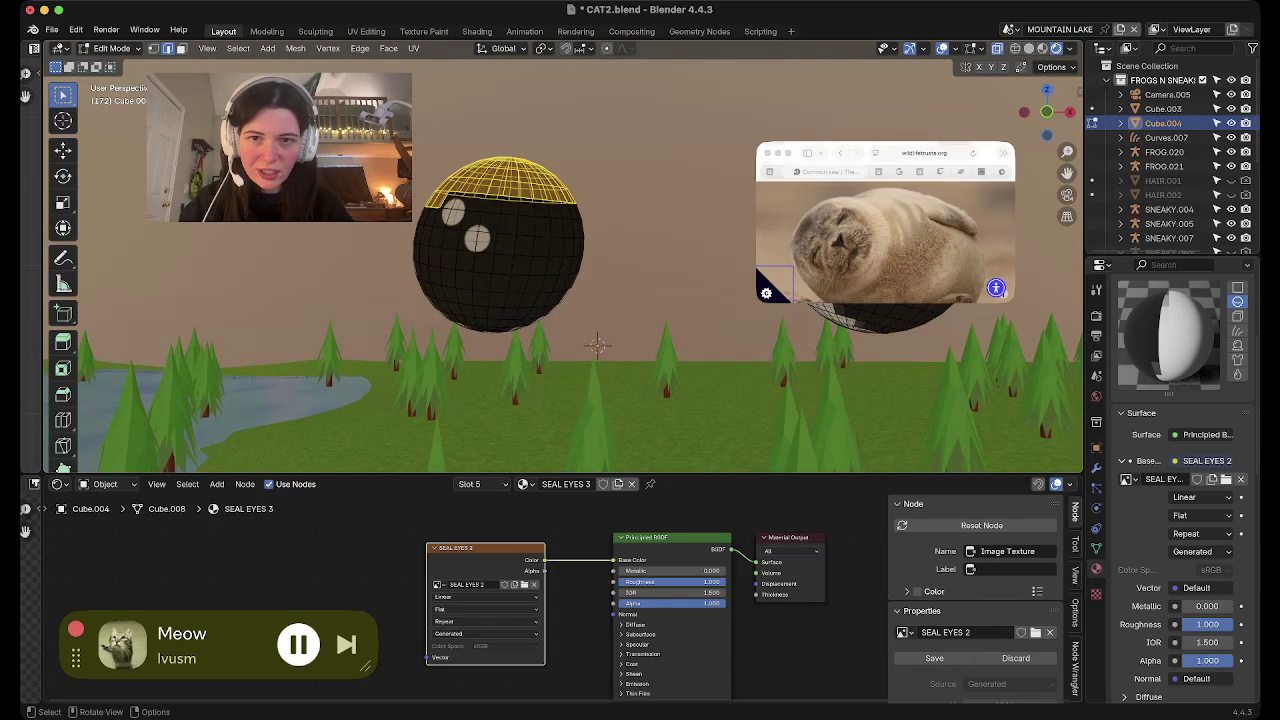
key("3")
left_click_drag(412, 141, 603, 220)
left_click_drag(602, 219, 602, 219)
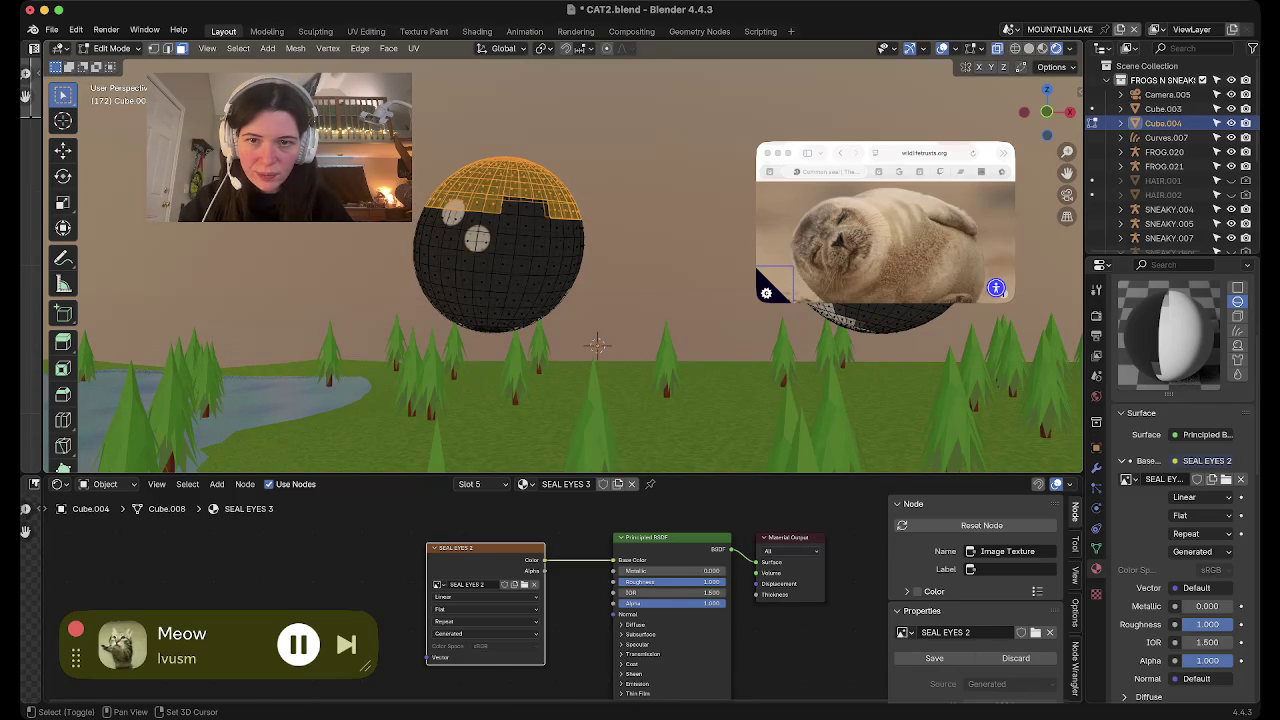
Add the right eye sphere's top cap and the loop below it to the selection
middle_click_drag(597, 345, 650, 345)
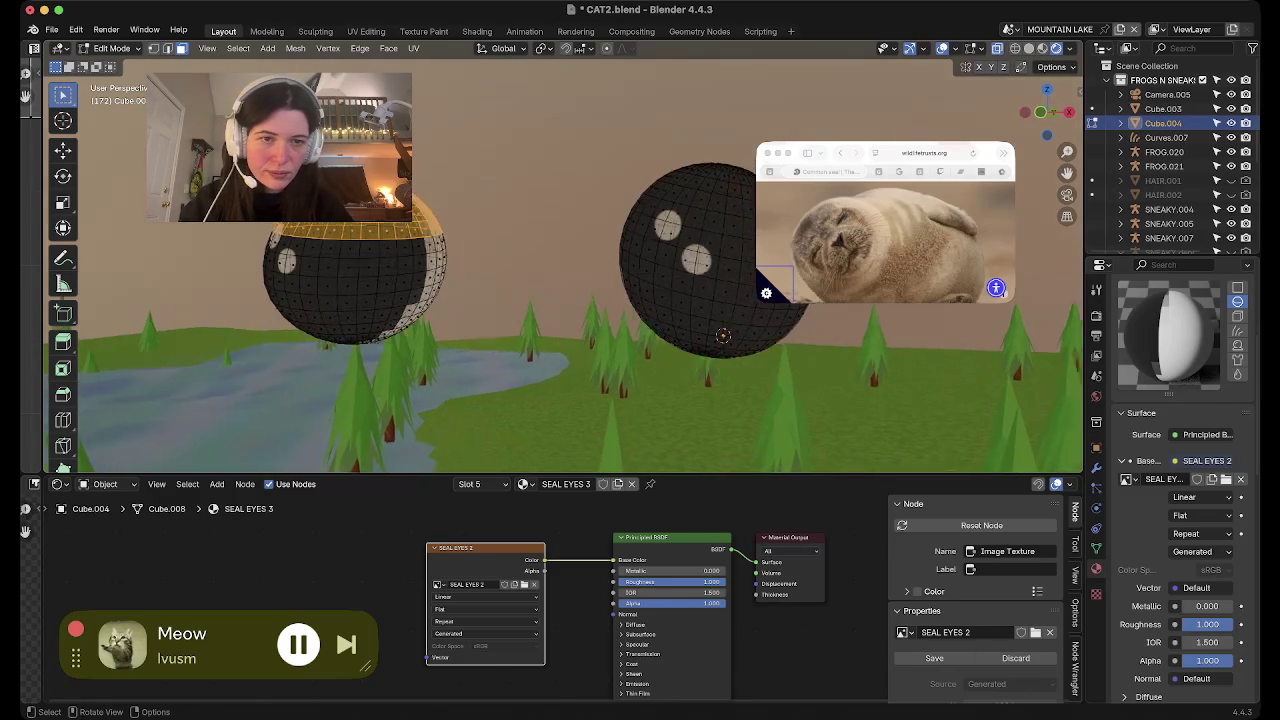
left_click_drag(618, 152, 756, 220)
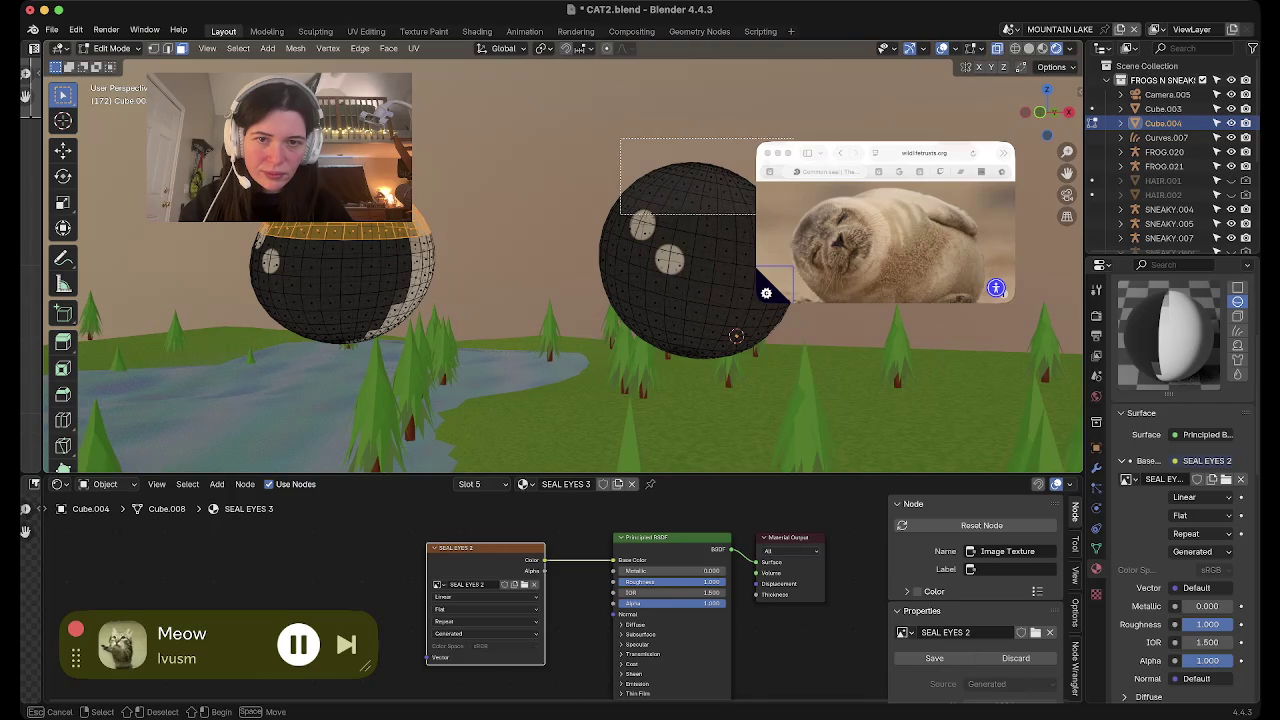
middle_click_drag(756, 220, 870, 225)
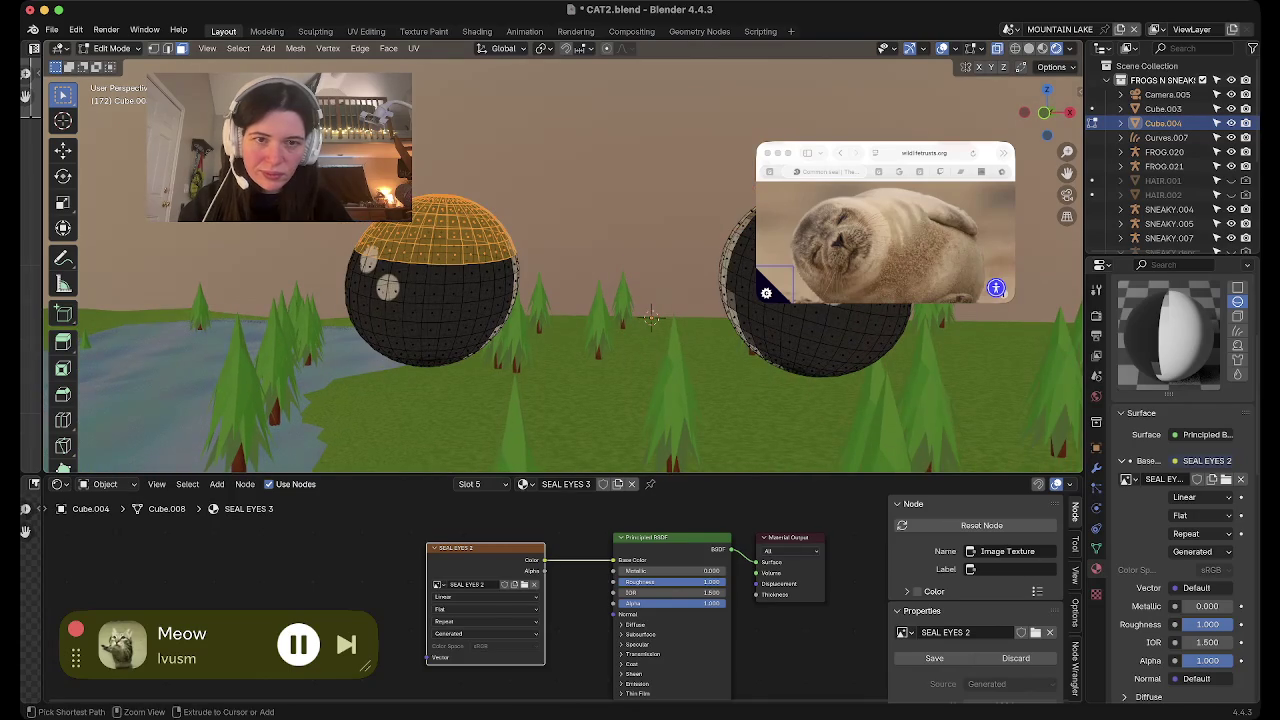
middle_click_drag(651, 318, 614, 305)
key("c")
left_click_drag(580, 103, 695, 145)
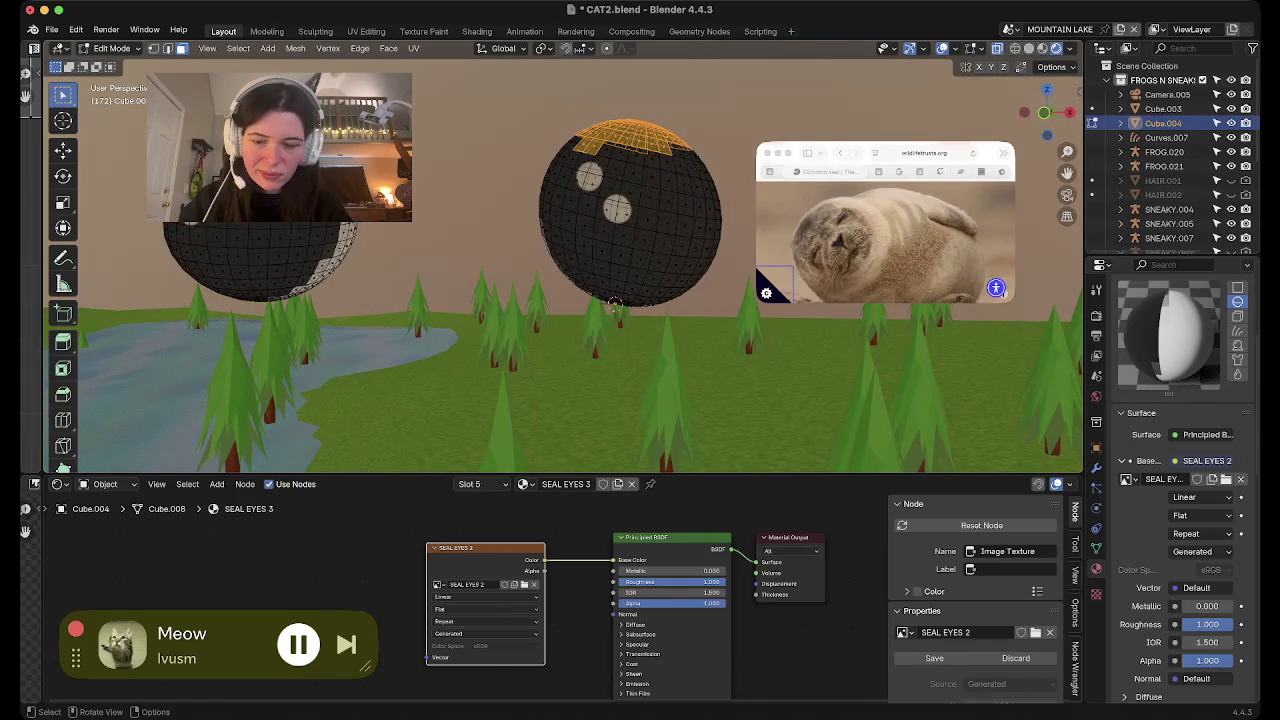
left_click(665, 163, "alt+shift")
mouse_move(614, 305)
middle_mouse_down()
mouse_move(560, 380)
mouse_move(680, 400)
middle_mouse_up()
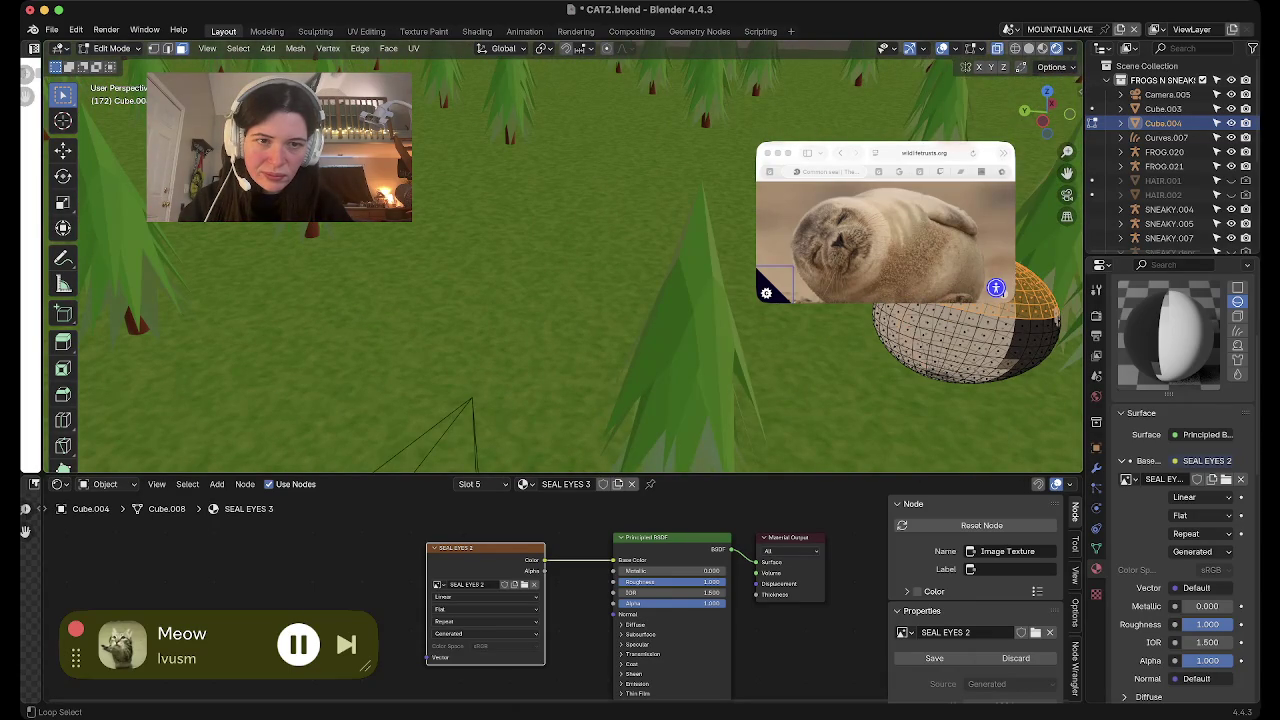
left_click(905, 327, "ctrl")
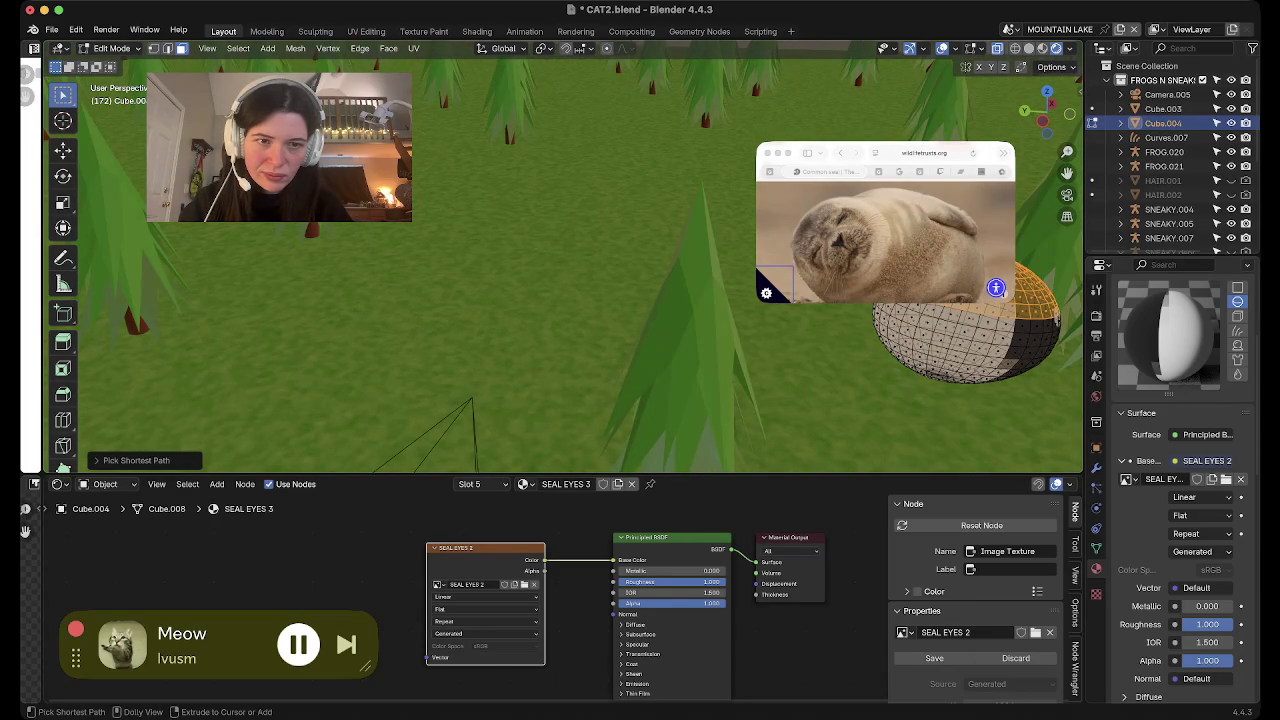
Extend the right sphere's selection down by more loop bands, then show the mesh data properties
mouse_move(560, 340)
middle_mouse_down()
mouse_move(537, 354)
mouse_move(490, 237)
middle_mouse_up()
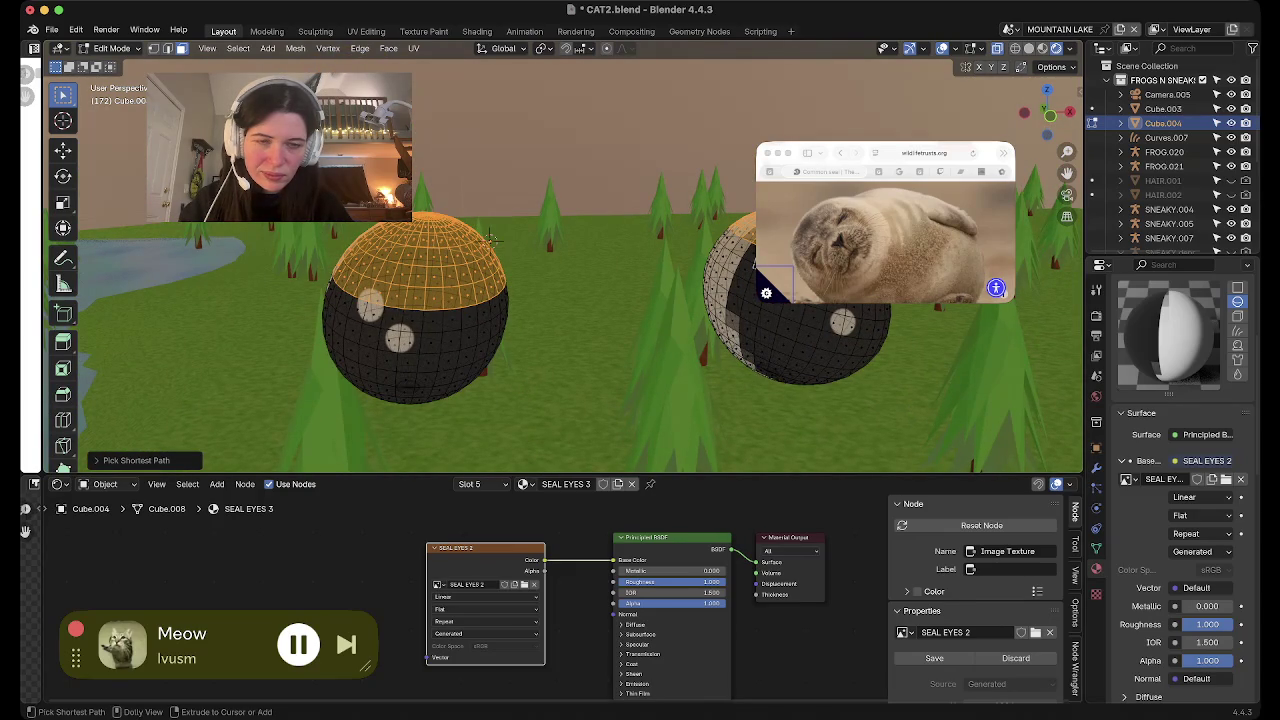
left_click(850, 318, "alt+shift")
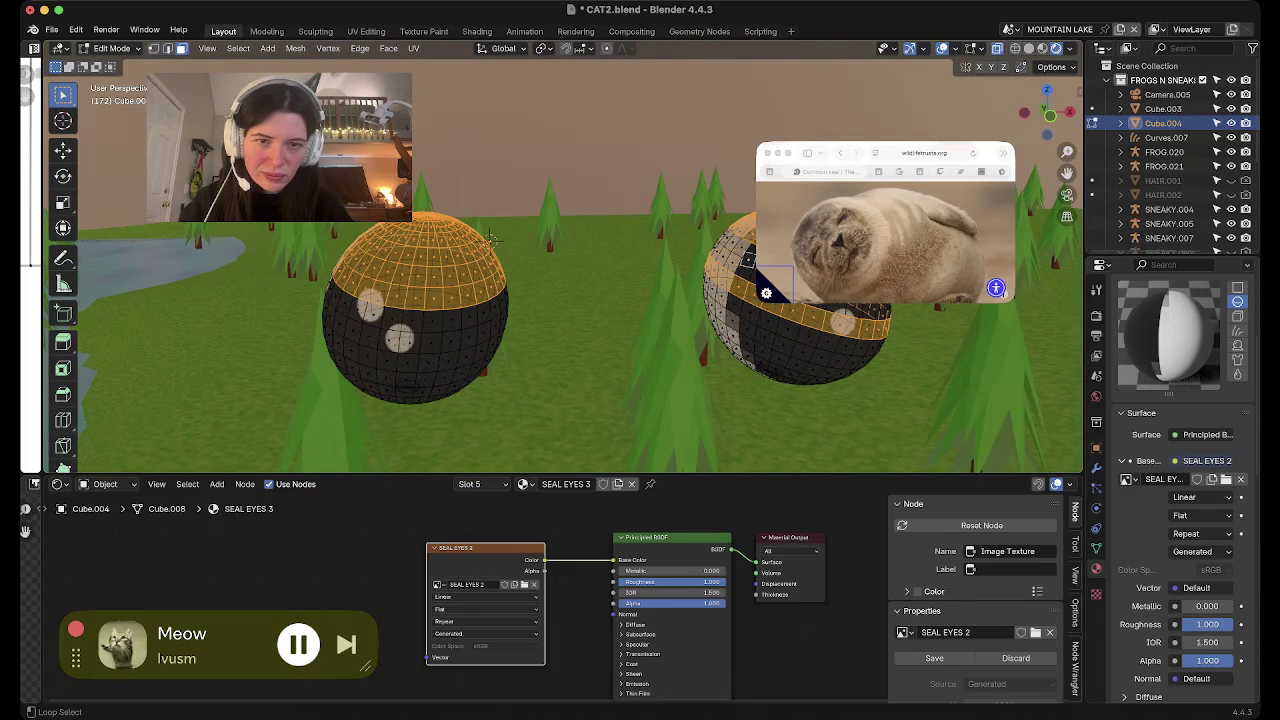
key("ctrl+z")
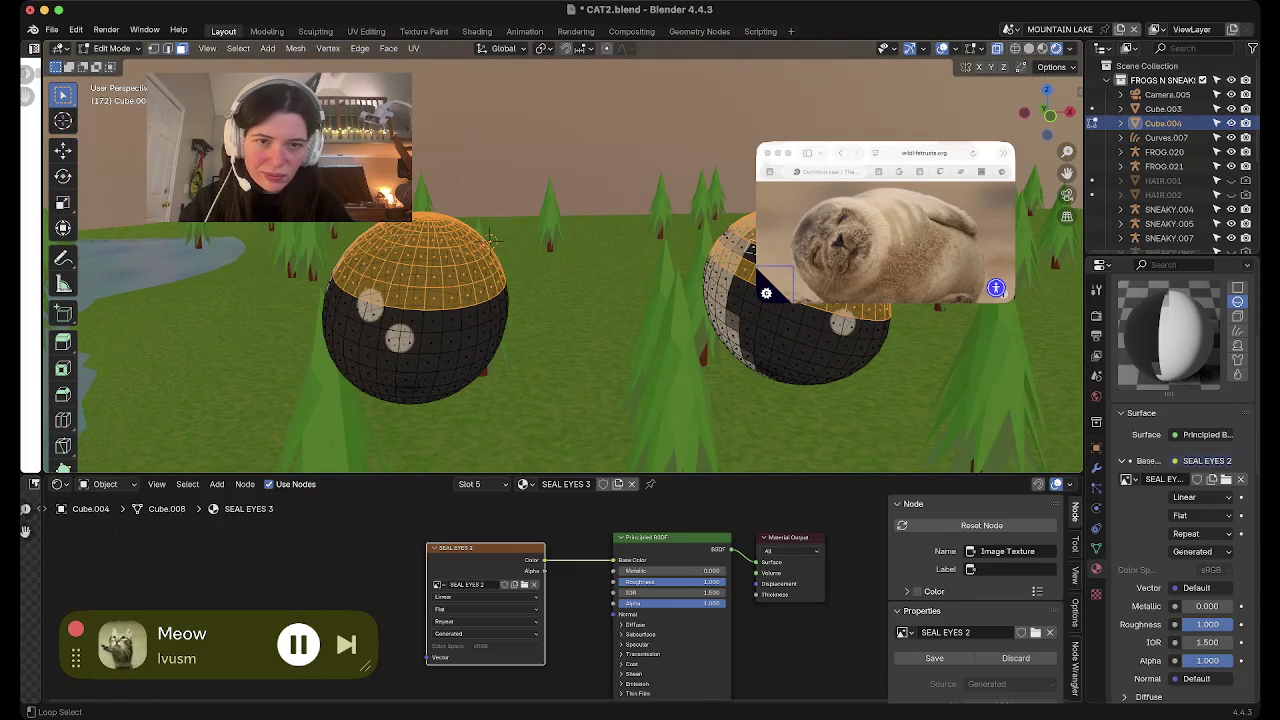
middle_click_drag(490, 238, 583, 288)
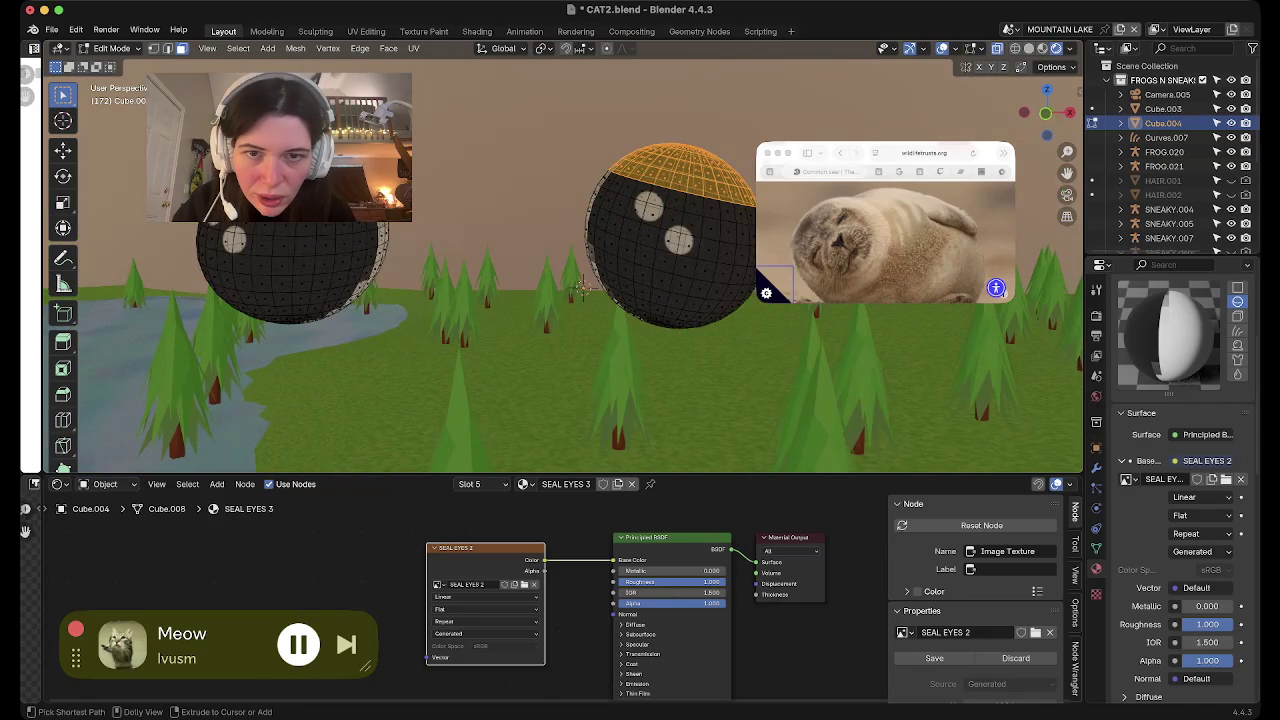
left_click(583, 288, "ctrl")
left_click(583, 288, "alt+shift")
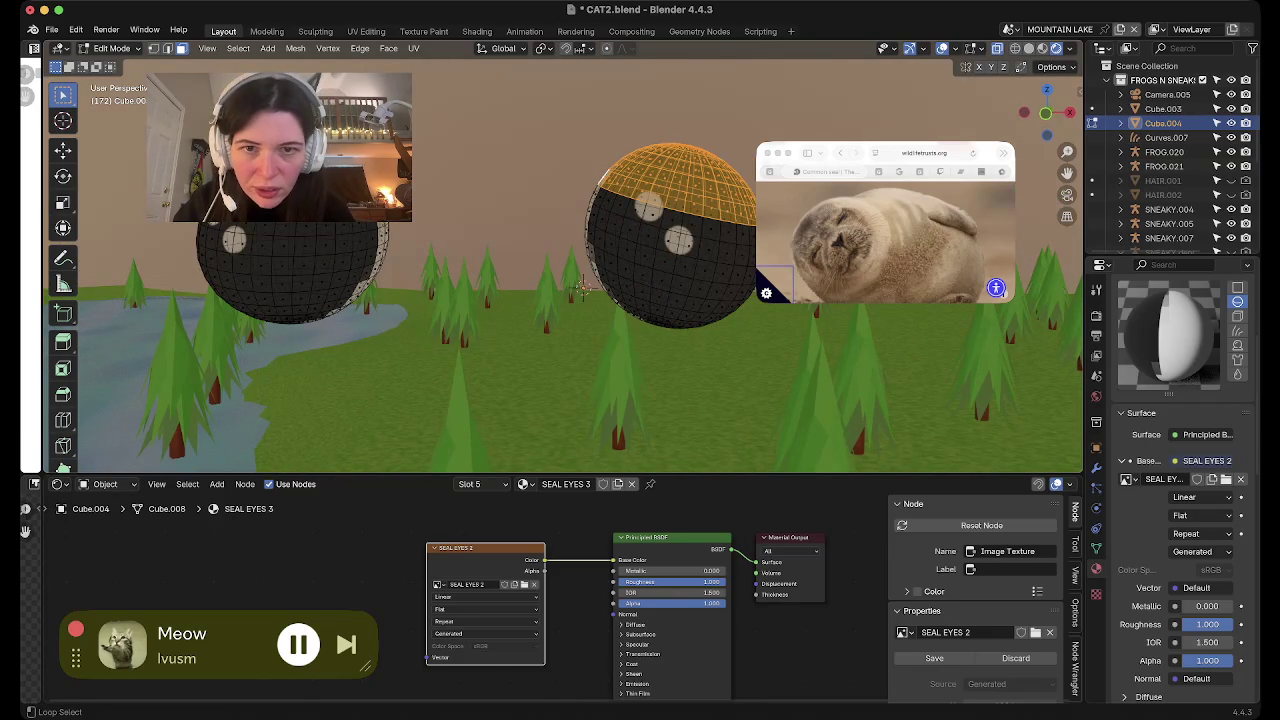
left_click(583, 288, "alt+shift")
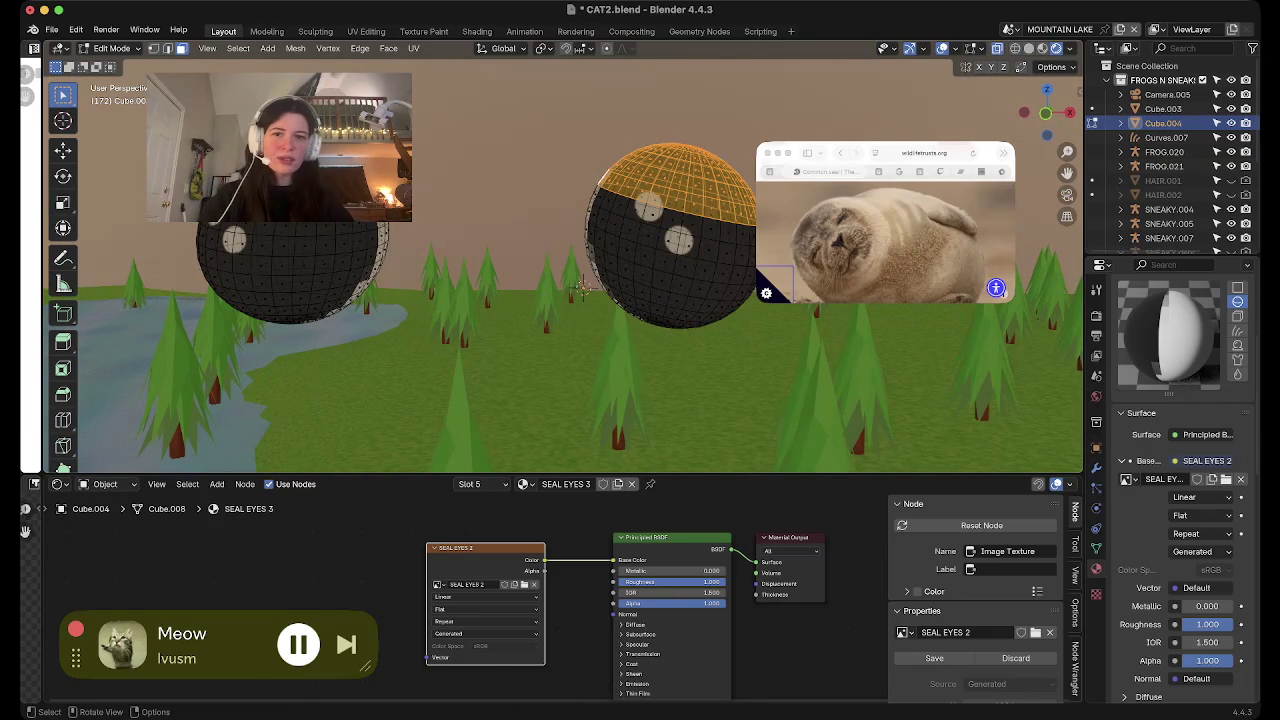
middle_click_drag(583, 288, 617, 287)
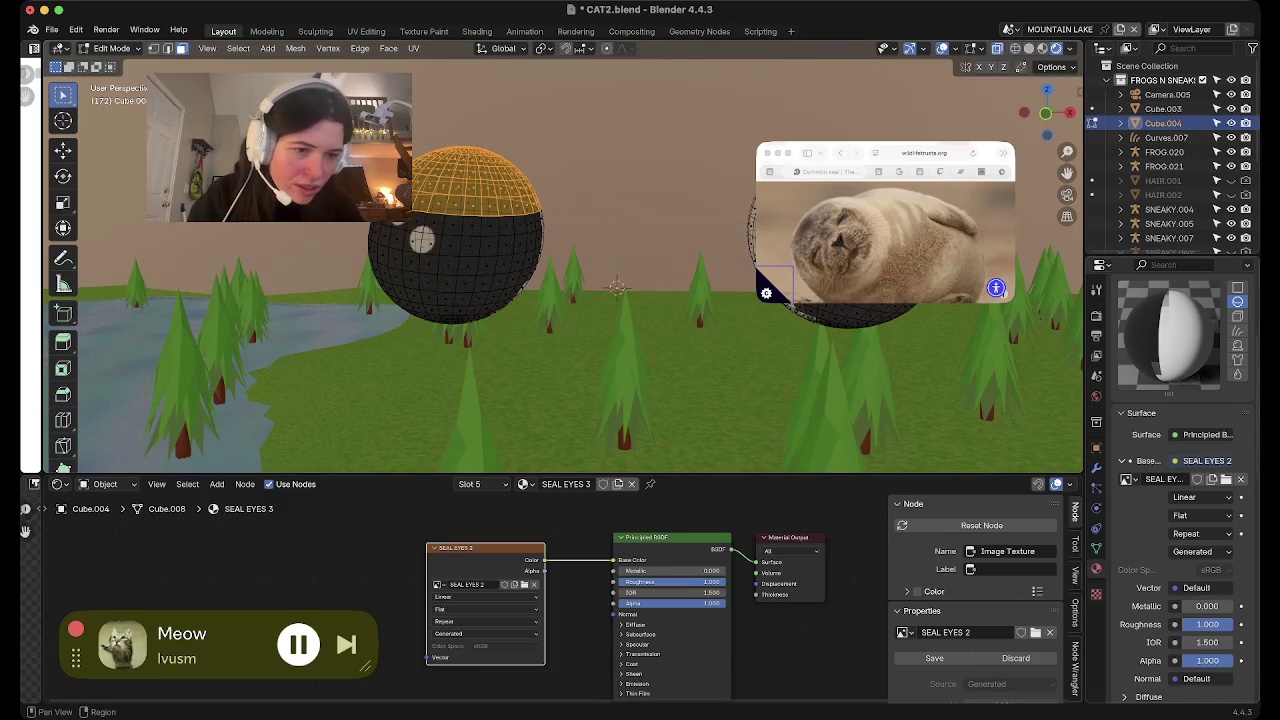
left_click(1096, 548)
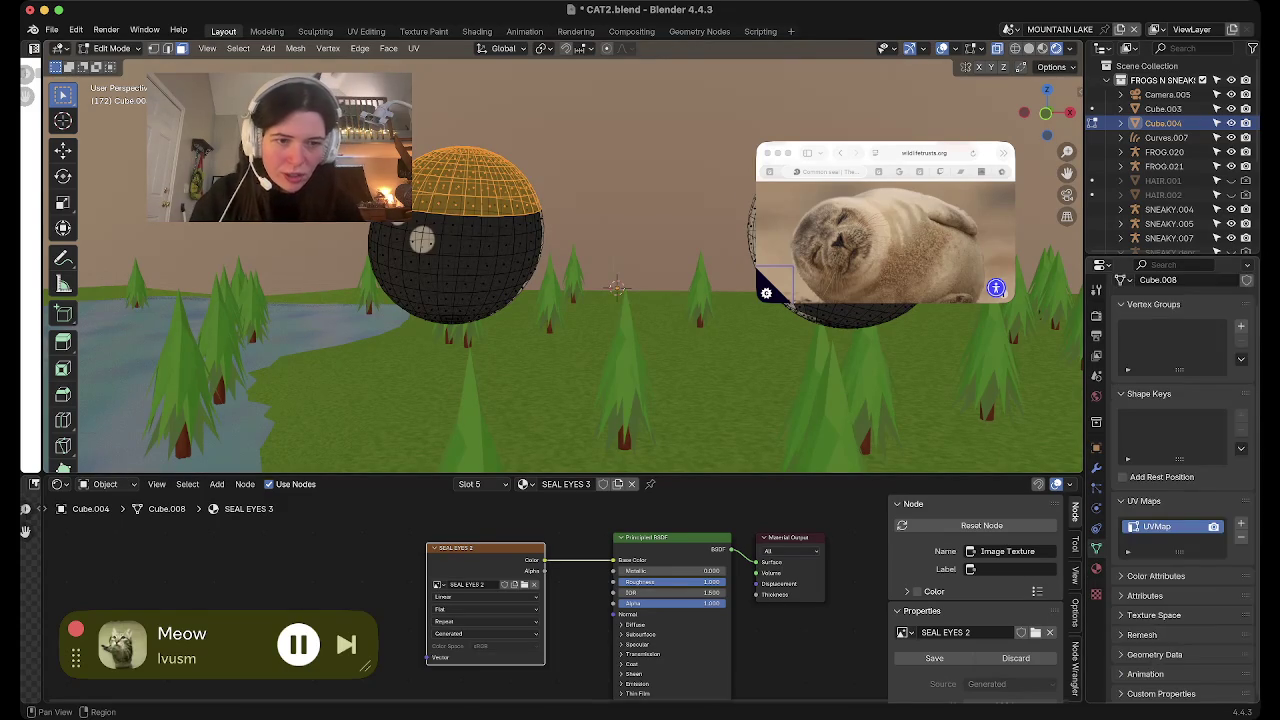
Make seal bod the active material slot and view the whole seal in Object Mode before returning to Edit Mode
left_click(1096, 568)
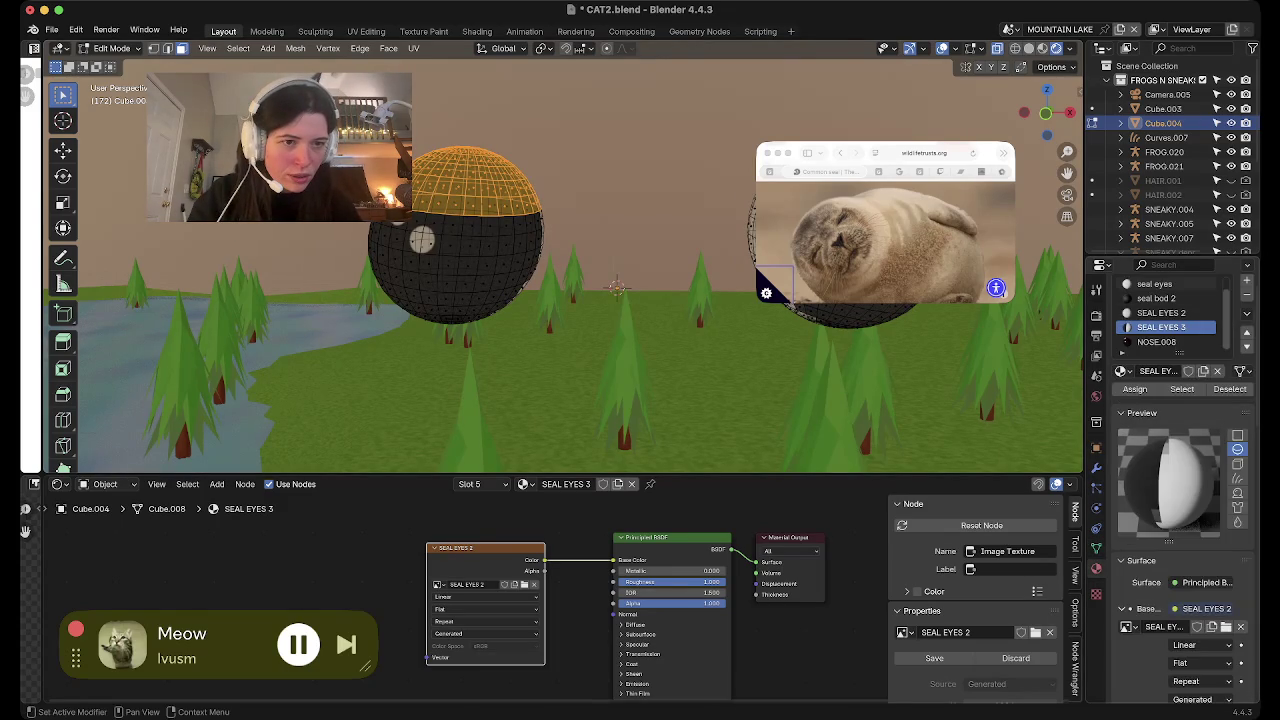
scroll(1170, 315, "up", 1)
left_click(1160, 284)
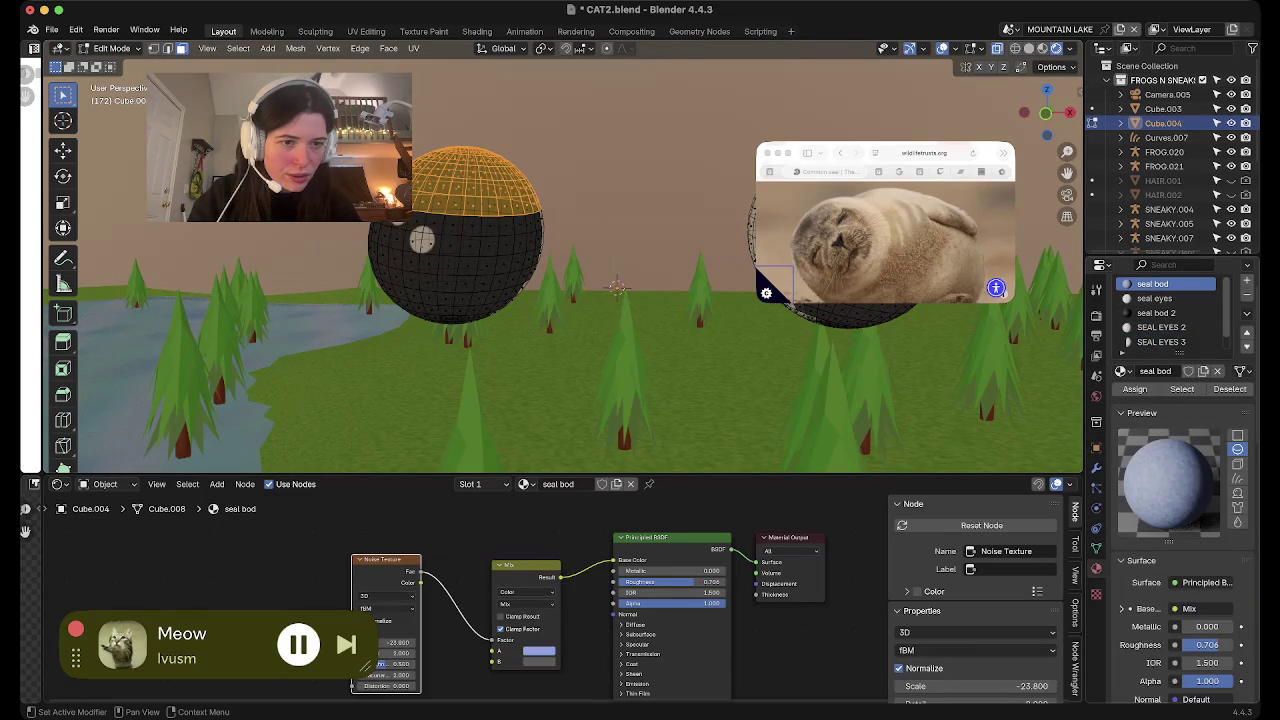
key("Tab")
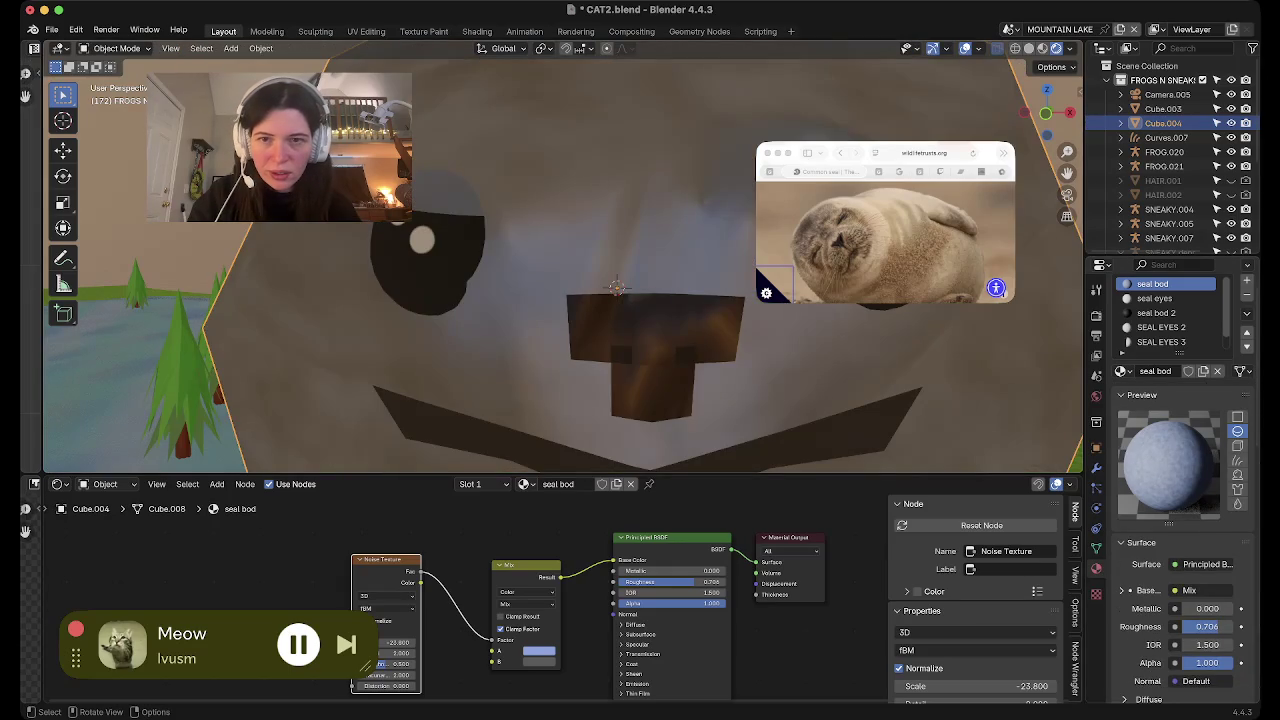
scroll(617, 287, "down", 3)
scroll(590, 300, "down", 2)
scroll(545, 317, "down", 1)
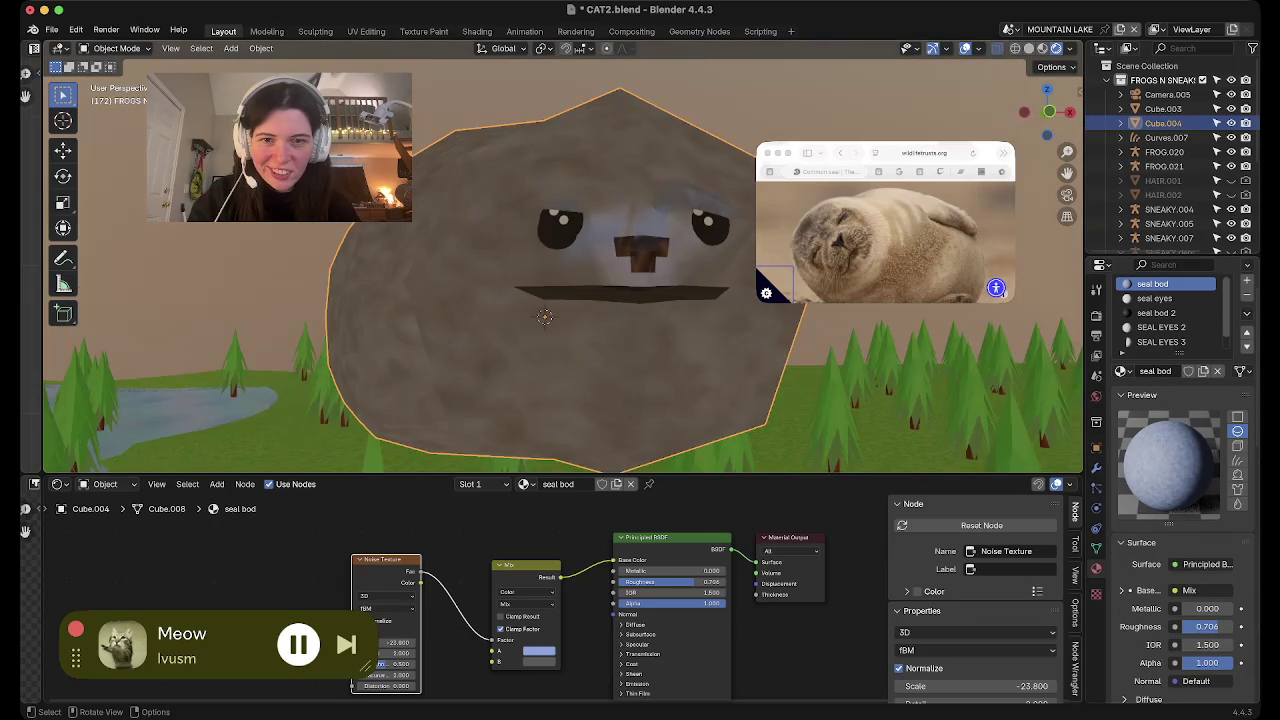
mouse_move(545, 317)
middle_mouse_down()
mouse_move(645, 294)
mouse_move(540, 290)
mouse_move(417, 213)
mouse_move(177, 288)
middle_mouse_up()
key("Tab")
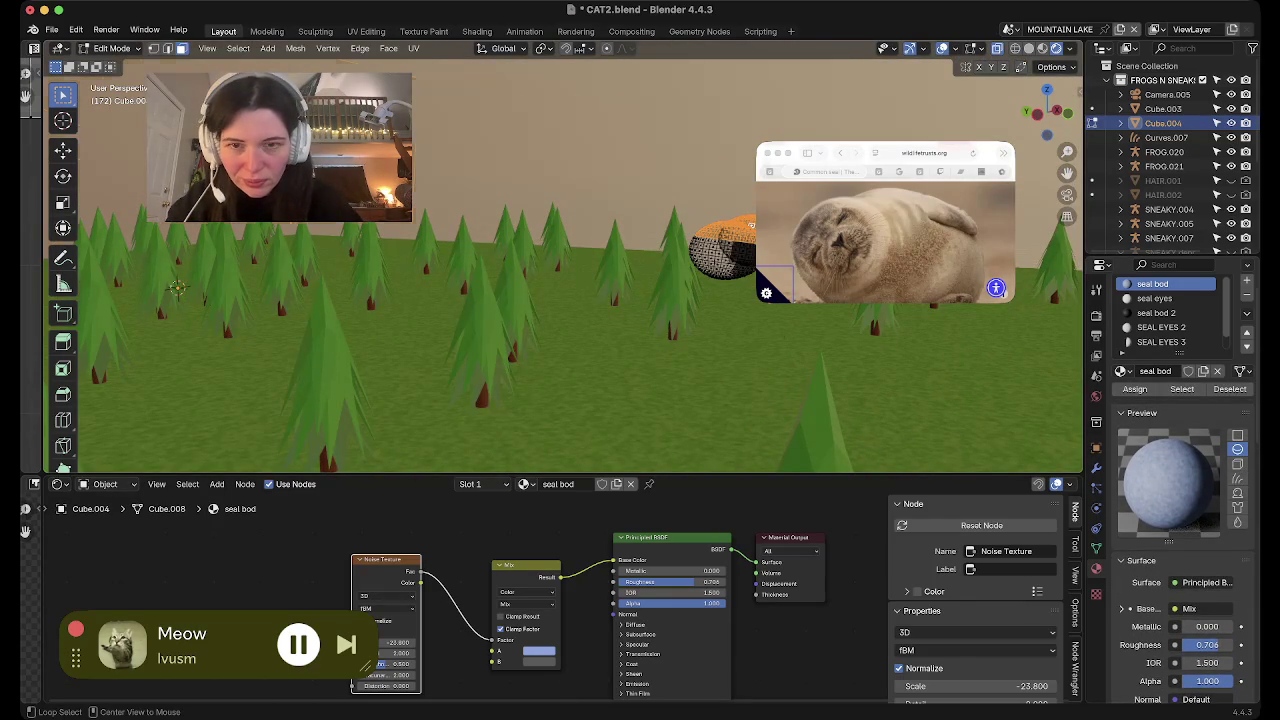
Reveal the hidden body mesh and select the small faces above the eyes
key("alt+h")
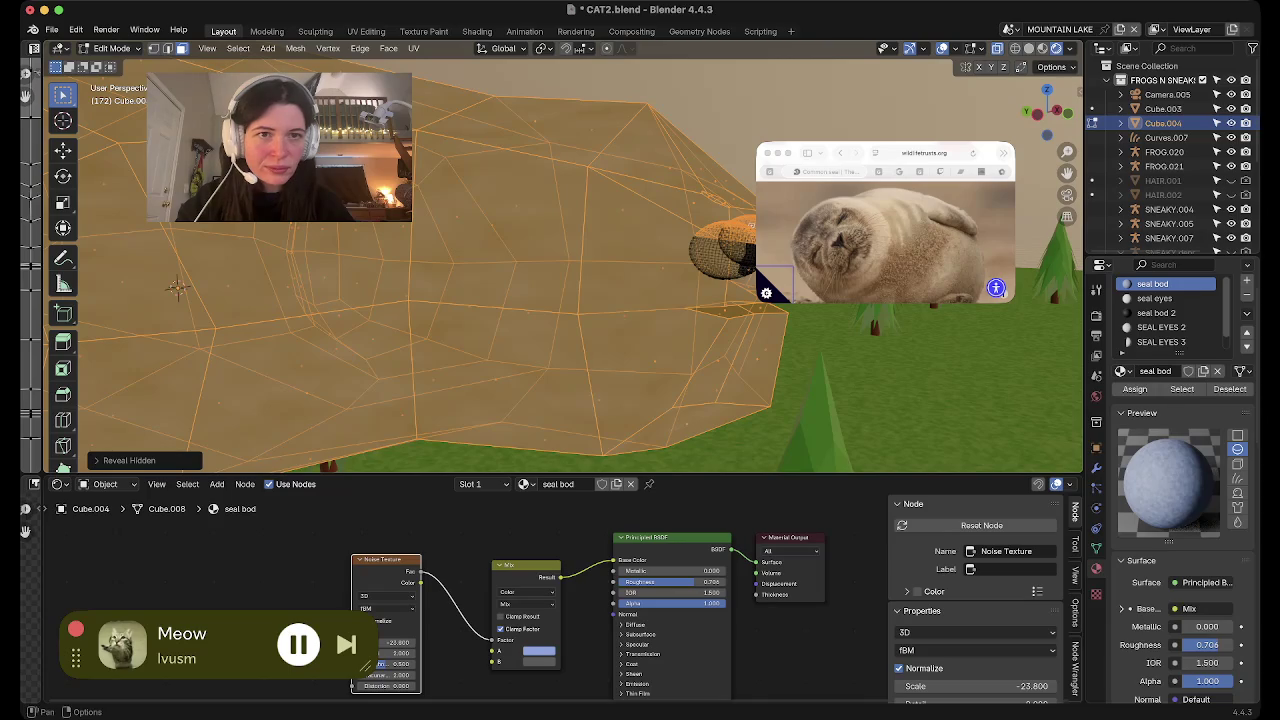
mouse_move(177, 288)
middle_mouse_down()
mouse_move(685, 285)
mouse_move(570, 172)
middle_mouse_up()
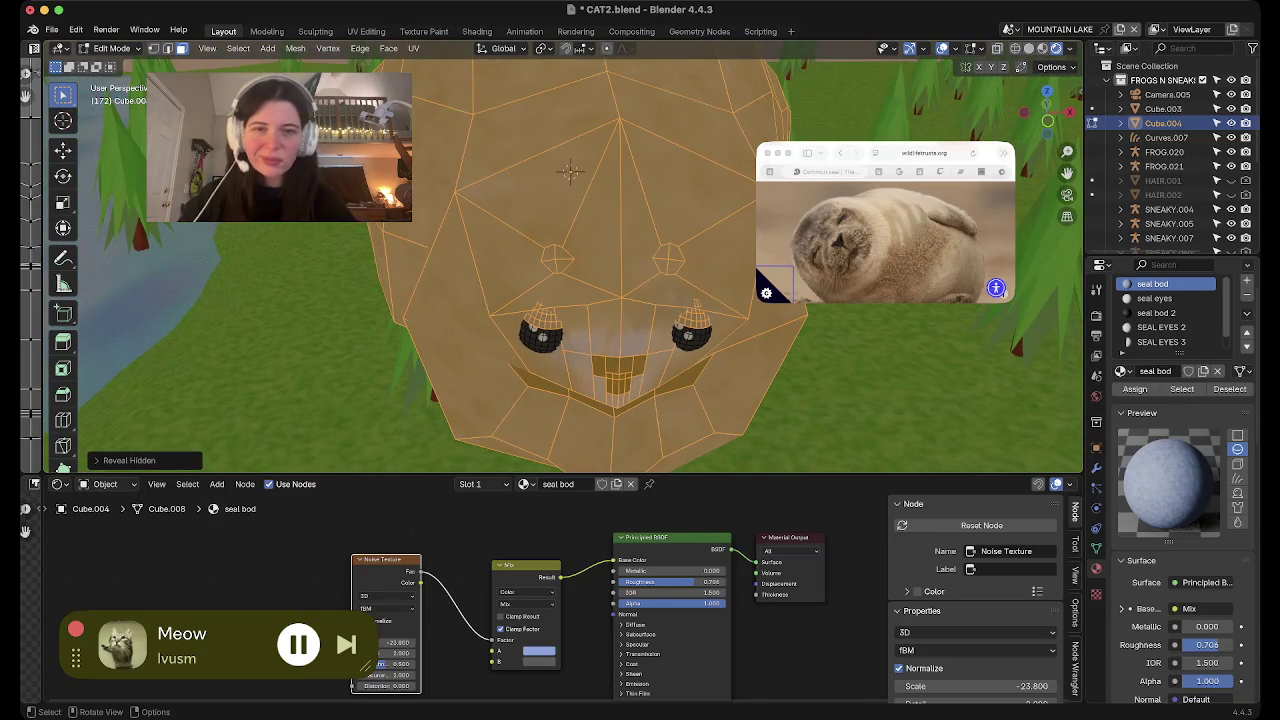
left_click(570, 172)
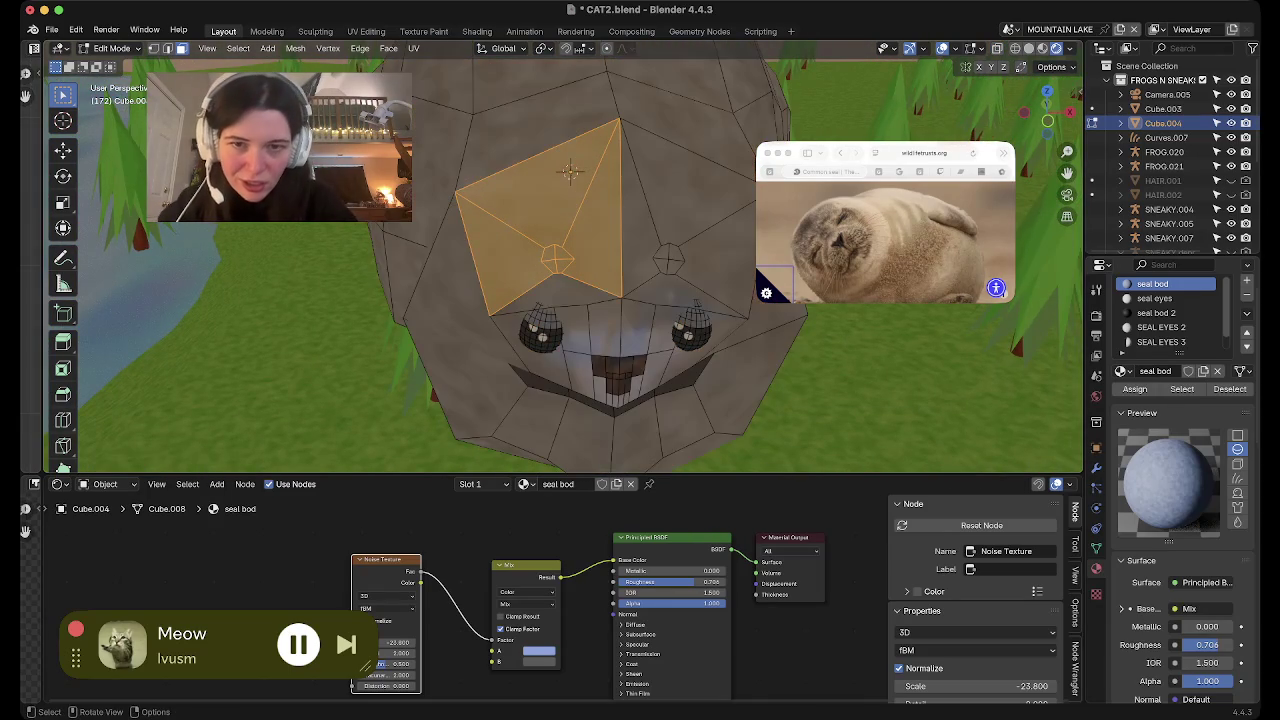
left_click(570, 172, "shift")
left_click(669, 258, "shift")
left_click(728, 262, "shift")
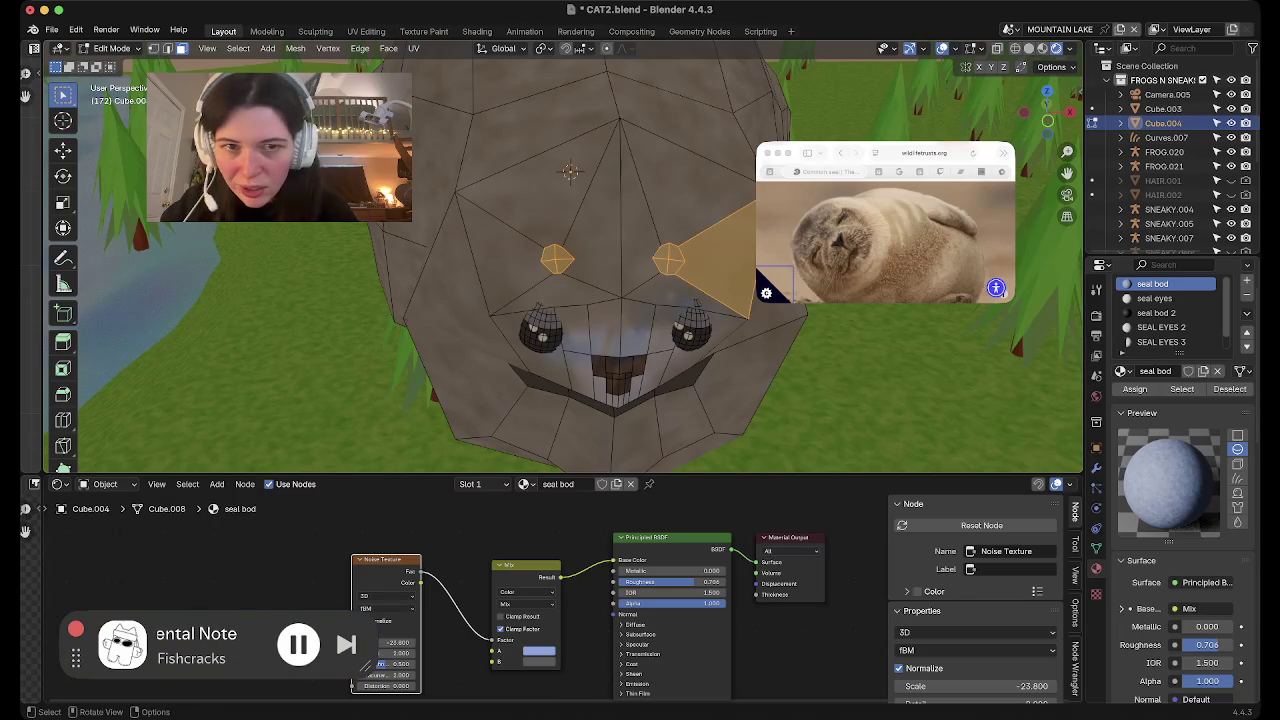
left_click(720, 262, "shift")
left_click(557, 258, "shift")
left_click(557, 258, "shift")
left_click(598, 215, "shift")
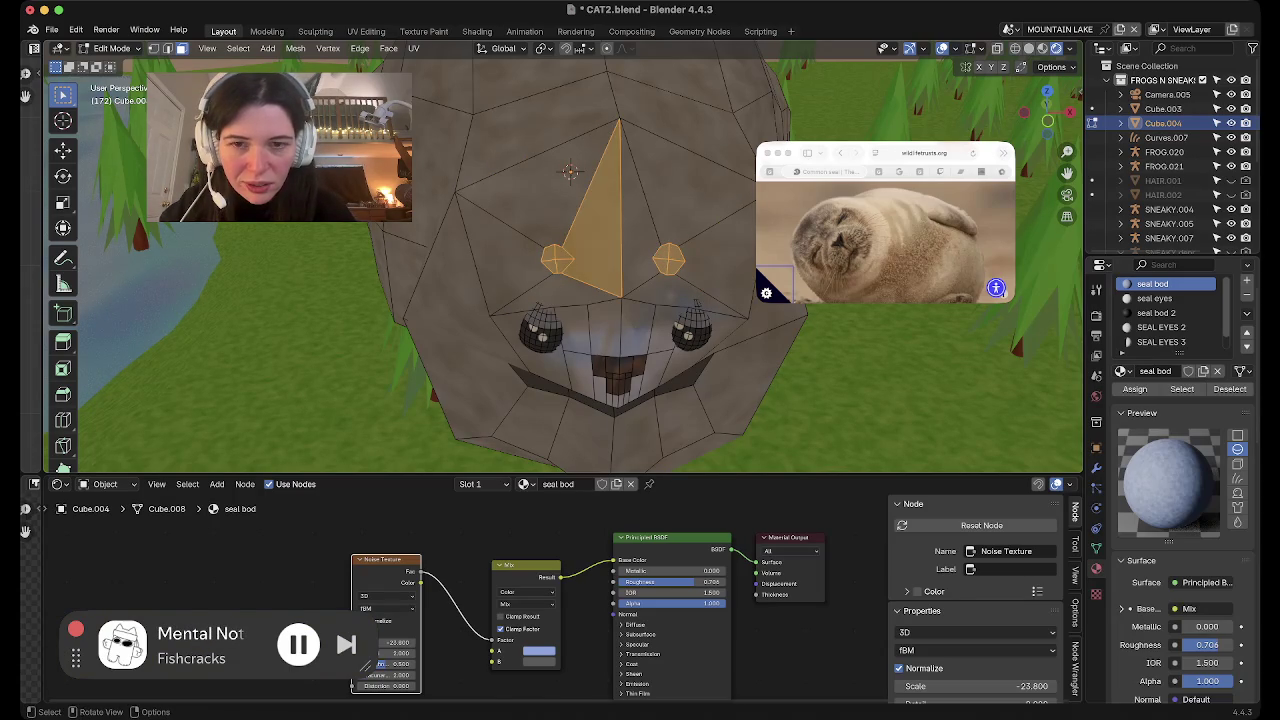
Delete the selected forehead faces and orbit around the head to inspect the gap
key("x")
left_click(616, 236)
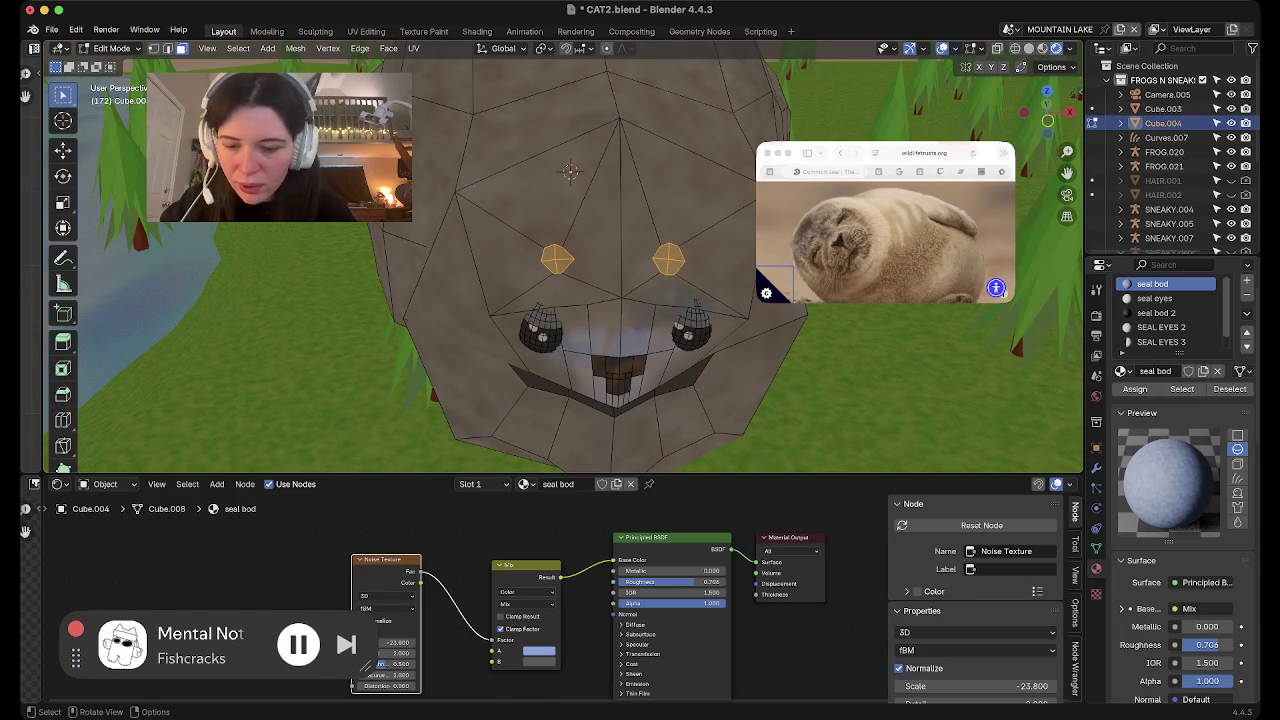
key("x")
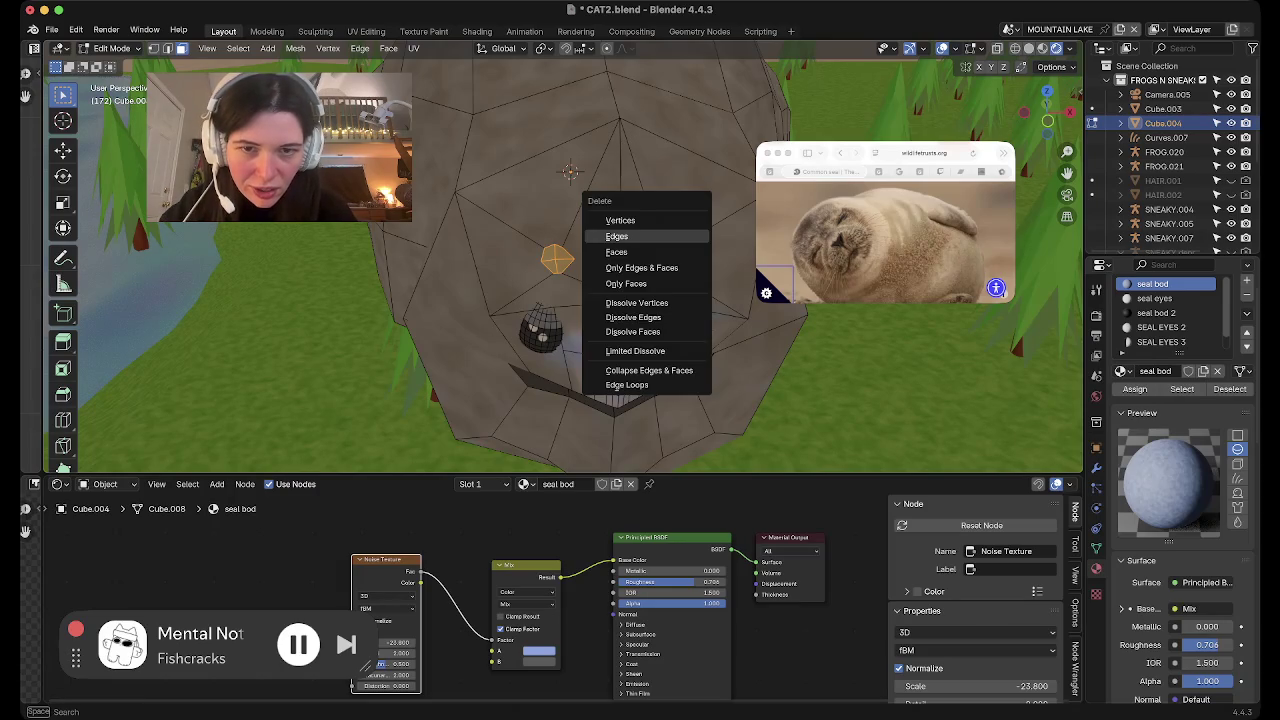
left_click(616, 236)
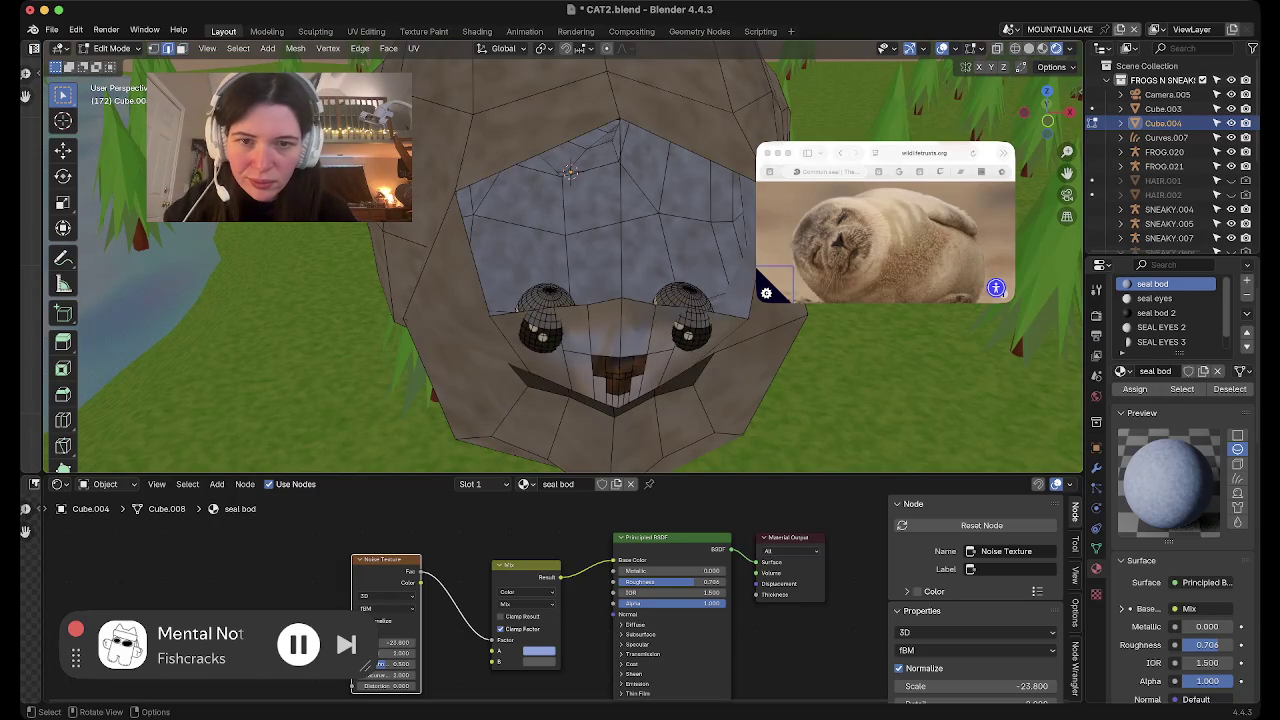
middle_click_drag(600, 300, 400, 320)
middle_click_drag(560, 300, 480, 280)
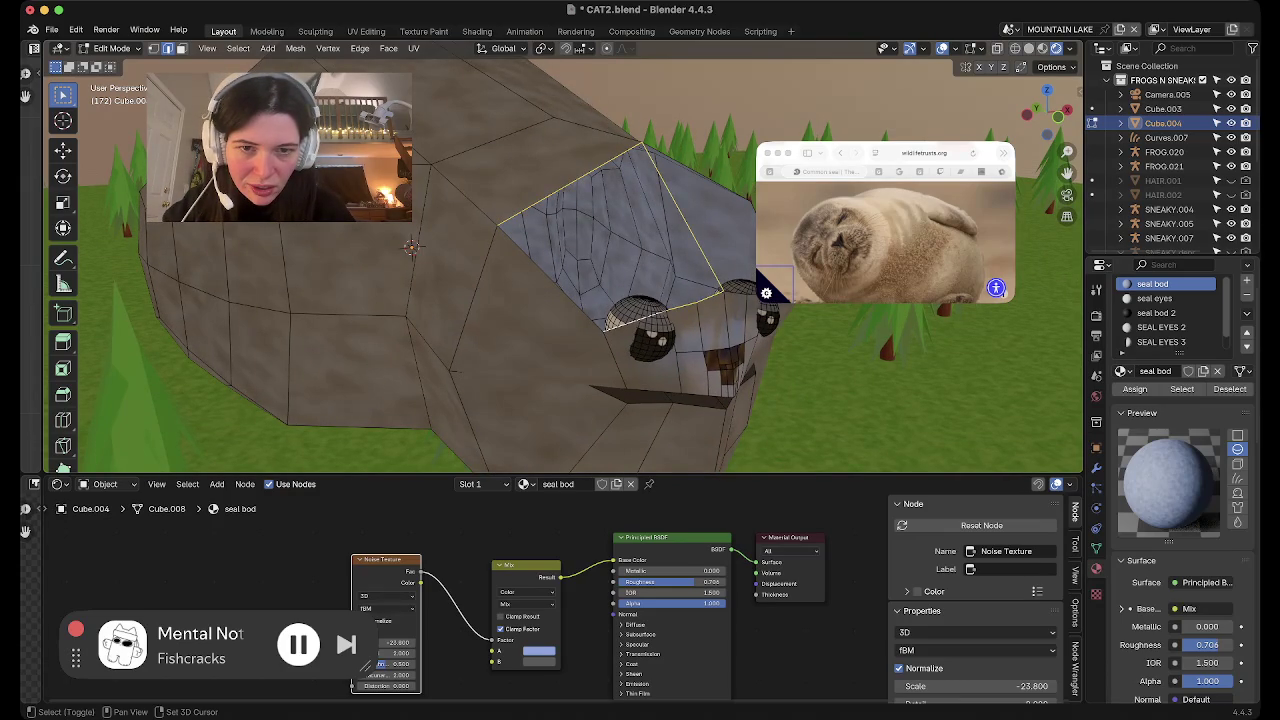
middle_click_drag(560, 300, 470, 265)
key("shift")
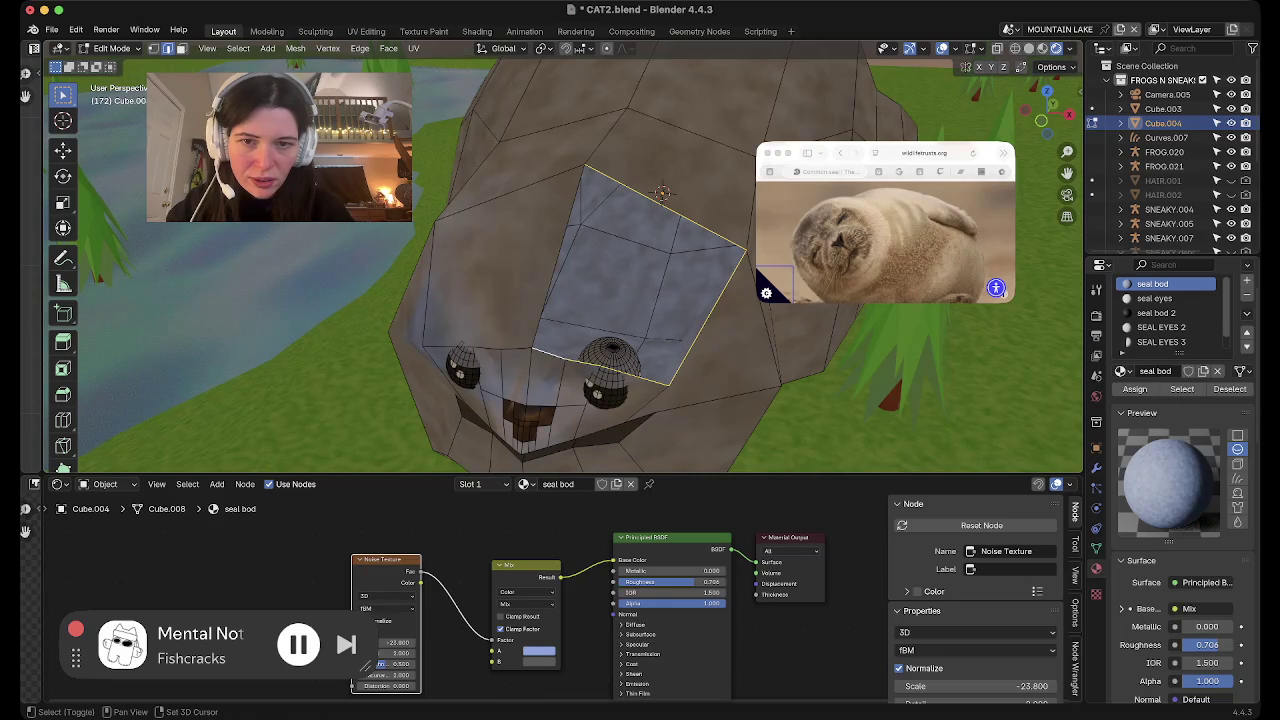
middle_click_drag(560, 300, 560, 215)
Check the seal over the lake in Object Mode, then select the linked eyes-and-mouth geometry in Edit Mode
key("Tab")
mouse_move(560, 270)
middle_mouse_down()
mouse_move(620, 270)
mouse_move(600, 260)
middle_mouse_up()
scroll(560, 270, "down", 3)
mouse_move(560, 300)
middle_mouse_down()
mouse_move(578, 245)
mouse_move(586, 320)
mouse_move(586, 250)
mouse_move(586, 270)
middle_mouse_up()
key("Tab")
key("l")
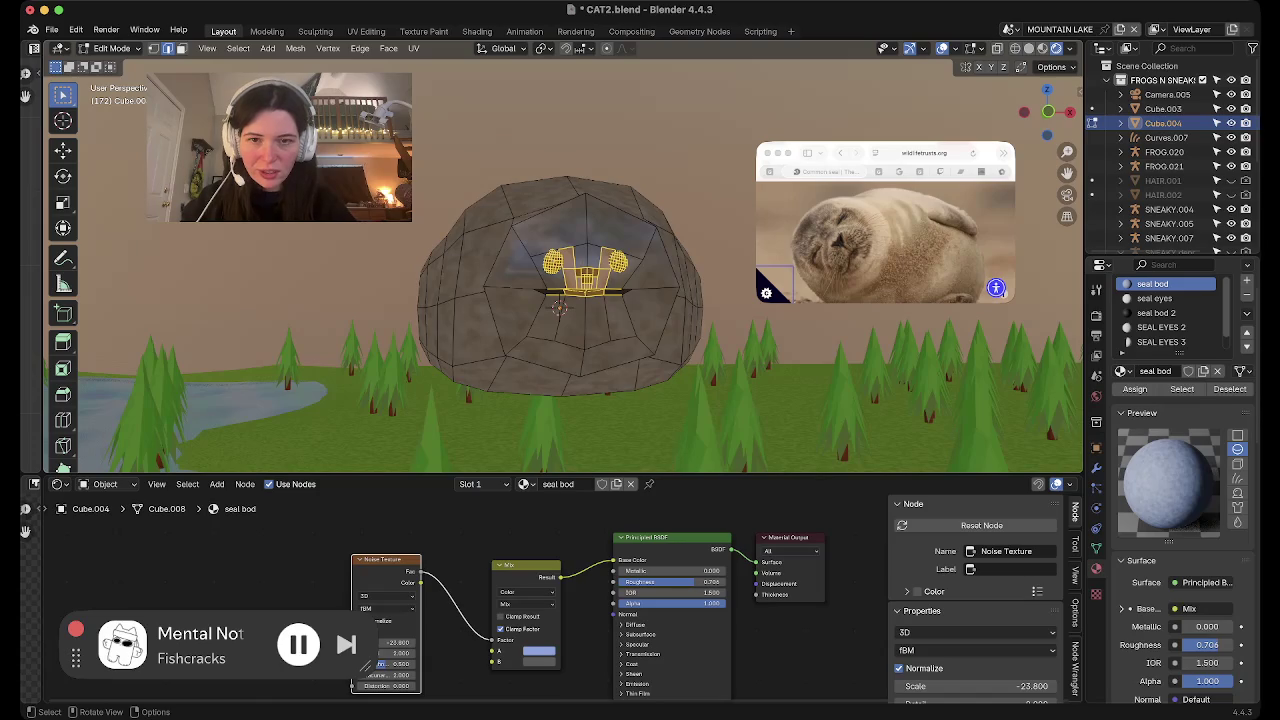
Adjust the face-region selection, hide overlays, and scale the eyes, nose and smile by about 1.69
key("ctrl+KP_Add")
key("ctrl+KP_Add")
middle_click_drag(559, 305, 515, 255)
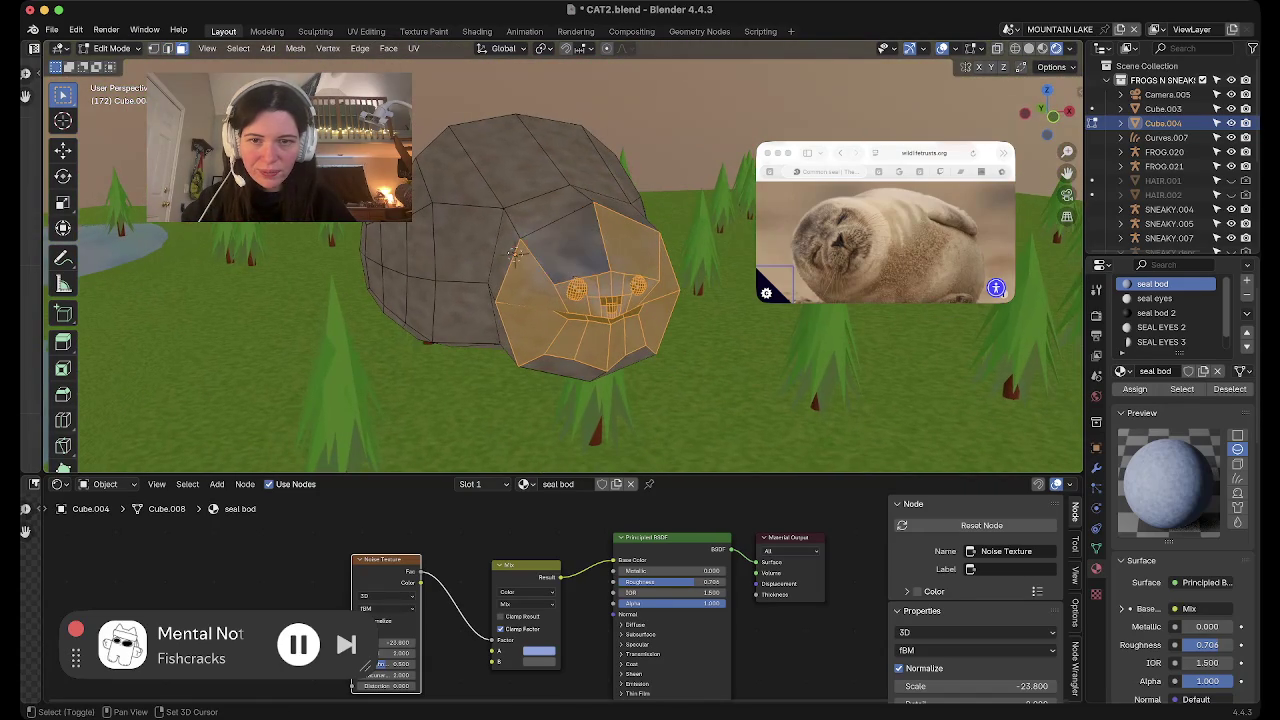
key("ctrl+KP_Subtract")
mouse_move(560, 300)
middle_mouse_down()
mouse_move(592, 336)
mouse_move(565, 330)
middle_mouse_up()
key("b")
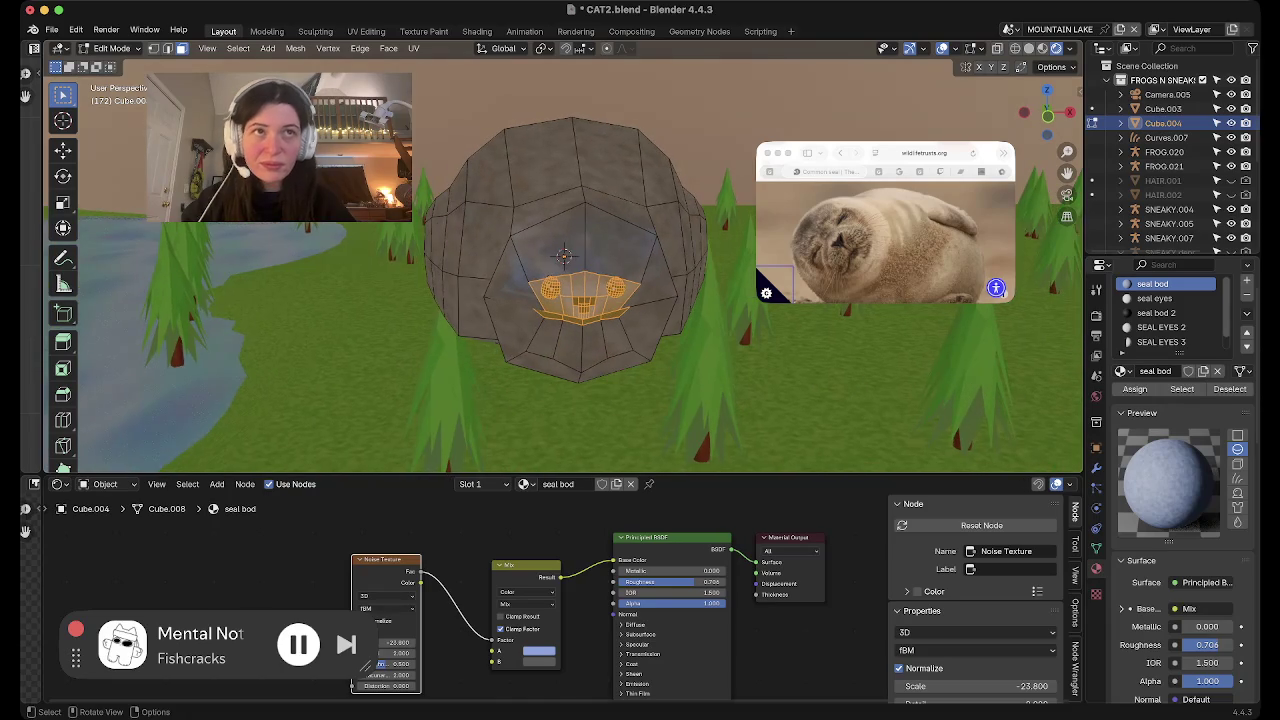
key("s")
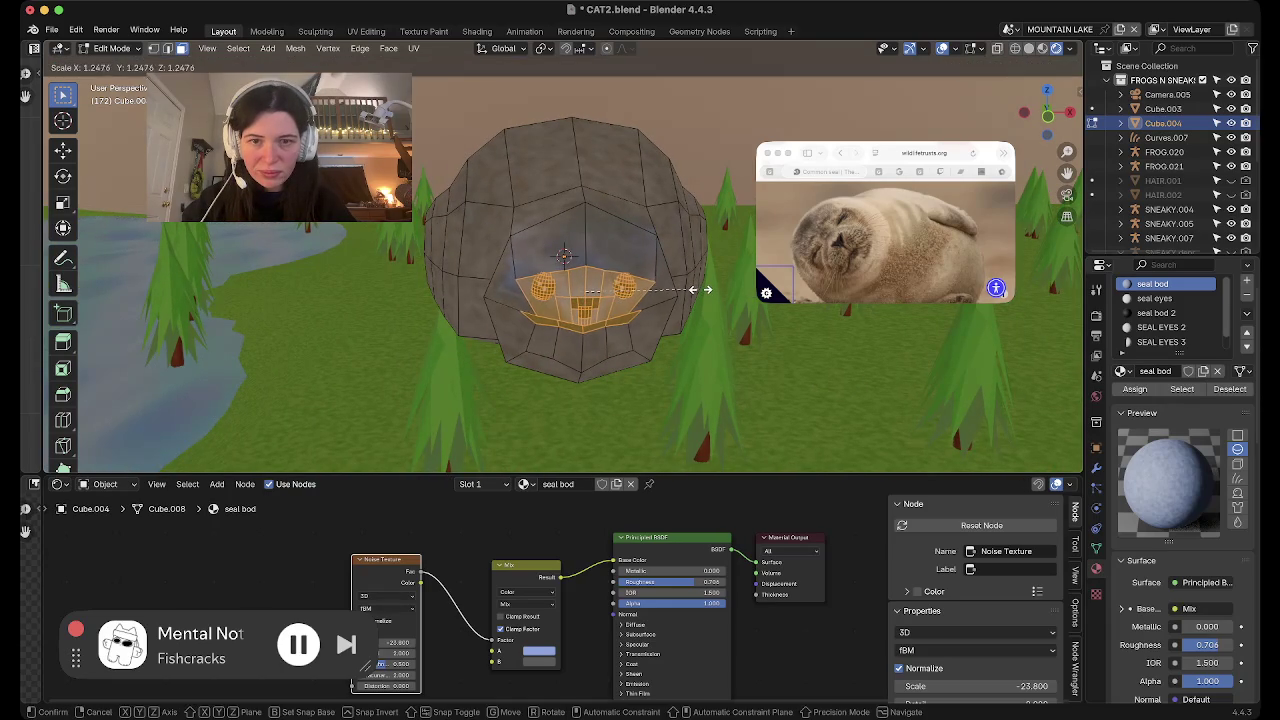
key("Escape")
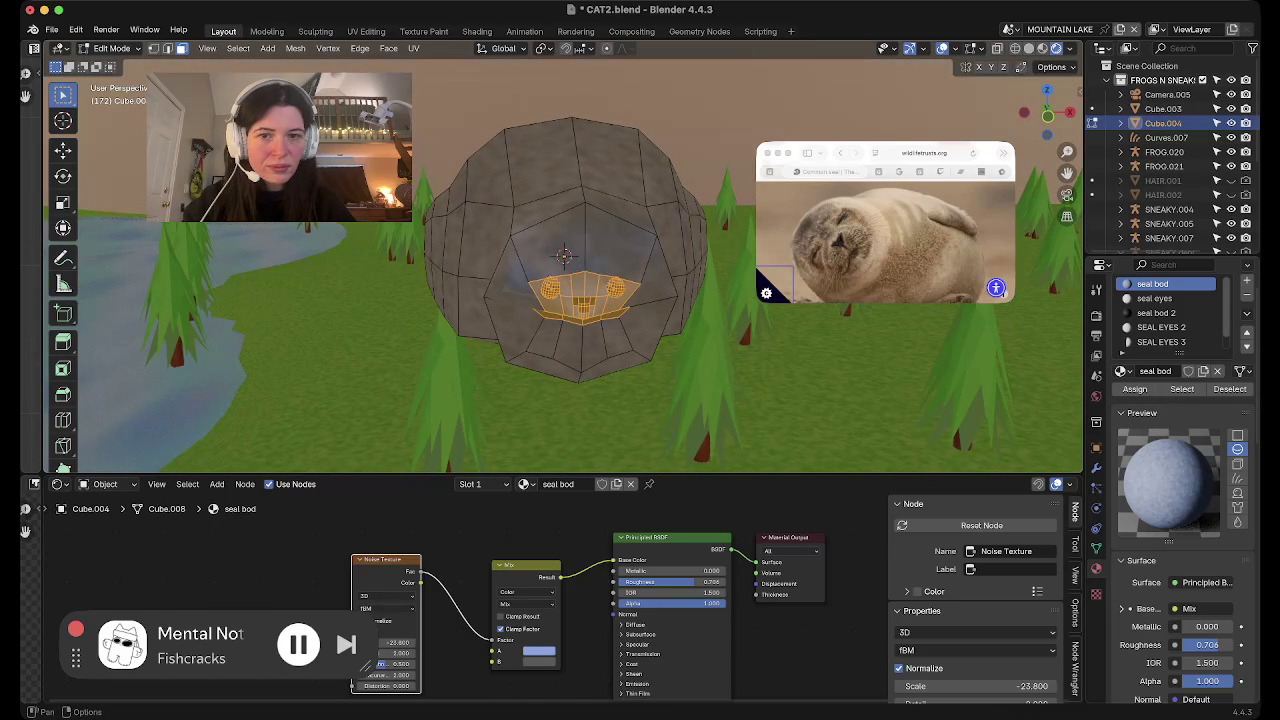
key("shift+alt+z")
key("s")
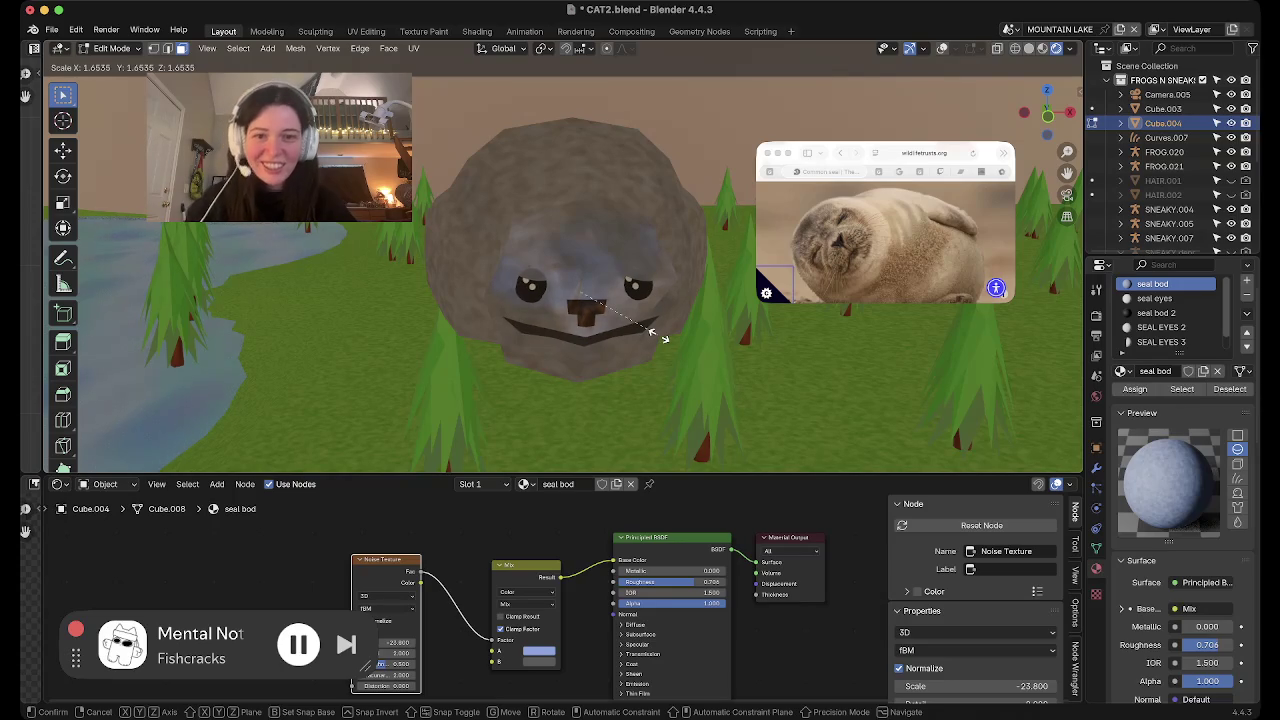
left_click(663, 338)
middle_click_drag(663, 338, 400, 345)
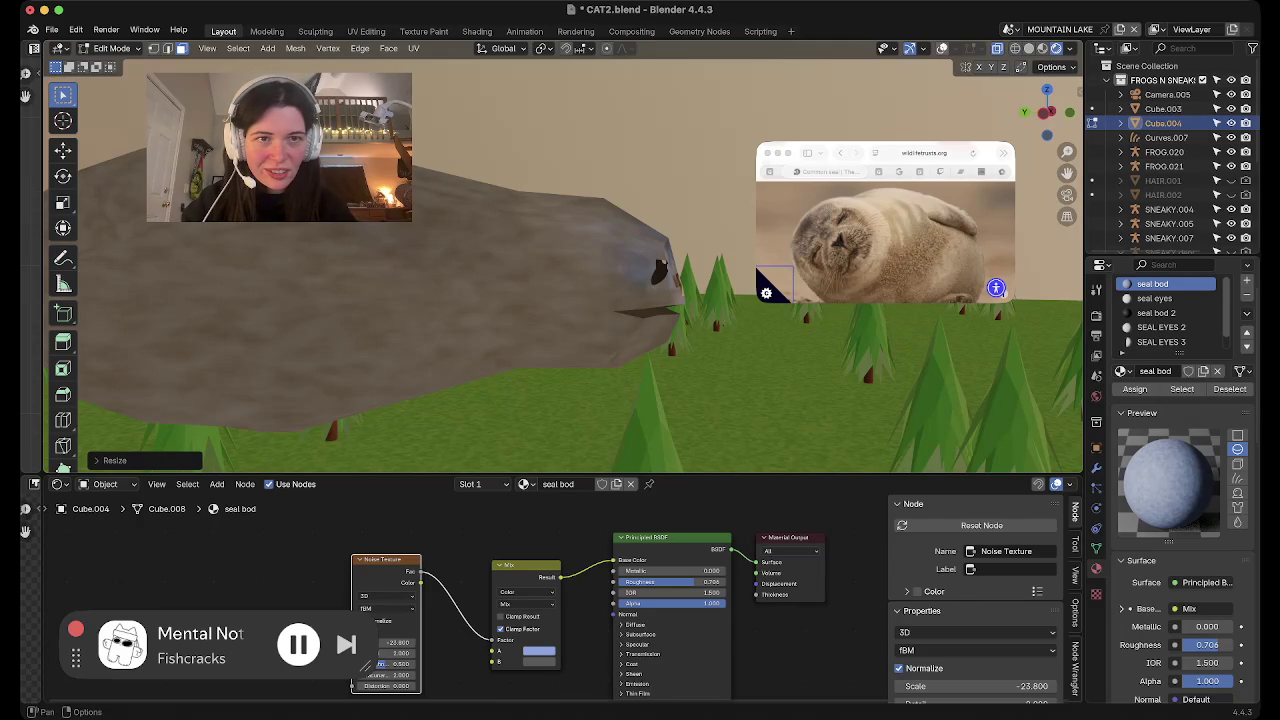
Select the lower front face vertices and push them out along the Y axis
middle_click_drag(560, 300, 720, 300)
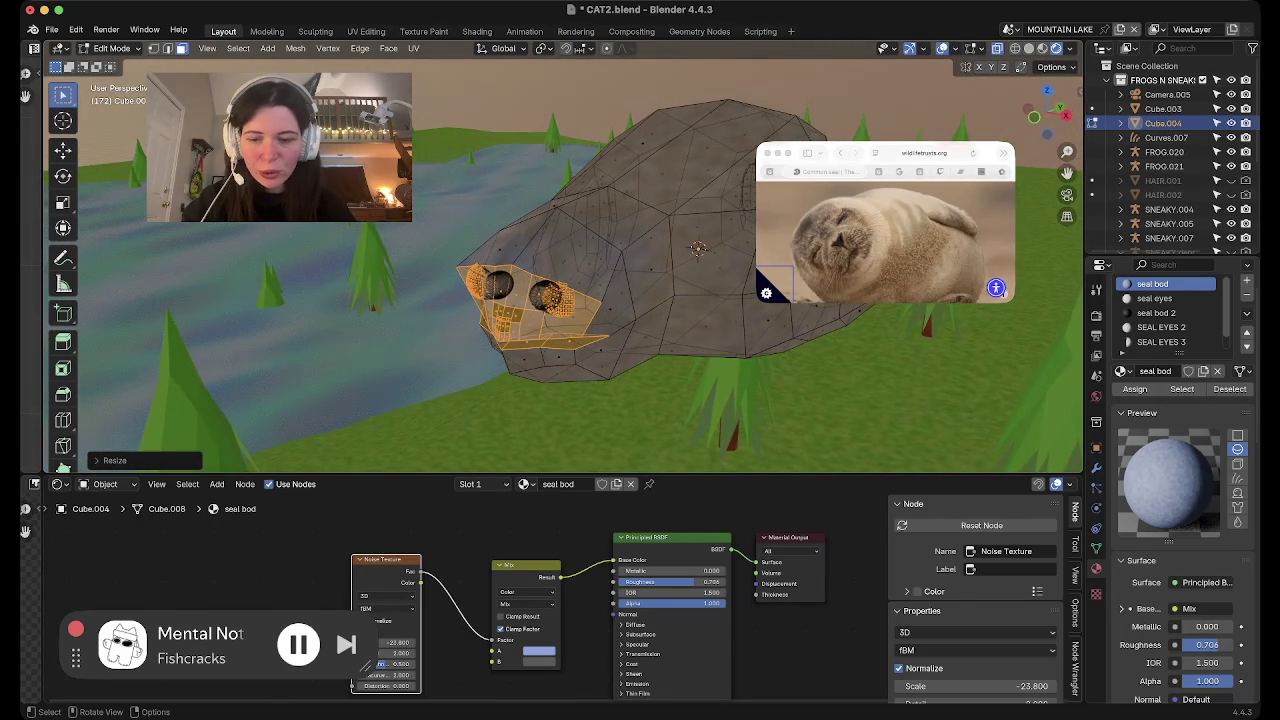
middle_click_drag(600, 300, 720, 280)
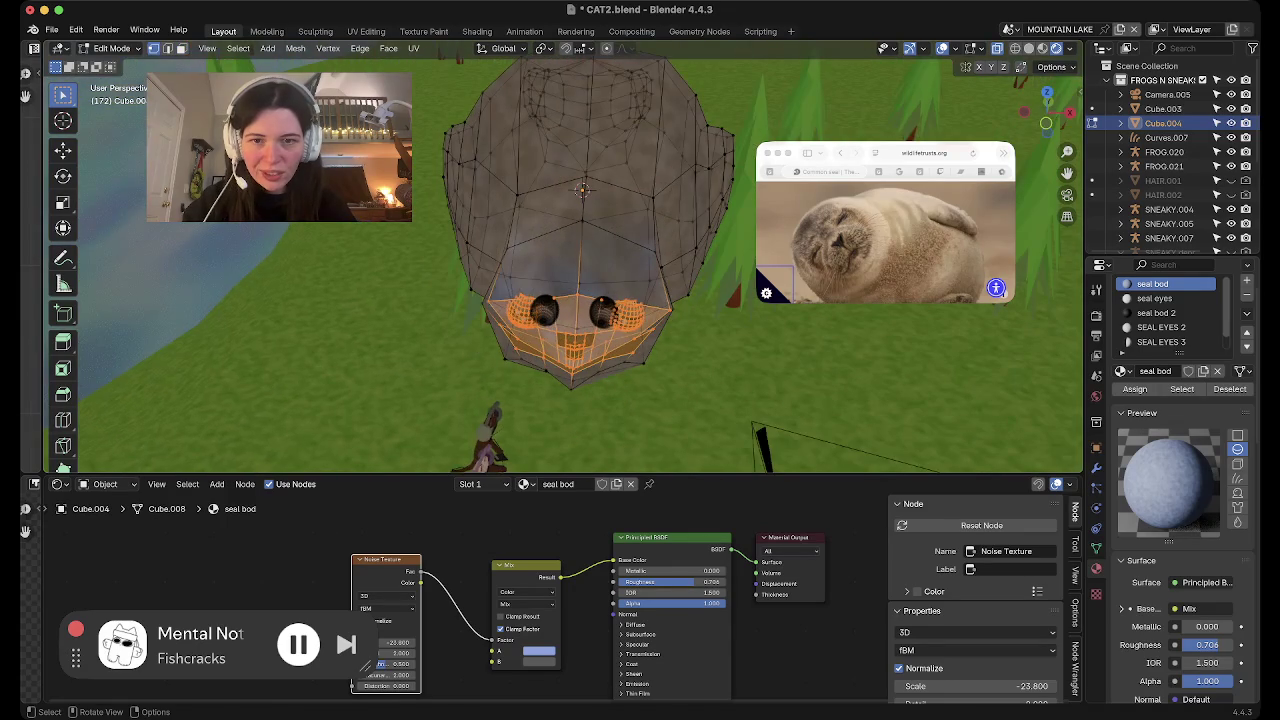
left_click(665, 295)
middle_click_drag(560, 300, 980, 300)
mouse_move(580, 260)
middle_mouse_down()
mouse_move(580, 330)
mouse_move(660, 380)
middle_mouse_up()
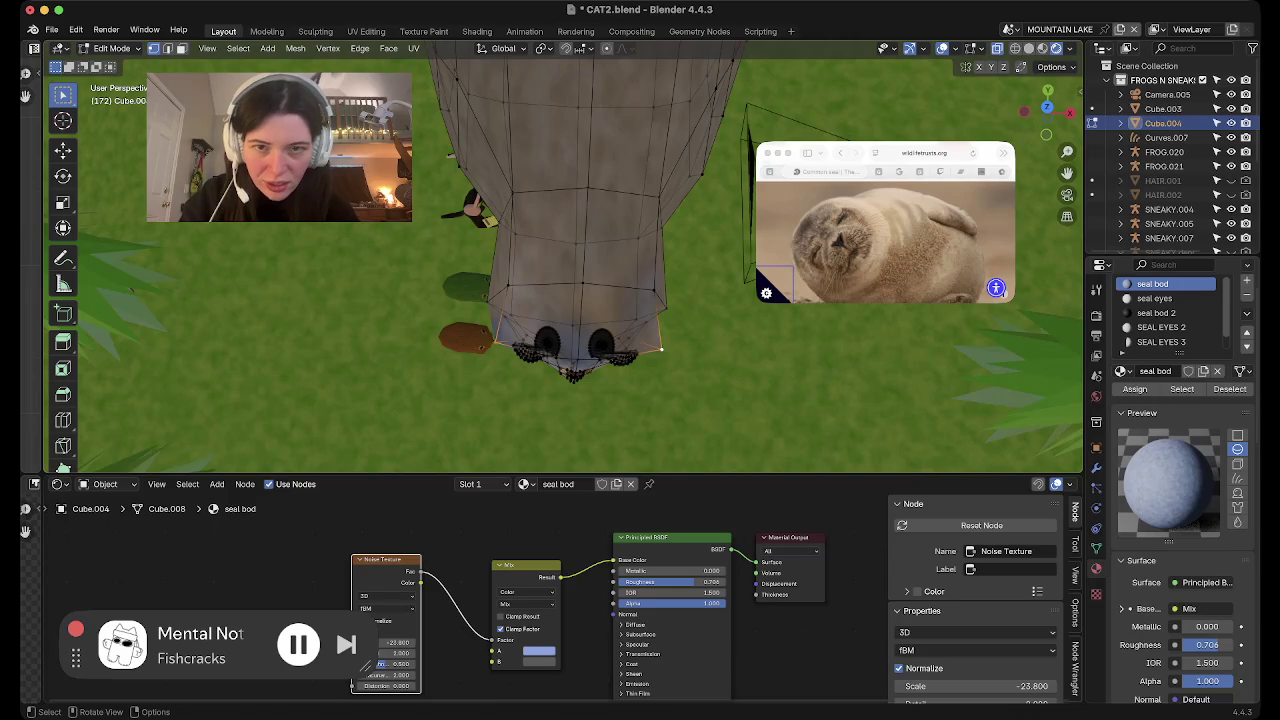
key("g")
key("y")
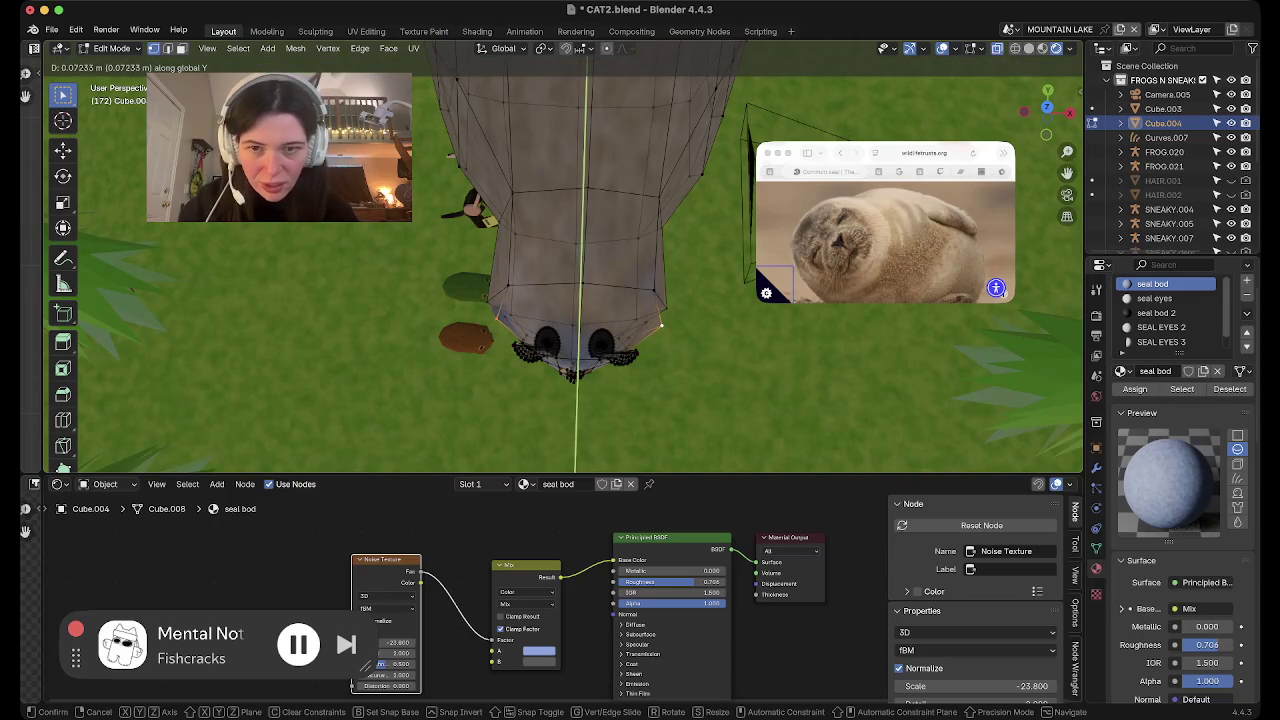
key("Return")
Narrow the selected lower face vertices along the X axis
mouse_move(640, 300)
middle_mouse_down()
mouse_move(600, 330)
mouse_move(585, 410)
middle_mouse_up()
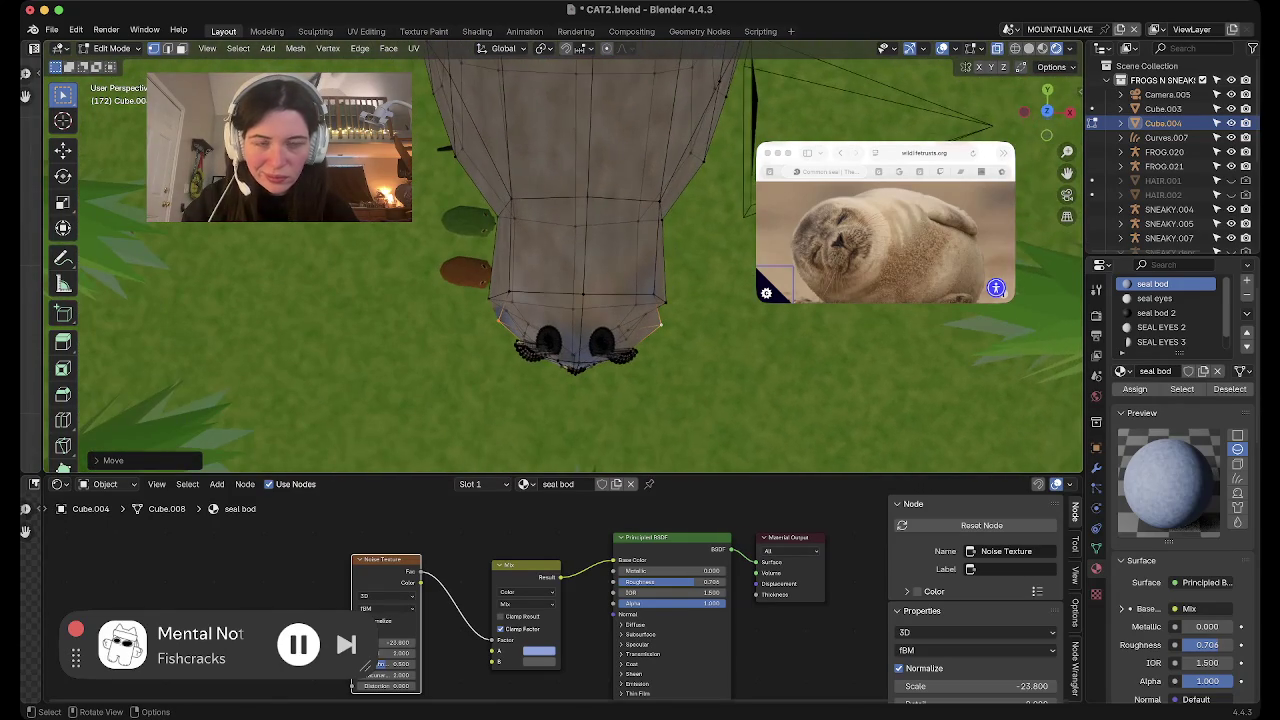
key("s")
key("x")
left_click(750, 332)
mouse_move(750, 332)
middle_mouse_down()
mouse_move(705, 270)
mouse_move(690, 300)
middle_mouse_up()
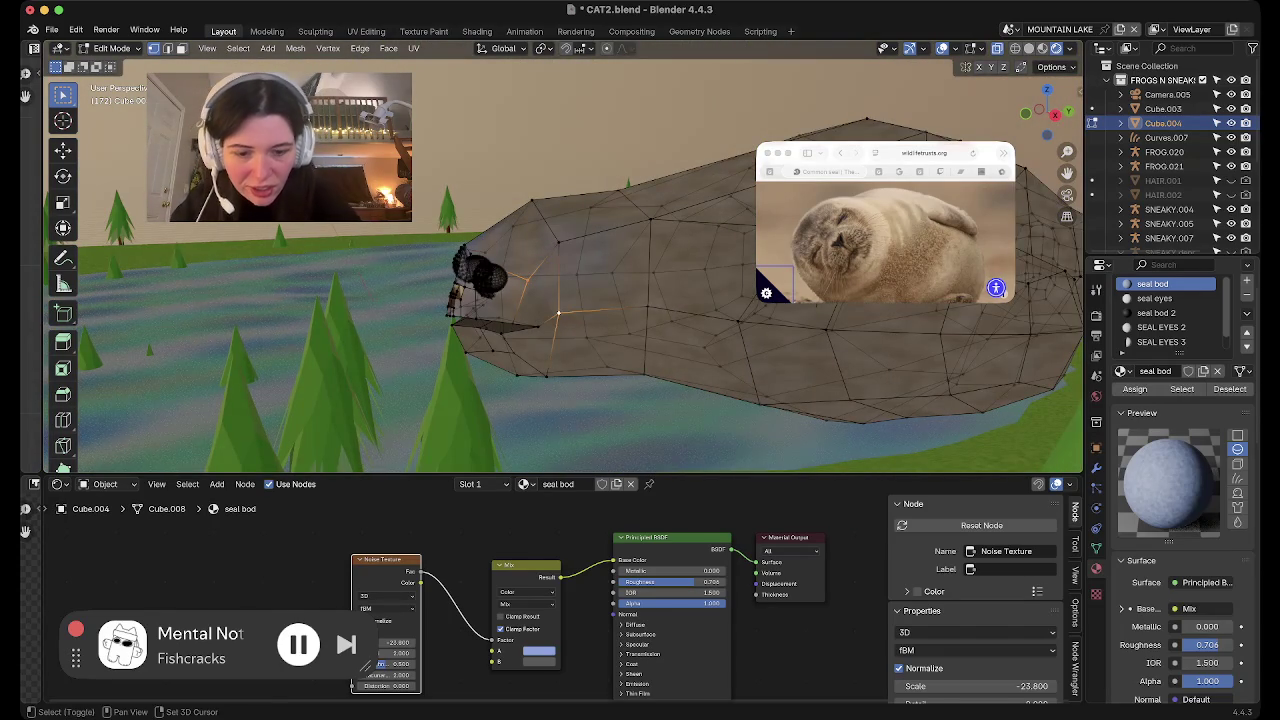
mouse_move(690, 300)
middle_mouse_down()
mouse_move(500, 300)
mouse_move(560, 310)
mouse_move(560, 330)
middle_mouse_up()
Select more side vertices, narrow them along X, and return to Object Mode
left_click(557, 293)
key("shift")
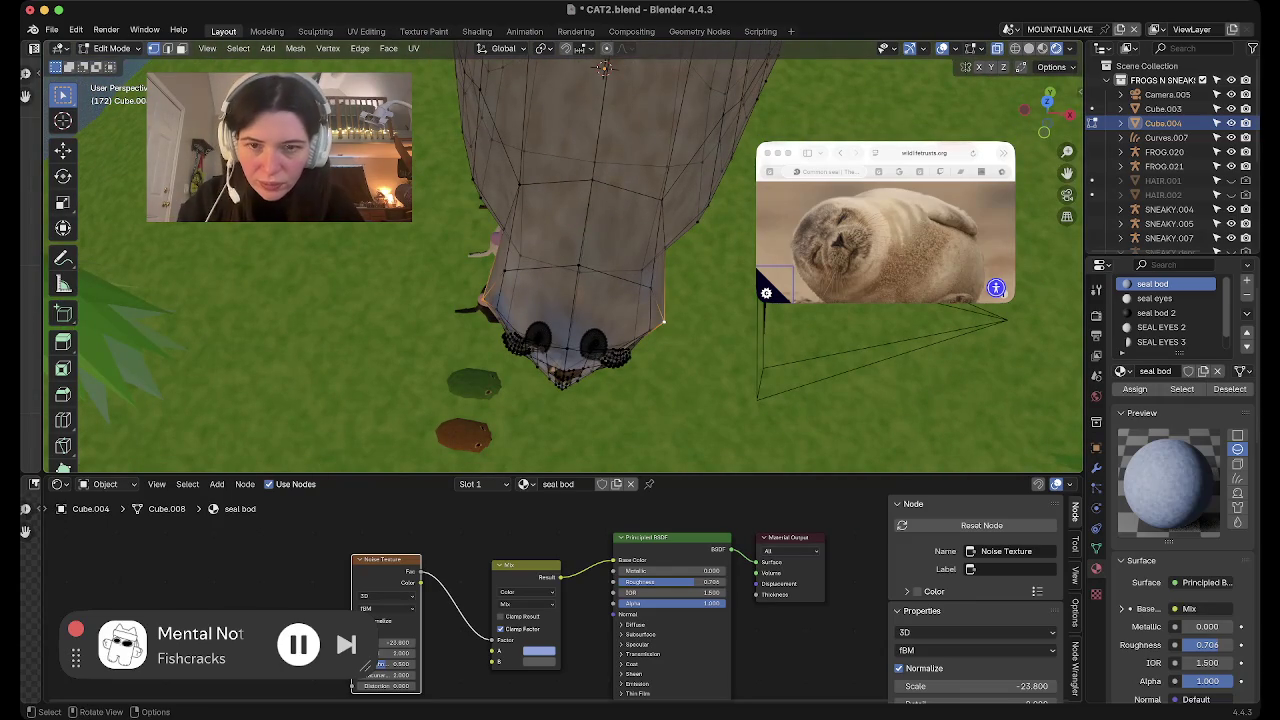
key("s")
key("x")
left_click(758, 326)
key("Tab")
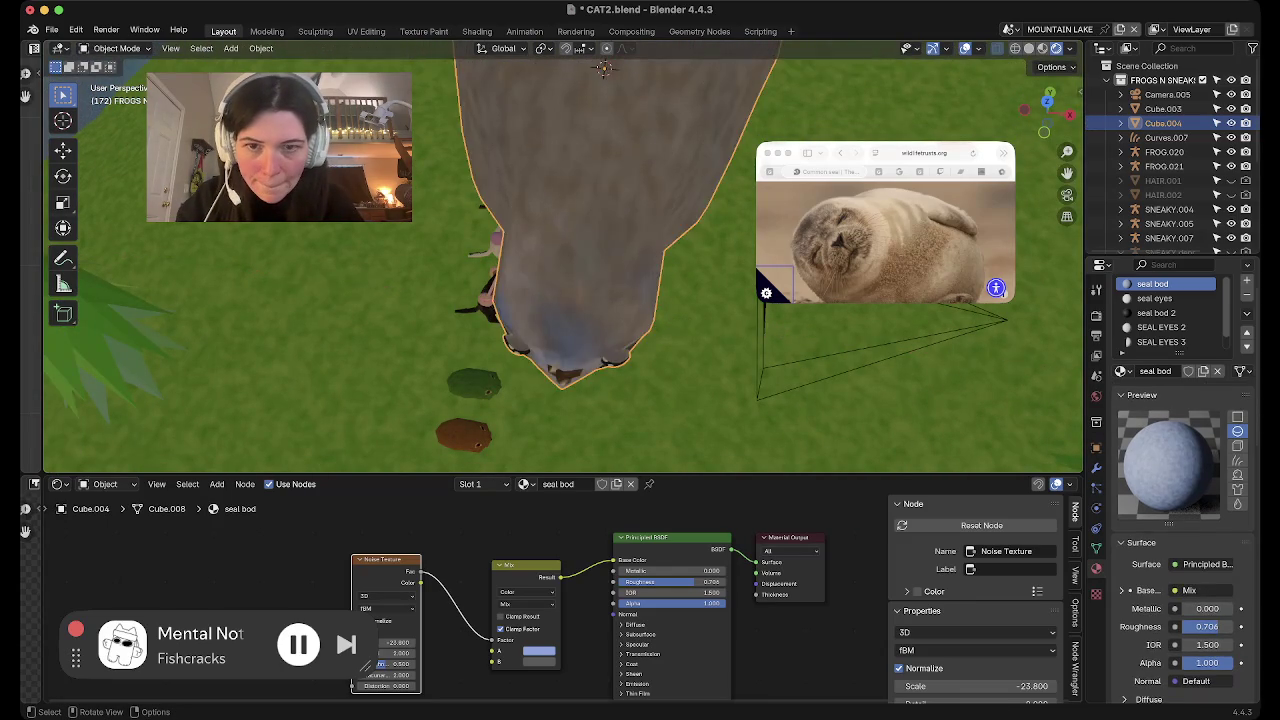
Switch the seal into Edit Mode from the mode pie menu and orbit around its wireframe
middle_click_drag(758, 326, 700, 300)
mouse_move(615, 307)
middle_mouse_down()
mouse_move(692, 383)
mouse_move(291, 310)
mouse_move(415, 320)
mouse_move(494, 219)
mouse_move(249, 390)
mouse_move(360, 340)
middle_mouse_up()
key("ctrl+Tab")
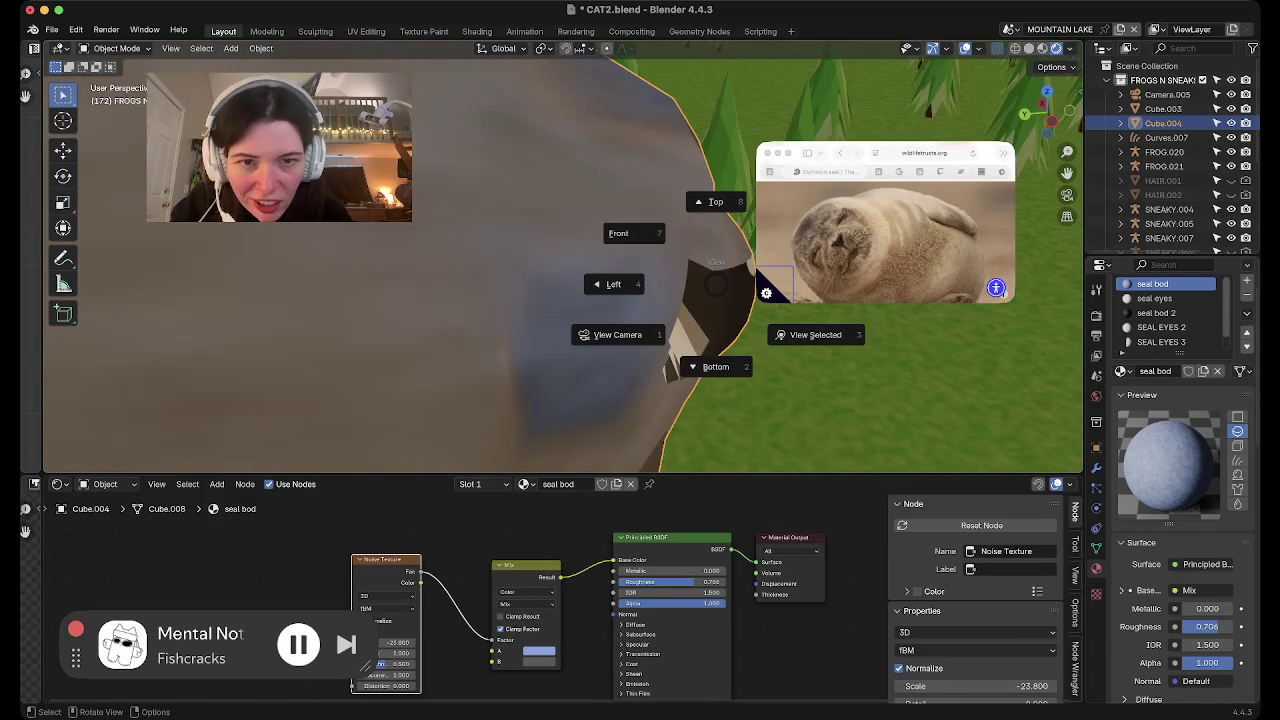
left_click(617, 334)
middle_click_drag(617, 334, 660, 322)
mouse_move(550, 270)
middle_mouse_down()
mouse_move(700, 250)
mouse_move(720, 270)
middle_mouse_up()
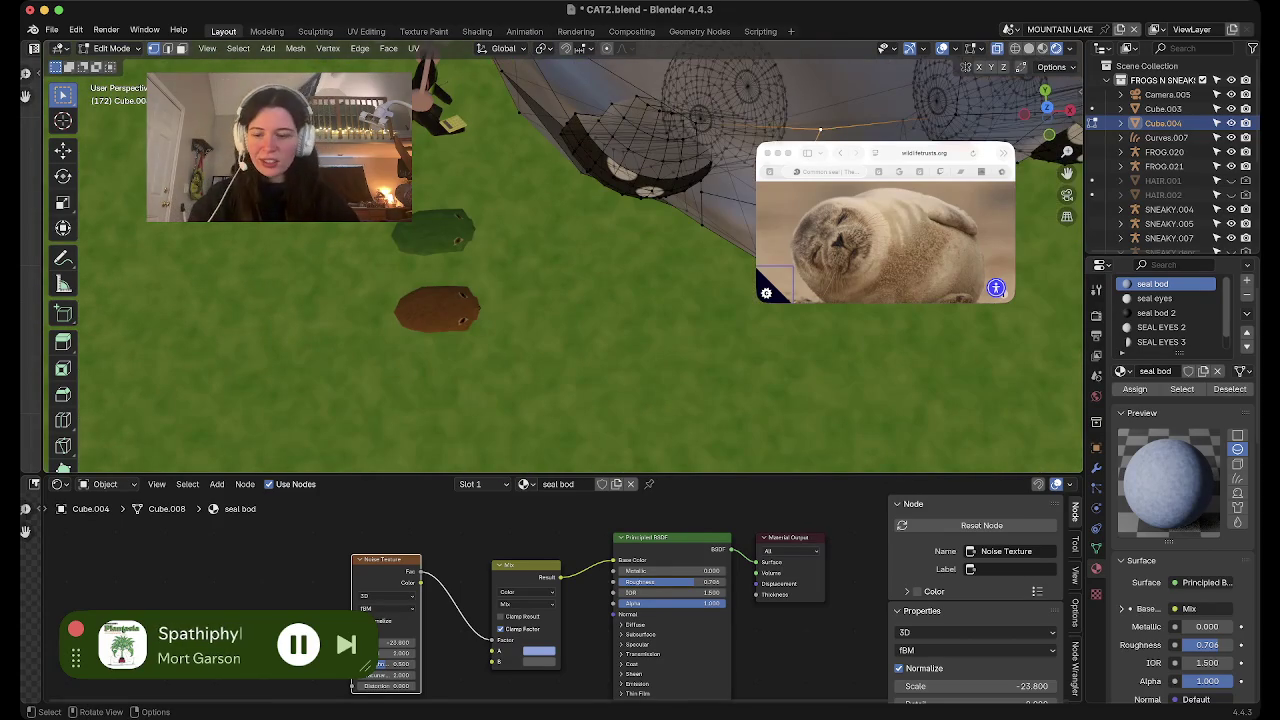
Hide the body mesh and box-select the left eyelid shell in top view
key("ctrl+l")
key("h")
middle_click_drag(720, 270, 770, 295)
key("KP_7")
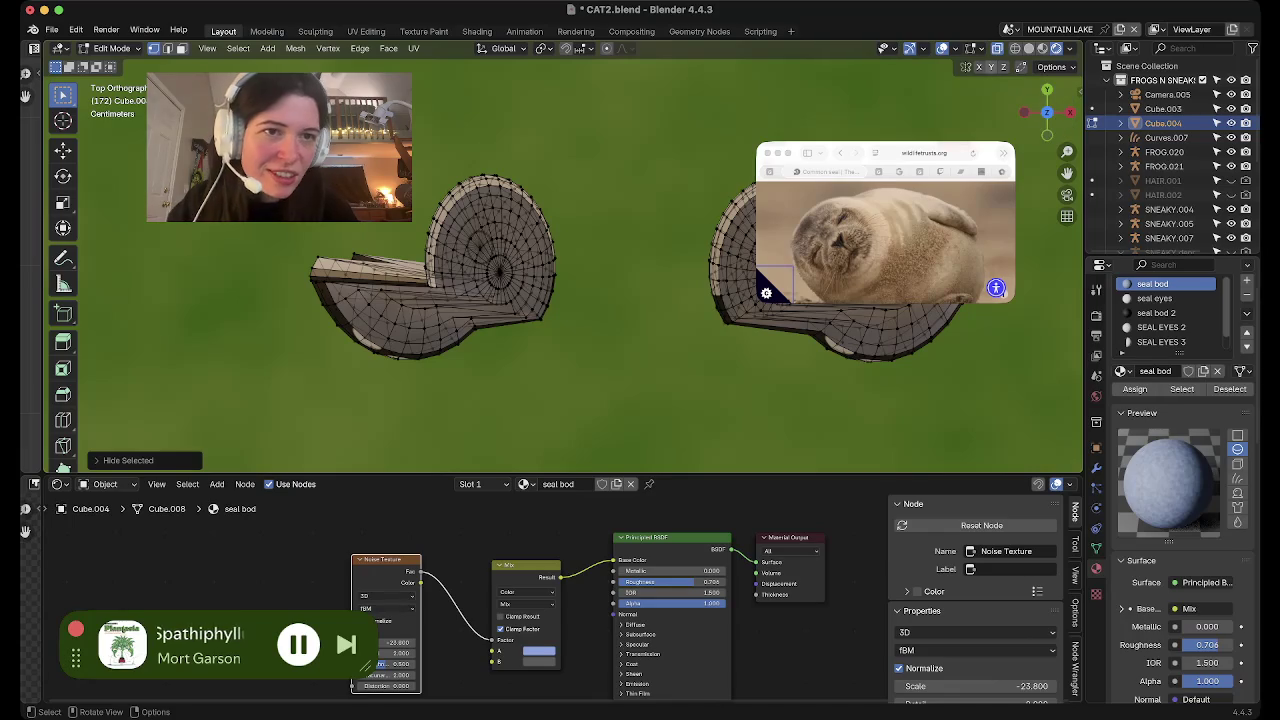
left_click_drag(393, 167, 604, 290)
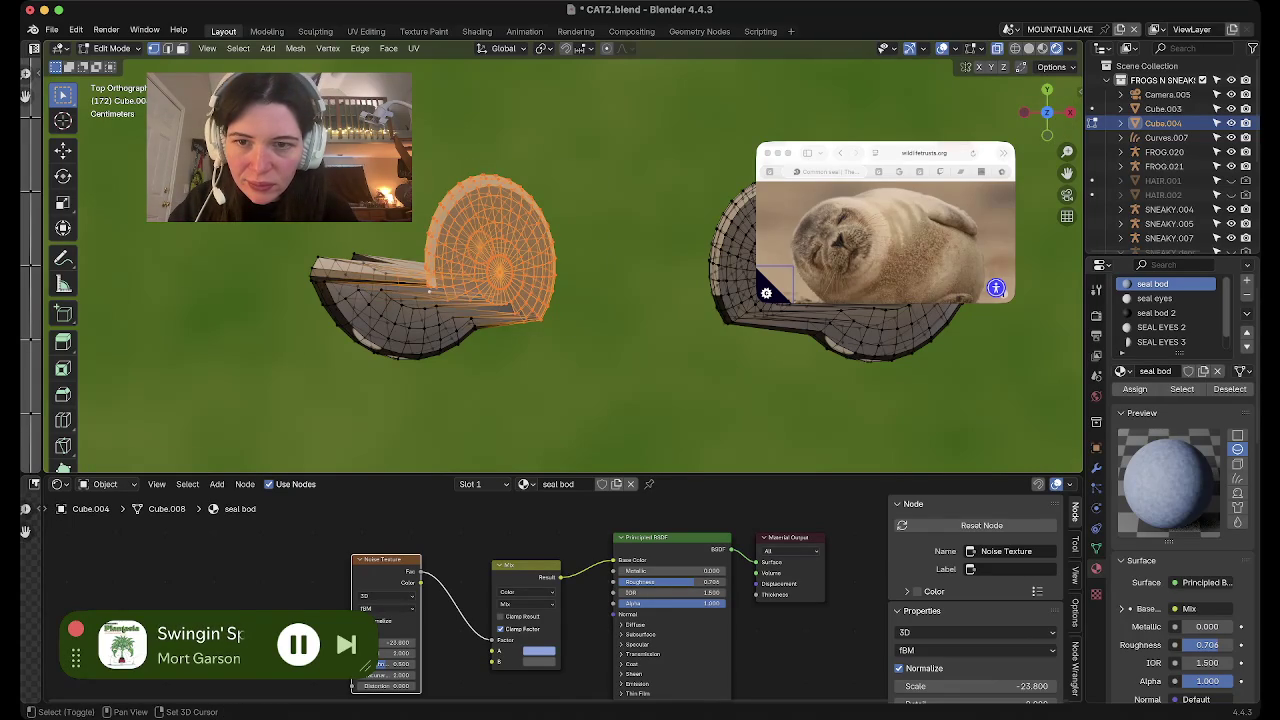
mouse_move(560, 300)
middle_mouse_down()
mouse_move(640, 260)
mouse_move(620, 250)
mouse_move(640, 245)
middle_mouse_up()
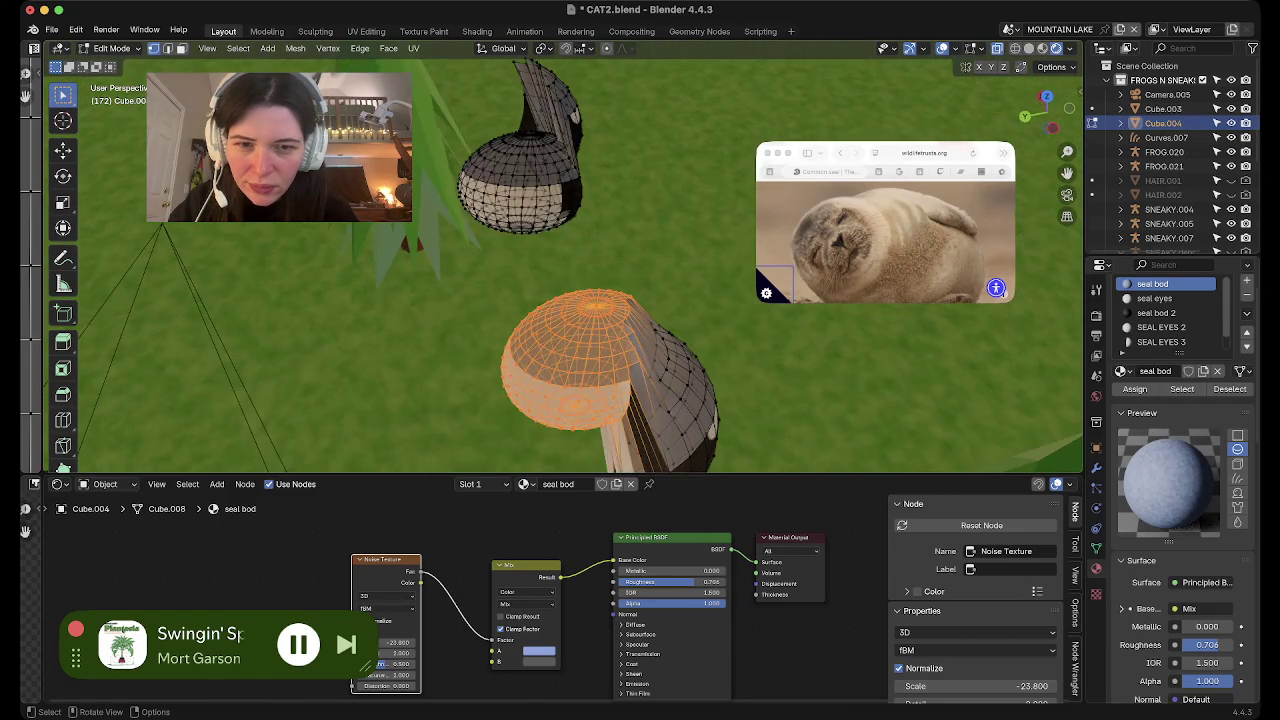
key("KP_7")
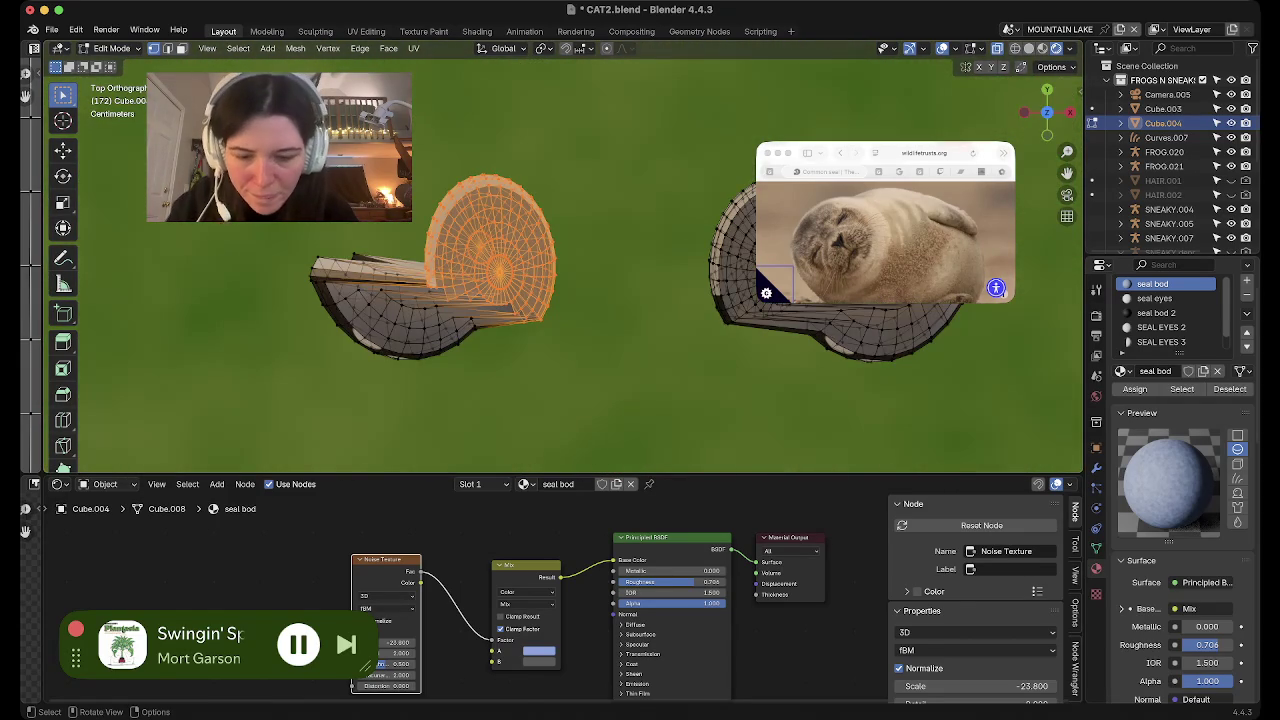
Move the left eyelid shell left and enlarge it, then check it in Object Mode
key("g")
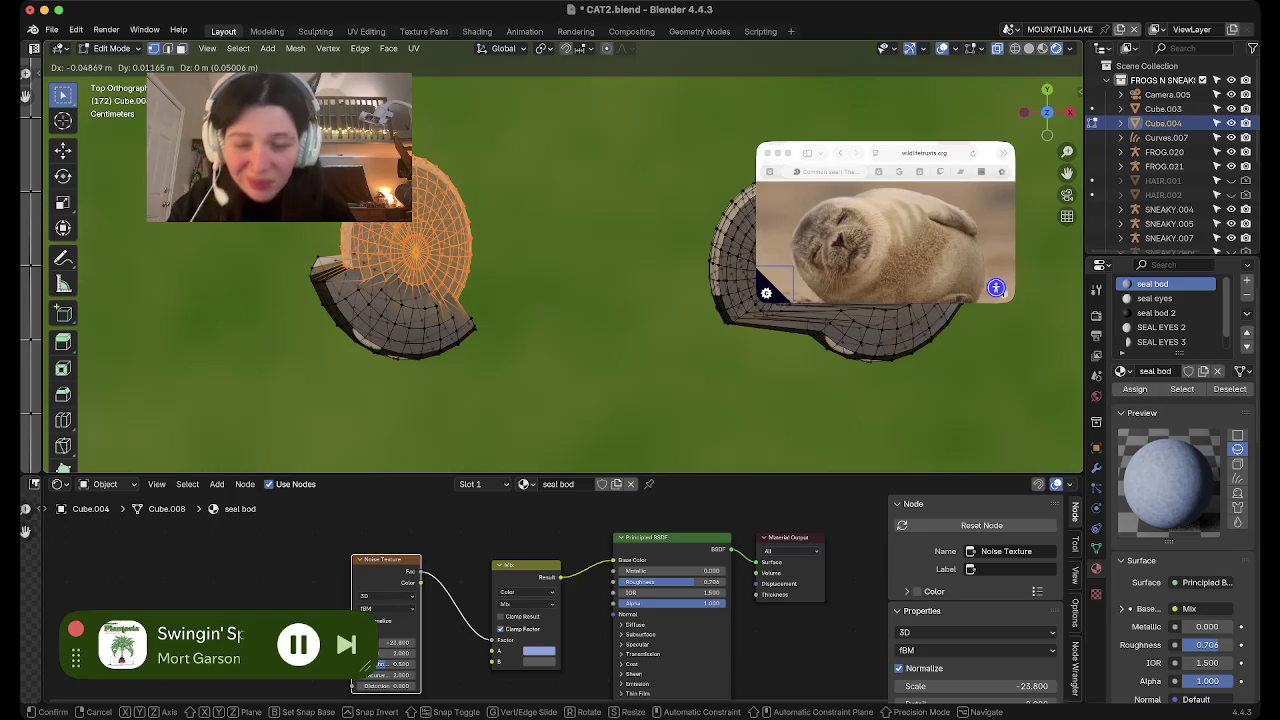
key("Return")
mouse_move(600, 350)
middle_mouse_down()
mouse_move(620, 230)
mouse_move(609, 234)
middle_mouse_up()
key("s")
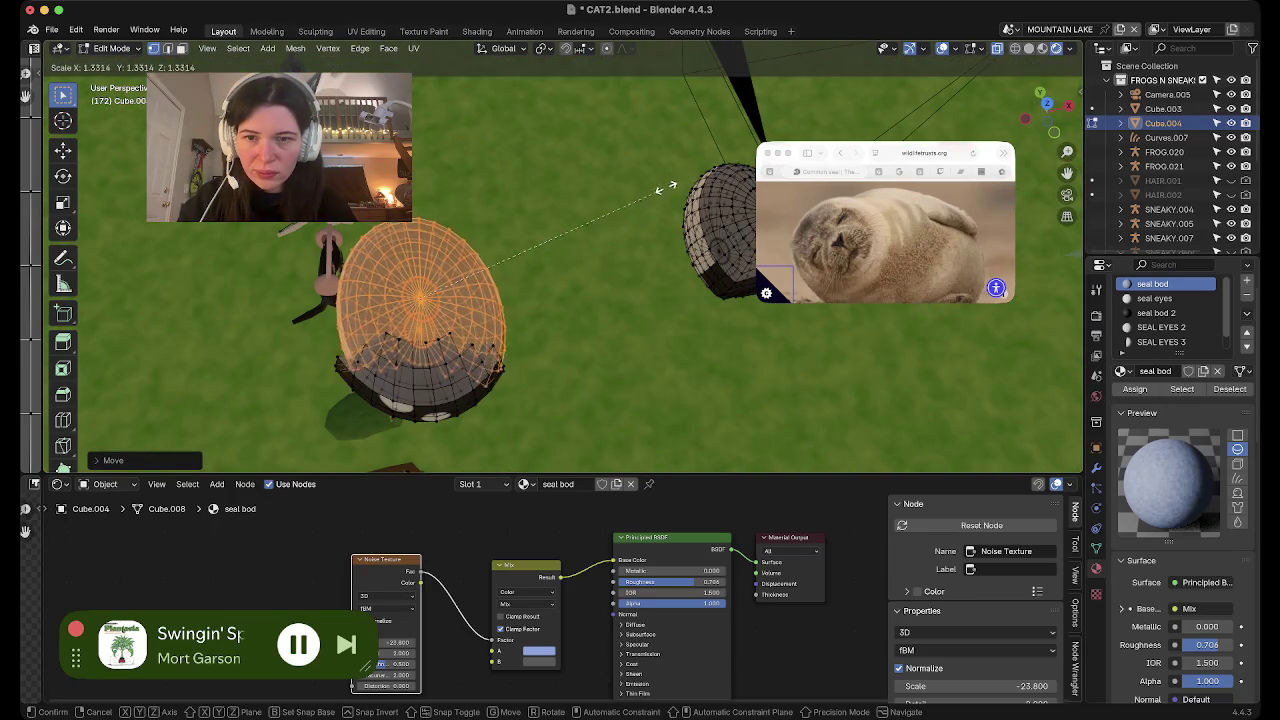
key("Return")
key("g")
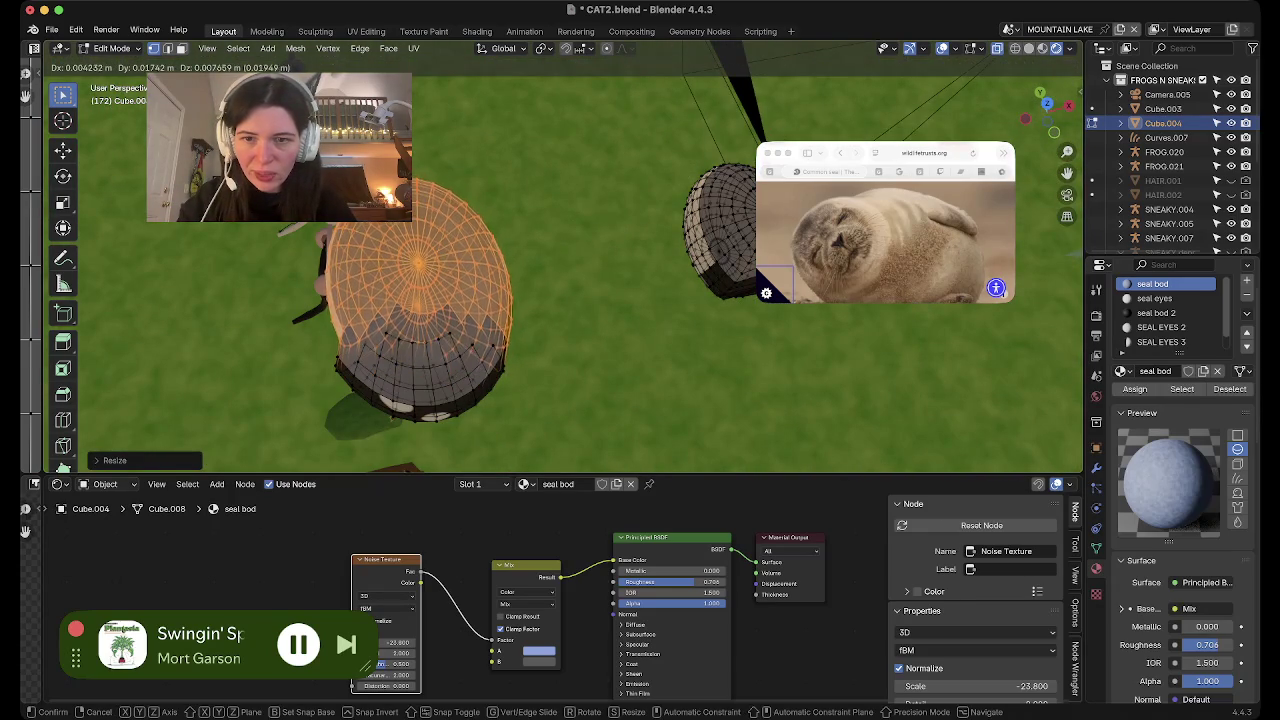
key("Return")
middle_click_drag(600, 350, 610, 340)
mouse_move(560, 300)
middle_mouse_down()
mouse_move(560, 250)
mouse_move(600, 280)
mouse_move(680, 270)
middle_mouse_up()
key("Tab")
scroll(560, 280, "up", 5)
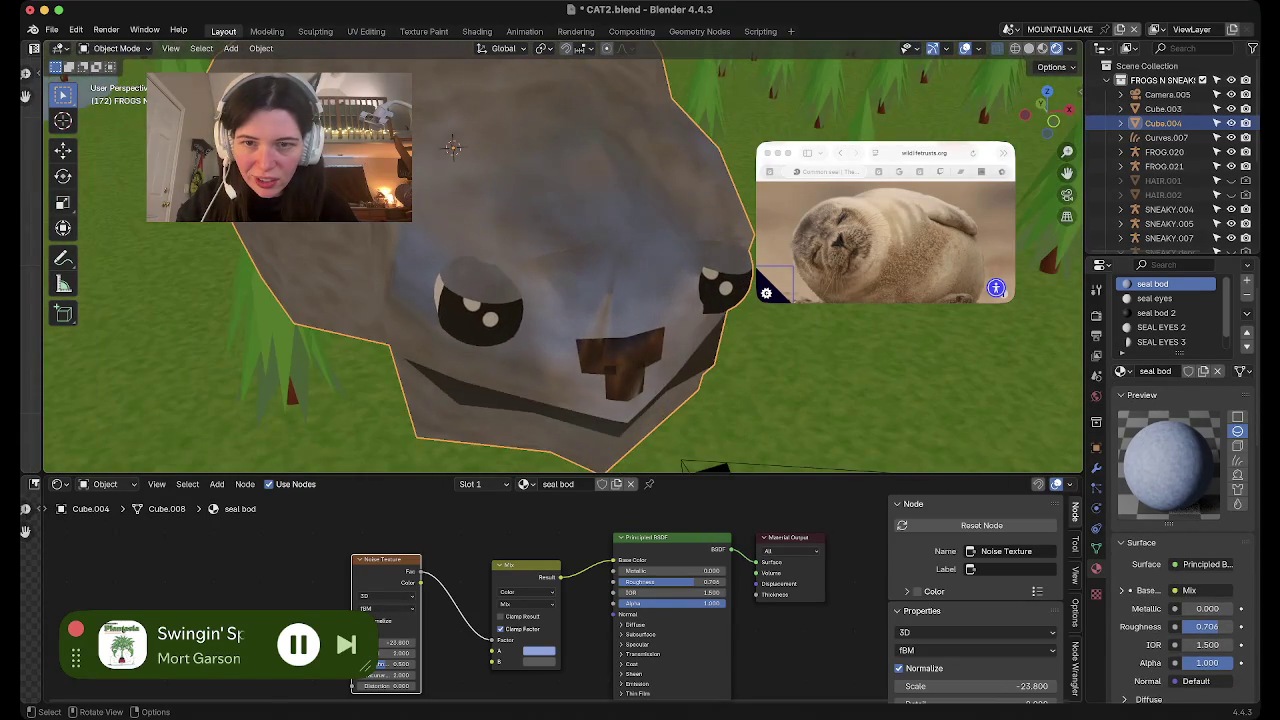
Back in Edit Mode, clear the selection and box-select the right eyelid shell from above
key("Tab")
scroll(560, 280, "down", 5)
mouse_move(560, 280)
middle_mouse_down()
mouse_move(560, 250)
mouse_move(600, 200)
middle_mouse_up()
left_click(1047, 101)
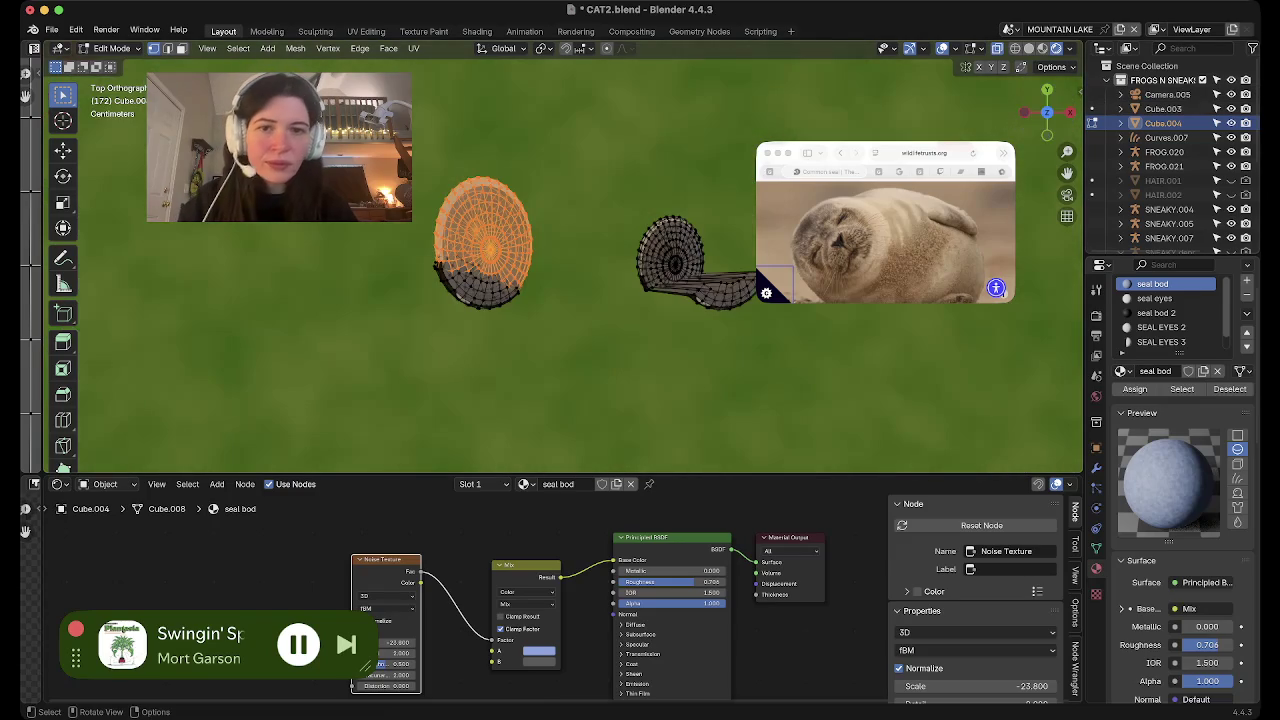
key("alt+a")
scroll(679, 314, "up", 2)
left_click_drag(541, 175, 679, 314)
left_click_drag(530, 237, 645, 355)
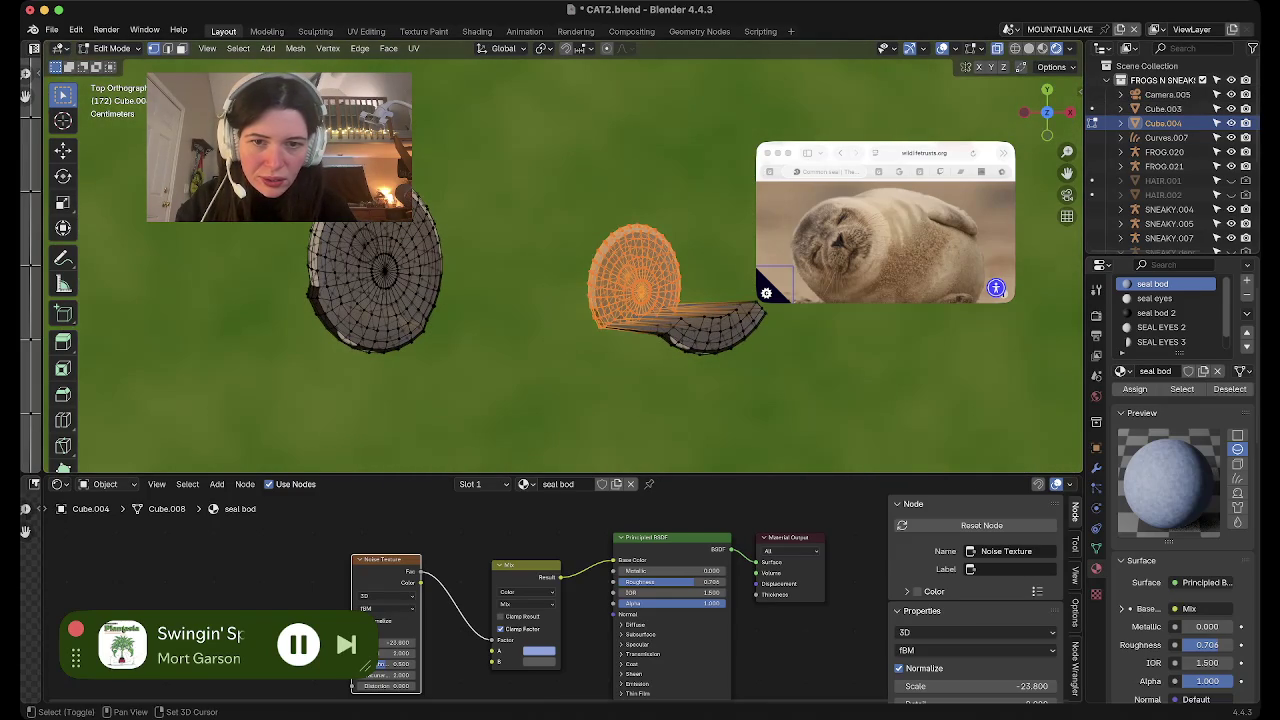
Move the right eyelid shell rightward and enlarge it
key("g")
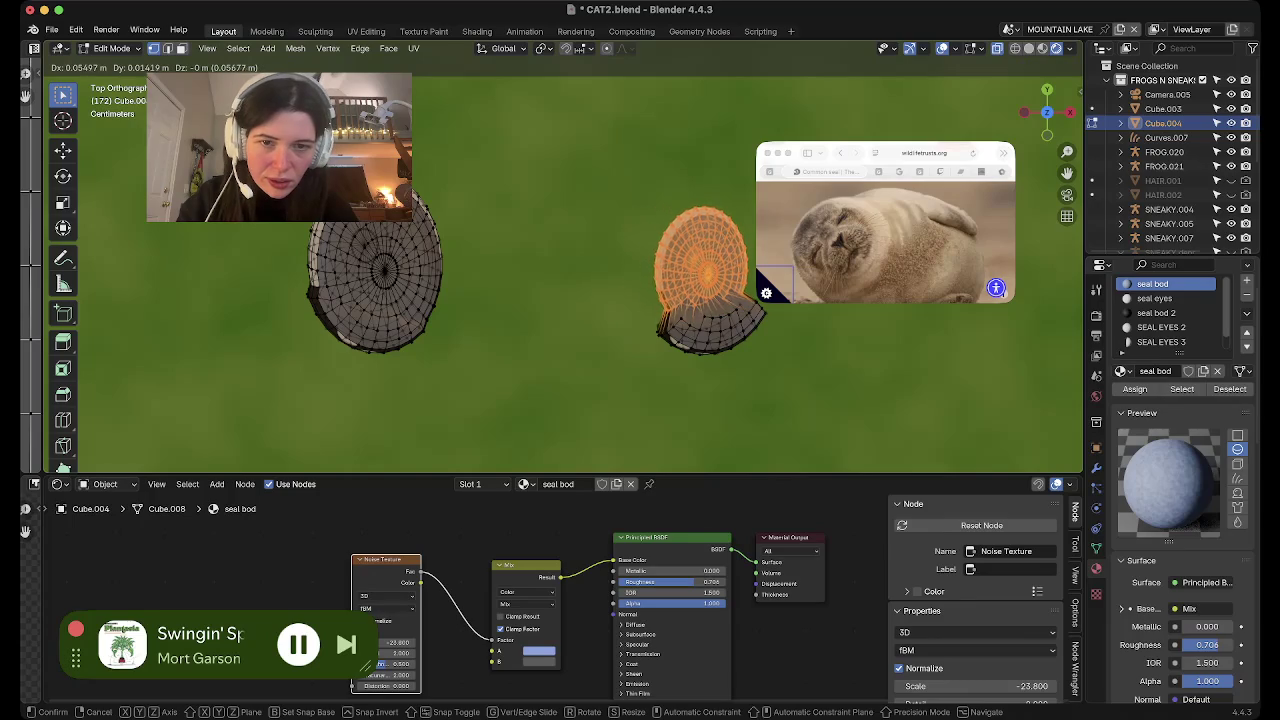
left_click(720, 290)
mouse_move(720, 290)
middle_mouse_down()
mouse_move(700, 330)
mouse_move(700, 200)
middle_mouse_up()
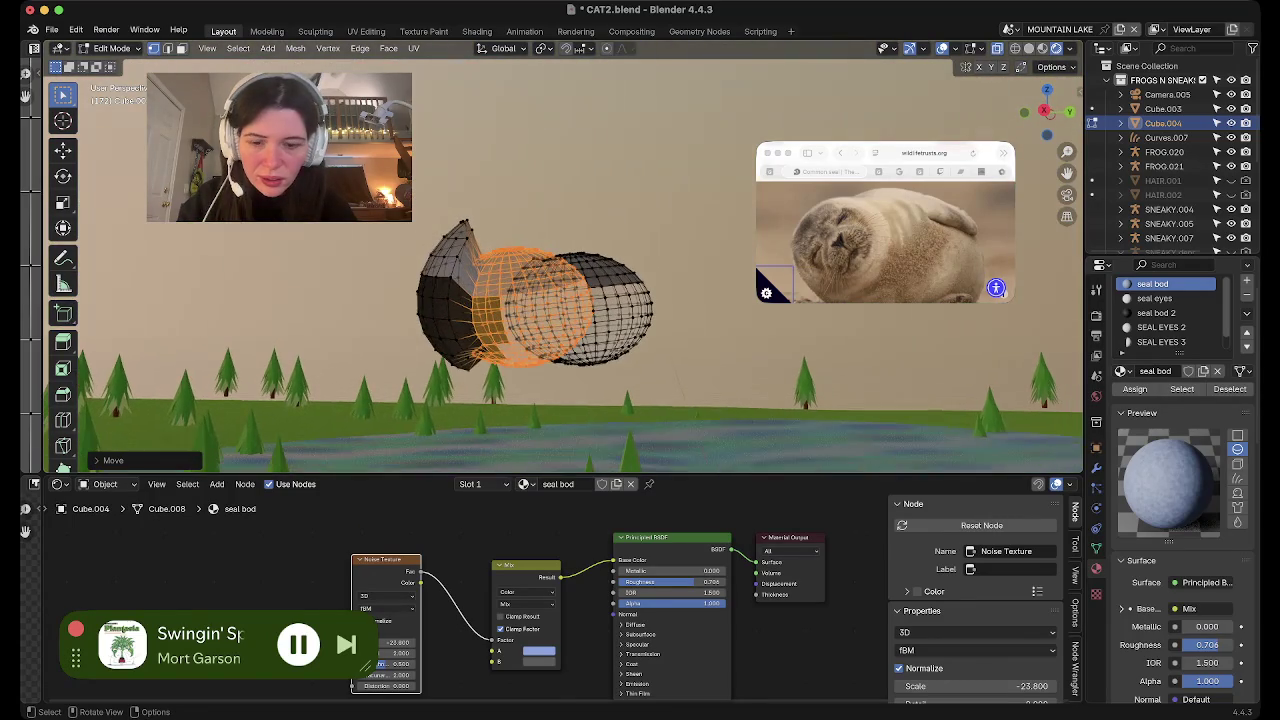
key("g")
key("s")
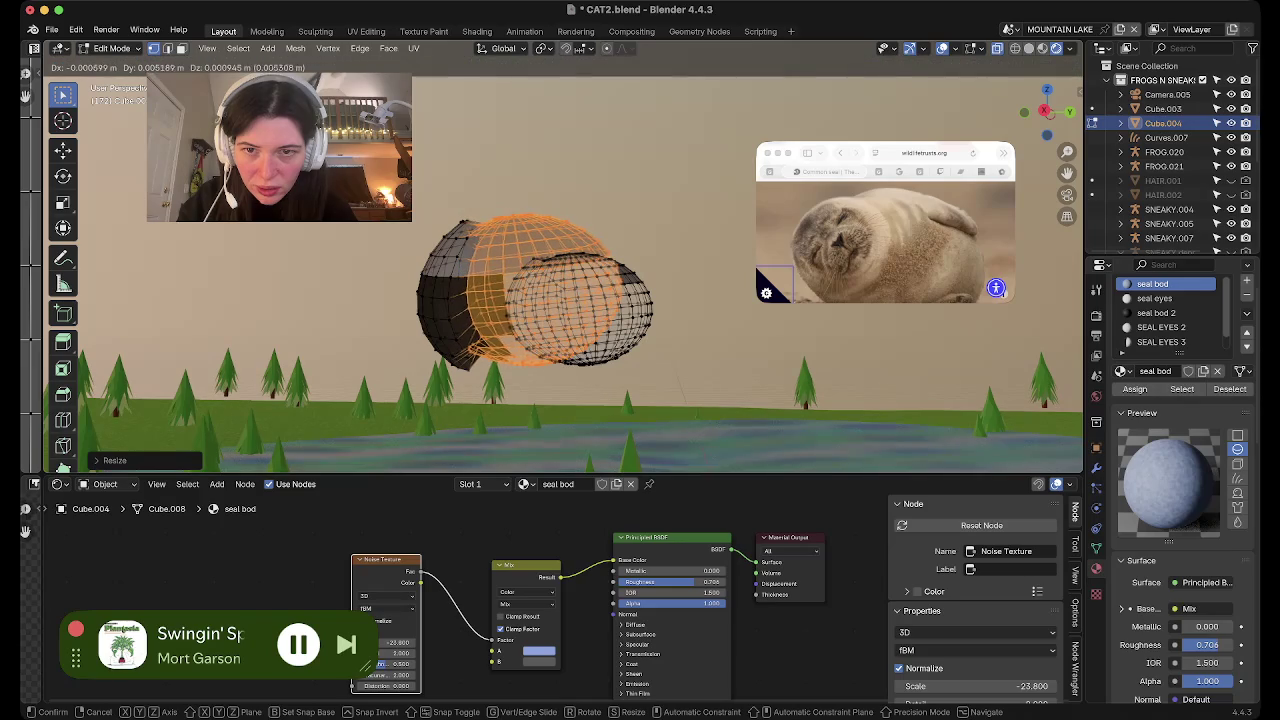
left_click(697, 345)
Enlarge the right eyelid slightly more, then view the seal from the side in Object Mode
key("g")
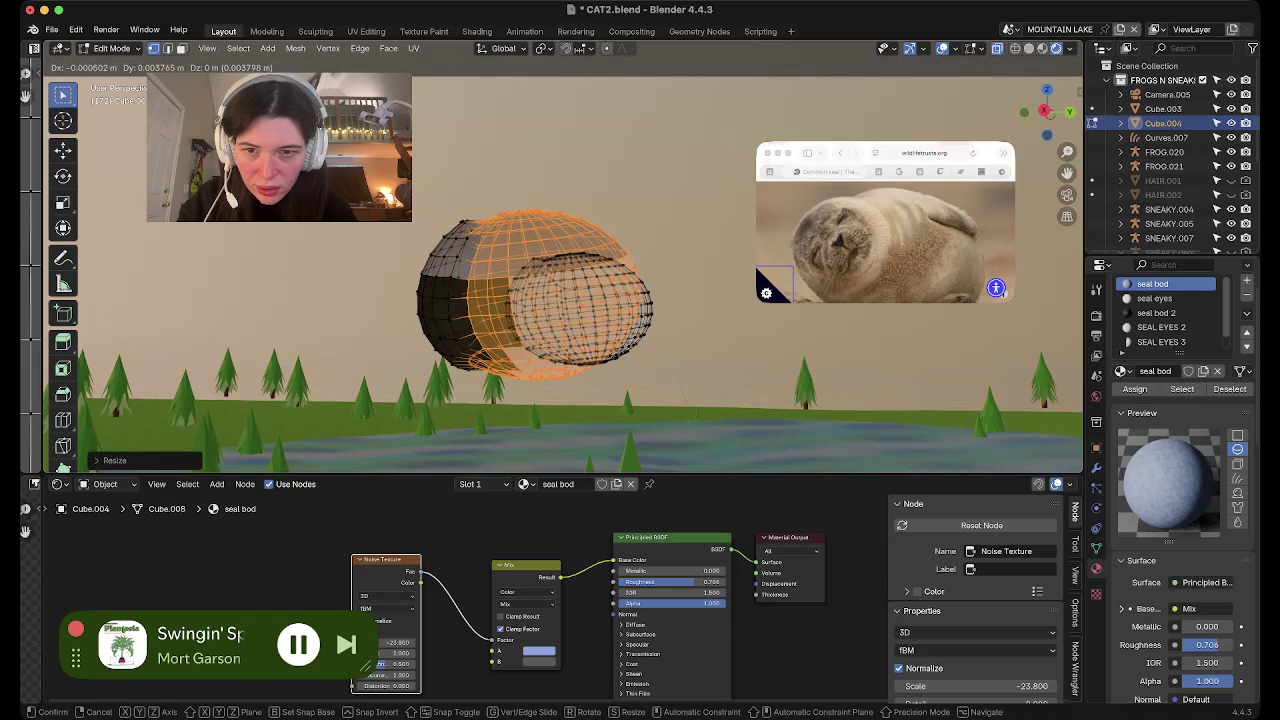
key("Return")
key("s")
left_click(716, 346)
key("g")
key("Escape")
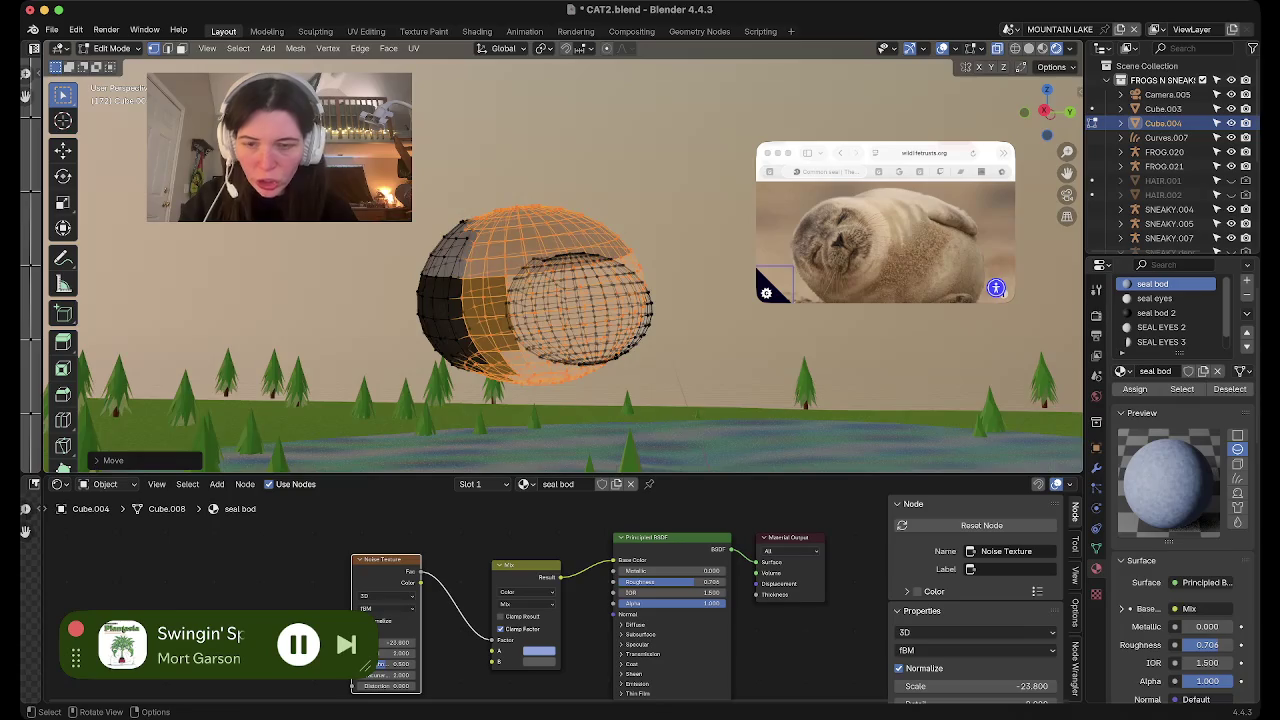
key("Tab")
mouse_move(547, 387)
middle_mouse_down()
mouse_move(350, 360)
mouse_move(540, 385)
mouse_move(380, 366)
middle_mouse_up()
Zoom in on the eye socket and widen the left Image Editor showing the SNEAKYBAKEAGAIN image
scroll(563, 265, "up", 2)
scroll(563, 265, "up", 2)
scroll(563, 265, "up", 3)
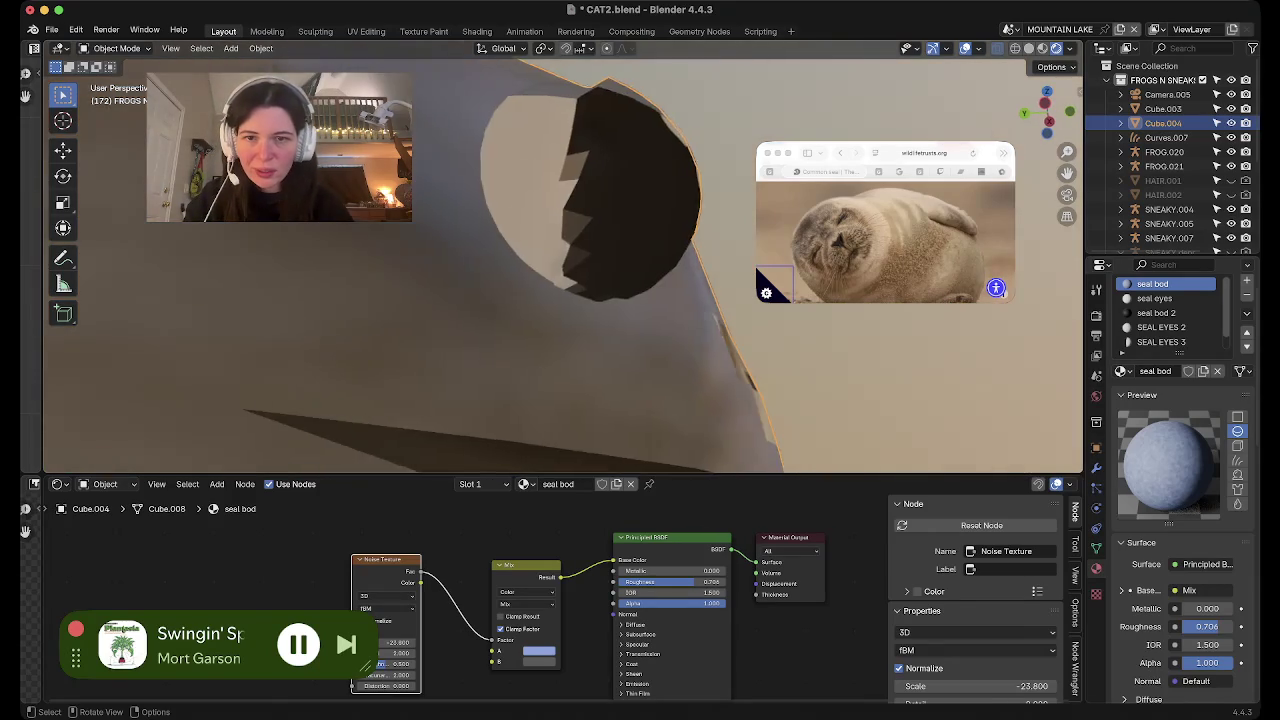
scroll(563, 265, "up", 2)
scroll(563, 265, "up", 2)
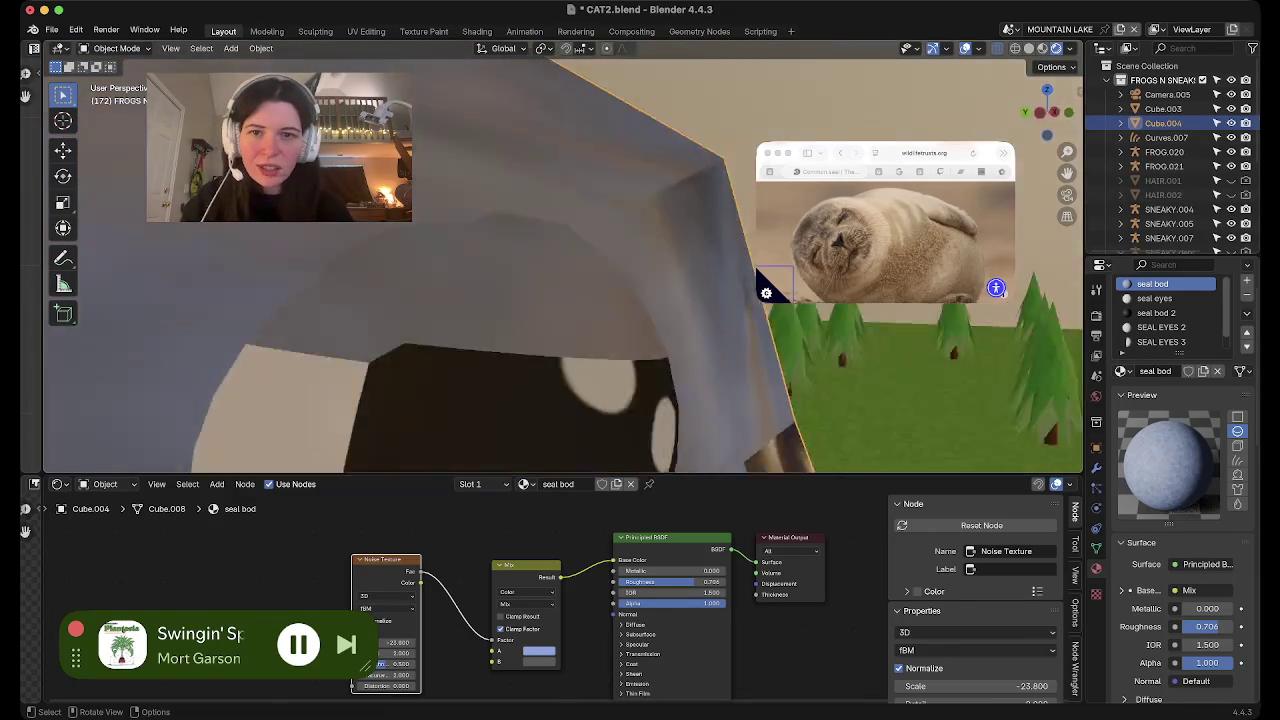
scroll(563, 265, "down", 5)
scroll(563, 265, "up", 2)
left_click_drag(43, 260, 460, 260)
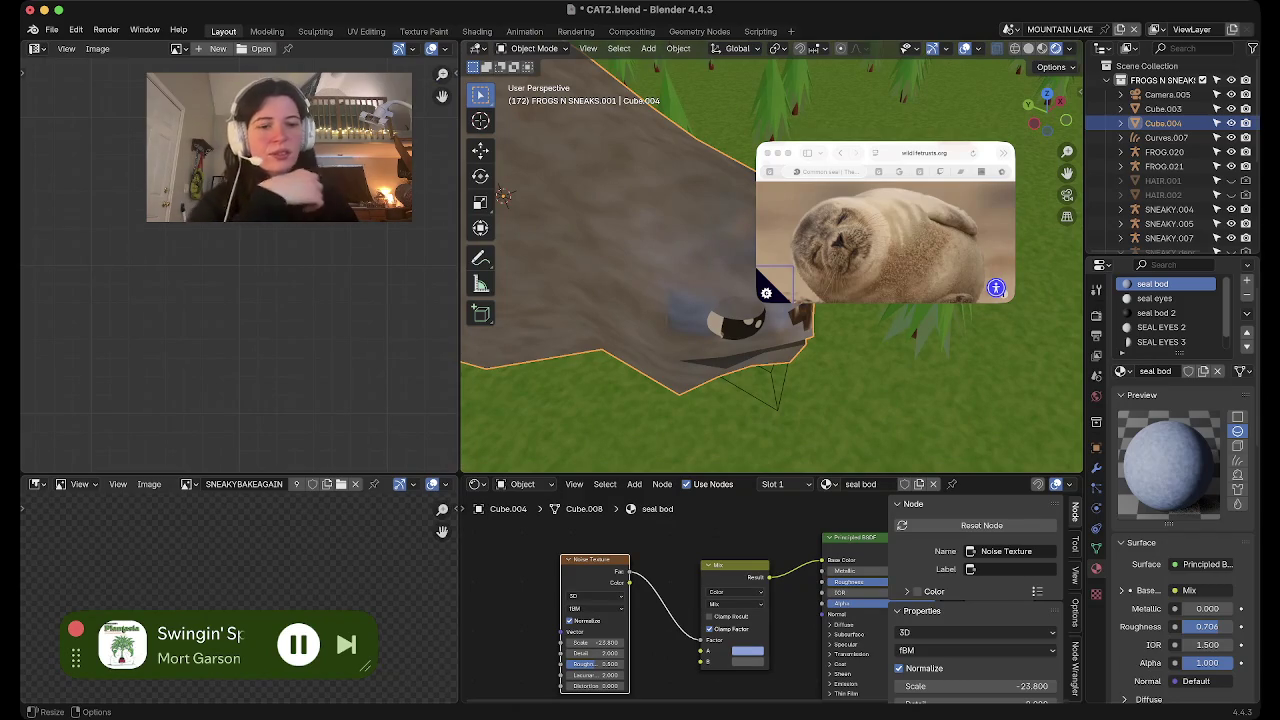
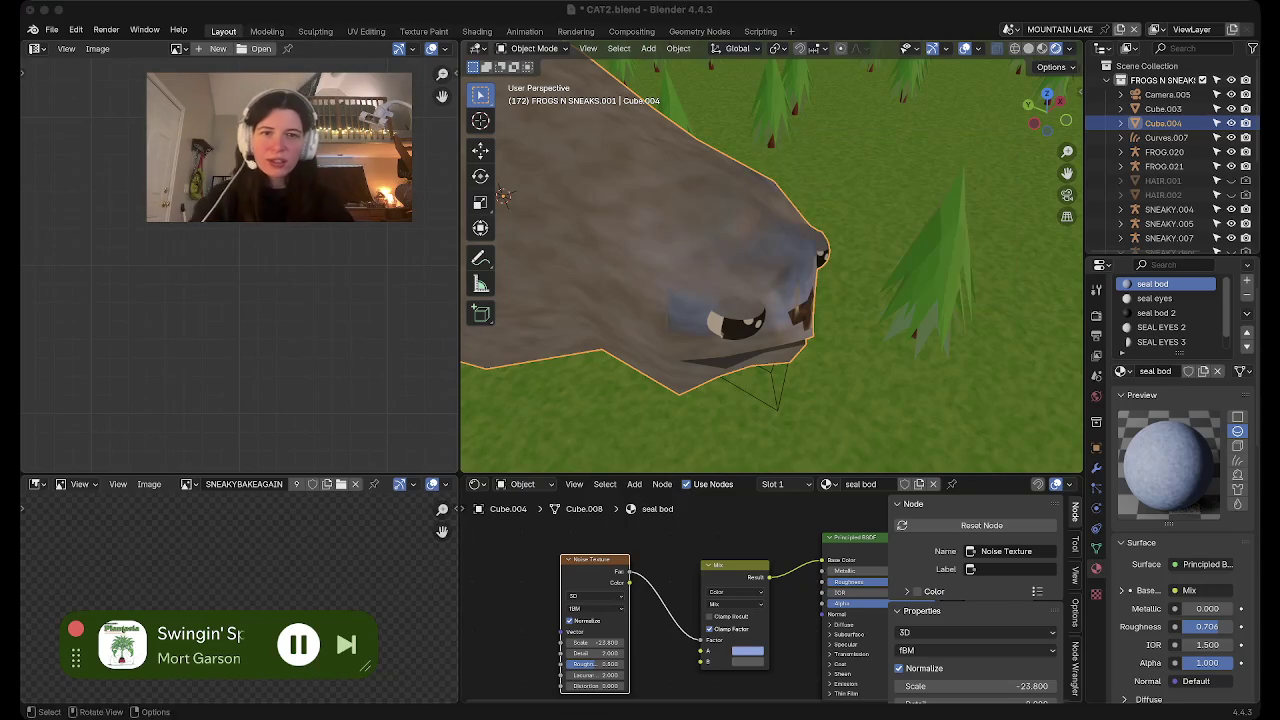
Orbit to a front view of the seal and save the scene to CAT2.blend
mouse_move(503, 195)
middle_mouse_down()
mouse_move(663, 285)
mouse_move(636, 281)
mouse_move(660, 390)
mouse_move(665, 290)
mouse_move(898, 467)
middle_mouse_up()
key("ctrl+s")
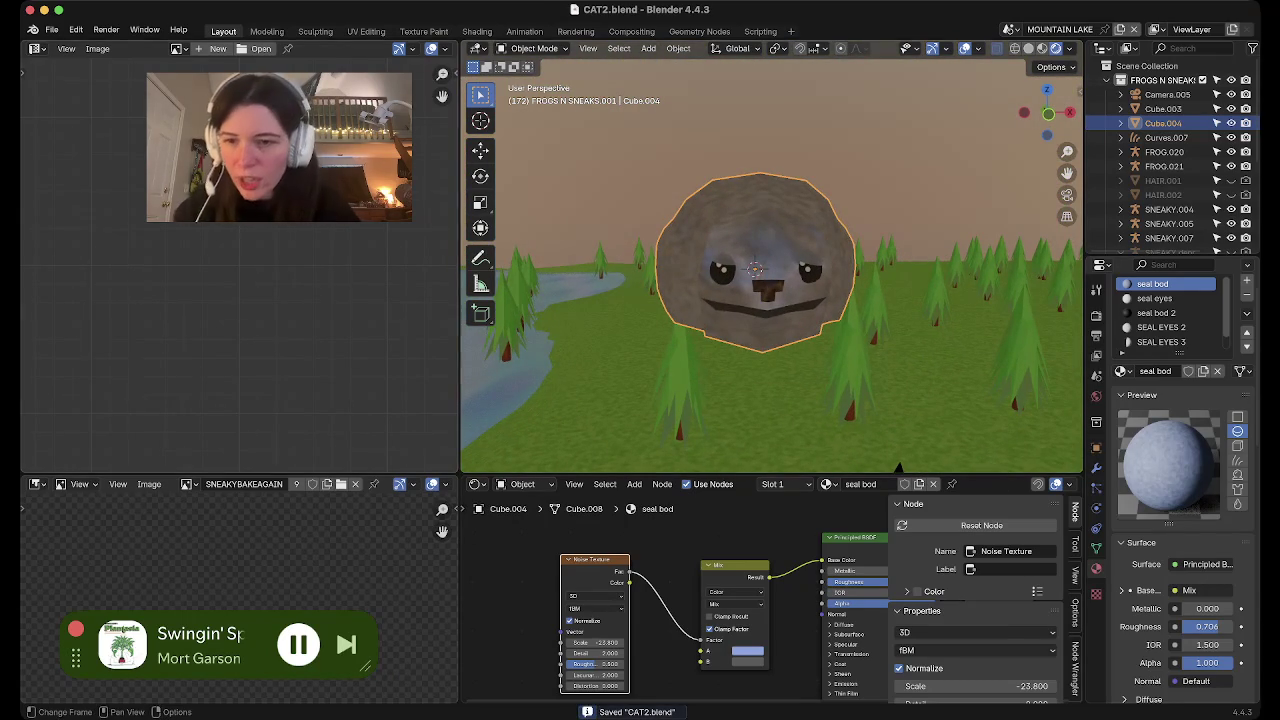
left_click(38, 48)
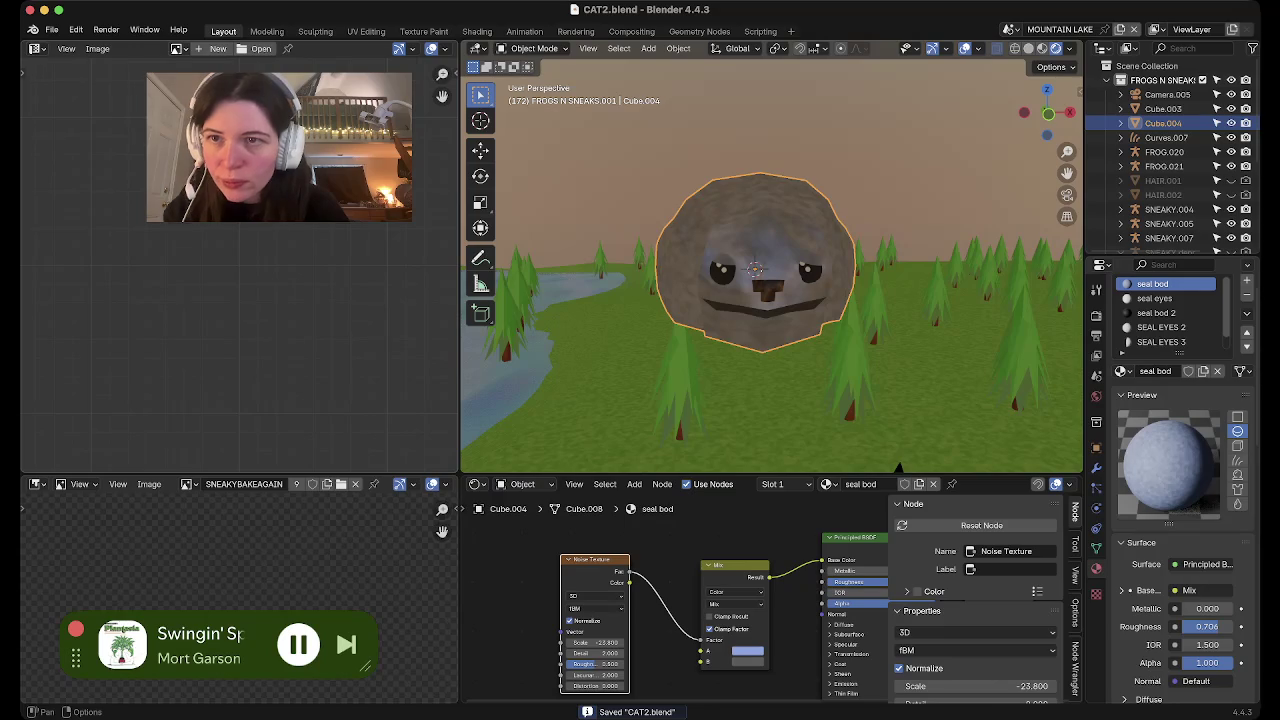
left_click(38, 48)
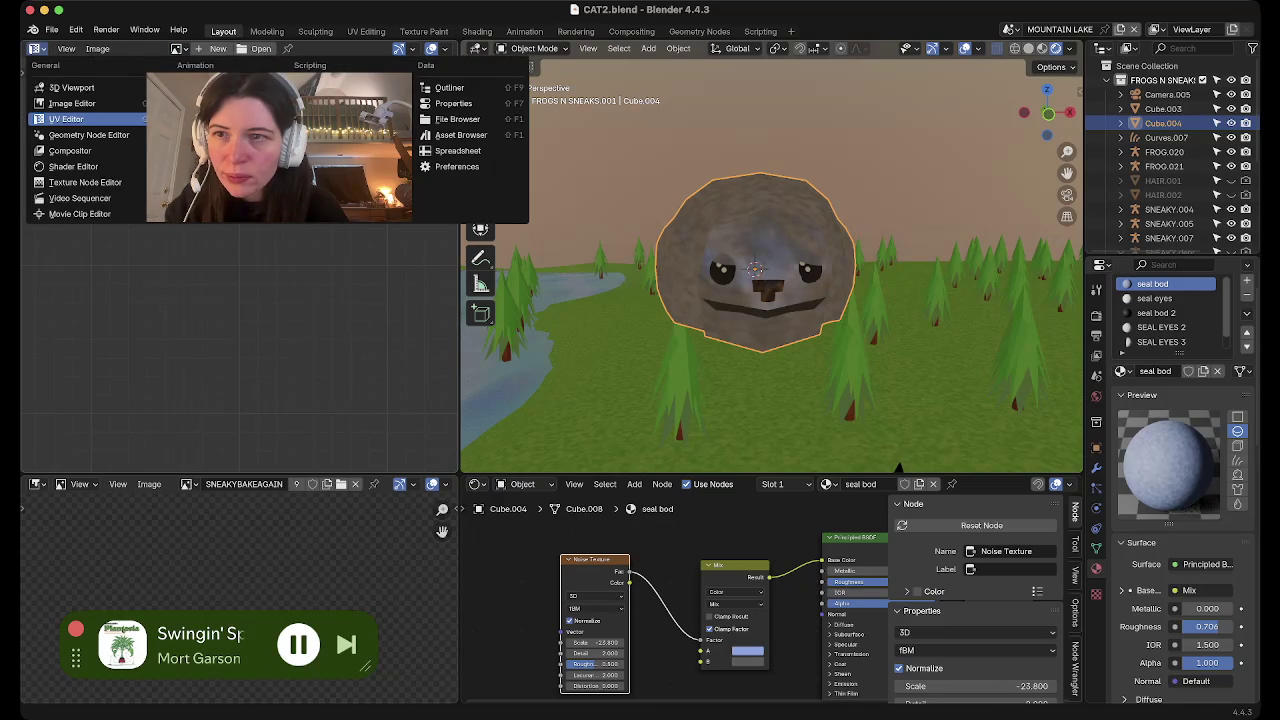
Show the SEAL EYES 2 image in the left Image Editor, then enter the Texture Paint workspace
left_click(186, 48)
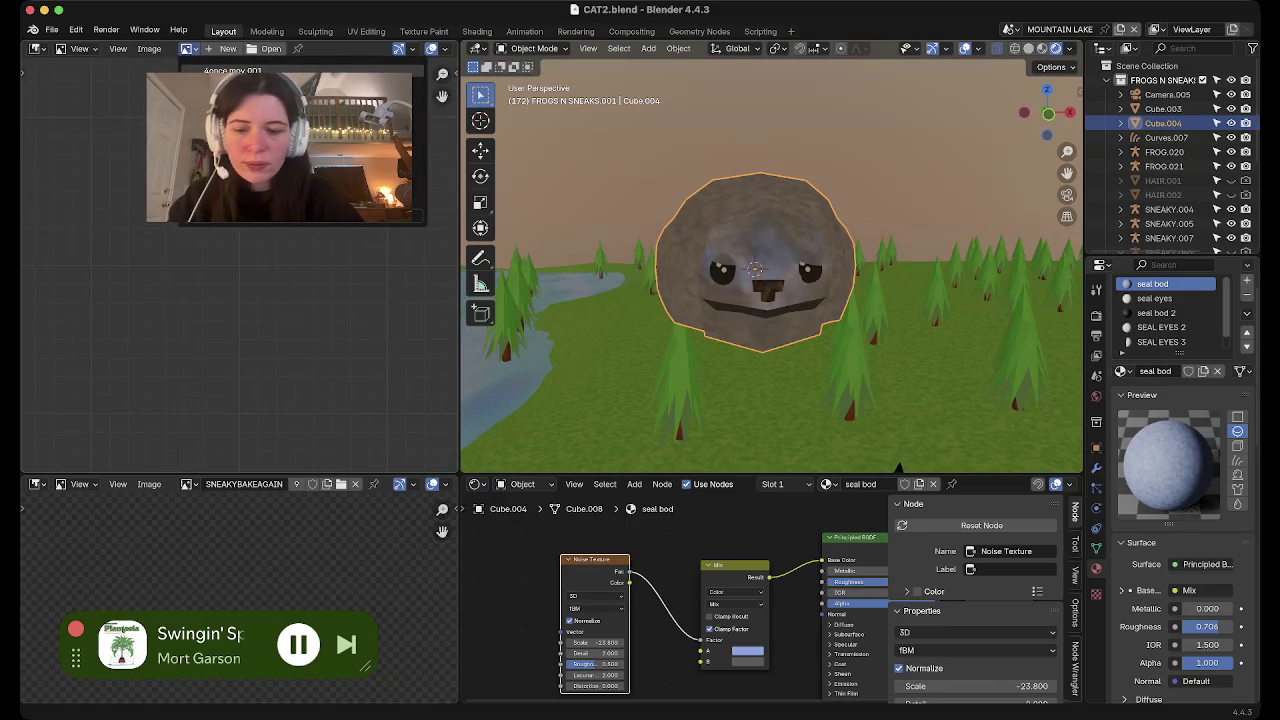
left_click(220, 110)
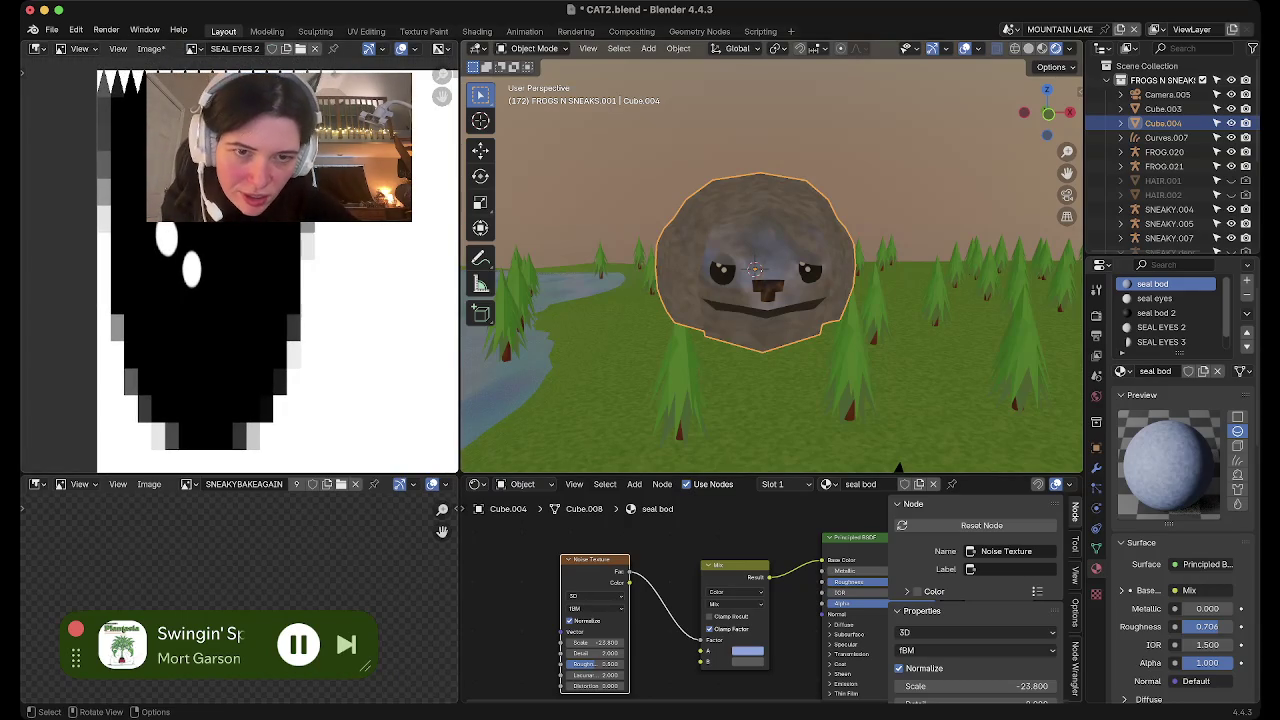
scroll(770, 265, "up", 3)
scroll(770, 265, "up", 3)
mouse_move(770, 265)
middle_mouse_down()
mouse_move(700, 260)
mouse_move(760, 250)
mouse_move(730, 220)
mouse_move(760, 255)
mouse_move(750, 245)
middle_mouse_up()
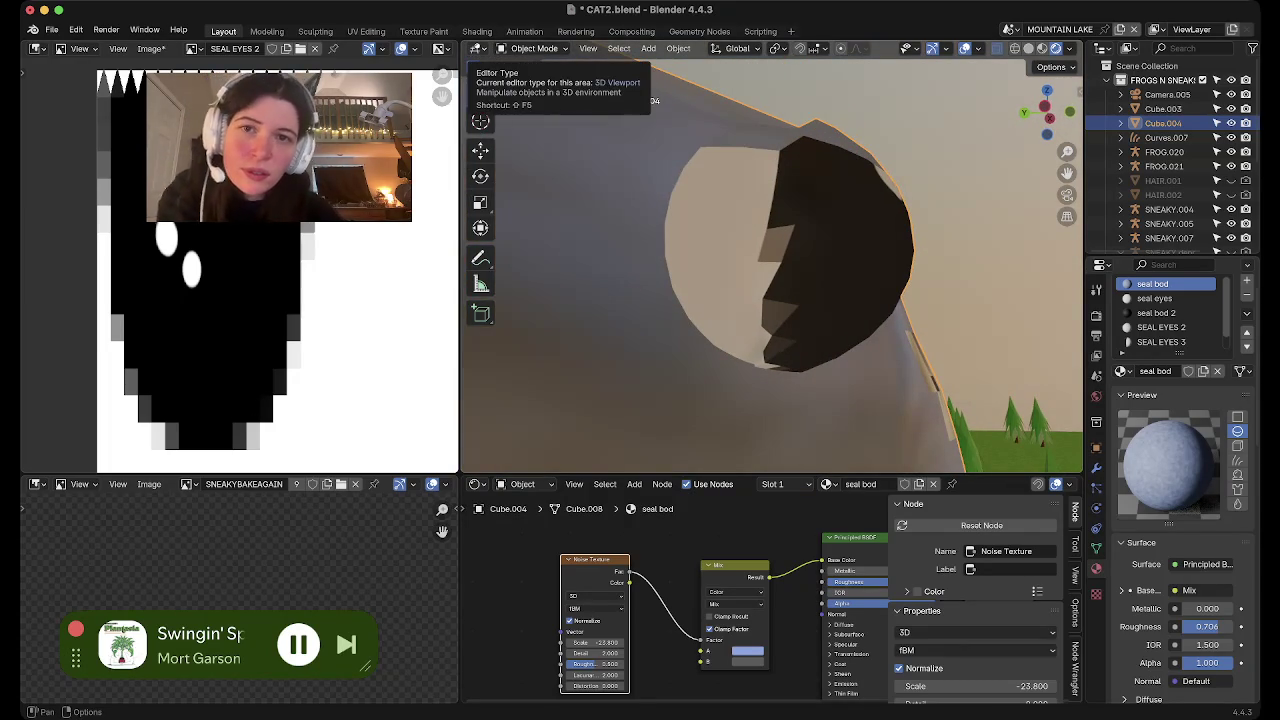
left_click(424, 31)
middle_click_drag(788, 165, 860, 165)
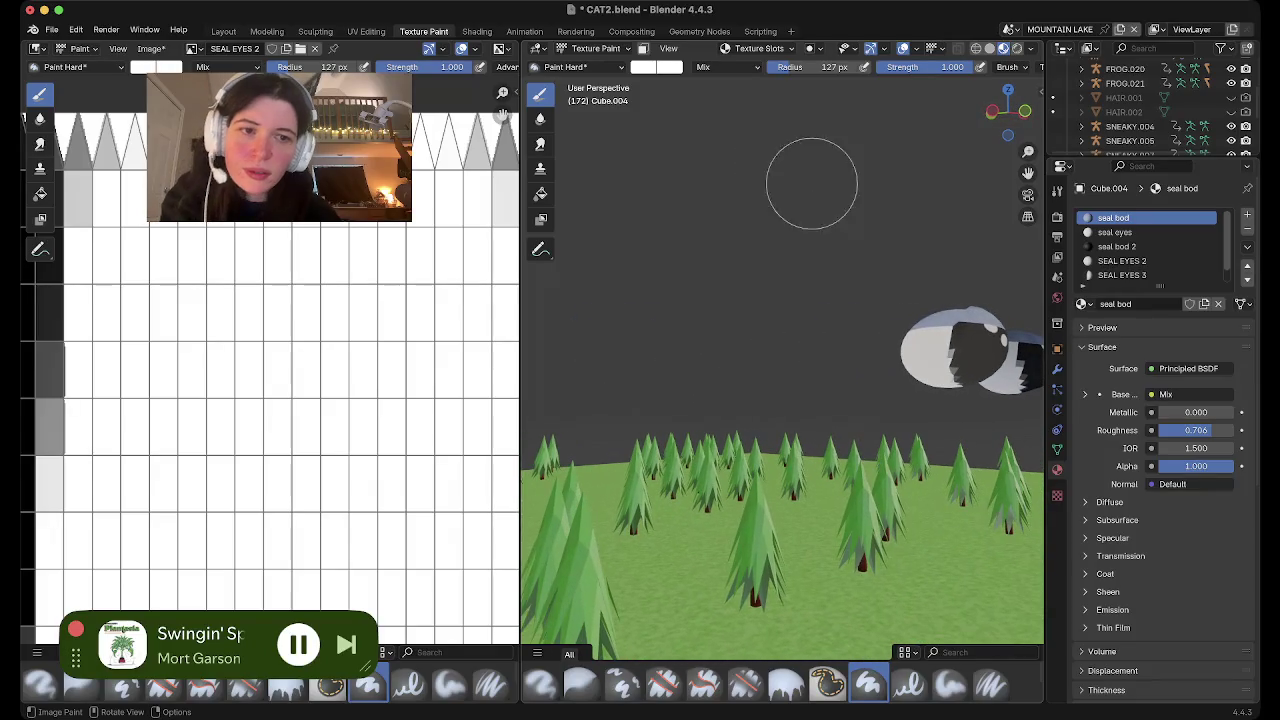
Restore the dark eye paint and switch to the Paint Soft brush
middle_click_drag(938, 380, 915, 348)
key("ctrl+z")
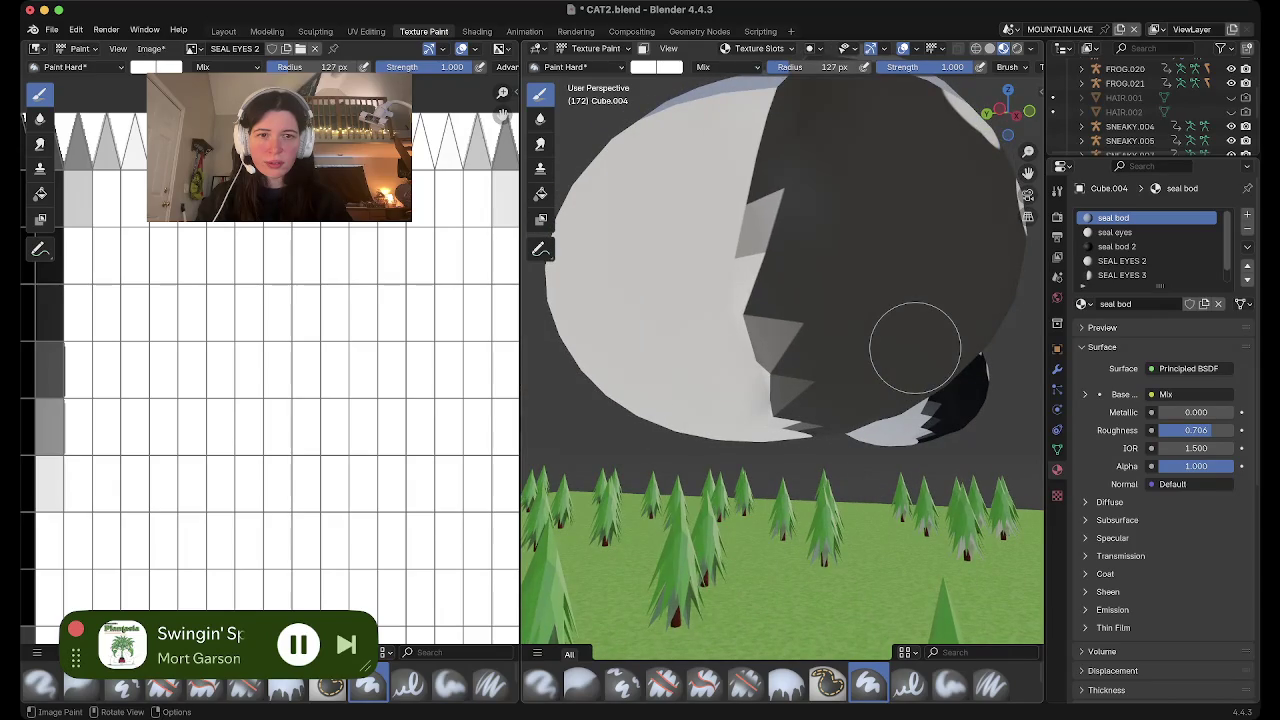
left_click(568, 67)
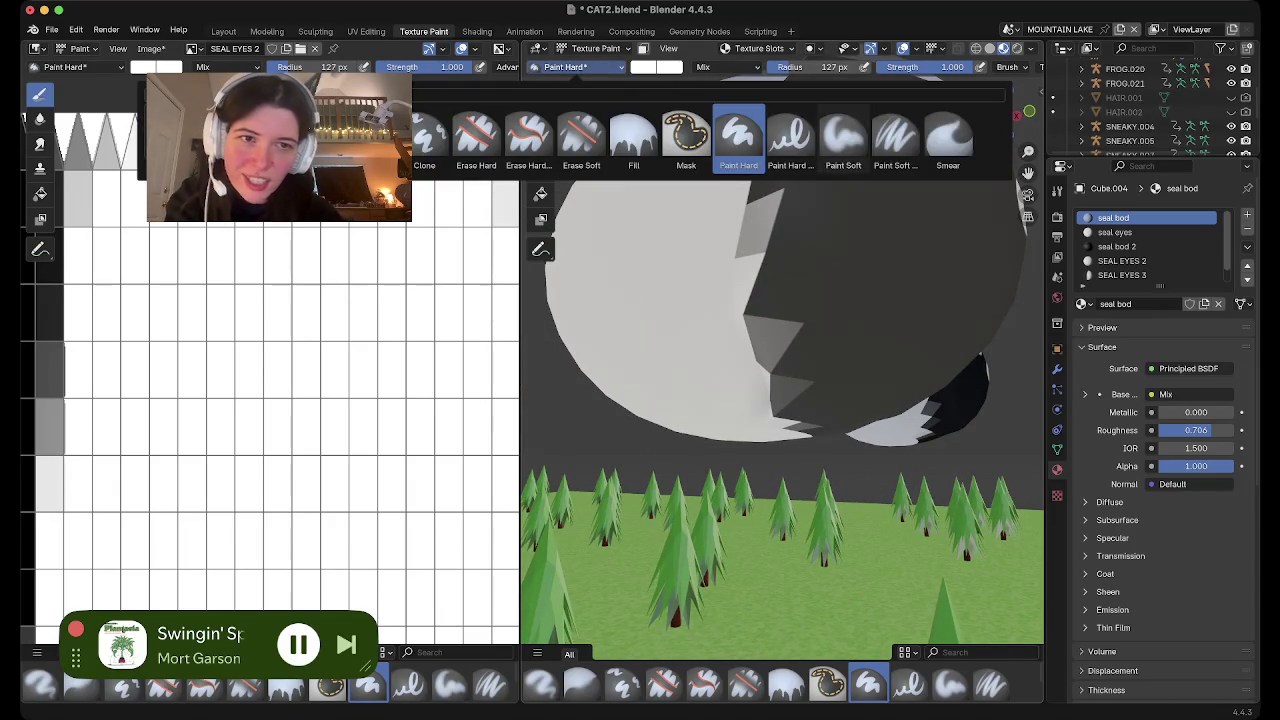
left_click(843, 140)
left_click_drag(790, 190, 777, 265)
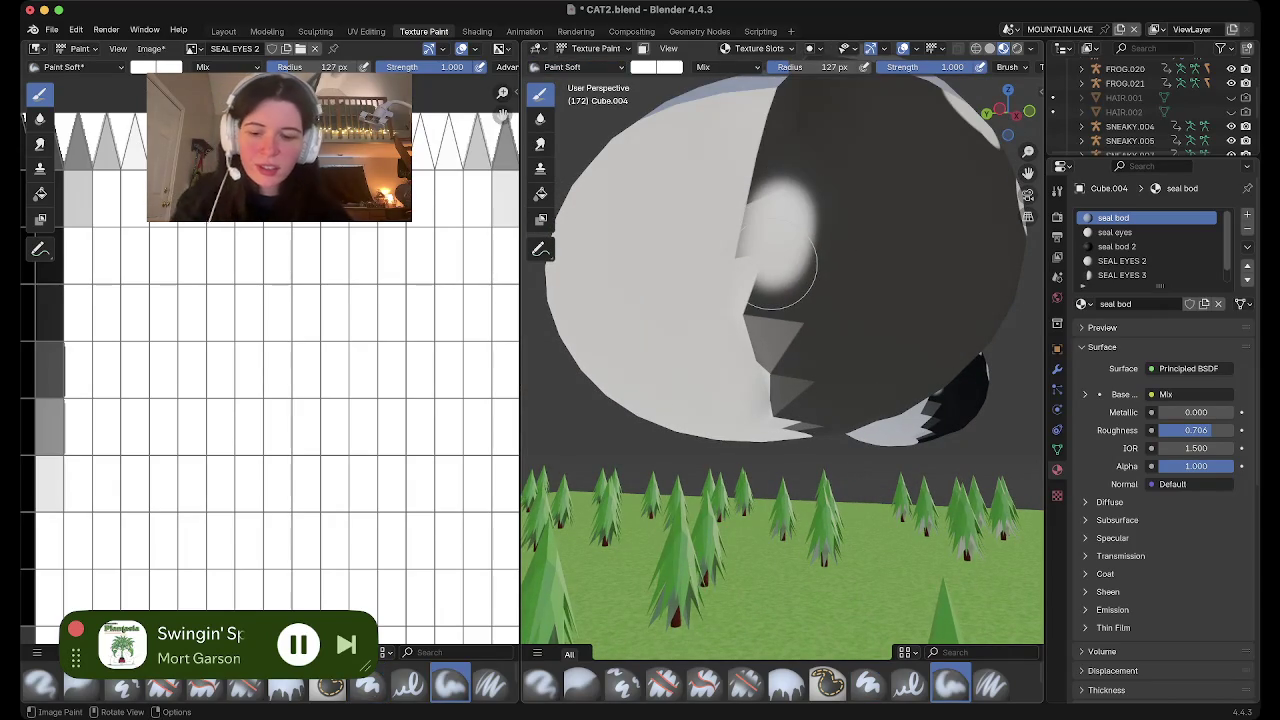
key("ctrl+z")
Set the paint colour to black and paint soft dark strokes along the eye's edges
left_click(656, 67)
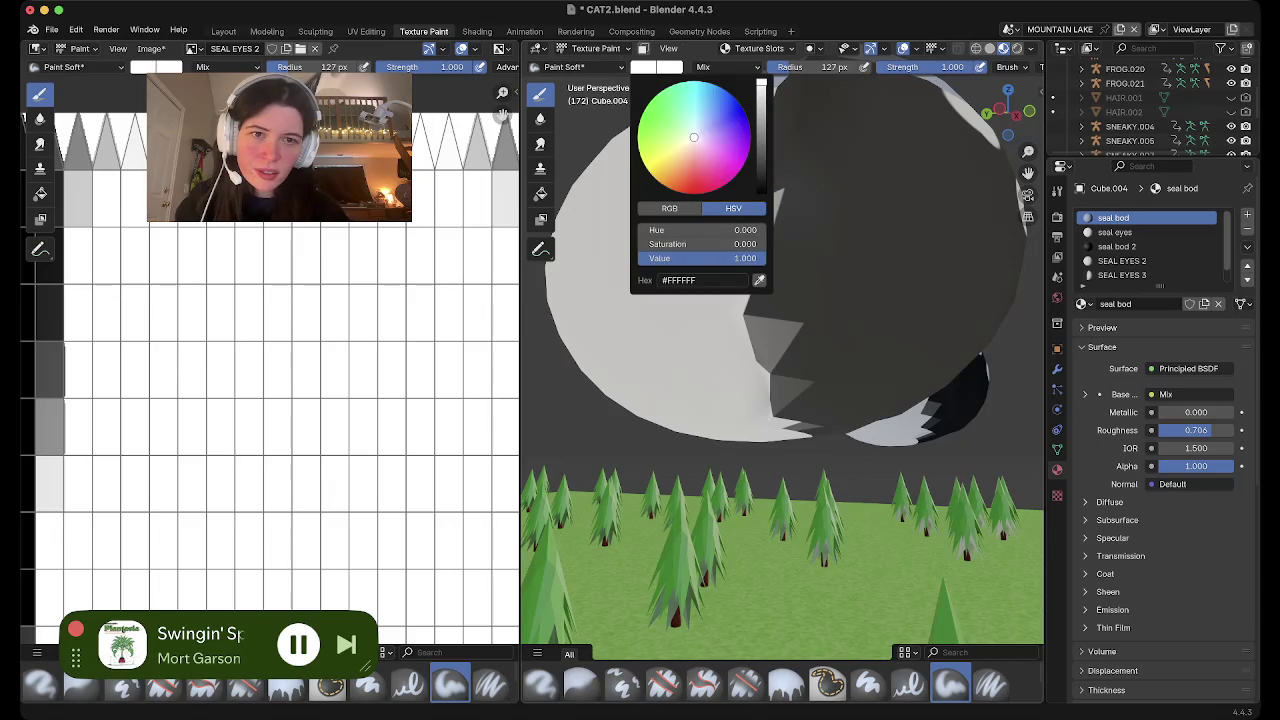
left_click_drag(730, 258, 640, 258)
left_click_drag(772, 182, 757, 272)
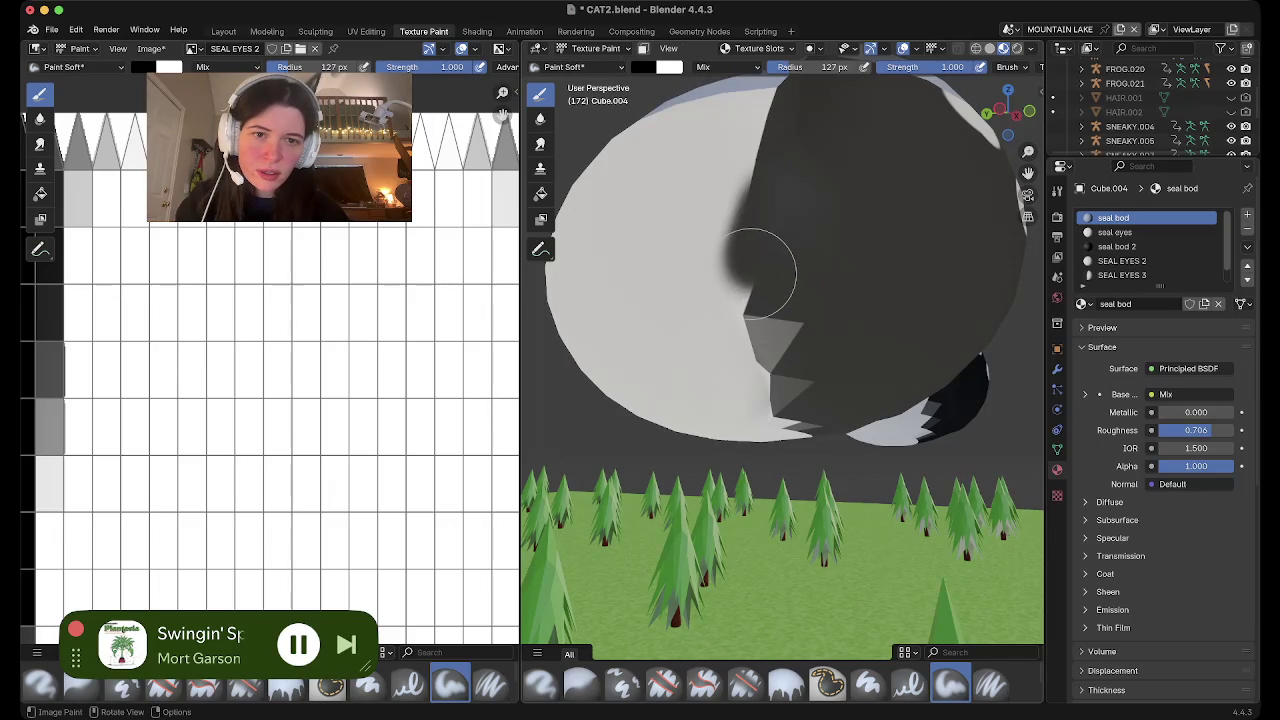
mouse_move(765, 195)
left_mouse_down()
mouse_move(766, 314)
mouse_move(777, 371)
mouse_move(787, 366)
left_mouse_up()
mouse_move(773, 268)
left_mouse_down()
mouse_move(766, 177)
mouse_move(780, 122)
left_mouse_up()
mouse_move(786, 112)
middle_mouse_down()
mouse_move(842, 358)
mouse_move(849, 337)
mouse_move(770, 165)
middle_mouse_up()
left_click_drag(748, 120, 787, 205)
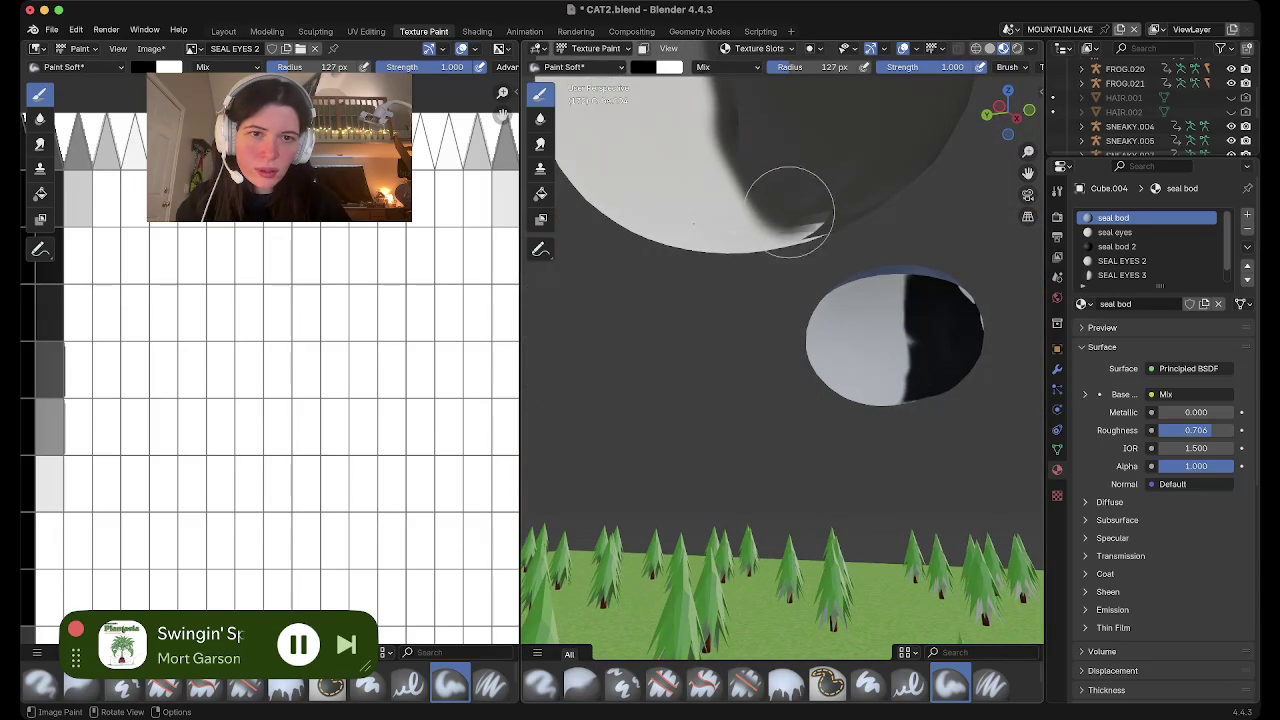
Blend the eye's black-and-white edge with a long soft dark stroke
scroll(803, 238, "down", 3)
scroll(803, 238, "down", 5)
scroll(803, 238, "down", 3, "shift")
scroll(803, 240, "left", 3)
scroll(803, 240, "left", 3)
scroll(803, 240, "left", 3)
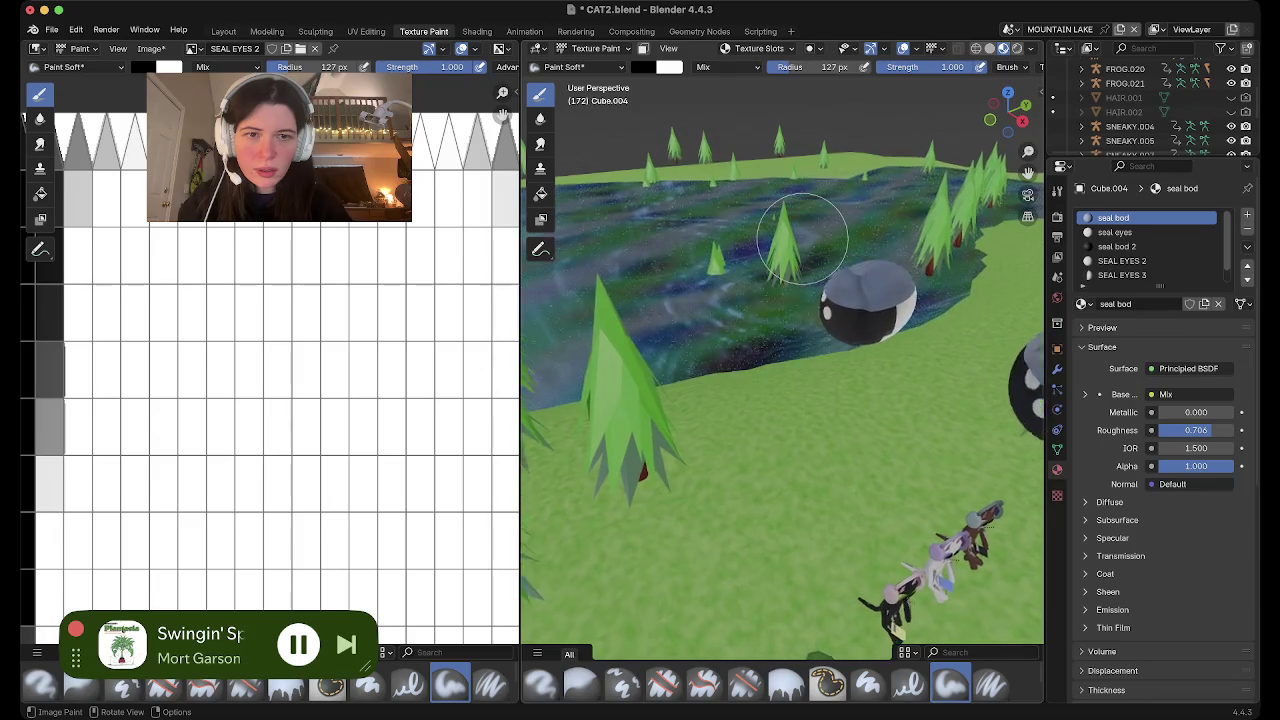
scroll(803, 240, "left", 3)
scroll(803, 238, "left", 3)
scroll(803, 238, "left", 3)
scroll(803, 238, "up", 5)
scroll(803, 238, "up", 3)
scroll(803, 238, "down", 2)
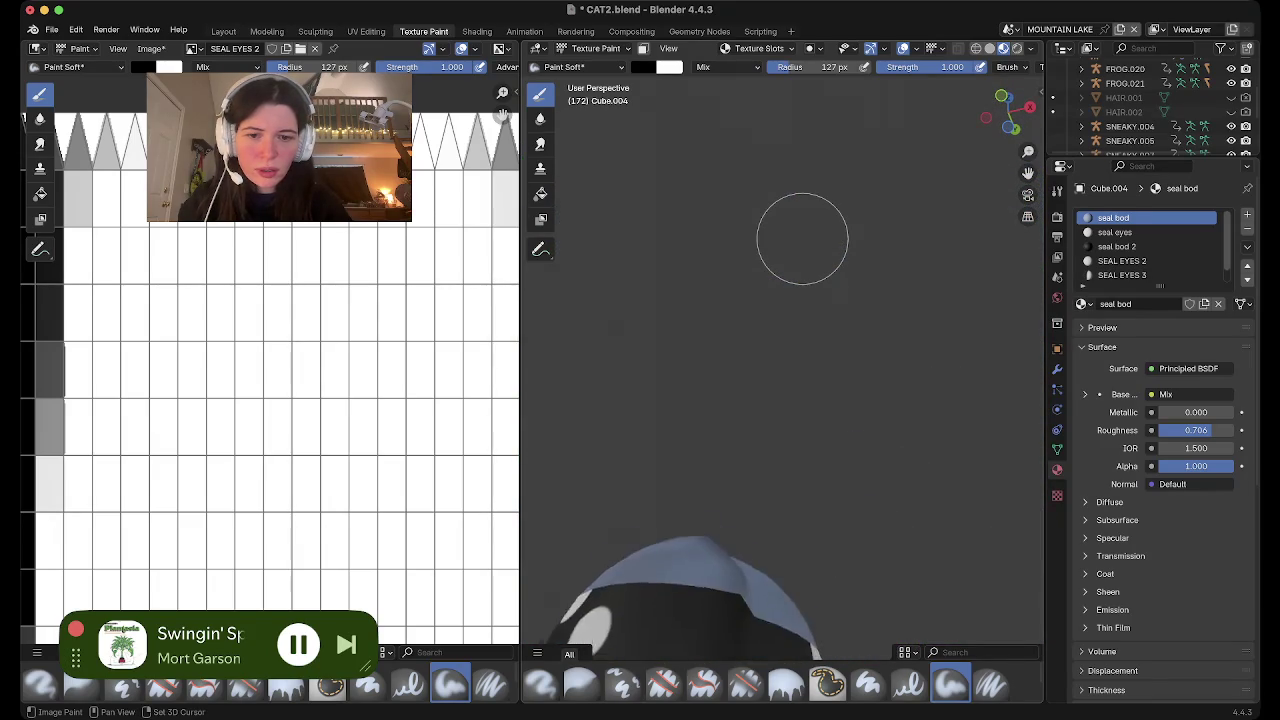
scroll(803, 238, "down", 3)
scroll(803, 238, "down", 3)
scroll(803, 238, "down", 2)
scroll(803, 238, "left", 3)
scroll(803, 240, "left", 3)
scroll(760, 346, "down", 2)
scroll(771, 350, "down", 3)
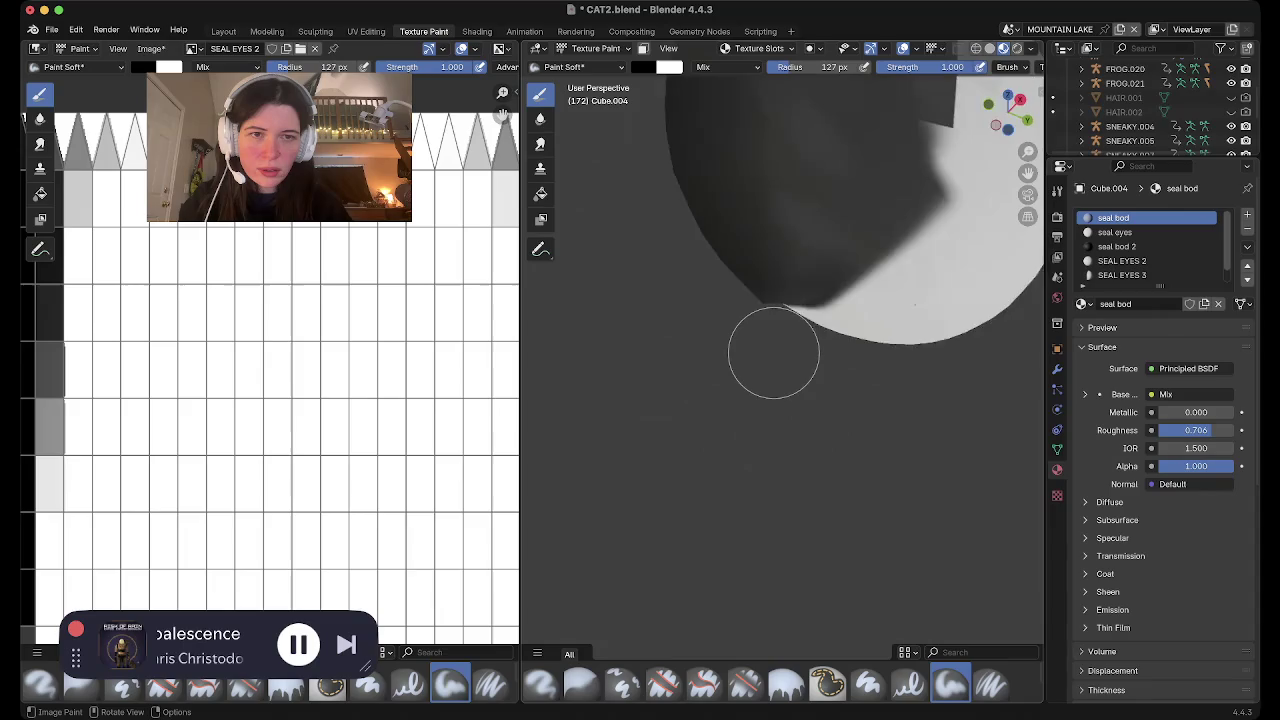
scroll(771, 349, "down", 2)
scroll(773, 353, "up", 5)
scroll(773, 353, "down", 2)
mouse_move(800, 460)
left_mouse_down()
mouse_move(820, 337)
mouse_move(807, 200)
left_mouse_up()
Extend the black paint onto the other eye and return to the Layout workspace
scroll(735, 365, "down", 3)
scroll(790, 320, "down", 2)
scroll(815, 330, "down", 2)
scroll(836, 198, "down", 3)
scroll(840, 180, "up", 3)
scroll(842, 165, "down", 3)
scroll(844, 155, "up", 3)
scroll(844, 155, "up", 3)
scroll(844, 155, "up", 3)
scroll(844, 155, "up", 1)
scroll(844, 155, "up", 3)
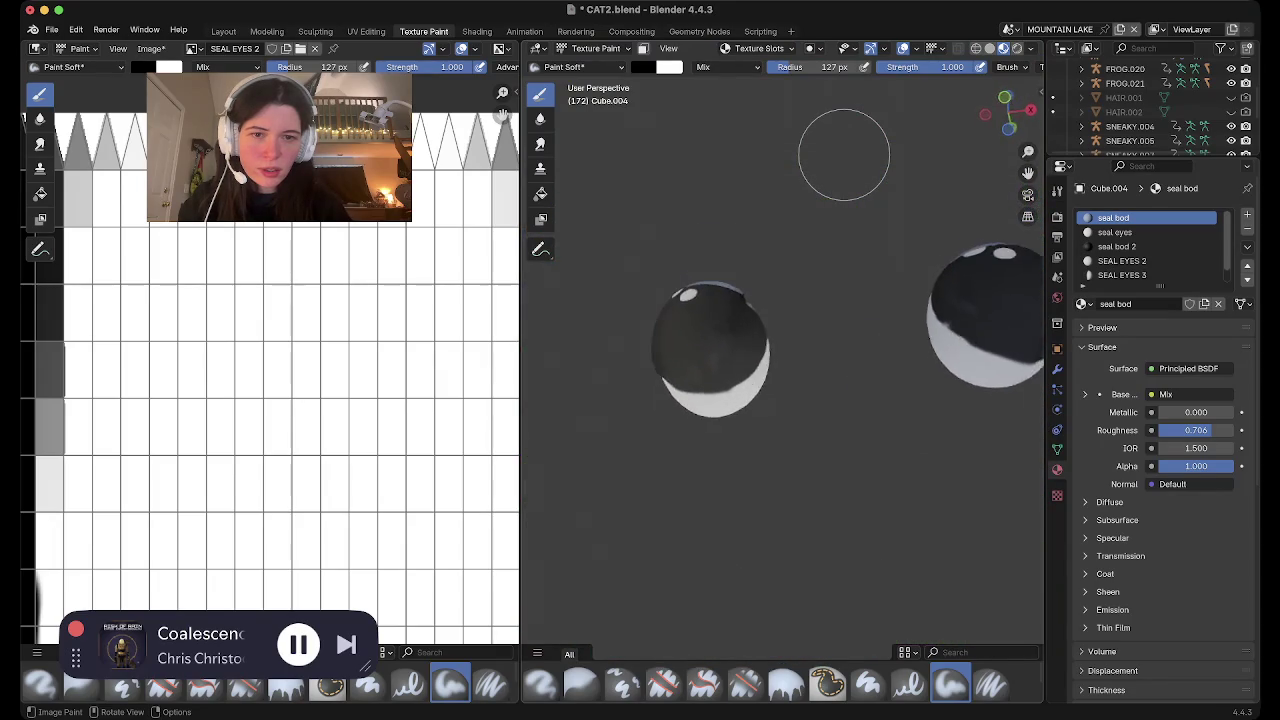
scroll(844, 155, "up", 3)
scroll(844, 155, "up", 3)
scroll(760, 260, "up", 2)
scroll(686, 362, "up", 2)
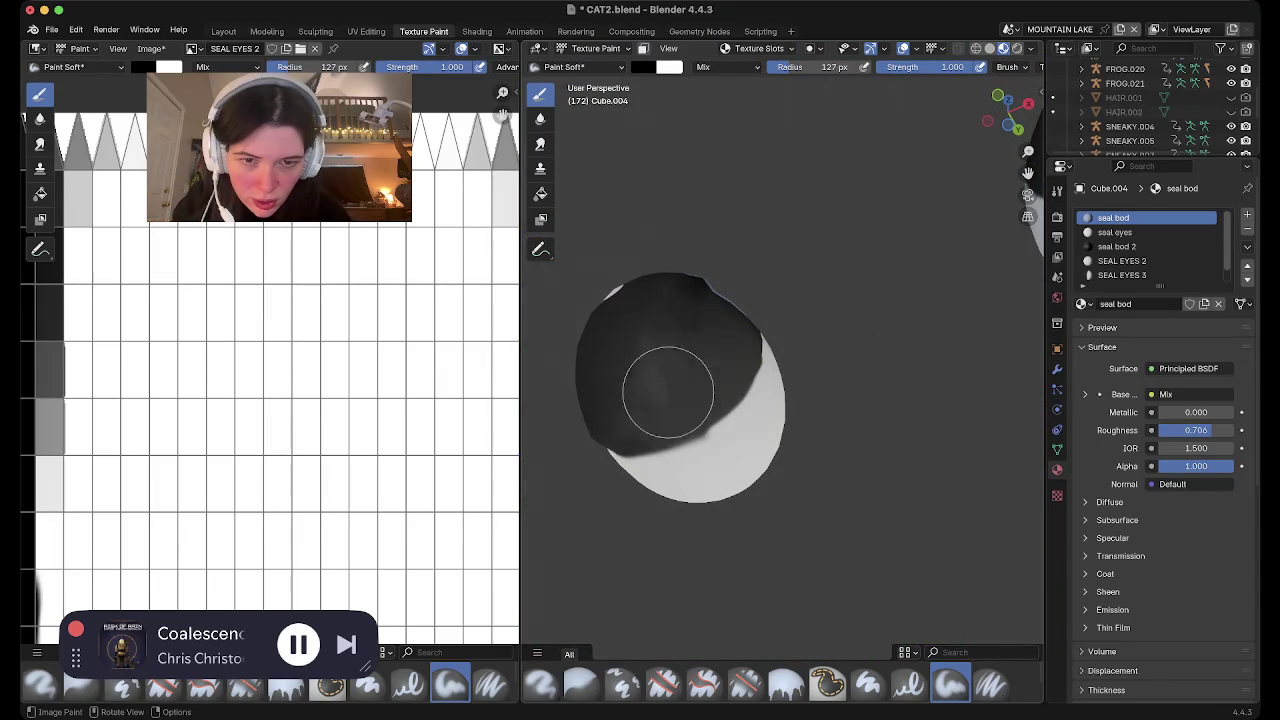
scroll(681, 362, "up", 2)
scroll(681, 362, "up", 3)
scroll(681, 362, "up", 3)
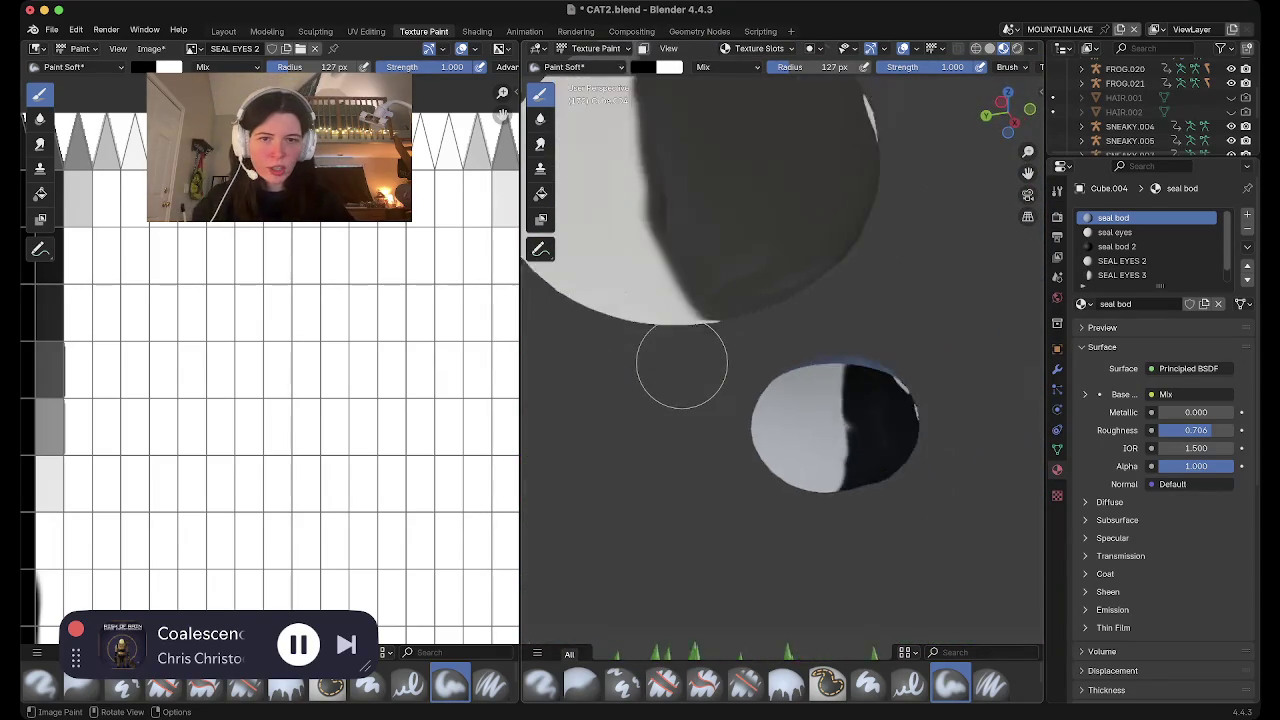
scroll(681, 362, "up", 3)
scroll(681, 362, "up", 3)
scroll(695, 358, "up", 3)
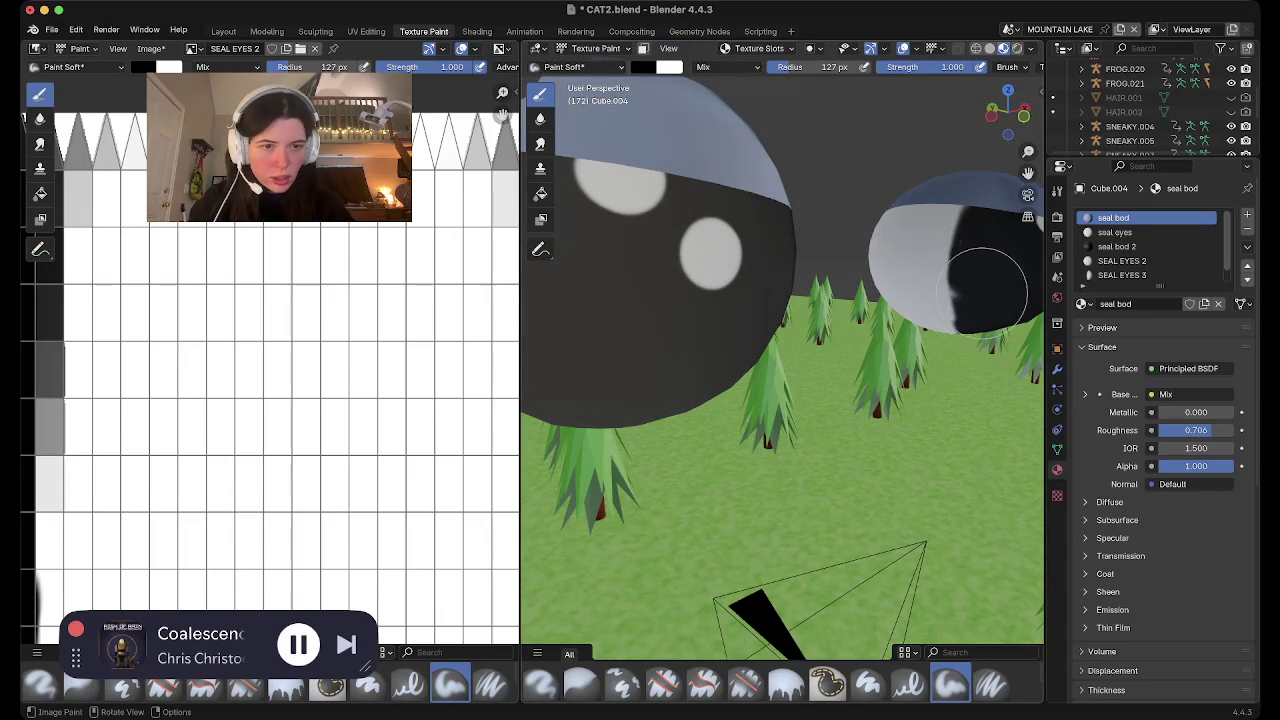
left_click_drag(972, 277, 983, 274)
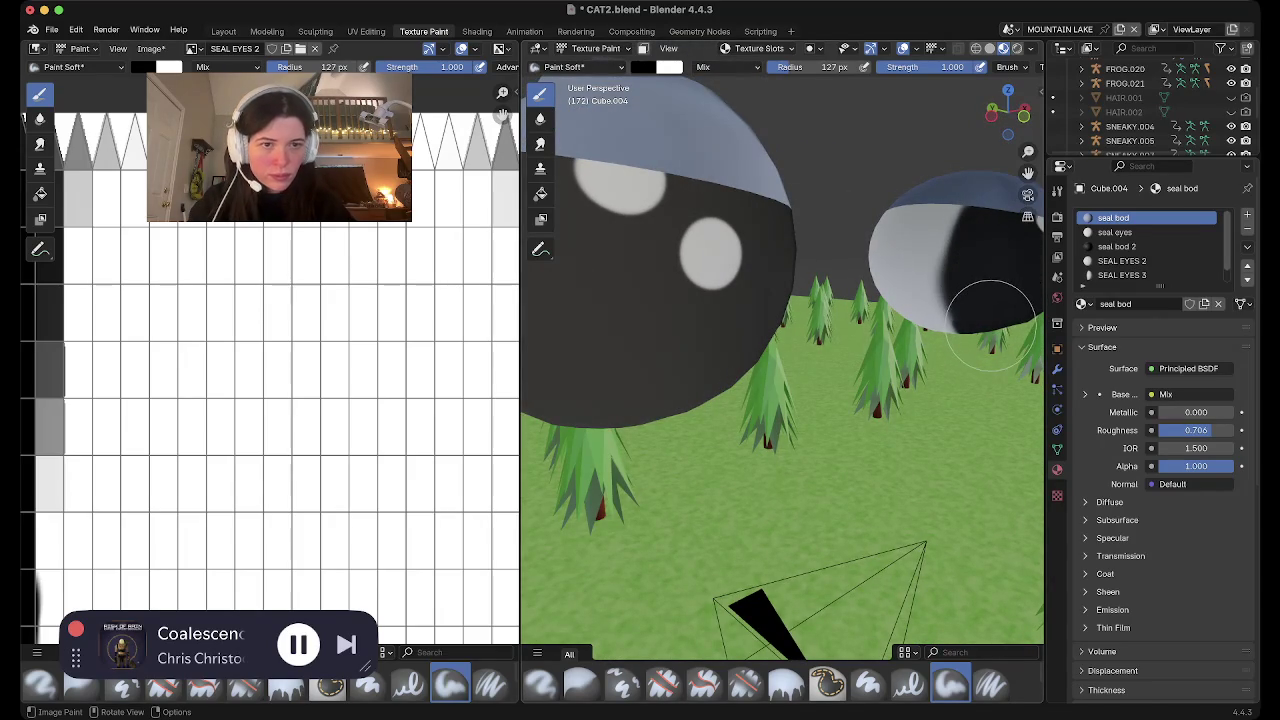
middle_click_drag(990, 322, 988, 320)
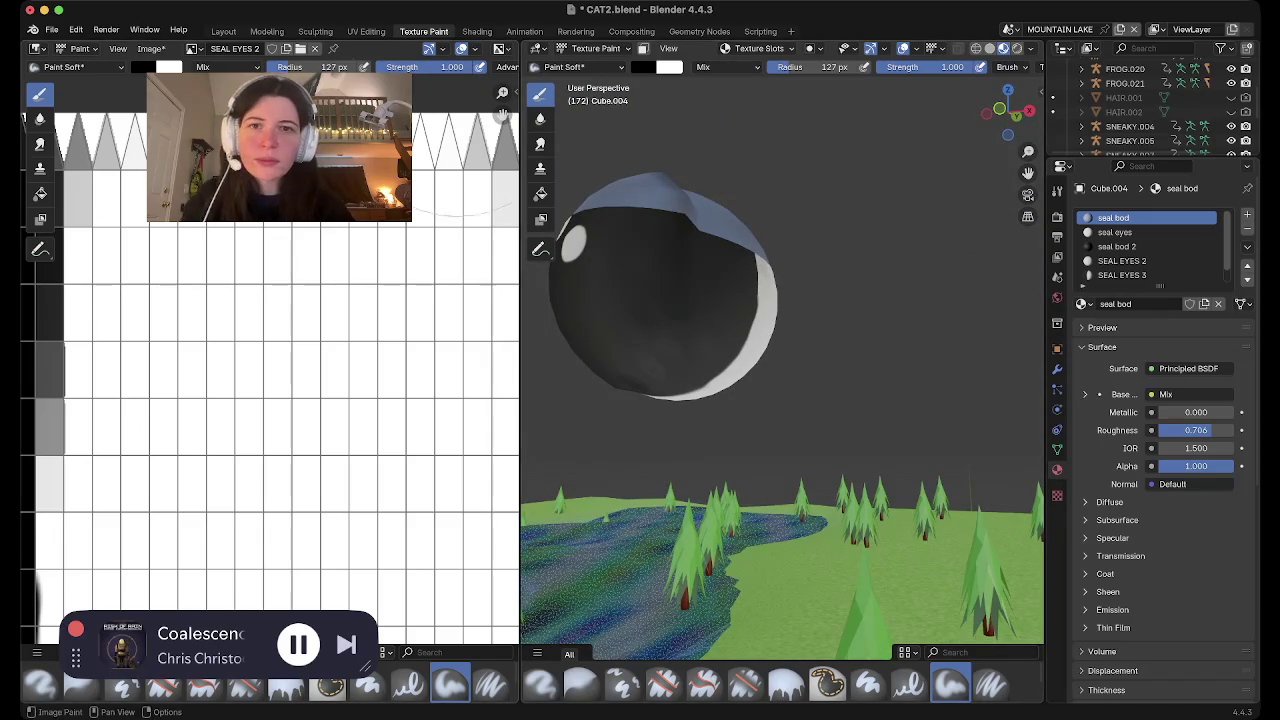
left_click(223, 31)
scroll(770, 270, "down", 3)
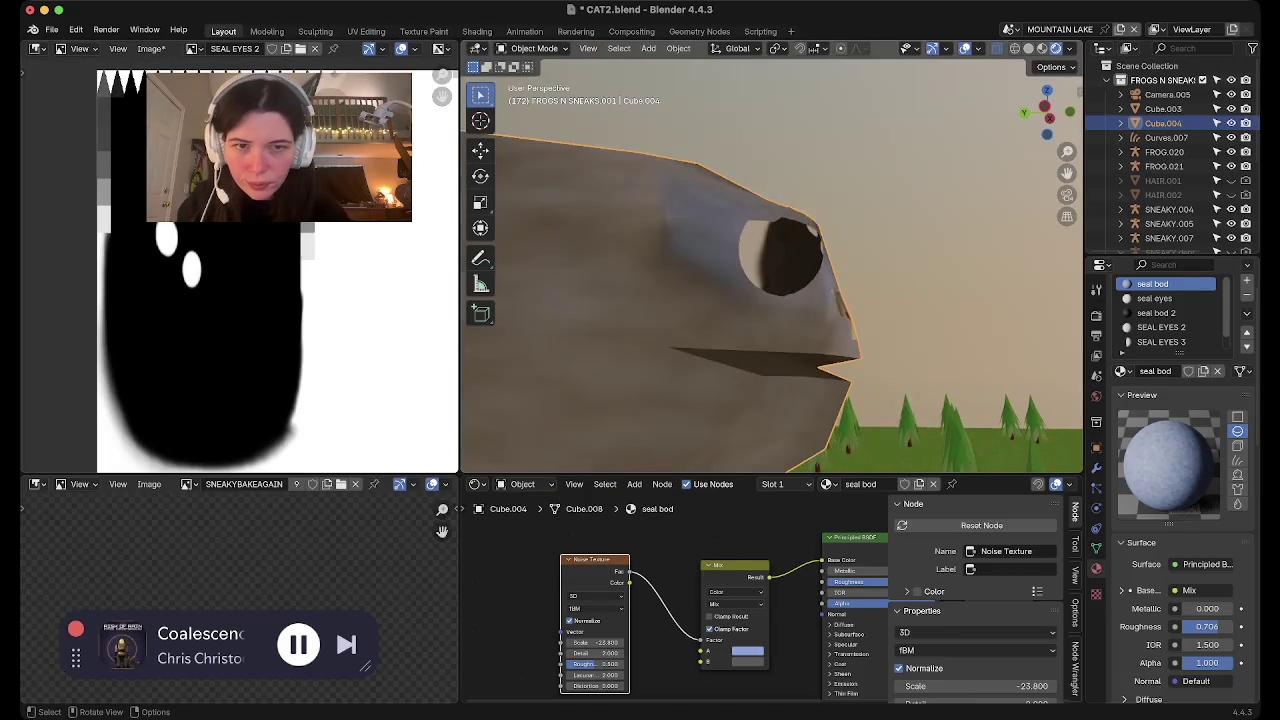
Make the NOSE.008 material fully matte
mouse_move(700, 270)
middle_mouse_down()
mouse_move(646, 266)
mouse_move(806, 263)
mouse_move(600, 274)
middle_mouse_up()
scroll(806, 263, "up", 3)
scroll(806, 263, "down", 3)
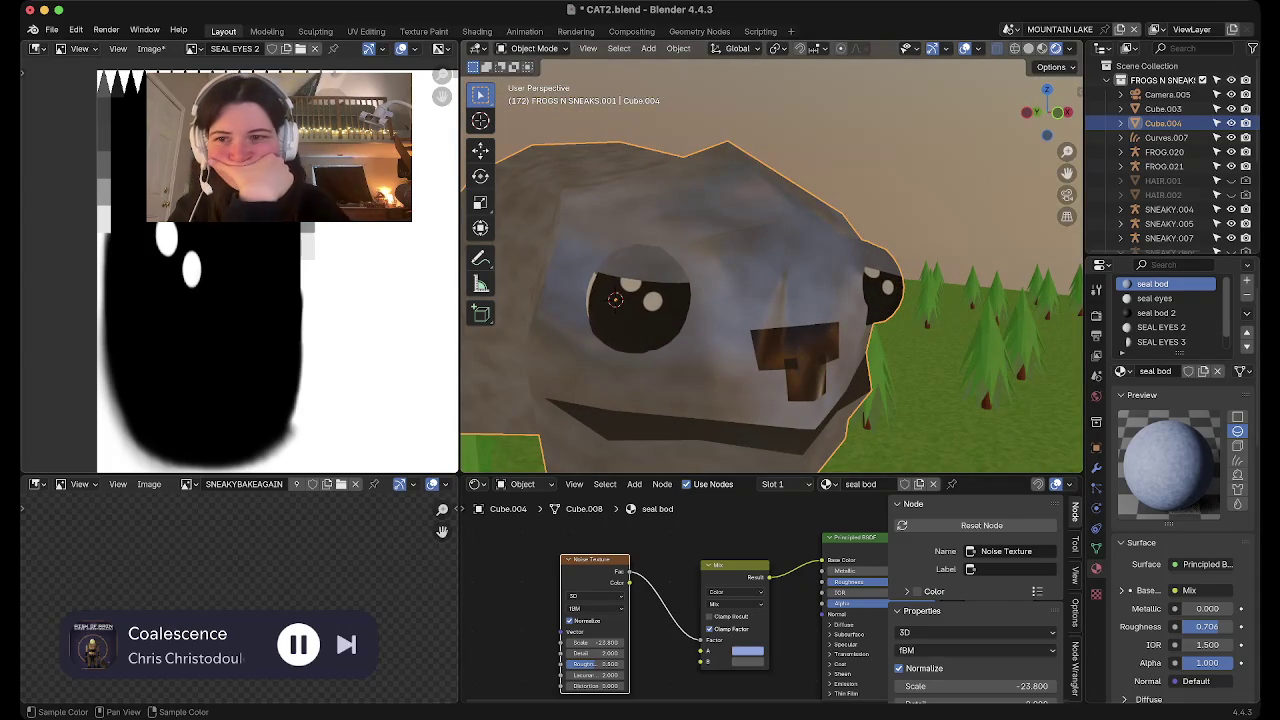
scroll(770, 265, "down", 3)
scroll(770, 265, "down", 3)
scroll(770, 265, "down", 2)
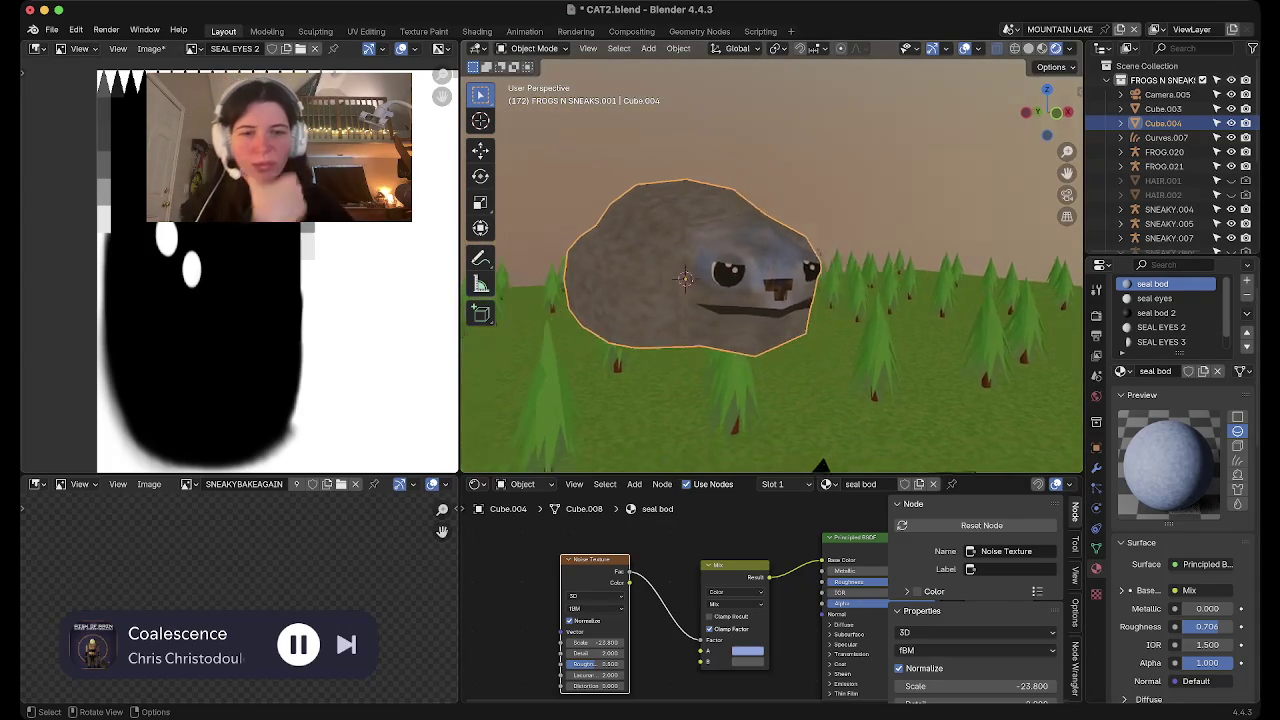
middle_click_drag(760, 285, 800, 285)
scroll(770, 265, "up", 1)
scroll(770, 265, "up", 2)
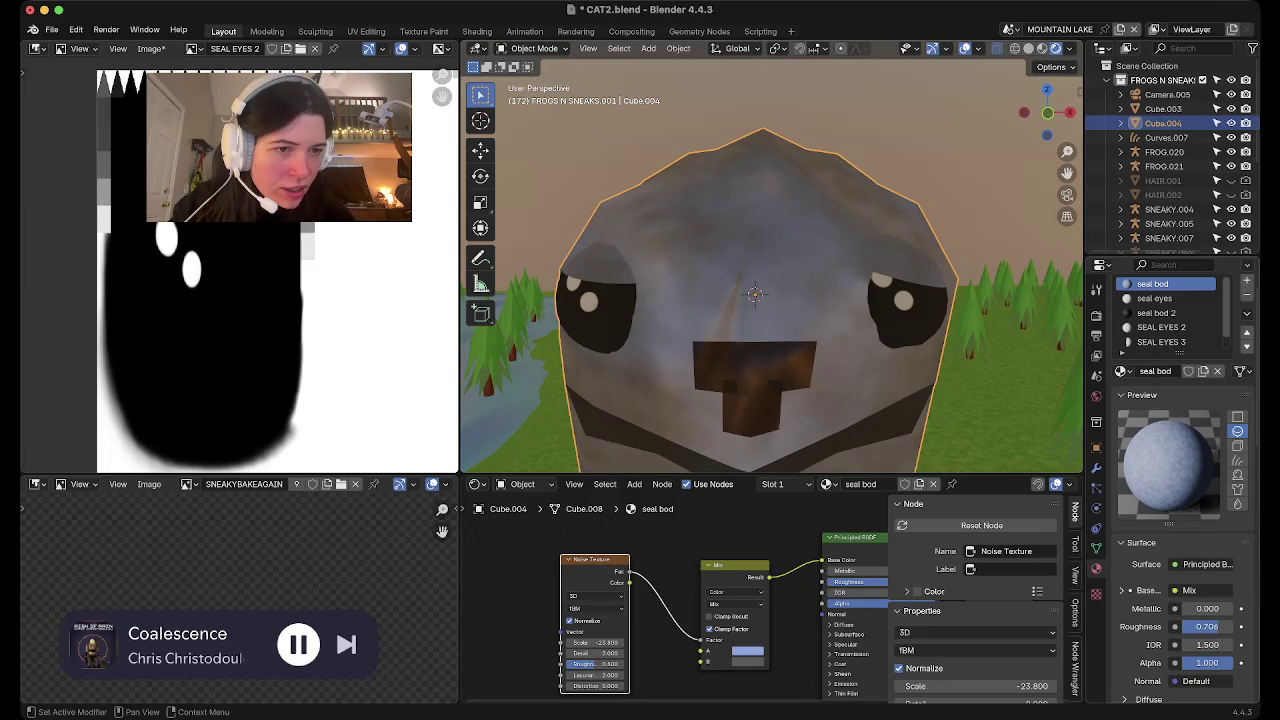
scroll(1165, 312, "down", 2)
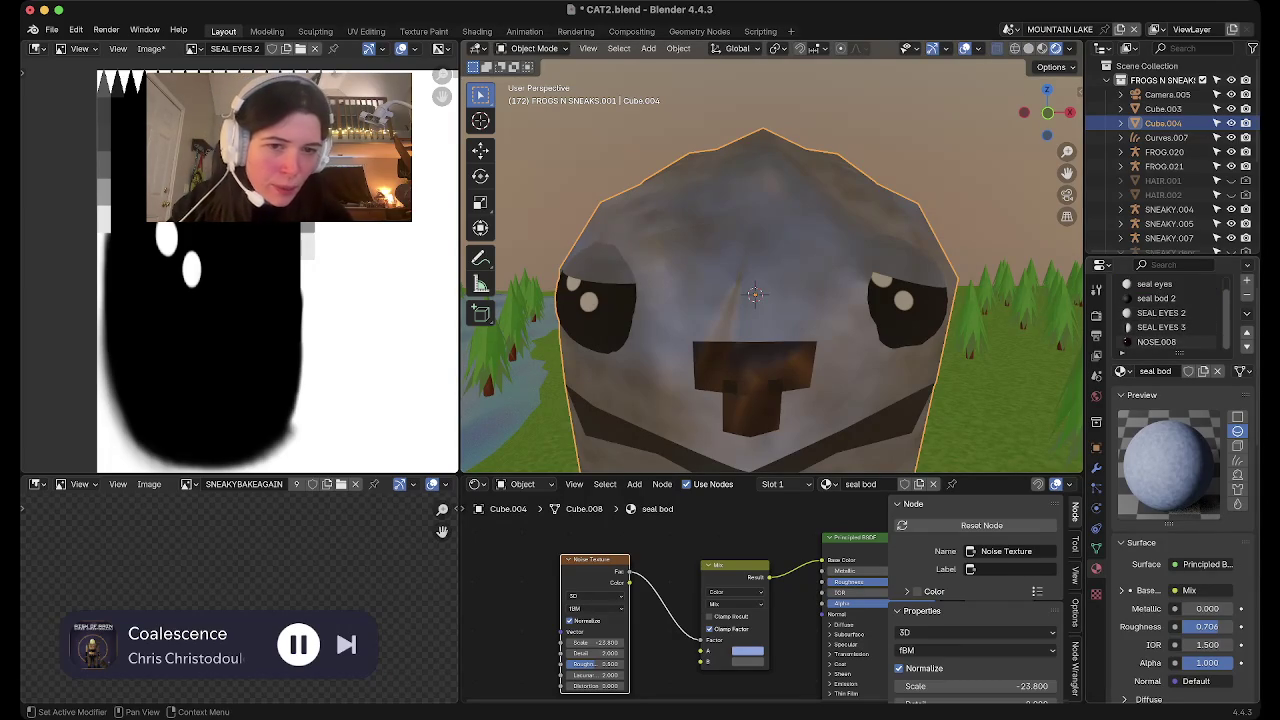
left_click(1160, 342)
left_click_drag(1200, 626, 1235, 626)
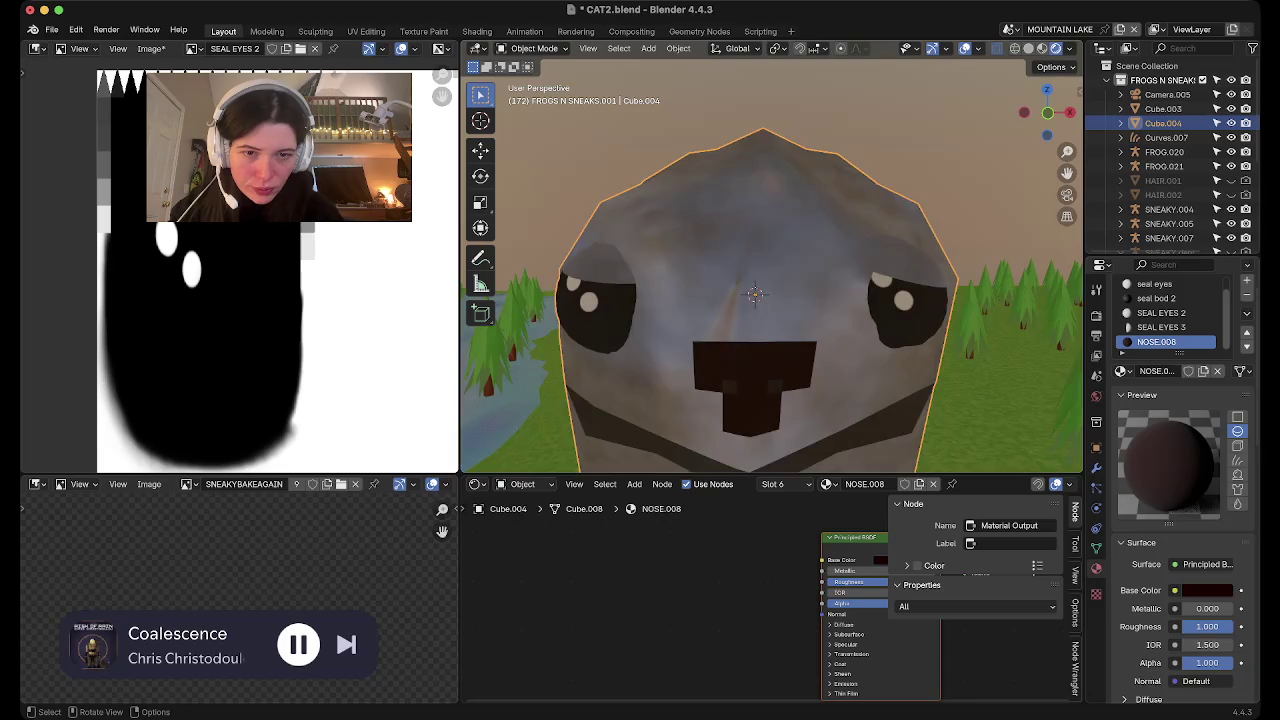
Make the seal bod 2 material fully matte
scroll(770, 290, "down", 3)
middle_click_drag(700, 290, 820, 280)
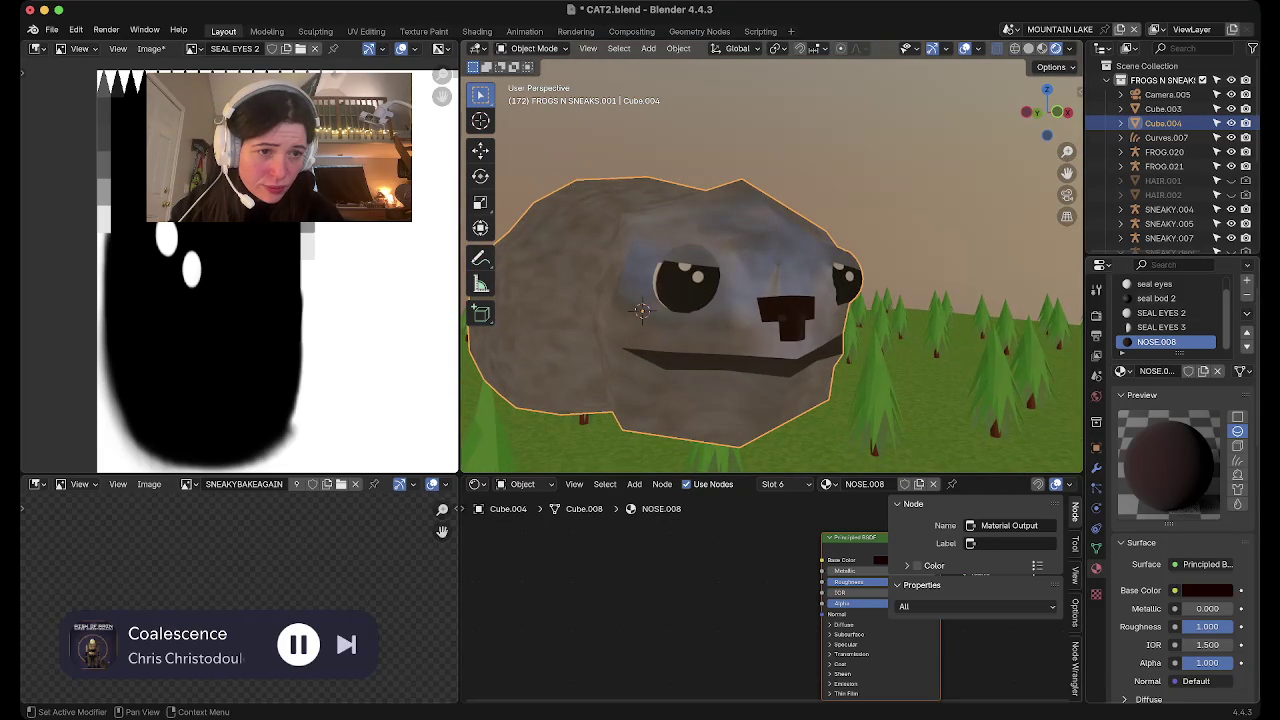
left_click(1156, 298)
left_click_drag(1207, 626, 1240, 626)
mouse_move(900, 300)
middle_mouse_down()
mouse_move(700, 310)
mouse_move(900, 300)
middle_mouse_up()
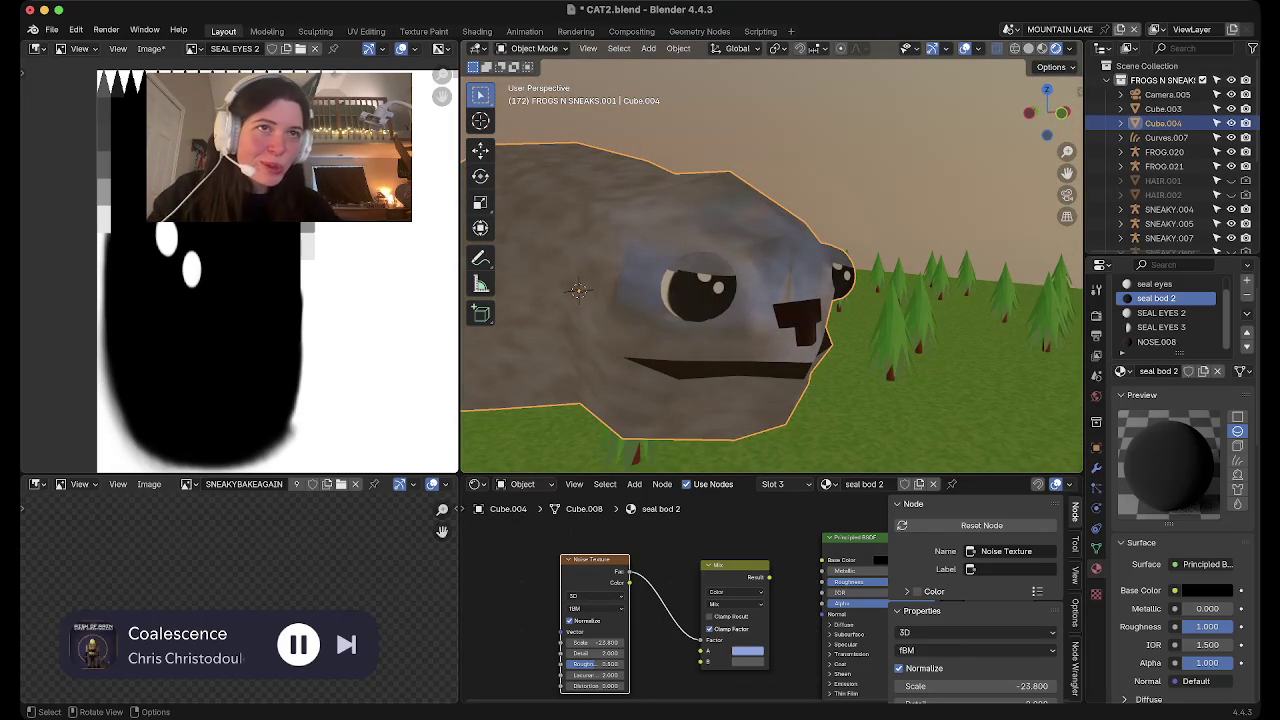
Save CAT2.blend, zoom onto the seal's face and enter Edit Mode on the eye spheres
middle_click_drag(770, 300, 650, 300)
scroll(770, 280, "down", 3)
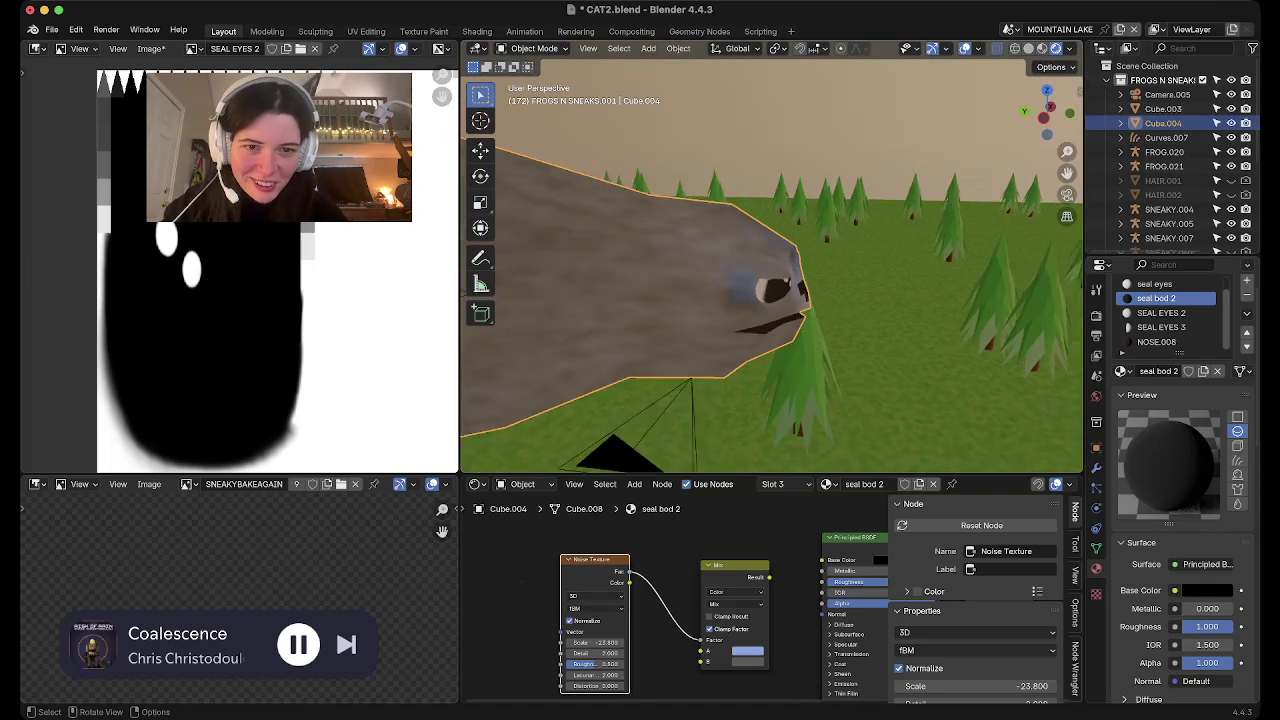
scroll(770, 280, "down", 3)
key("cmd+s")
mouse_move(770, 300)
middle_mouse_down()
mouse_move(880, 280)
mouse_move(830, 300)
mouse_move(880, 300)
mouse_move(800, 290)
middle_mouse_up()
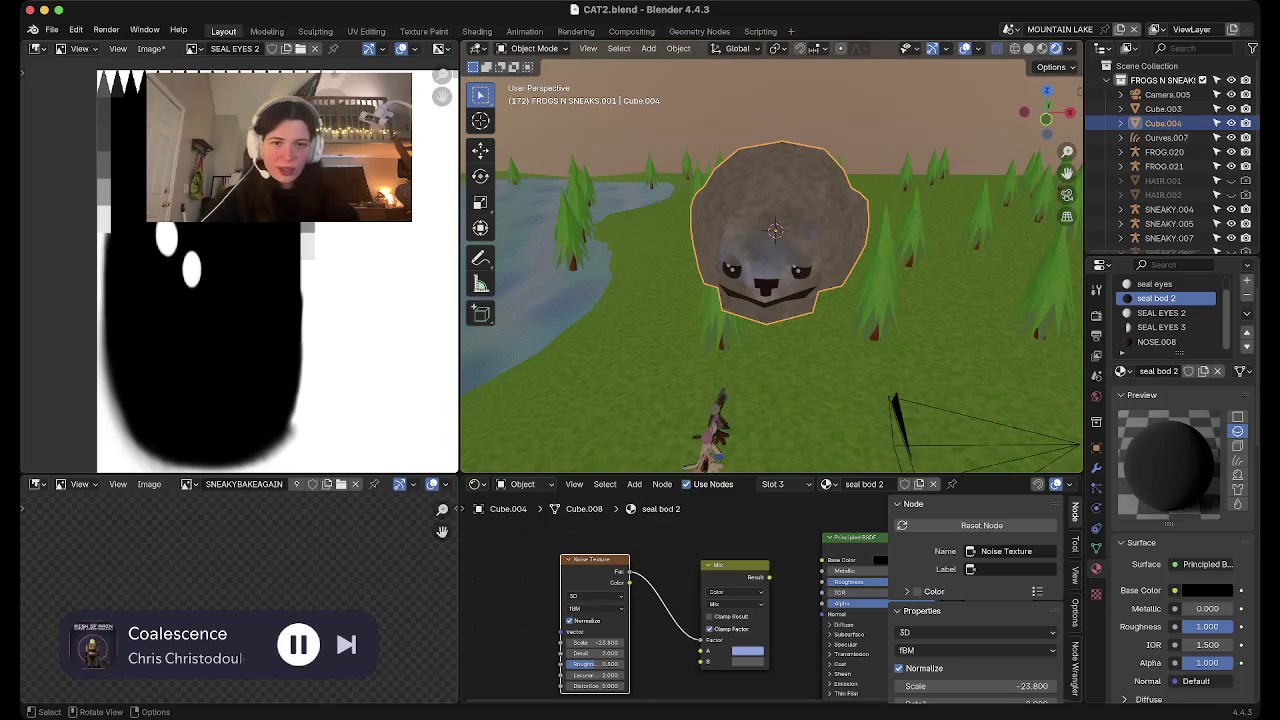
scroll(770, 260, "up", 2)
scroll(770, 260, "up", 3)
scroll(770, 260, "up", 3)
scroll(770, 260, "up", 1)
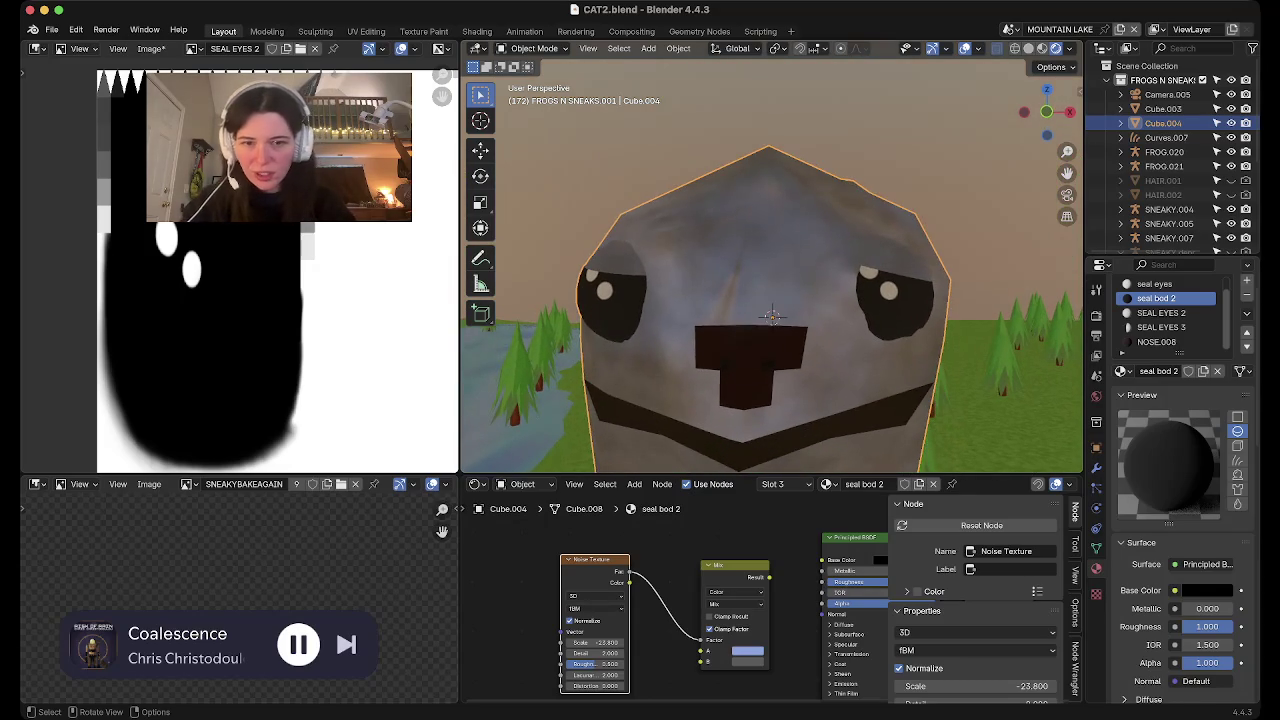
scroll(1170, 313, "up", 1)
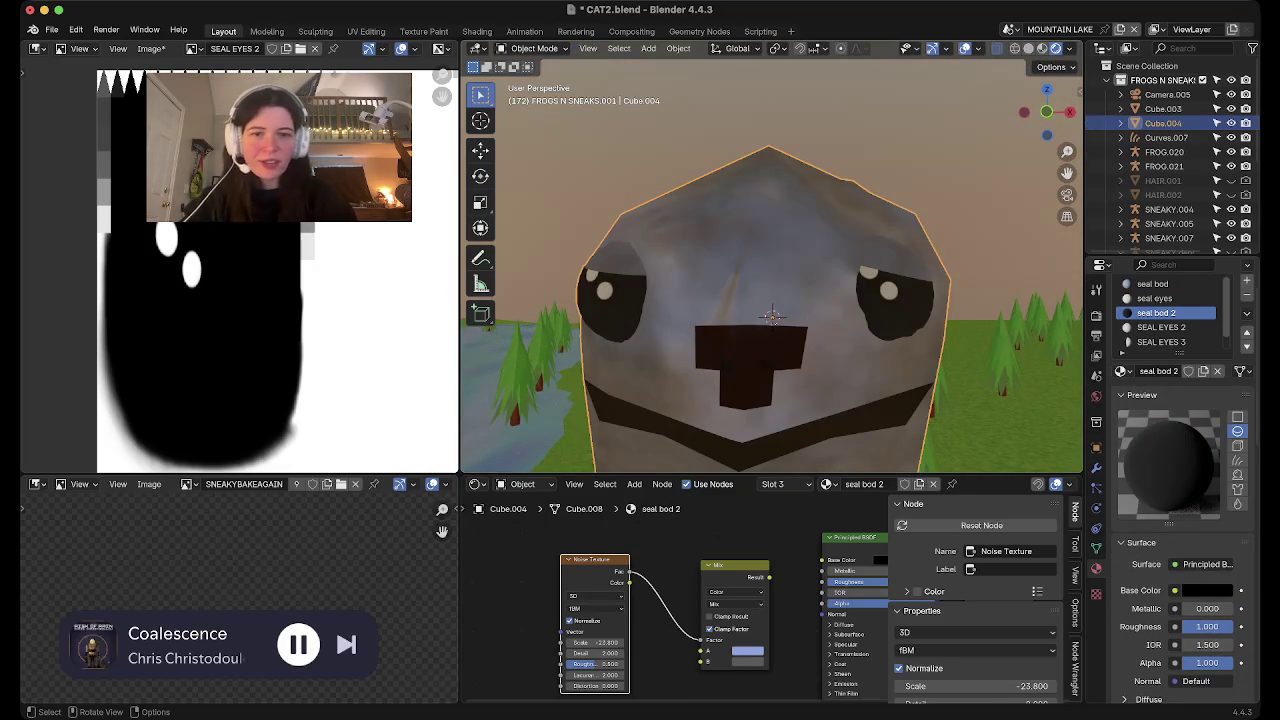
key("Tab")
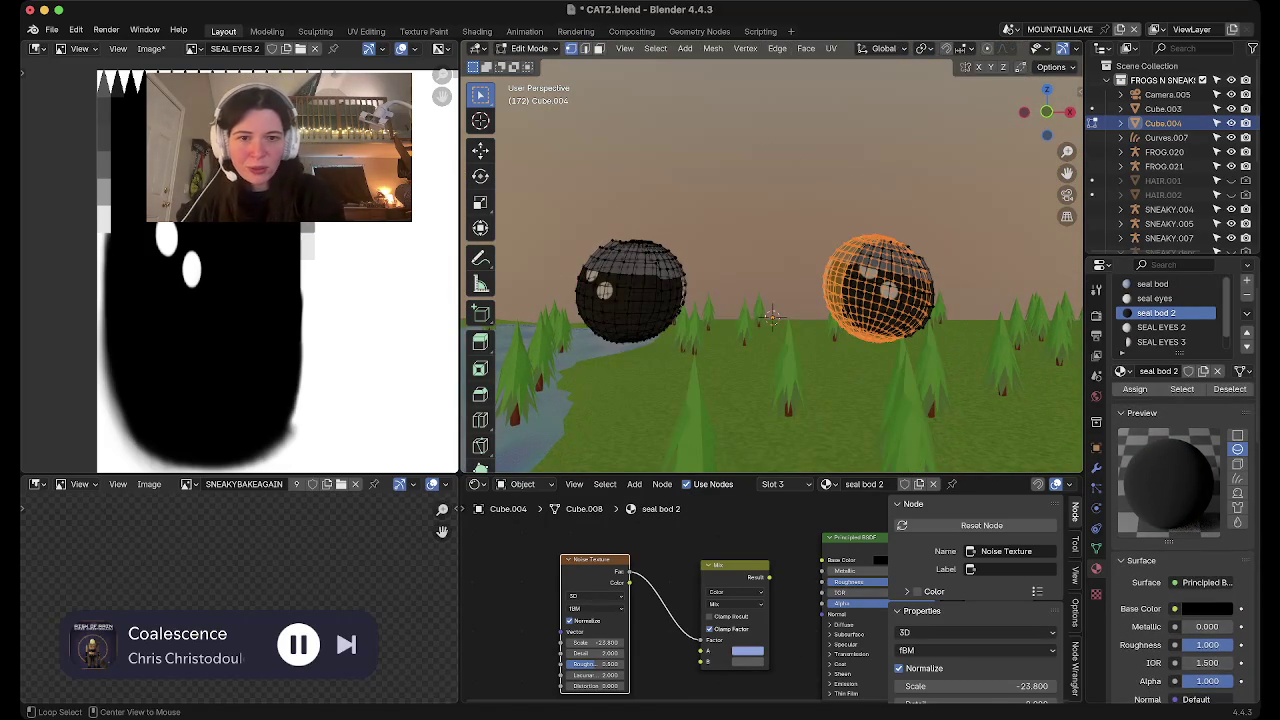
Reveal the hidden seal geometry, show it solid, and deselect everything
key("alt+h")
mouse_move(366, 666)
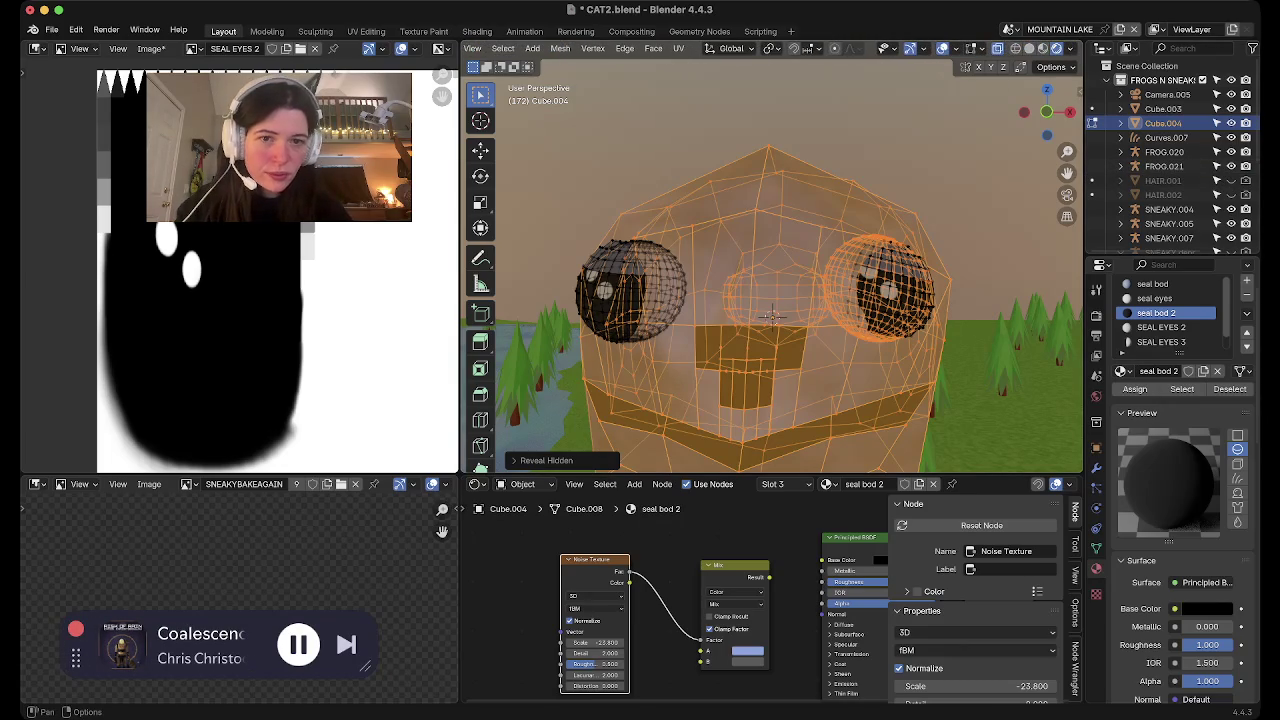
key("alt+z")
key("alt+a")
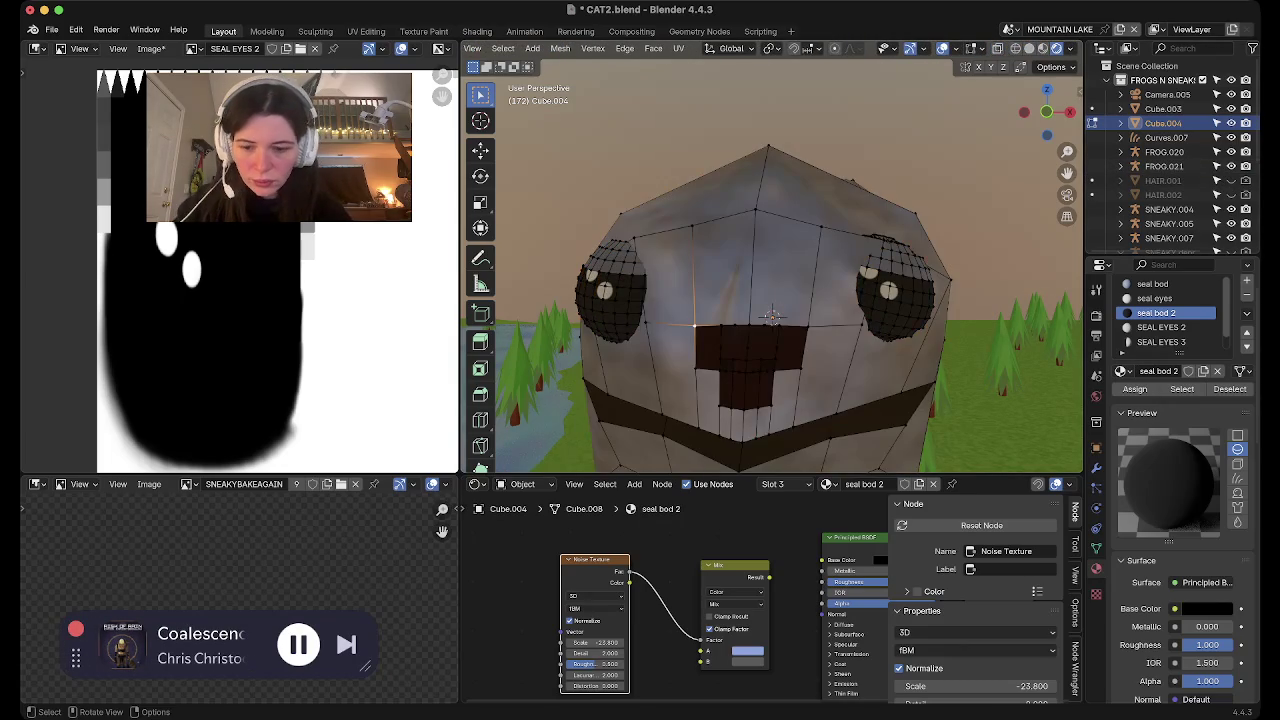
left_click(707, 347)
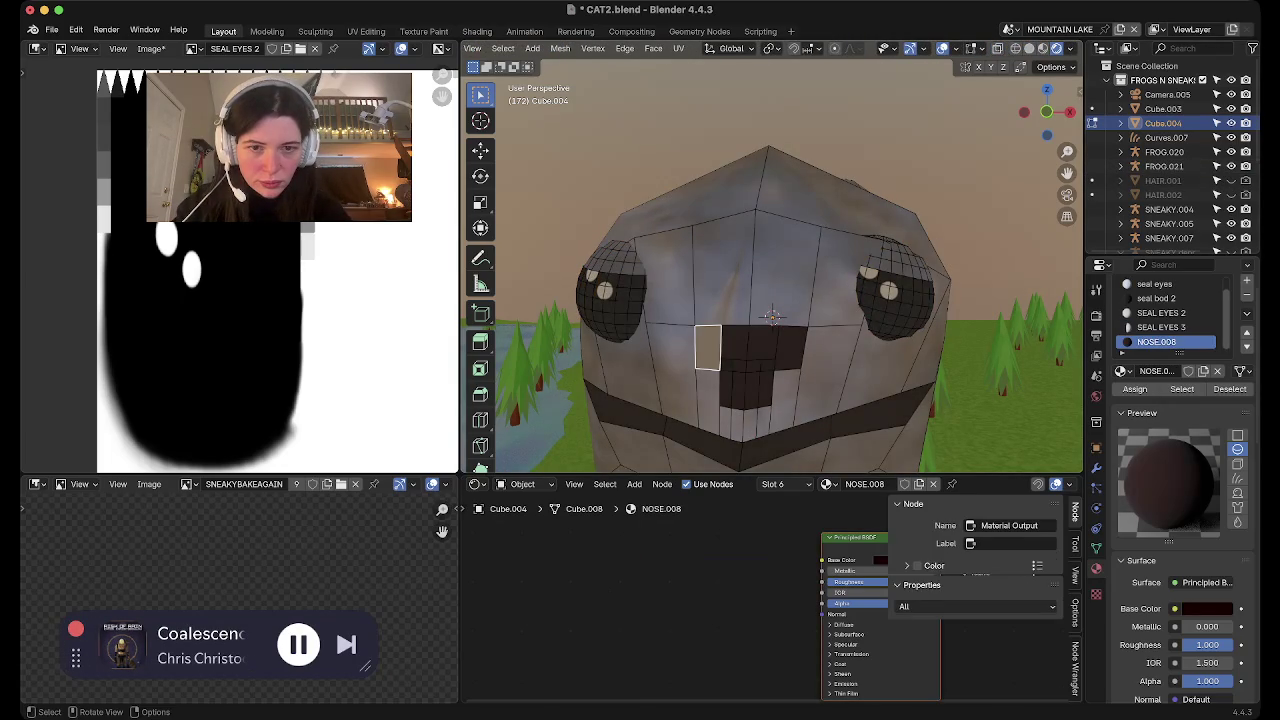
right_click(707, 347)
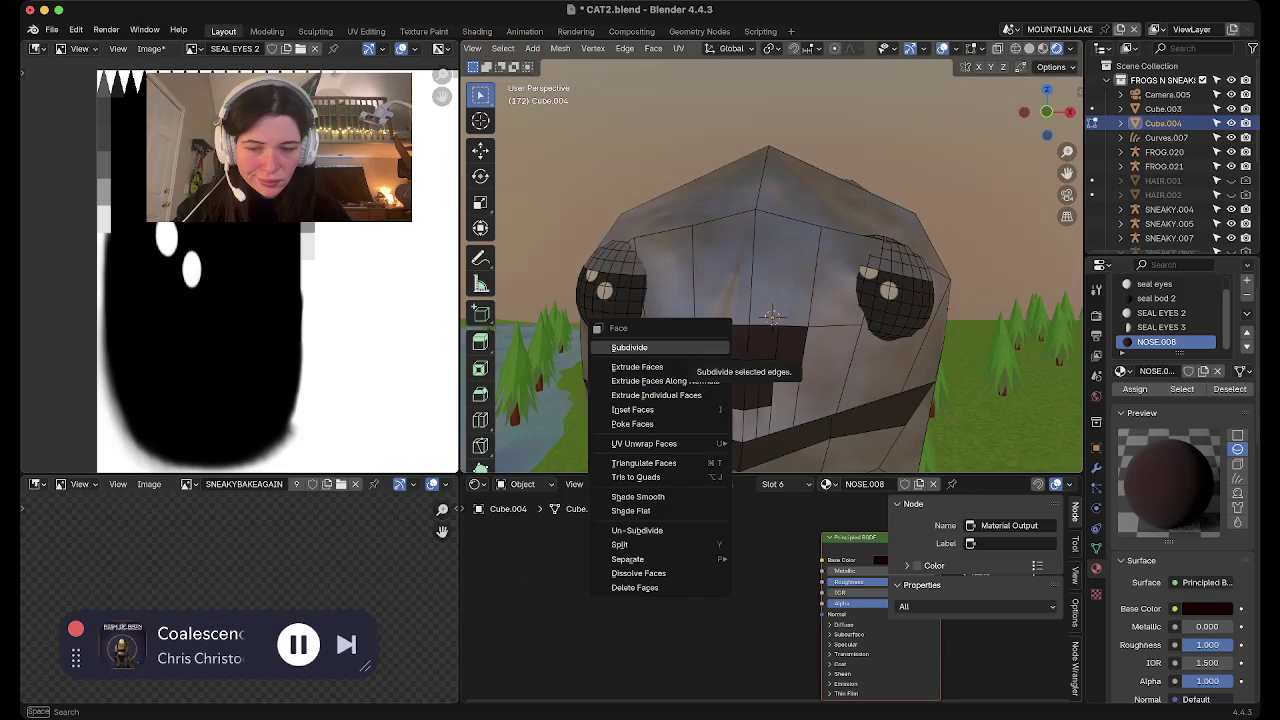
key("Escape")
In vertex select mode, move the nose patch's corner vertices to taper it
key("1")
left_click(719, 405)
key("g")
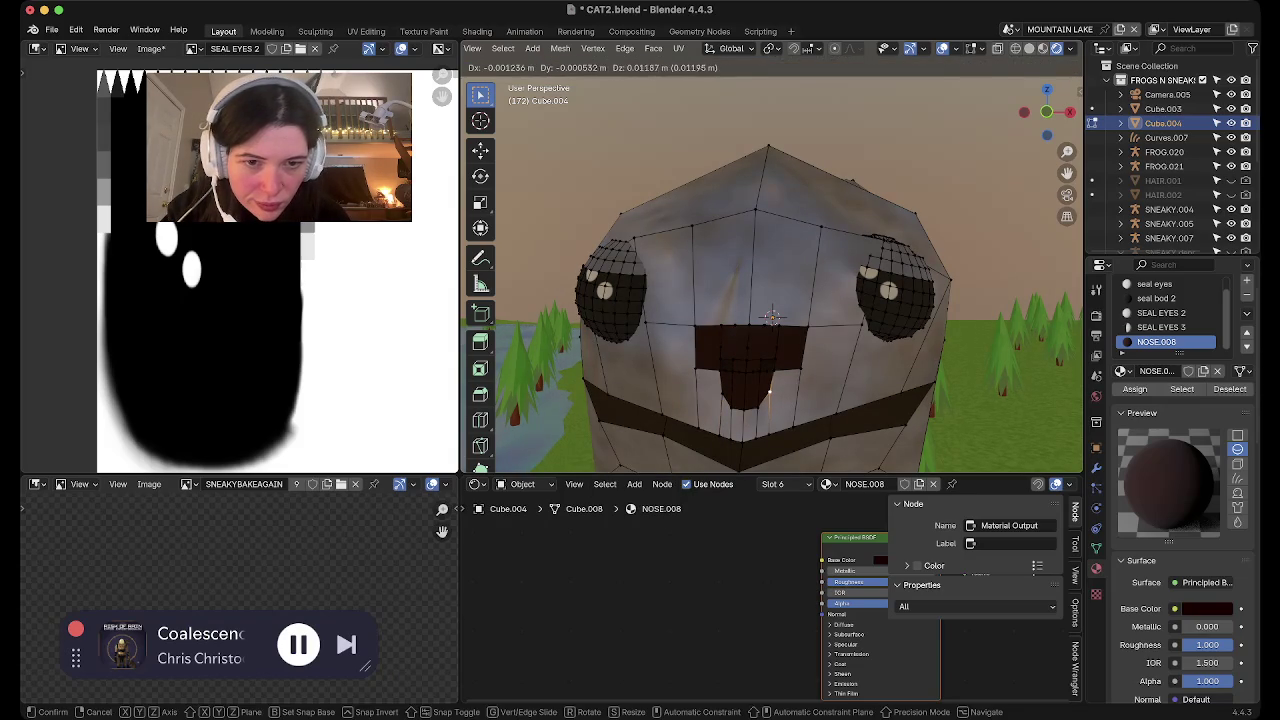
key("Return")
left_click_drag(695, 328, 696, 340)
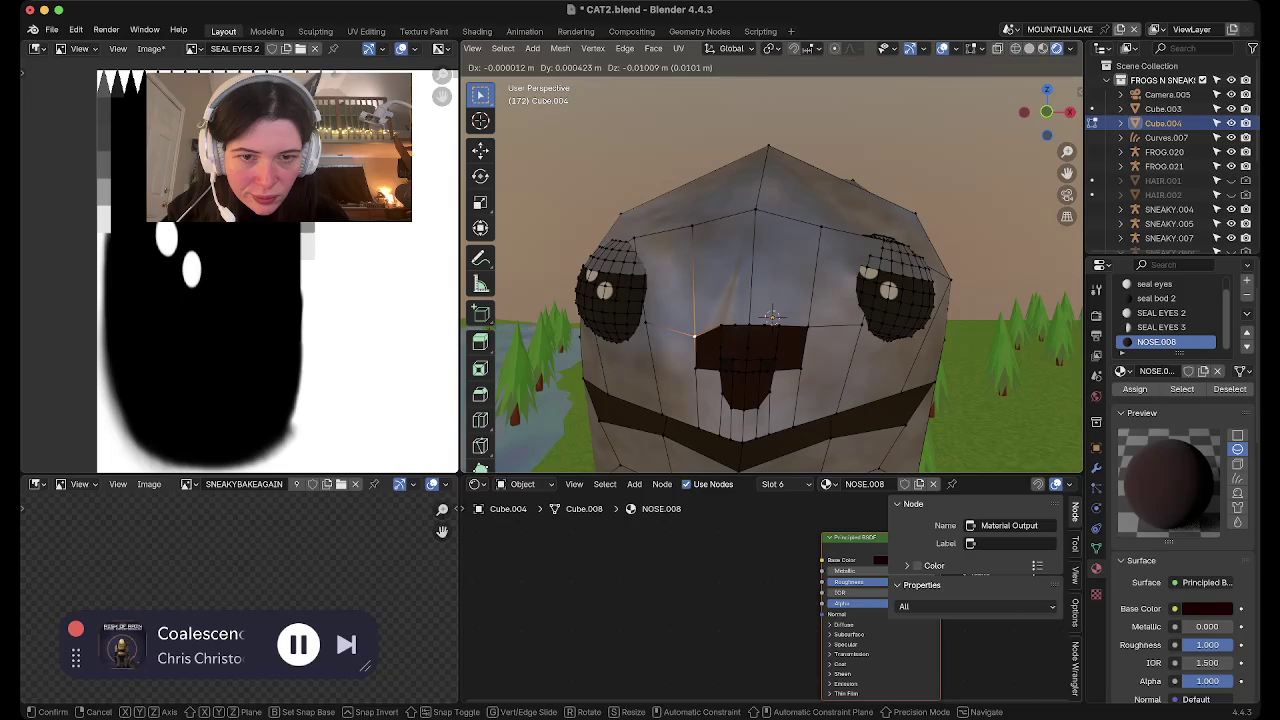
left_click_drag(800, 336, 776, 331)
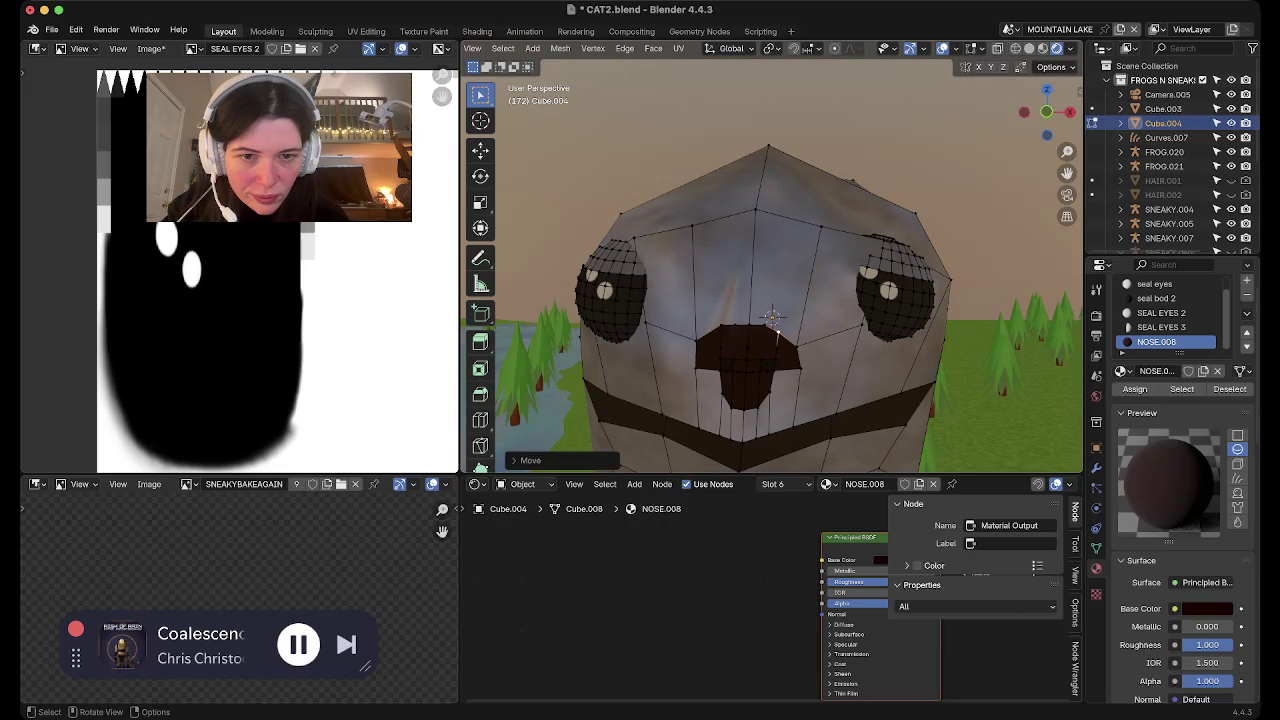
left_click_drag(725, 335, 771, 316)
Check the seal in Object Mode, then refine the left and corner nose vertices
key("Tab")
mouse_move(771, 316)
middle_mouse_down()
mouse_move(801, 447)
mouse_move(751, 299)
middle_mouse_up()
key("Tab")
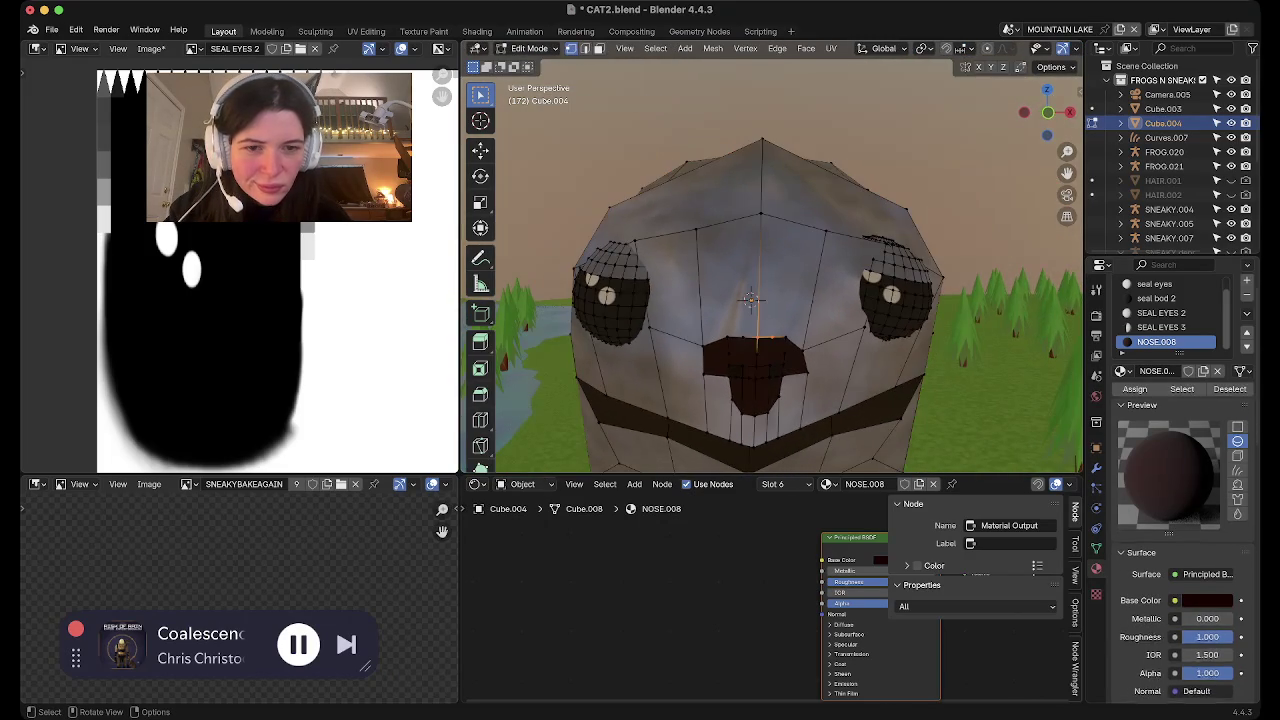
key("g")
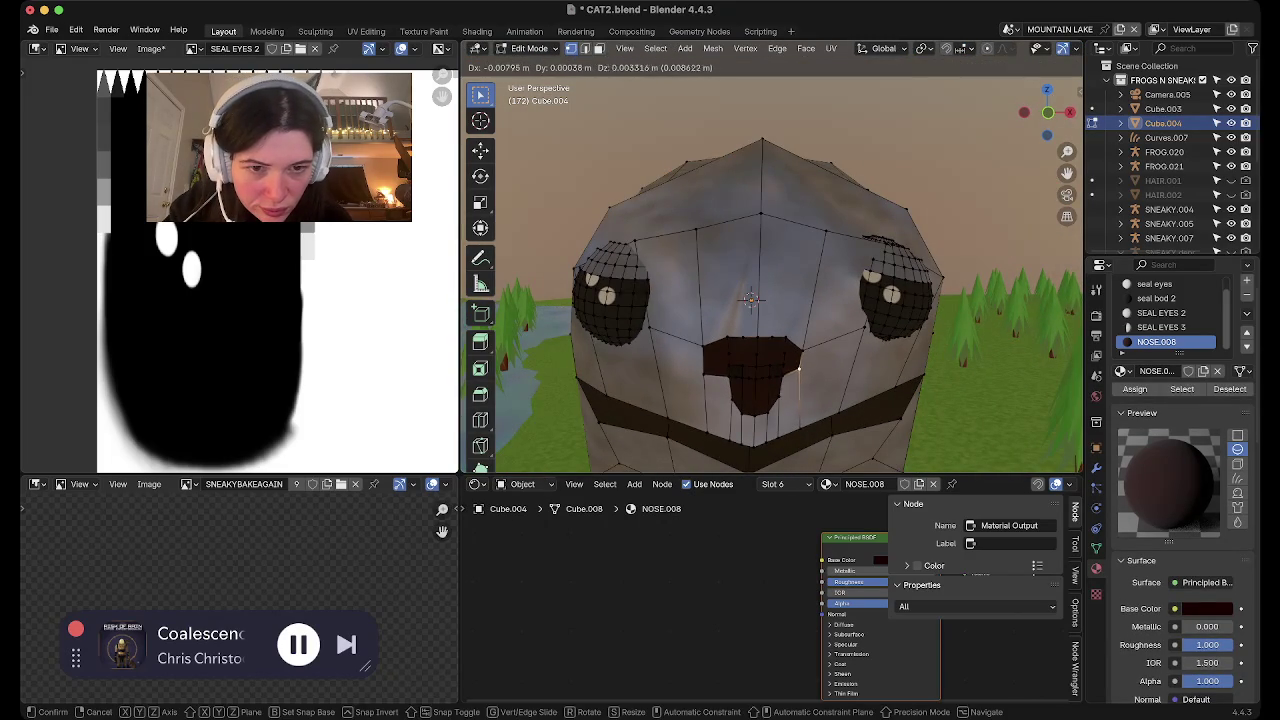
left_click(751, 299)
left_click(707, 370)
key("g")
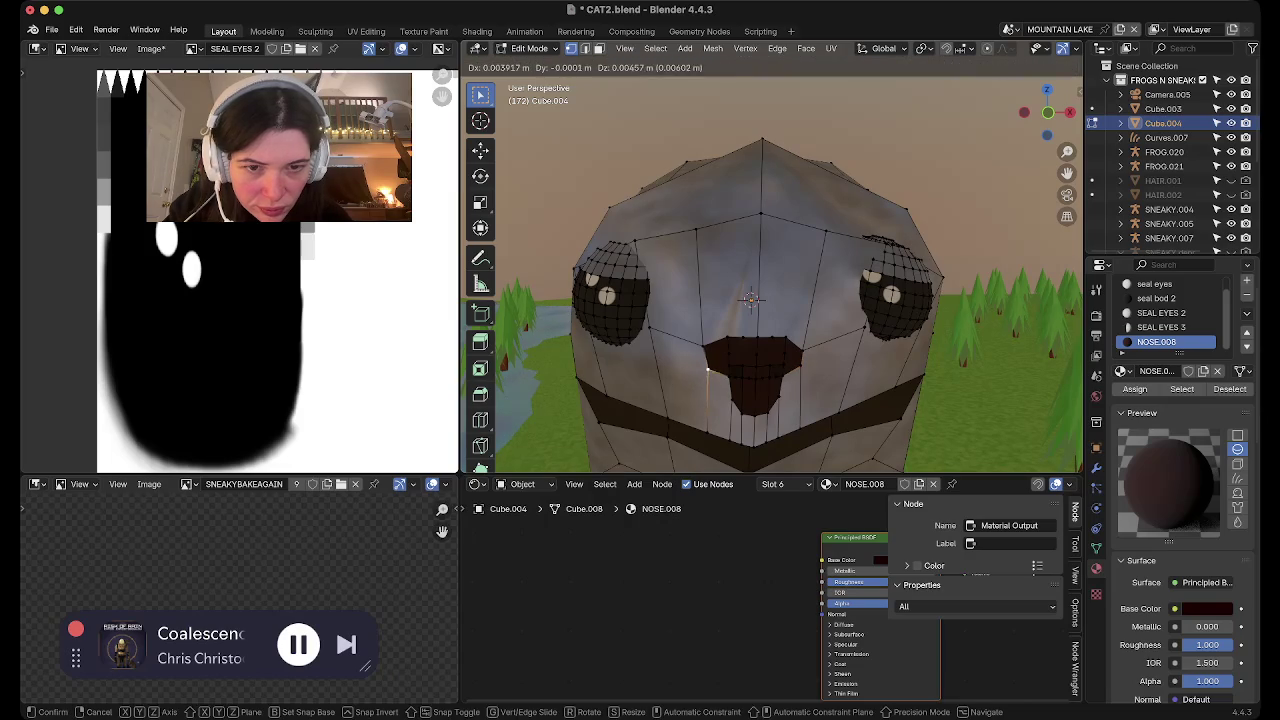
key("Return")
key("g")
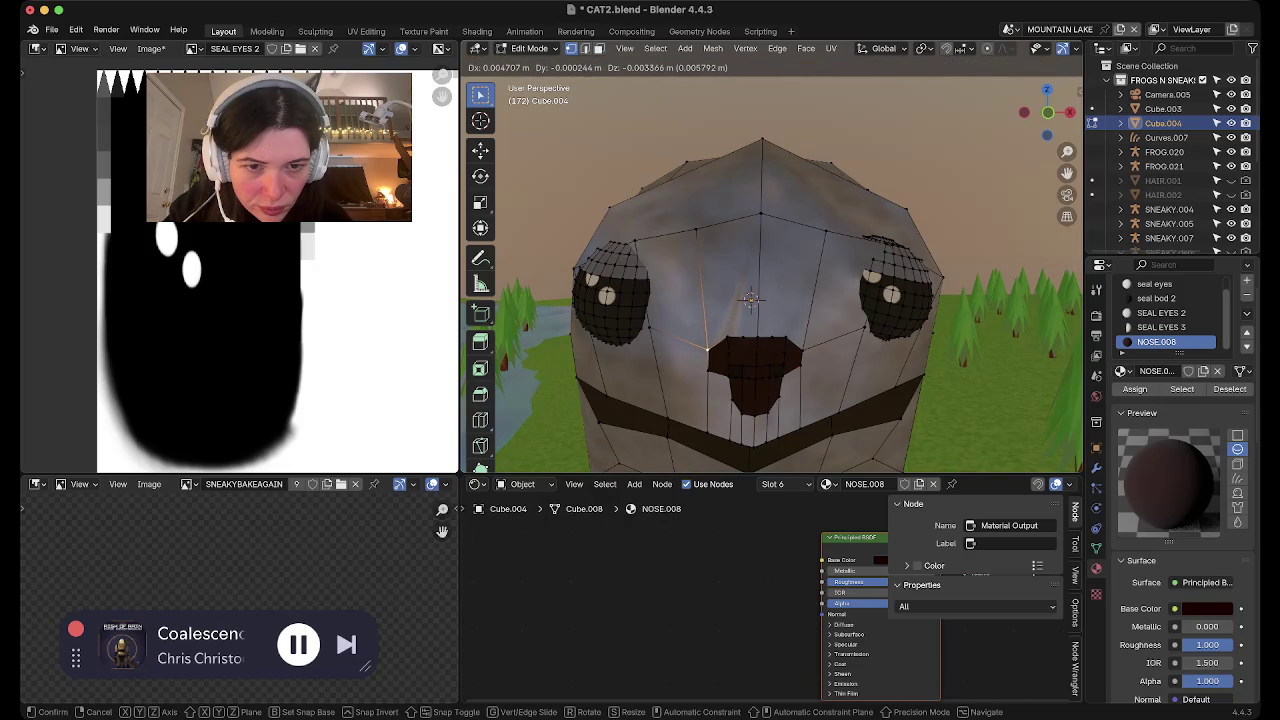
key("Return")
Nudge the selected nose geometry slightly along Y and return to Object Mode
mouse_move(750, 298)
middle_mouse_down()
mouse_move(770, 410)
mouse_move(770, 370)
middle_mouse_up()
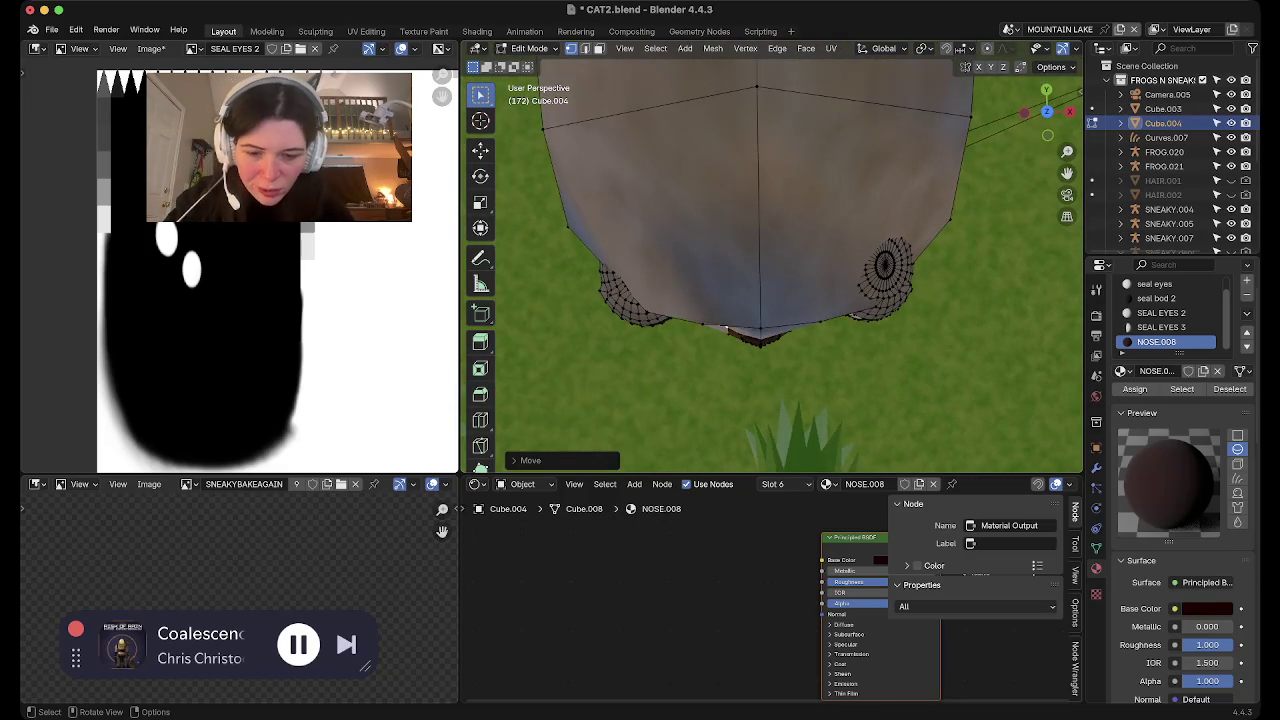
key("g")
key("y")
key("Return")
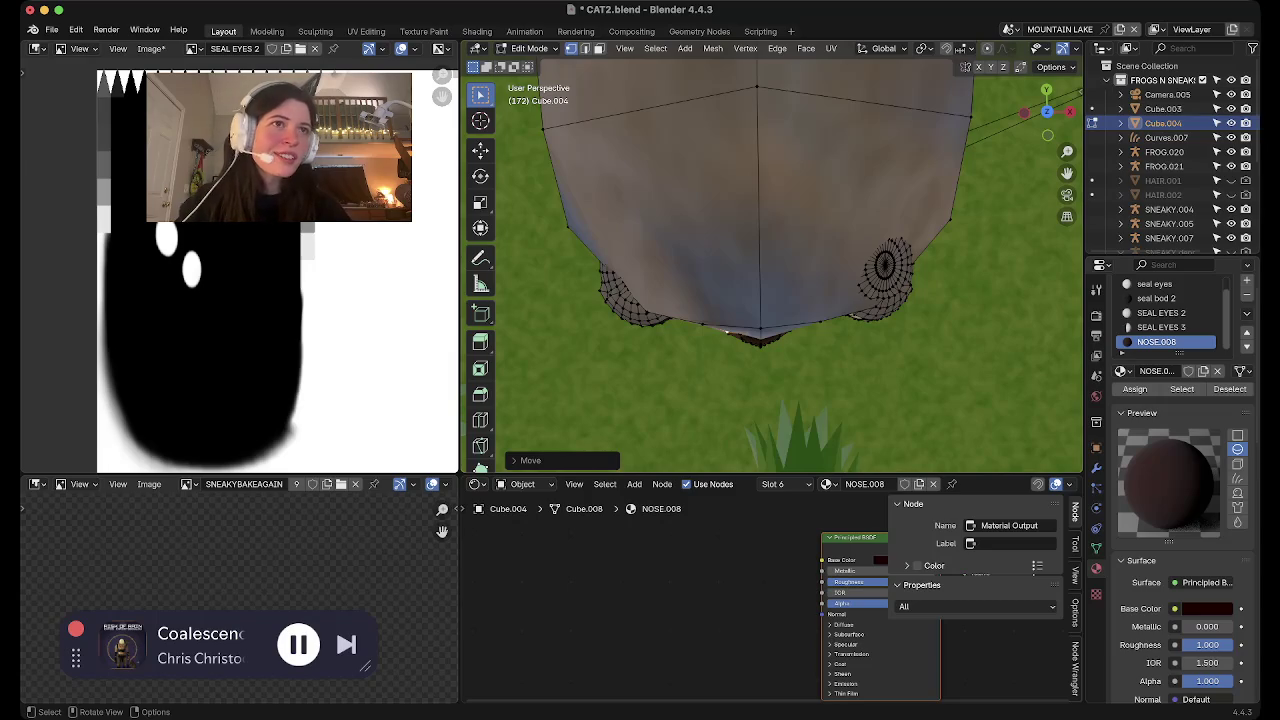
key("Tab")
middle_click_drag(770, 300, 770, 240)
scroll(772, 265, "down", 4)
mouse_move(770, 265)
middle_mouse_down()
mouse_move(740, 320)
mouse_move(770, 240)
middle_mouse_up()
scroll(770, 265, "down", 5)
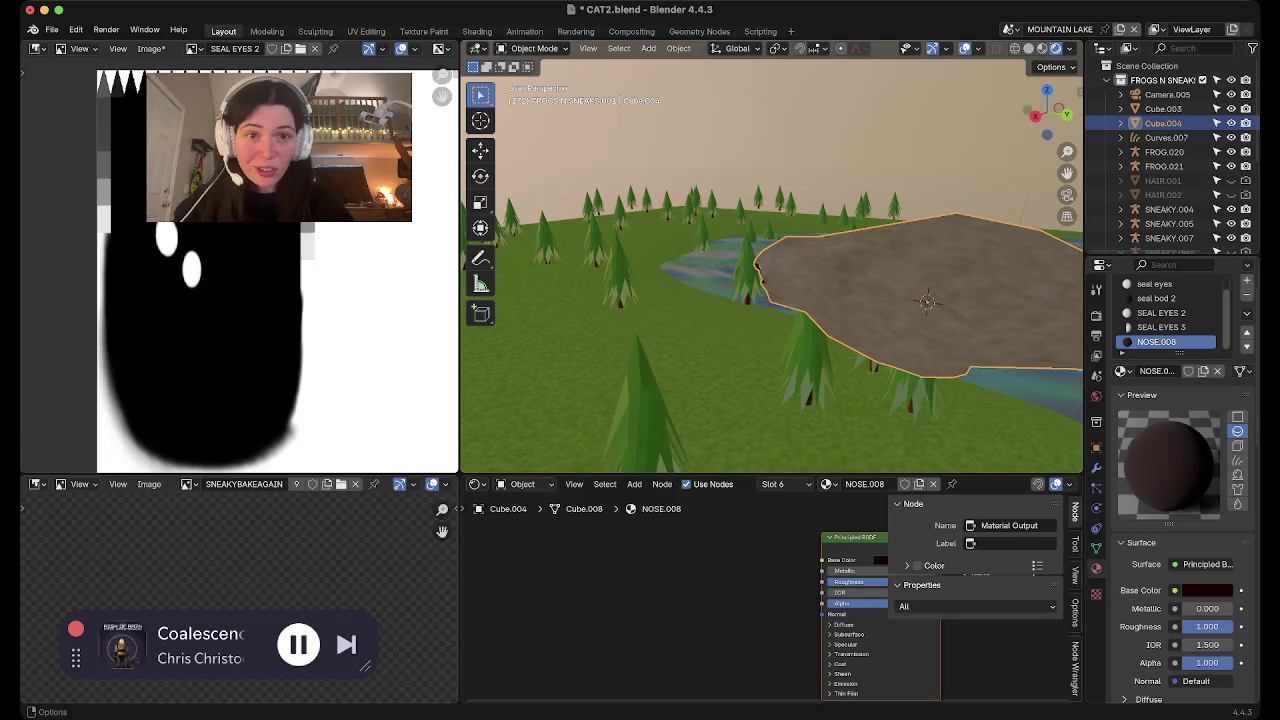
Look closely at the seal's face, then save CAT2.blend
mouse_move(770, 265)
middle_mouse_down()
mouse_move(770, 300)
mouse_move(770, 240)
mouse_move(740, 280)
mouse_move(800, 240)
mouse_move(770, 300)
mouse_move(700, 270)
mouse_move(760, 290)
mouse_move(770, 310)
middle_mouse_up()
scroll(770, 265, "up", 5)
scroll(770, 265, "down", 3)
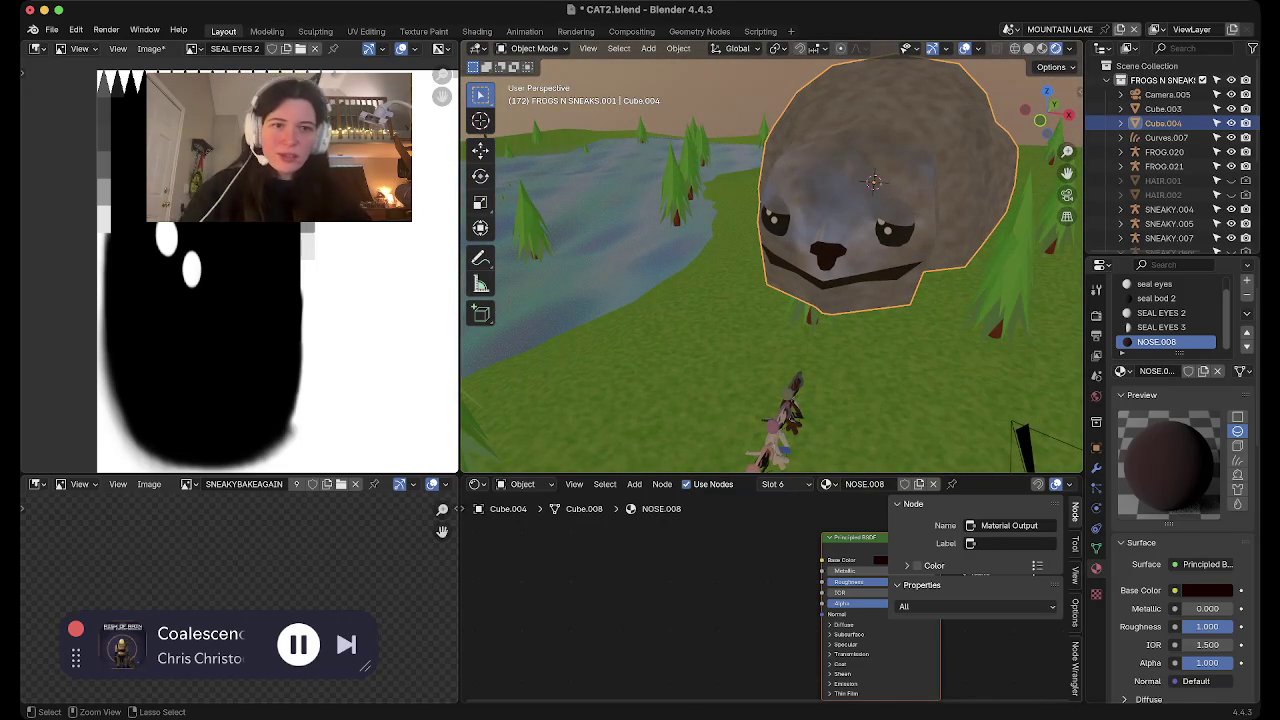
key("ctrl+s")
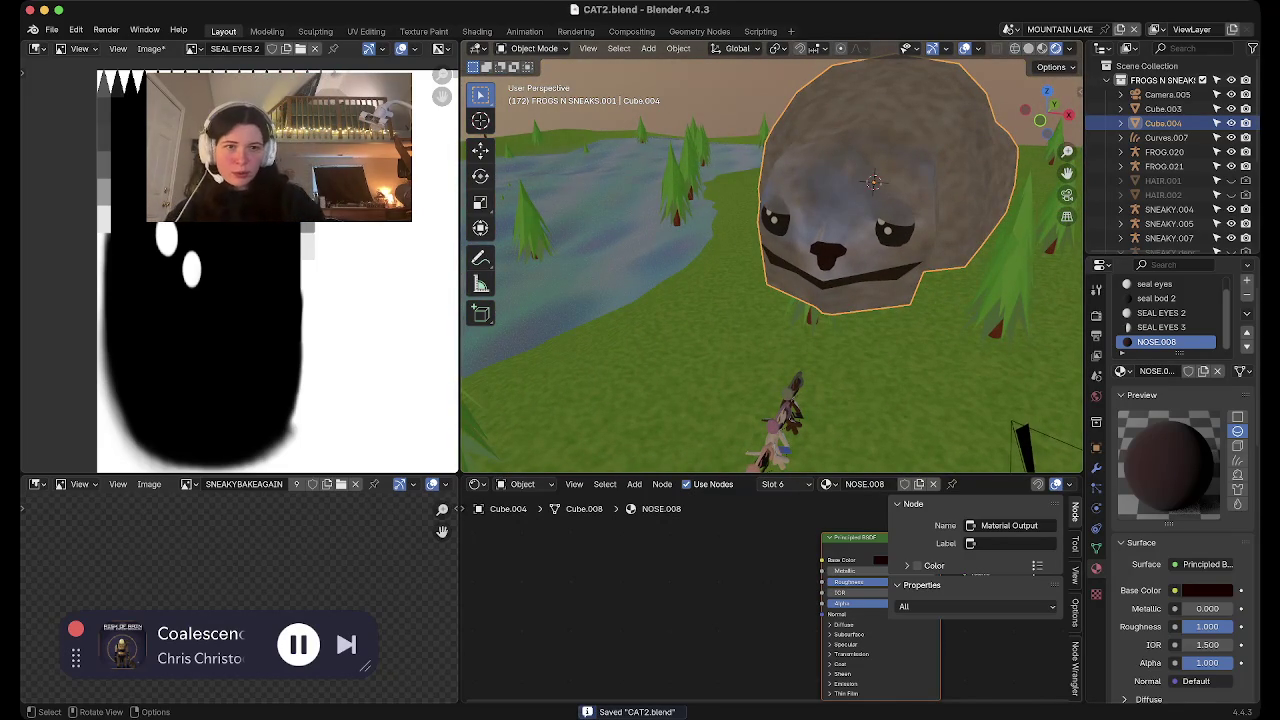
Apply all transforms to the seal's Cube.004 mesh and orbit to inspect it
key("ctrl+a")
key("Return")
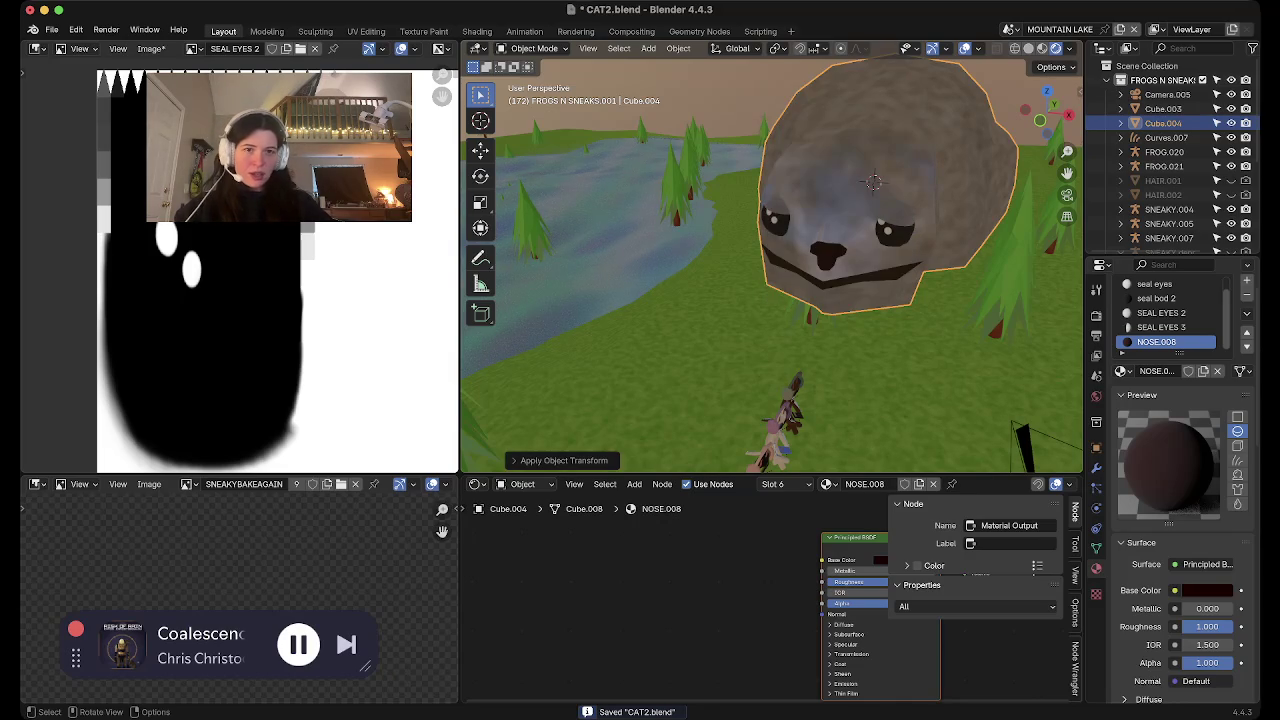
middle_click_drag(770, 260, 700, 250)
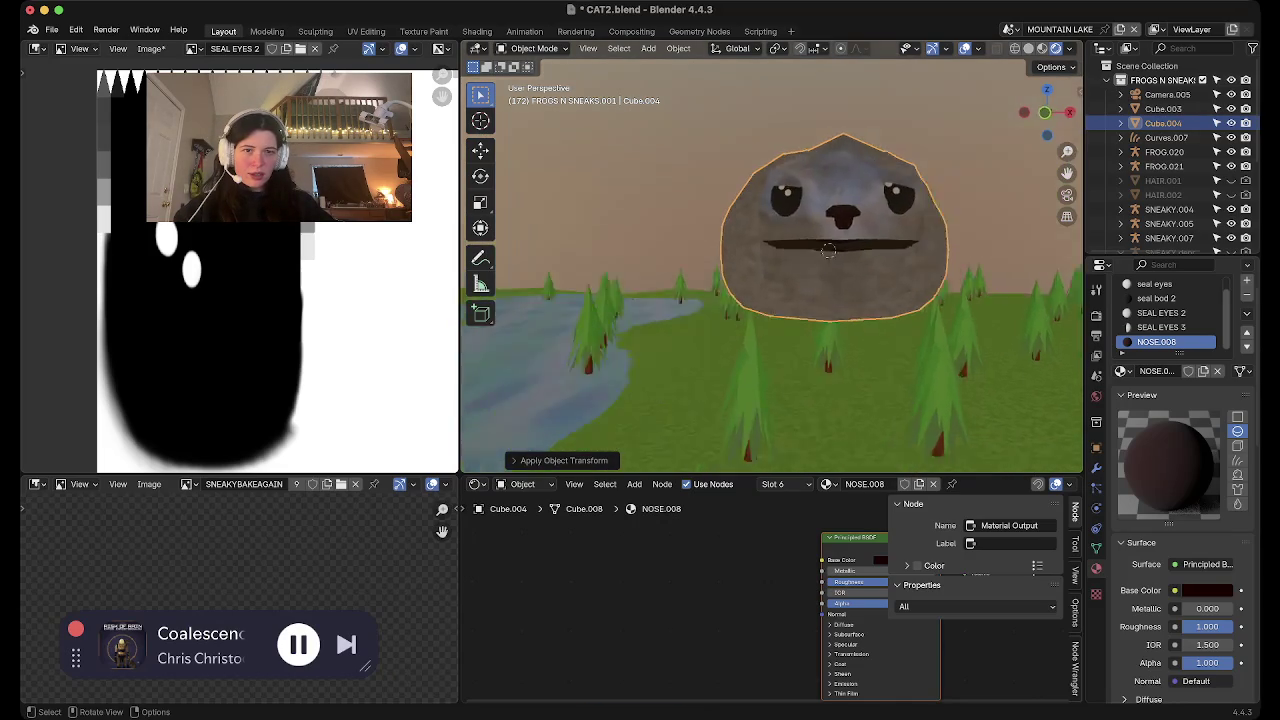
scroll(770, 260, "up", 5)
scroll(770, 260, "down", 8)
Frame the selected seal and view it in Right Orthographic
middle_click_drag(770, 260, 700, 300)
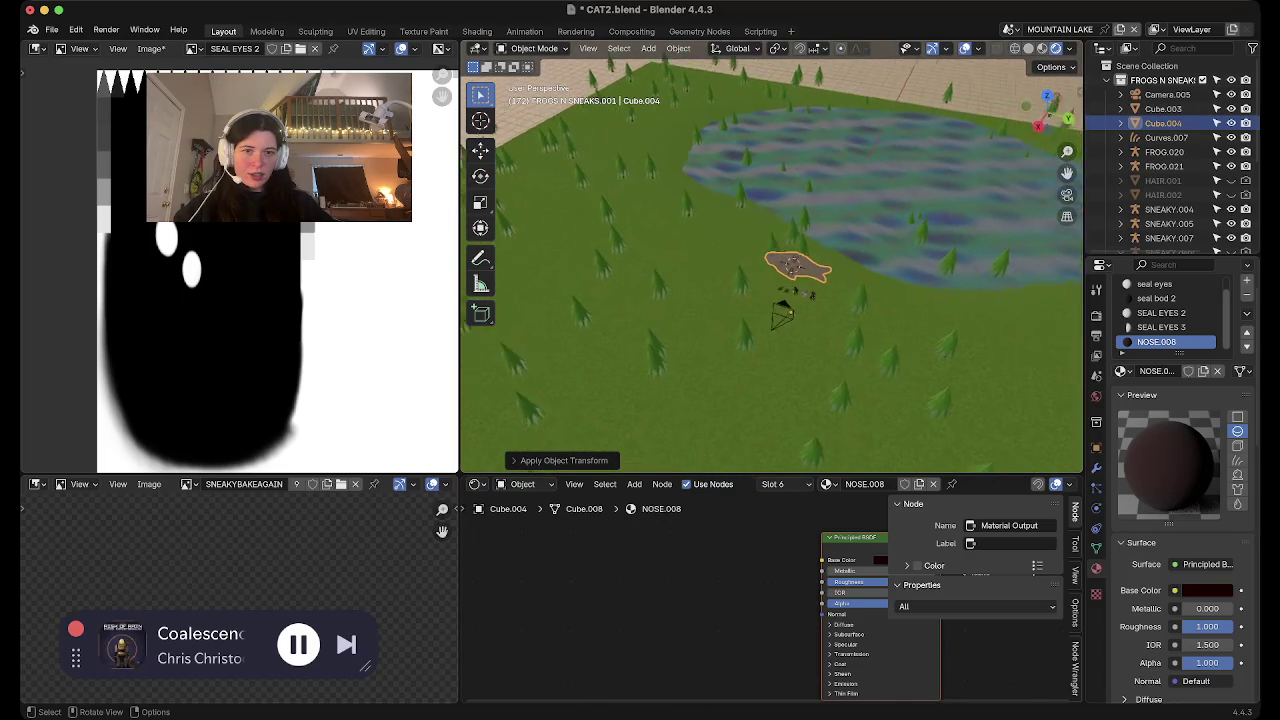
key("KP_Decimal")
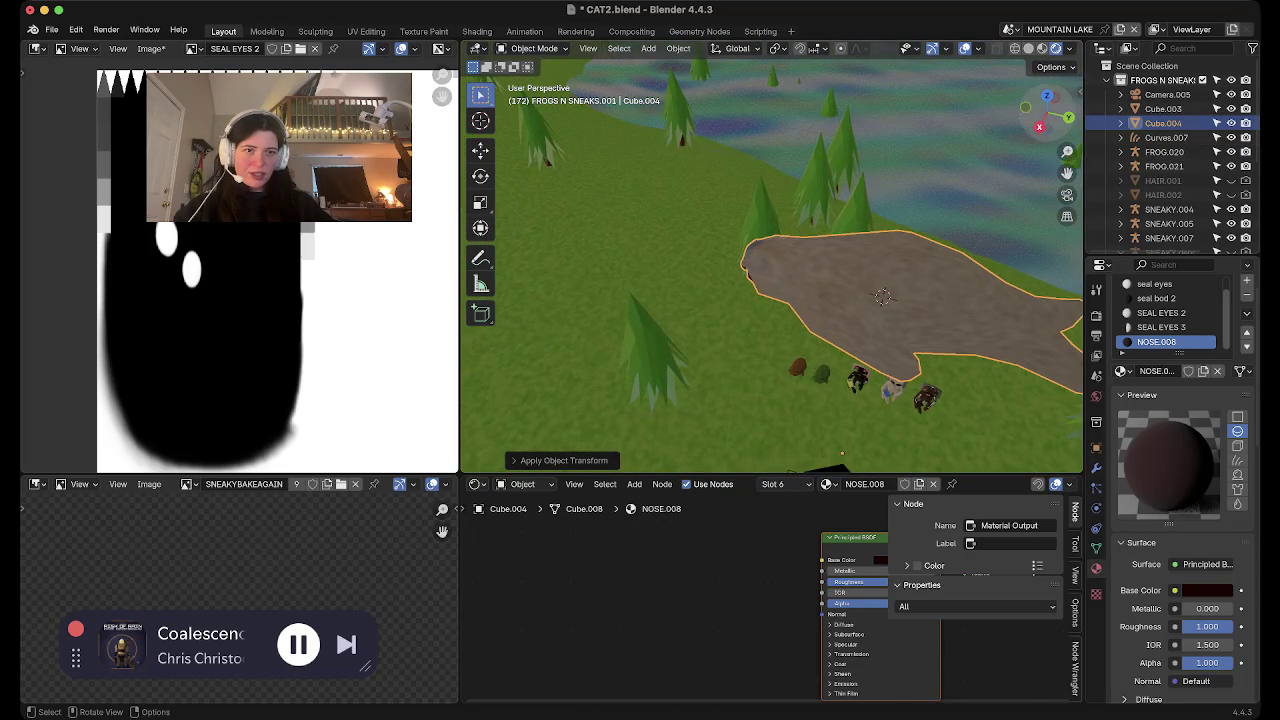
left_click(1048, 128)
scroll(772, 265, "down", 2)
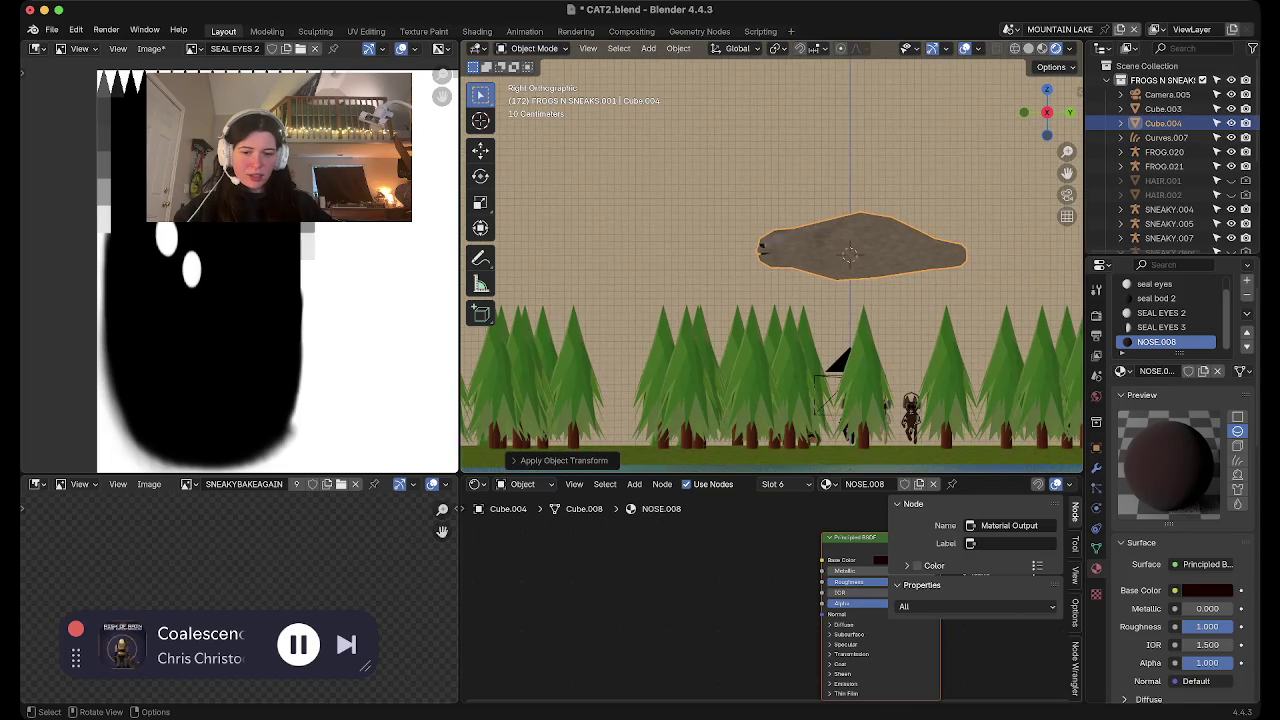
Set the seal's origin to its geometry and scale the seal down
key("s")
right_click(797, 281)
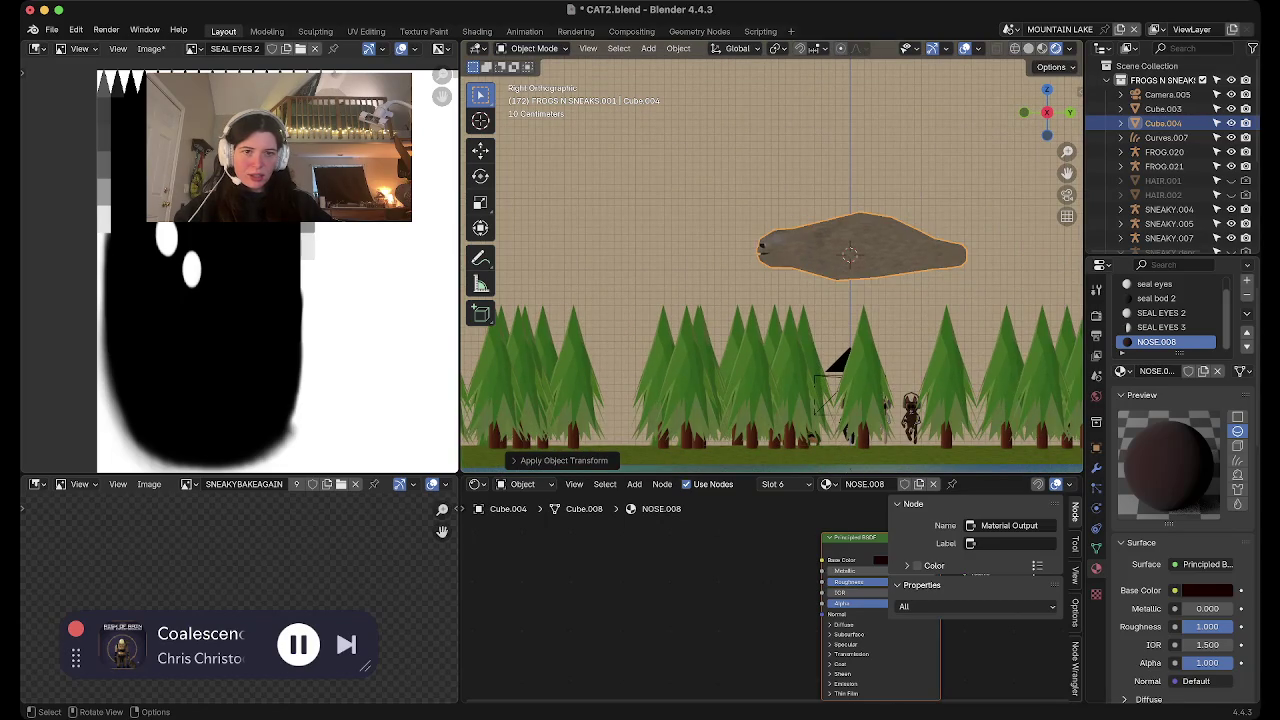
right_click(790, 294)
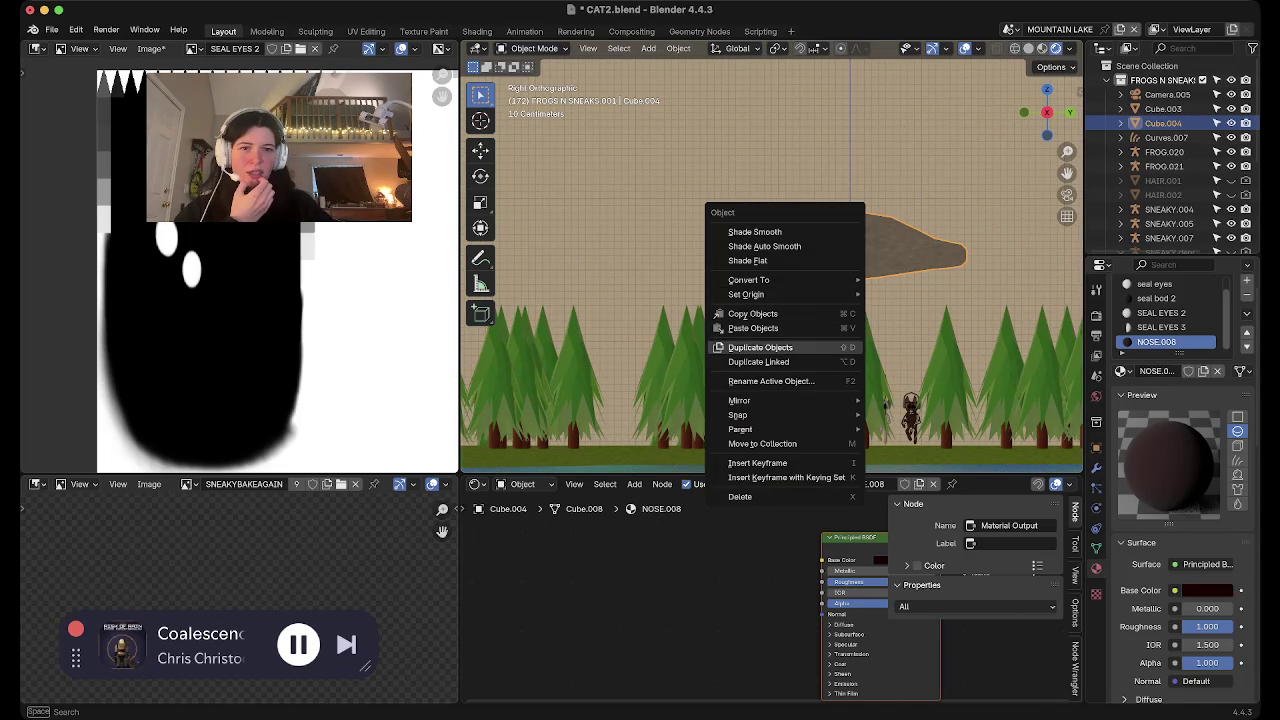
left_click(922, 294)
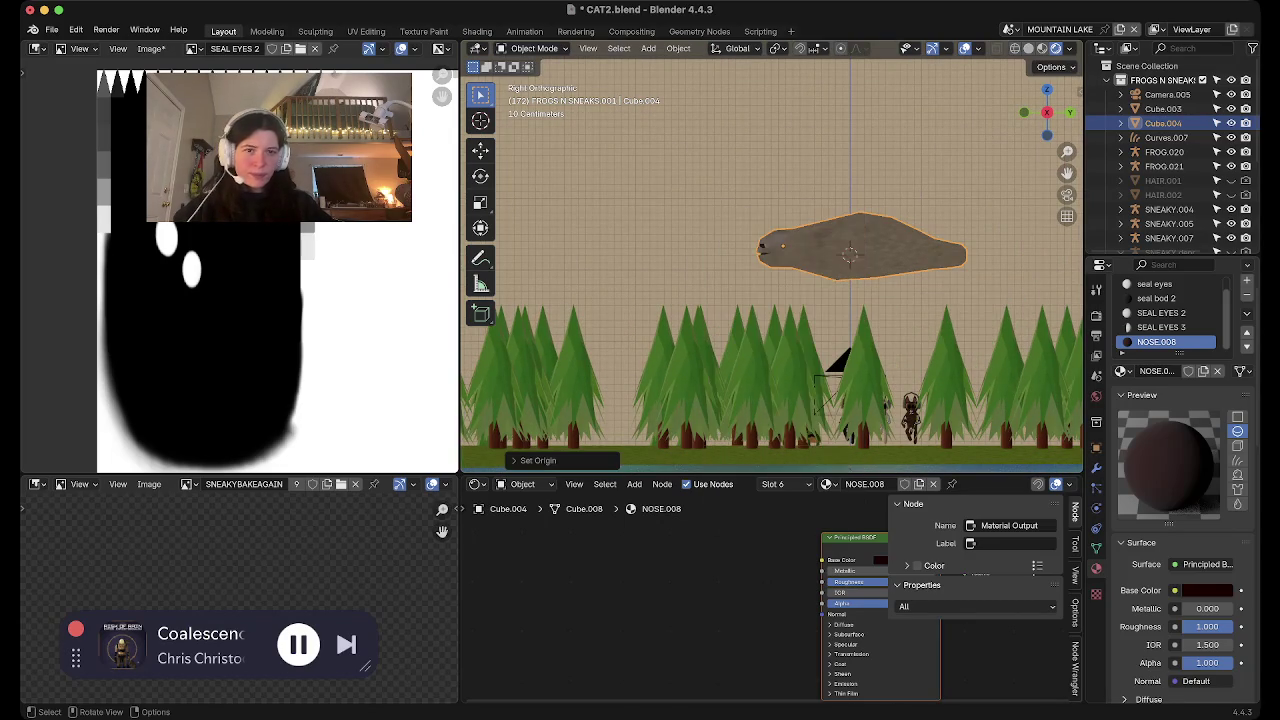
key("s")
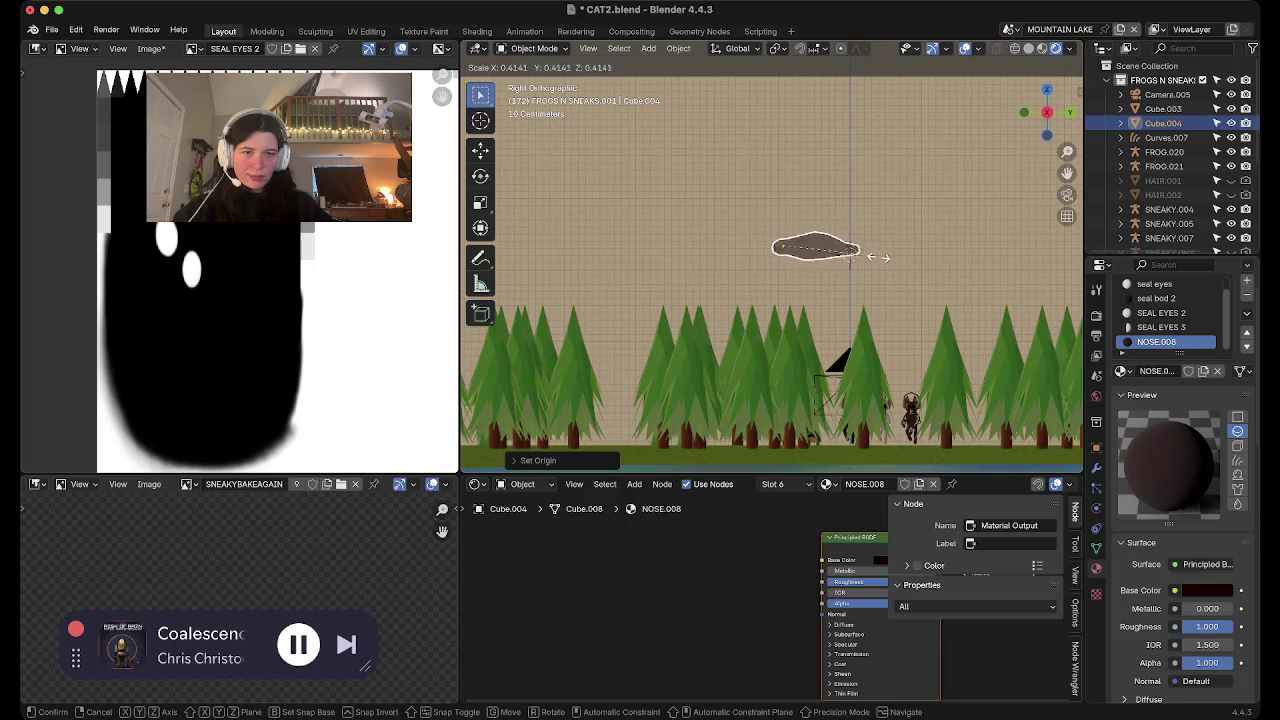
left_click(856, 252)
In the camera view, move the seal vertically and then further right
left_click(1067, 195)
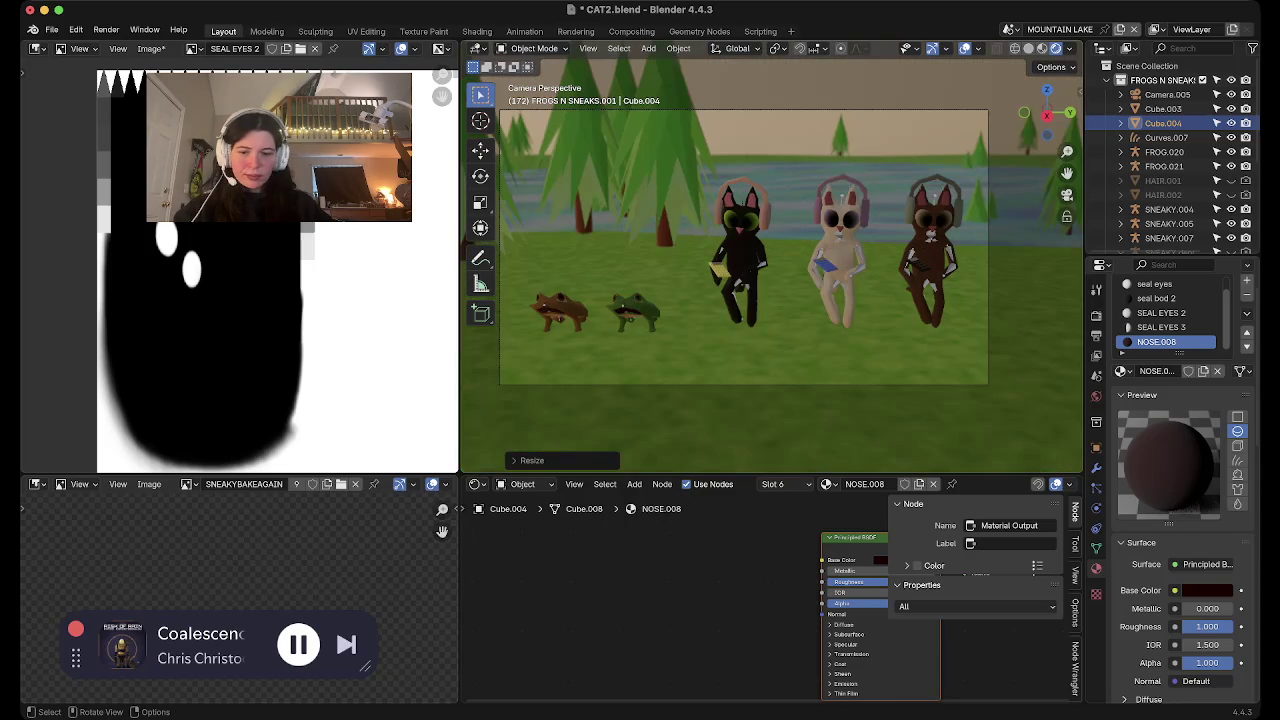
key("g")
key("z")
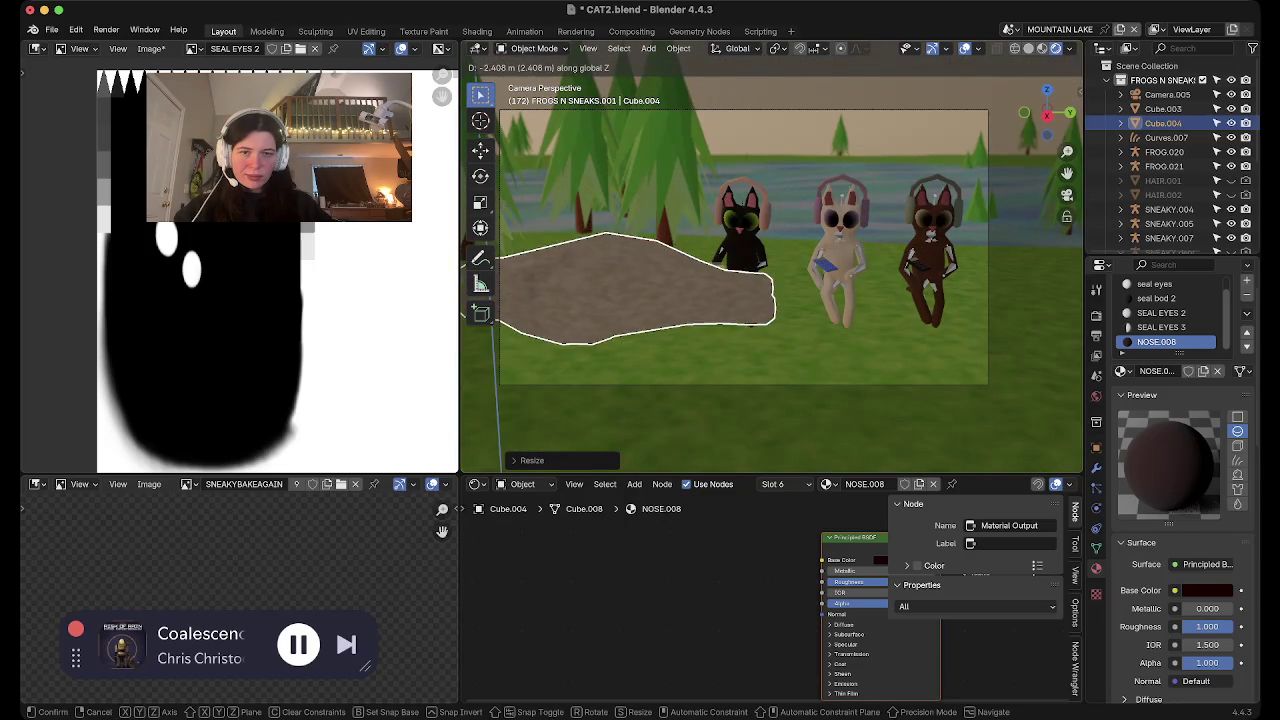
key("Return")
key("g")
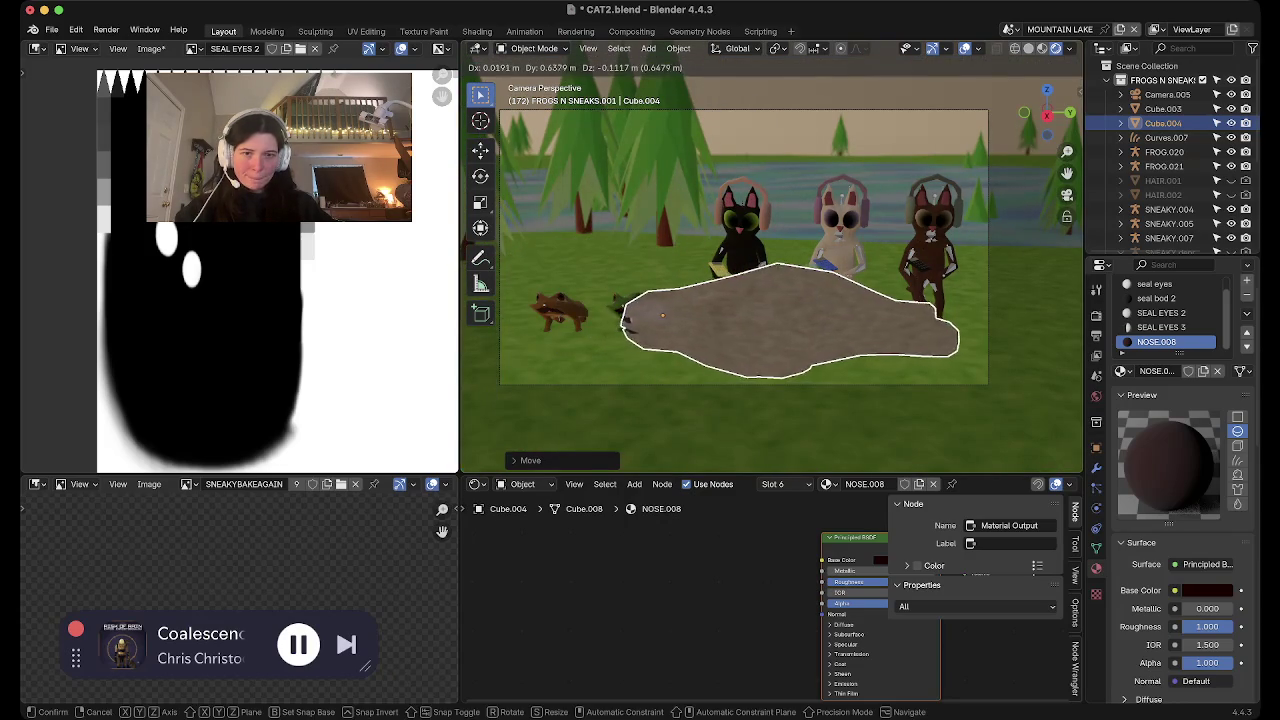
key("Return")
Orbit around the seal near the cats and save CAT2.blend
mouse_move(780, 300)
middle_mouse_down()
mouse_move(716, 304)
mouse_move(817, 319)
middle_mouse_up()
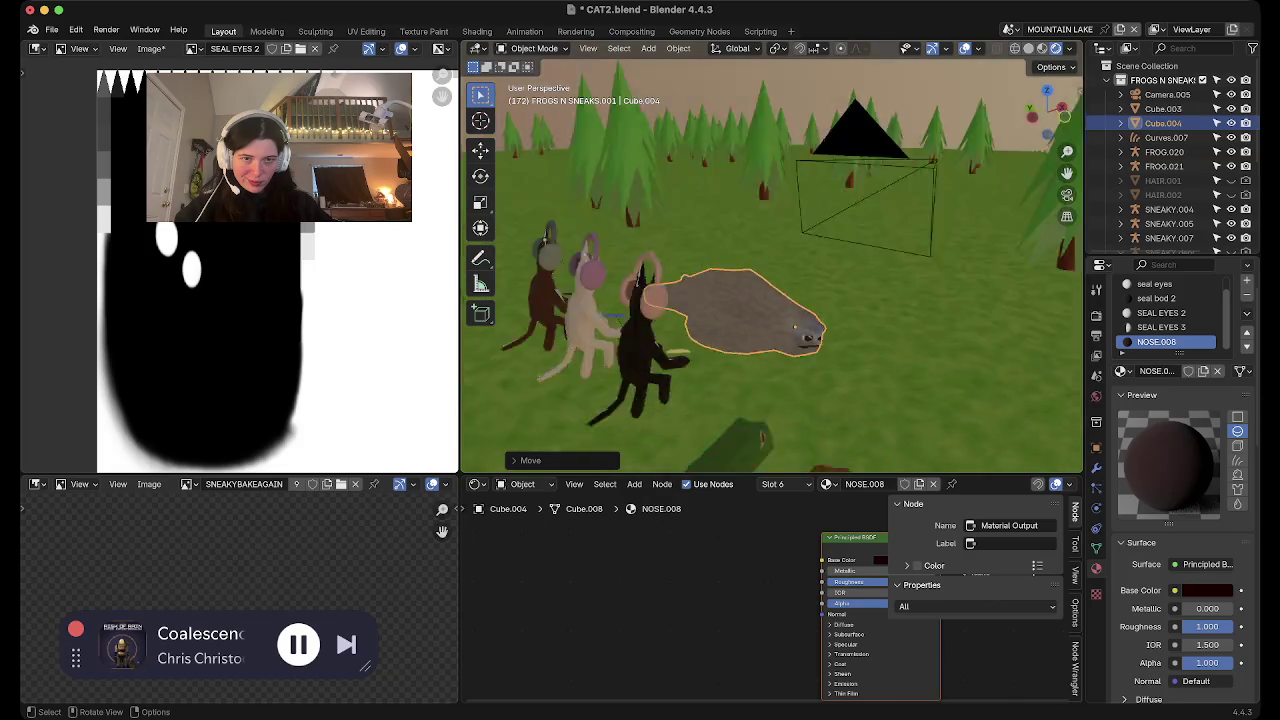
mouse_move(817, 319)
middle_mouse_down()
mouse_move(760, 225)
mouse_move(770, 330)
middle_mouse_up()
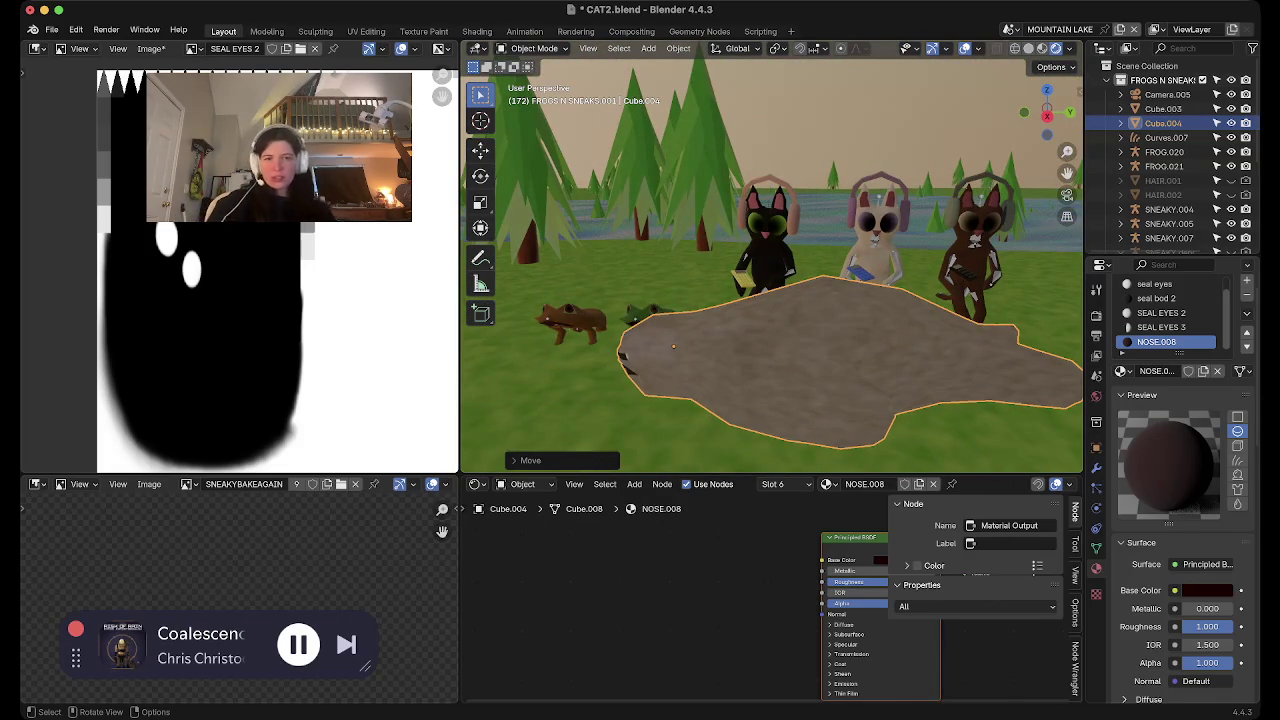
mouse_move(770, 330)
middle_mouse_down()
mouse_move(690, 345)
mouse_move(760, 335)
middle_mouse_up()
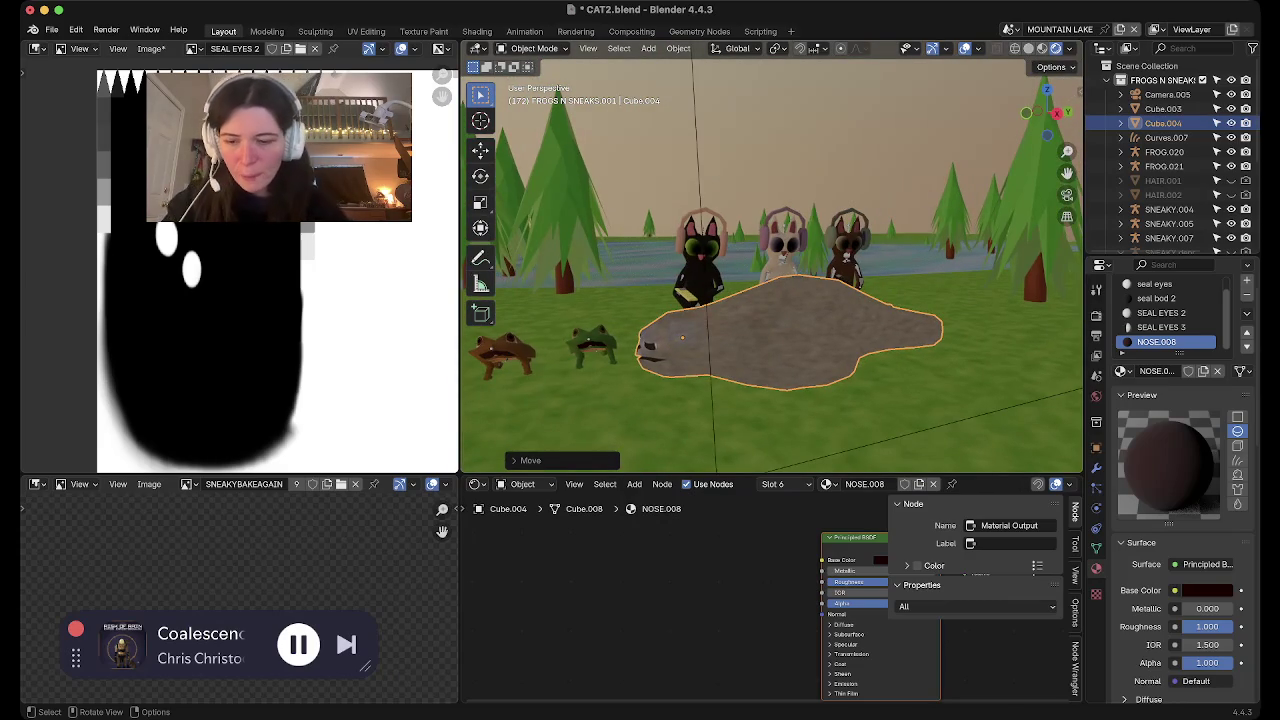
key("ctrl+s")
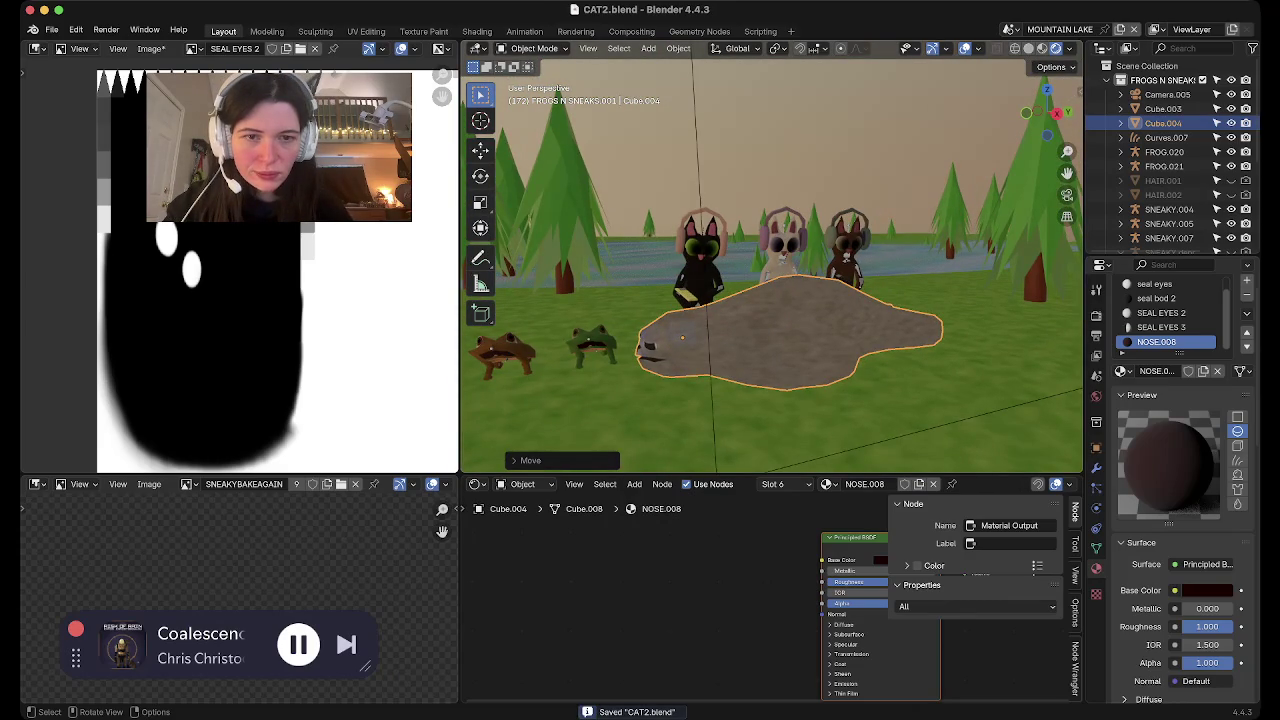
Look straight down on the seal from Top view and bring up the Add menu
left_click_drag(1047, 110, 1047, 130)
left_click(1047, 113)
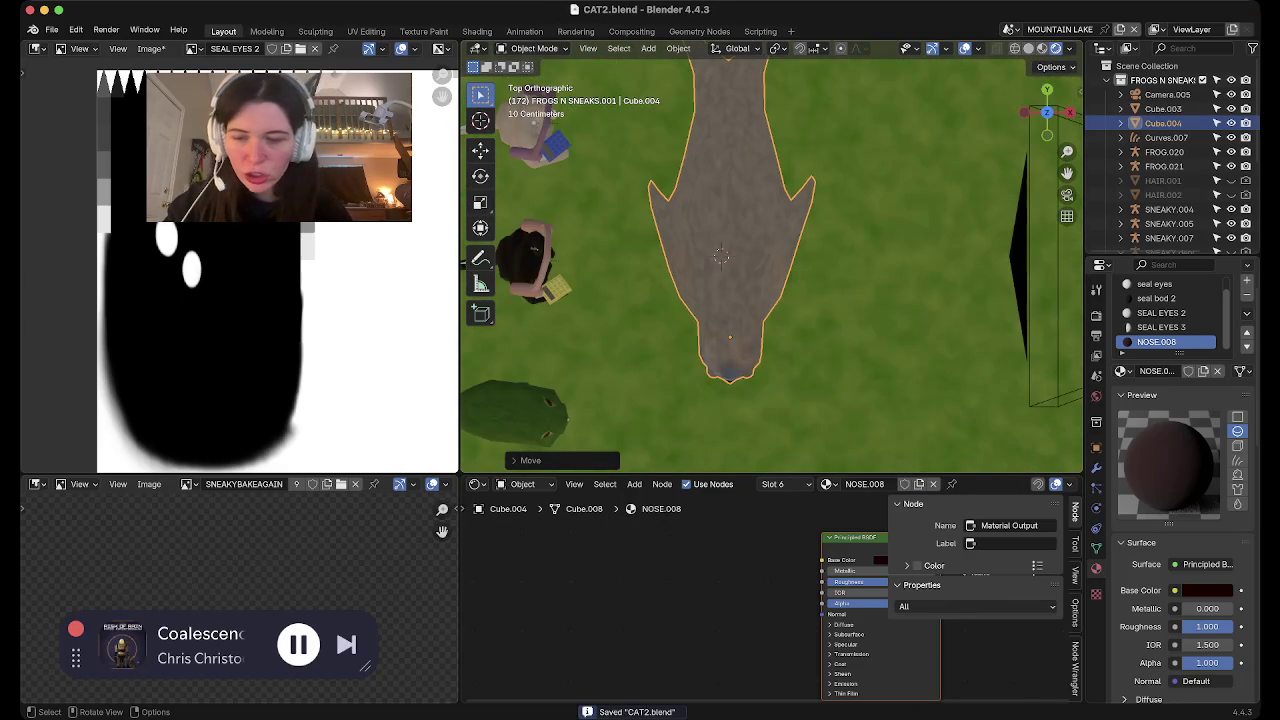
key("grave")
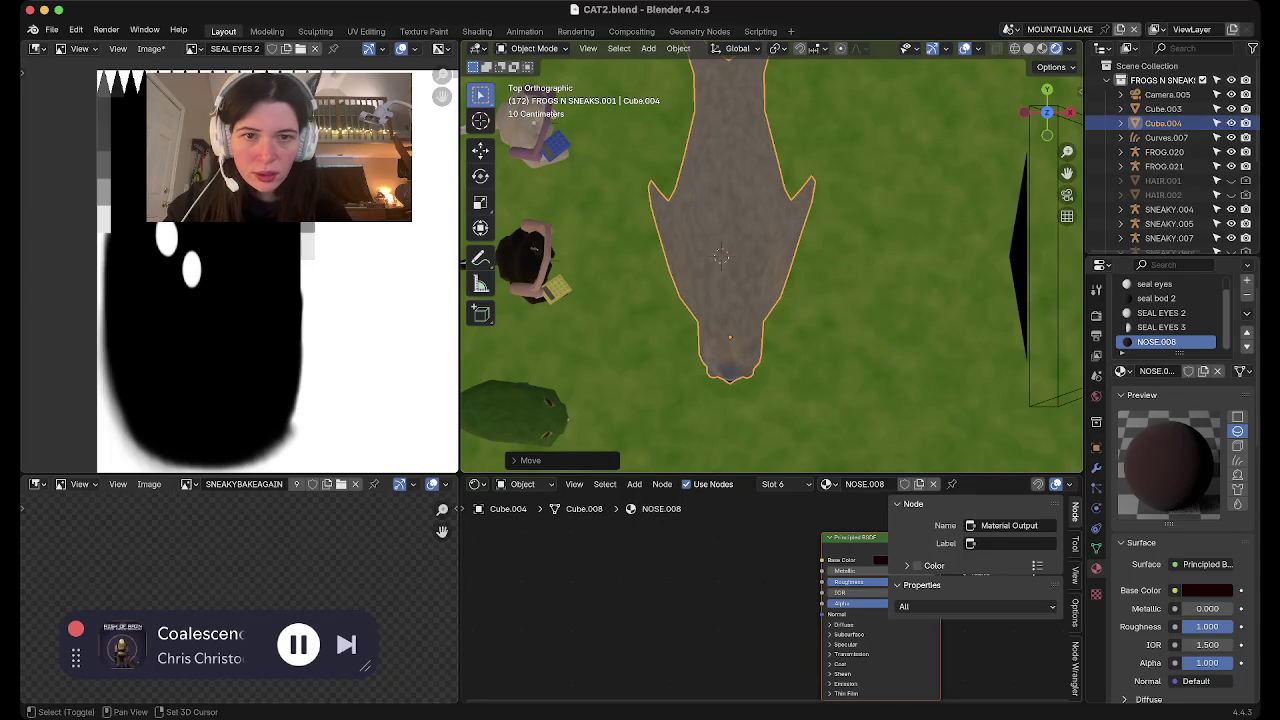
key("shift+a")
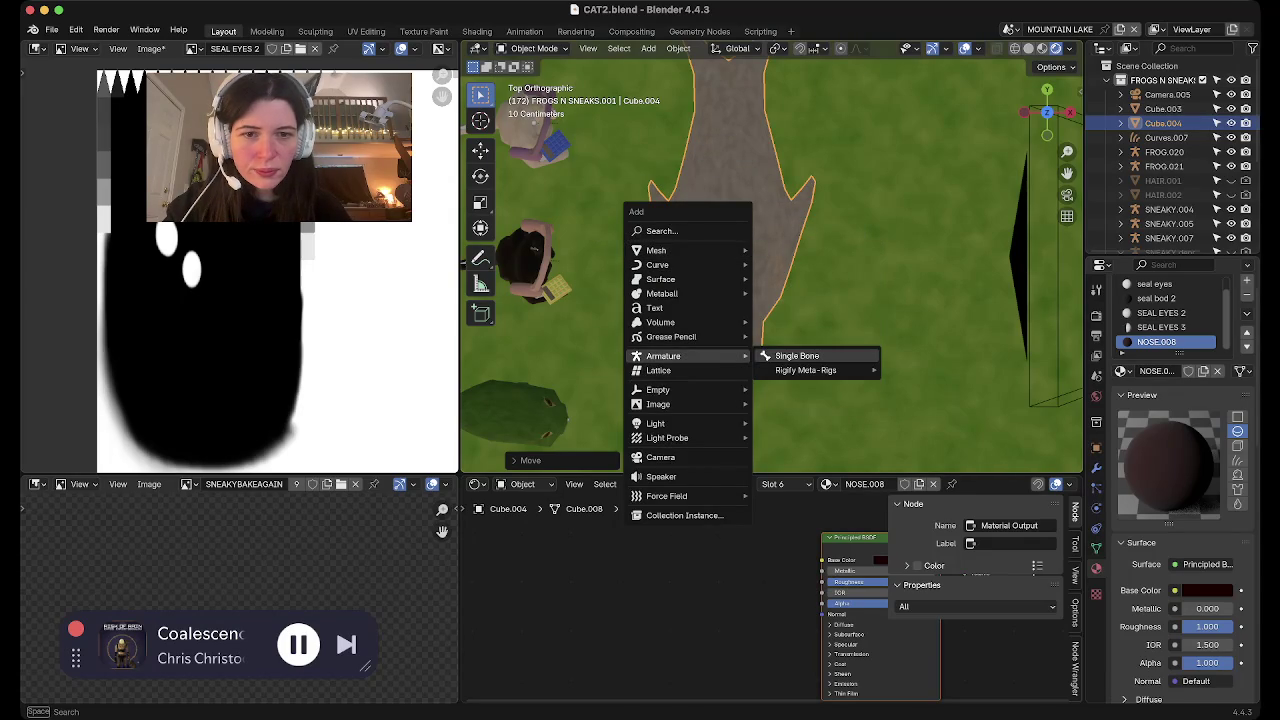
Add a Single Bone armature to the scene
left_click(797, 356)
middle_click_drag(770, 300, 770, 160)
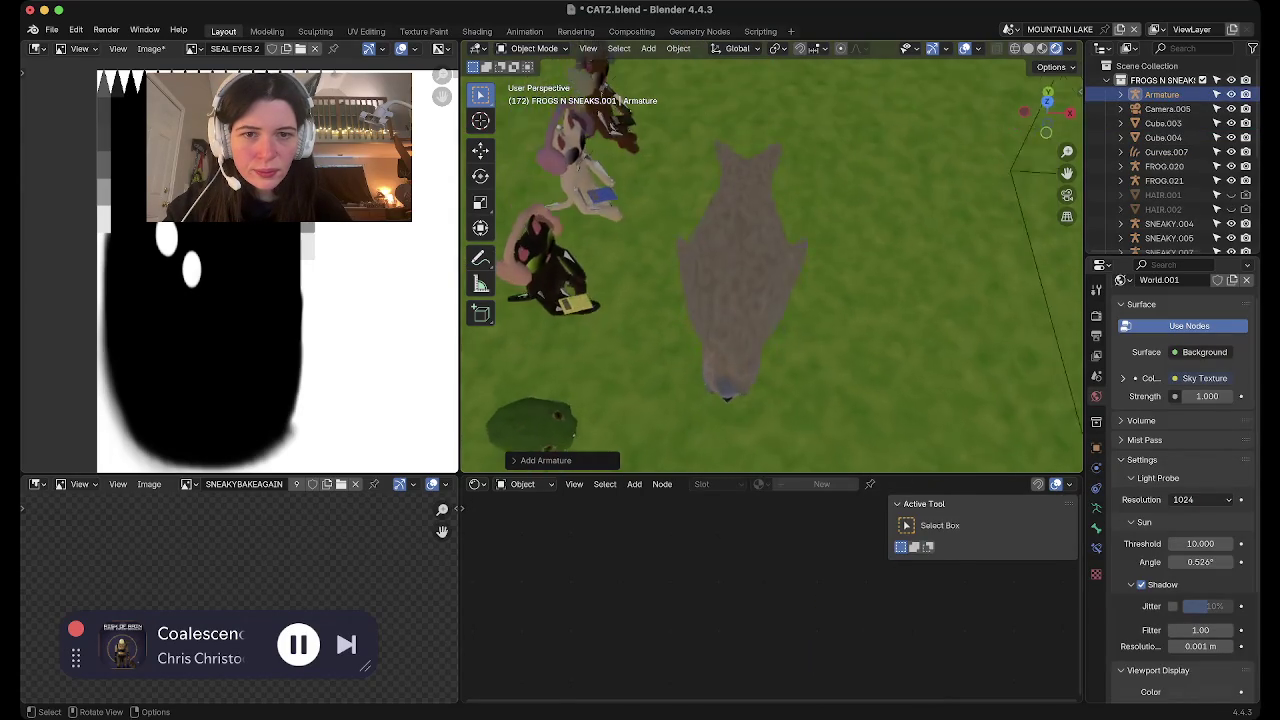
scroll(770, 260, "down", 2)
scroll(770, 260, "down", 3)
scroll(770, 260, "down", 3)
scroll(770, 260, "down", 3)
From Right view, rename the tree Plane object to 'grass'
mouse_move(770, 300)
middle_mouse_down()
mouse_move(770, 340)
mouse_move(760, 320)
middle_mouse_up()
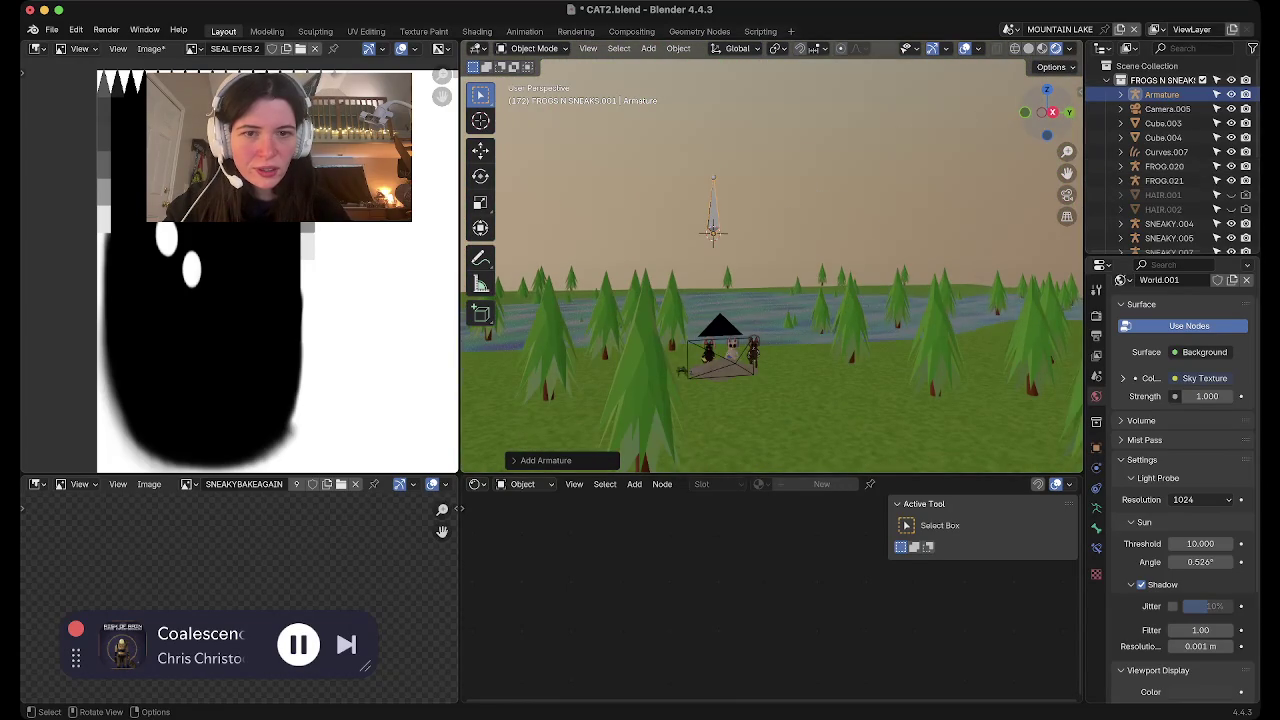
left_click(1047, 112)
scroll(771, 257, "up", 4)
scroll(771, 257, "up", 1)
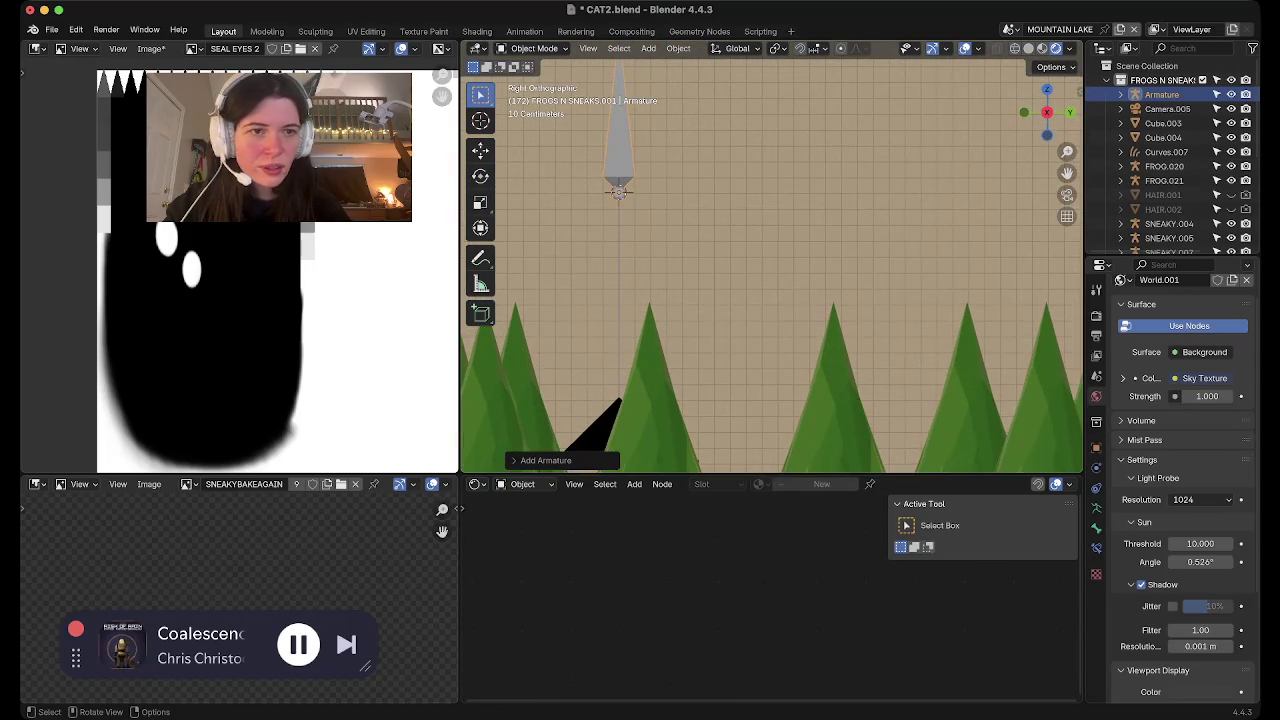
left_click(835, 380)
double_click(1141, 225)
type("tr")
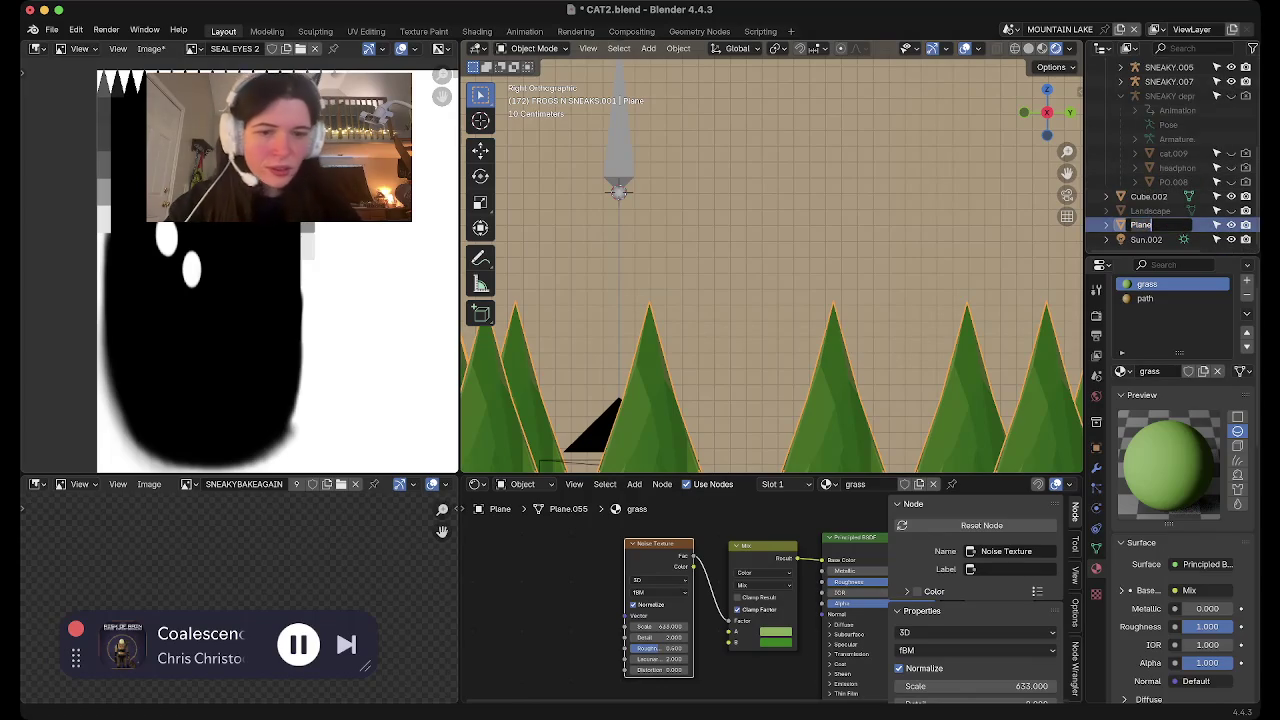
type("e")
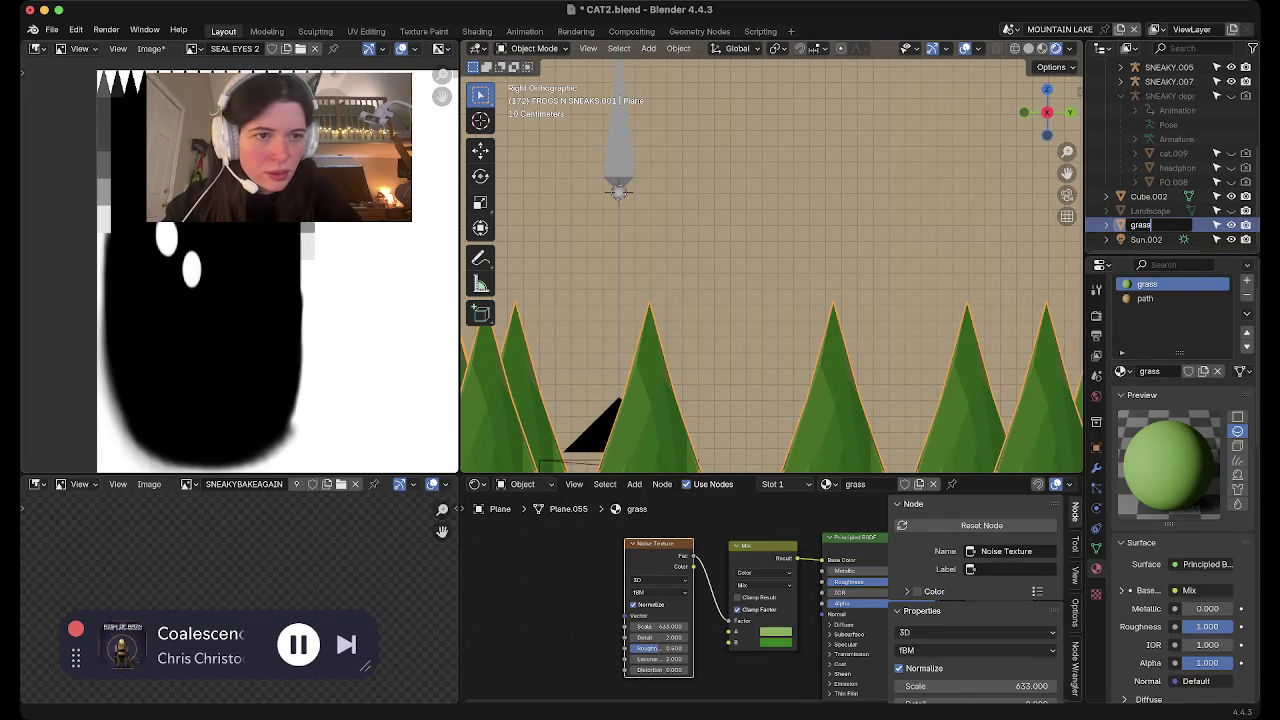
key("Return")
Select the Cube.003 trunk, then grass again, and look through the scene camera
scroll(1180, 189, "up", 2)
scroll(1180, 189, "up", 1)
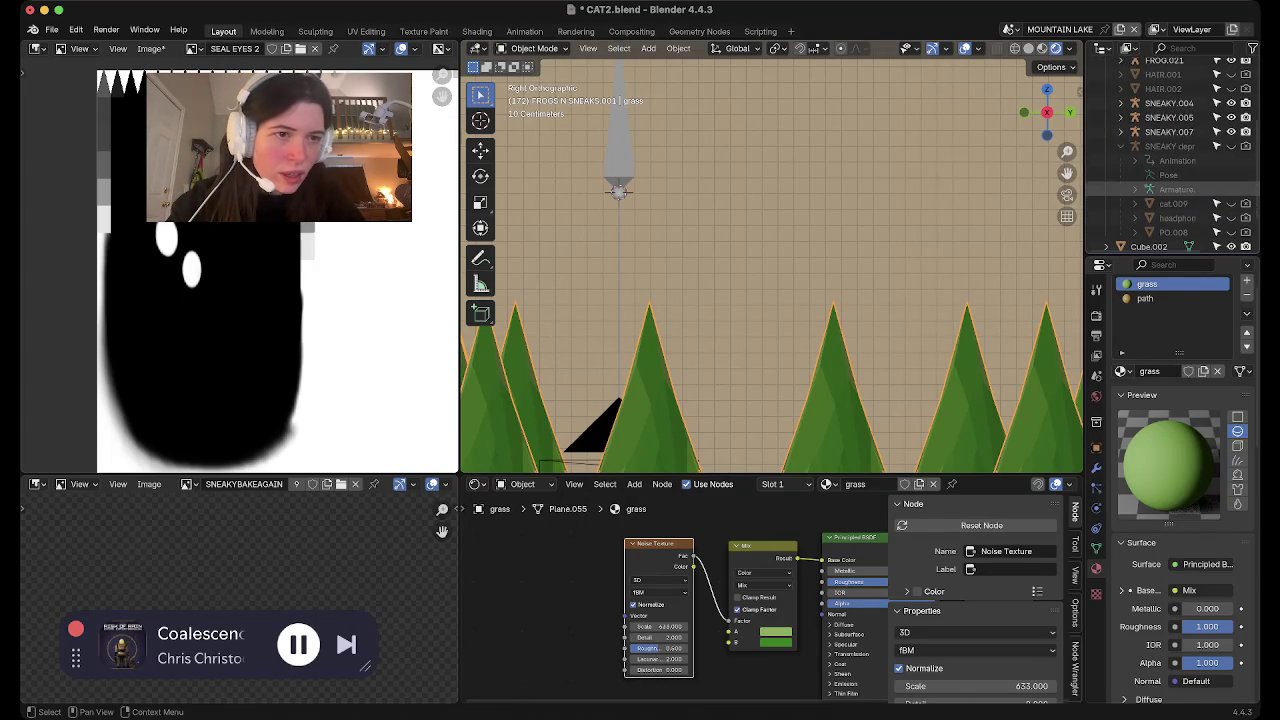
scroll(1180, 189, "up", 2)
middle_click_drag(760, 250, 708, 226)
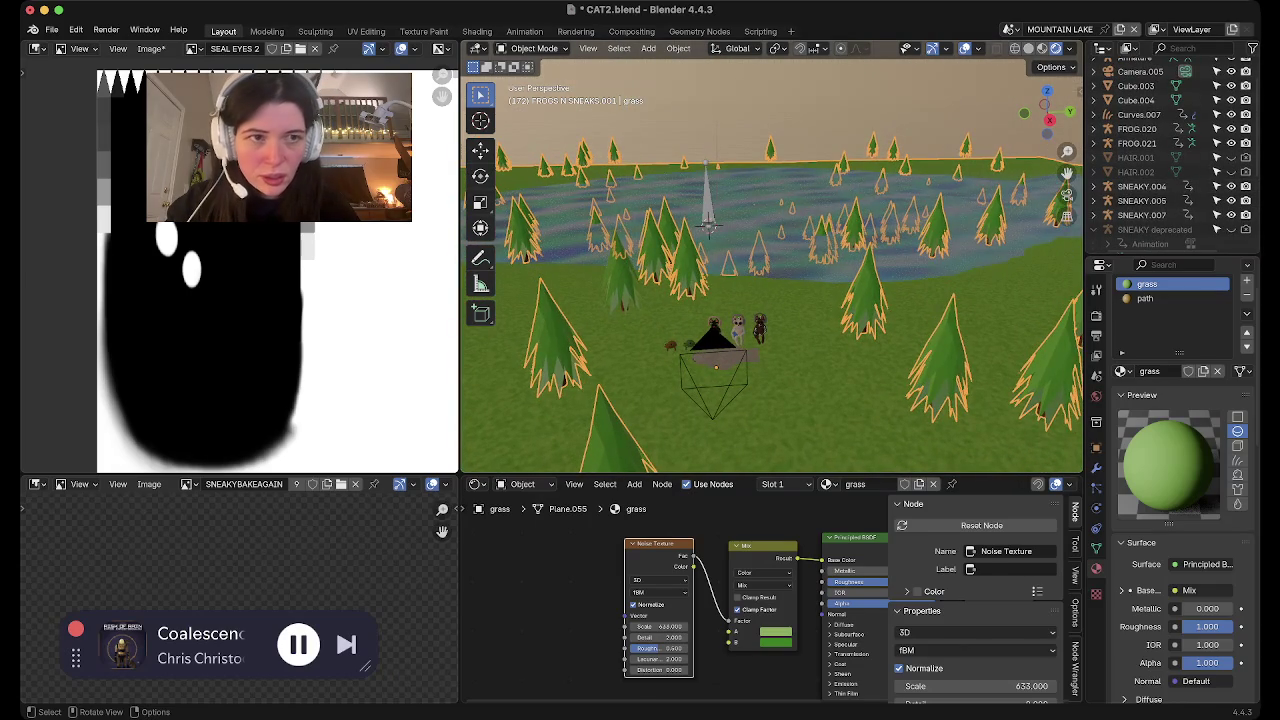
left_click(708, 226)
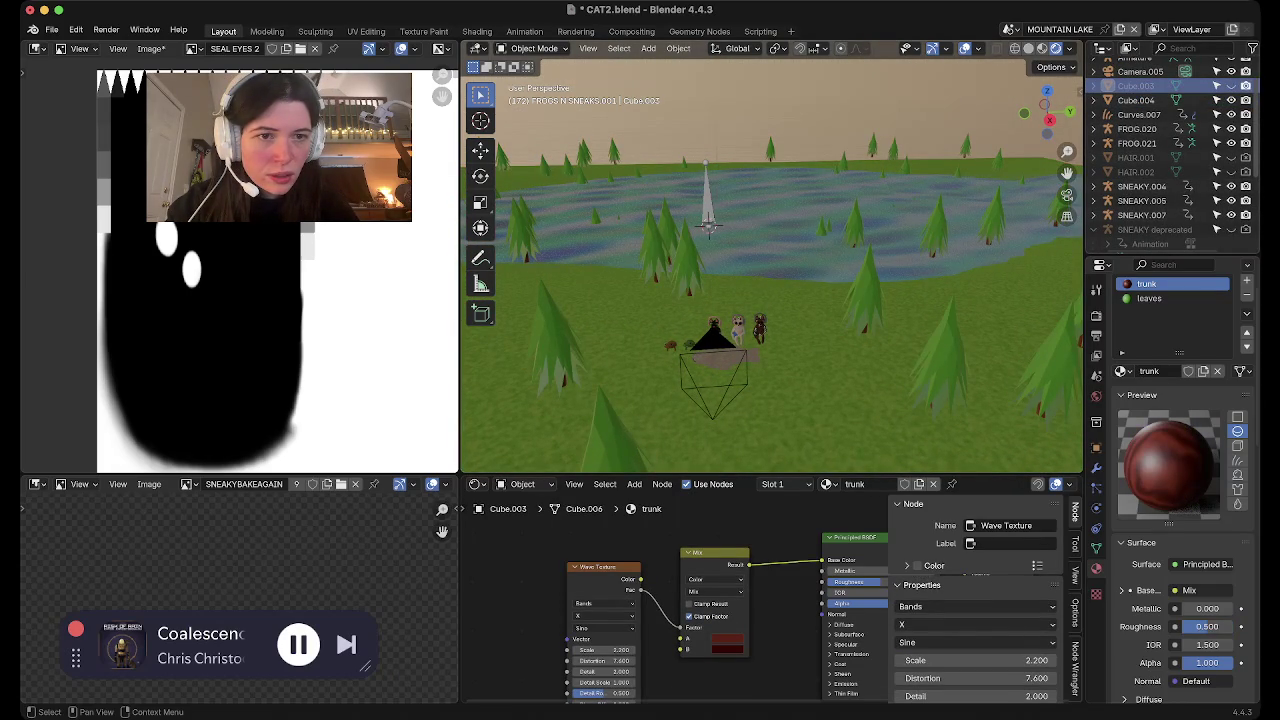
left_click(708, 226)
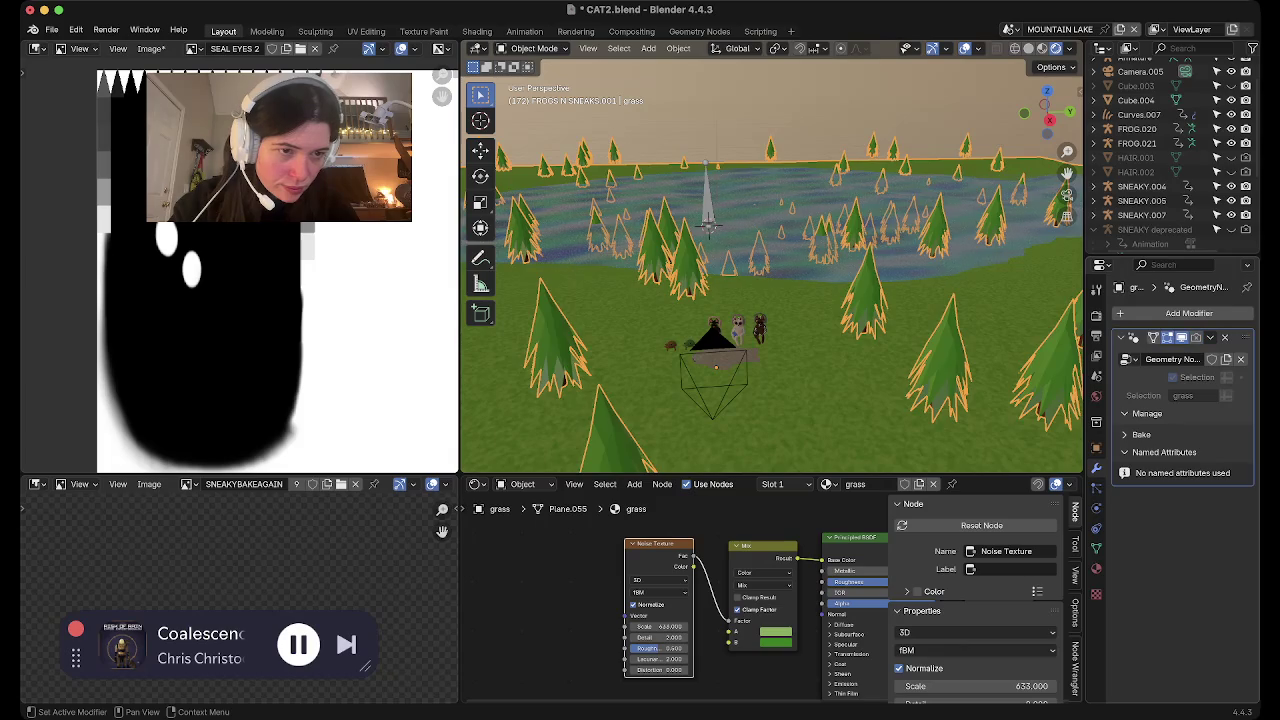
left_click(1067, 195)
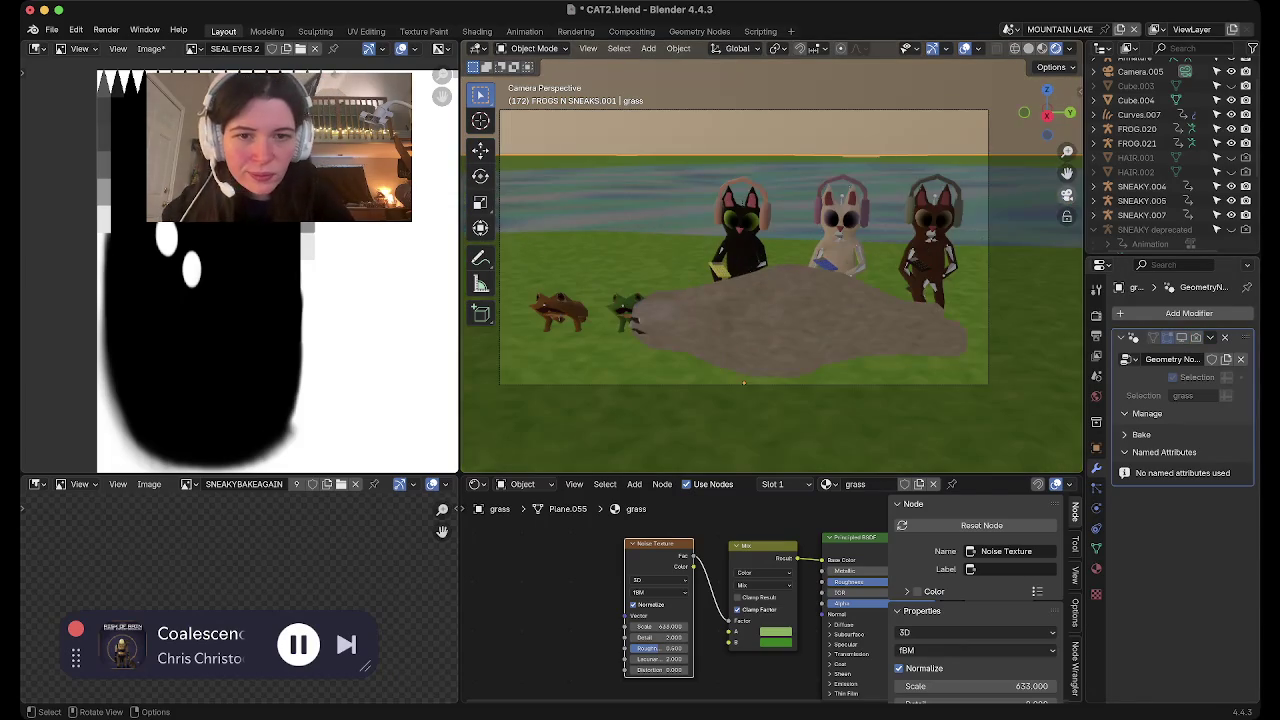
Select the armature and lower it along Z down to the seal
middle_click_drag(770, 260, 740, 300)
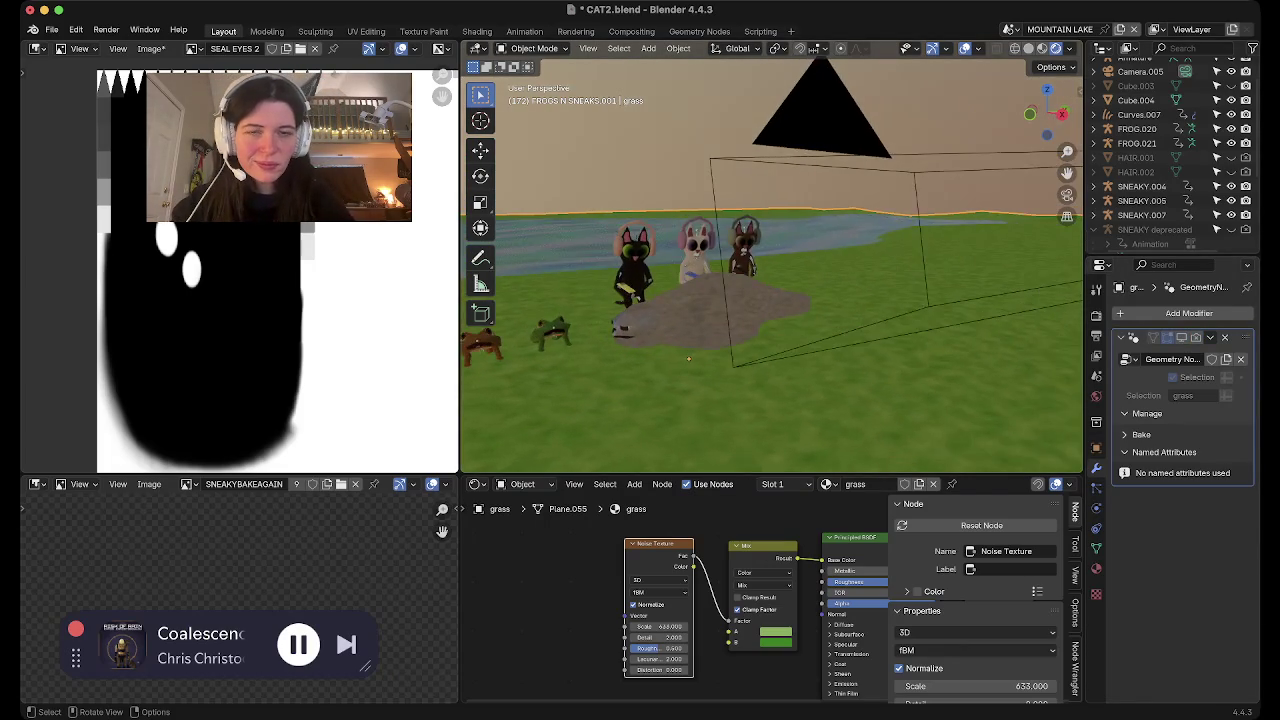
left_click(727, 350)
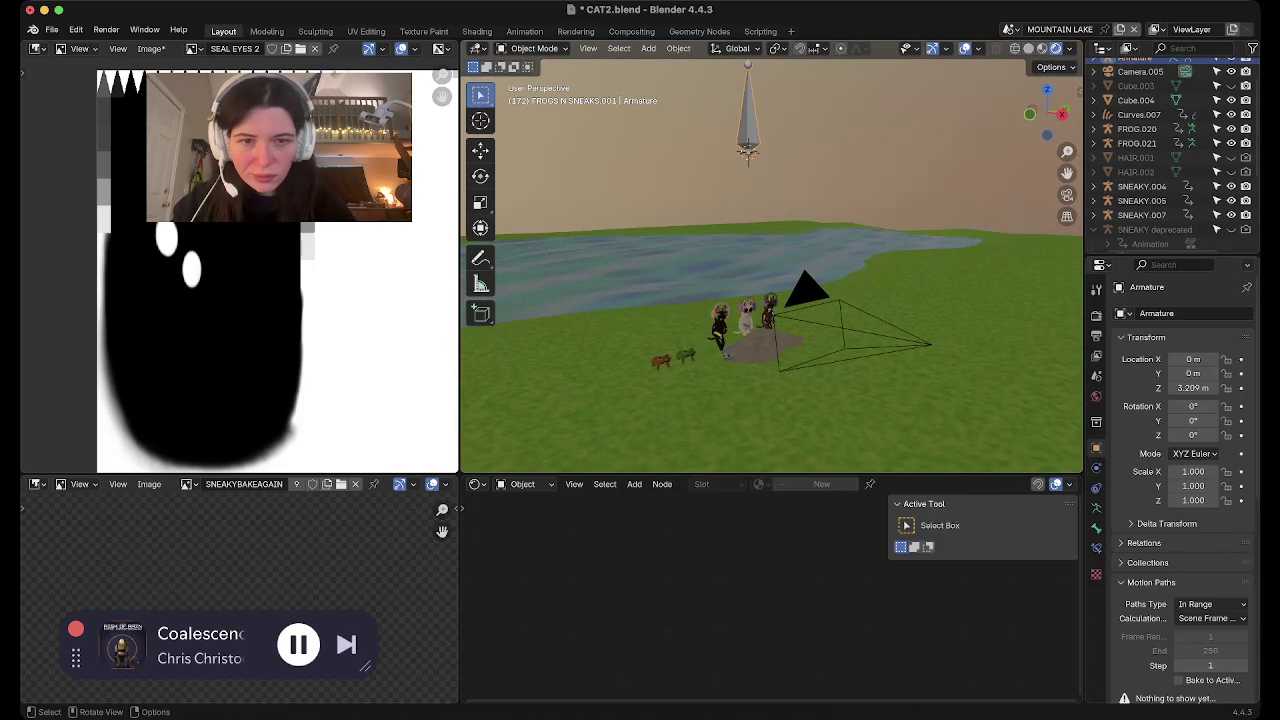
key("g")
key("z")
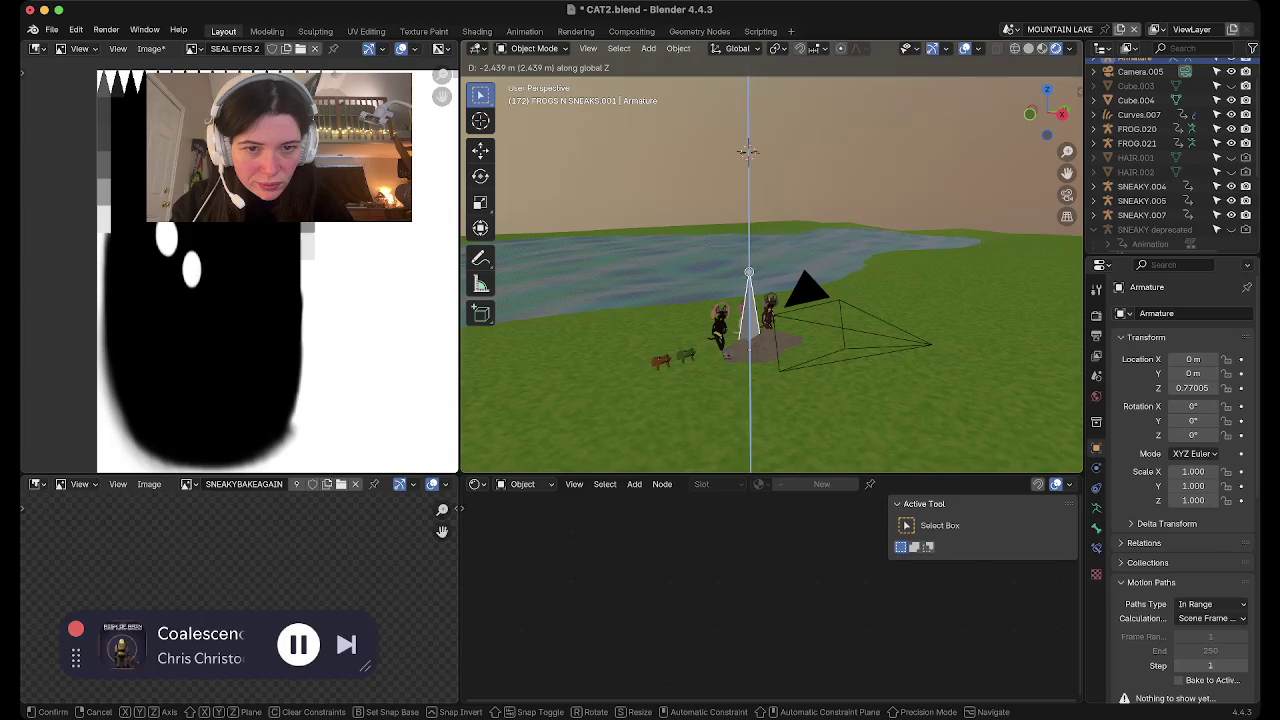
key("Return")
From the right side, rotate the armature 90 degrees around X
scroll(770, 300, "up", 5)
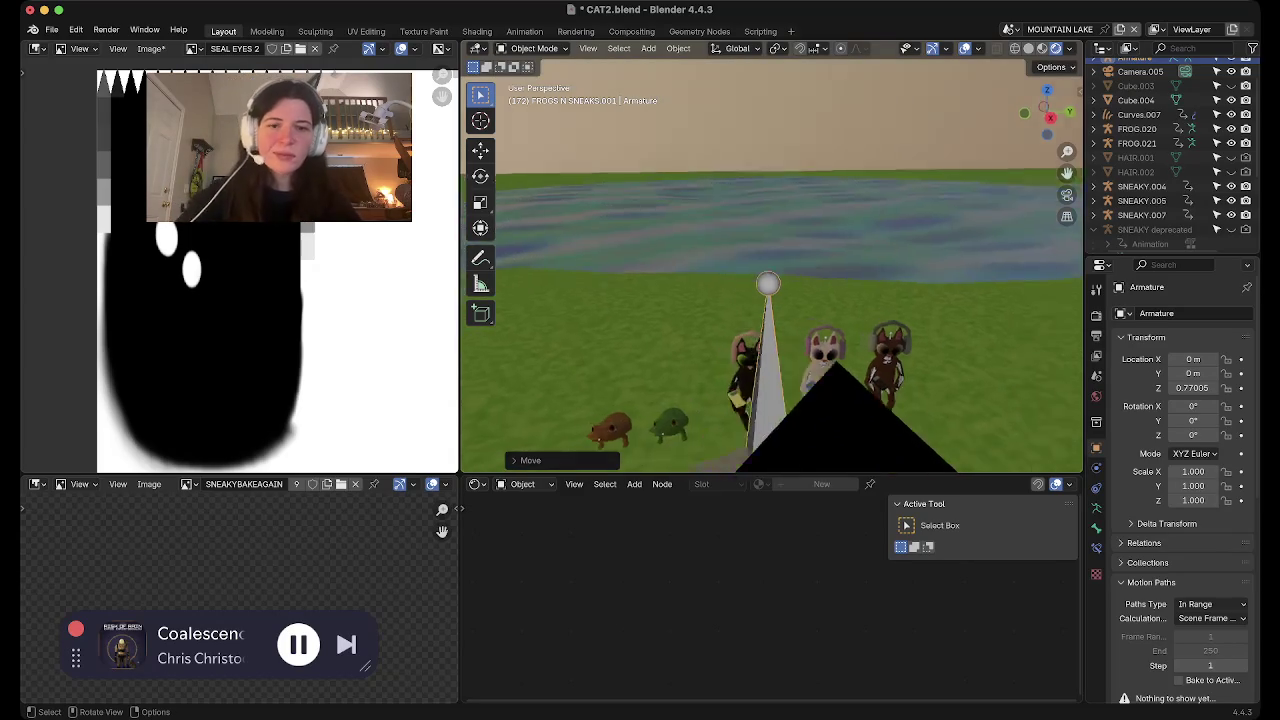
key("KP_7")
scroll(770, 265, "up", 1)
middle_click_drag(740, 280, 772, 297, "shift")
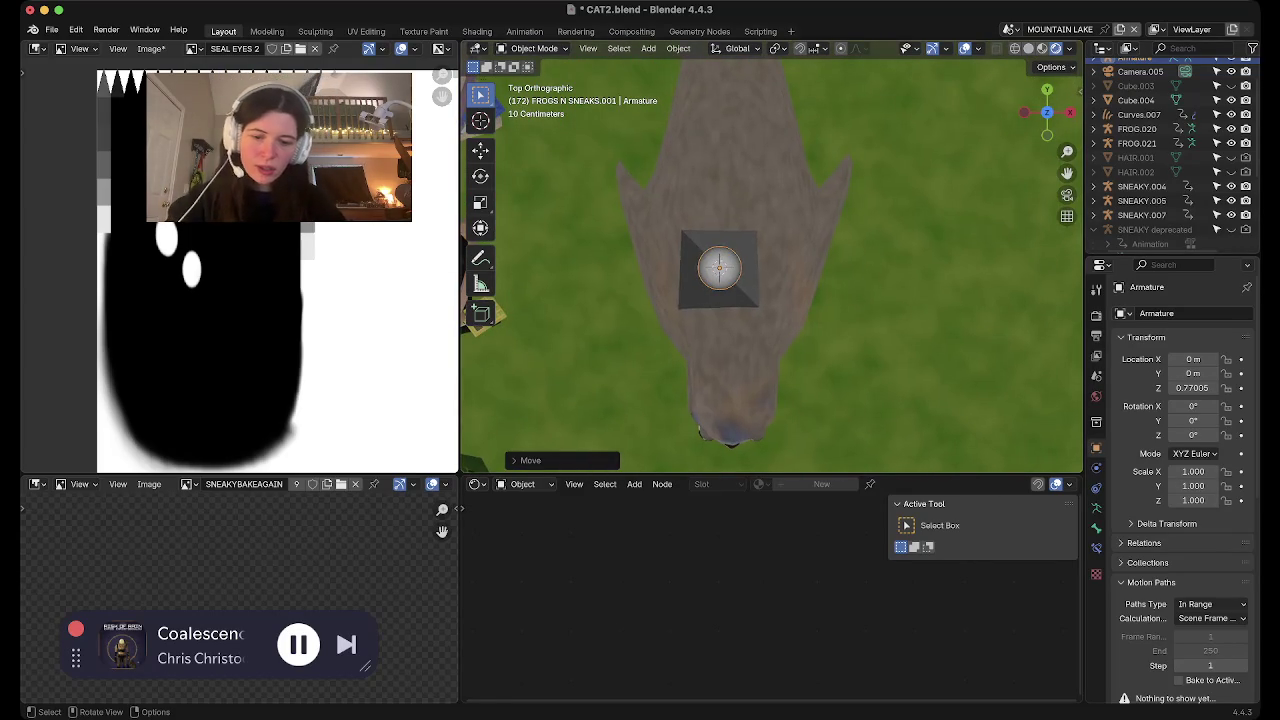
left_click(600, 380)
left_click(1070, 112)
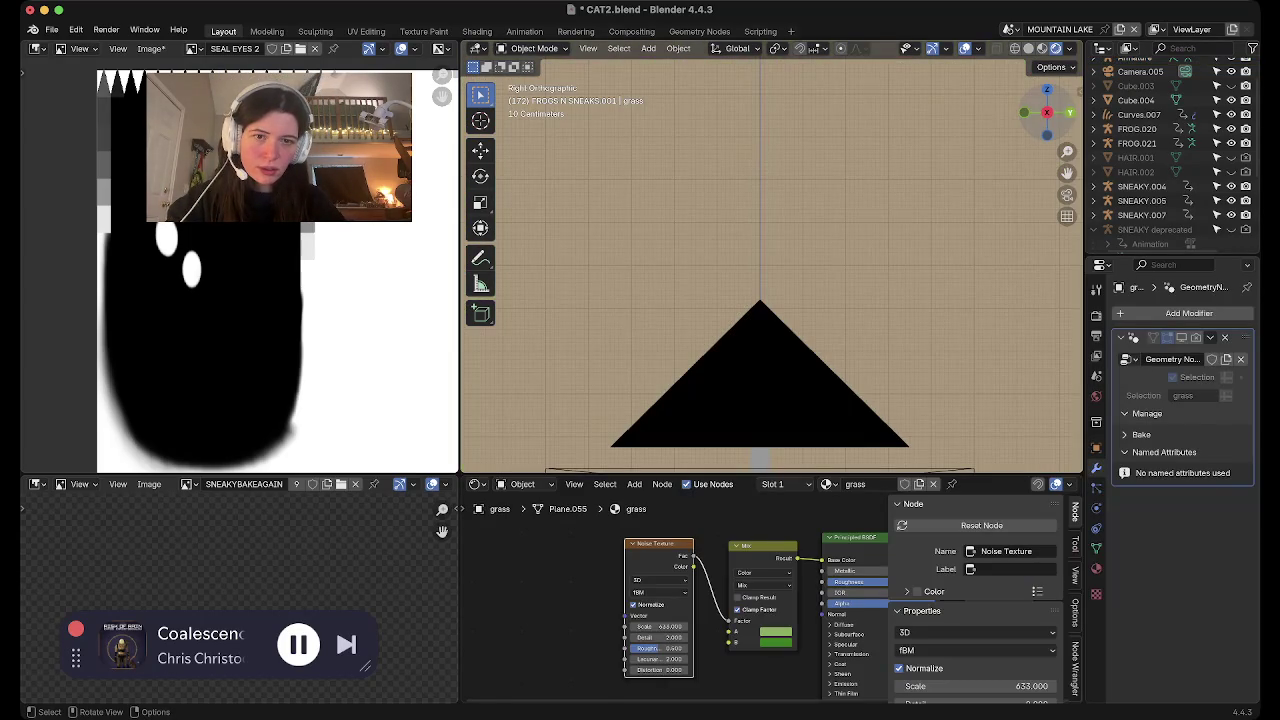
scroll(770, 260, "down", 5)
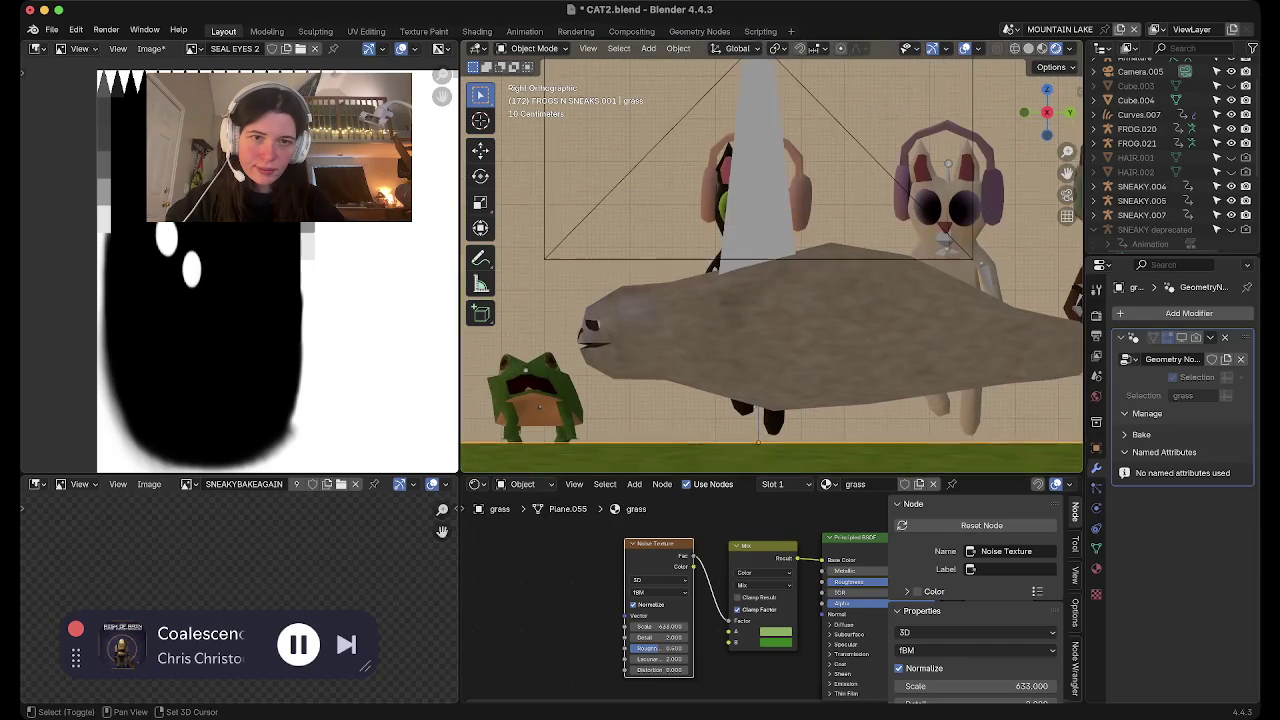
left_click(758, 360)
type("rx")
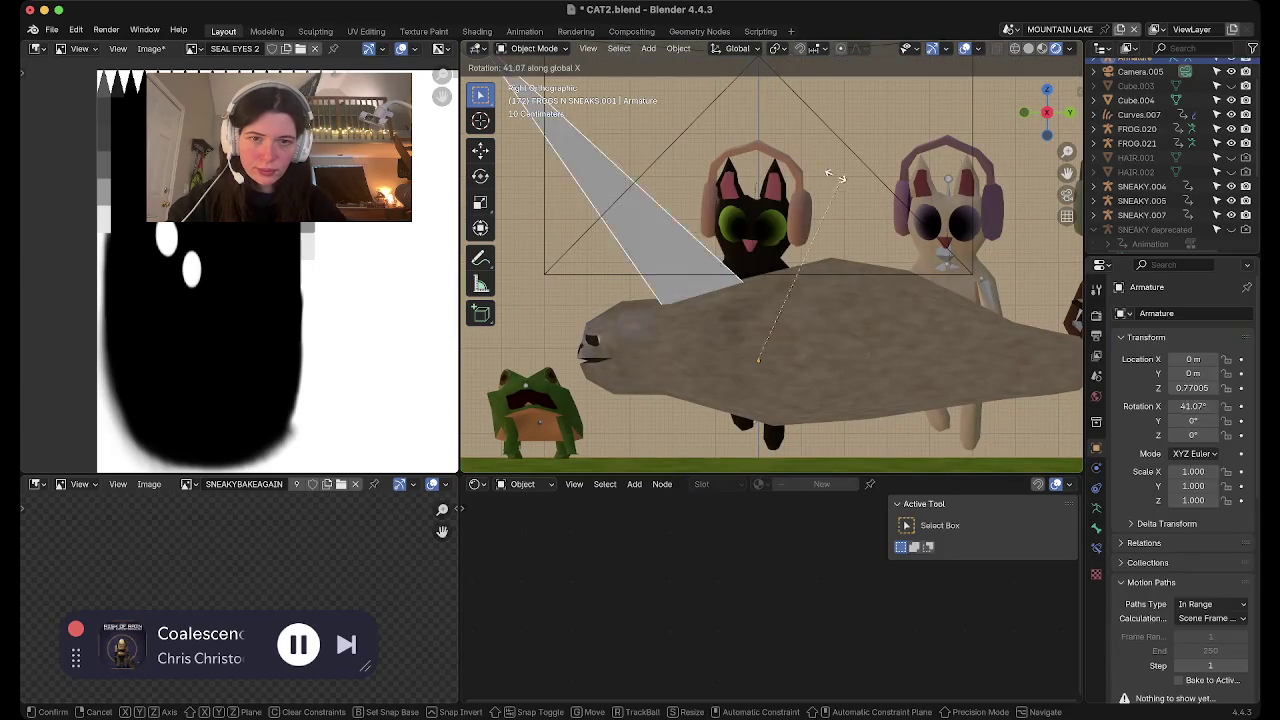
type("90")
key("Return")
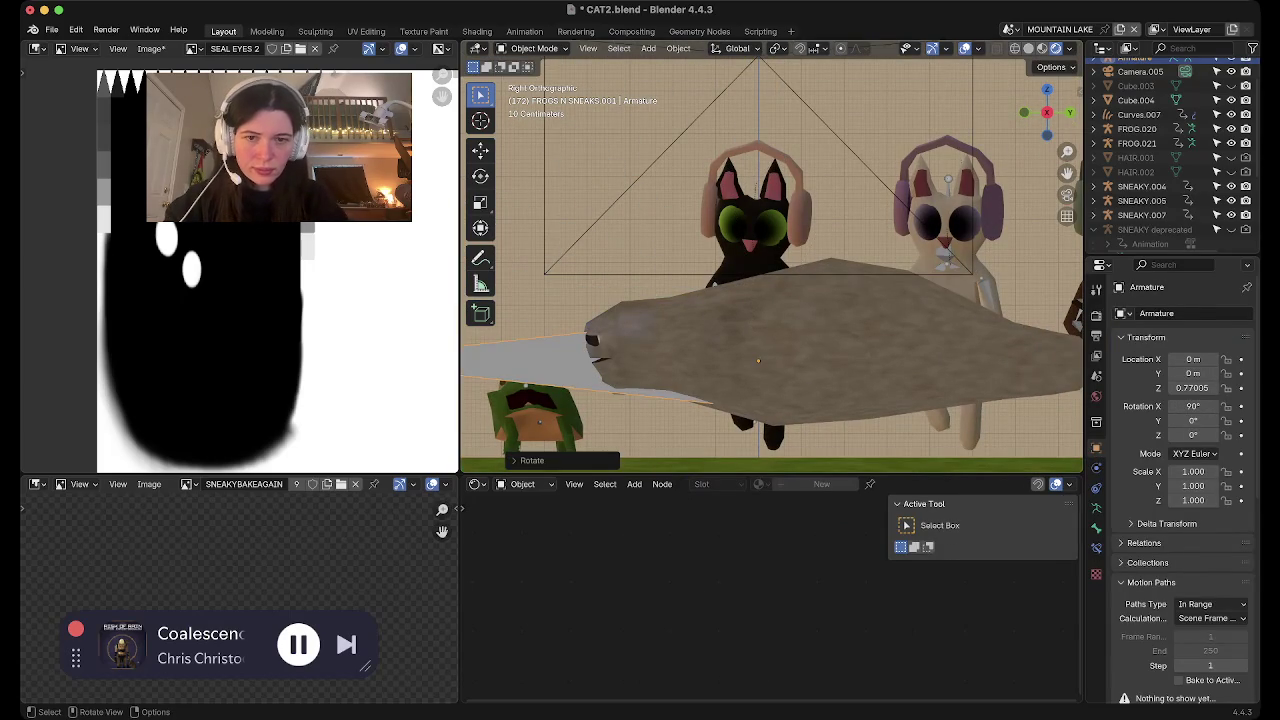
In top view with X-ray on, scale the armature to 0.615 and reposition it
left_click(1047, 89)
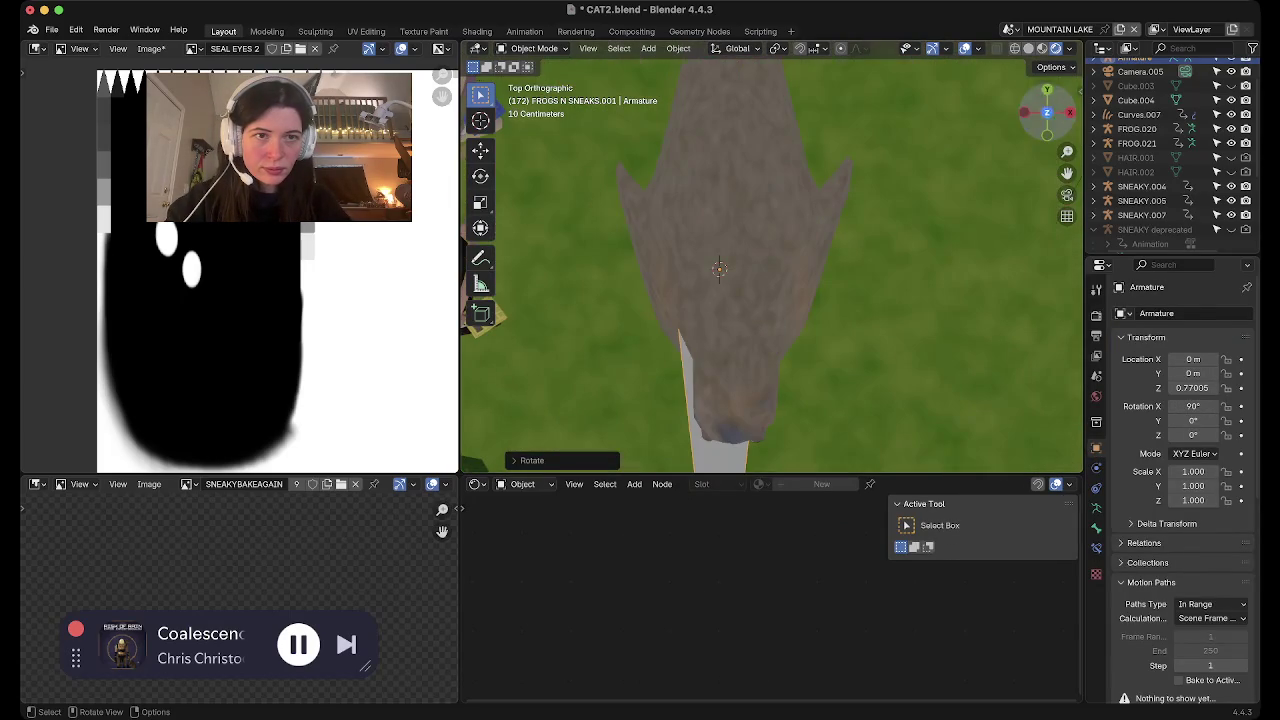
key("alt+z")
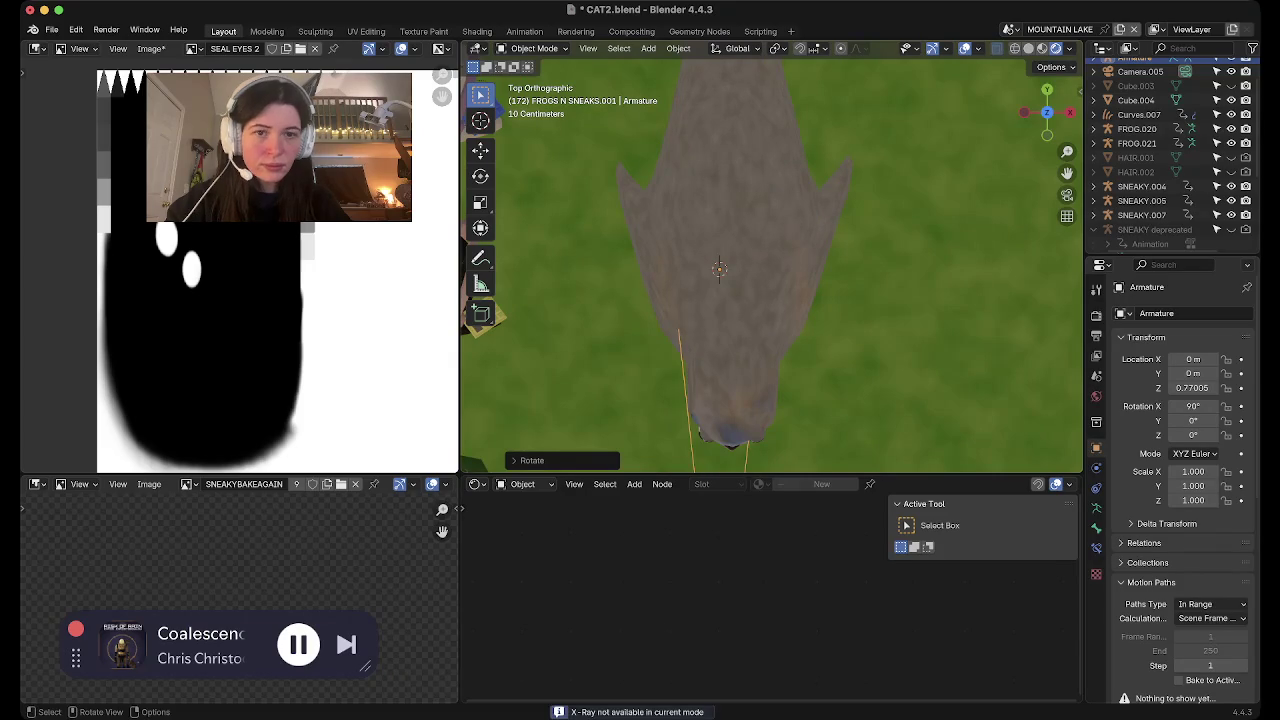
scroll(770, 265, "down", 2)
scroll(770, 265, "down", 2)
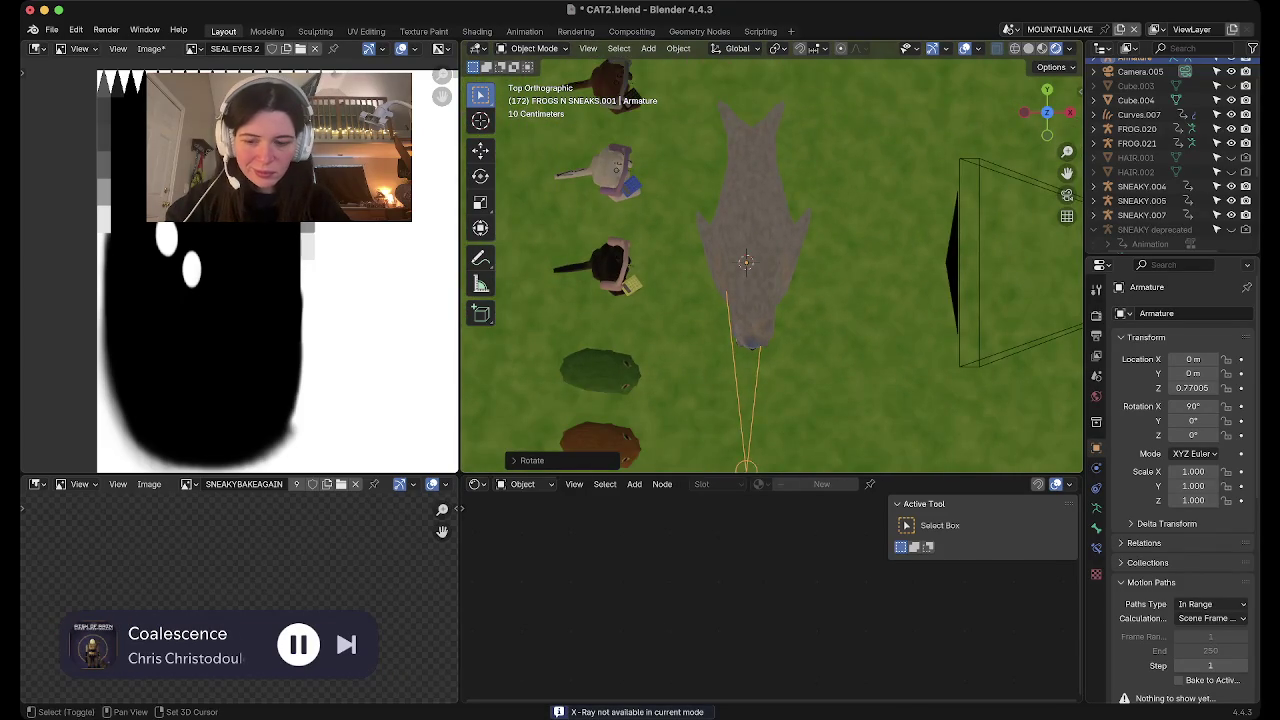
scroll(770, 265, "down", 1)
key("s")
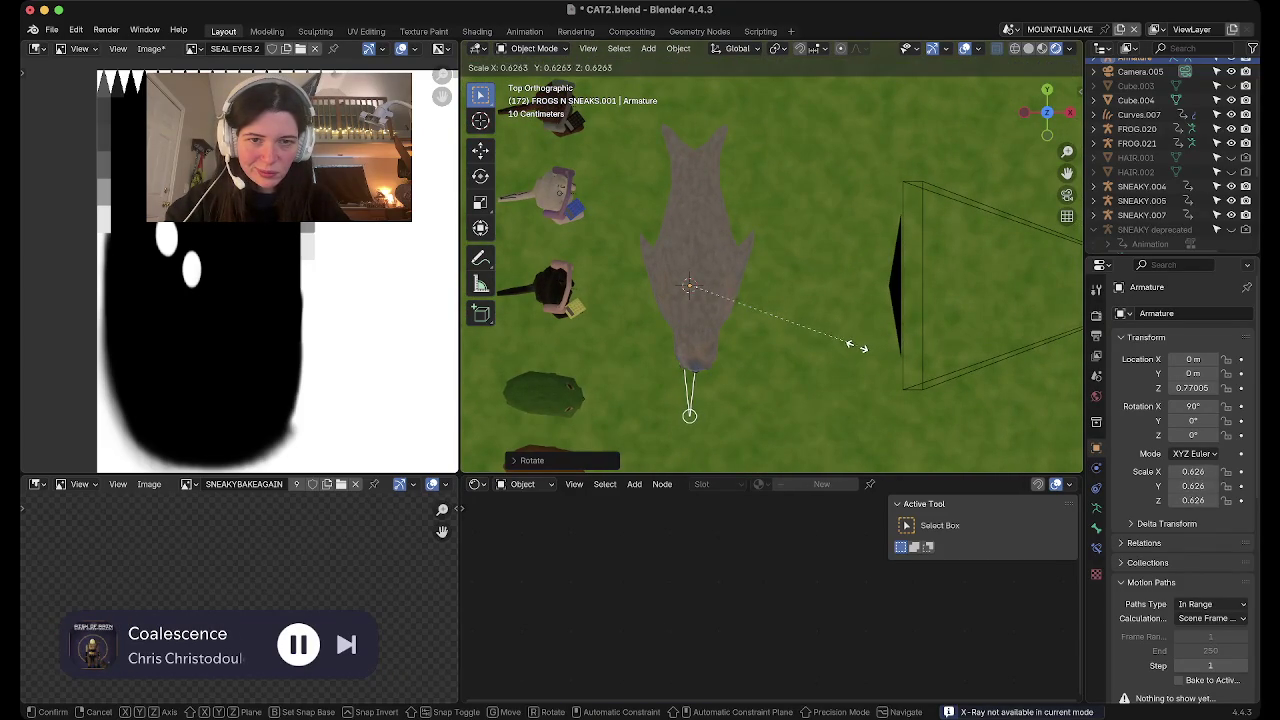
left_click(855, 347)
key("g")
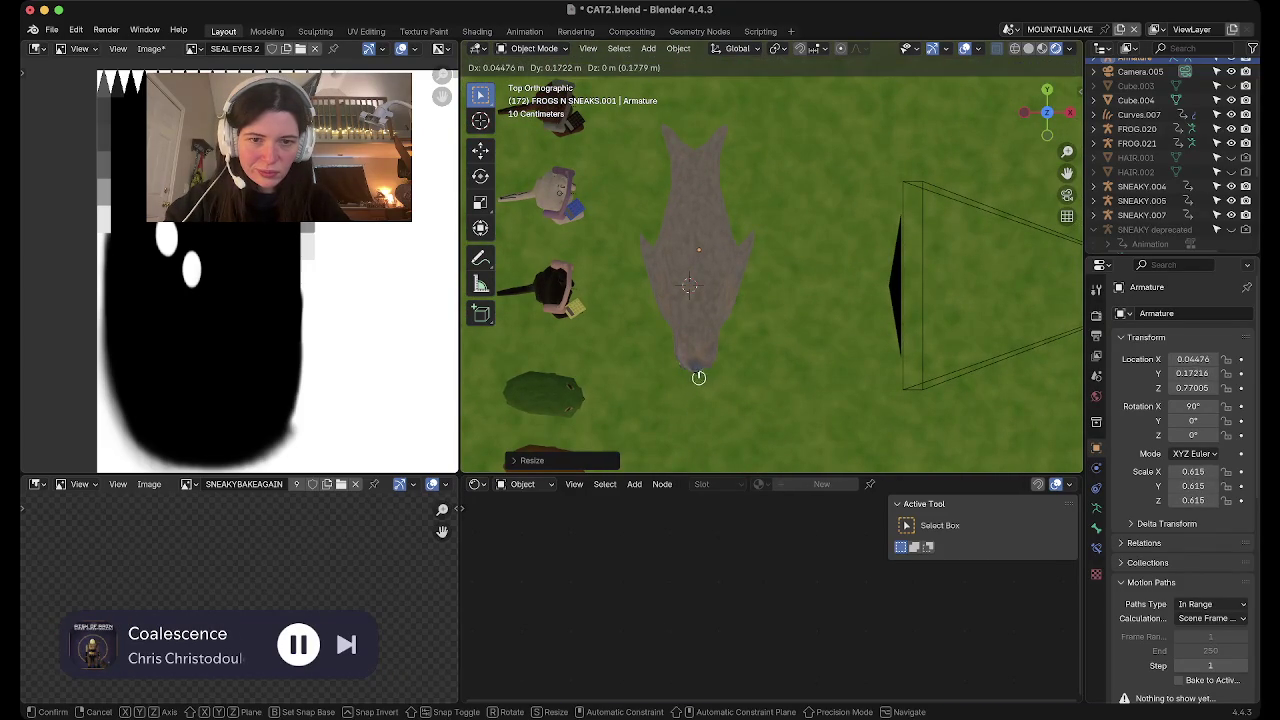
key("Return")
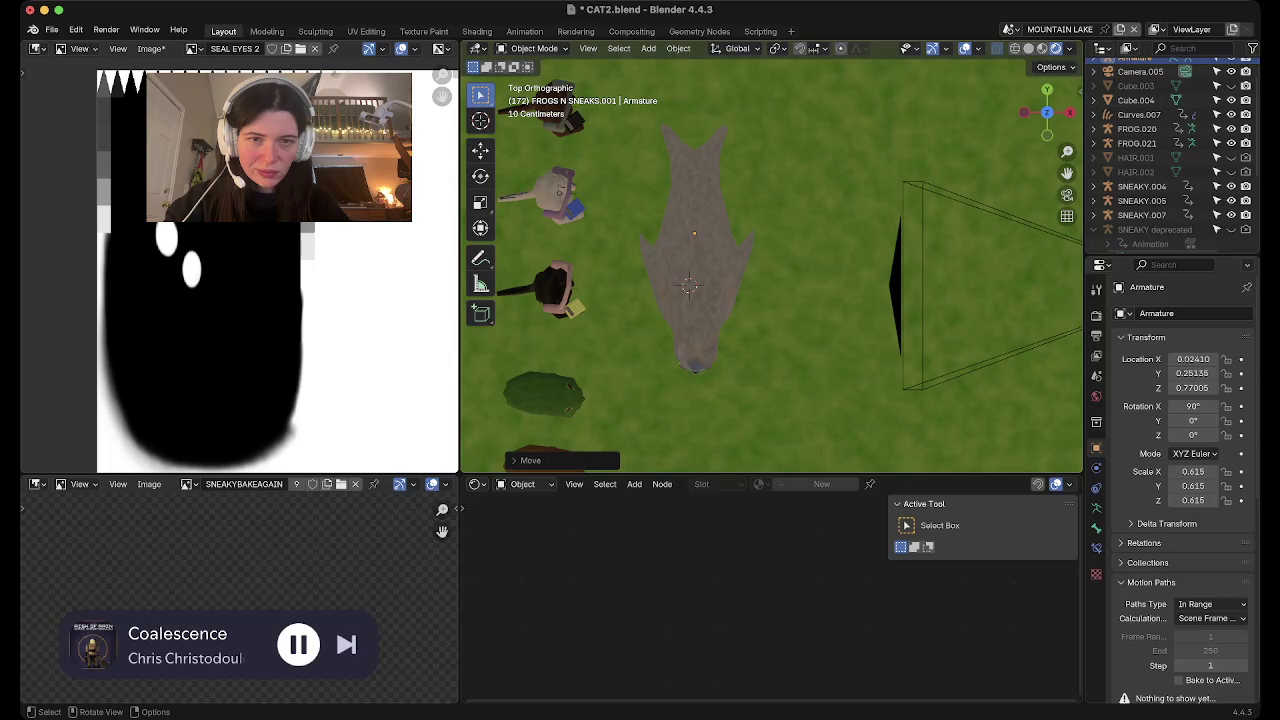
From the side, raise the armature along Z to 0.80981
middle_click_drag(770, 330, 790, 200)
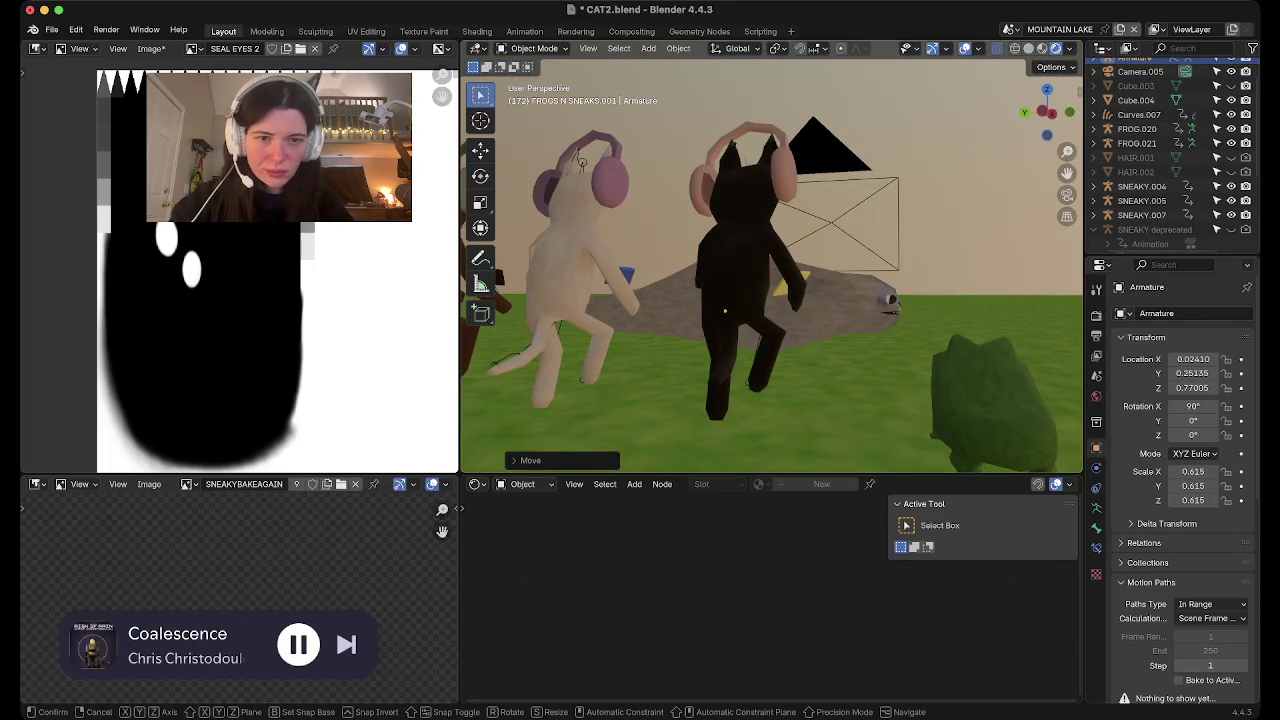
key("g")
key("z")
key("Return")
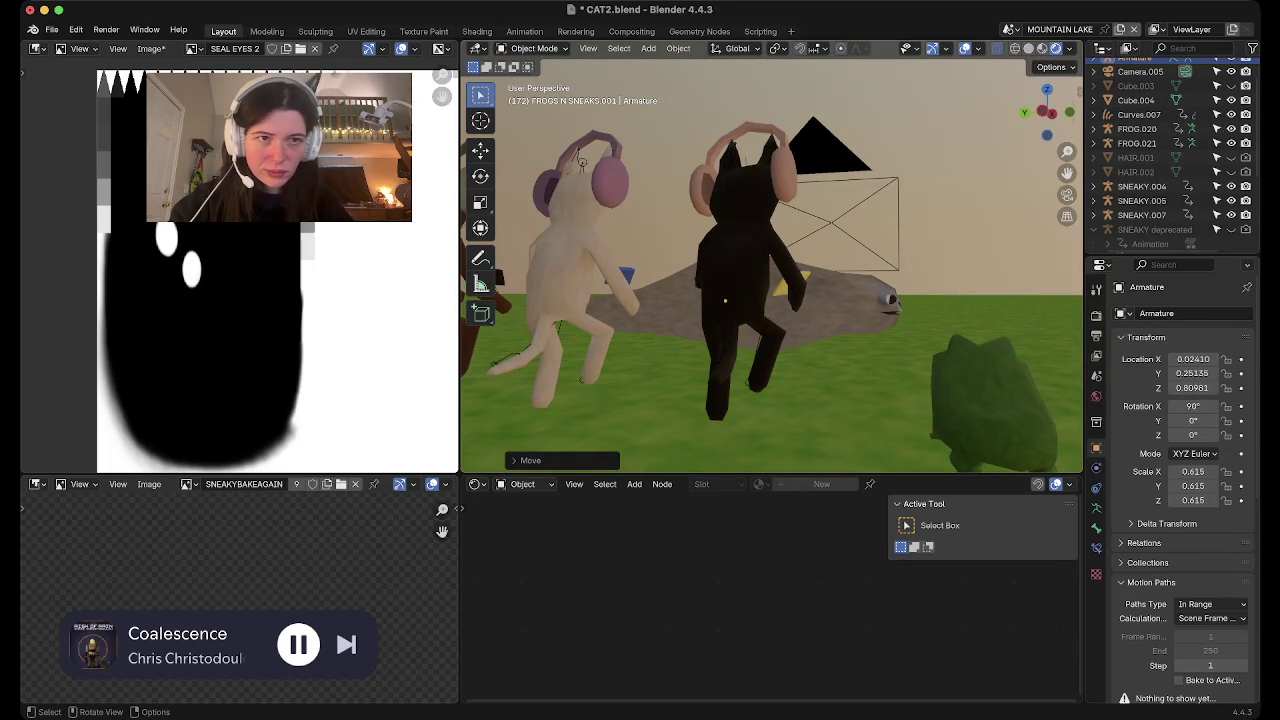
With the seal see-through, shrink the bone to 0.308 and move it into the head
left_click(1047, 89)
key("shift+z")
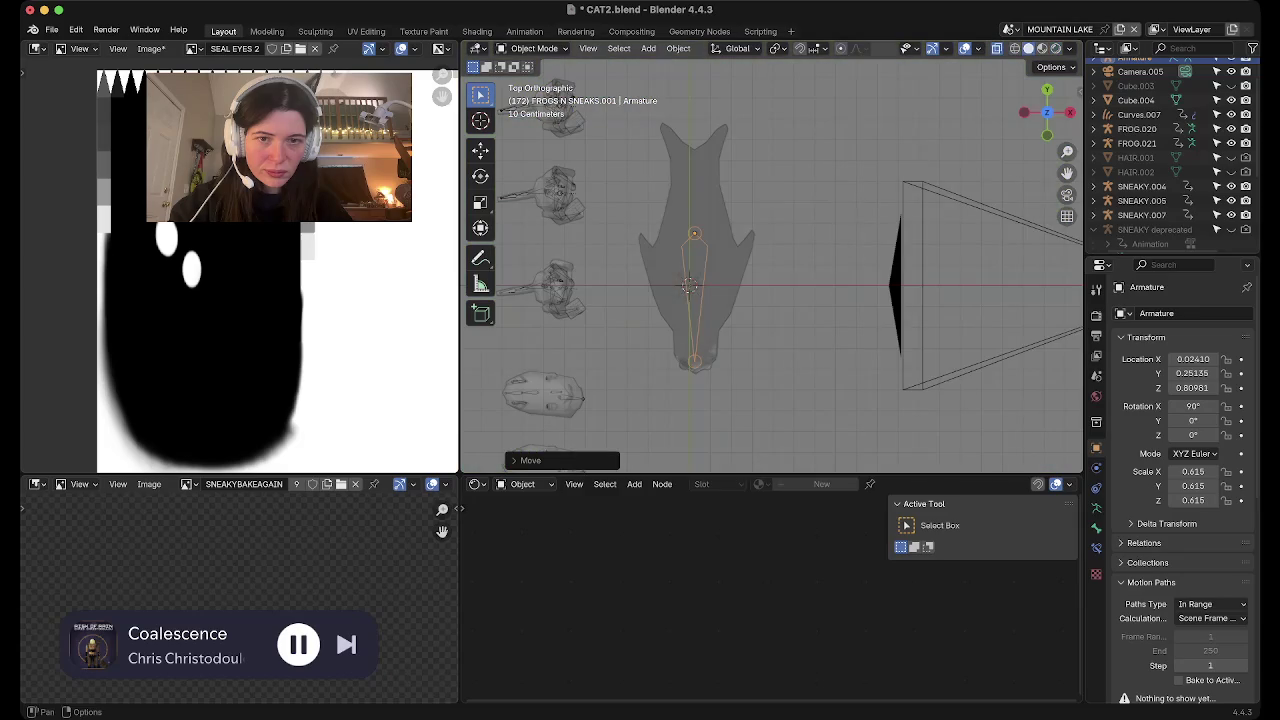
key("s")
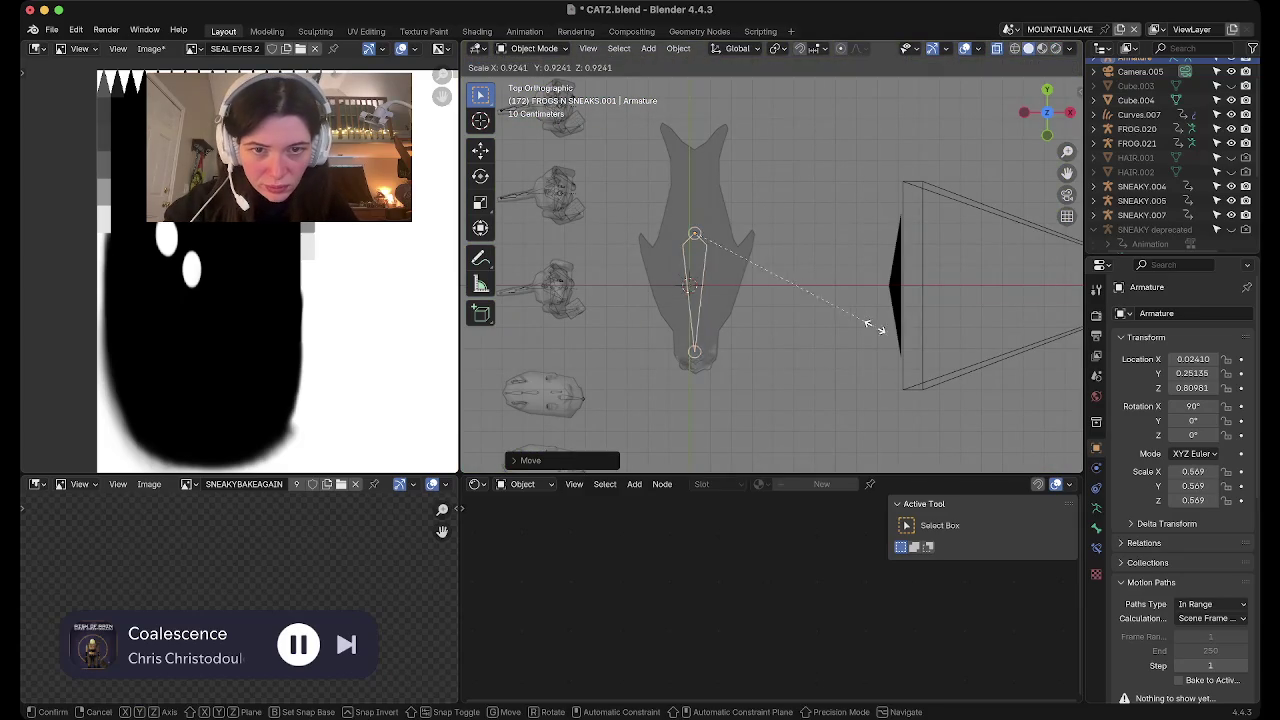
key("Return")
key("g")
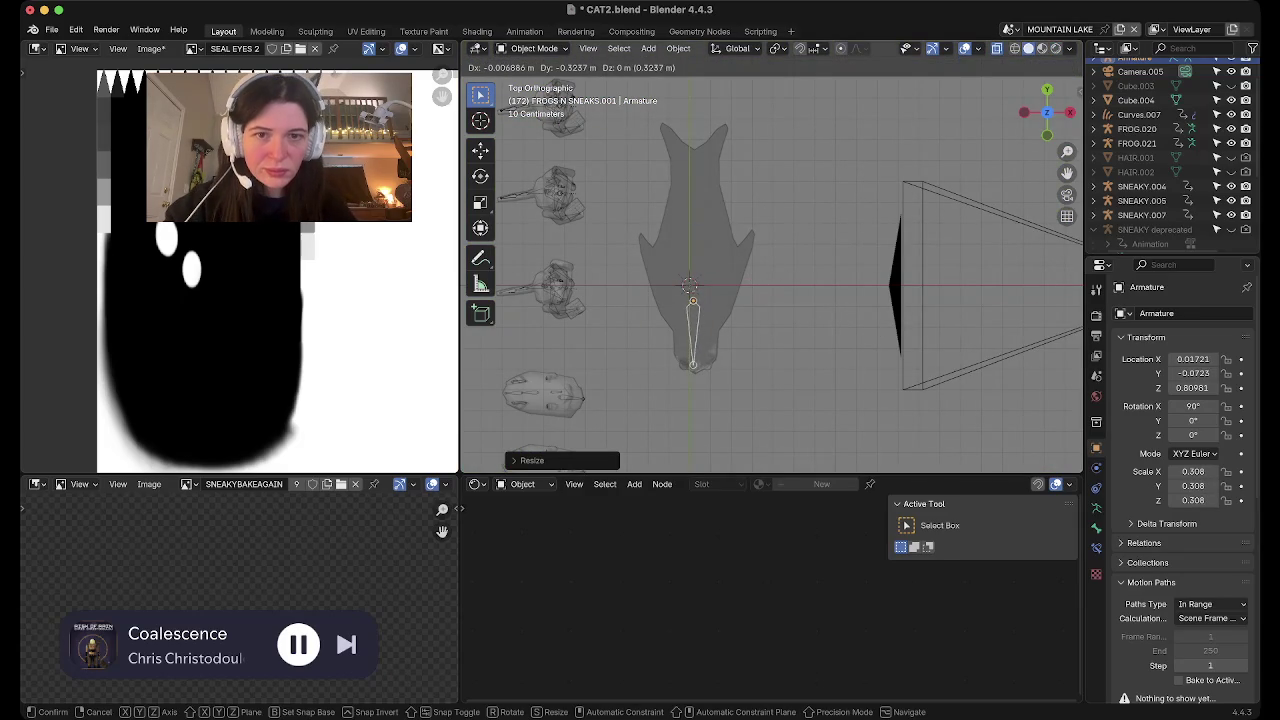
key("Return")
Reselect the armature and enter its Edit Mode
left_click(700, 200)
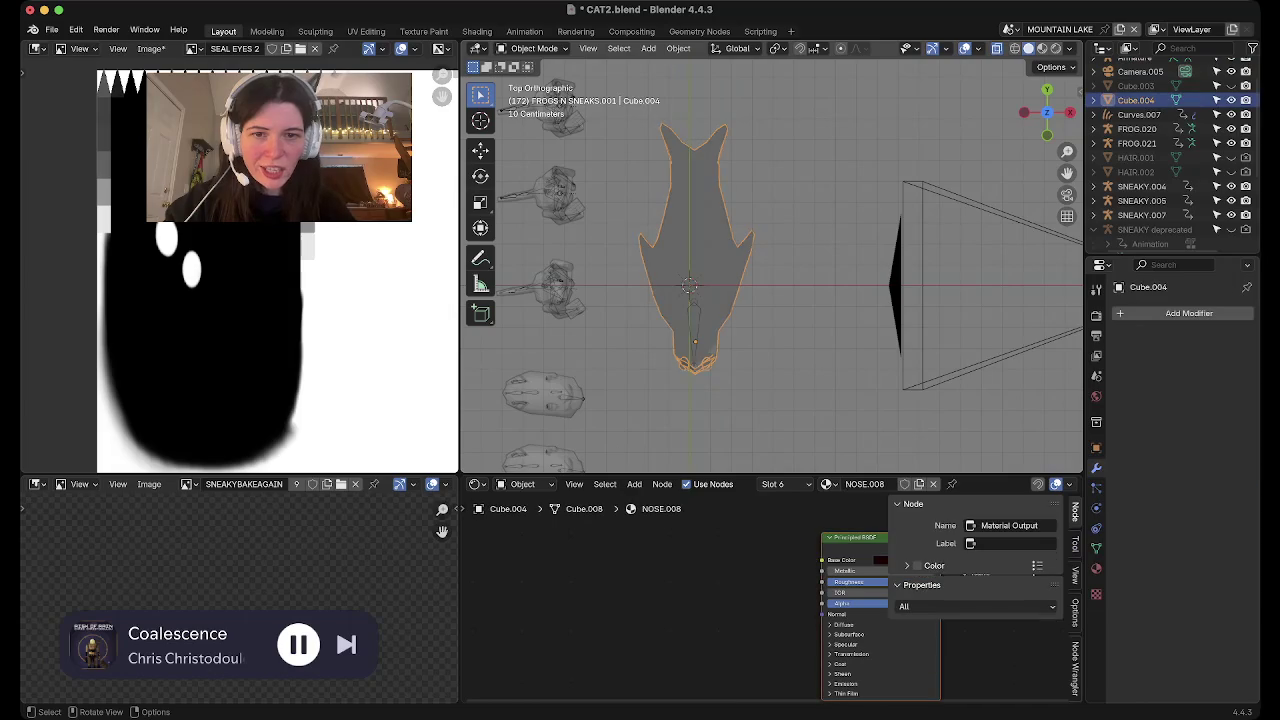
left_click(693, 330)
scroll(771, 265, "up", 2)
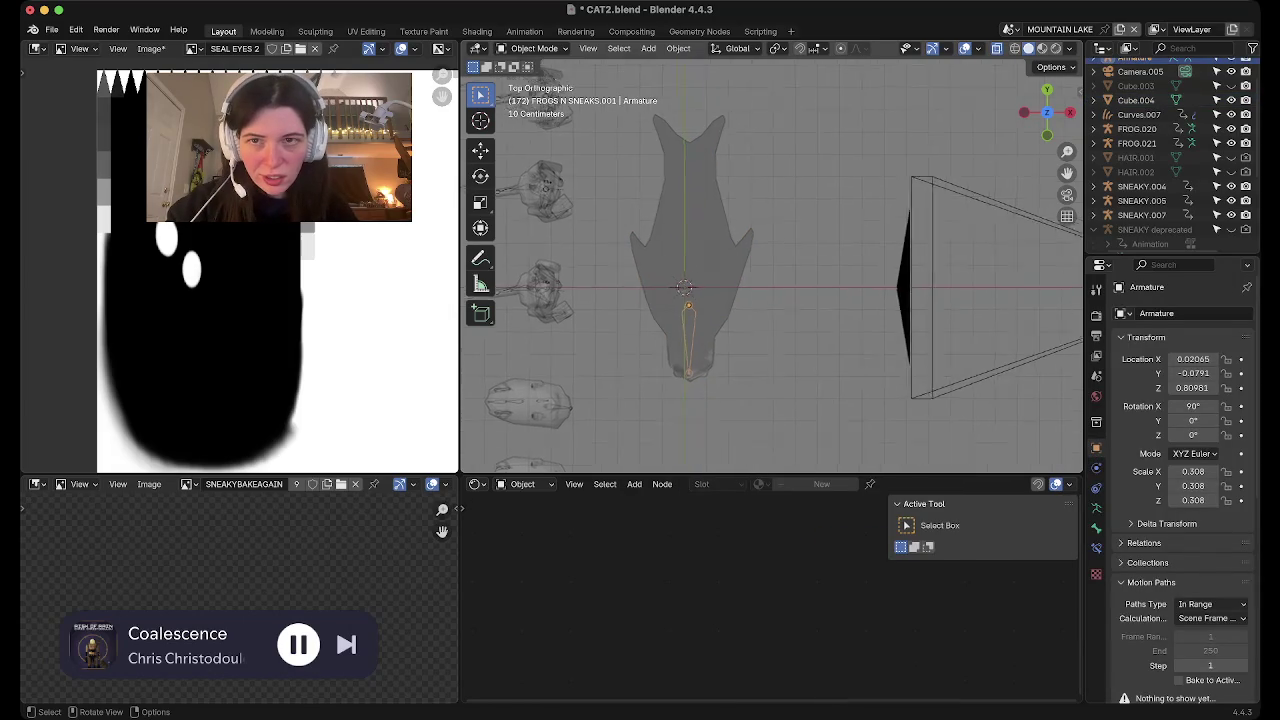
key("Tab")
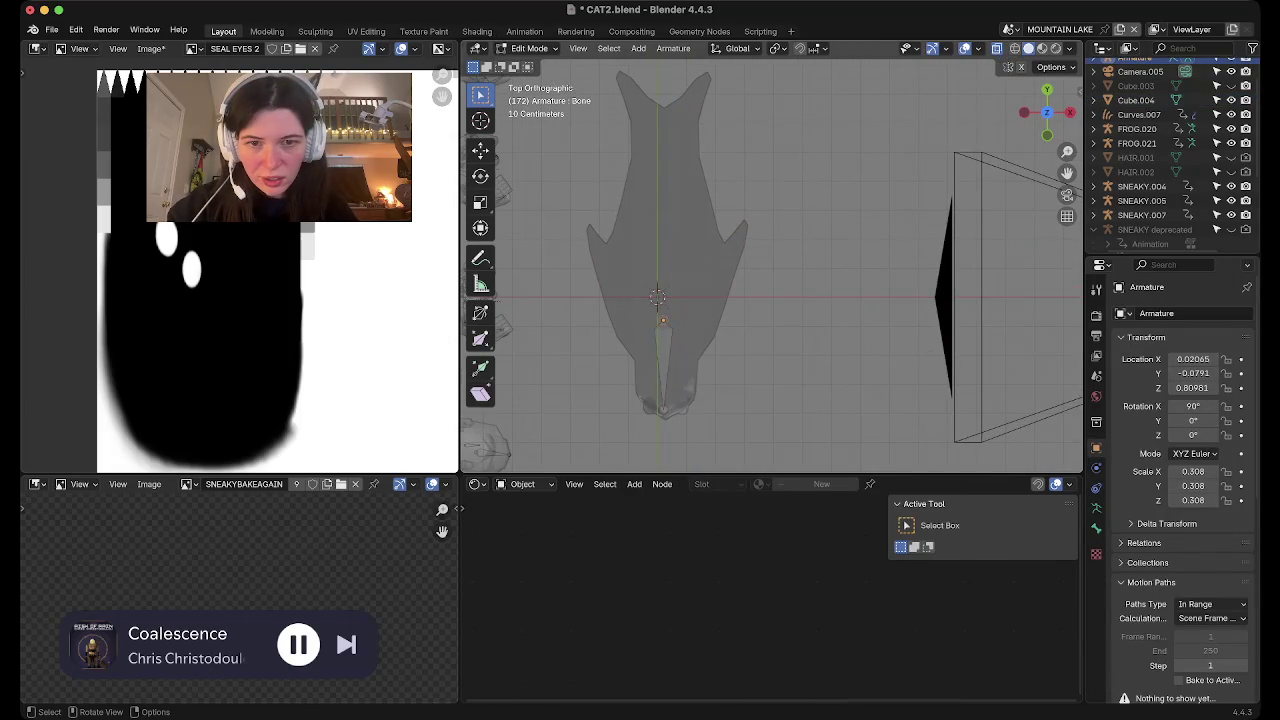
Extrude Bone.001 toward the tail, return to Object Mode, and select the seal
key("e")
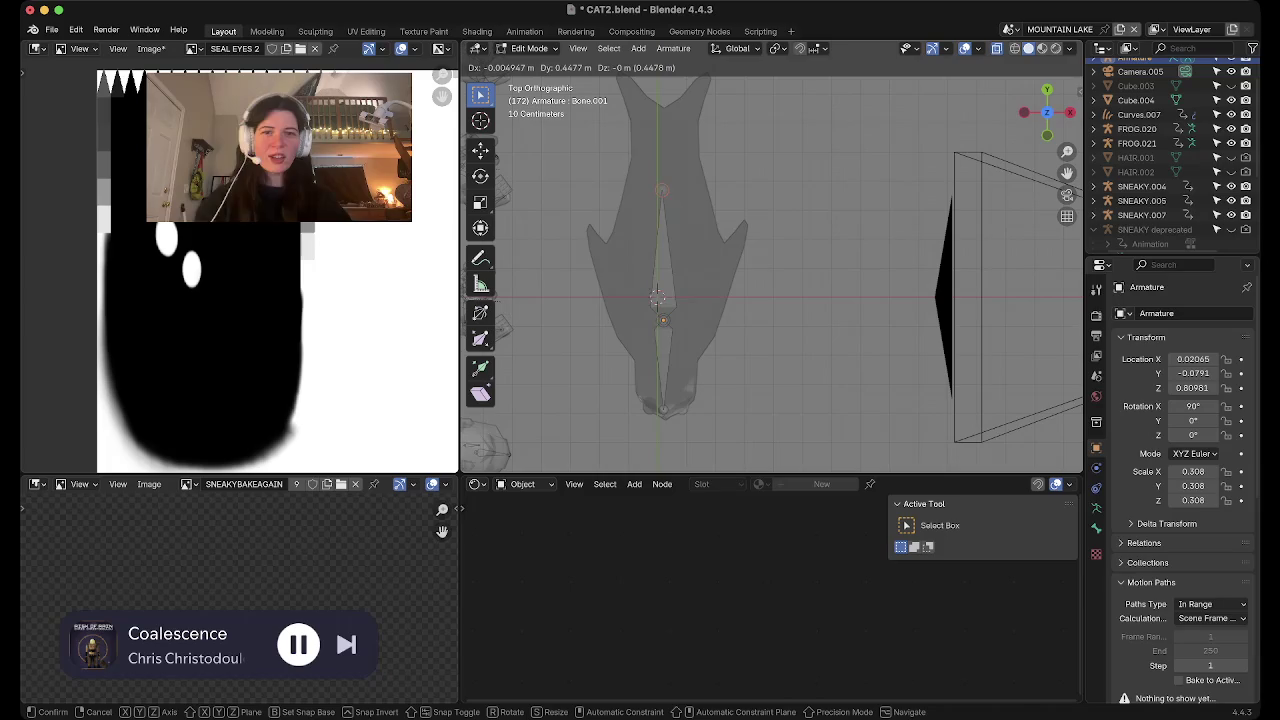
left_click(657, 298)
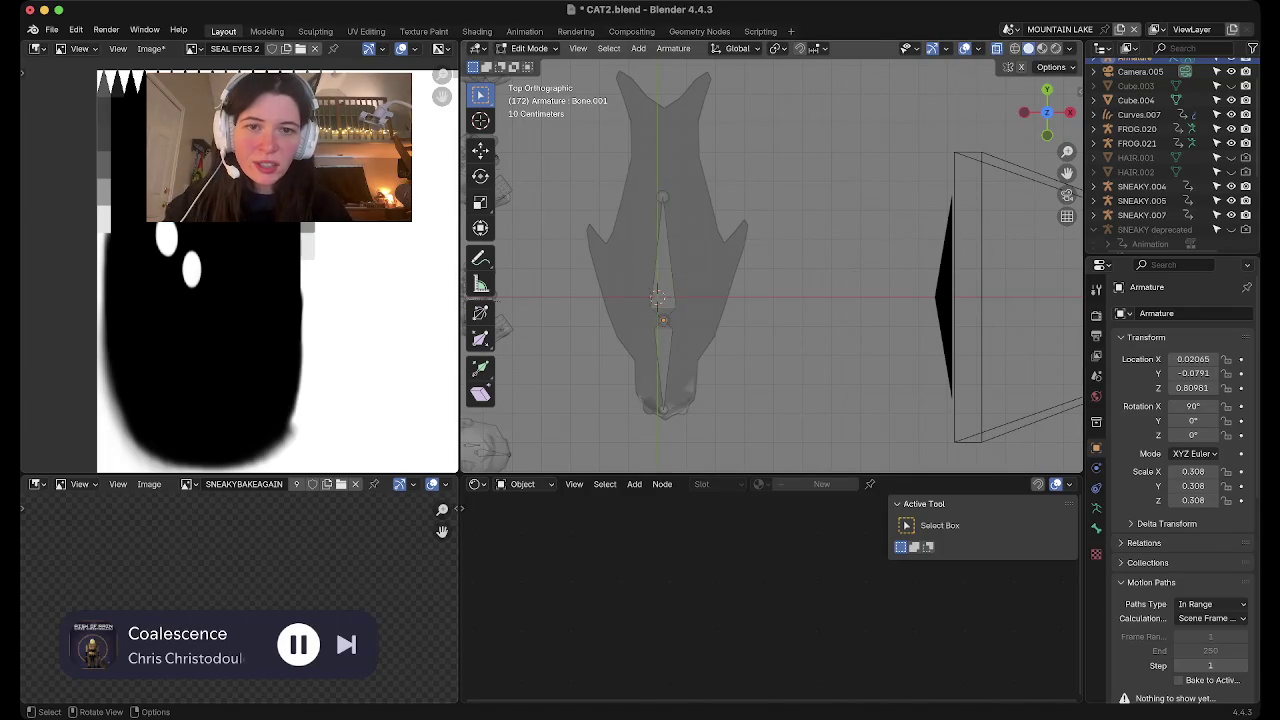
key("Tab")
key("Tab")
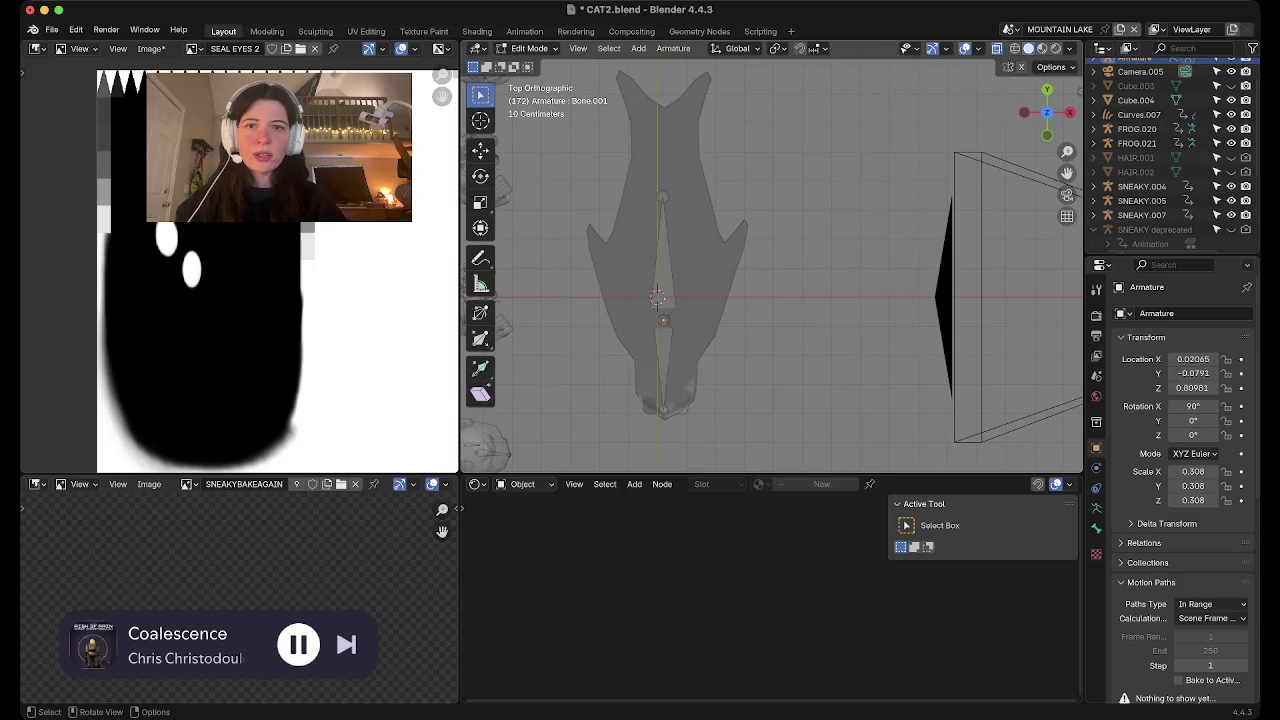
left_click(530, 48)
left_click(535, 62)
left_click(665, 250)
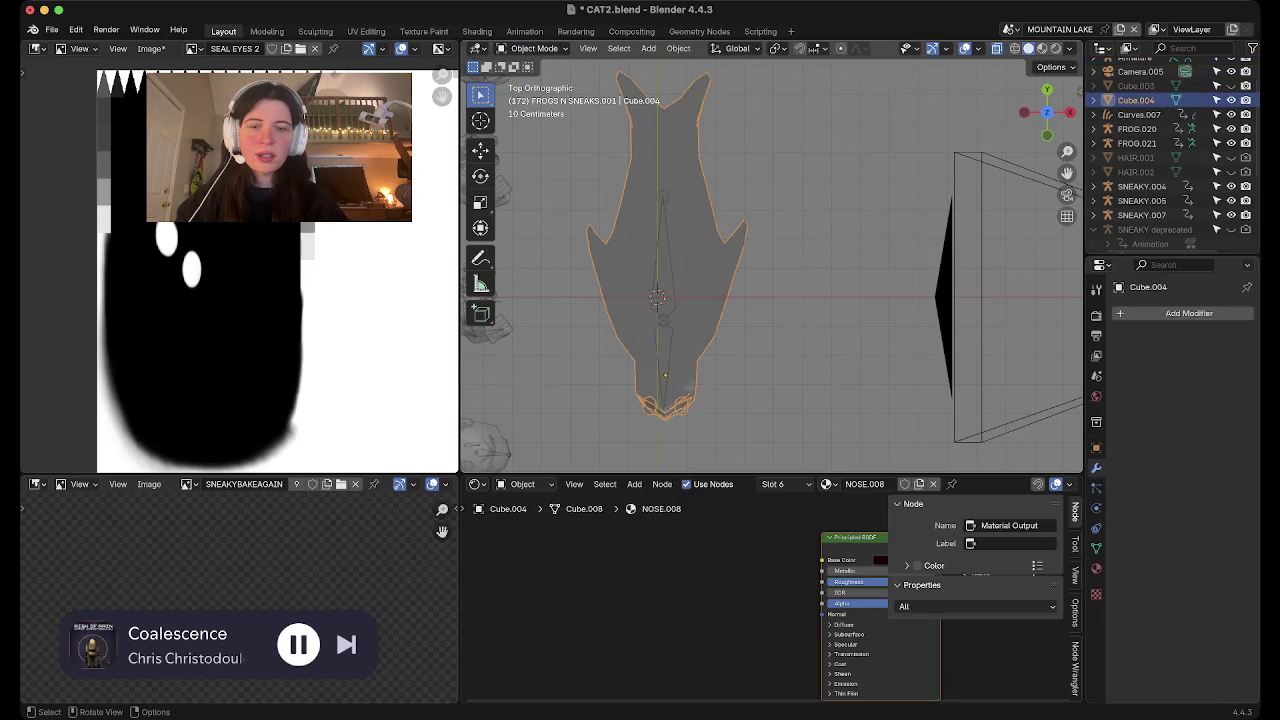
Enter Edit Mode on the seal in Material Preview, viewed from the top
mouse_move(770, 260)
middle_mouse_down()
mouse_move(800, 300)
mouse_move(800, 260)
mouse_move(820, 300)
mouse_move(800, 300)
mouse_move(952, 336)
mouse_move(800, 250)
middle_mouse_up()
key("z")
key("Tab")
scroll(952, 336, "up", 5)
left_click(1047, 113)
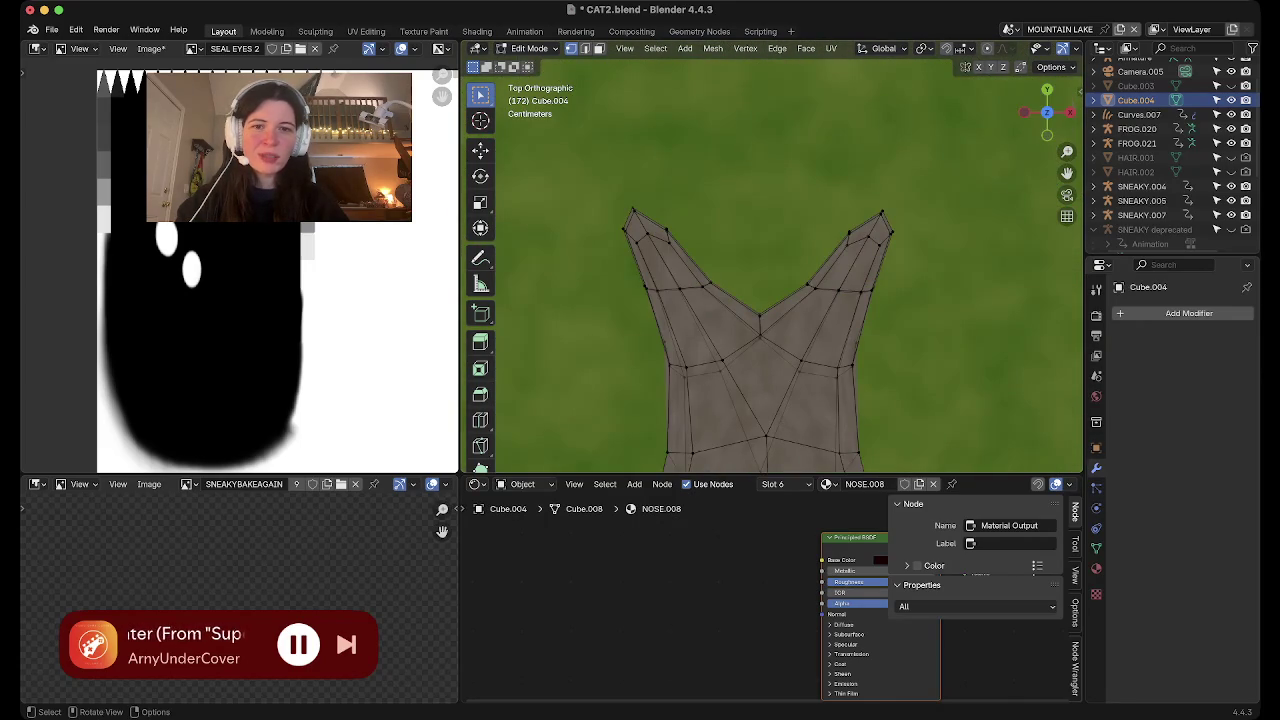
scroll(778, 270, "down", 2)
scroll(778, 270, "down", 2)
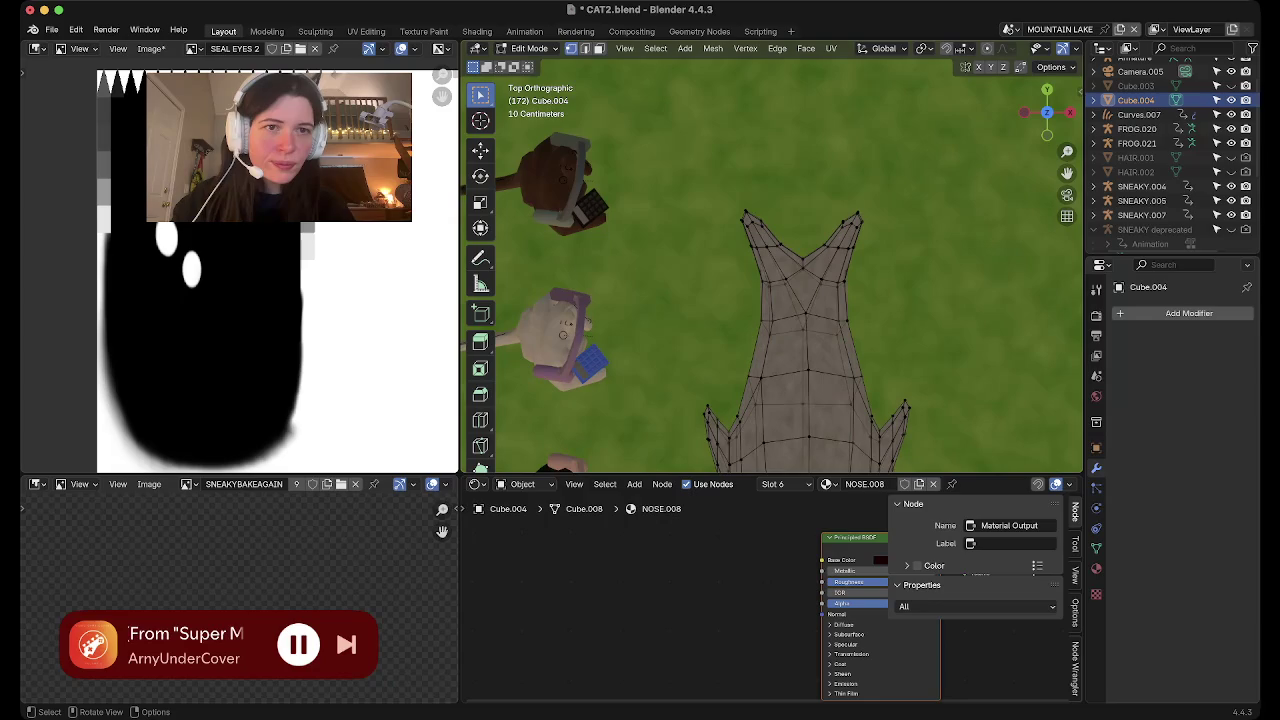
Box-select the tail flipper vertices and scale them along Z to 0.4730
left_click_drag(664, 276, 920, 160)
left_click_drag(855, 295, 884, 310)
mouse_move(884, 310)
middle_mouse_down()
mouse_move(900, 180)
mouse_move(790, 192)
middle_mouse_up()
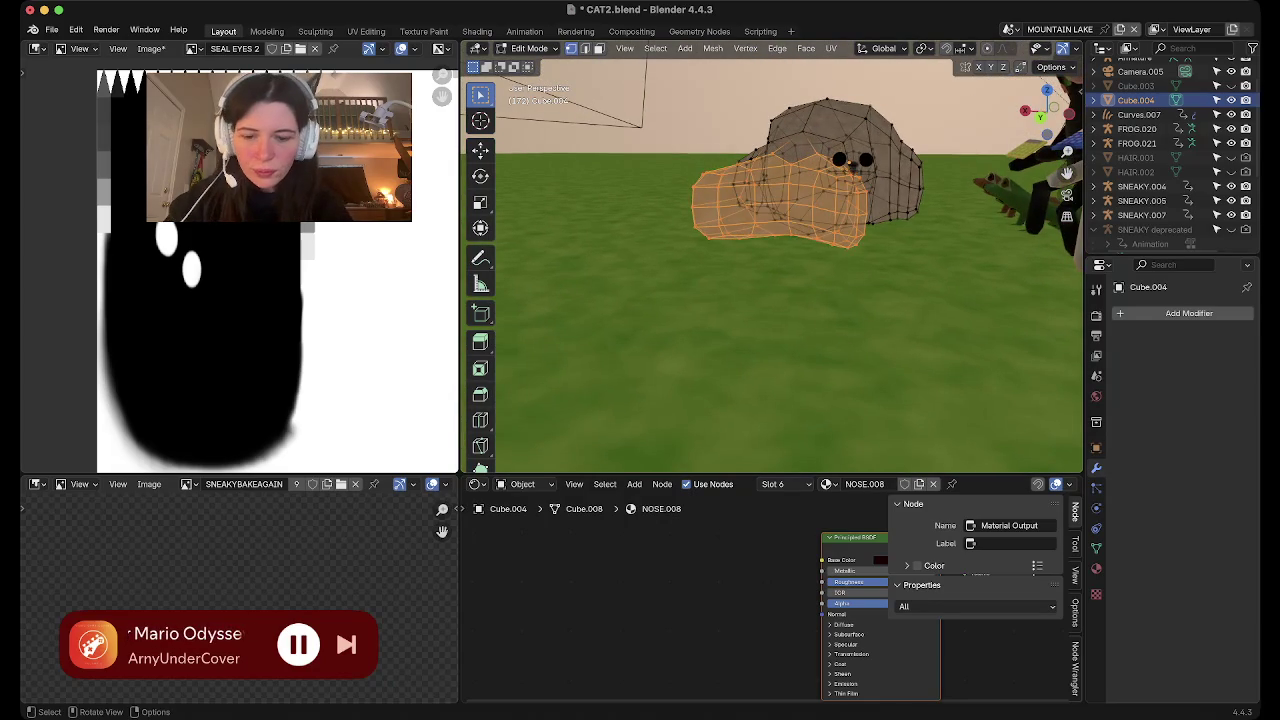
key("s")
key("z")
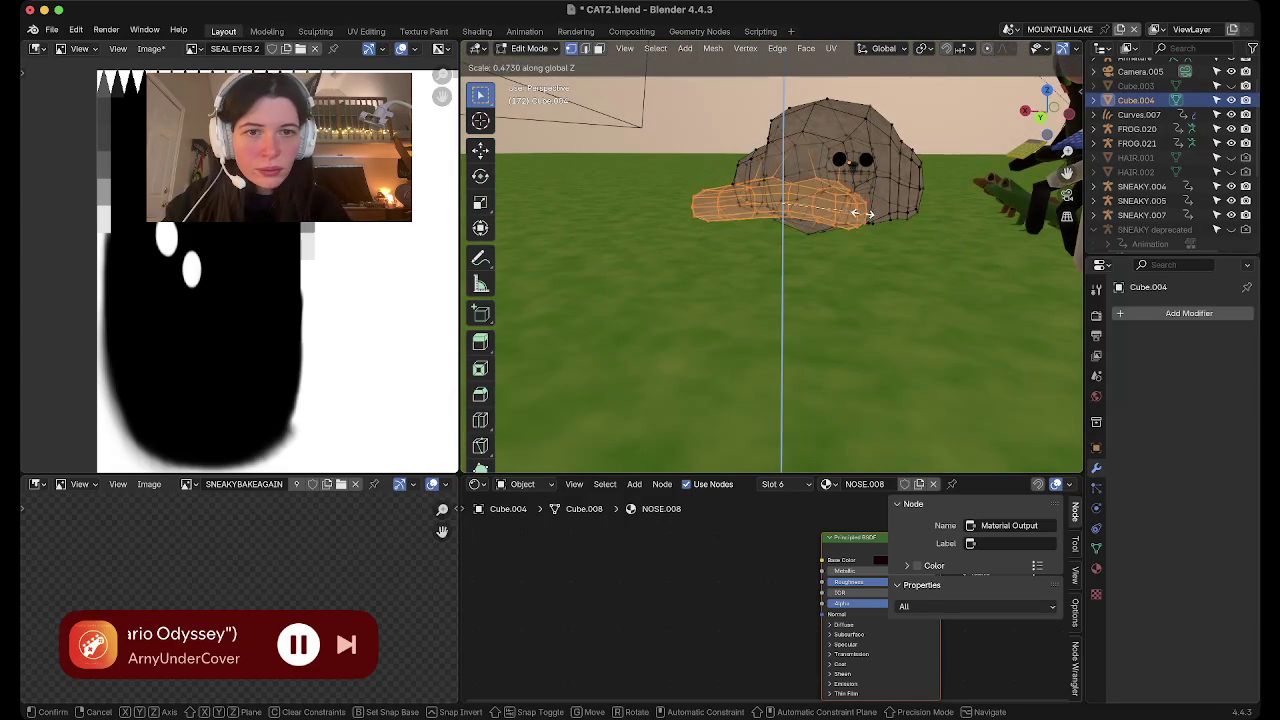
key("Return")
Back in top view, box-select only the left flipper tip
mouse_move(849, 163)
middle_mouse_down()
mouse_move(850, 260)
mouse_move(800, 230)
mouse_move(820, 210)
middle_mouse_up()
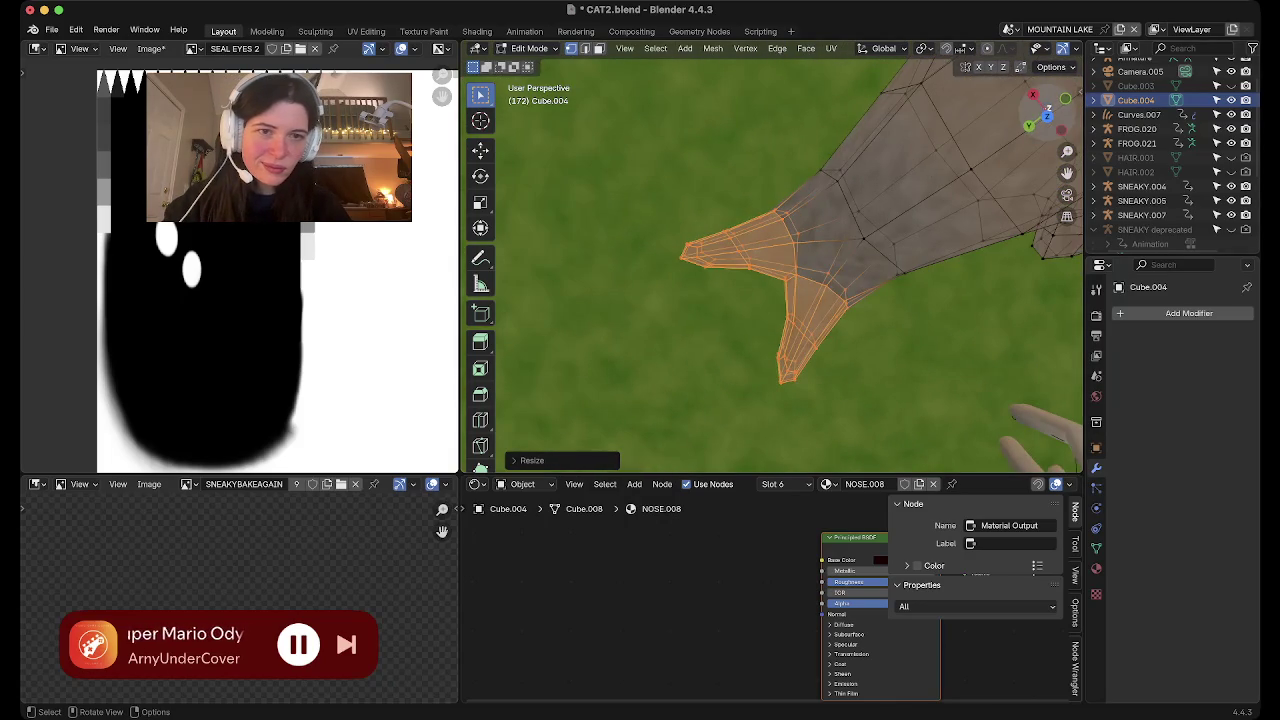
key("ctrl+KP_7")
left_click(1047, 112)
key("b")
left_click_drag(664, 186, 708, 220)
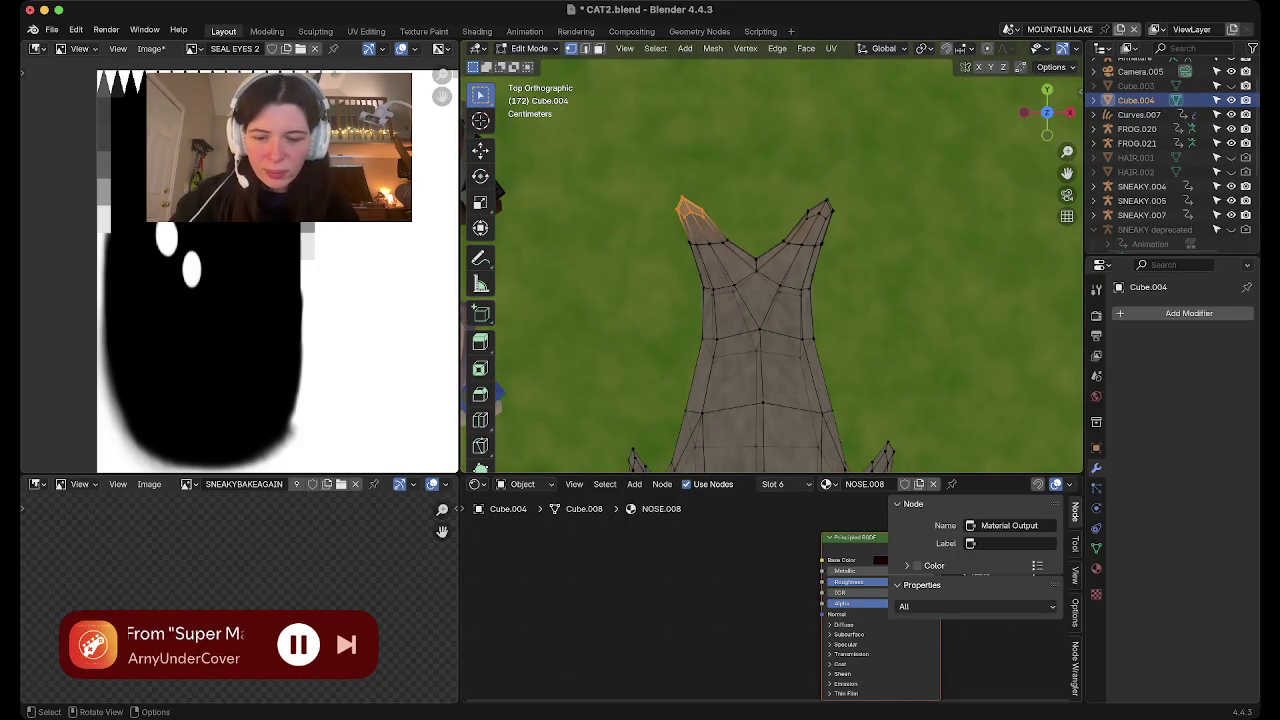
Try moving the left flipper tip along X, then cancel
key("g")
key("Escape")
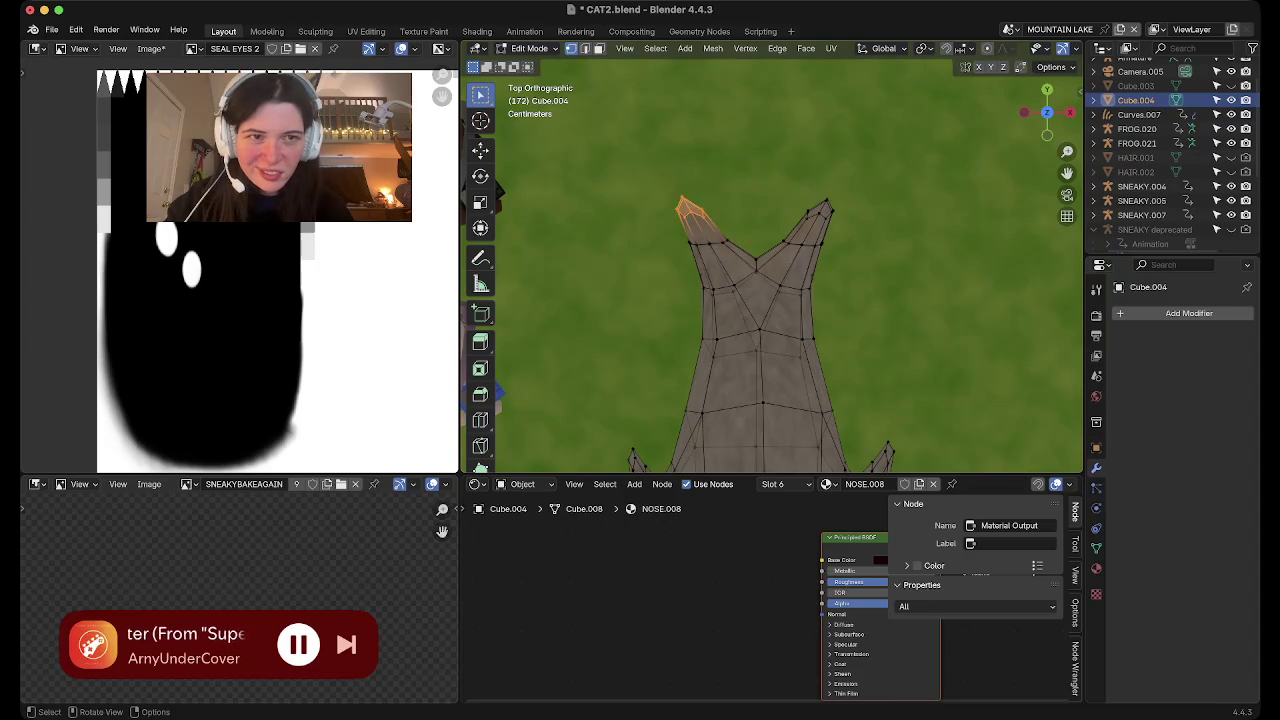
key("g")
key("x")
key("Escape")
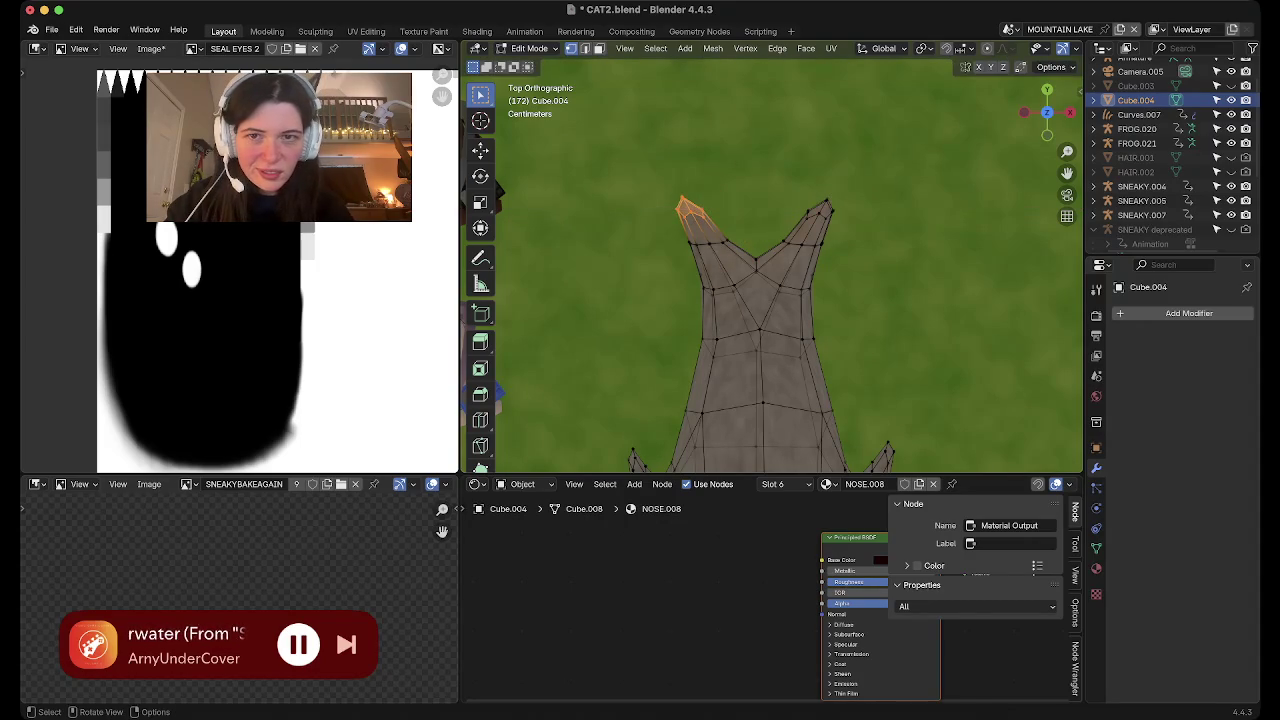
scroll(770, 48, "down", 3)
Turn on proportional editing and widen the left flipper tip along X
left_click(835, 48)
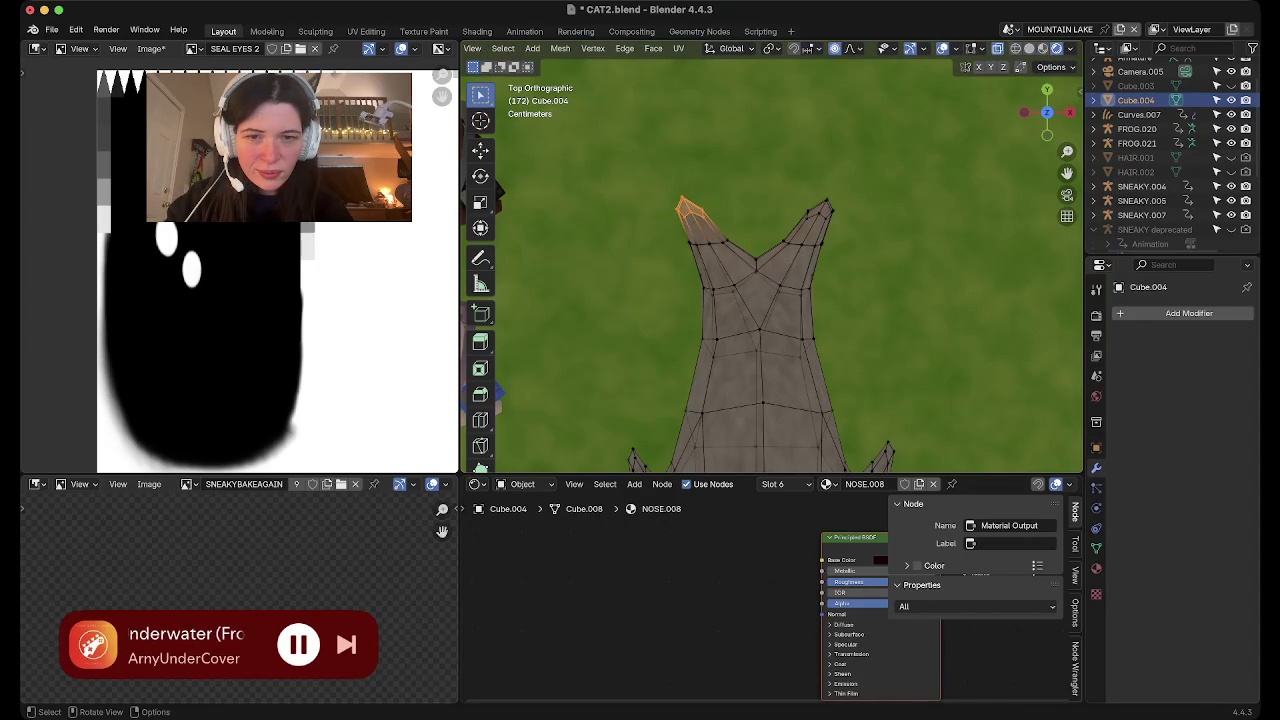
key("s")
key("x")
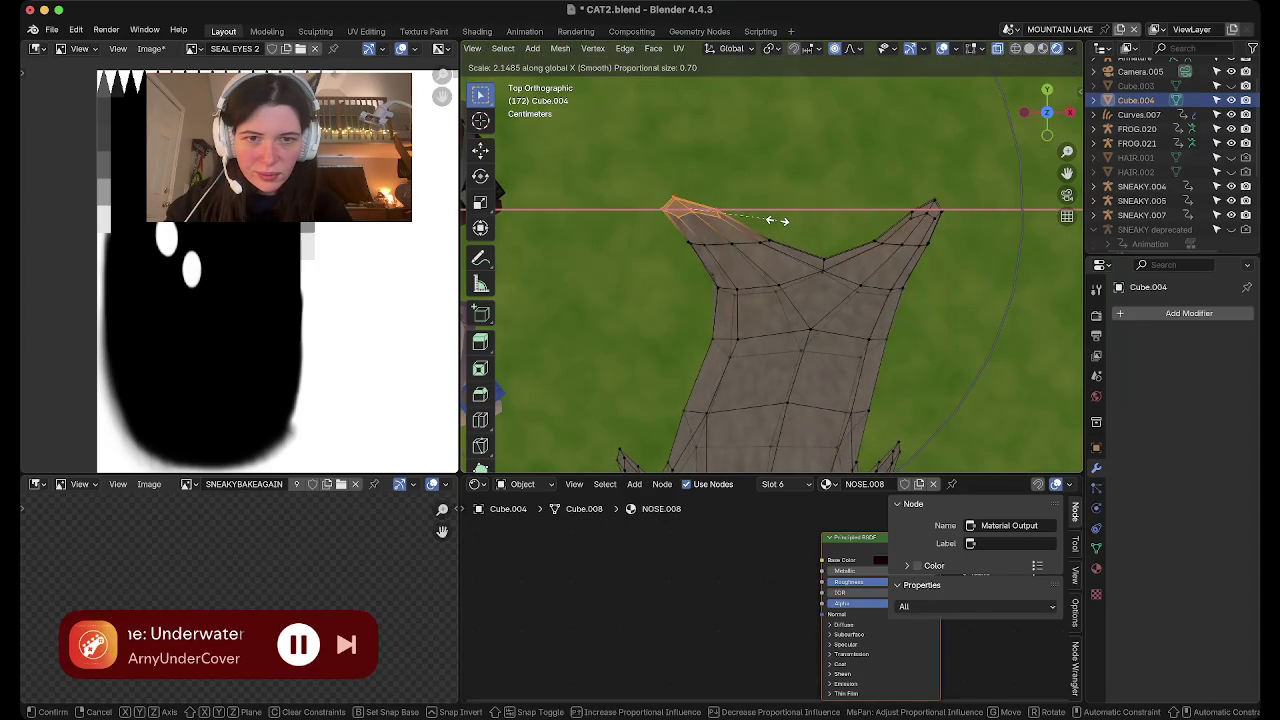
scroll(775, 220, "up", 4)
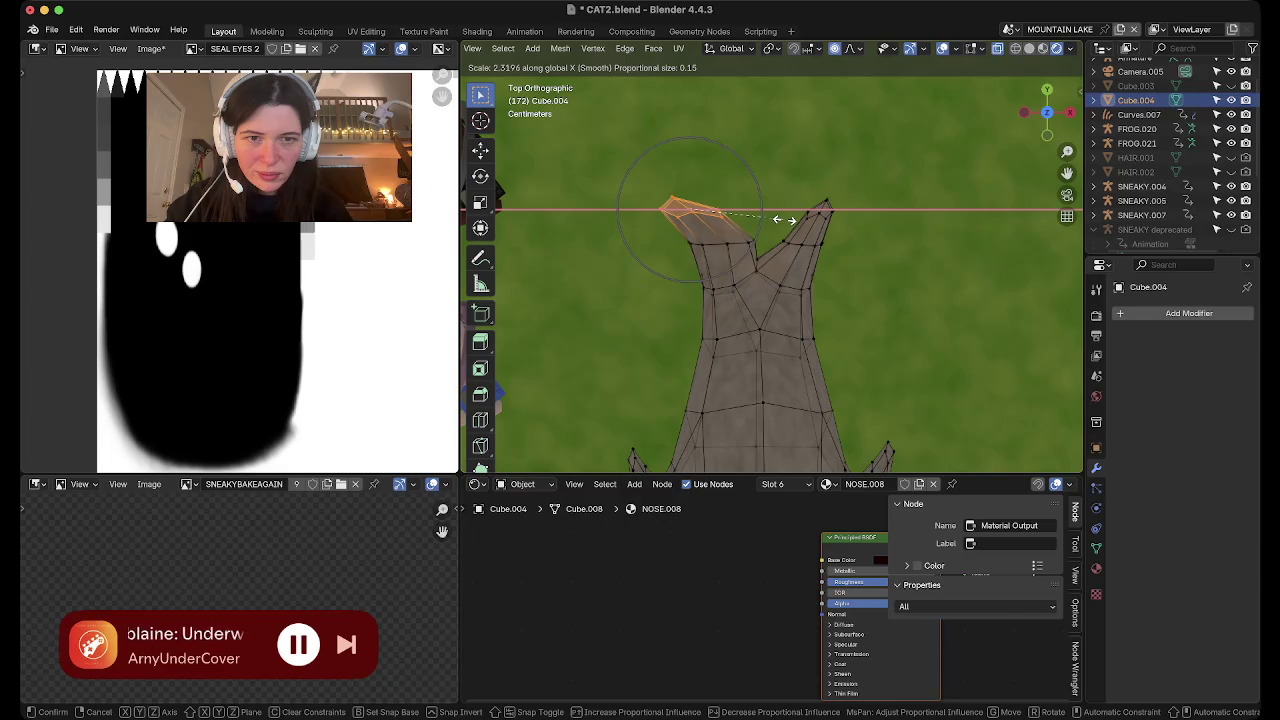
left_click(775, 220)
Widen the right flipper tip along X, then inspect the flippers from the side
left_click(826, 206)
key("s")
key("x")
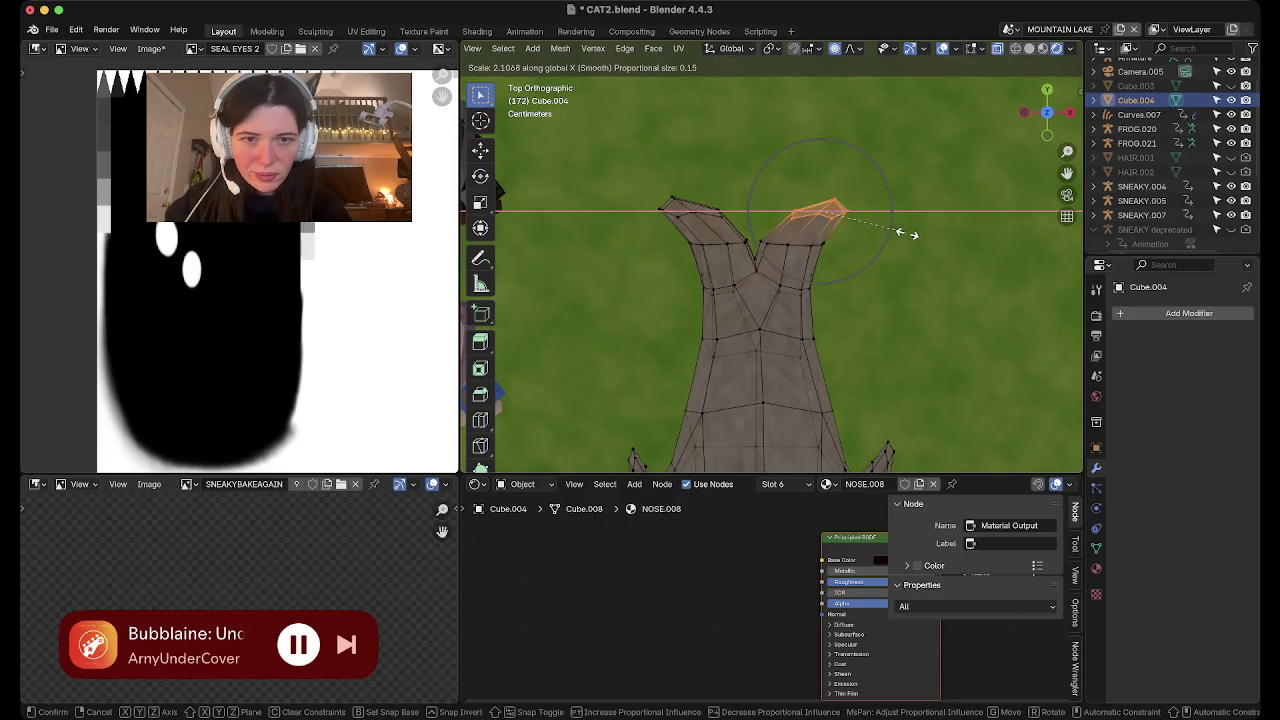
left_click(913, 234)
middle_click_drag(913, 234, 860, 120)
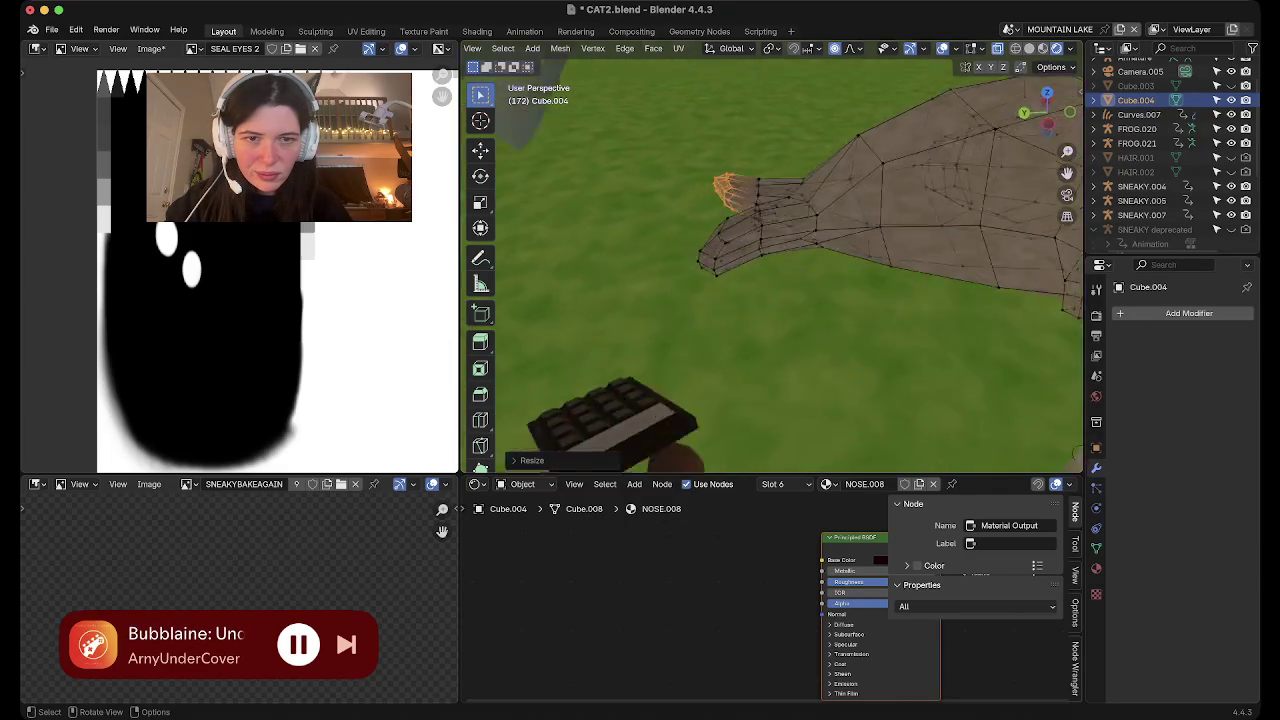
middle_click_drag(770, 260, 770, 200)
key("Tab")
scroll(770, 260, "up", 4)
mouse_move(770, 260)
middle_mouse_down()
mouse_move(800, 240)
mouse_move(770, 200)
middle_mouse_up()
key("Tab")
mouse_move(770, 260)
middle_mouse_down()
mouse_move(830, 230)
mouse_move(820, 250)
middle_mouse_up()
key("Tab")
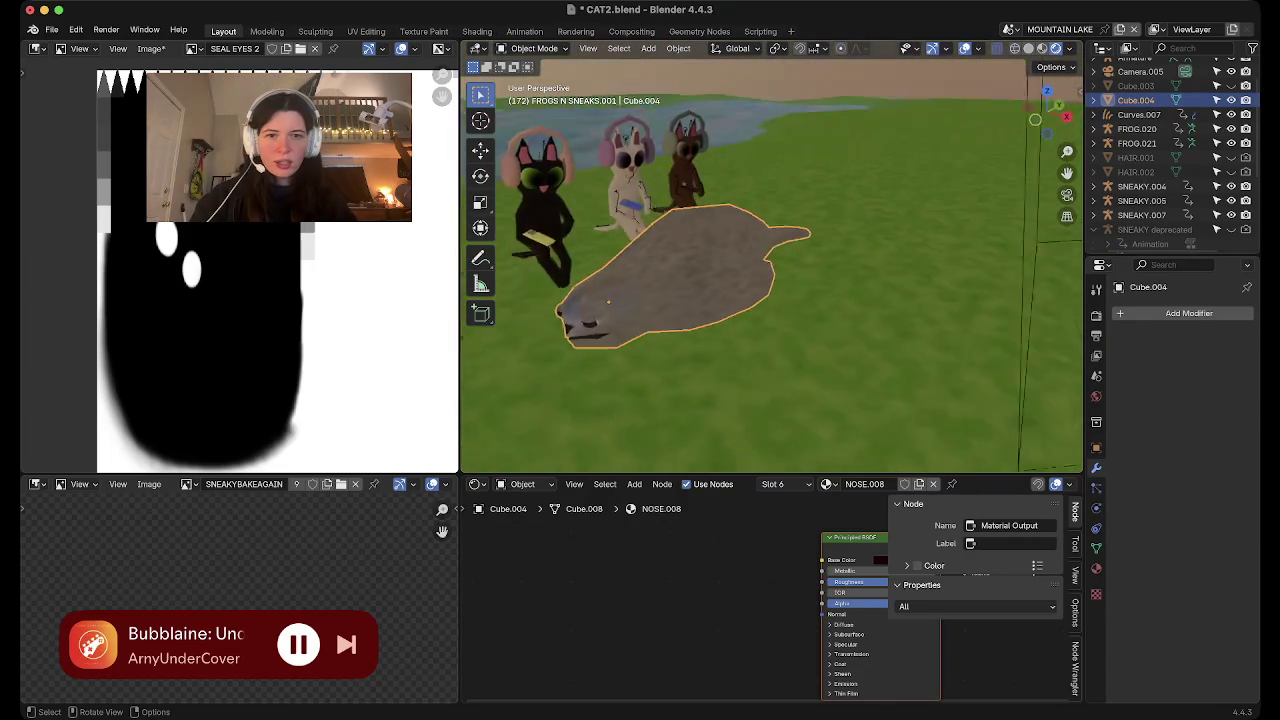
middle_click_drag(598, 304, 843, 401)
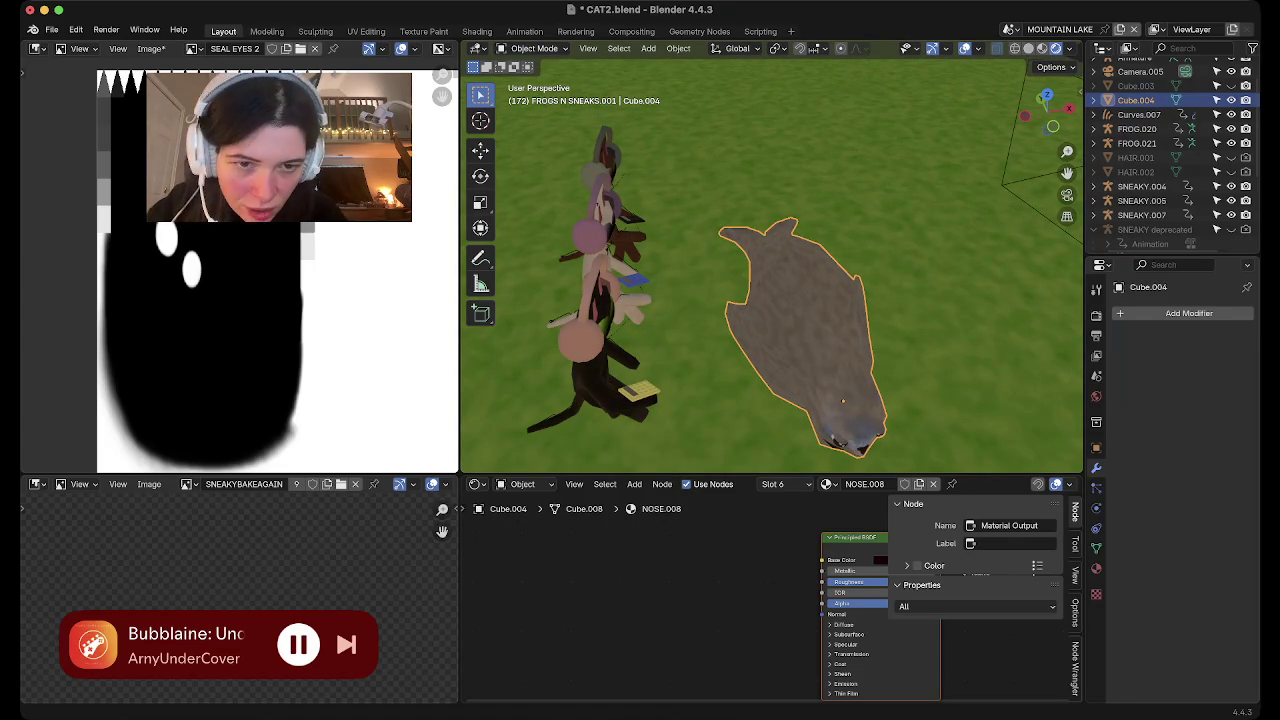
mouse_move(843, 401)
middle_mouse_down()
mouse_move(1035, 230)
mouse_move(985, 440)
middle_mouse_up()
key("KP_Decimal")
key("Tab")
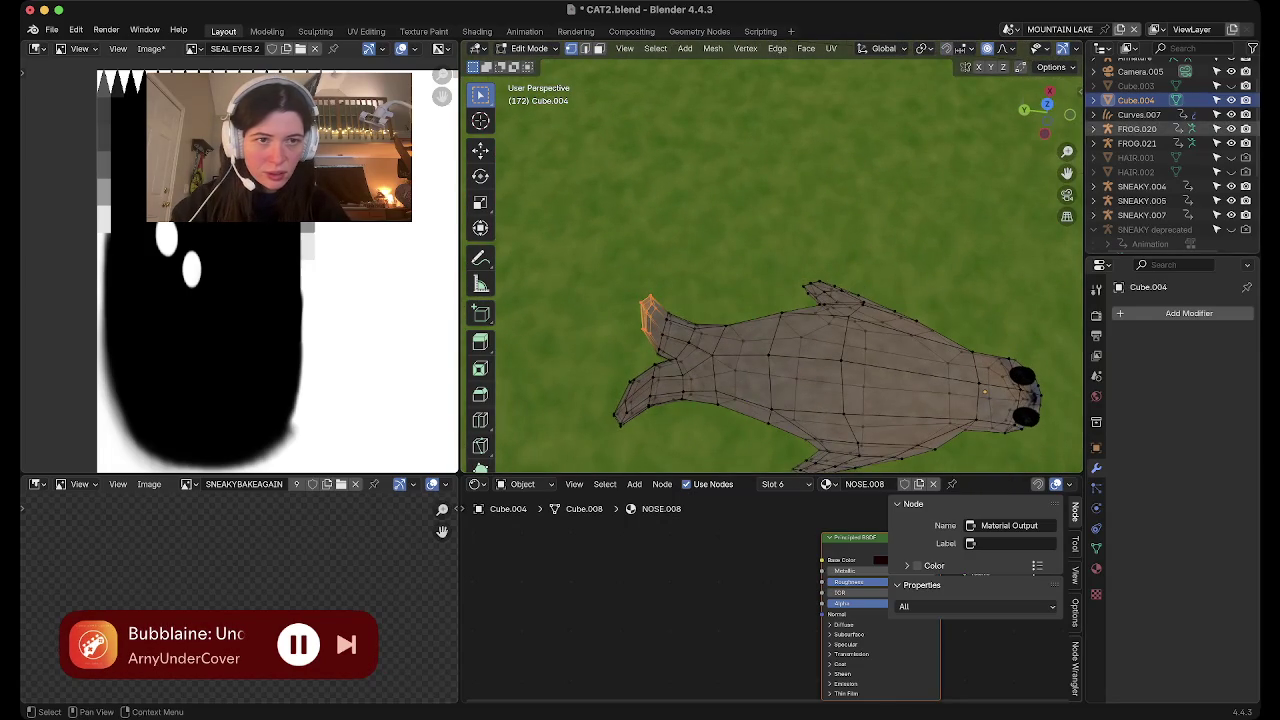
Box-select both side flippers from the top view
key("KP_7")
key("l")
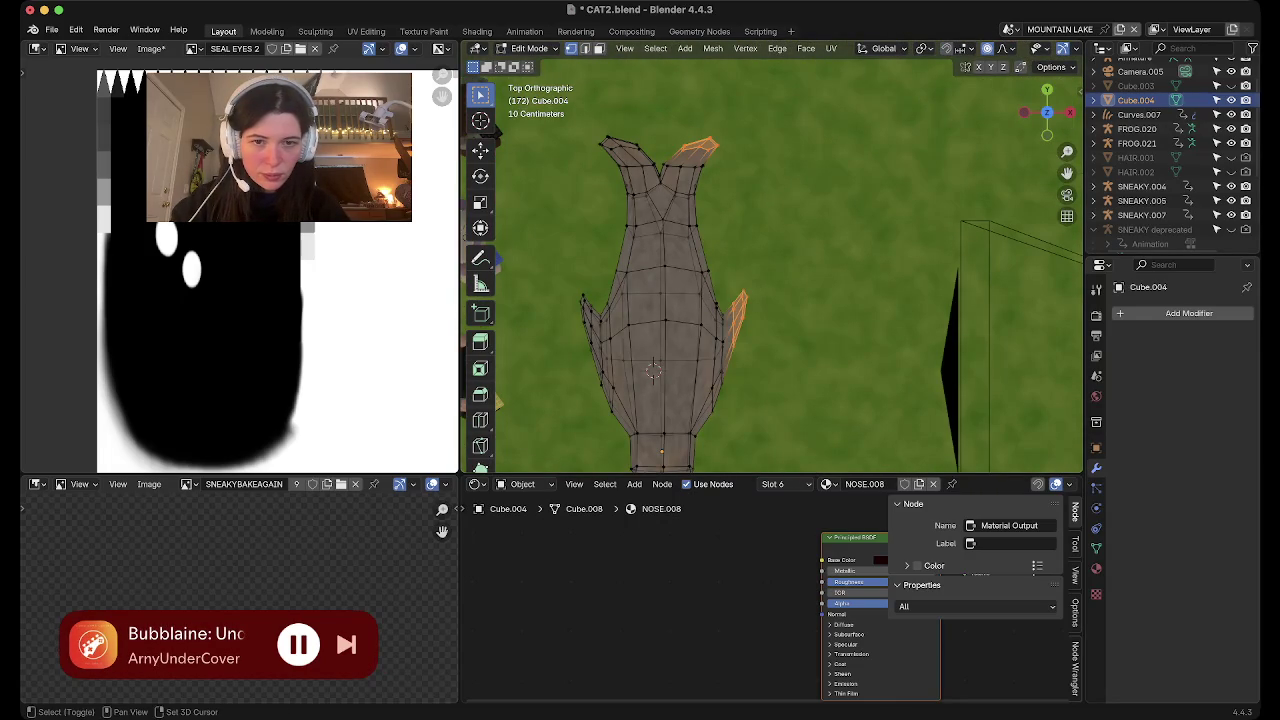
key("b")
left_click_drag(565, 270, 608, 416)
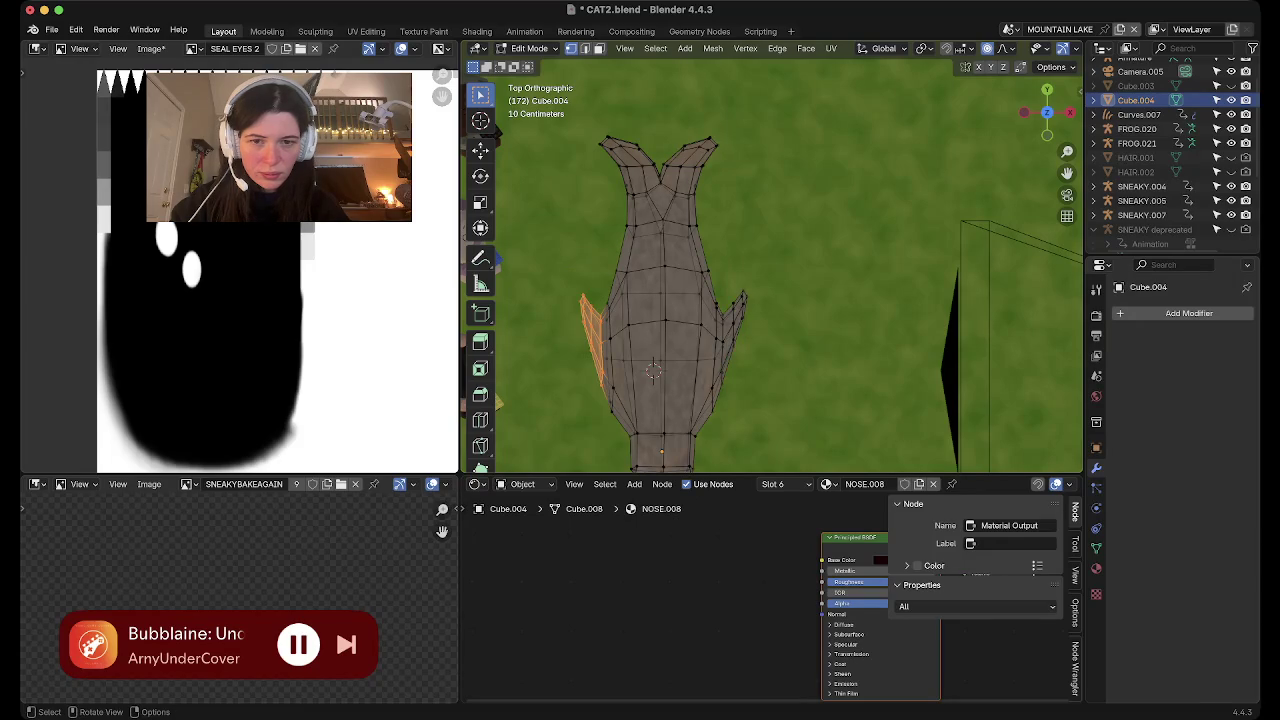
key("b")
left_click_drag(772, 248, 720, 436)
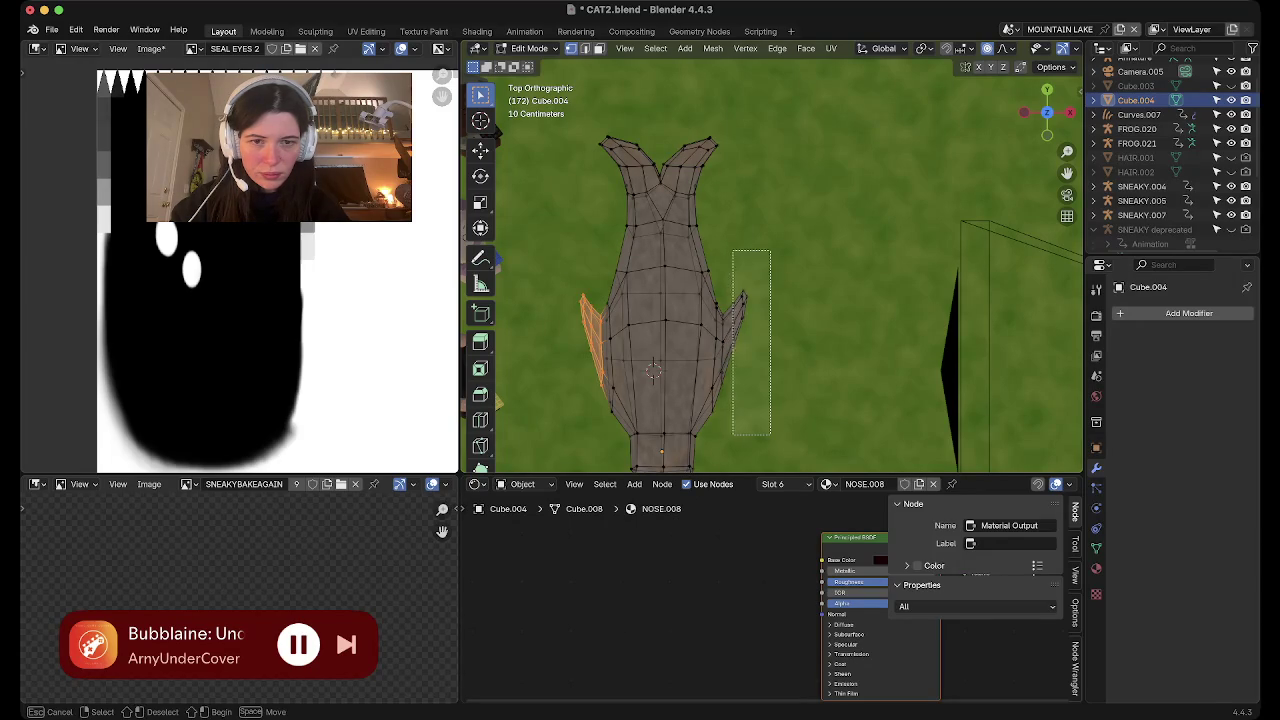
mouse_move(770, 300)
middle_mouse_down()
mouse_move(740, 260)
mouse_move(700, 240)
mouse_move(760, 290)
middle_mouse_up()
middle_click_drag(948, 366, 850, 345)
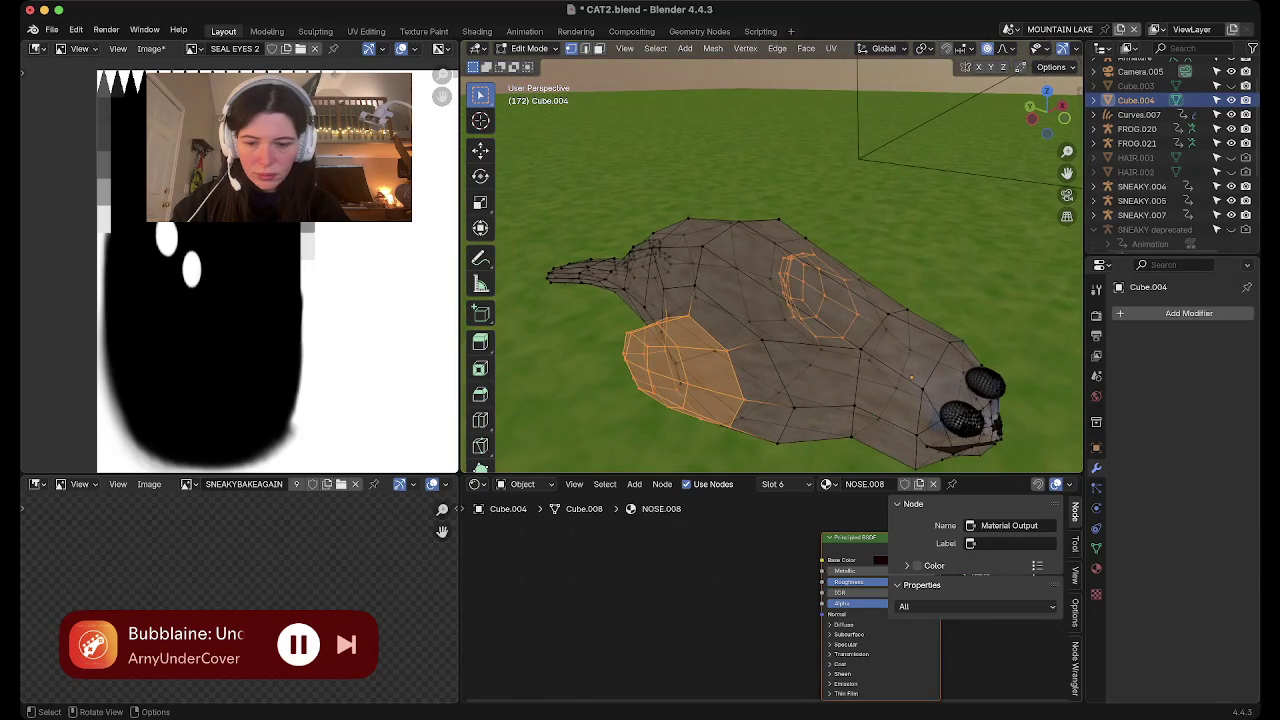
Flatten the flippers by scaling them along Z, twice
key("s")
key("z")
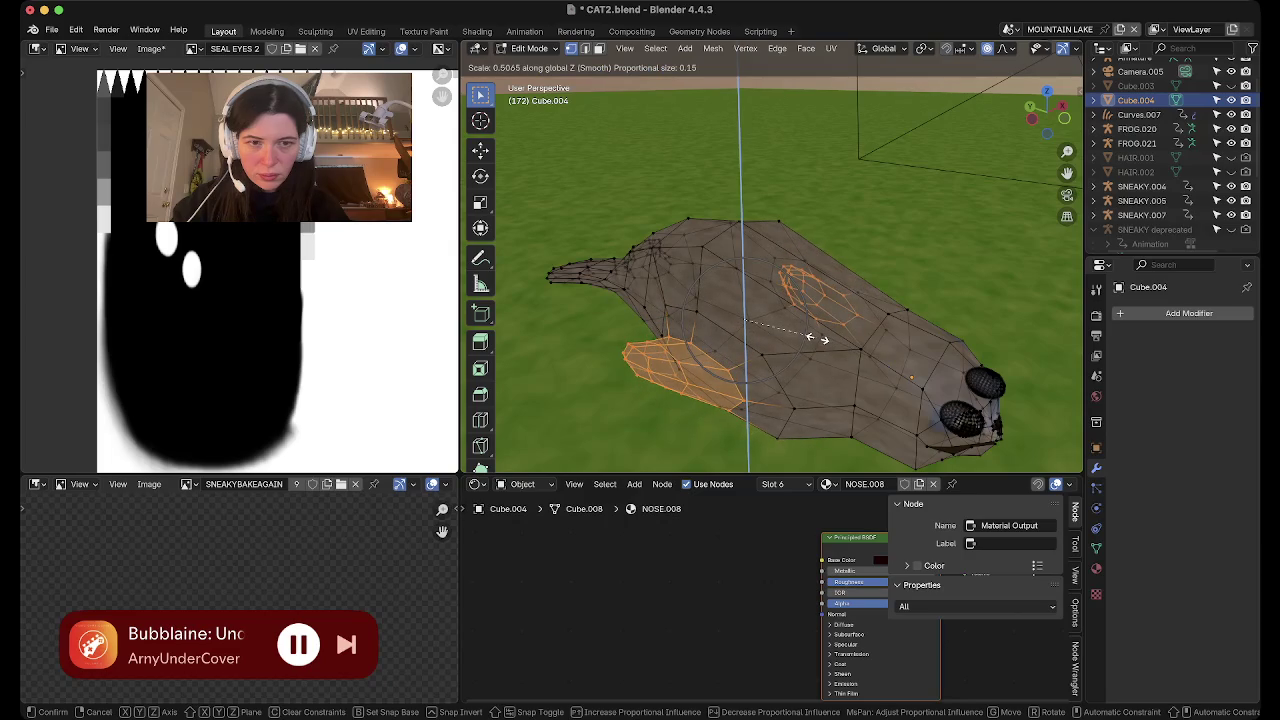
left_click(810, 337)
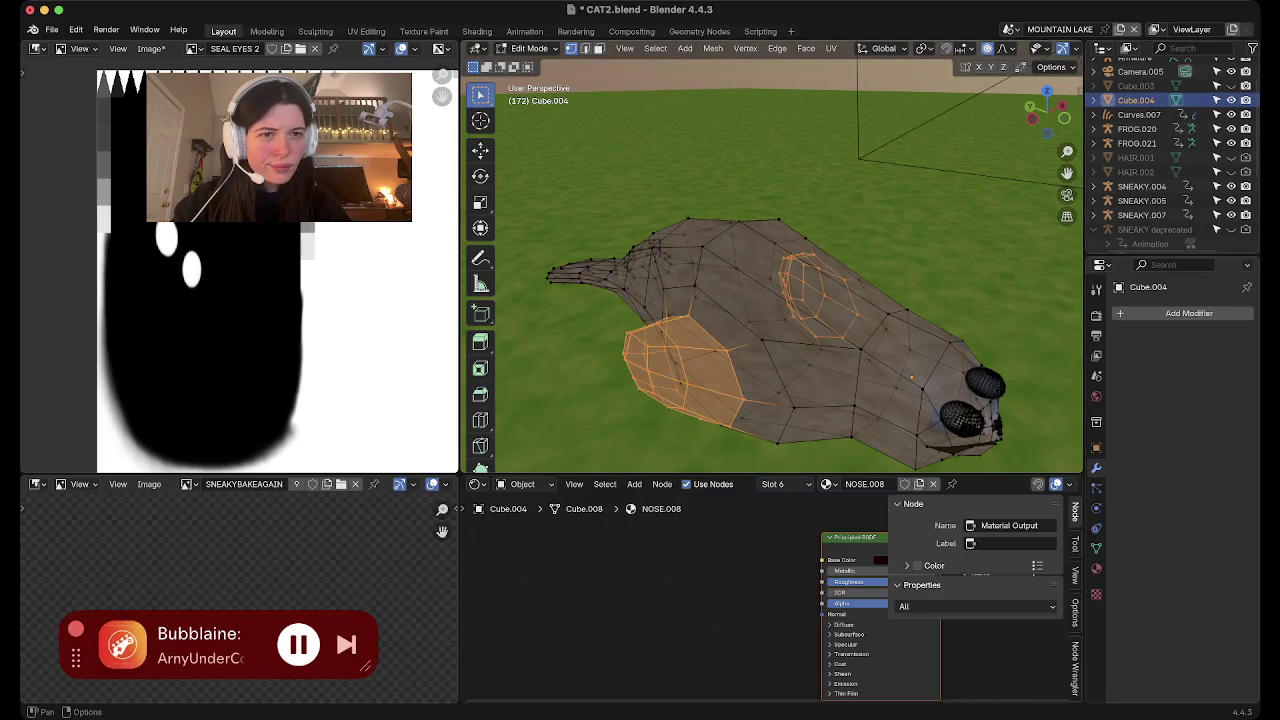
scroll(770, 48, "right", 3)
key("Tab")
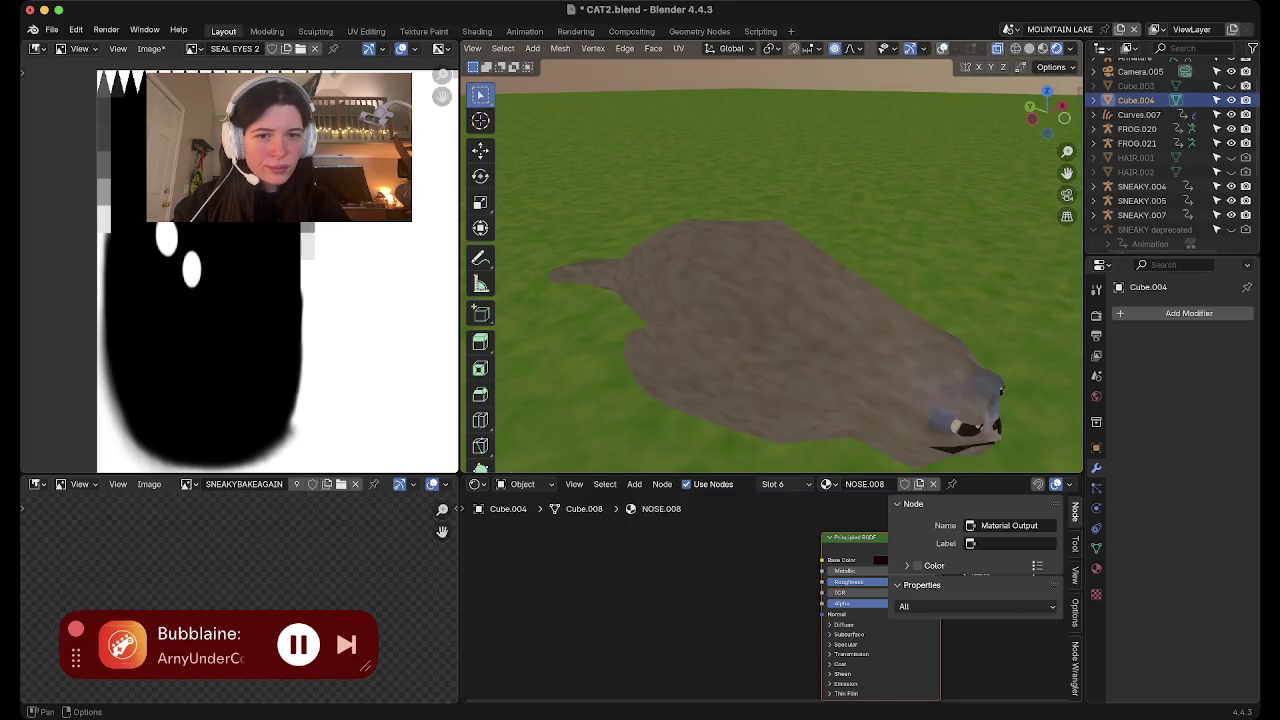
middle_click_drag(770, 330, 796, 262)
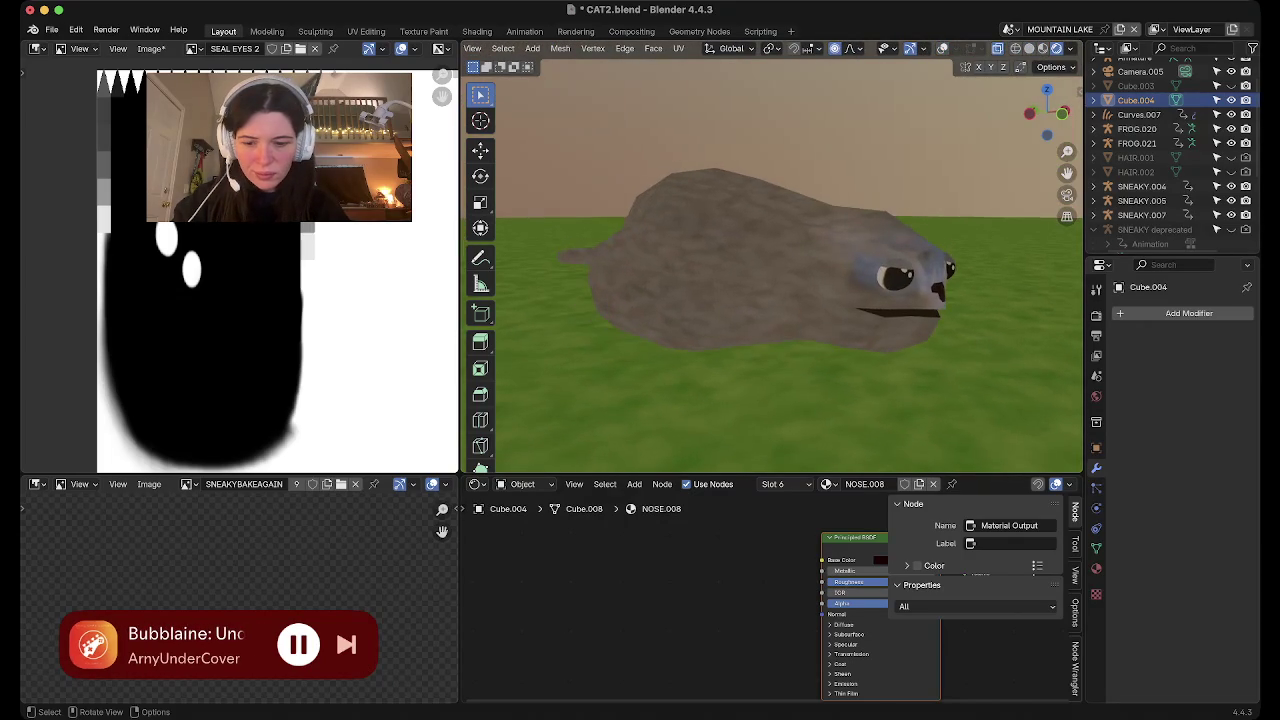
key("s")
key("z")
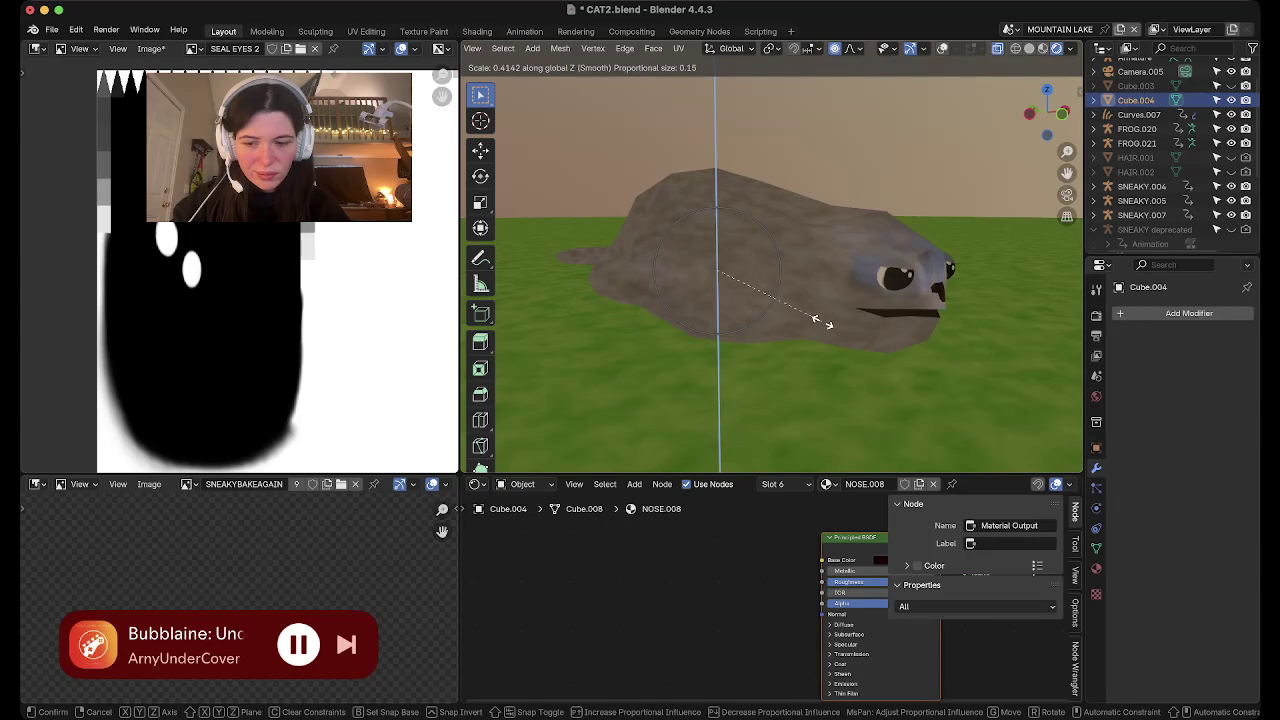
left_click(815, 320)
middle_click_drag(815, 320, 485, 146)
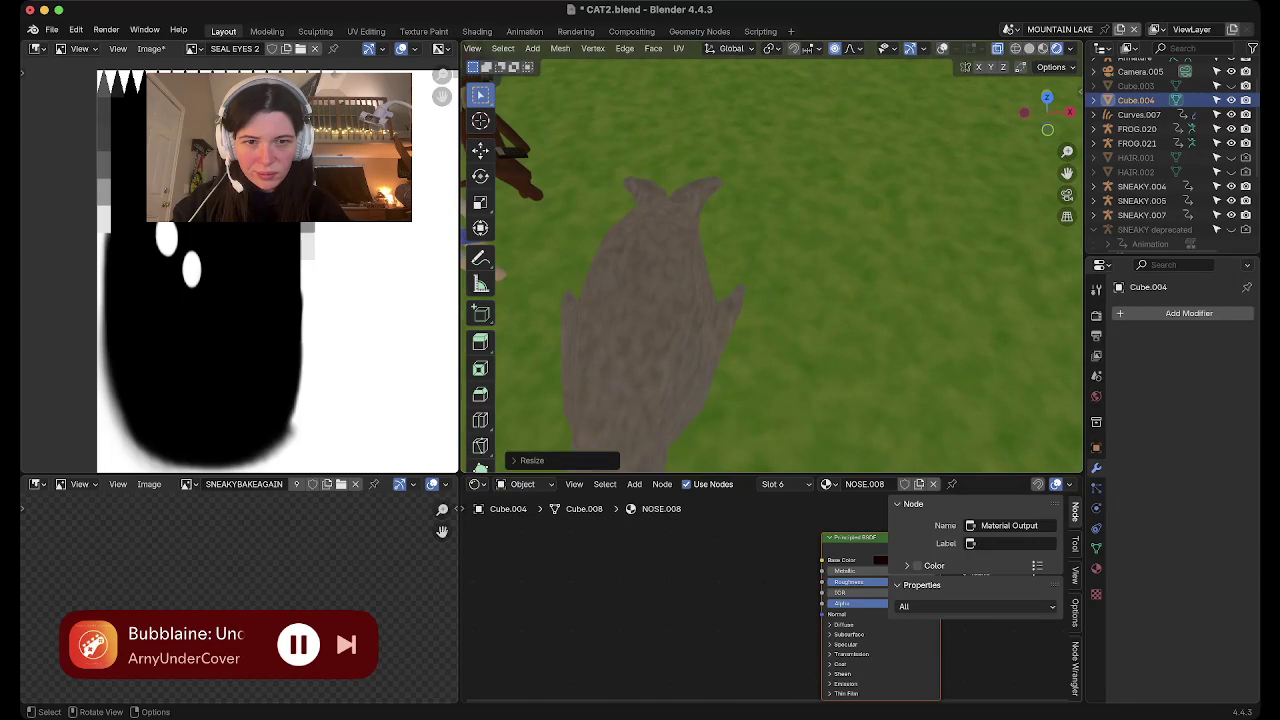
scroll(700, 48, "up", 2)
scroll(700, 48, "up", 2)
scroll(700, 48, "down", 2)
Lengthen the right flipper's tip by scaling it along Y
key("shift+alt+z")
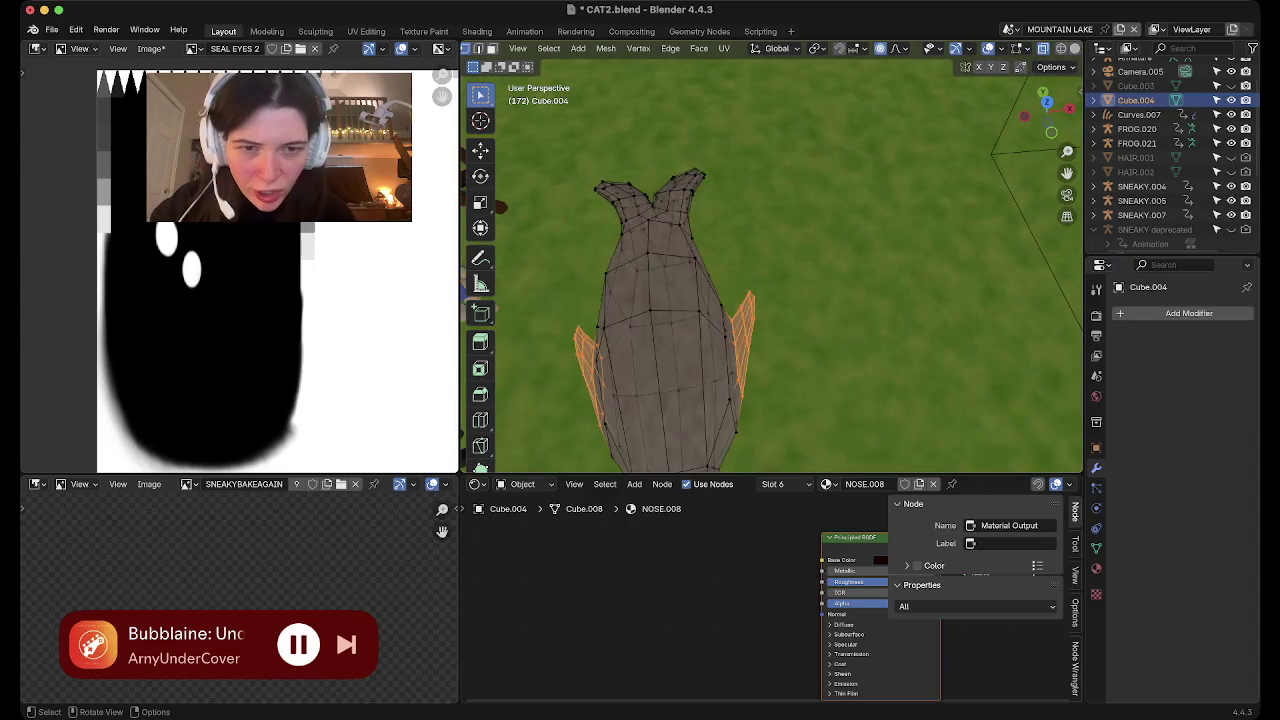
middle_click_drag(700, 300, 652, 370)
key("KP_7")
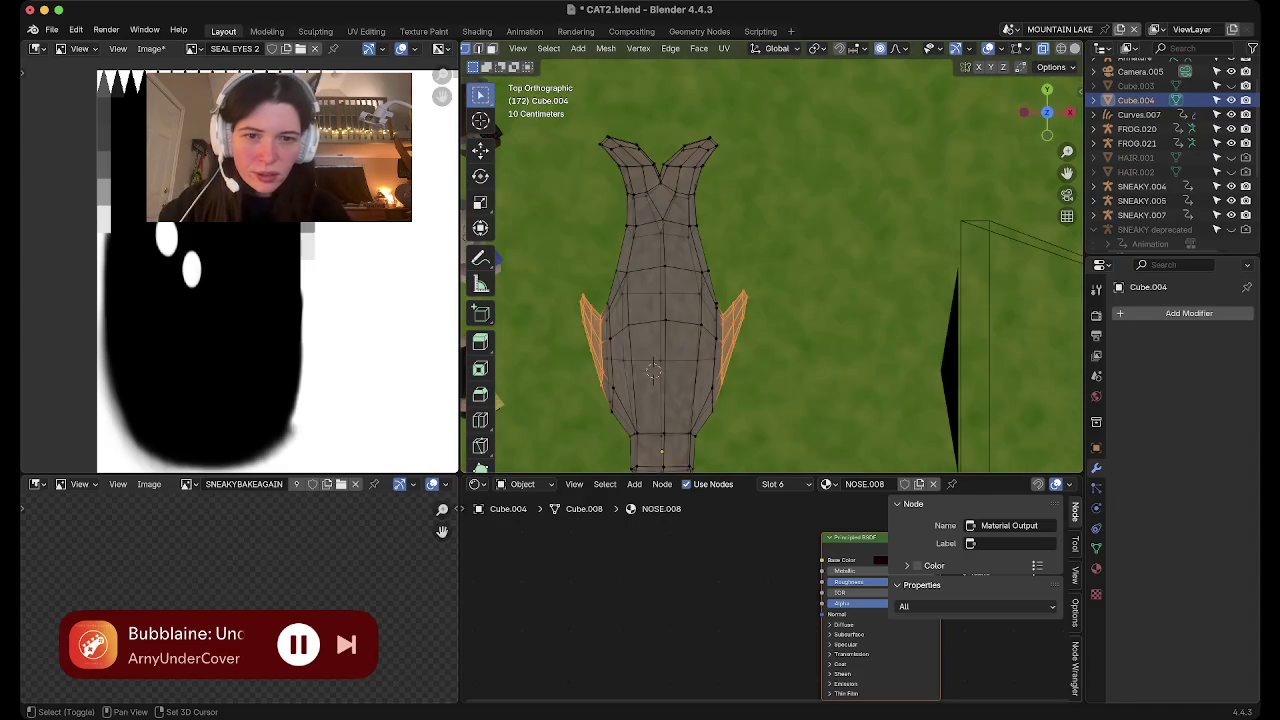
left_click_drag(732, 266, 762, 374)
left_click_drag(740, 278, 775, 305)
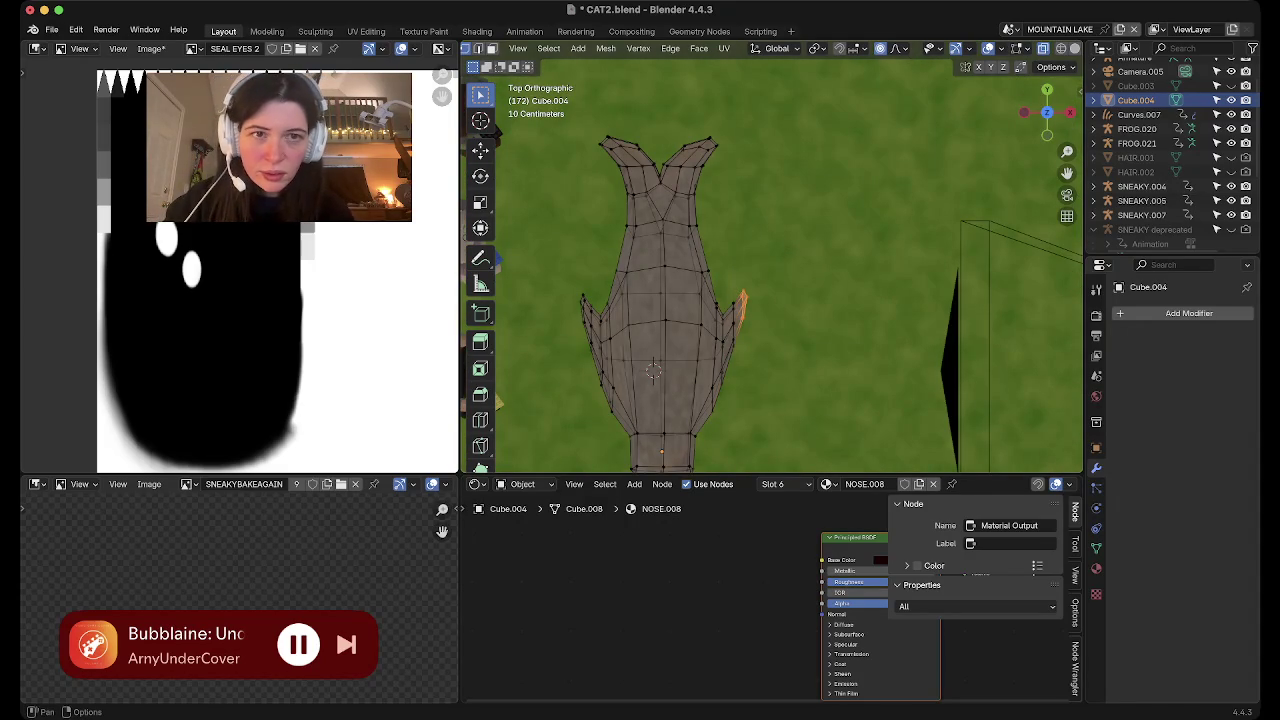
key("s")
key("y")
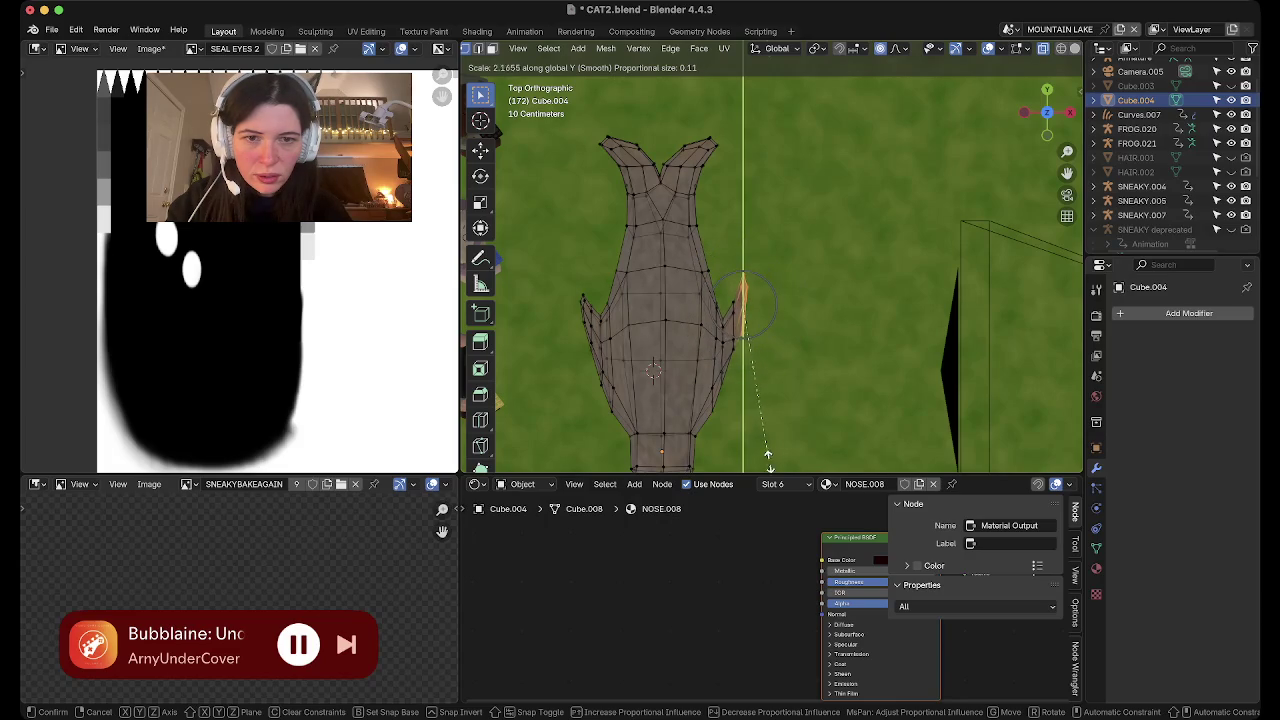
left_click(767, 430)
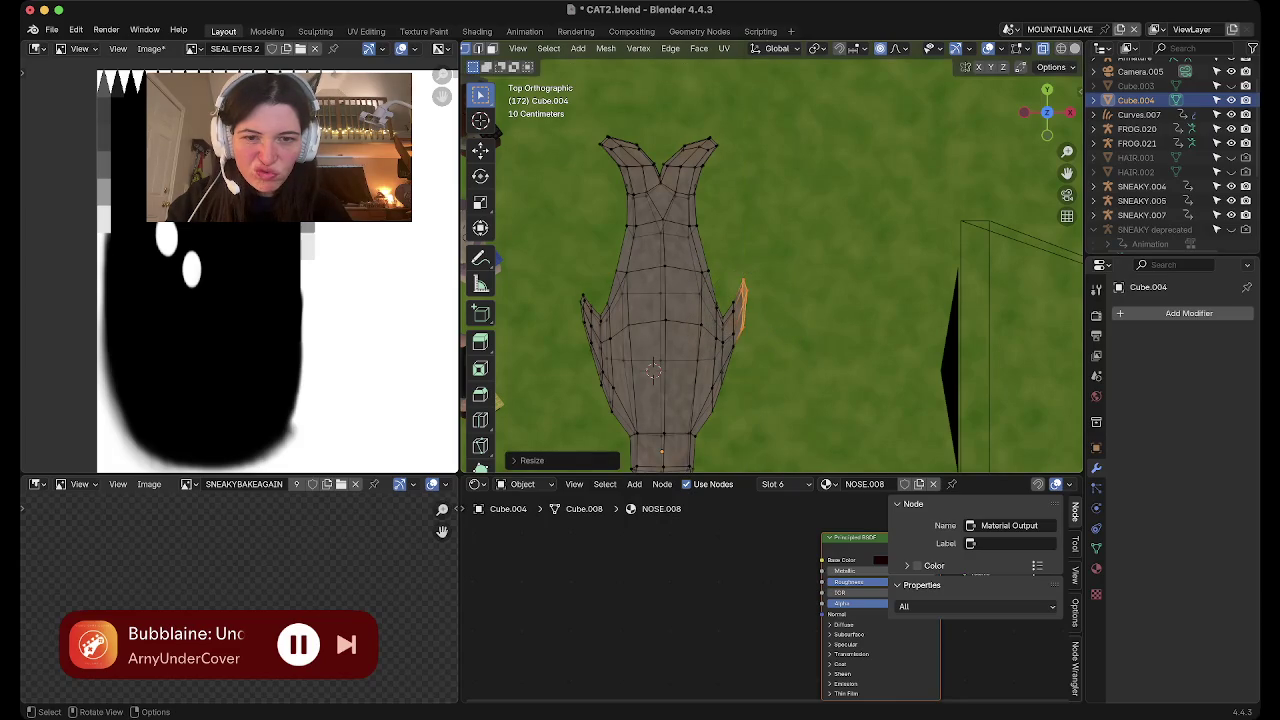
Lengthen the left flipper's tip along Y and check the shape
left_click_drag(565, 276, 592, 362)
key("s")
key("y")
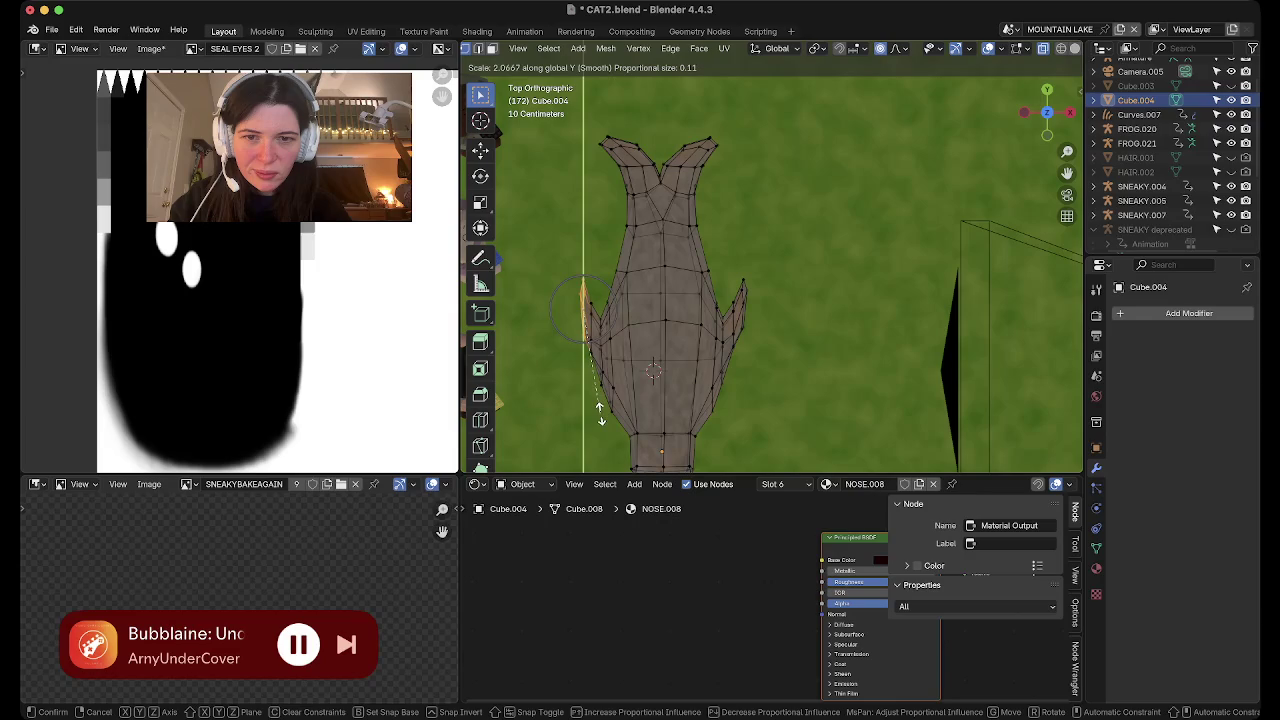
left_click(598, 405)
key("Tab")
mouse_move(598, 405)
middle_mouse_down()
mouse_move(1025, 262)
mouse_move(950, 95)
middle_mouse_up()
key("Tab")
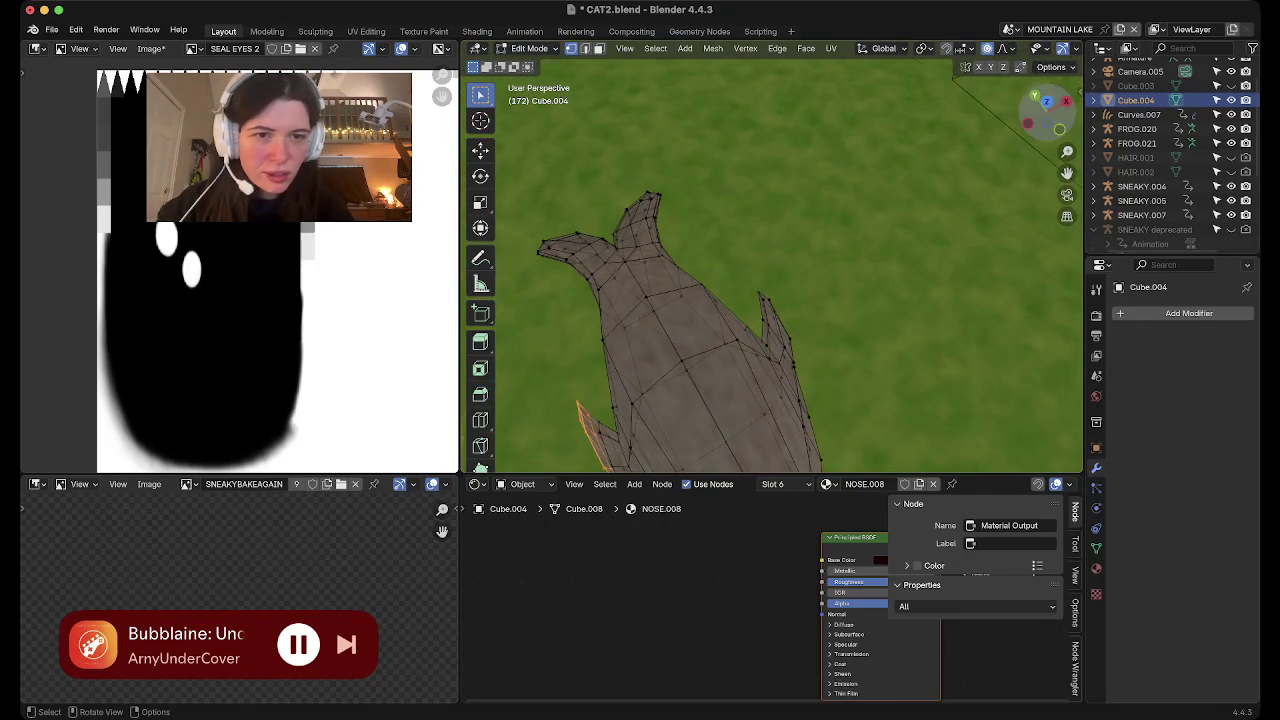
Box-select the left flipper's spike tip in top view
left_click(1050, 110)
left_click_drag(1050, 112, 1040, 120)
key("KP_7")
scroll(770, 265, "down", 2)
scroll(770, 265, "up", 4)
middle_click_drag(770, 265, 859, 398, "shift")
key("b")
left_click_drag(708, 252, 712, 255)
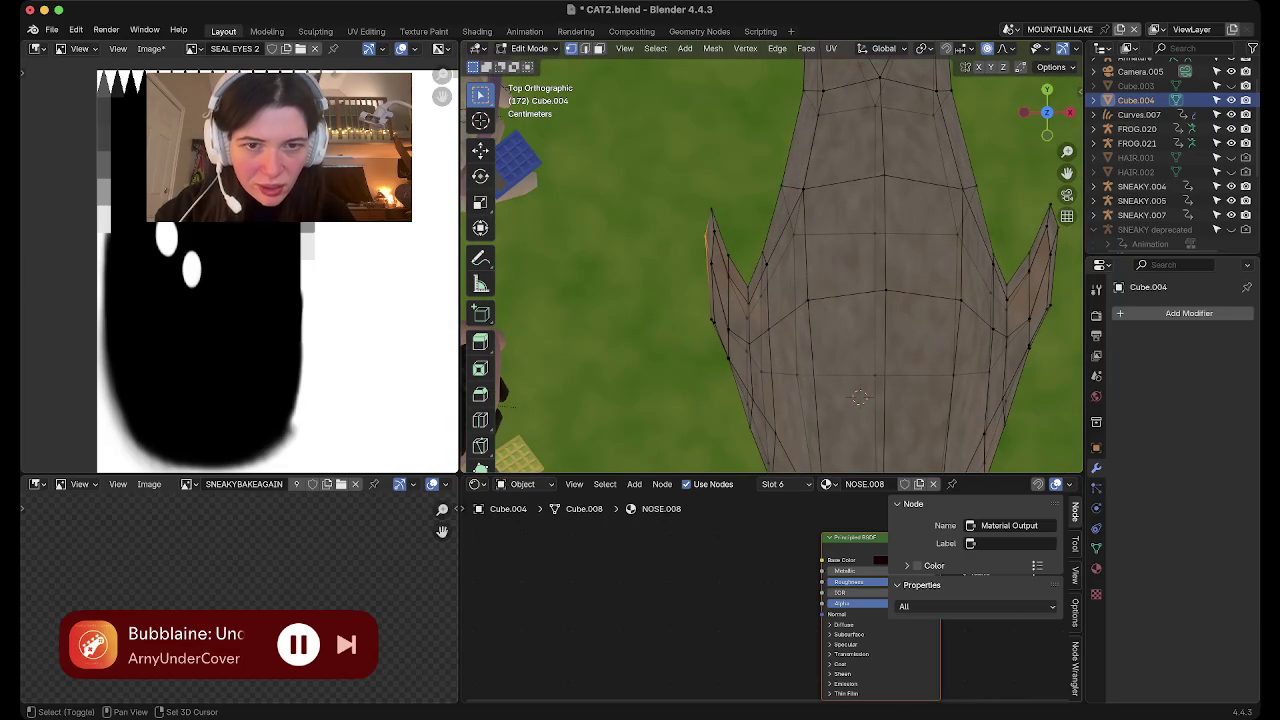
Pull the left spike tip slightly outward along X
key("g")
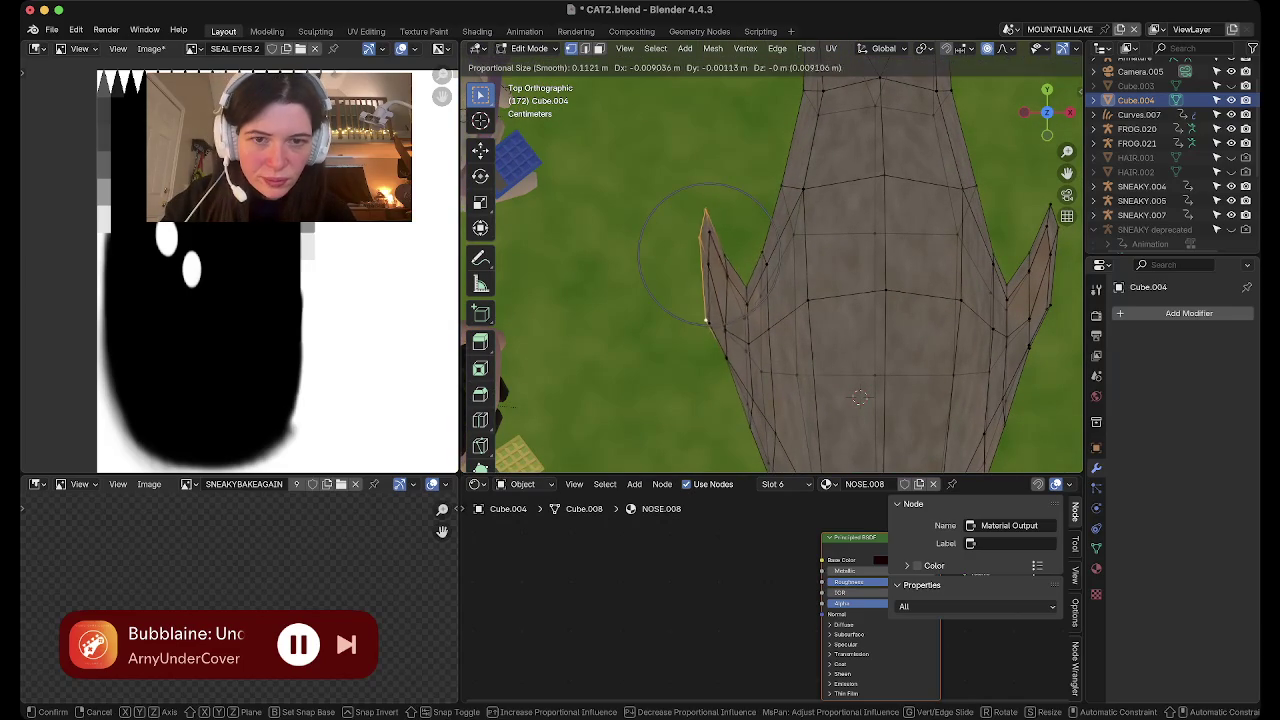
key("Return")
middle_click_drag(700, 300, 800, 240)
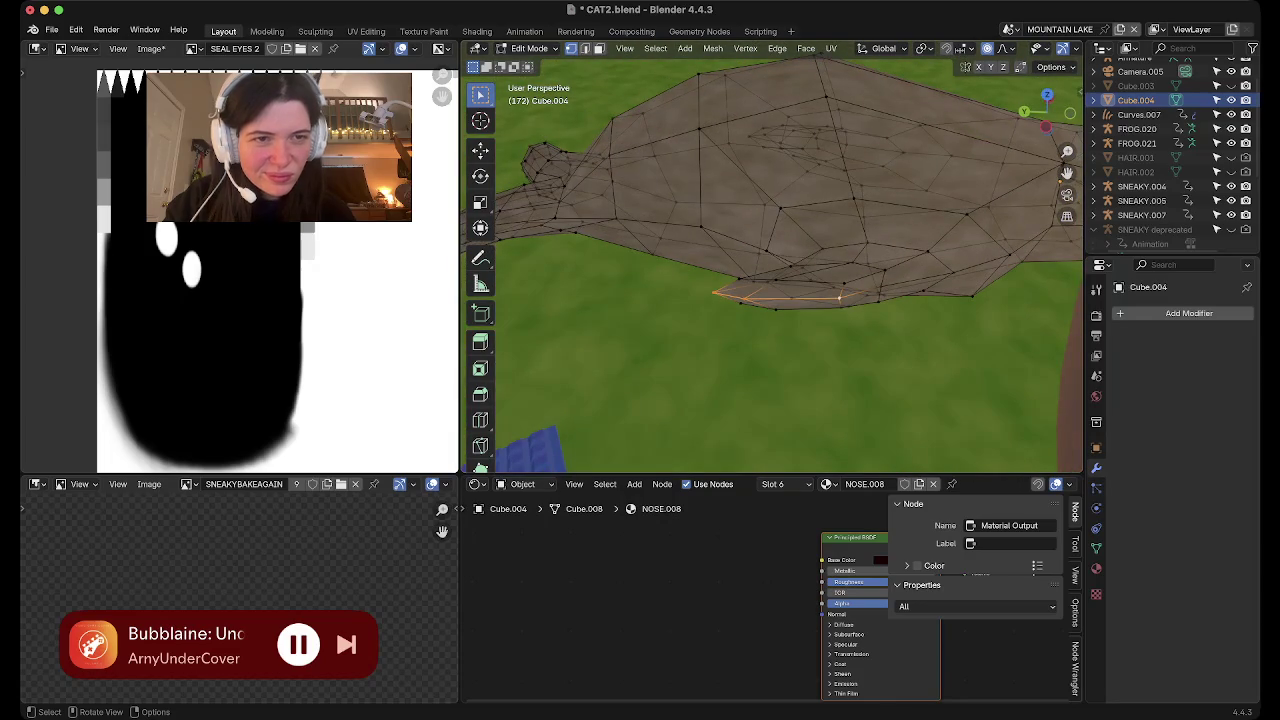
left_click(1046, 90)
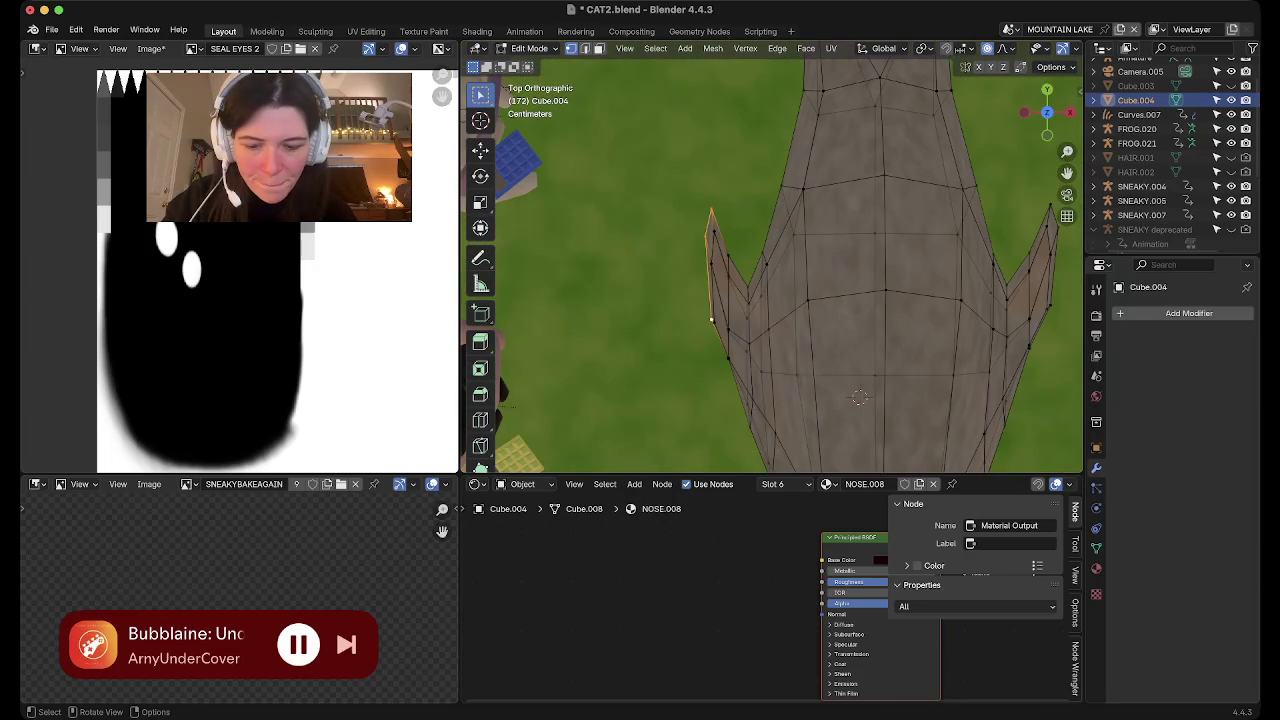
key("g")
key("x")
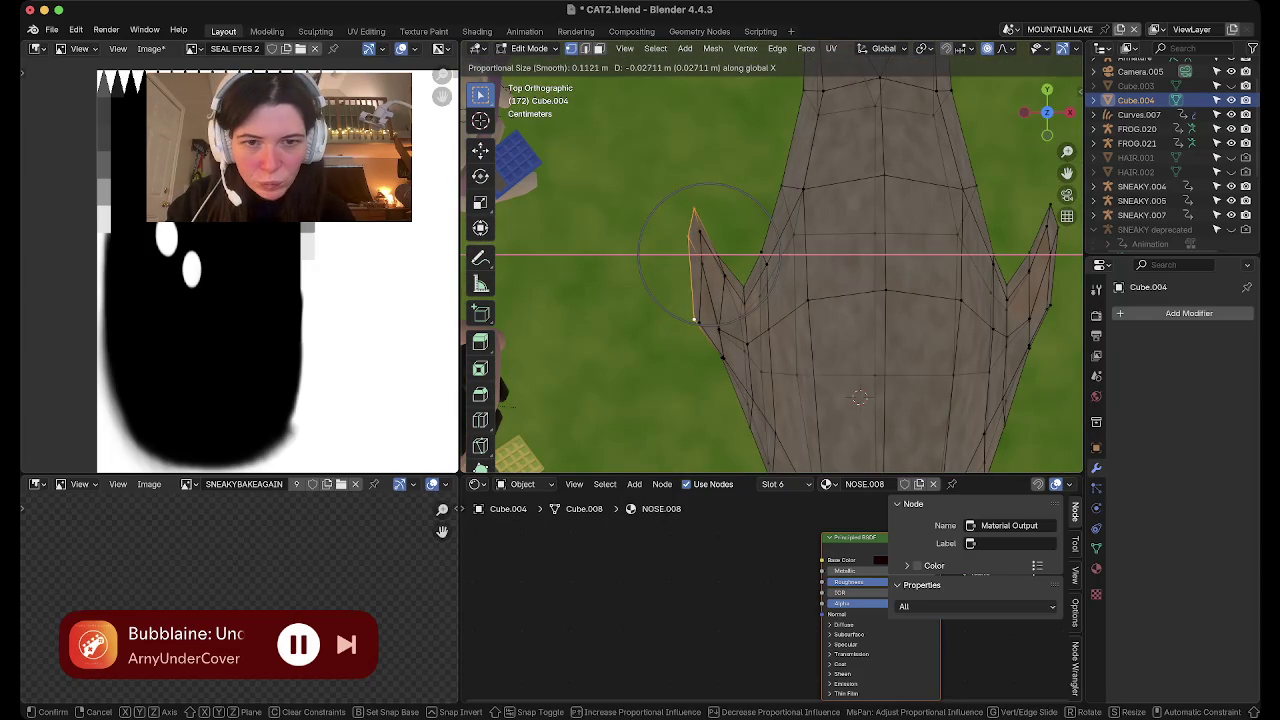
key("Return")
Extend the selection down the left spike, then cancel a trial sideways extrusion
left_click(728, 278, "shift")
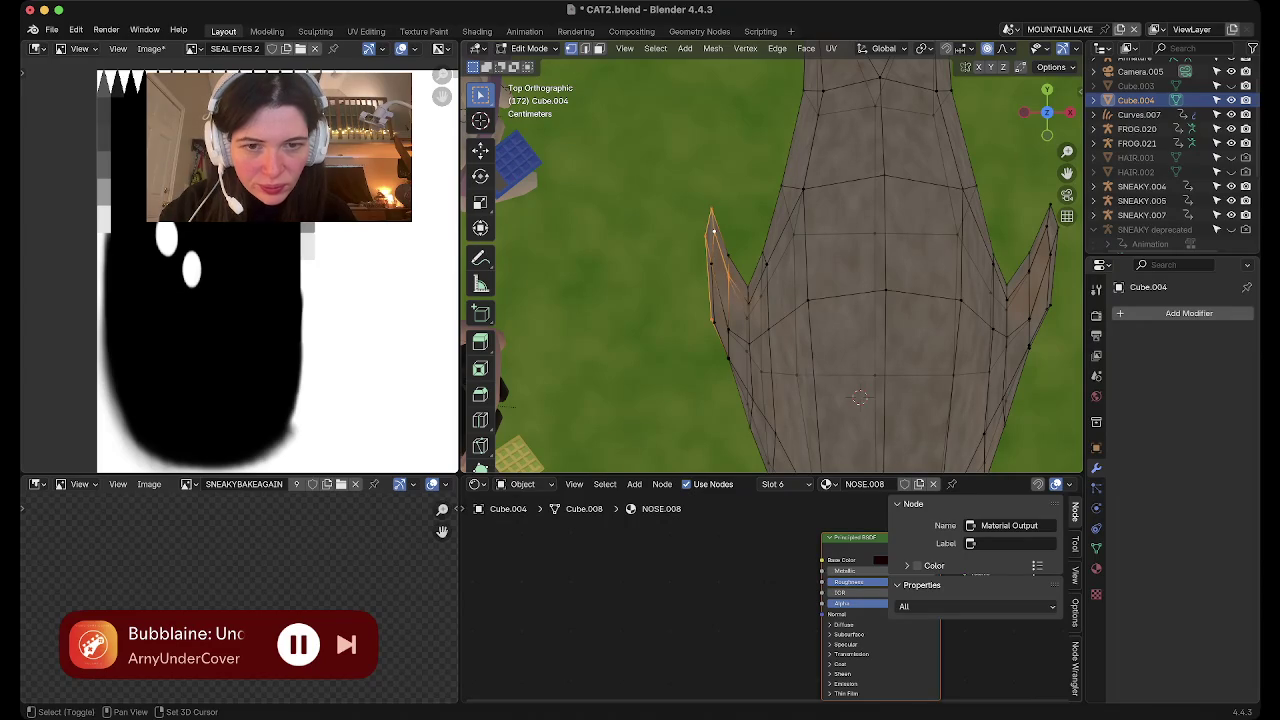
left_click(730, 360, "shift")
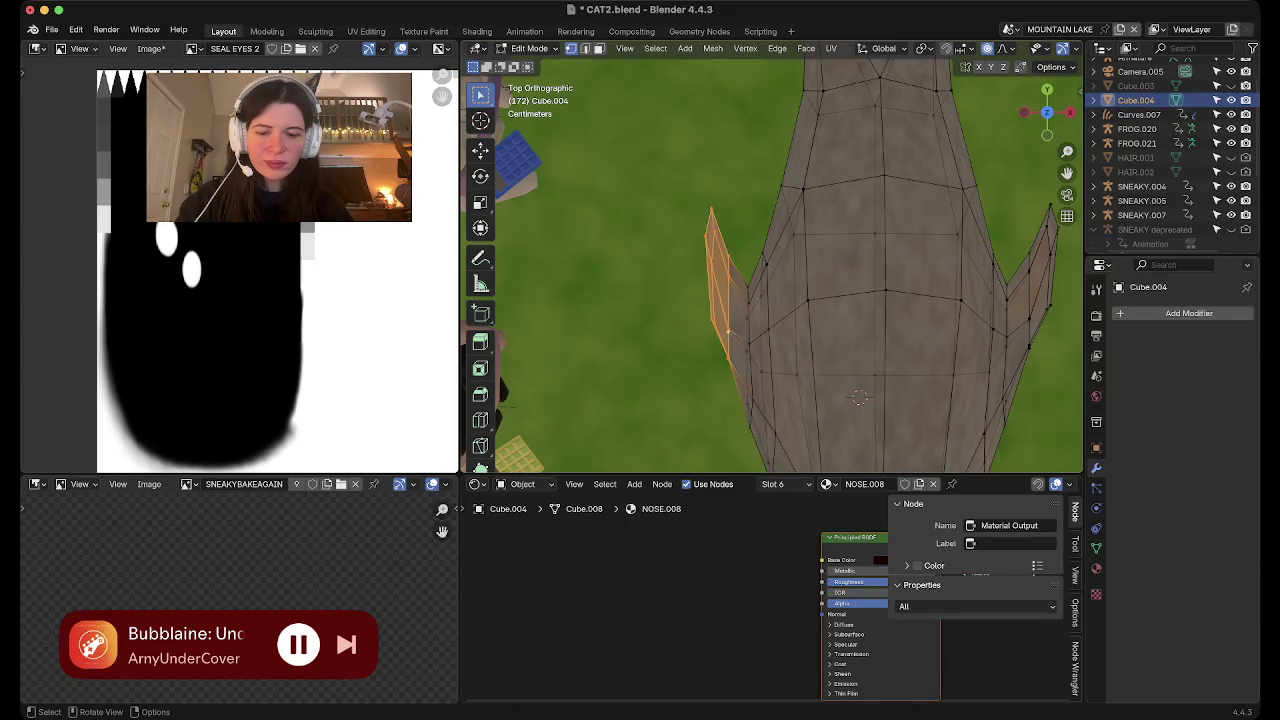
key("e")
key("x")
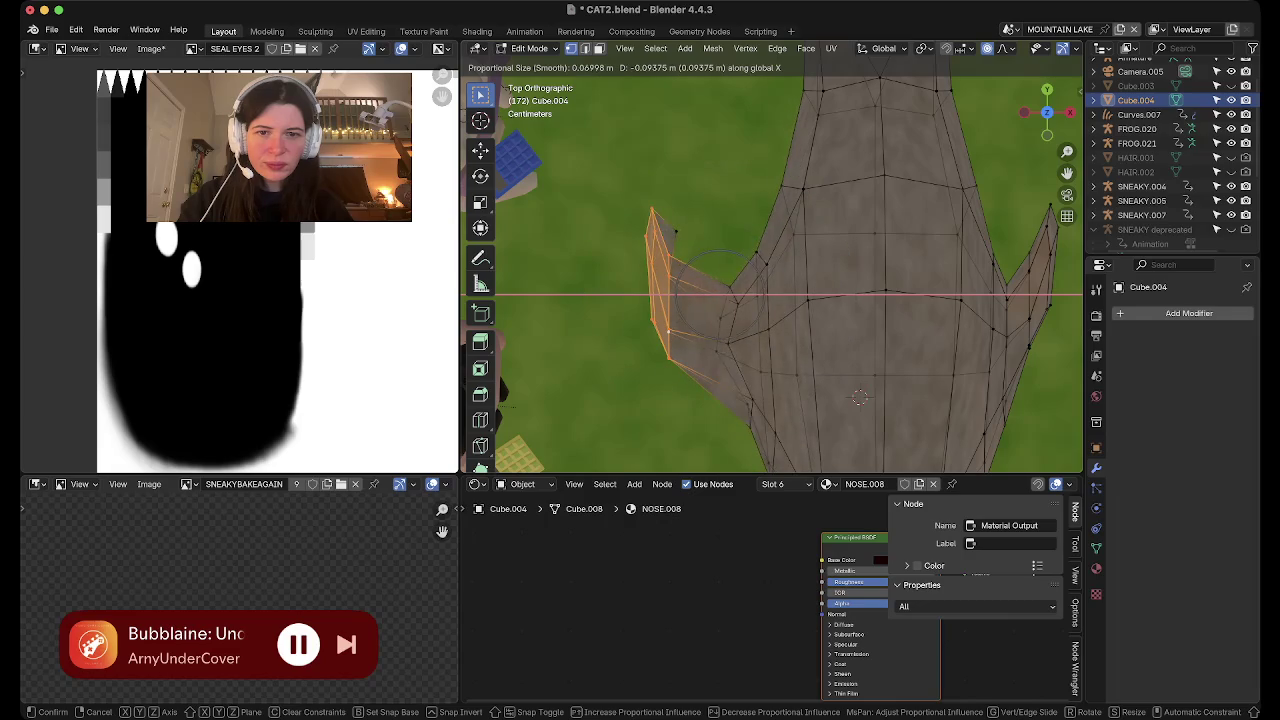
key("Escape")
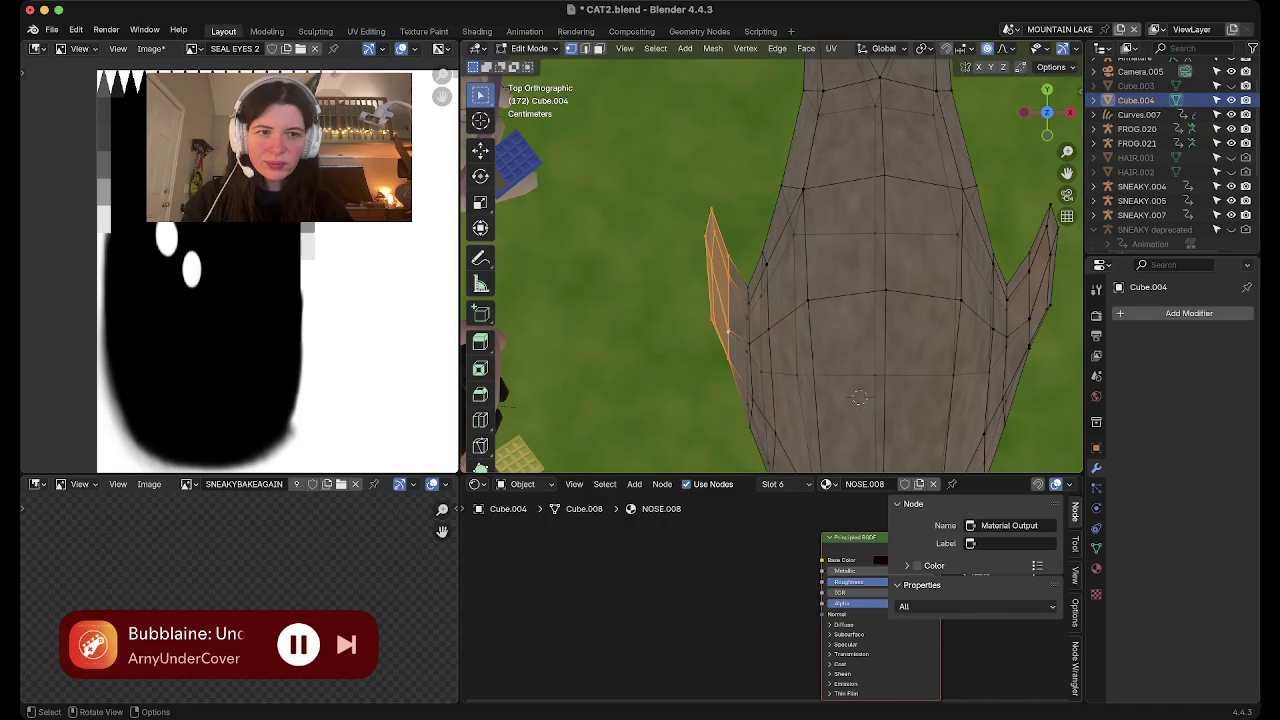
key("Tab")
middle_click_drag(770, 300, 770, 180)
middle_click_drag(770, 270, 670, 190)
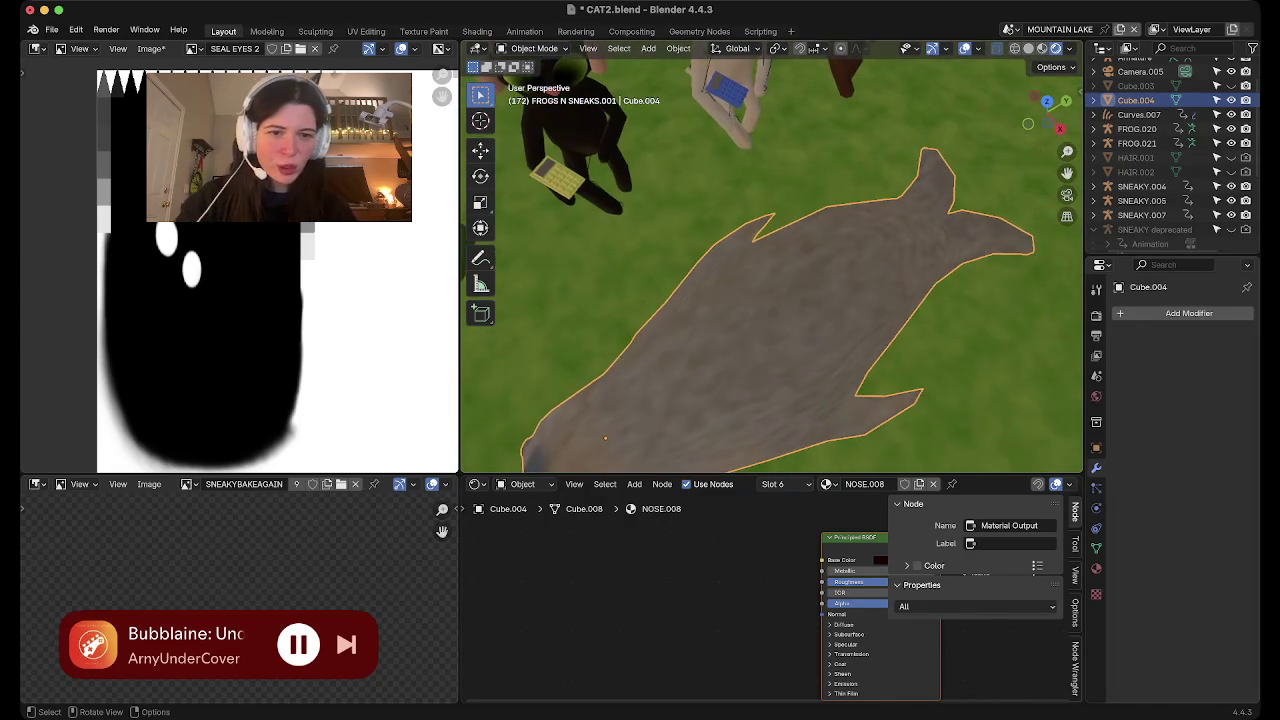
key("Tab")
Select a strip of adjacent faces along one side toward the tail
middle_click_drag(770, 220, 770, 300)
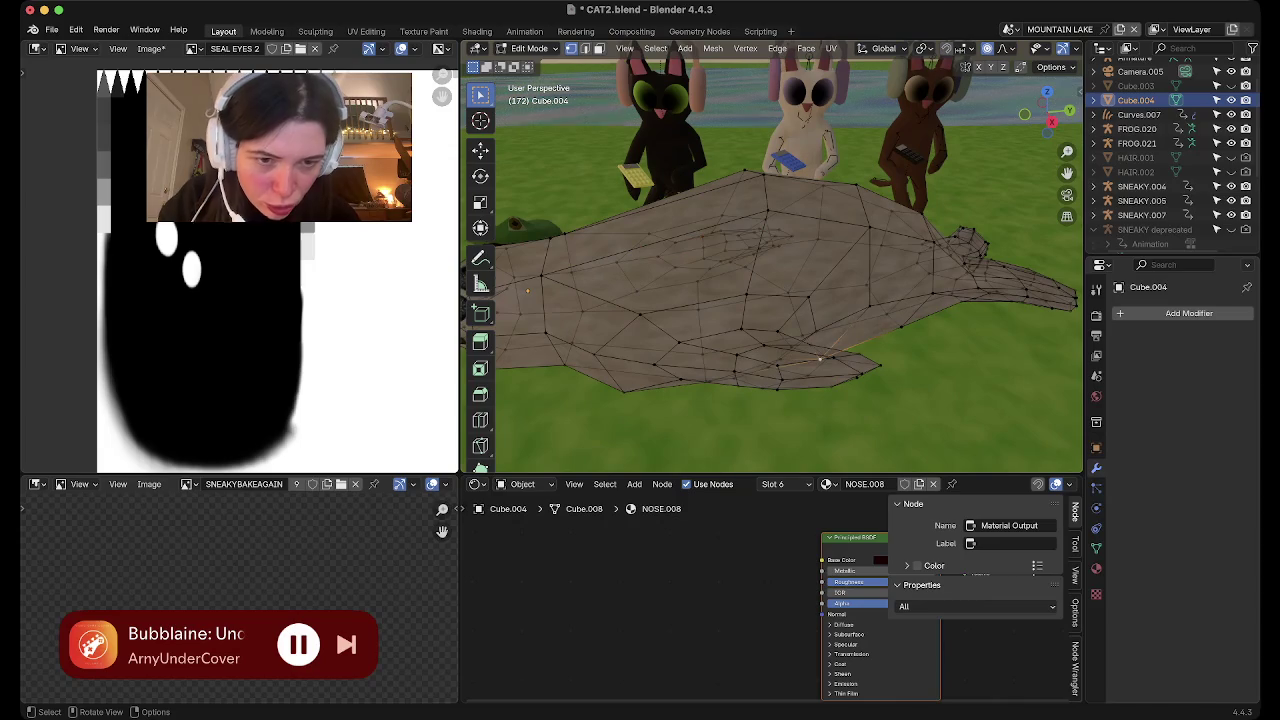
scroll(770, 48, "down", 3)
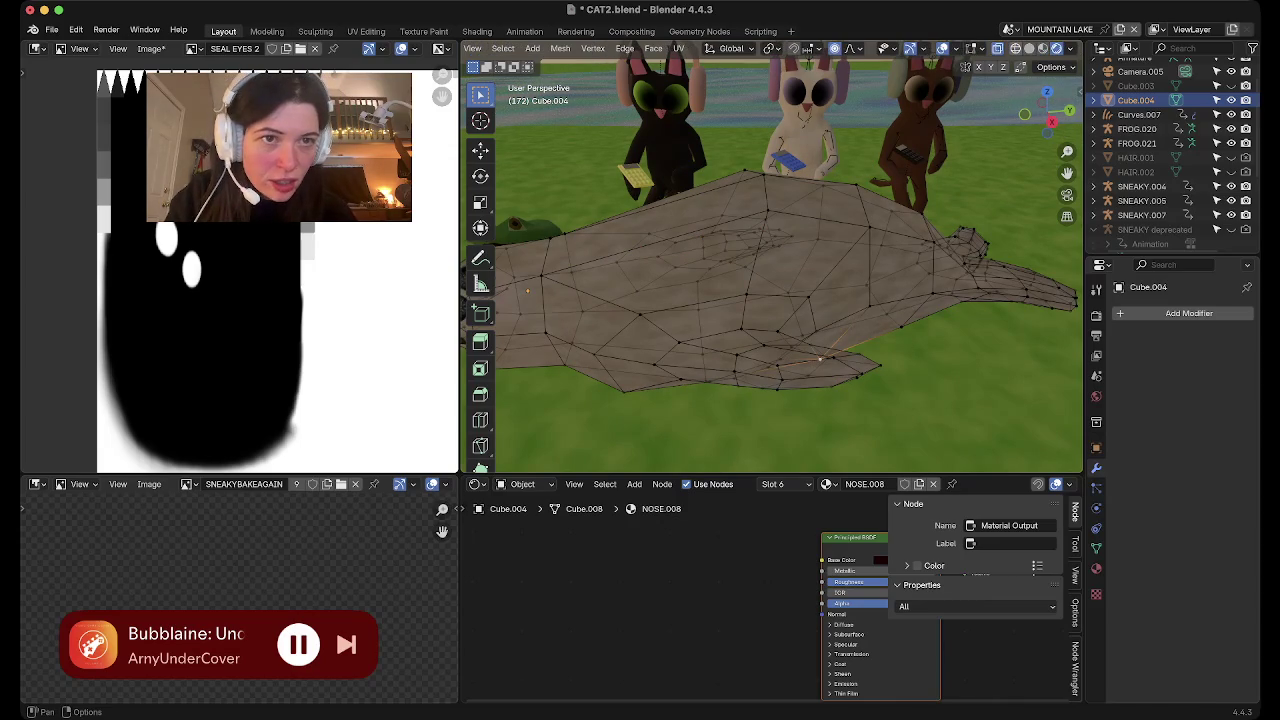
left_click(818, 370)
mouse_move(818, 370)
middle_mouse_down()
mouse_move(818, 430)
mouse_move(818, 360)
middle_mouse_up()
left_click(822, 397, "shift")
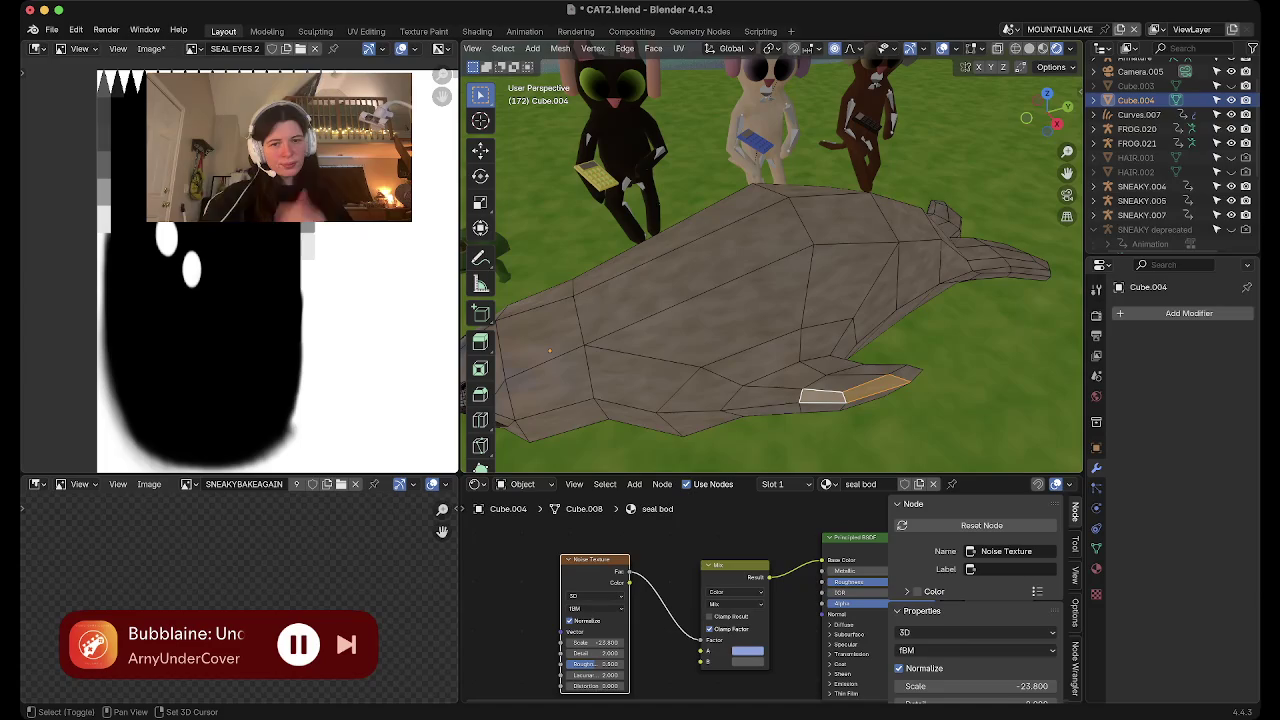
left_click(772, 400, "shift")
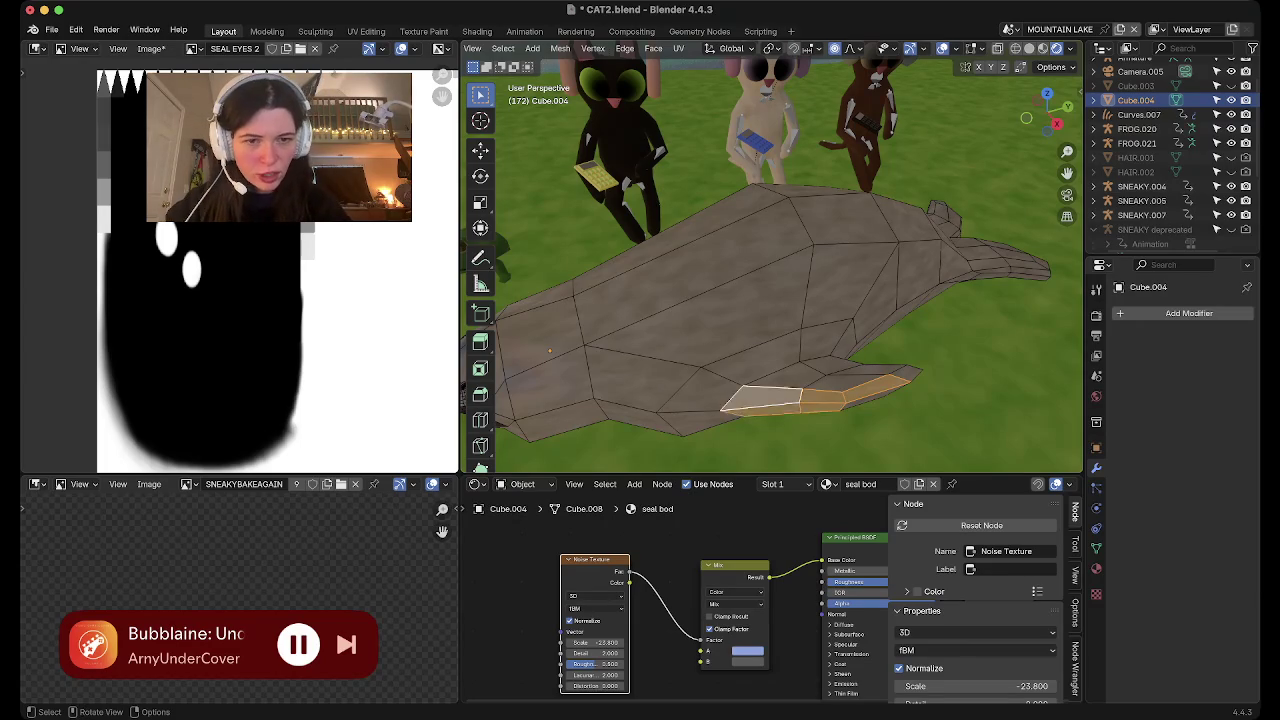
middle_click_drag(772, 400, 775, 395)
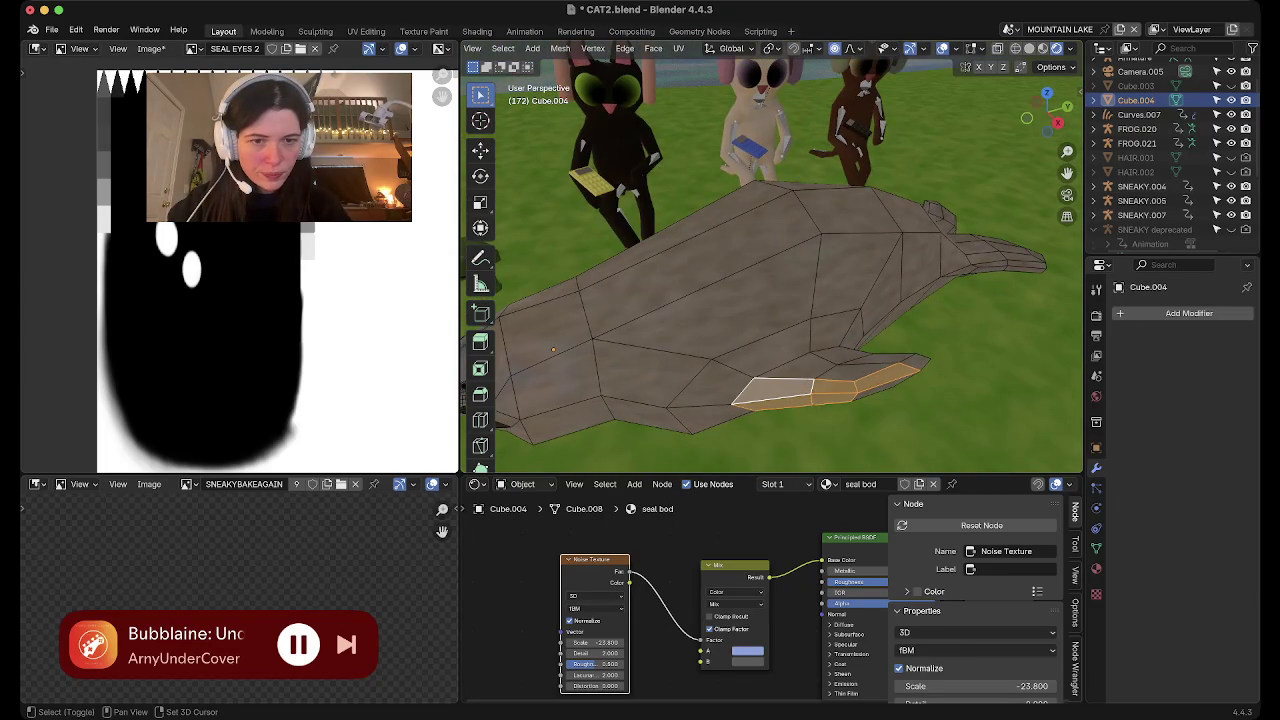
left_click(895, 378, "shift")
Add a face on the seal's other side and return to top view
mouse_move(895, 378)
middle_mouse_down()
mouse_move(895, 330)
mouse_move(900, 420)
middle_mouse_up()
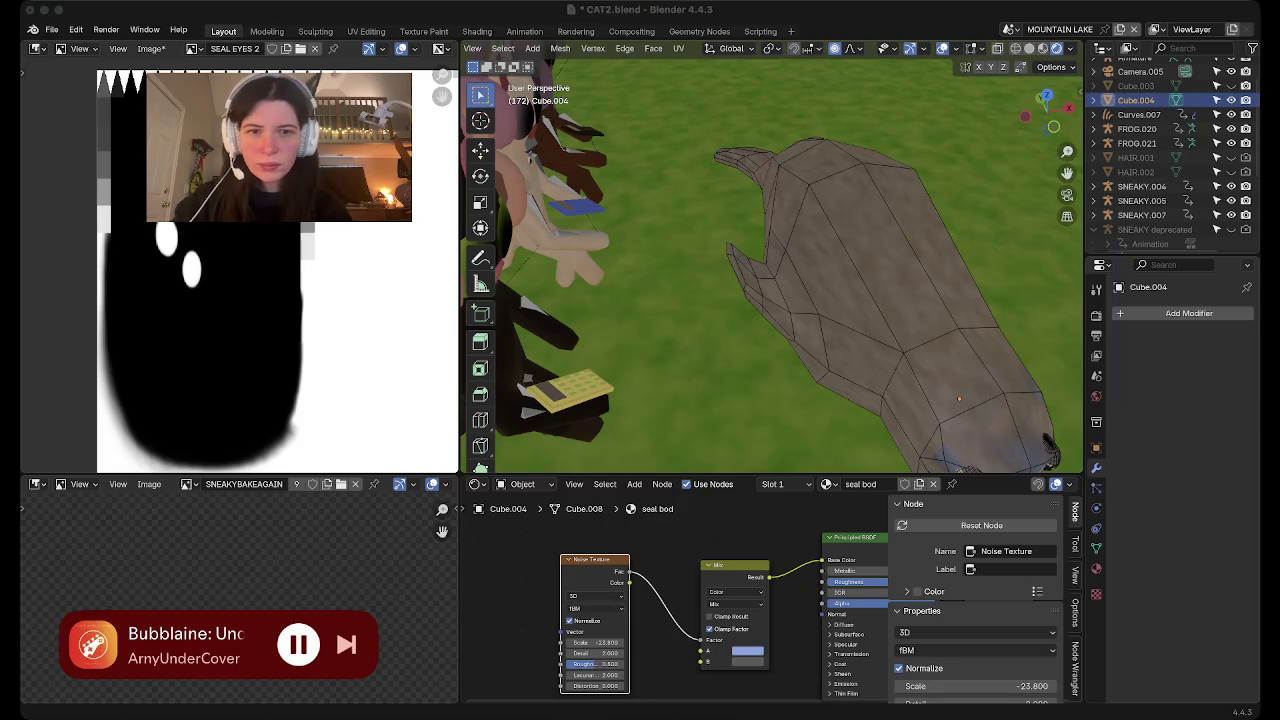
middle_click_drag(900, 420, 905, 330)
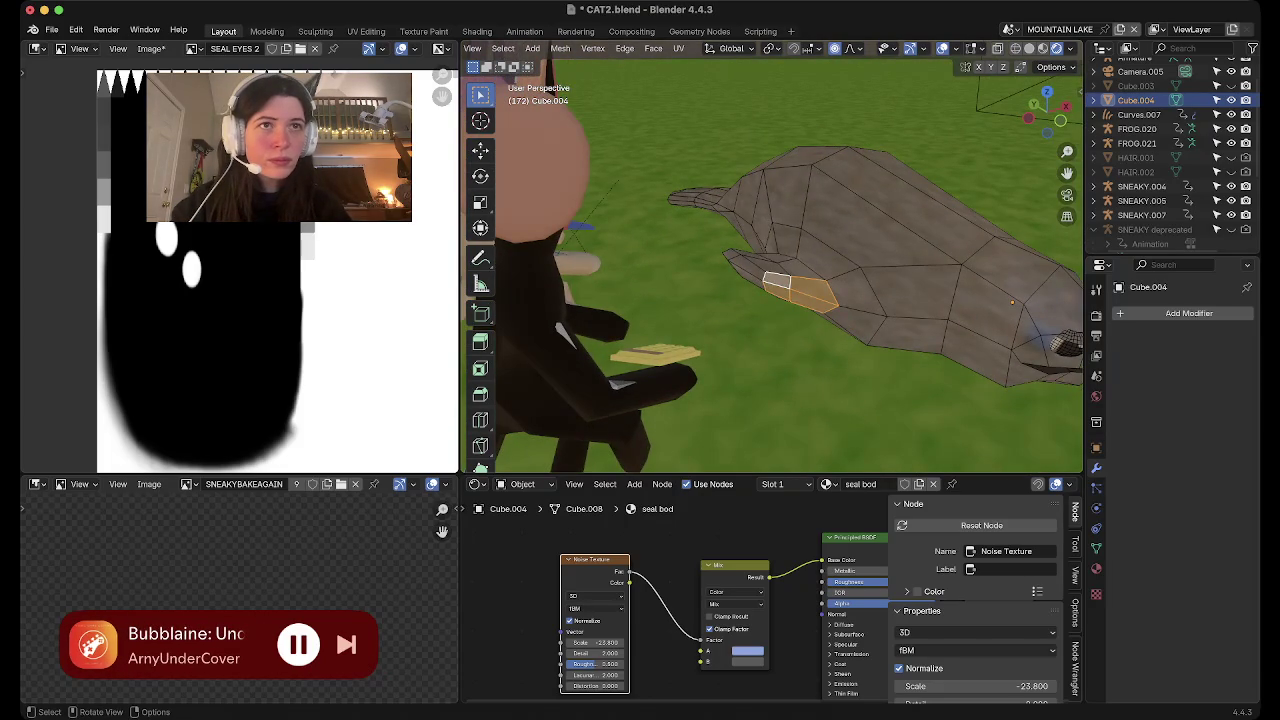
middle_click_drag(905, 330, 880, 300)
mouse_move(669, 280)
middle_mouse_down()
mouse_move(686, 258)
mouse_move(760, 300)
mouse_move(979, 188)
middle_mouse_up()
left_click(752, 285, "shift")
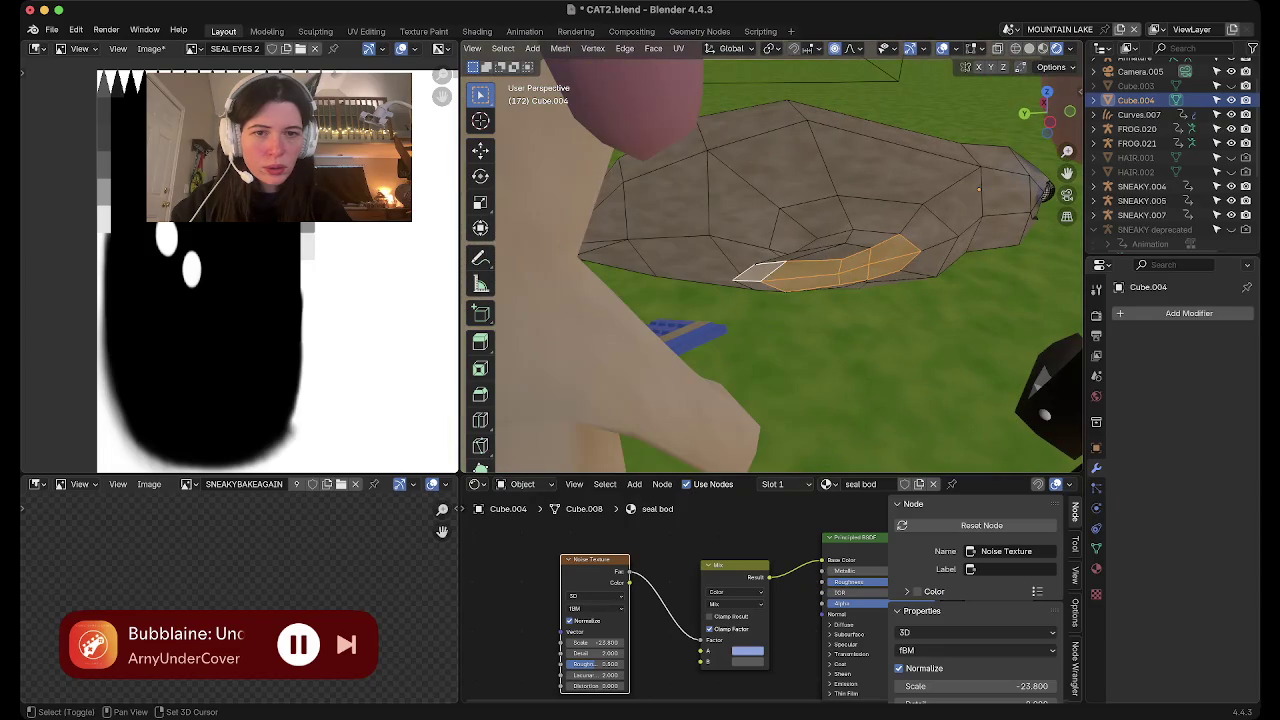
mouse_move(979, 188)
middle_mouse_down()
mouse_move(900, 230)
mouse_move(503, 232)
middle_mouse_up()
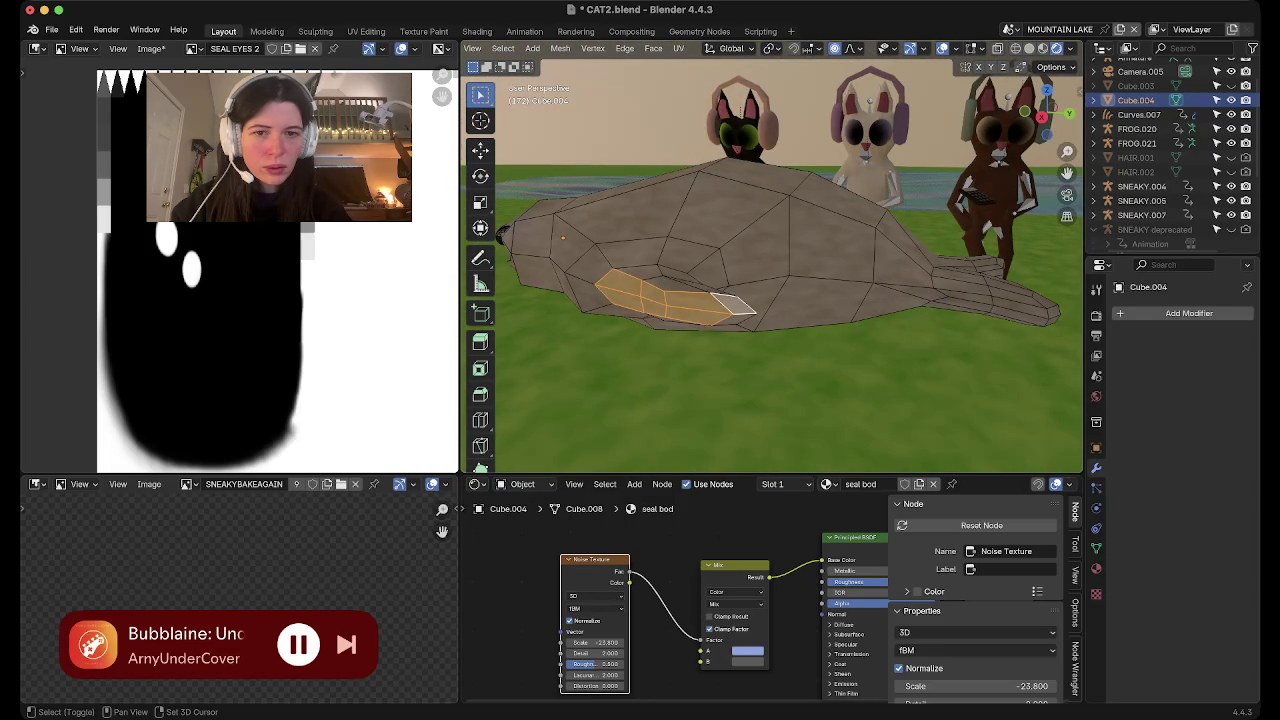
left_click(1047, 90)
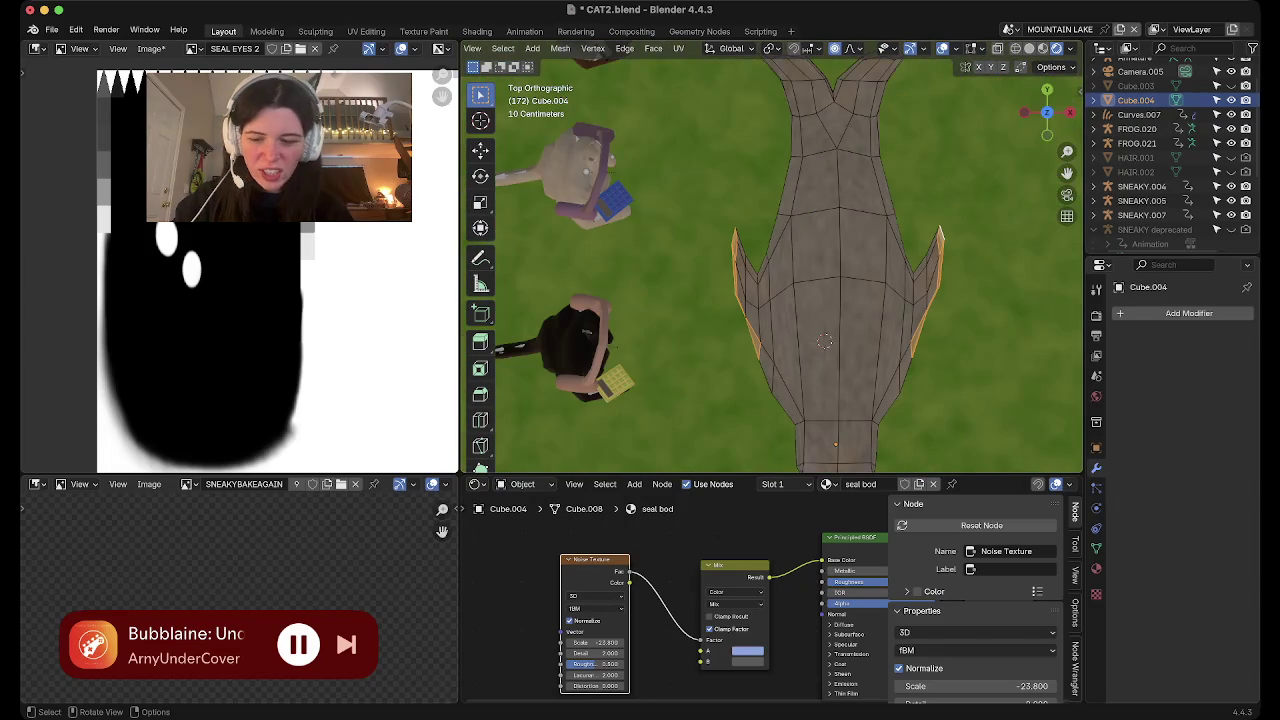
Try moving and widening the side faces along X, then undo it
key("g")
key("g")
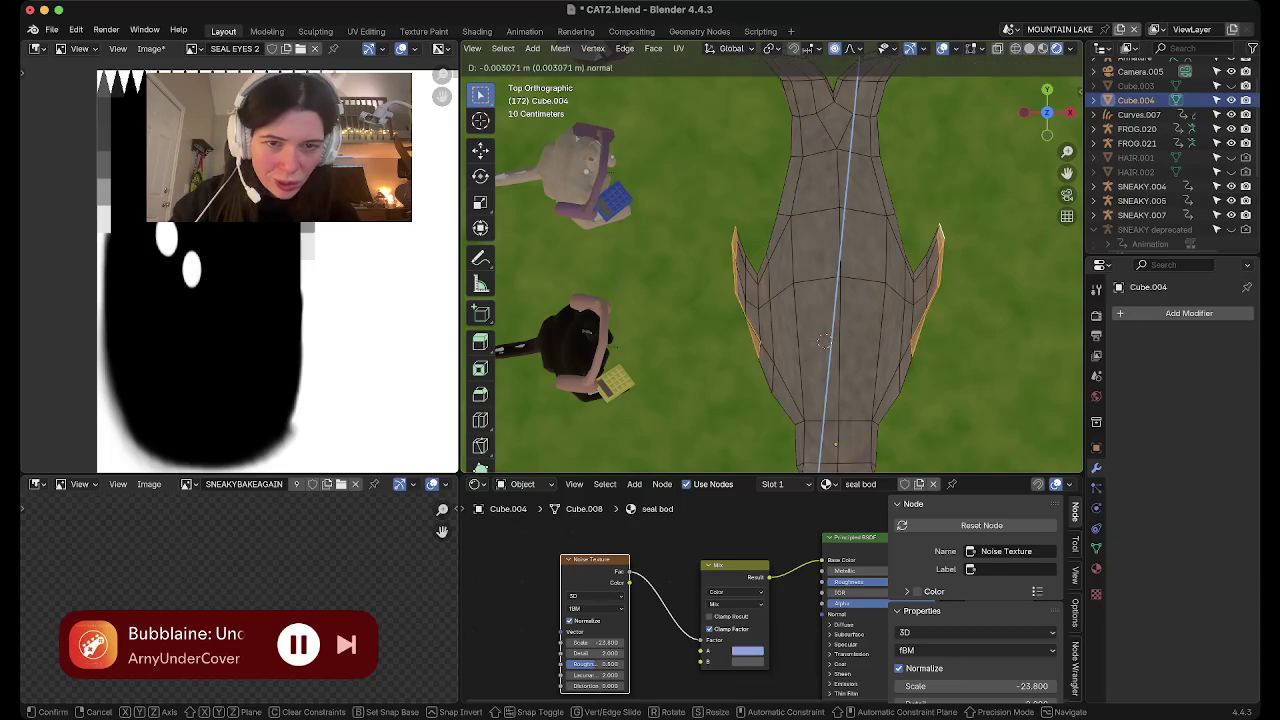
key("Return")
key("s")
key("x")
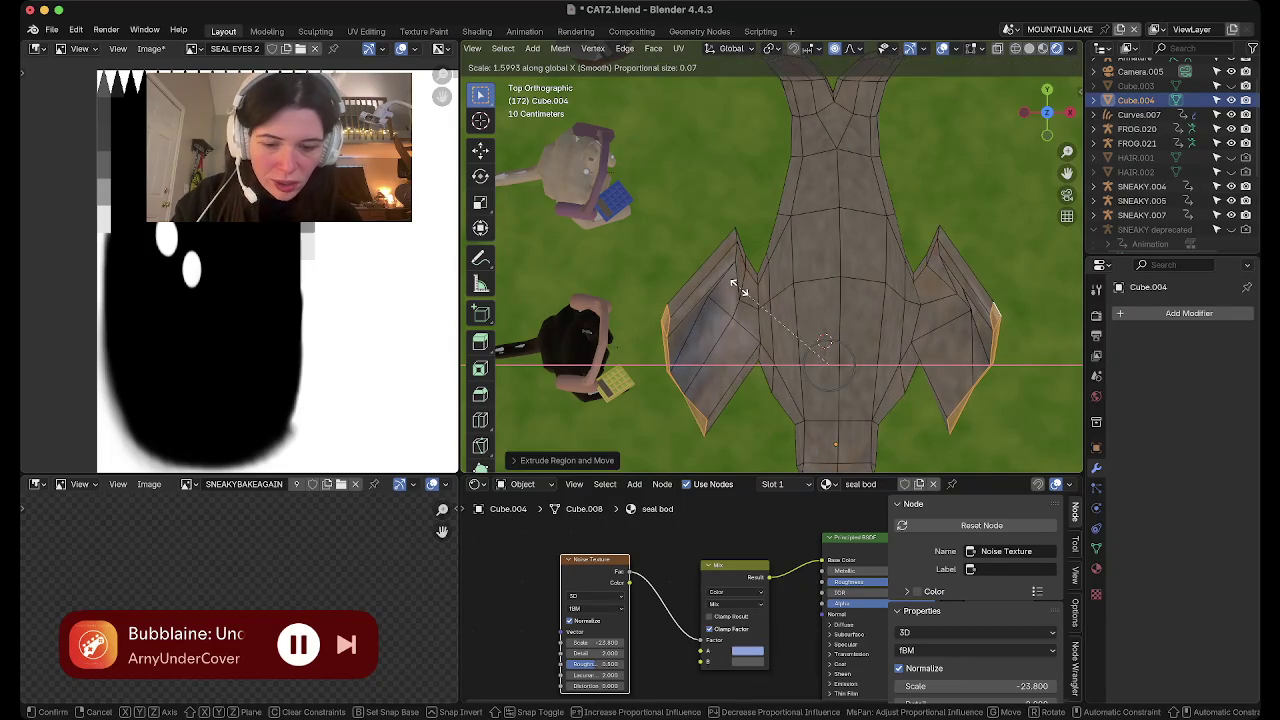
key("Return")
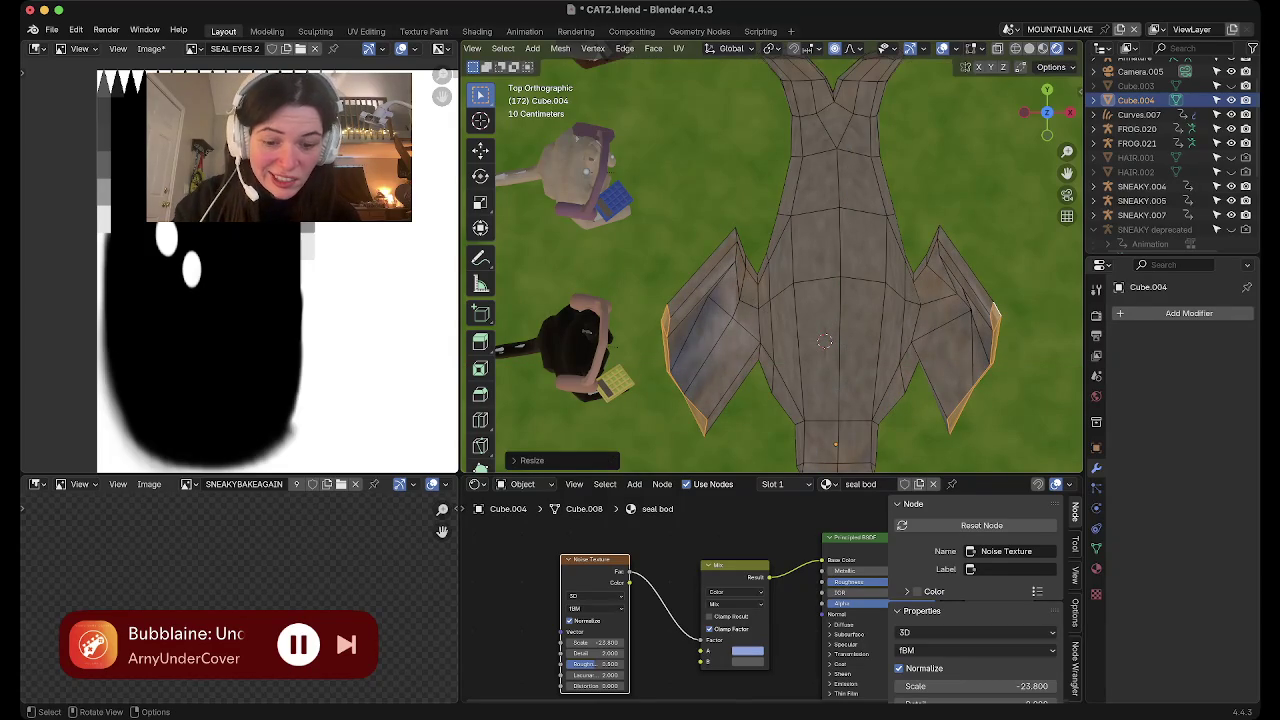
key("g")
key("z")
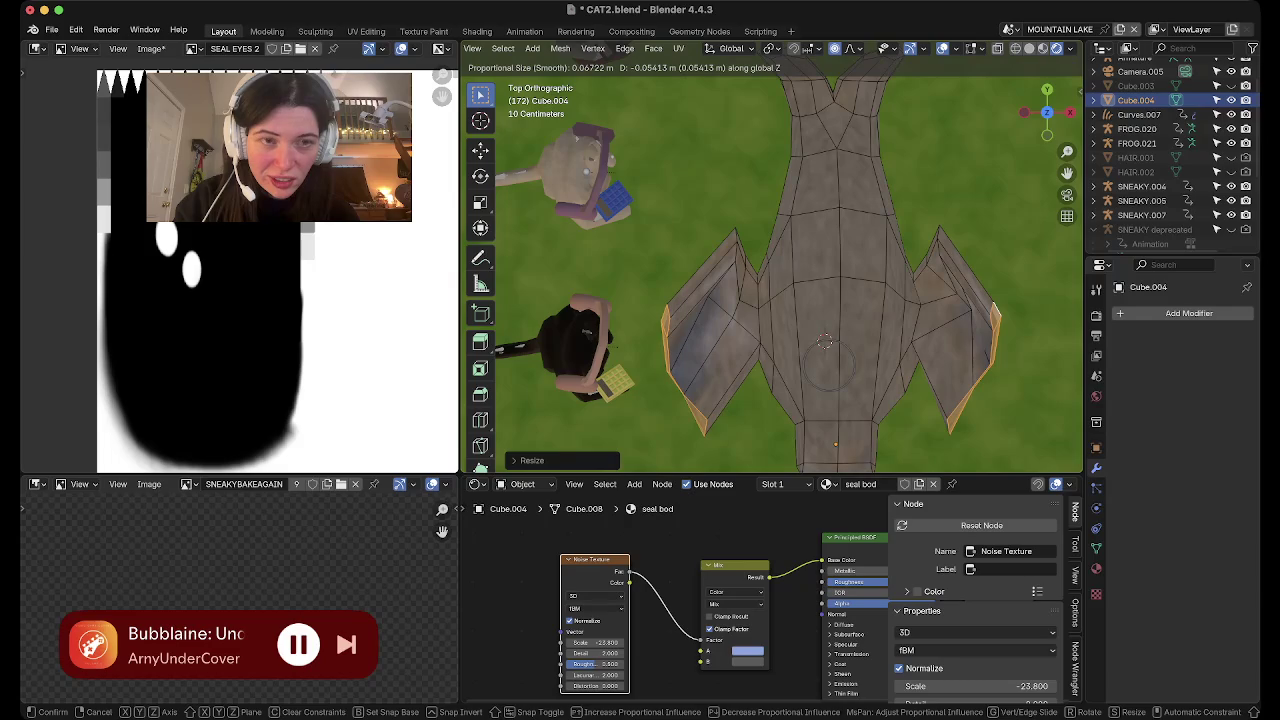
key("y")
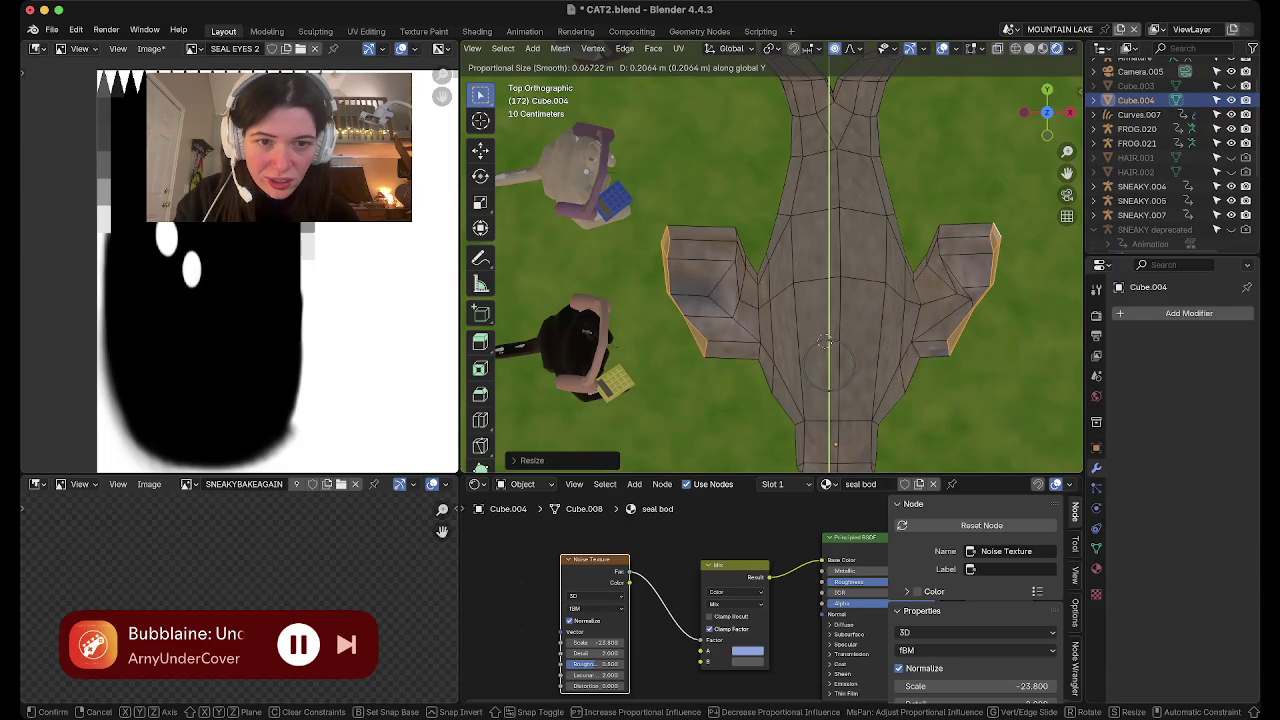
key("Escape")
key("ctrl+z")
key("ctrl+z")
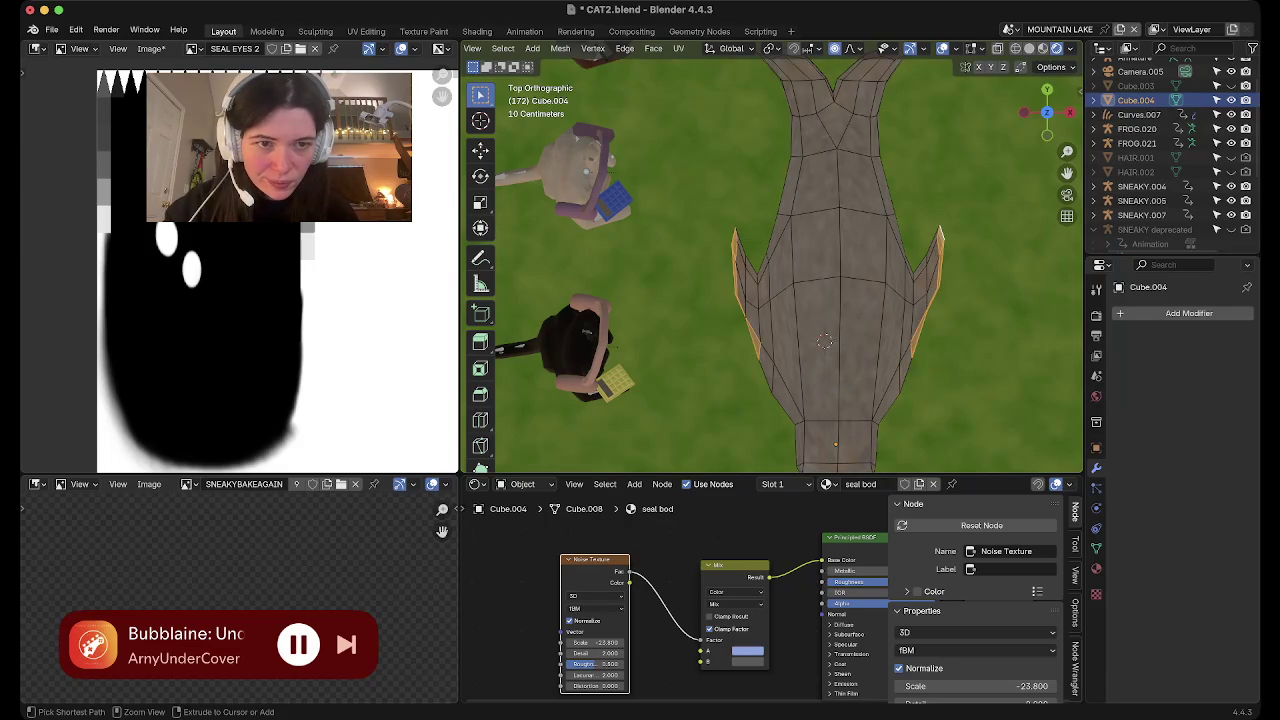
Reselect the side strip and flipper tip faces and extrude short fins
mouse_move(824, 341)
middle_mouse_down()
mouse_move(948, 280)
mouse_move(549, 270)
mouse_move(996, 274)
mouse_move(552, 227)
mouse_move(561, 280)
middle_mouse_up()
left_click(996, 274, "ctrl")
left_click(877, 247, "ctrl")
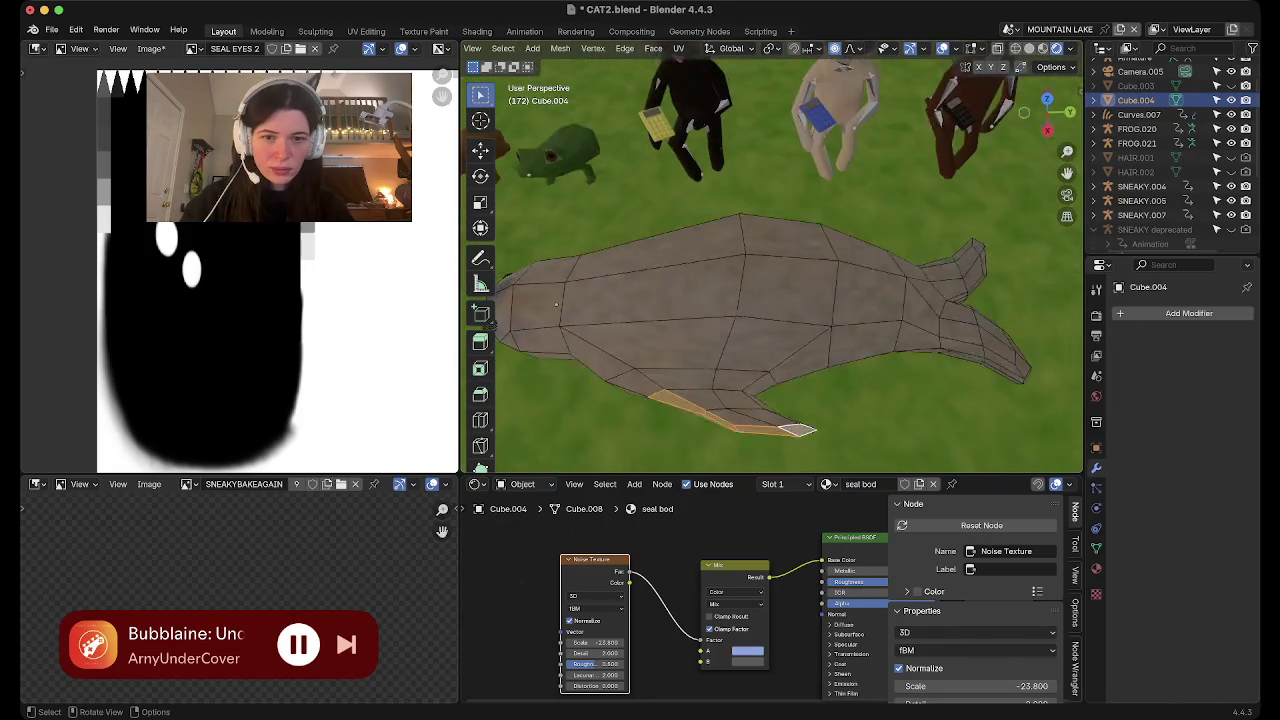
key("e")
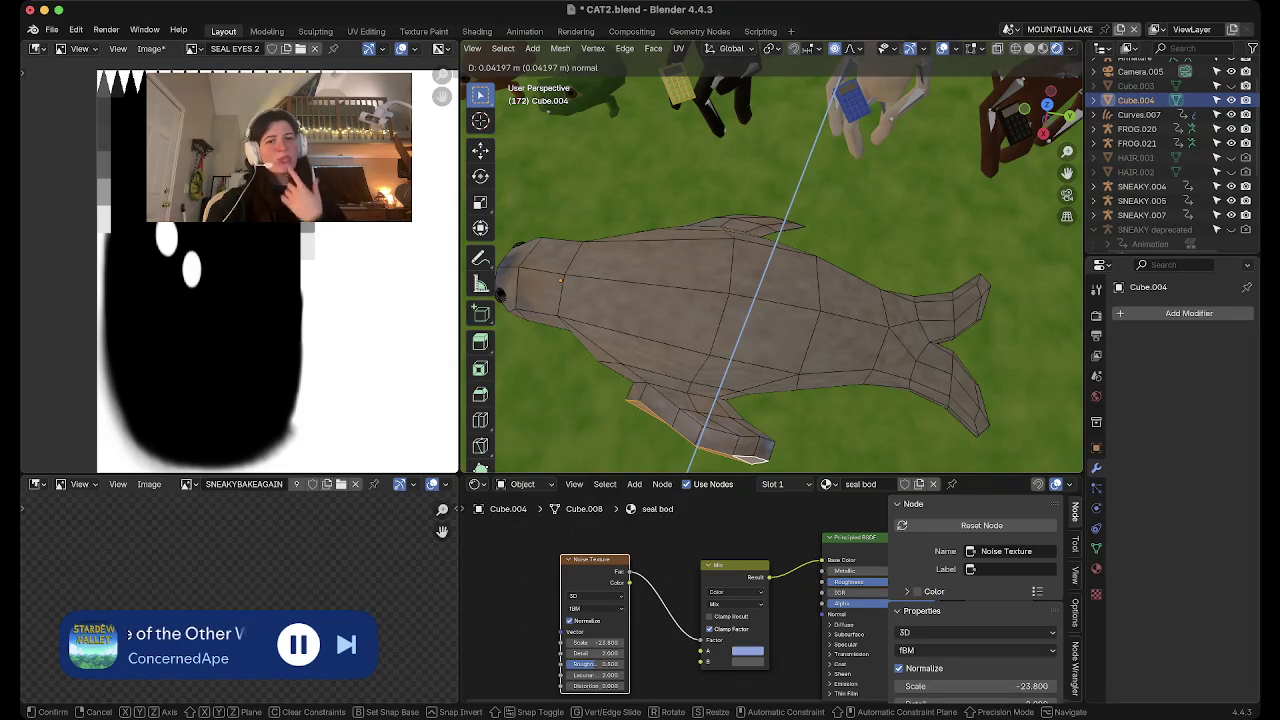
key("Return")
mouse_move(561, 280)
middle_mouse_down()
mouse_move(567, 228)
mouse_move(567, 300)
middle_mouse_up()
left_click(1047, 96)
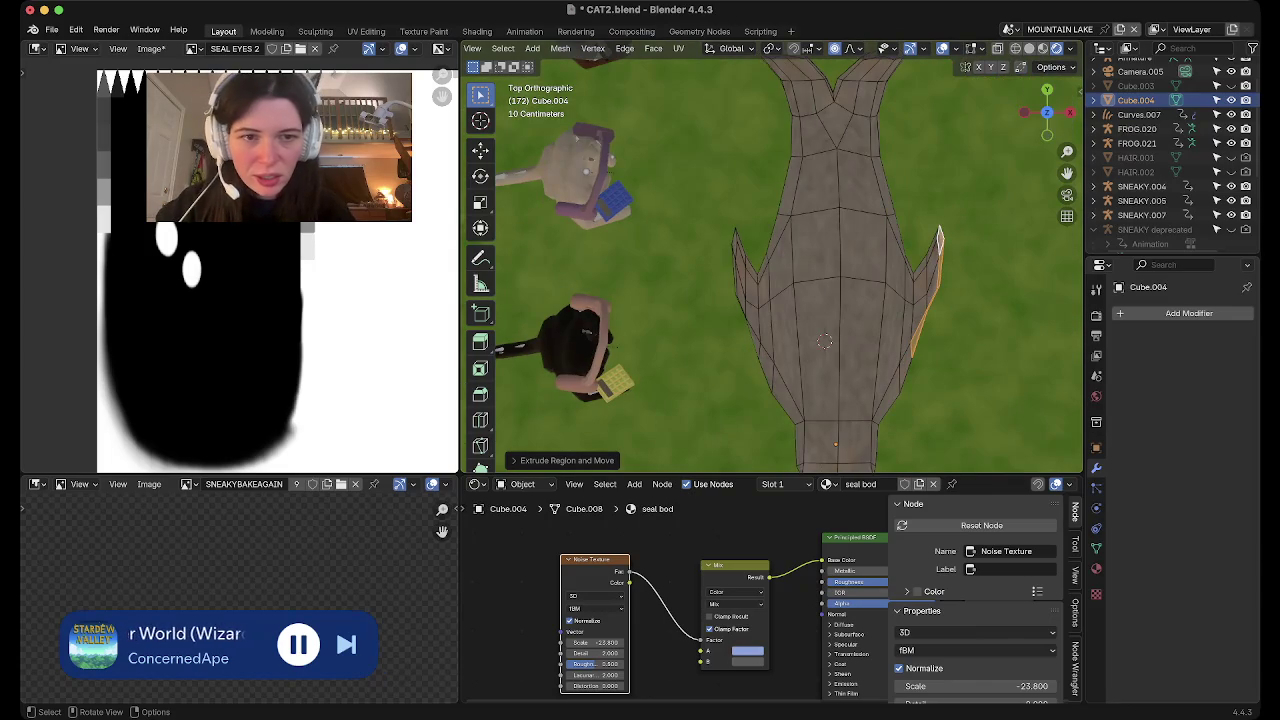
Turn on X-ray and box-select the left fin's edges
key("alt+z")
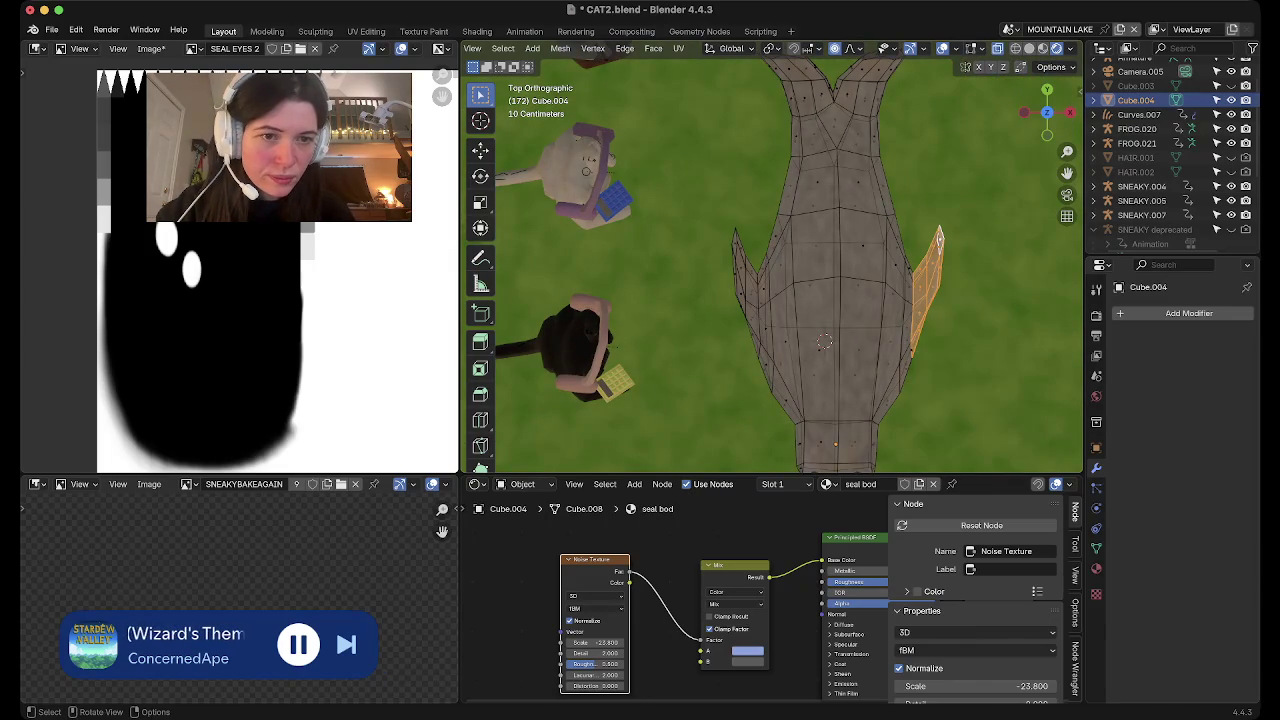
left_click_drag(706, 174, 761, 421)
mouse_move(761, 421)
middle_mouse_down()
mouse_move(820, 300)
mouse_move(720, 260)
middle_mouse_up()
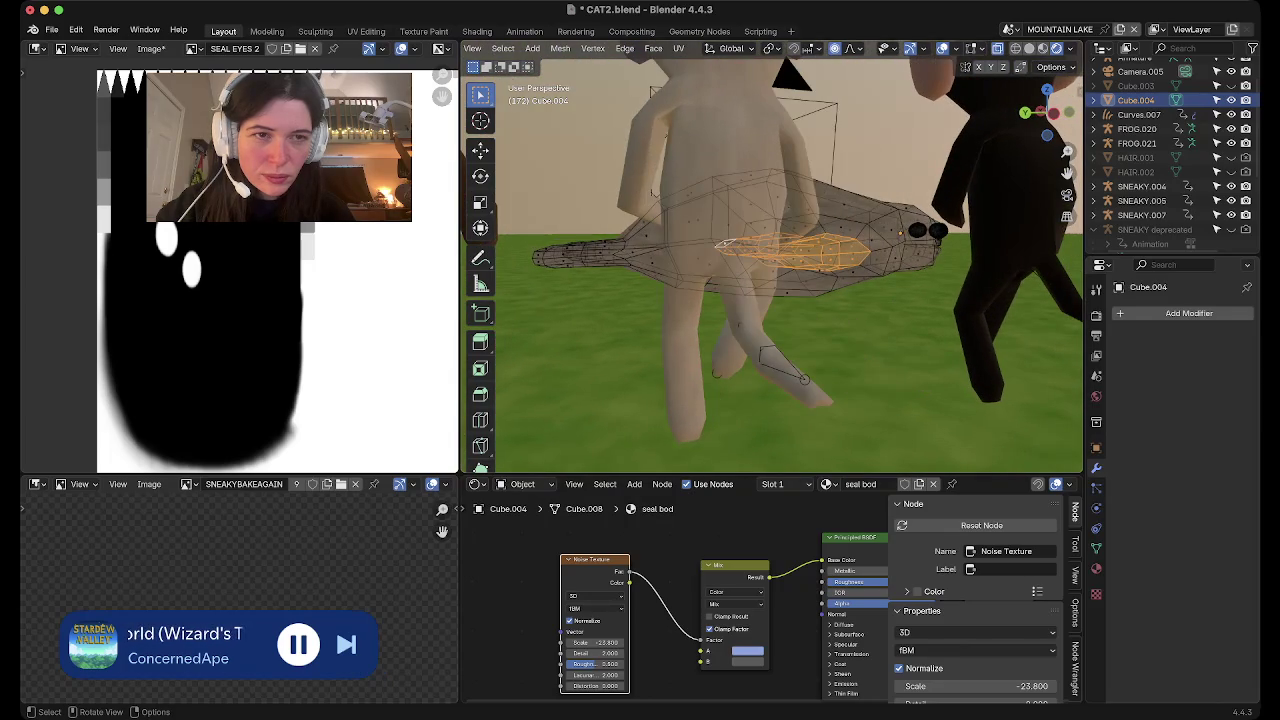
left_click(1046, 89)
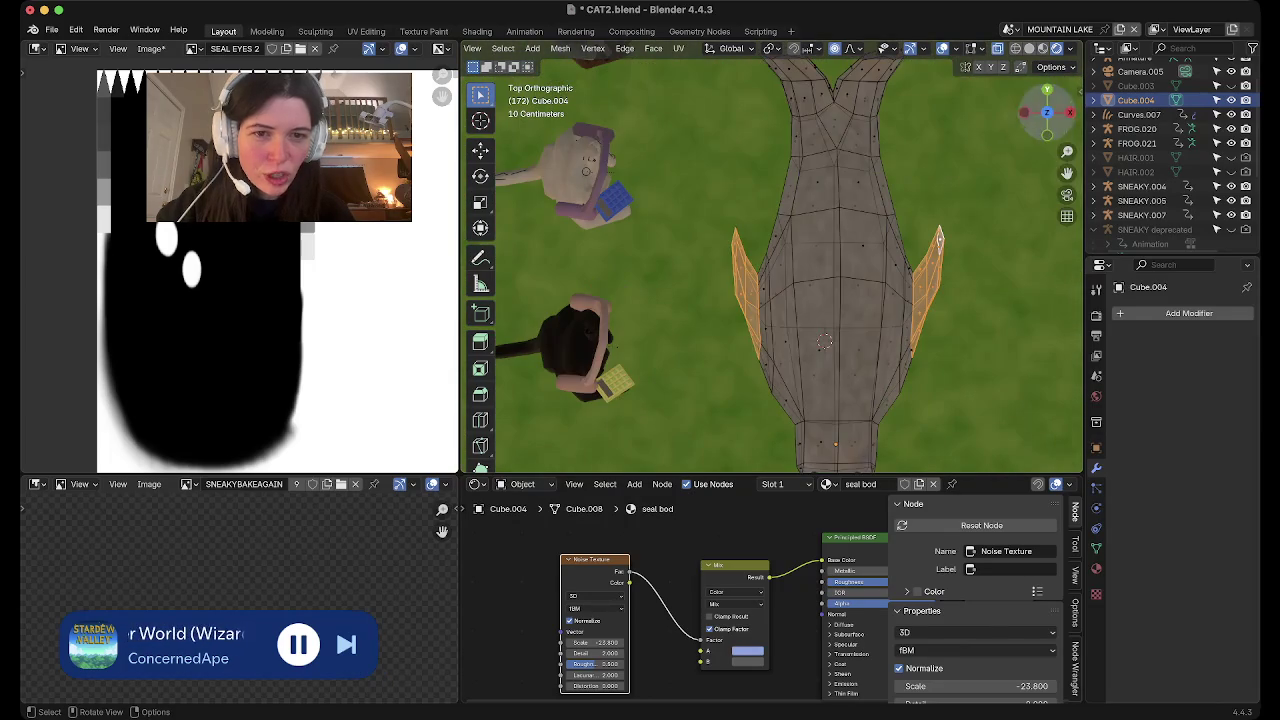
Select the left fin and flatten it vertically with a Z-axis scale
mouse_move(689, 165)
left_mouse_down()
mouse_move(770, 439)
mouse_move(757, 463)
left_mouse_up()
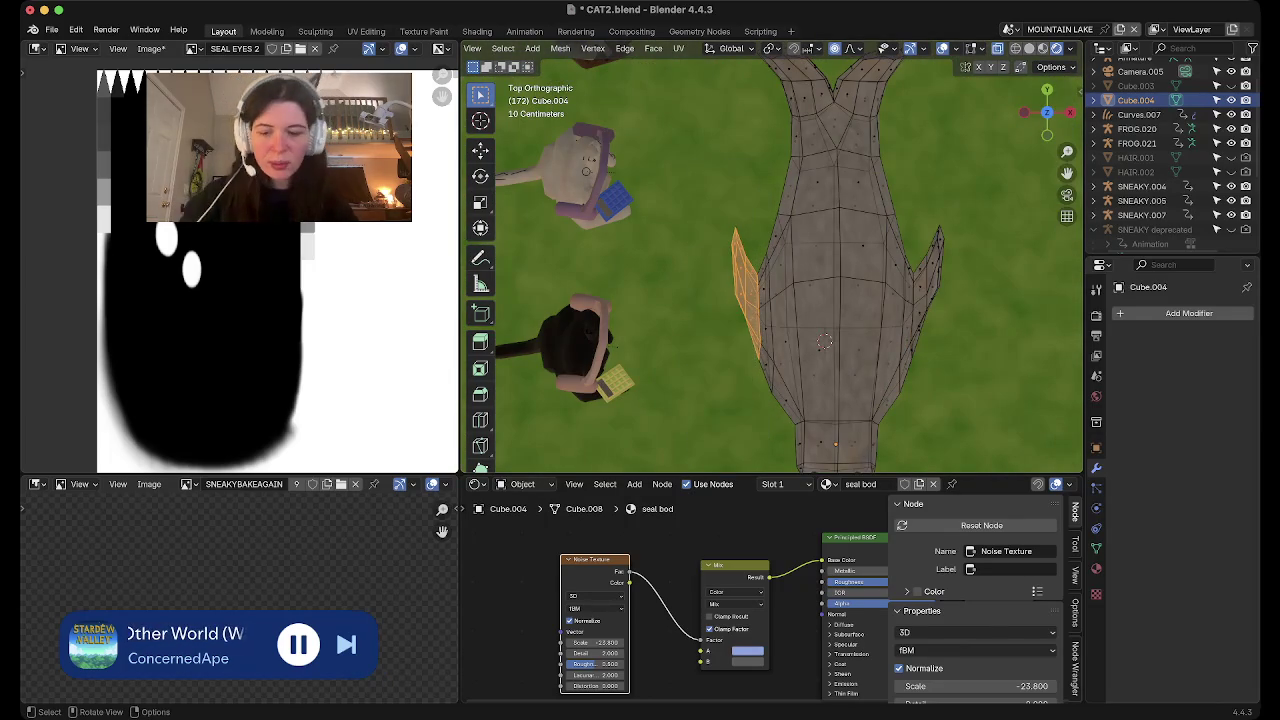
middle_click_drag(757, 463, 820, 400)
middle_click_drag(800, 260, 1067, 173)
mouse_move(850, 260)
middle_mouse_down()
mouse_move(843, 248)
mouse_move(880, 200)
middle_mouse_up()
key("s")
key("z")
left_click(829, 248)
Pull the left fin edge outward with smooth proportional falloff in top view
scroll(880, 200, "up", 3)
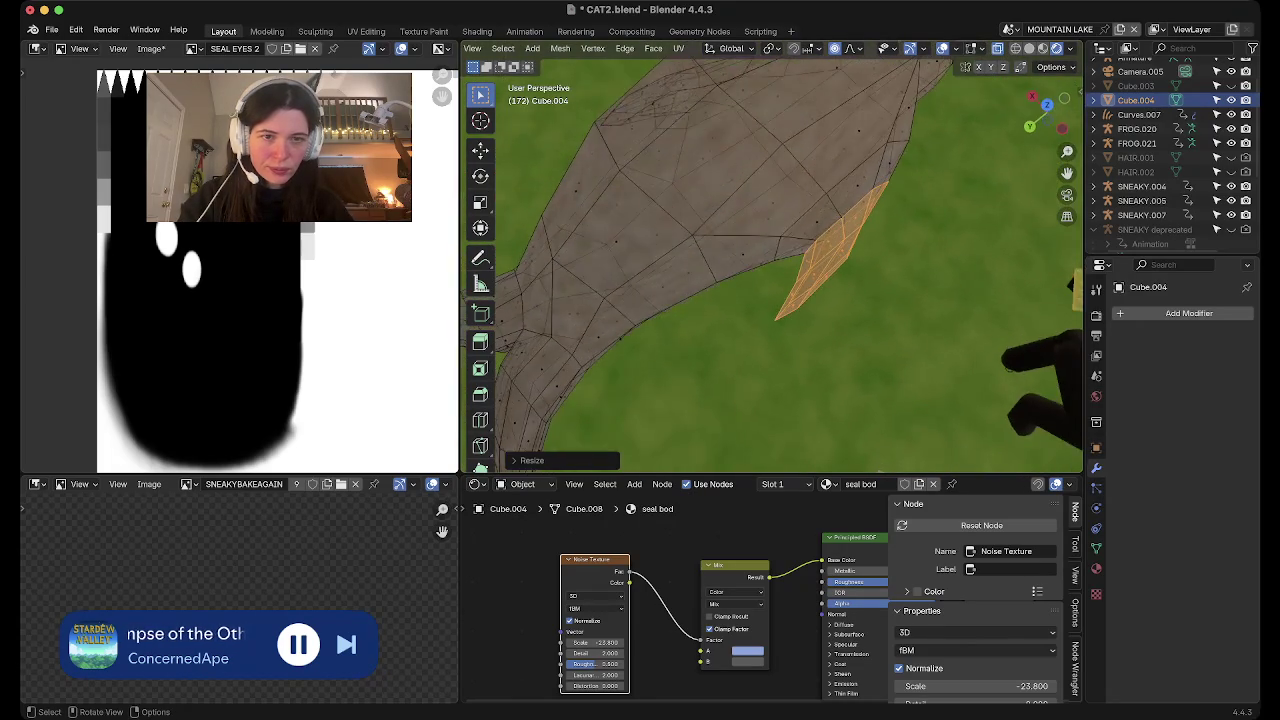
key("KP_7")
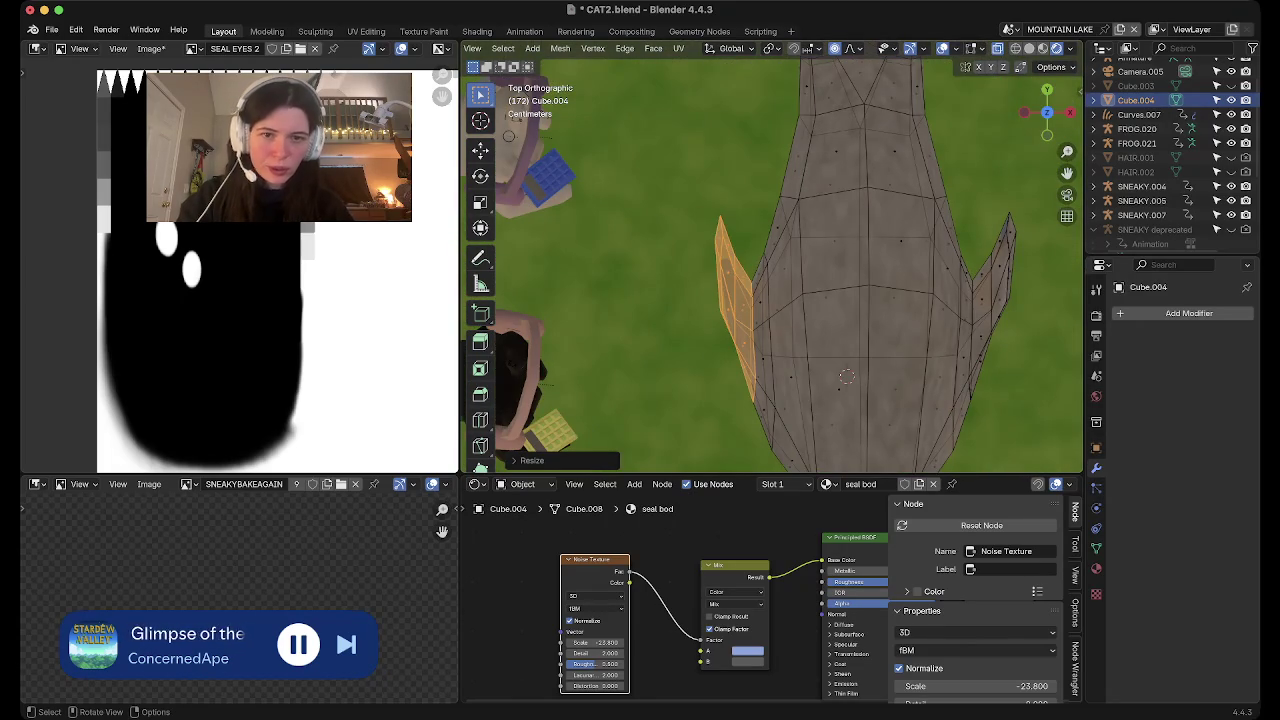
key("g")
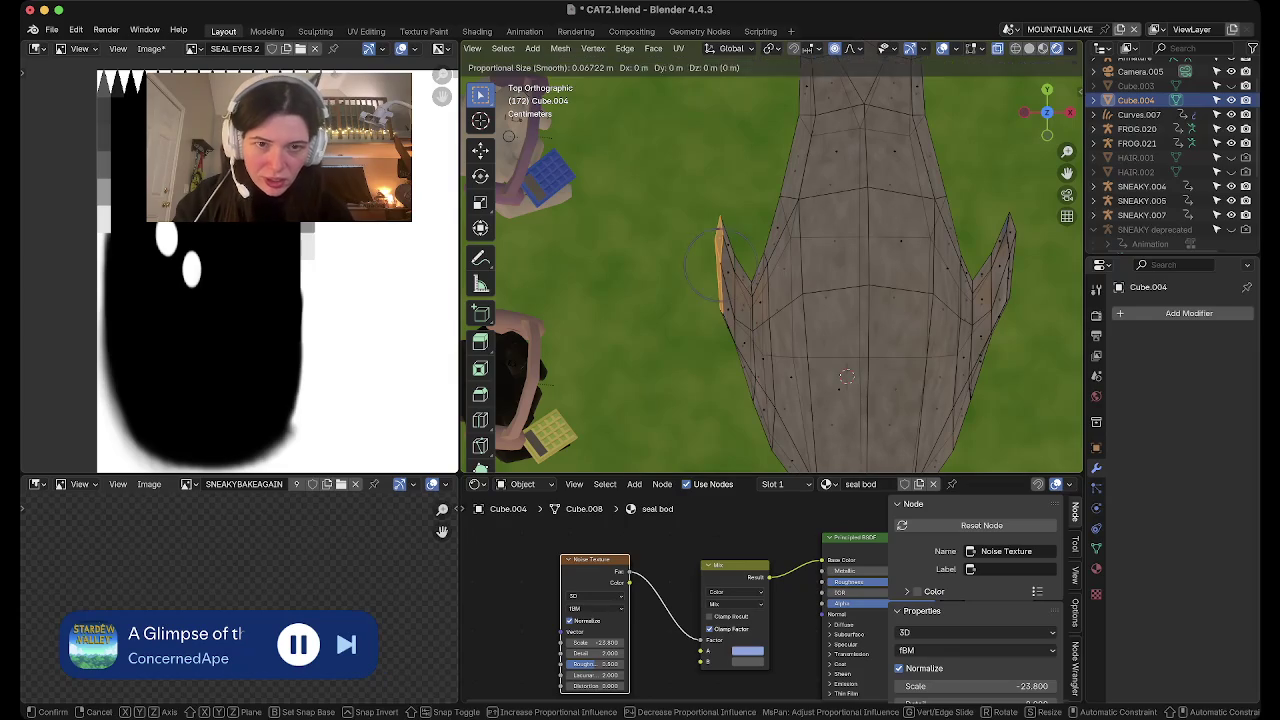
left_click(846, 376)
middle_click_drag(846, 376, 541, 393)
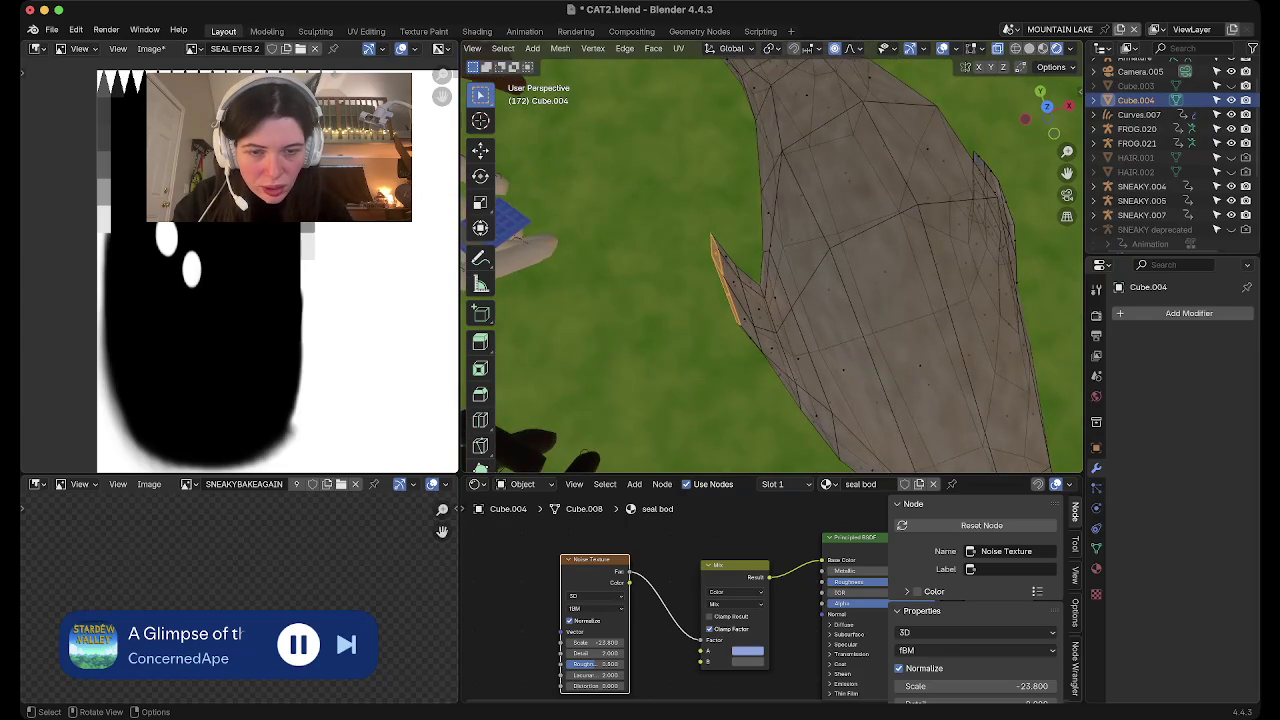
Move the neighbouring left fin edges further left with falloff, then view the whole seal
left_click(818, 300, "alt")
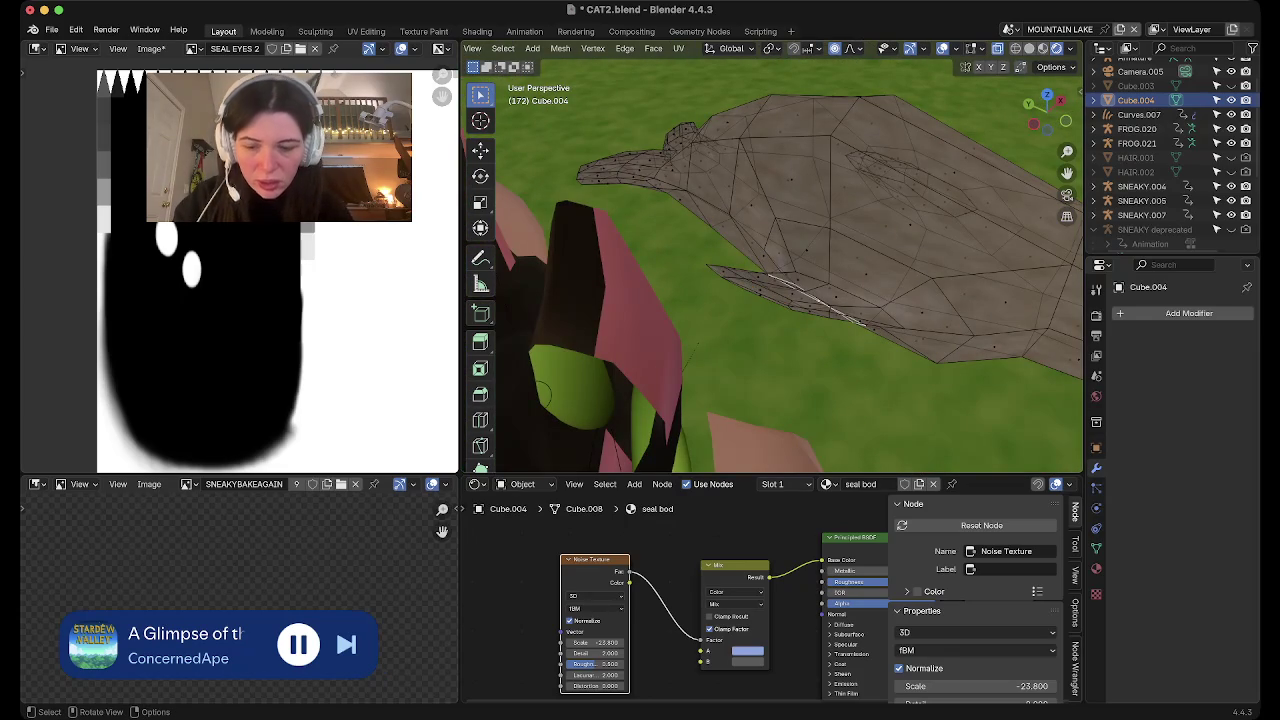
key("ctrl+z")
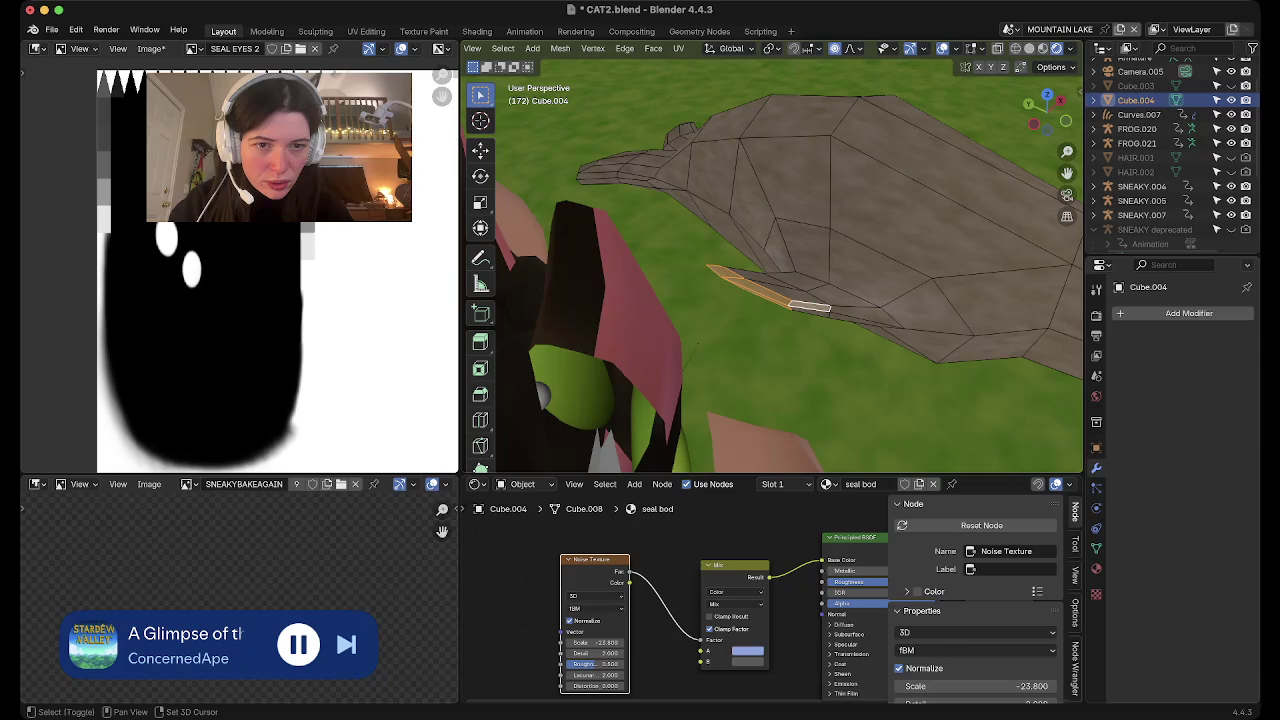
left_click(866, 314, "shift")
left_click(1046, 96)
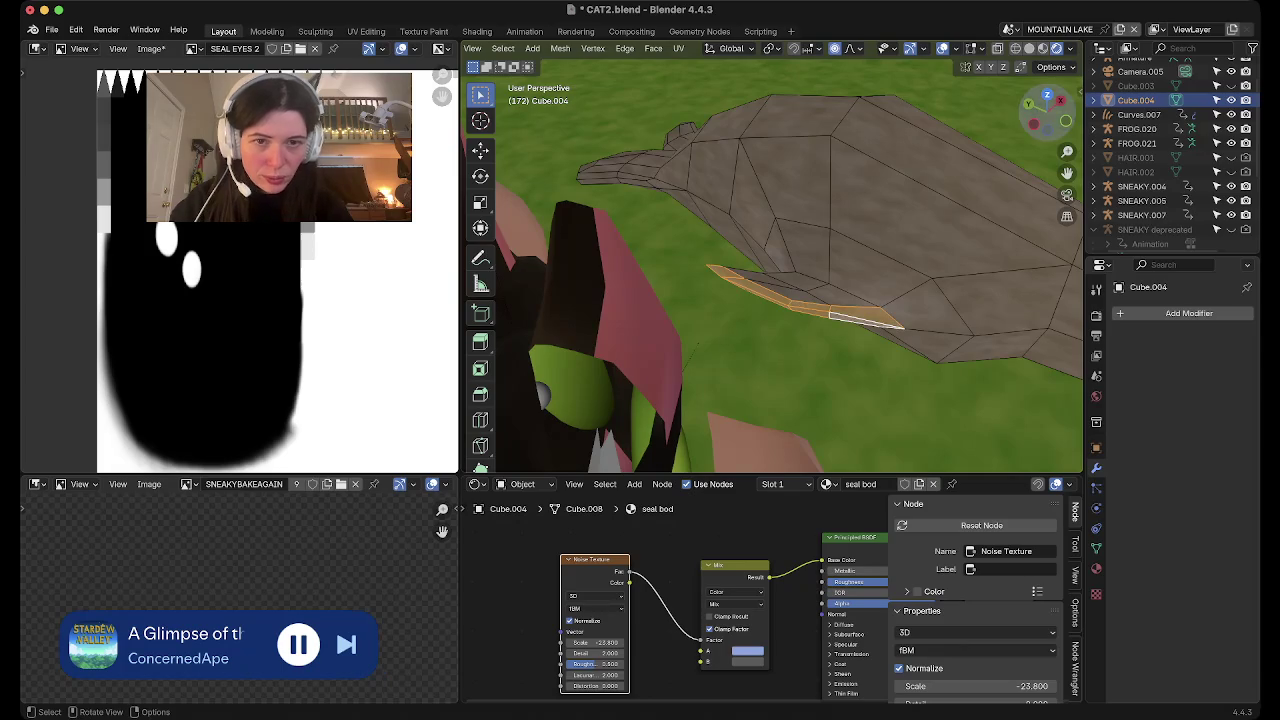
key("g")
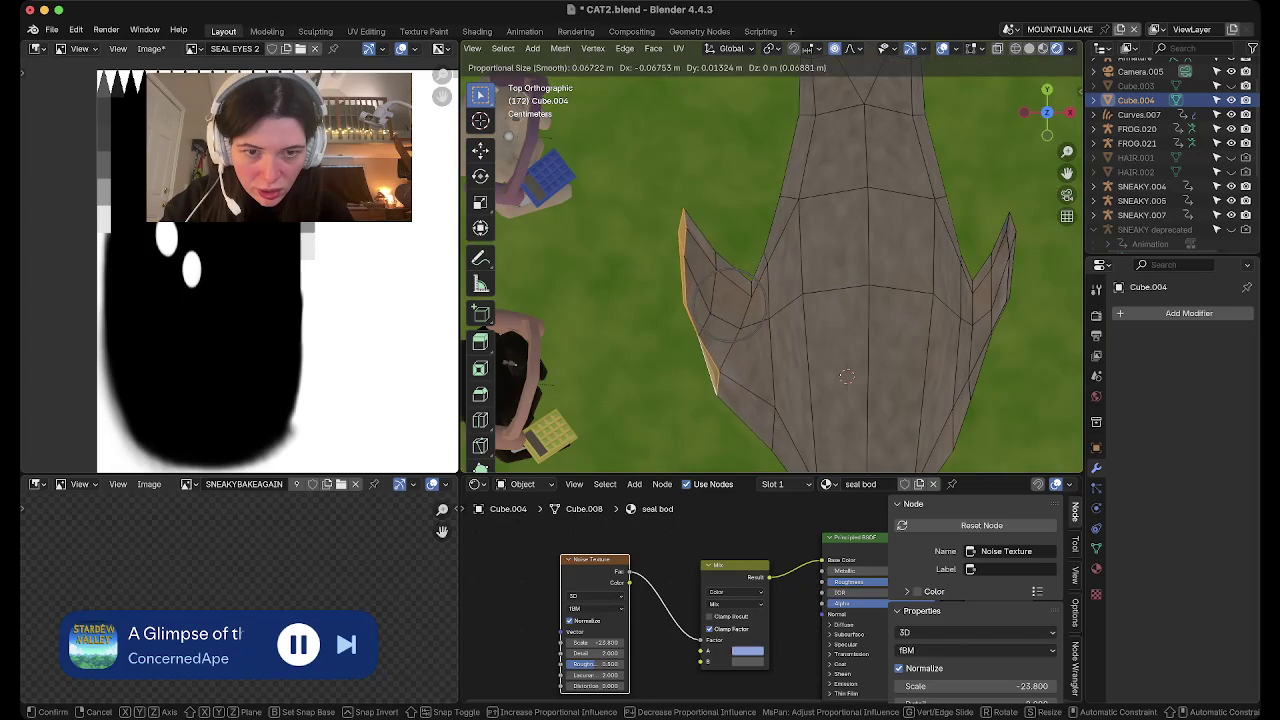
key("Return")
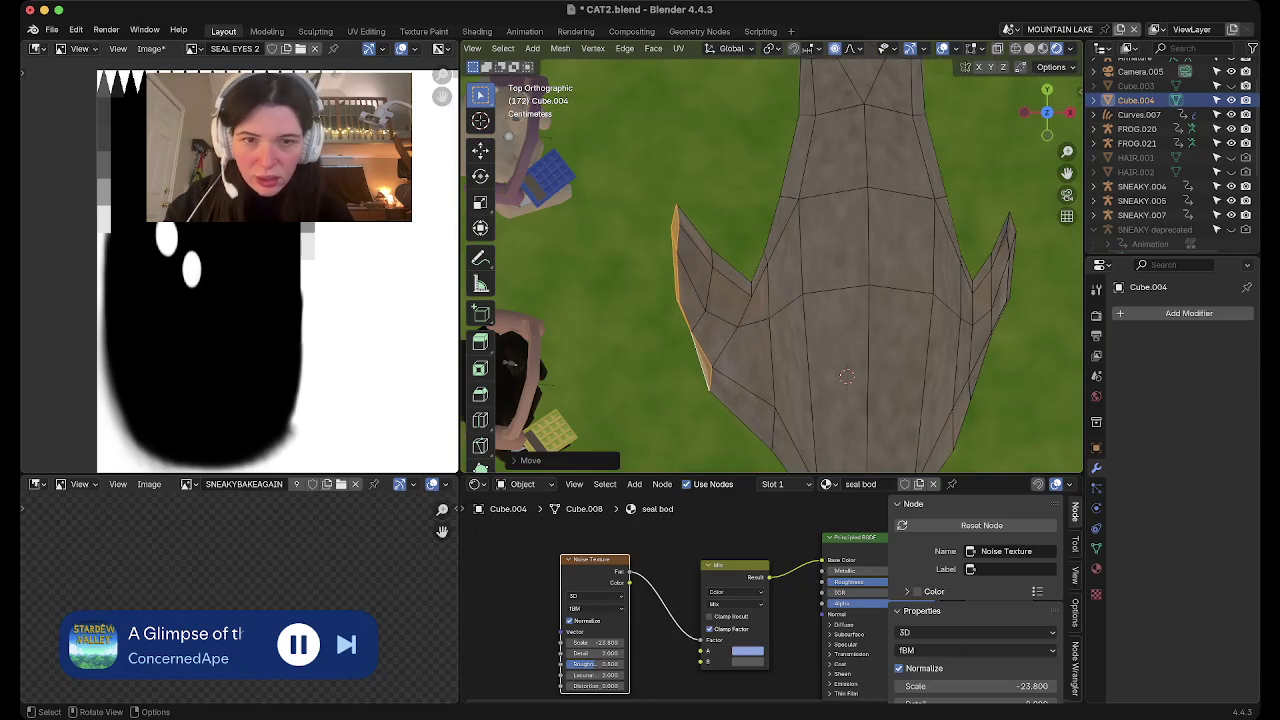
key("Tab")
mouse_move(846, 376)
middle_mouse_down()
mouse_move(757, 365)
mouse_move(790, 250)
mouse_move(760, 300)
middle_mouse_up()
scroll(757, 365, "down", 3)
Move the left fin-tip vertex in top view to sharpen the flipper
key("Tab")
scroll(780, 270, "up", 3)
scroll(780, 270, "up", 3)
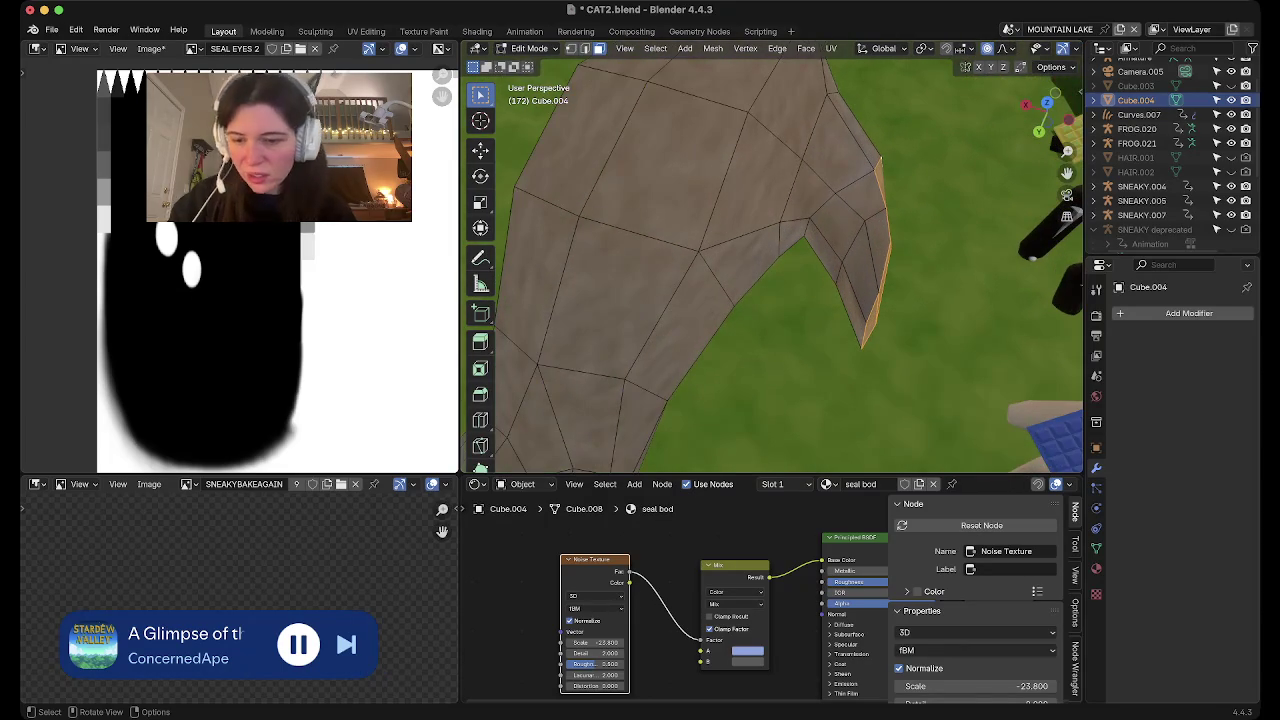
left_click(860, 343)
middle_click_drag(860, 343, 760, 280)
key("KP_7")
scroll(770, 265, "down", 2)
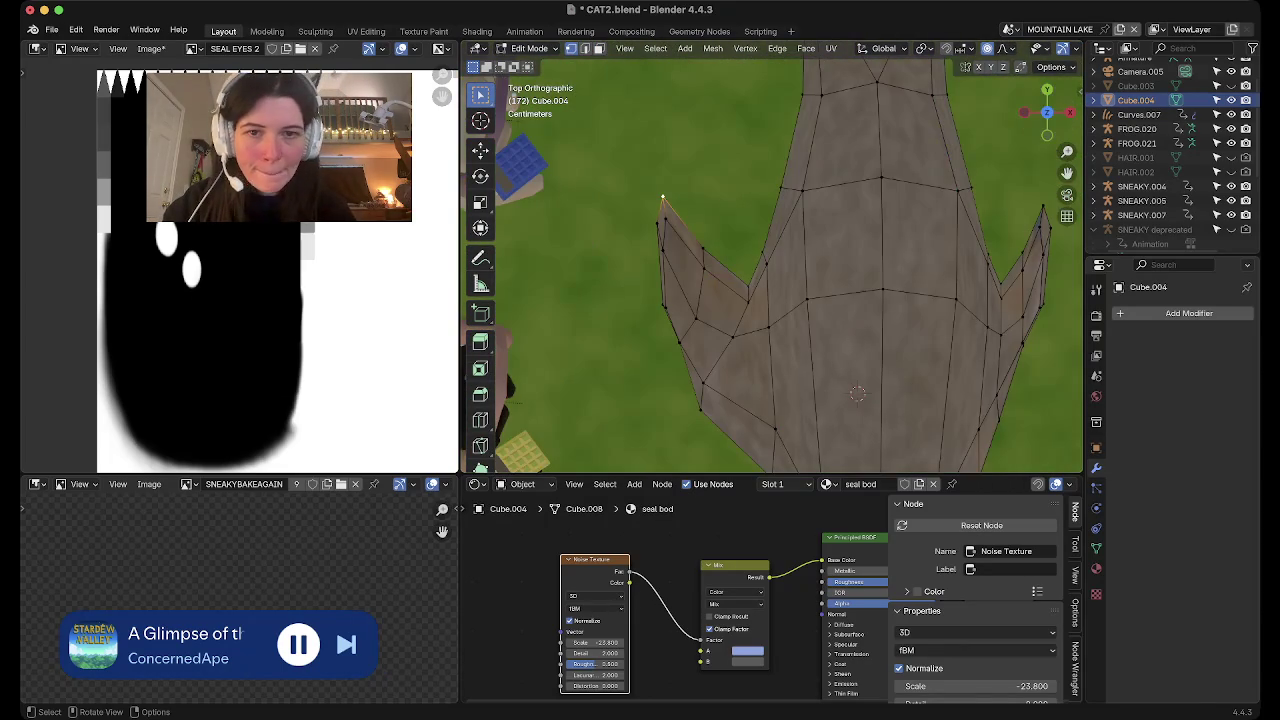
key("g")
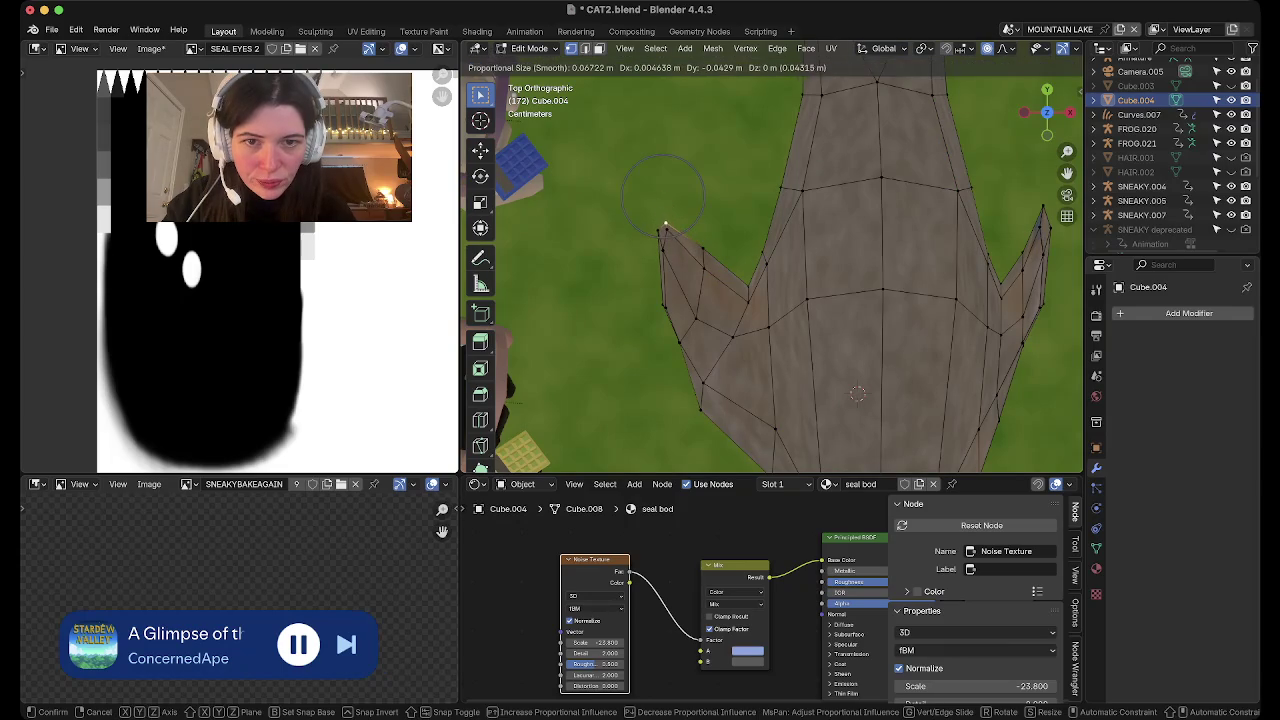
left_click(666, 228)
key("Tab")
Widen the flipper tip along X and stretch it along Y with proportional scaling
mouse_move(666, 228)
middle_mouse_down()
mouse_move(760, 300)
mouse_move(716, 355)
mouse_move(690, 340)
middle_mouse_up()
key("Tab")
left_click(716, 355)
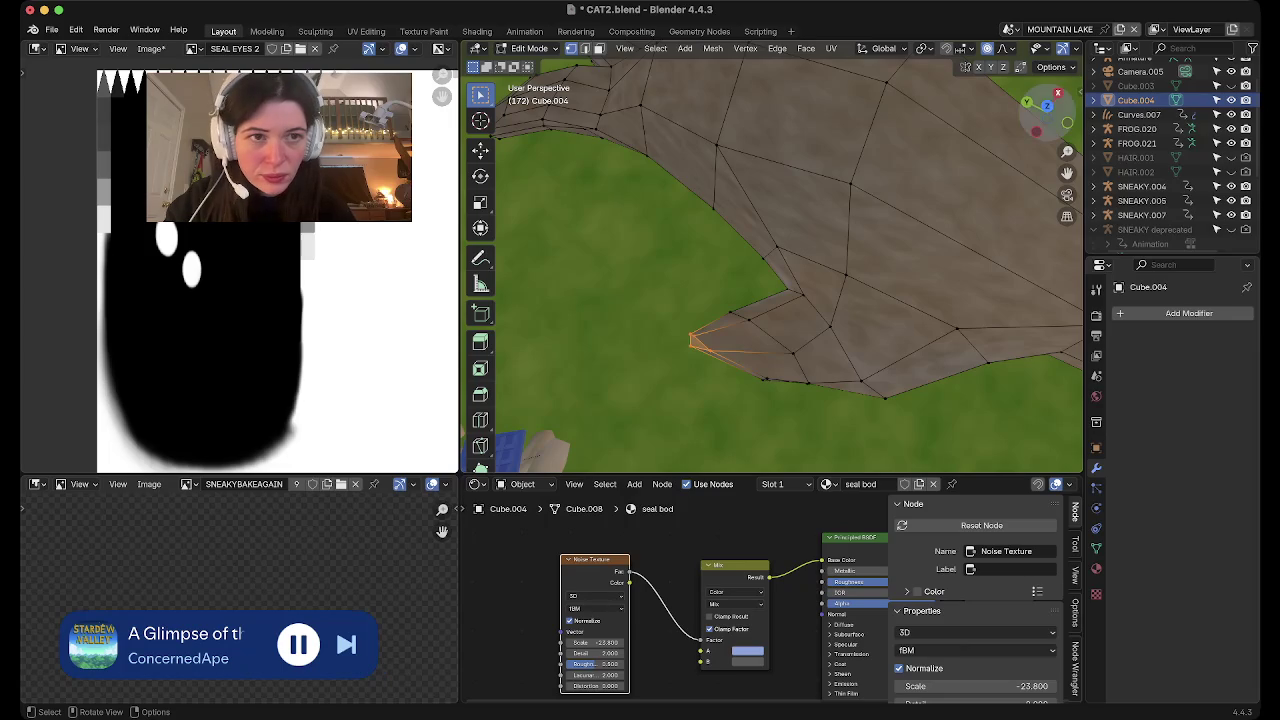
key("KP_7")
key("s")
key("x")
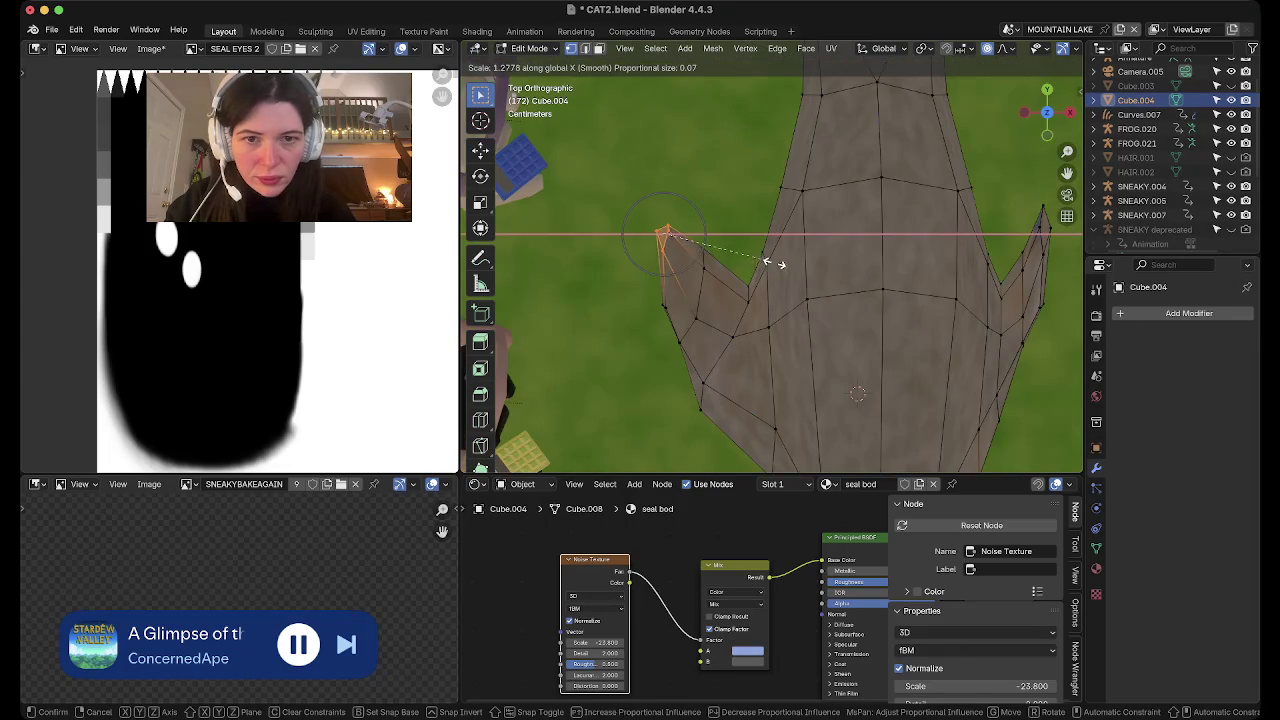
left_click(835, 258)
key("s")
key("y")
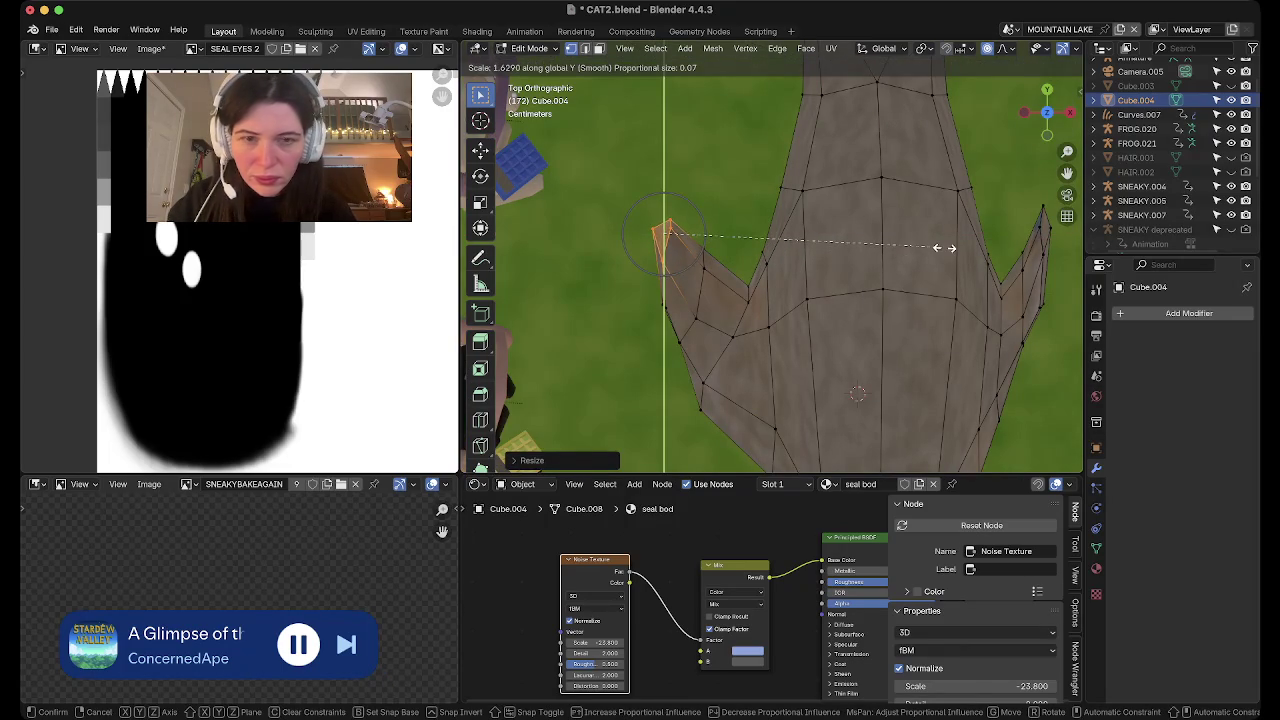
left_click(944, 247)
Return to Object Mode and orbit around to inspect the reshaped seal
scroll(858, 393, "up", 3)
key("Tab")
mouse_move(858, 393)
middle_mouse_down()
mouse_move(820, 330)
mouse_move(838, 302)
mouse_move(592, 374)
middle_mouse_up()
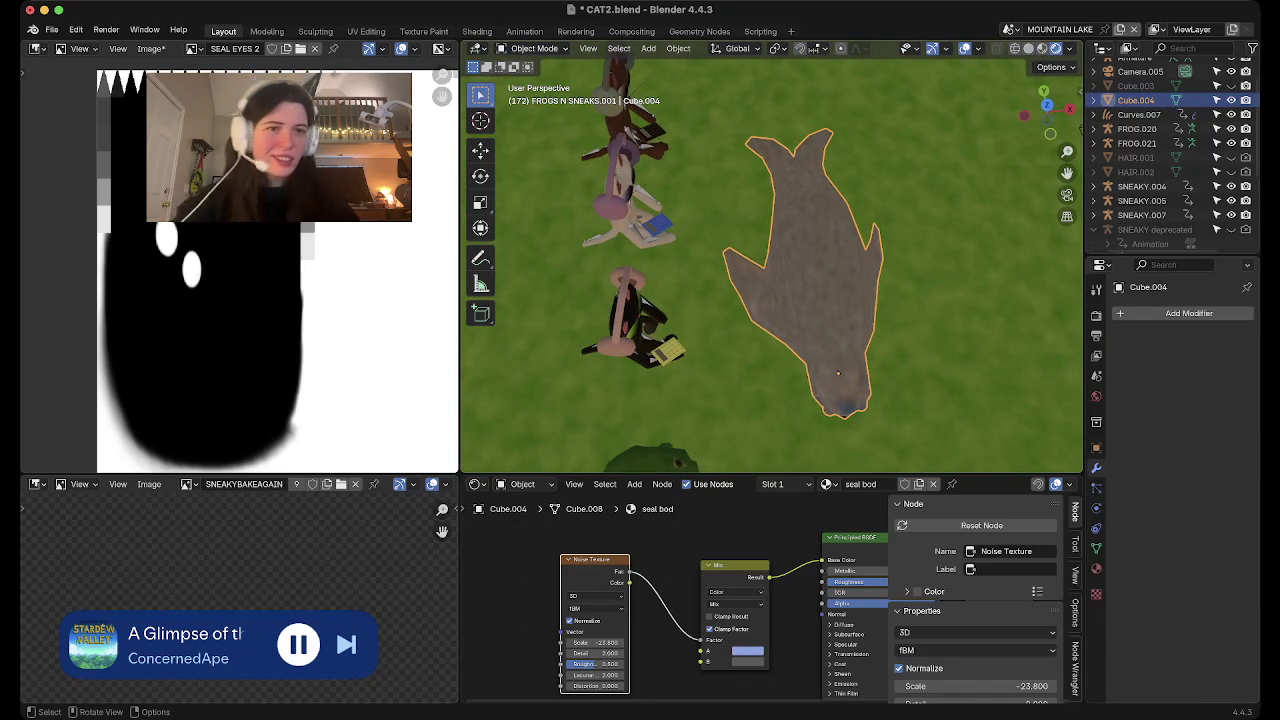
left_click(1046, 112)
Pull the left flipper vertex outward with soft proportional falloff from top view
mouse_move(1050, 300)
middle_mouse_down("shift")
mouse_move(950, 260)
mouse_move(910, 300)
middle_mouse_up("shift")
key("Tab")
scroll(771, 265, "up", 3)
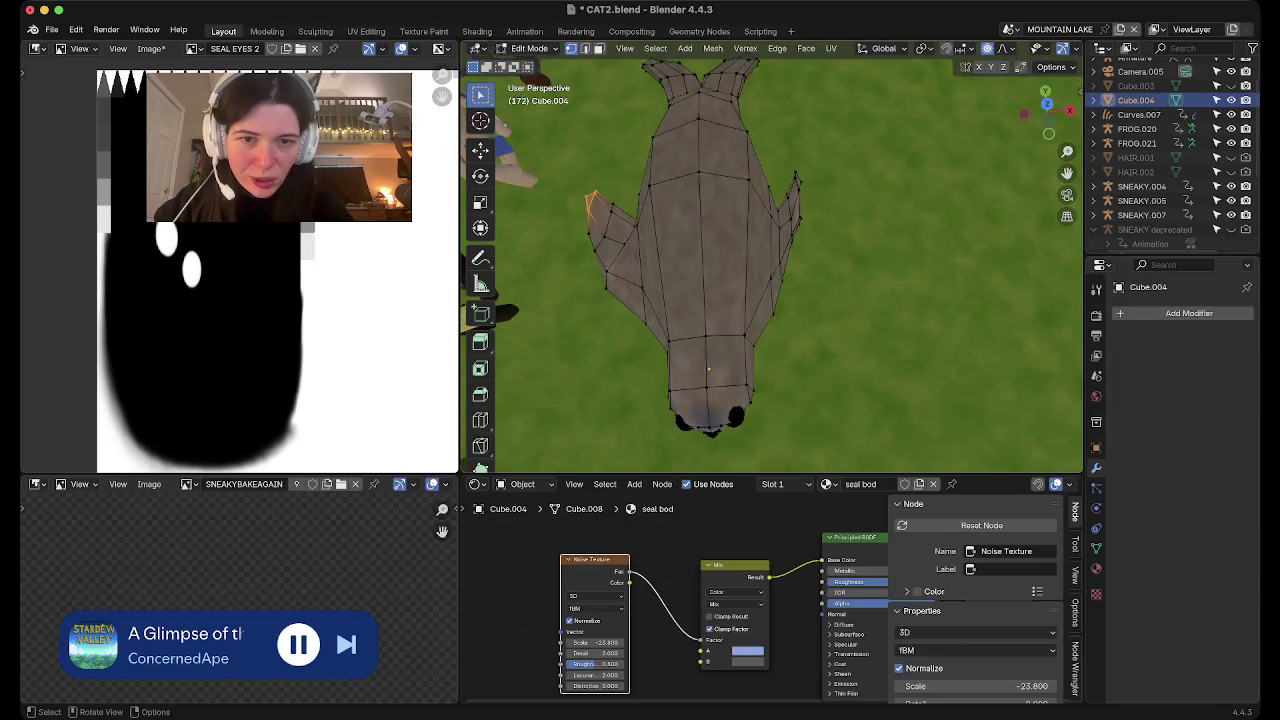
scroll(771, 265, "up", 2)
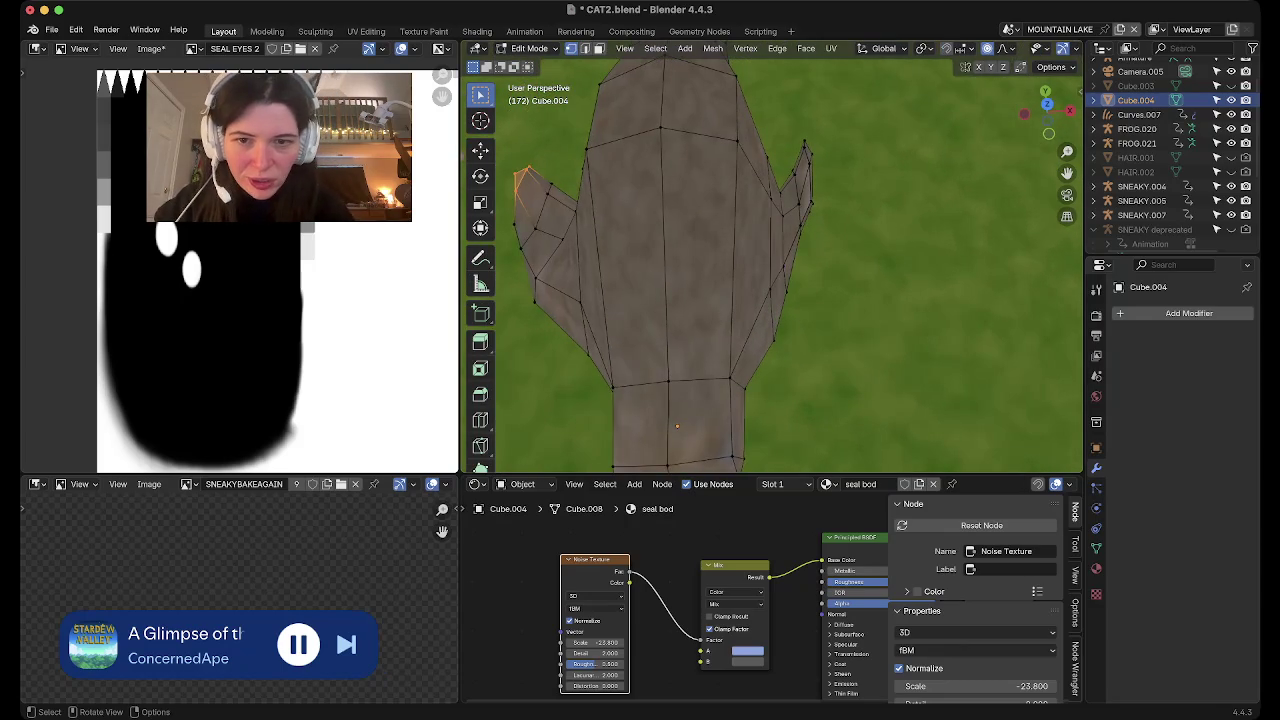
left_click(1046, 104)
key("g")
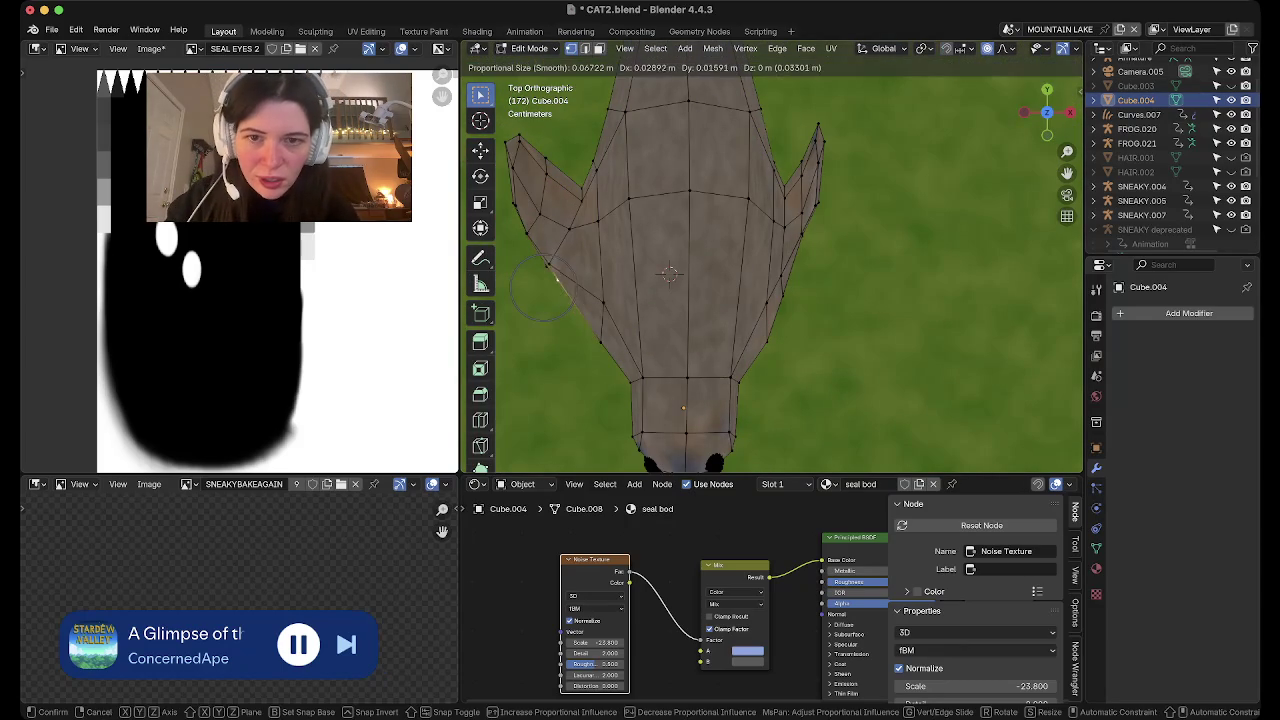
scroll(560, 278, "down", 14)
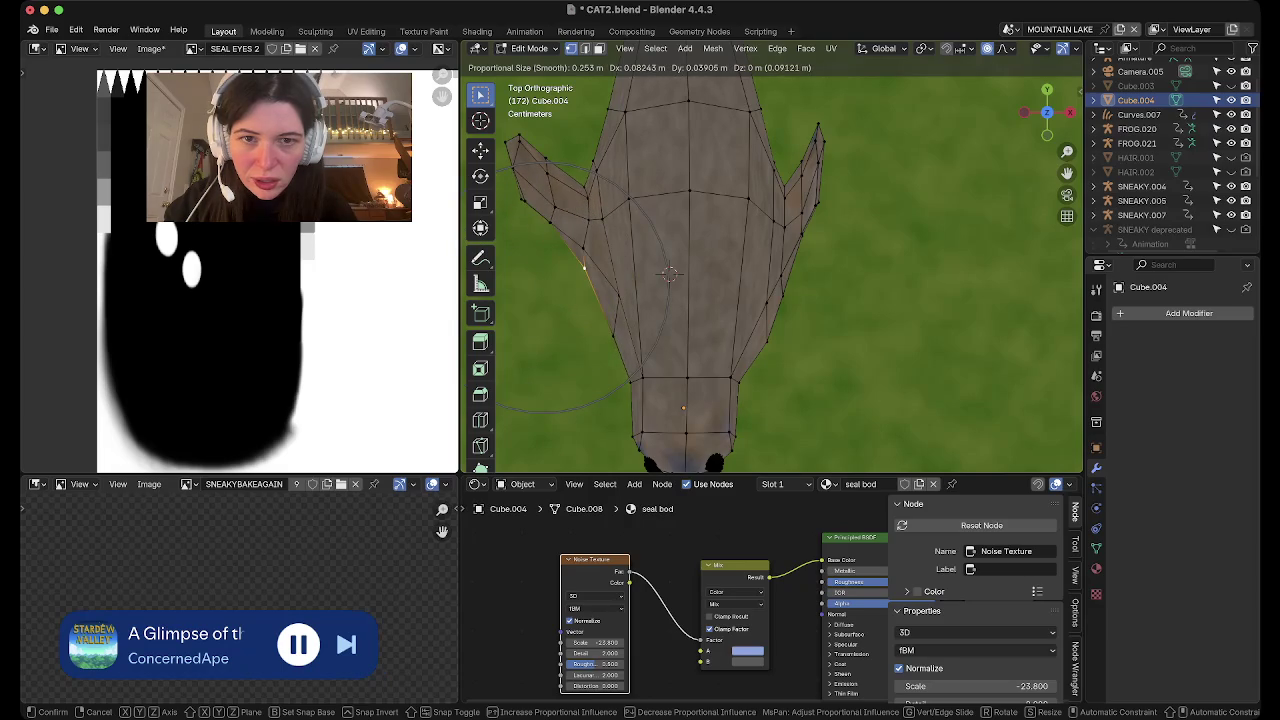
key("Return")
key("Tab")
Orbit around the seal's face, then box-select vertices along its right side
mouse_move(700, 300)
middle_mouse_down()
mouse_move(780, 250)
mouse_move(740, 230)
mouse_move(760, 250)
mouse_move(810, 230)
middle_mouse_up()
middle_click_drag(805, 181, 713, 300)
key("Tab")
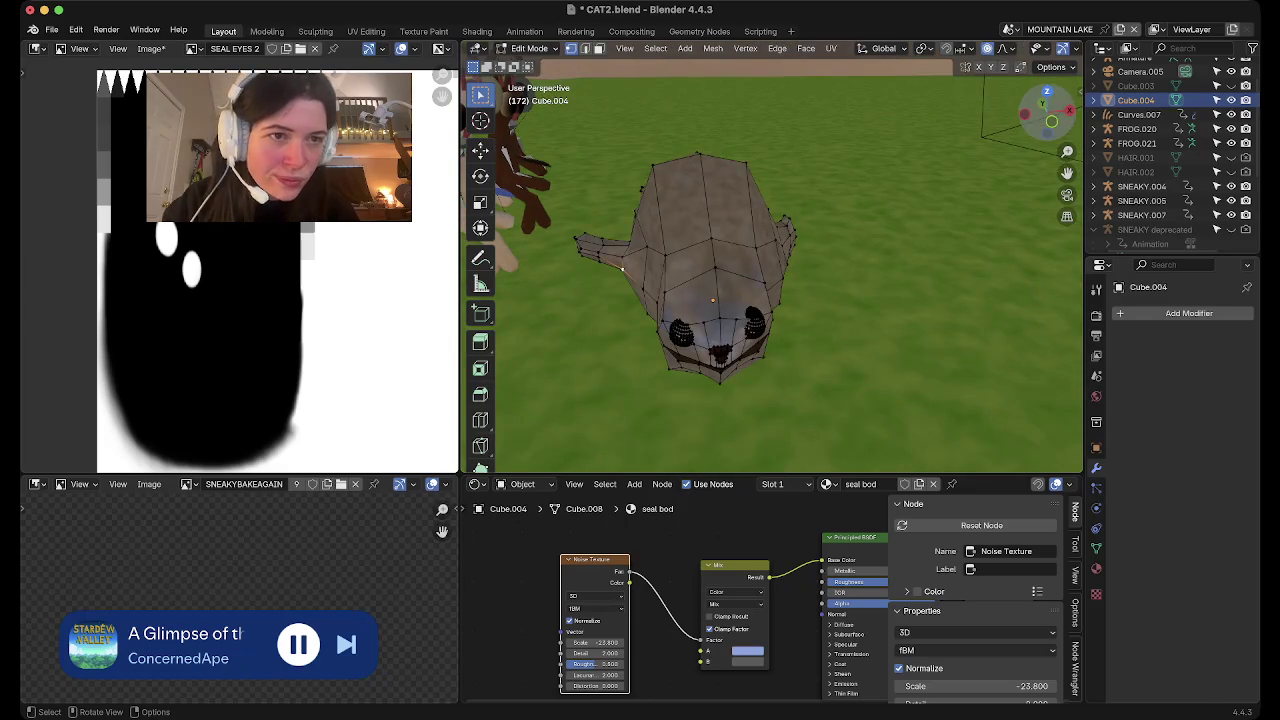
left_click(1046, 91)
left_click_drag(786, 132, 858, 350)
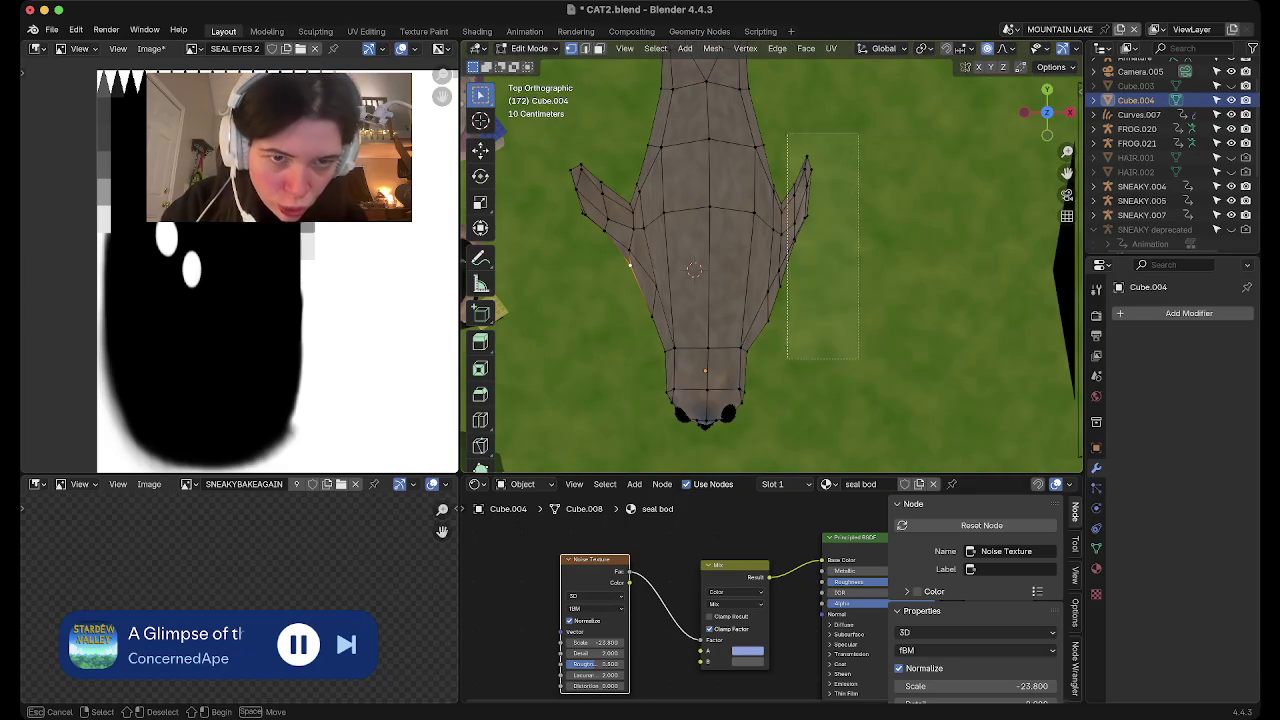
middle_click_drag(858, 350, 780, 260)
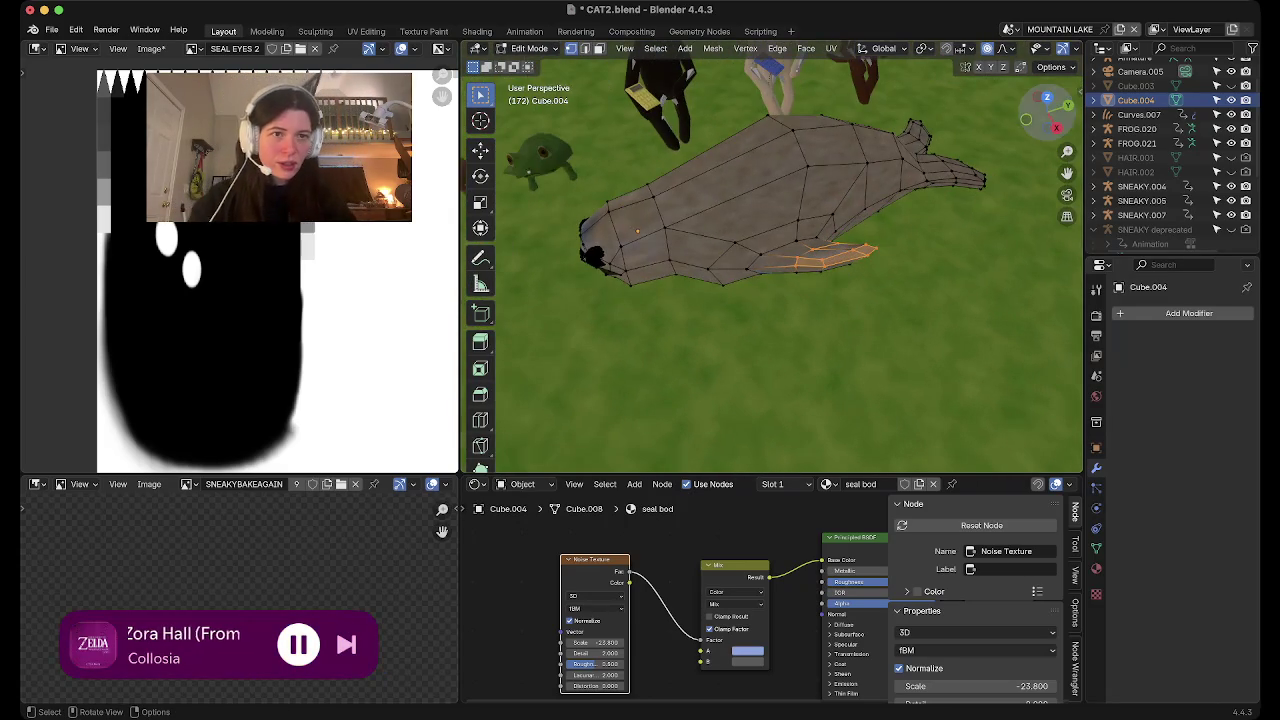
left_click(1047, 97)
scroll(900, 48, "down", 5)
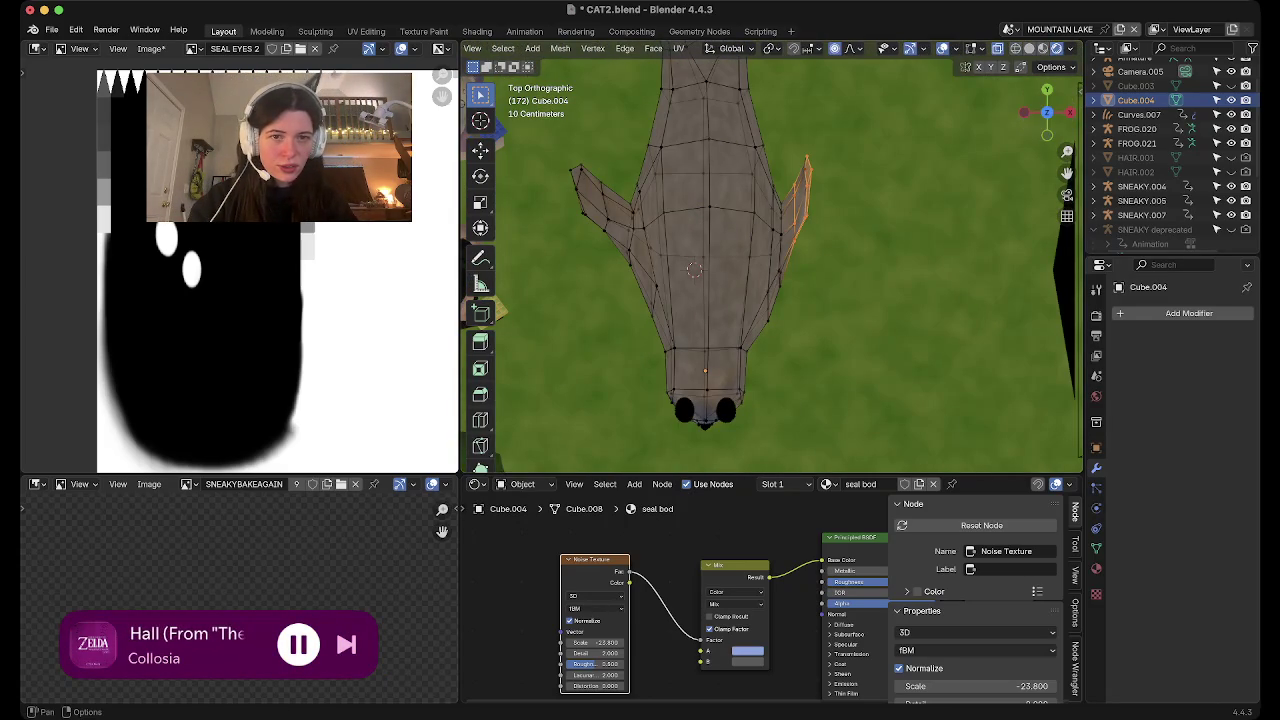
Refine the box selection to cover all the right flipper's vertices
left_click_drag(786, 128, 862, 318)
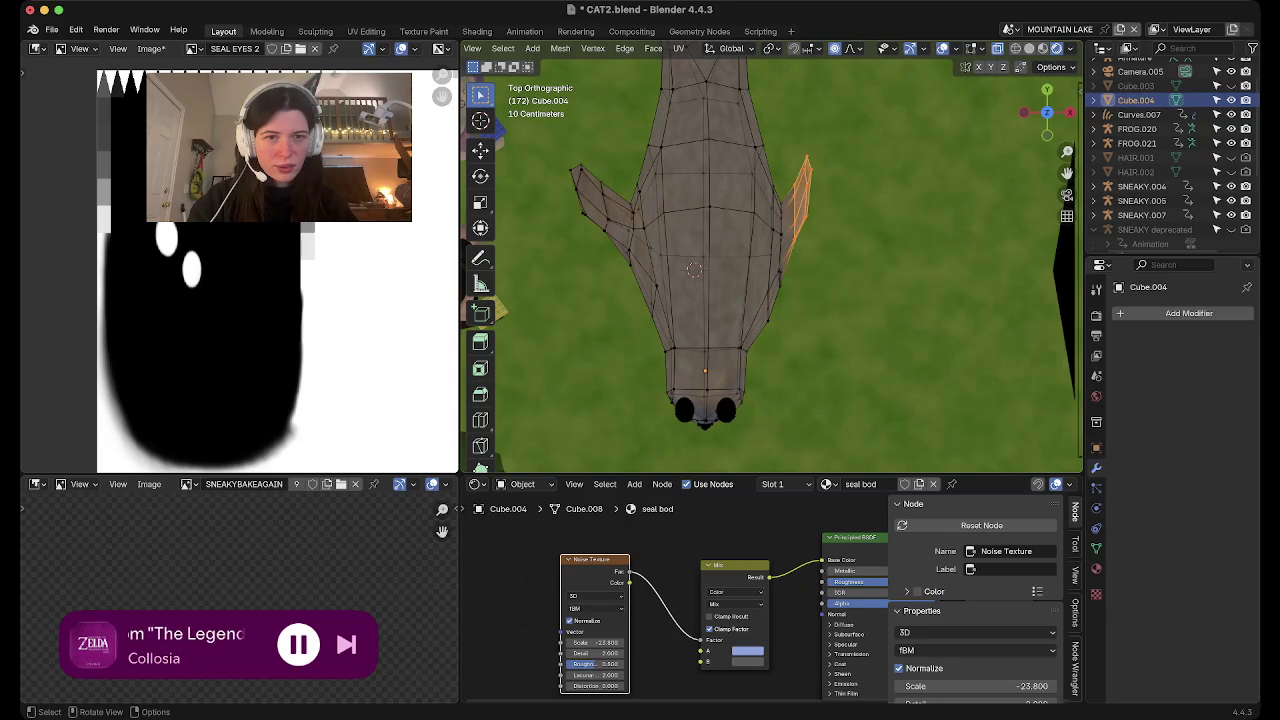
left_click_drag(1047, 112, 1062, 128)
left_click(1047, 93)
left_click_drag(786, 146, 880, 424)
left_click_drag(892, 366, 778, 100)
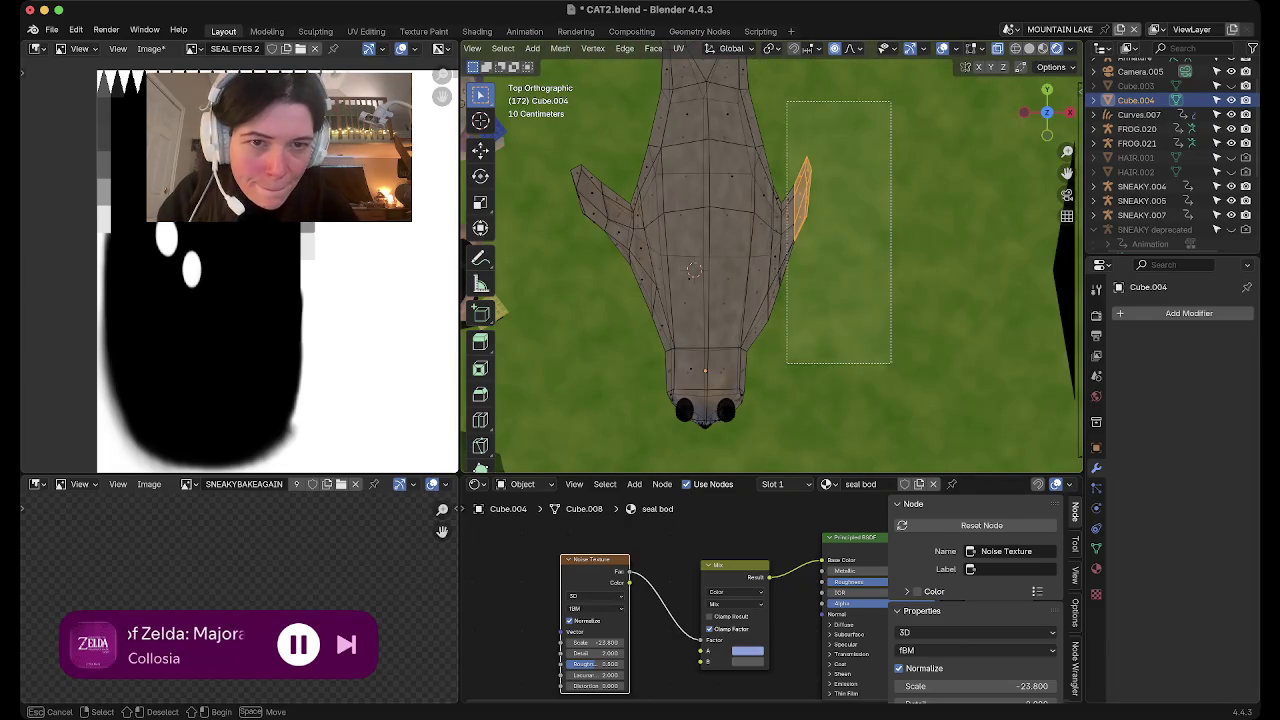
left_click_drag(1047, 112, 1060, 140)
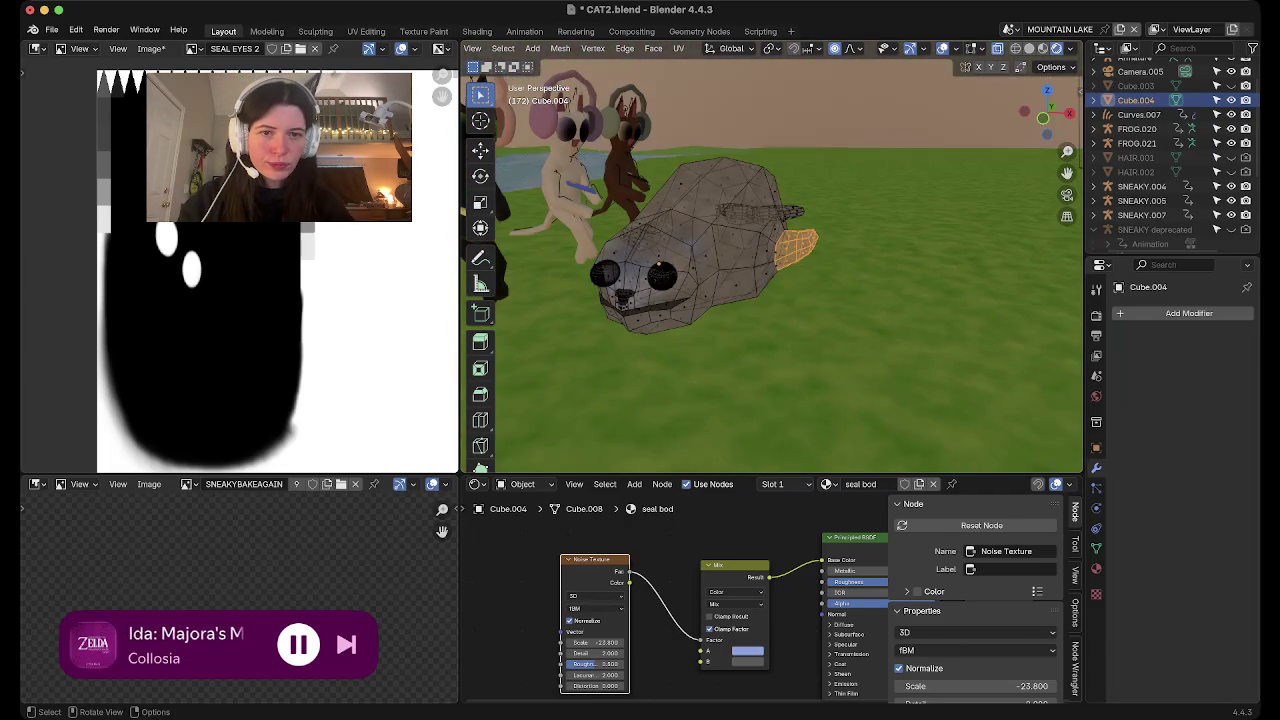
Try flattening and rotating the right flipper, then cancel and undo the changes
key("s")
key("z")
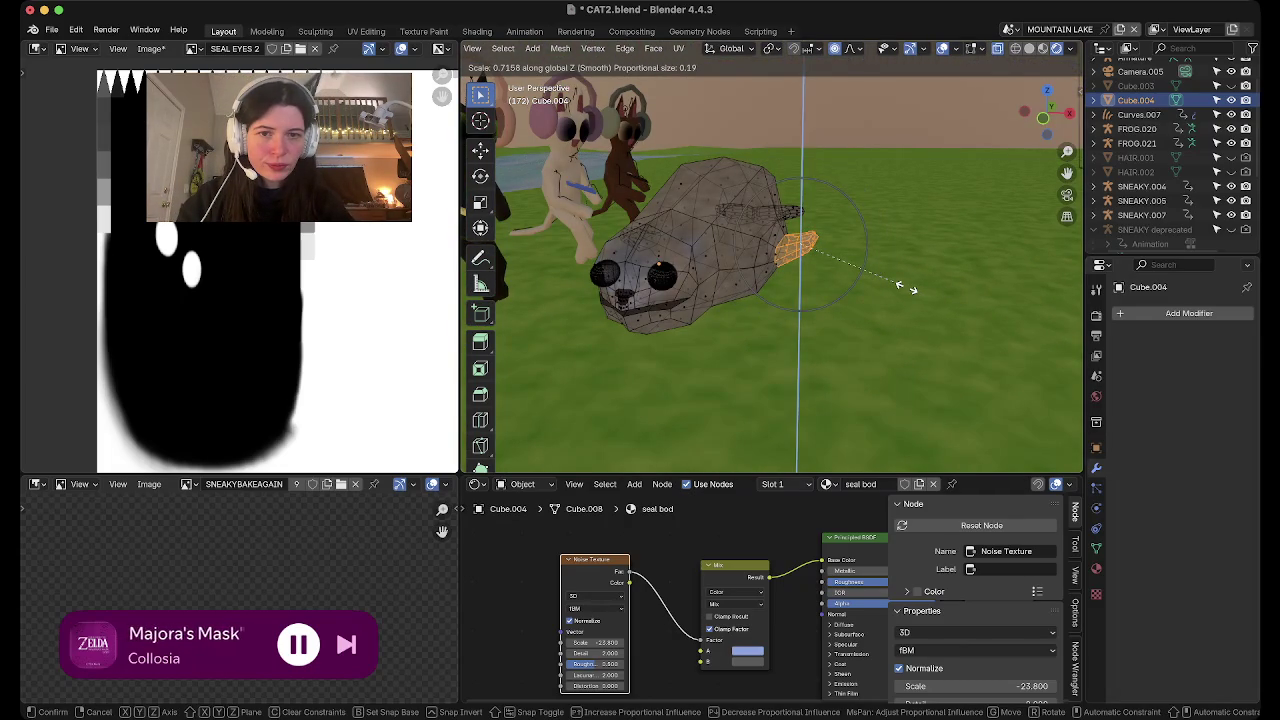
left_click(904, 288)
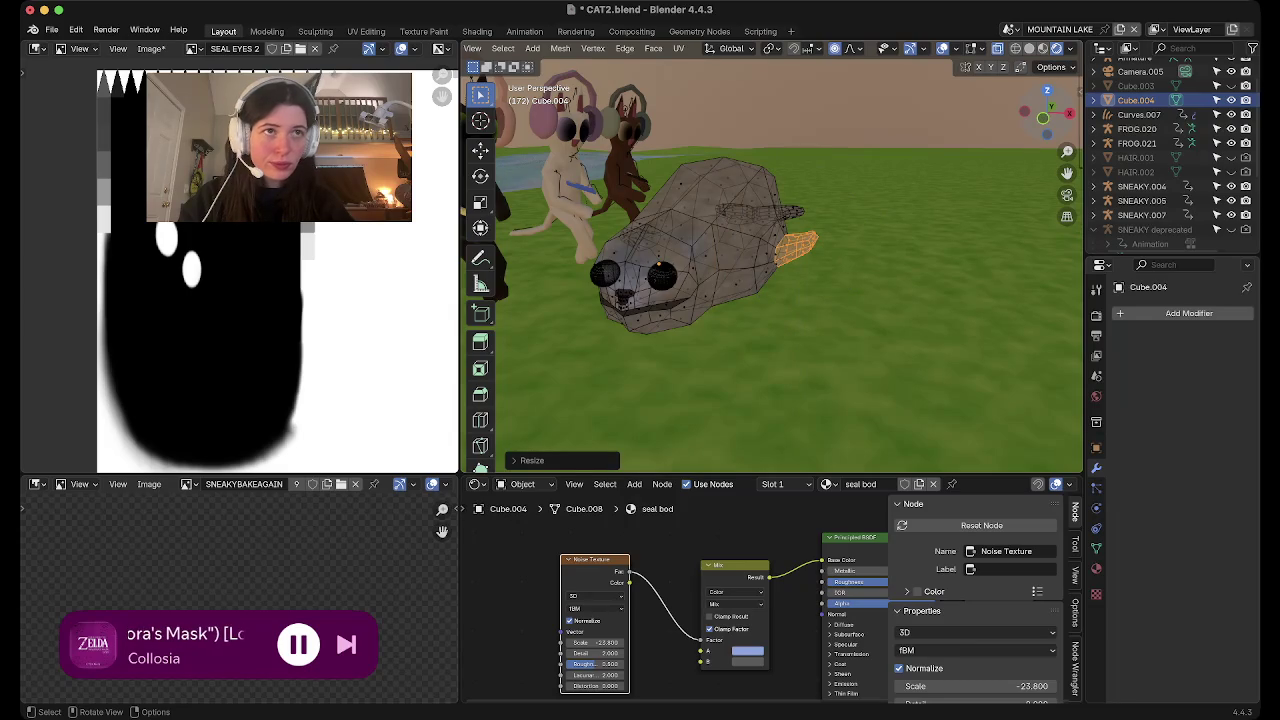
key("KP_7")
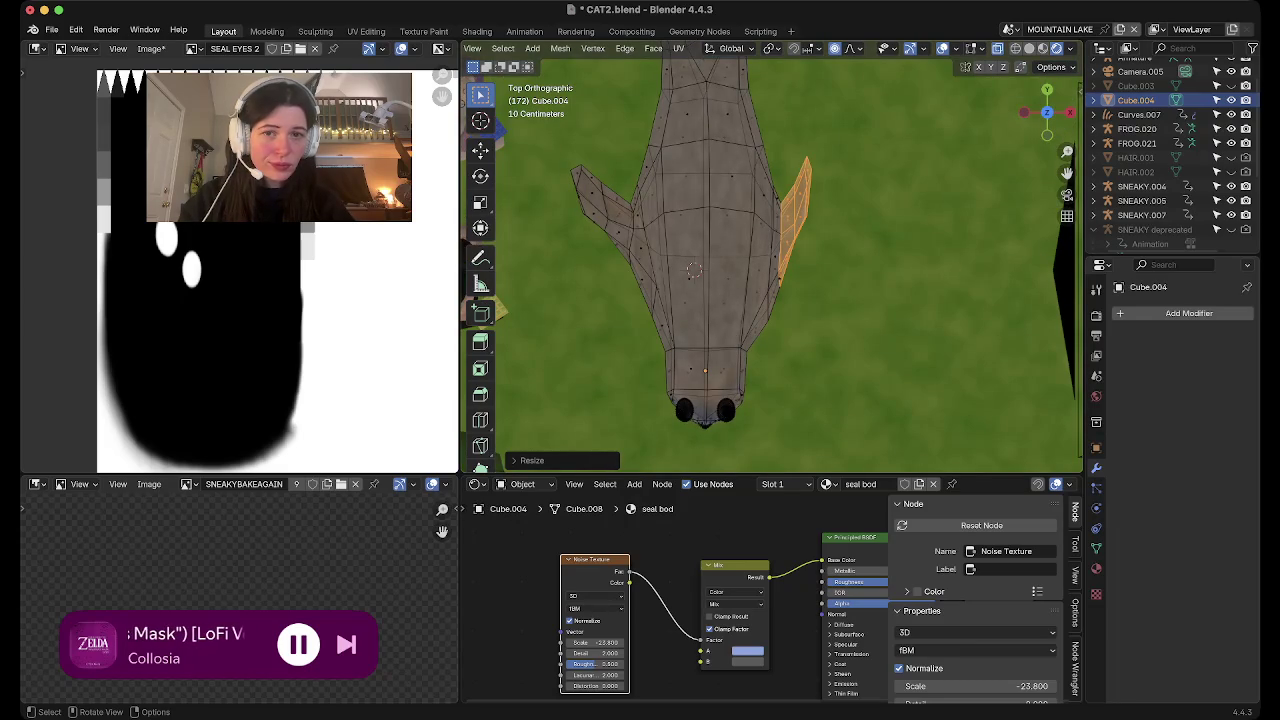
key("r")
key("z")
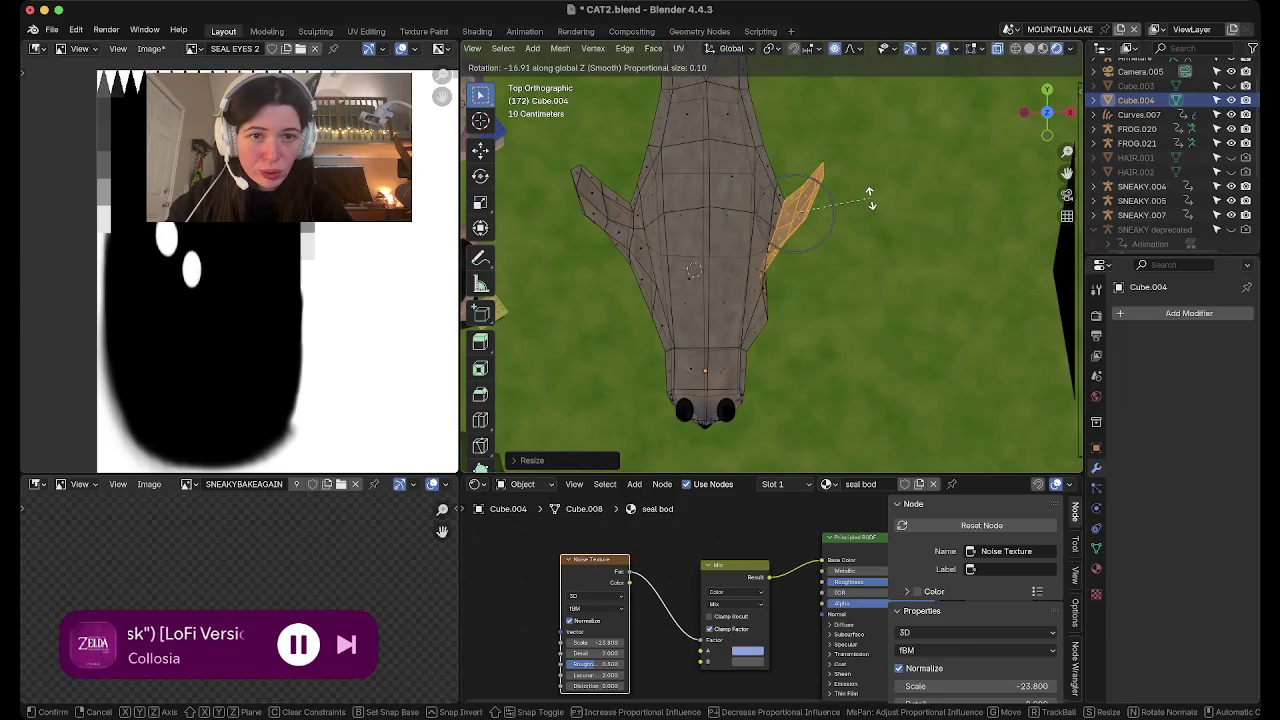
scroll(870, 200, "down", 3)
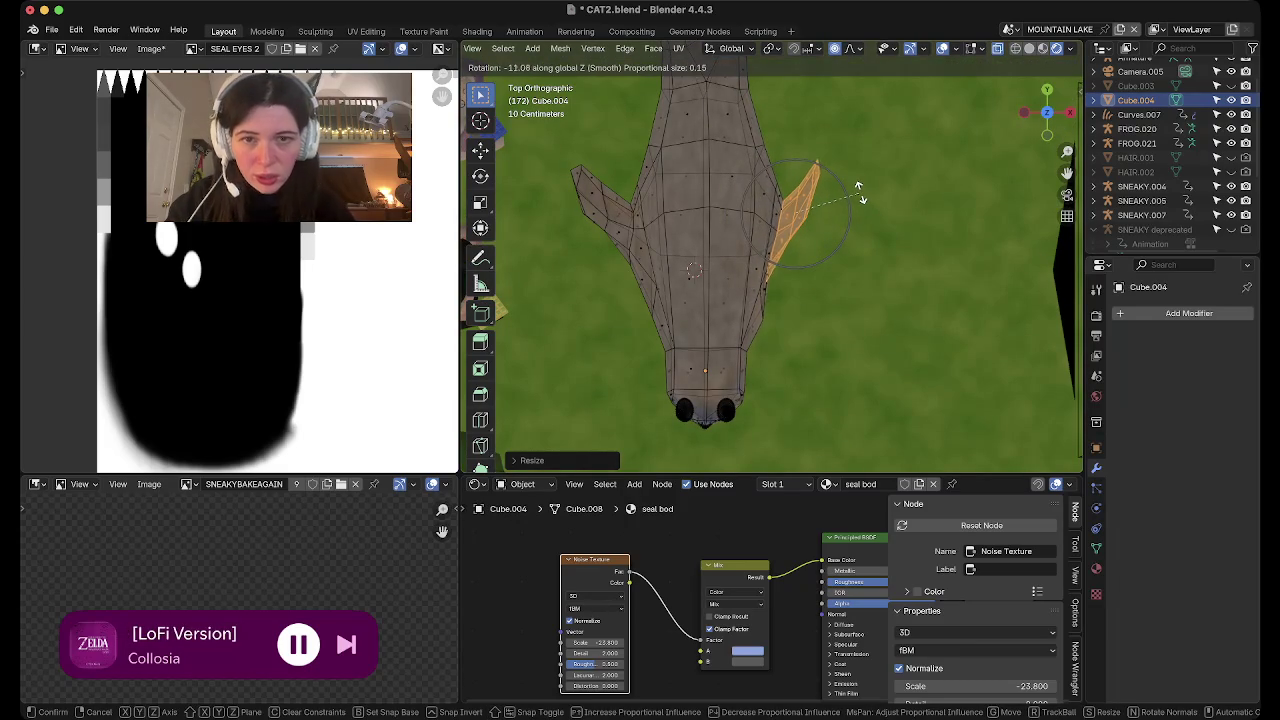
key("Escape")
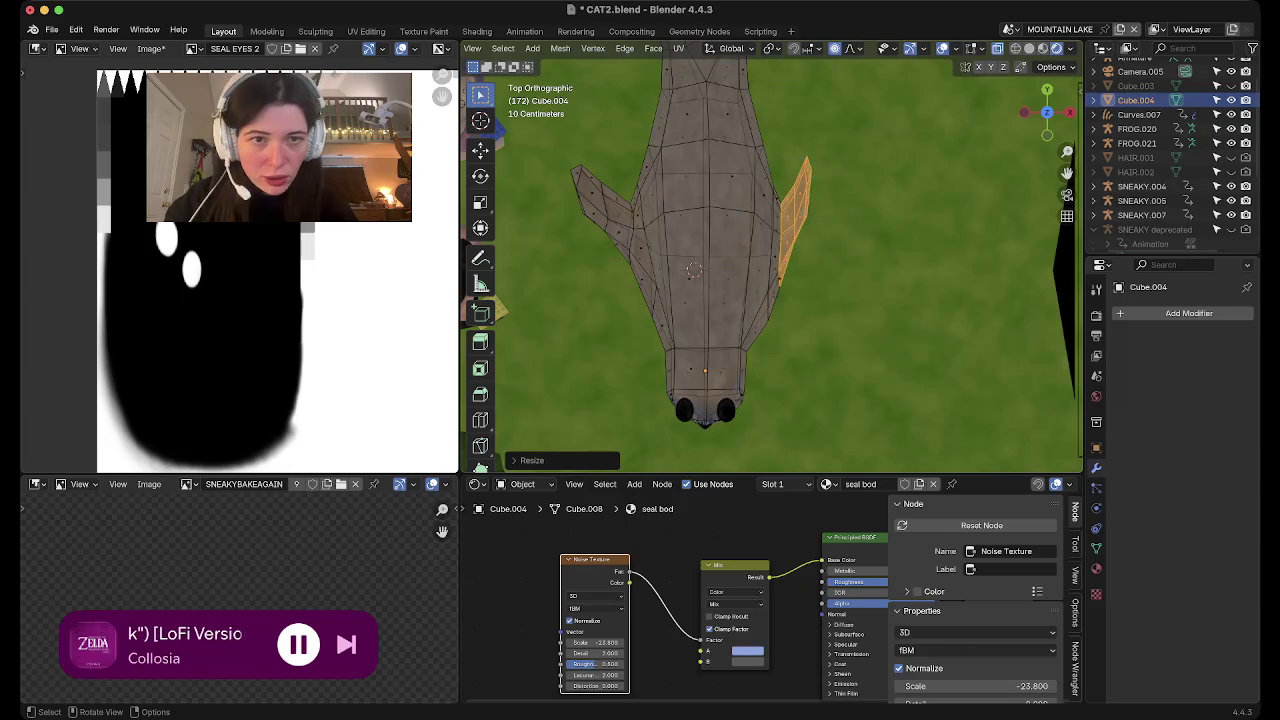
key("ctrl+z")
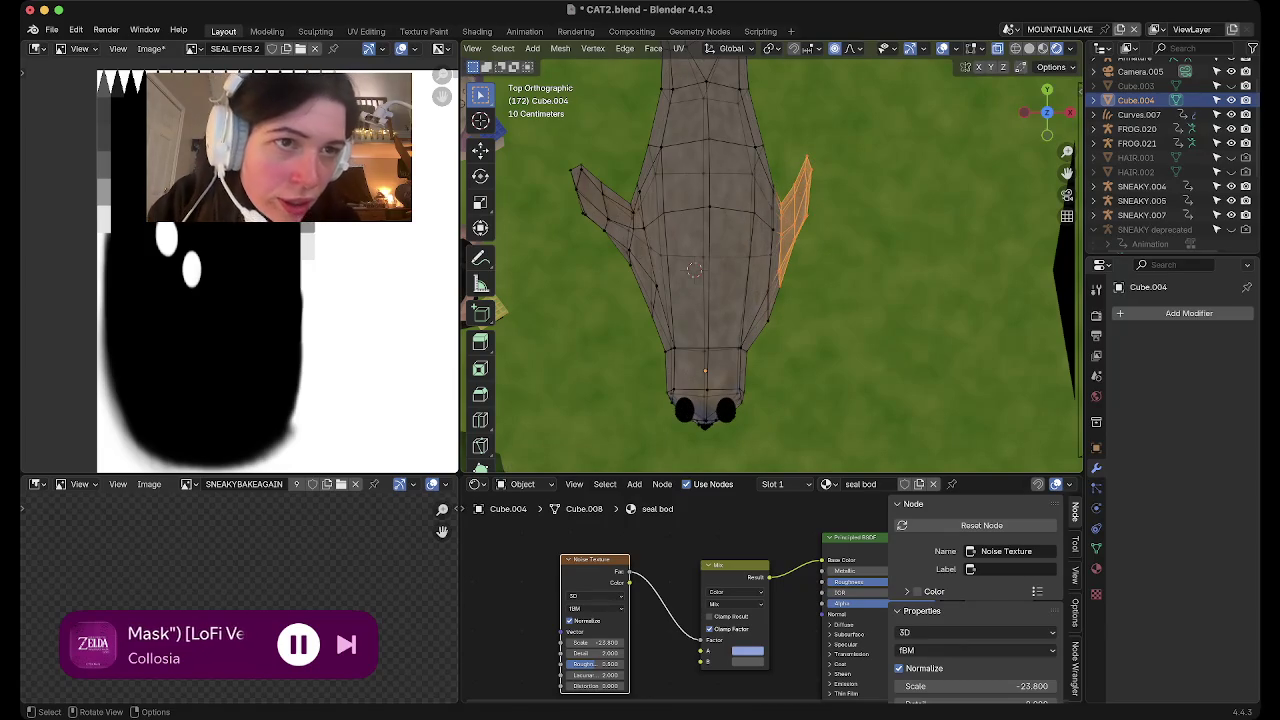
Reposition the right flipper tip twice with soft proportional falloff
left_click_drag(790, 145, 840, 205)
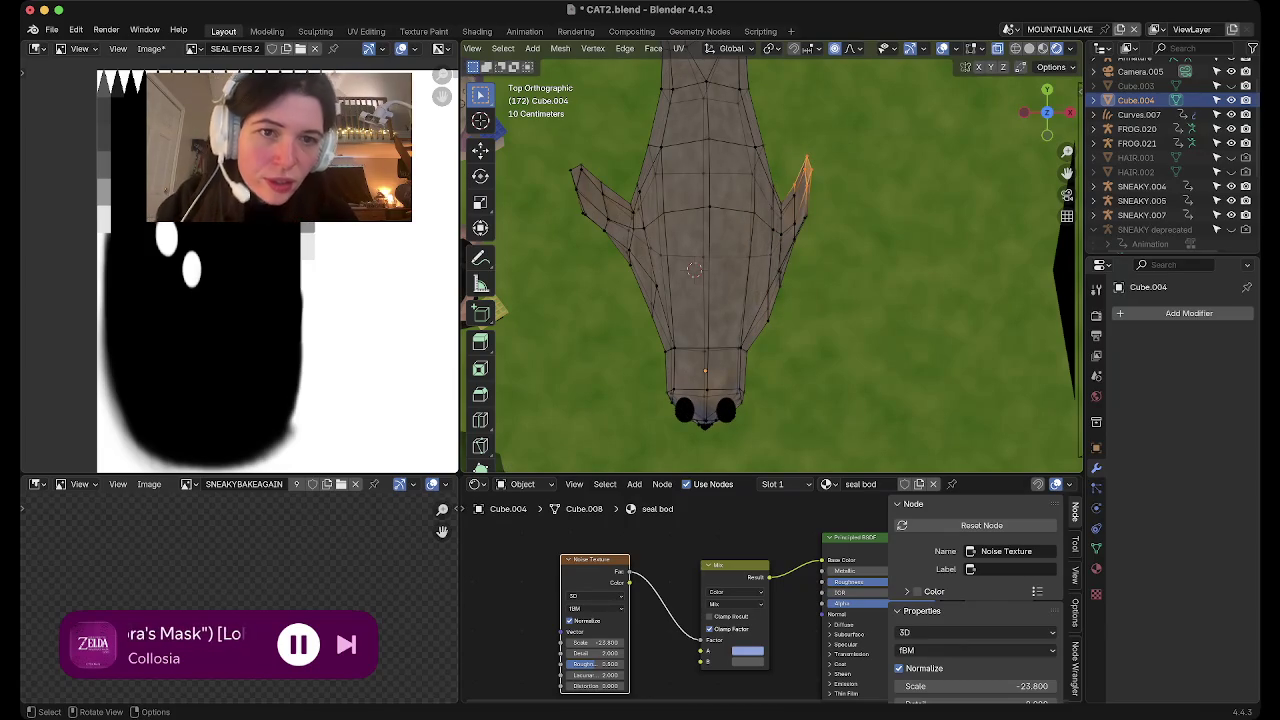
key("g")
scroll(810, 180, "up", 7)
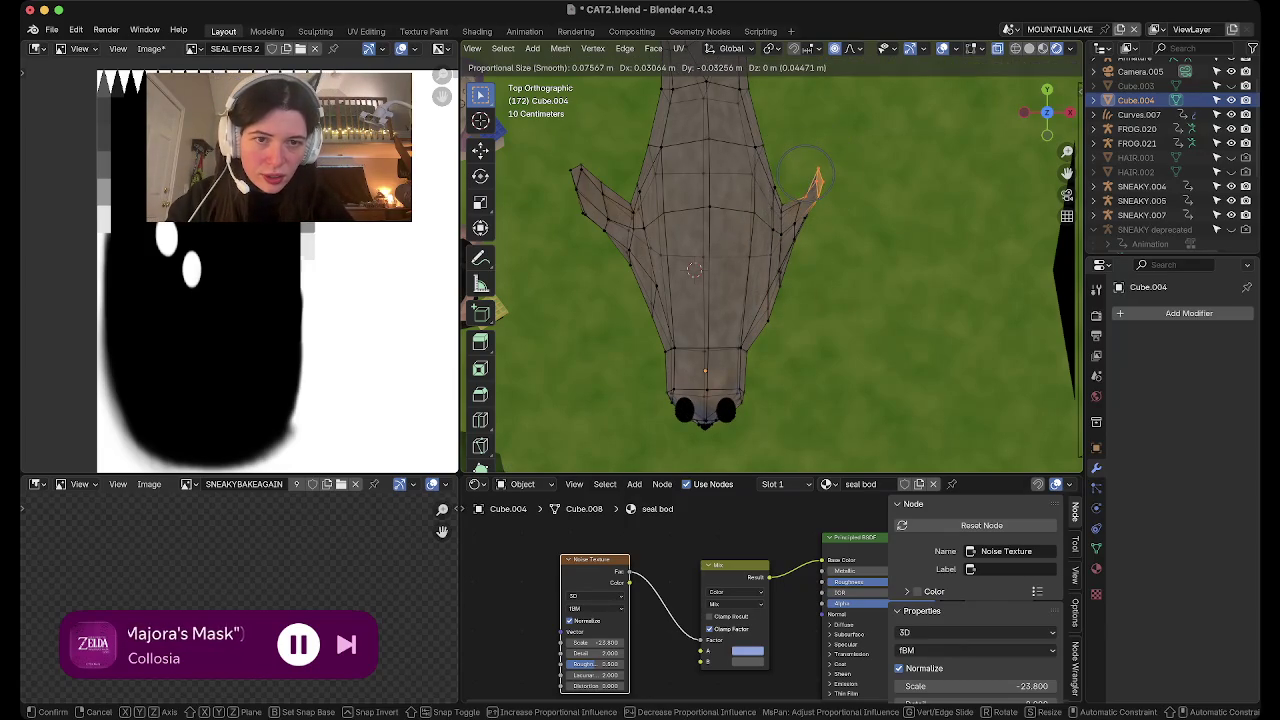
left_click(806, 158)
left_click_drag(794, 136, 820, 196)
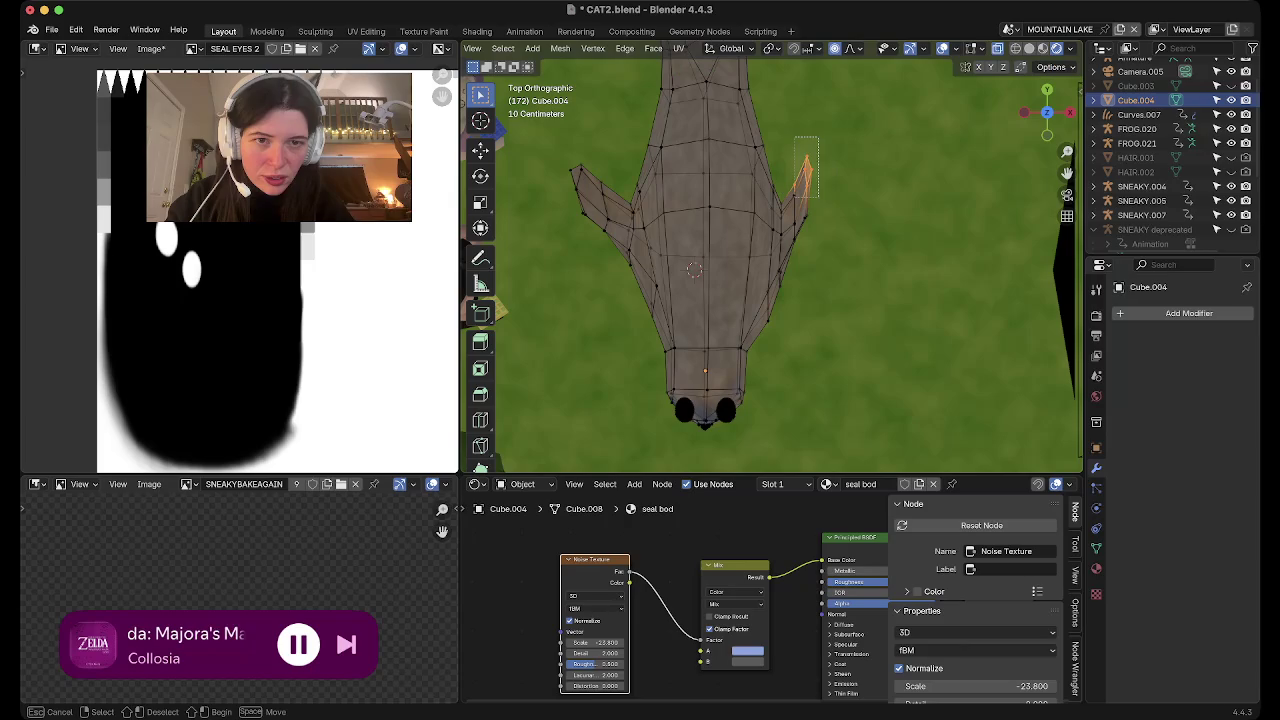
left_click_drag(800, 127, 820, 205)
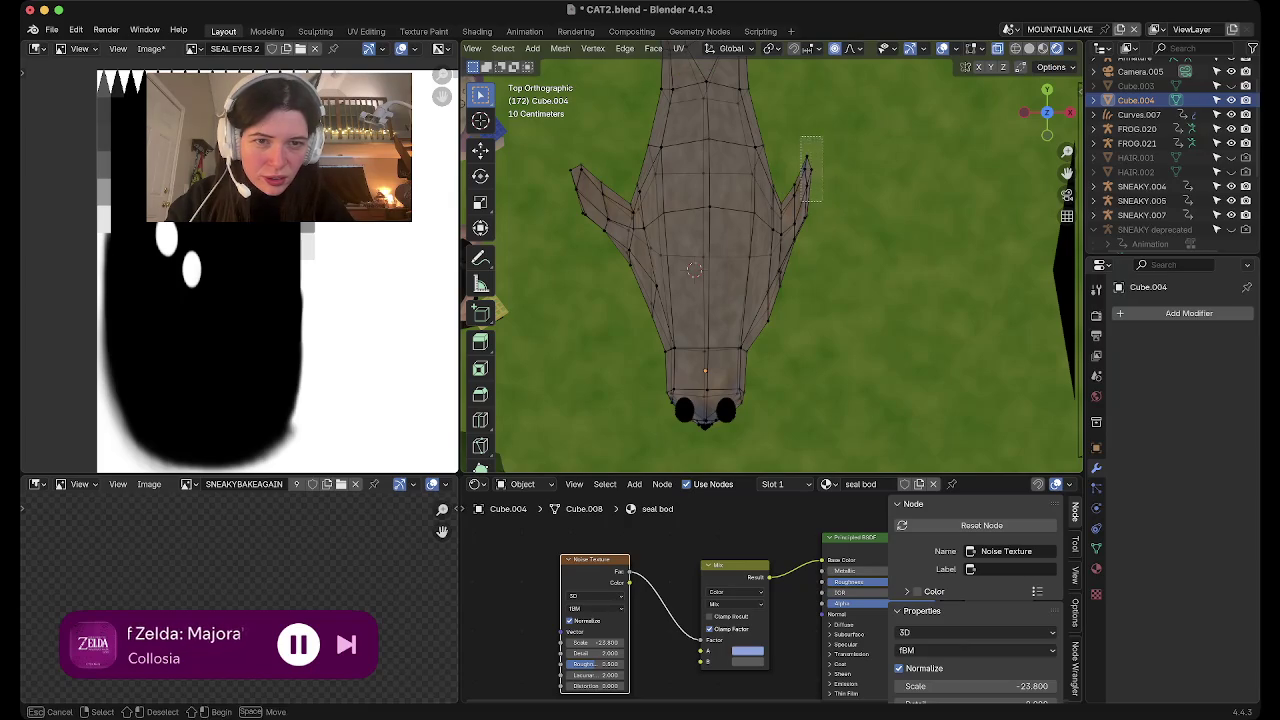
key("g")
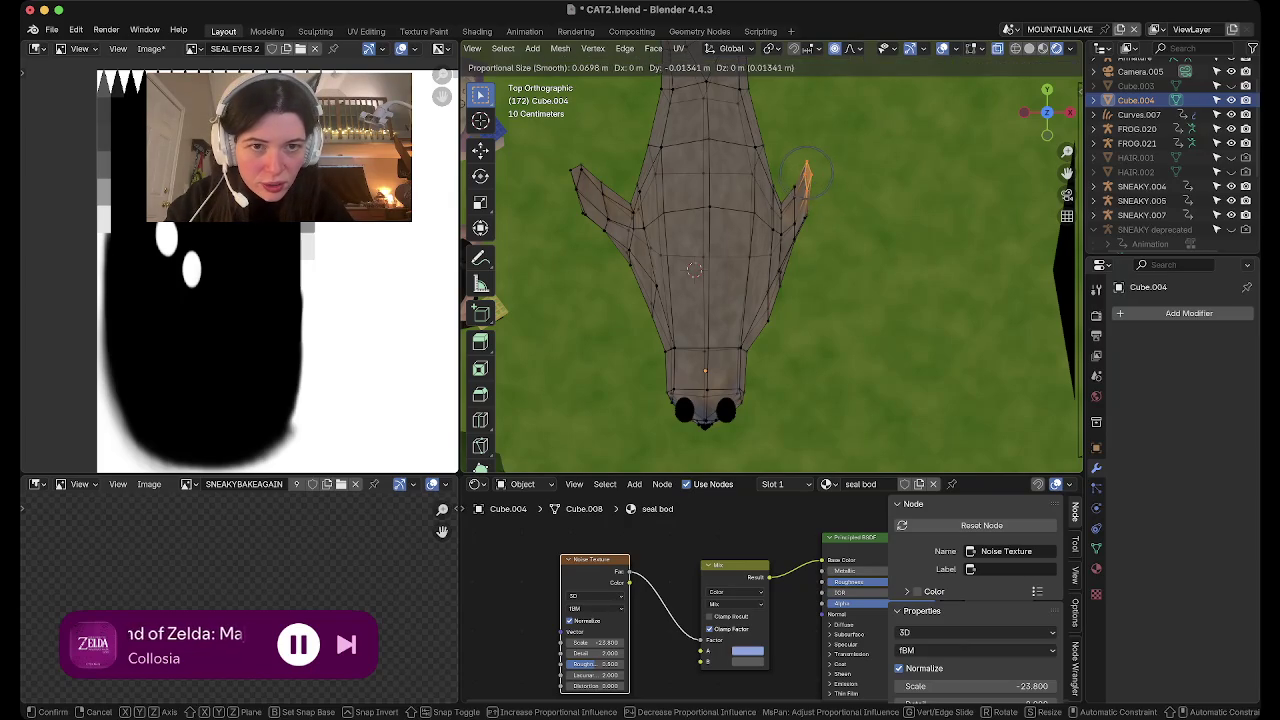
left_click(806, 175)
Move the flipper tip again, then shift it with an added flipper edge
mouse_move(806, 175)
middle_mouse_down()
mouse_move(760, 260)
mouse_move(790, 300)
middle_mouse_up()
key("g")
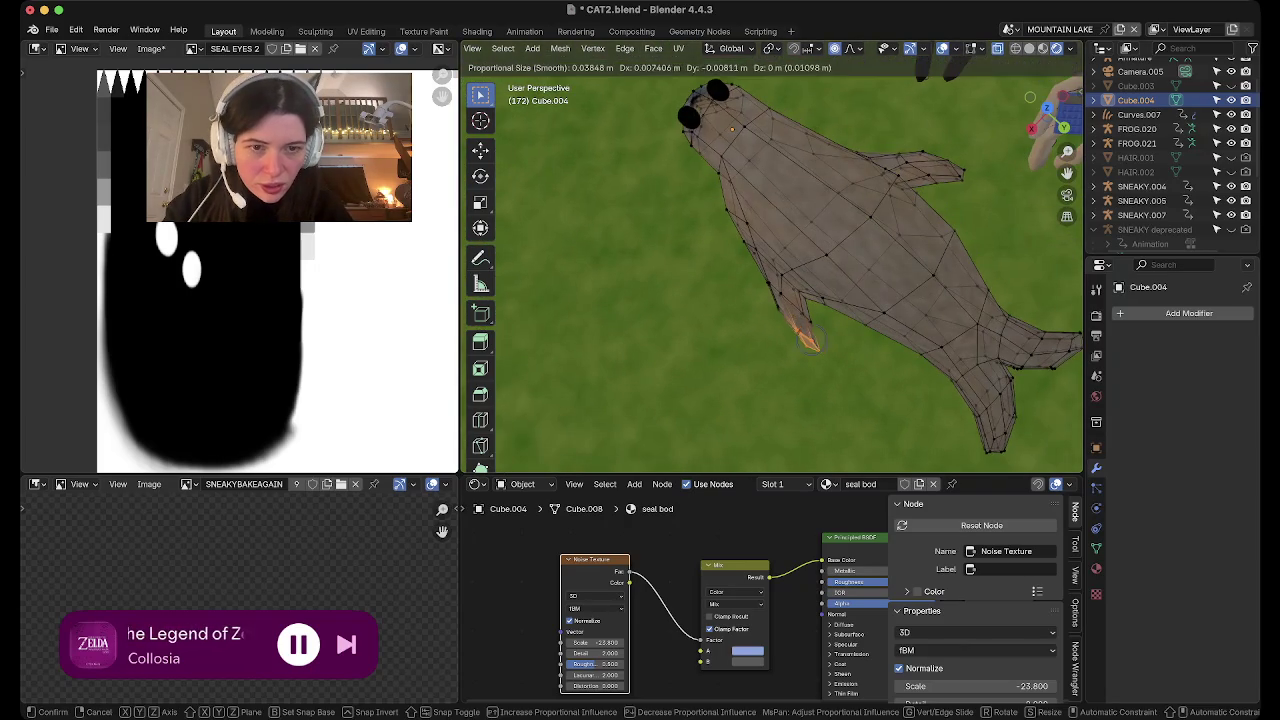
left_click(820, 348)
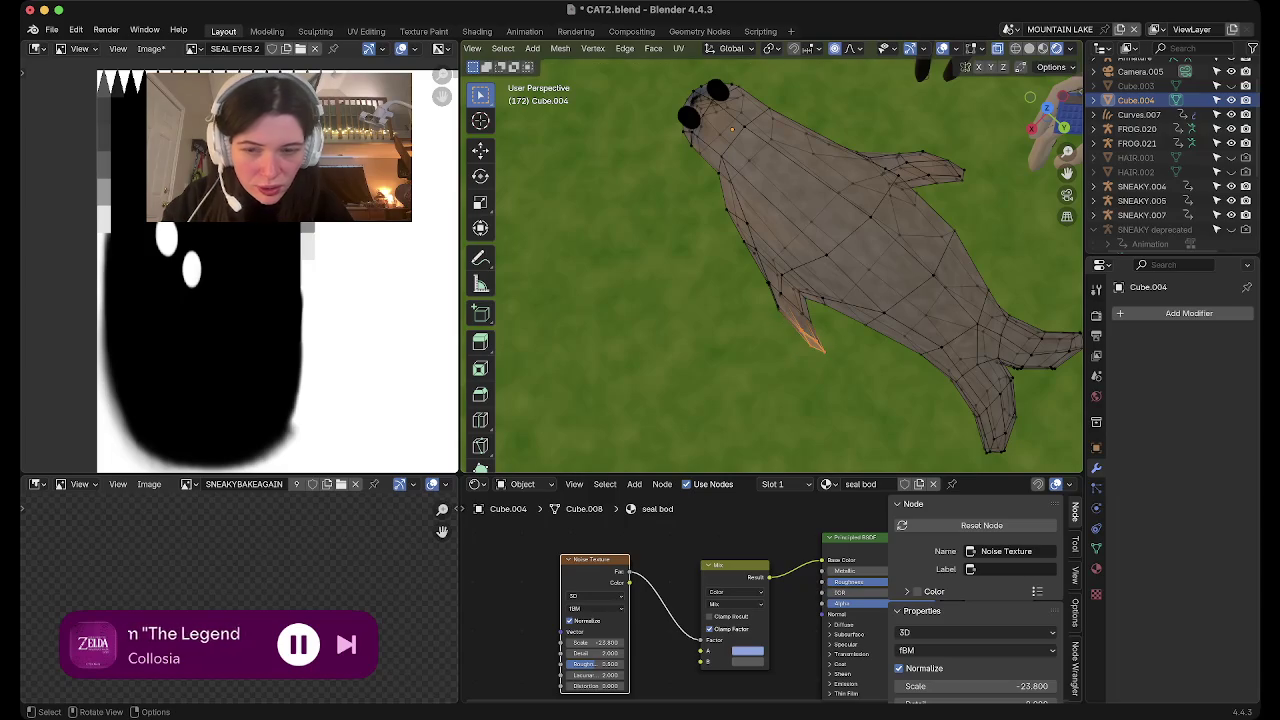
left_click(766, 305, "shift")
key("g")
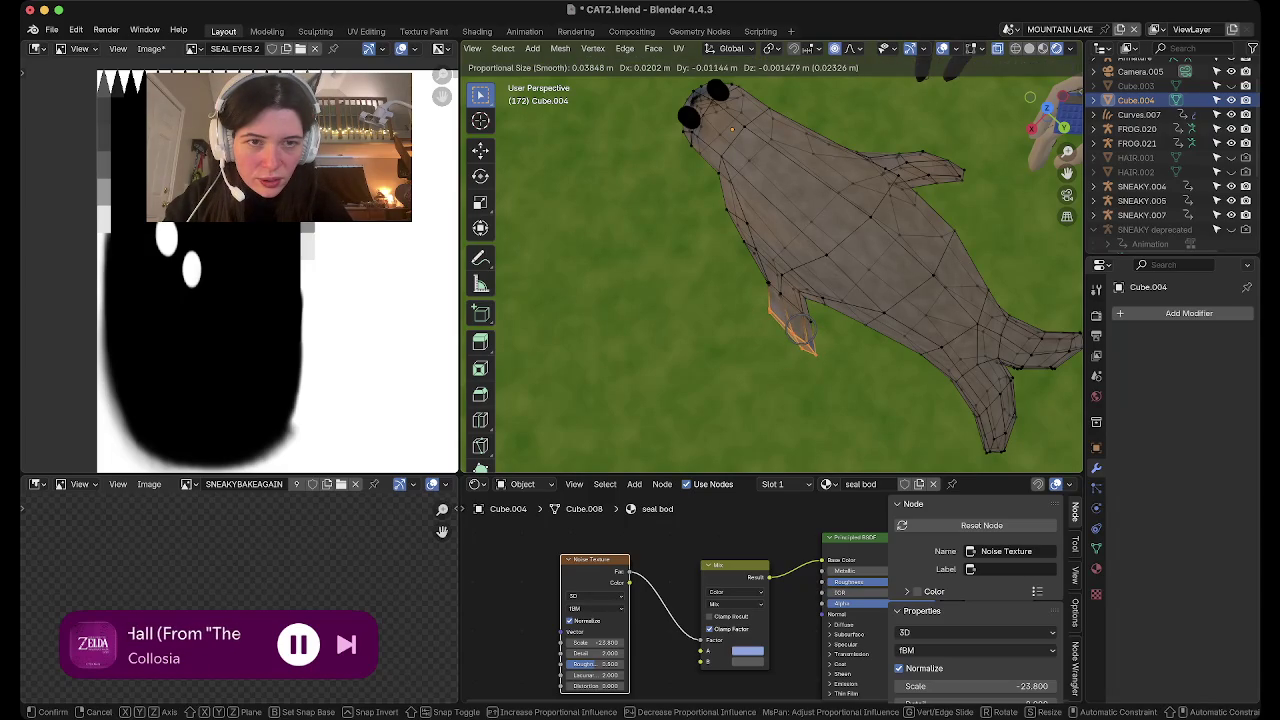
key("Return")
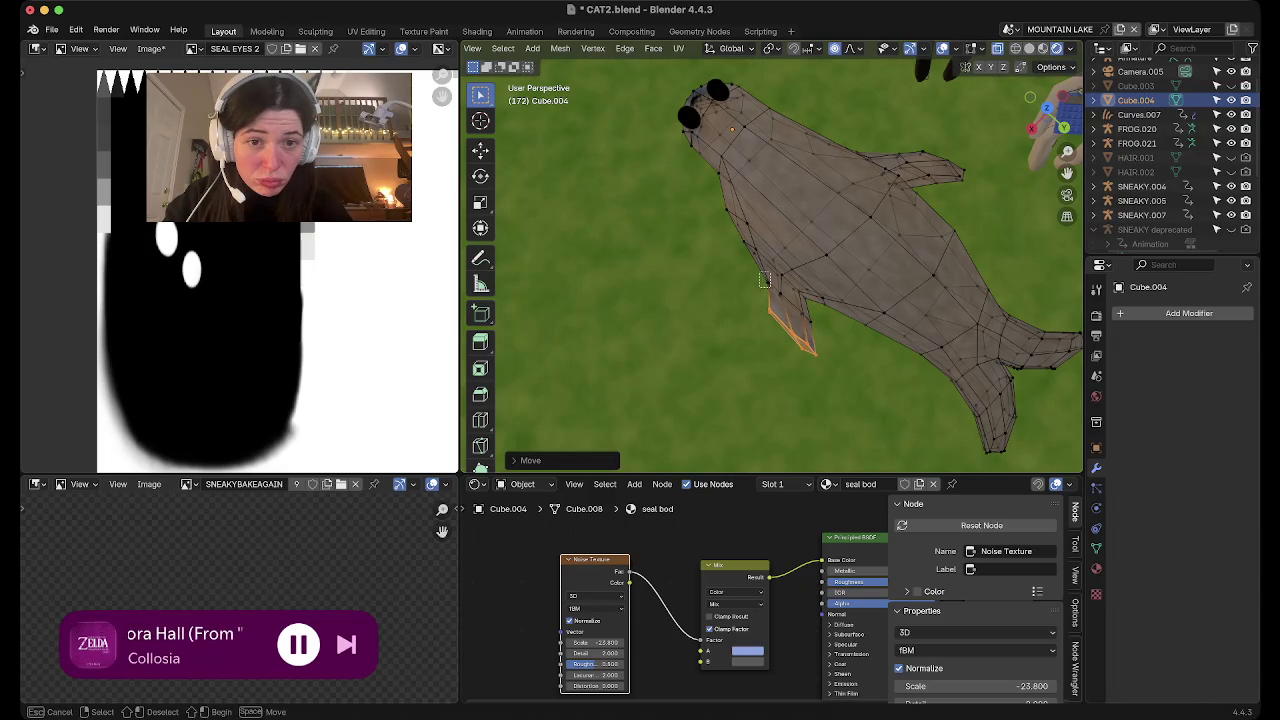
Nudge the selected right flipper edge slightly in top view and add the tip vertex
left_click_drag(774, 269, 752, 297)
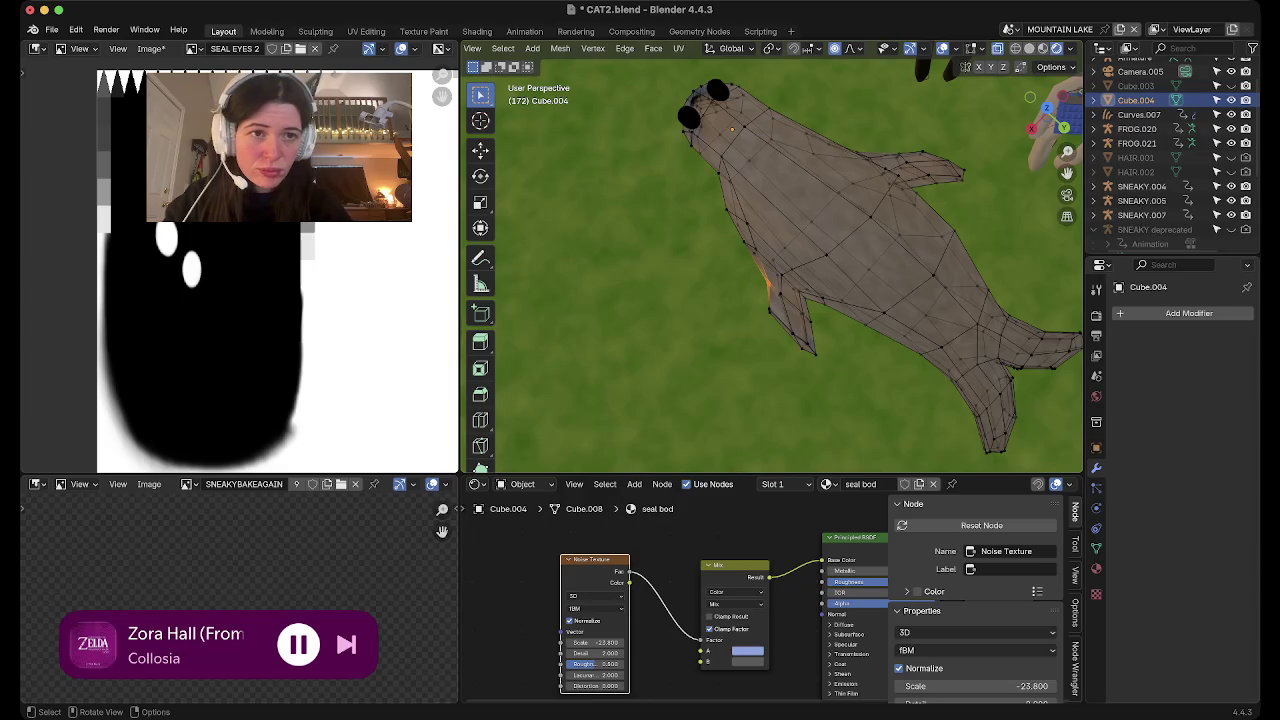
left_click(1046, 107)
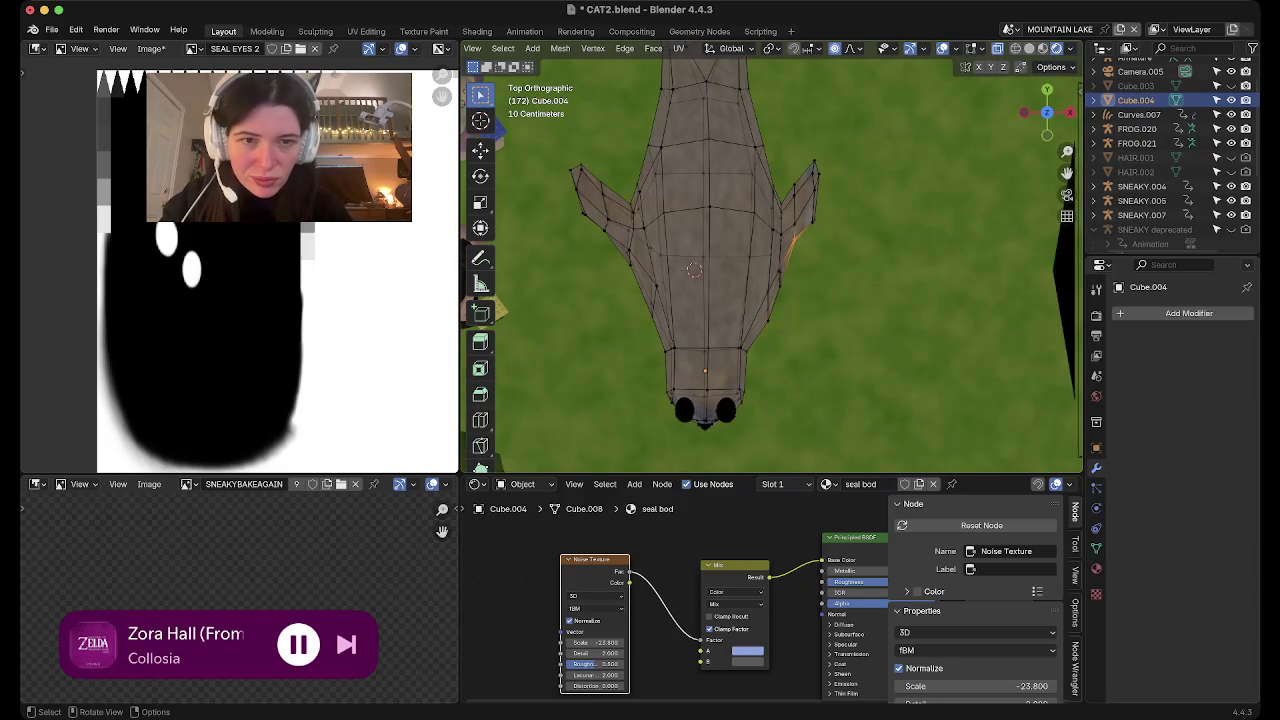
key("g")
key("Return")
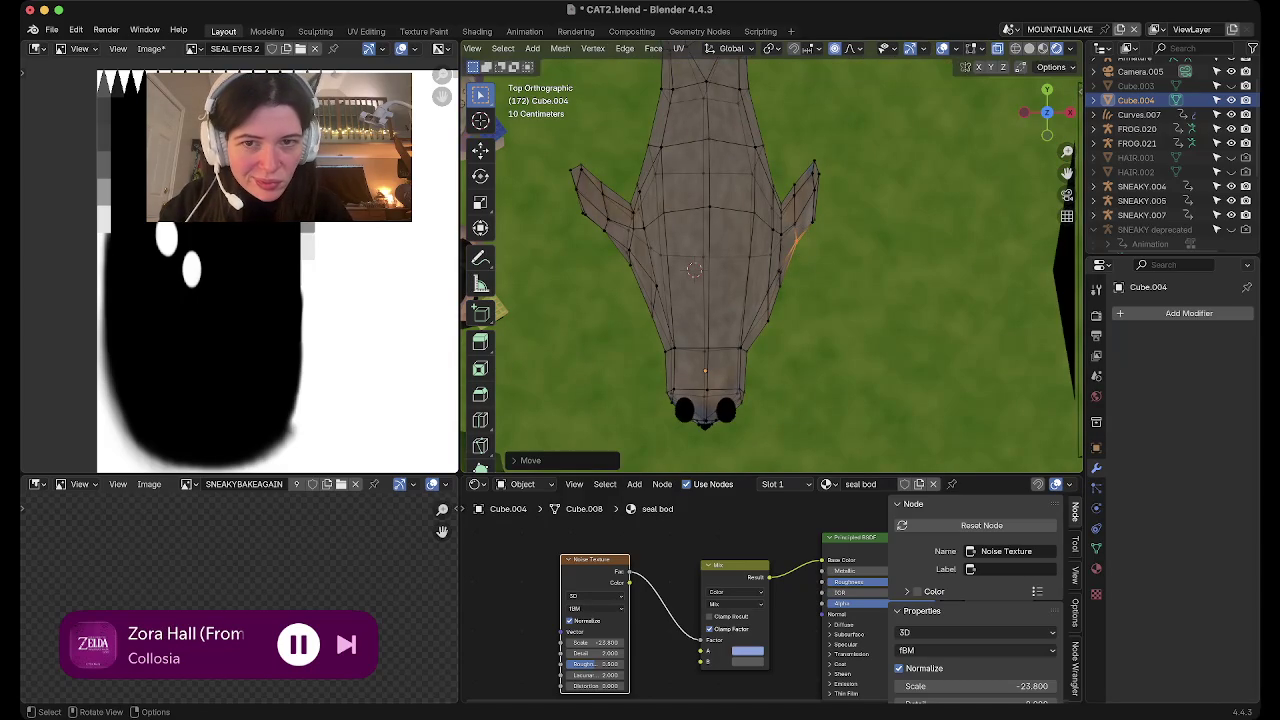
left_click(818, 173, "shift")
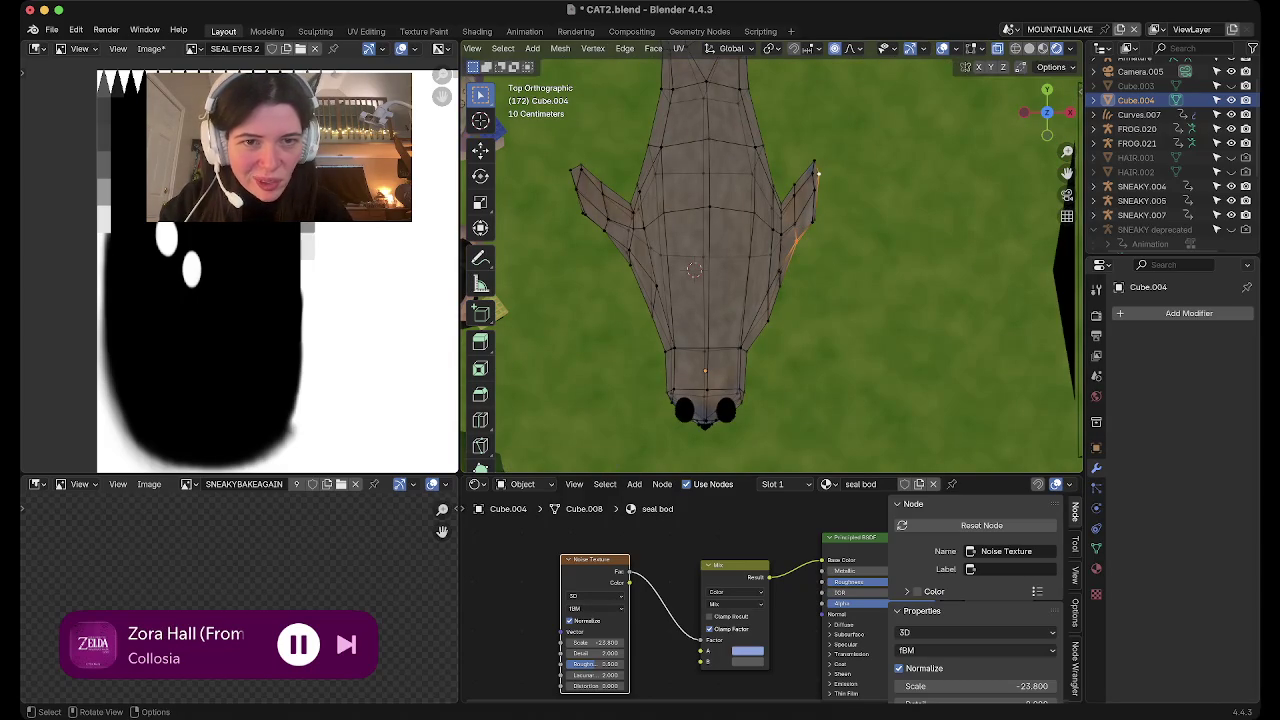
mouse_move(694, 269)
middle_mouse_down()
mouse_move(600, 275)
mouse_move(670, 245)
mouse_move(700, 300)
mouse_move(588, 117)
mouse_move(603, 162)
middle_mouse_up()
From a top view, select the small faces at the flipper edge and reposition the flipper vertex
left_click(1047, 93)
scroll(690, 400, "up", 3)
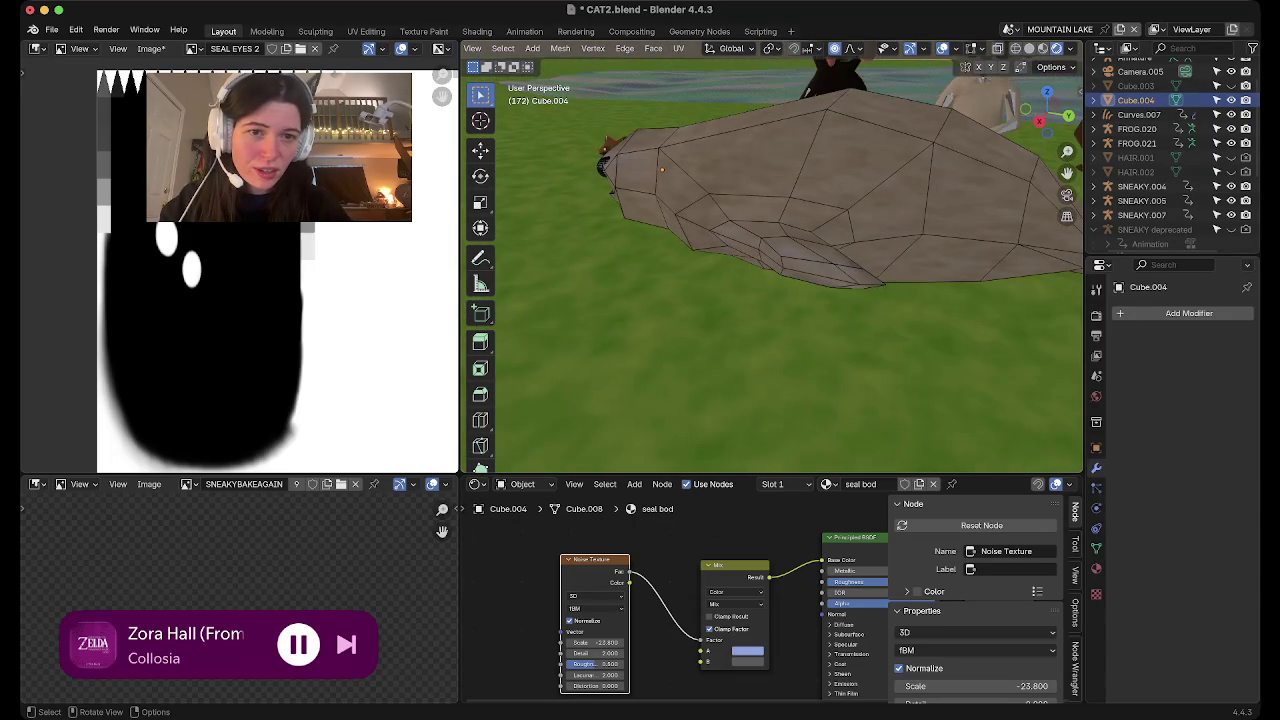
left_click(860, 275)
middle_click_drag(860, 275, 880, 250)
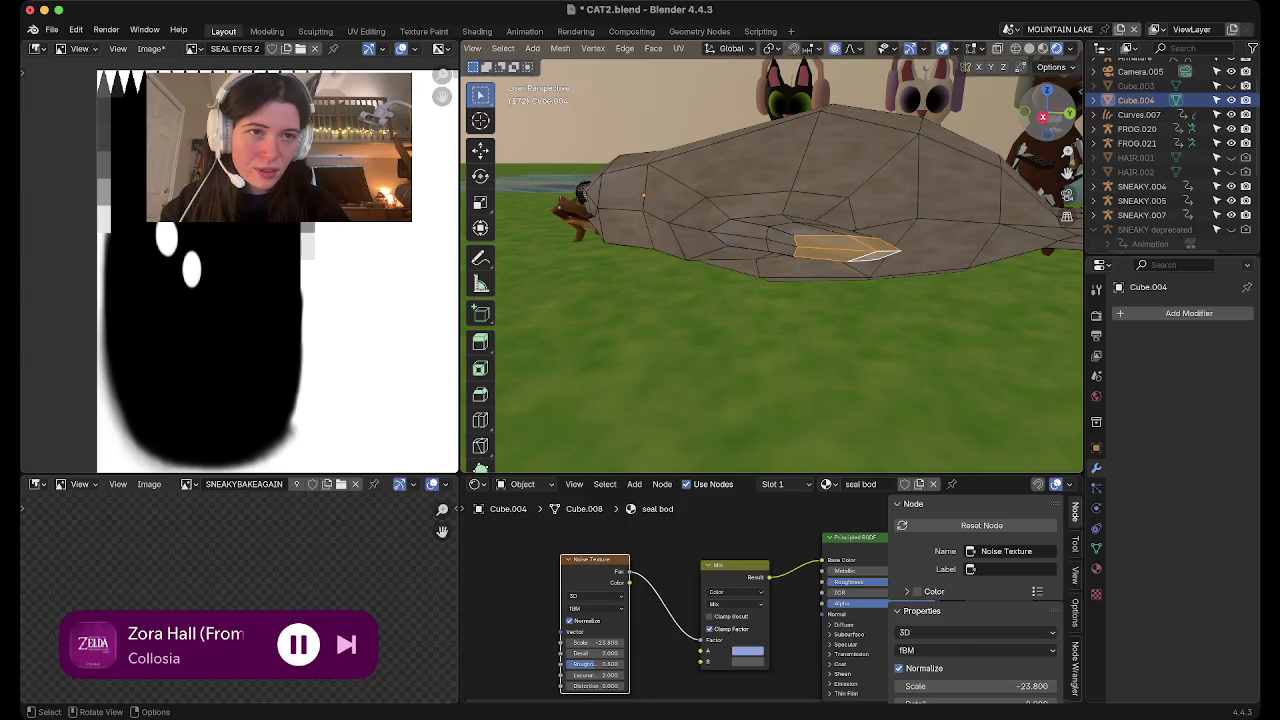
left_click(1047, 90)
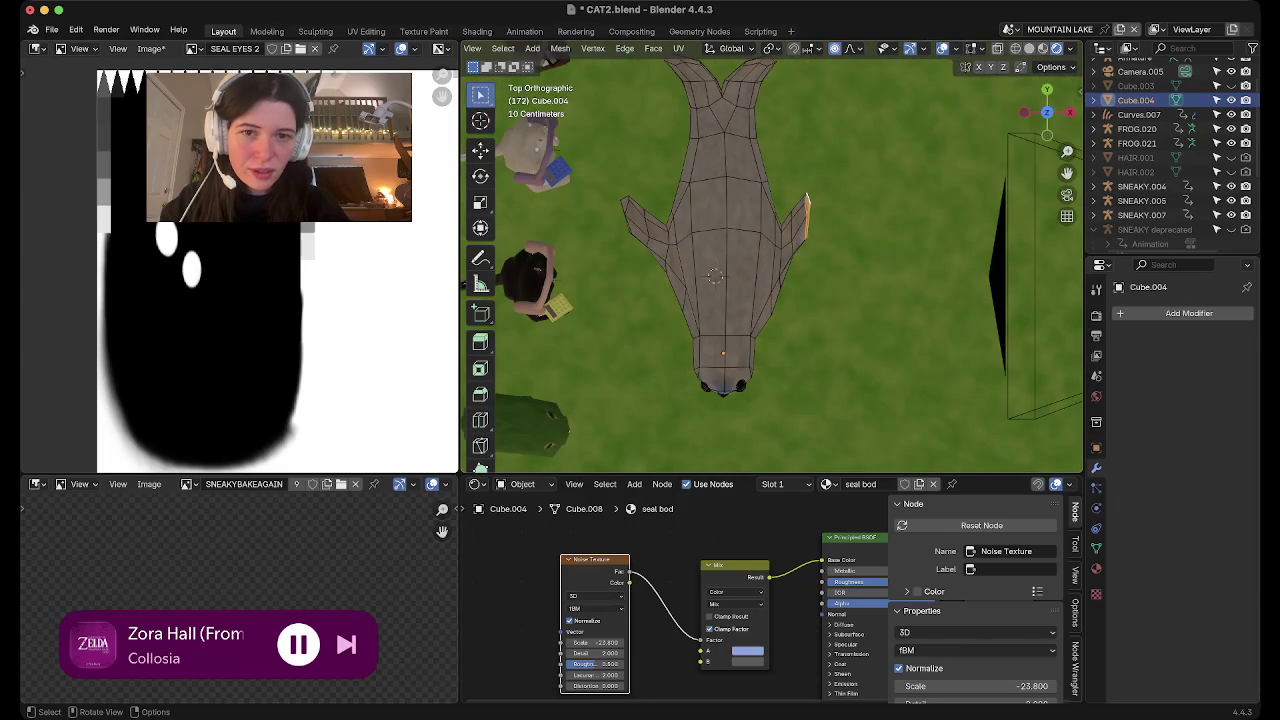
key("g")
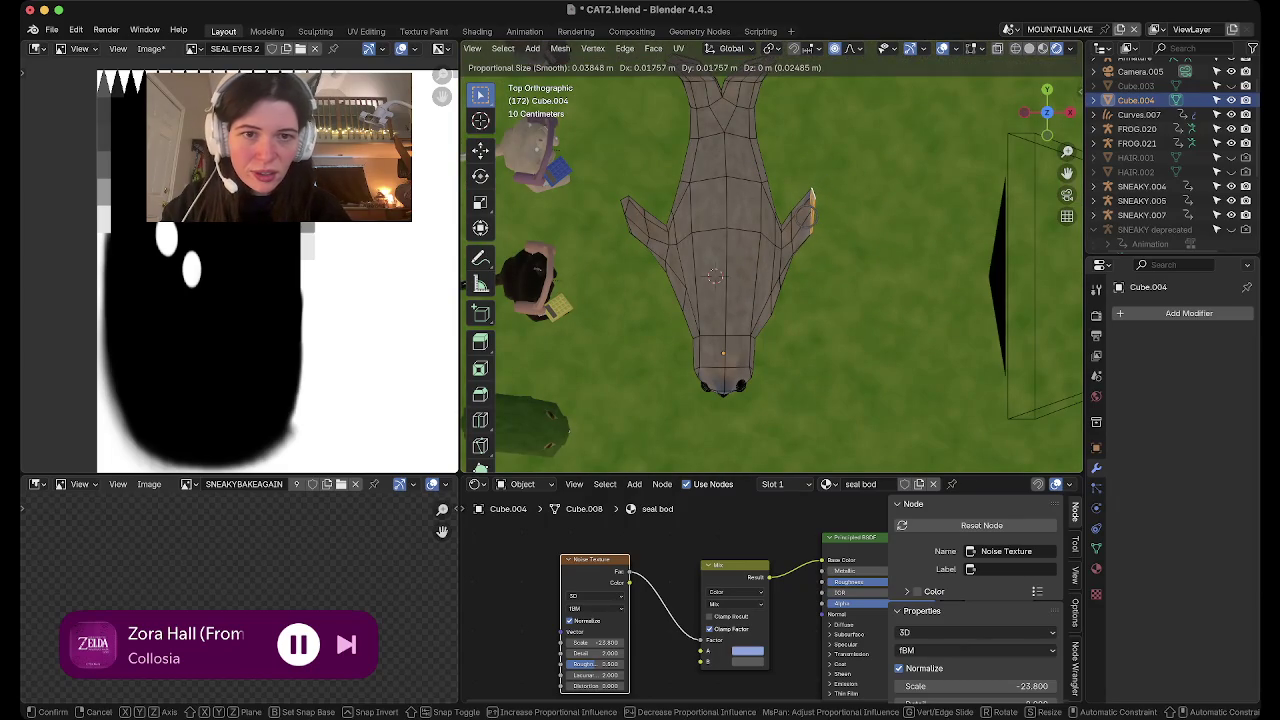
key("Return")
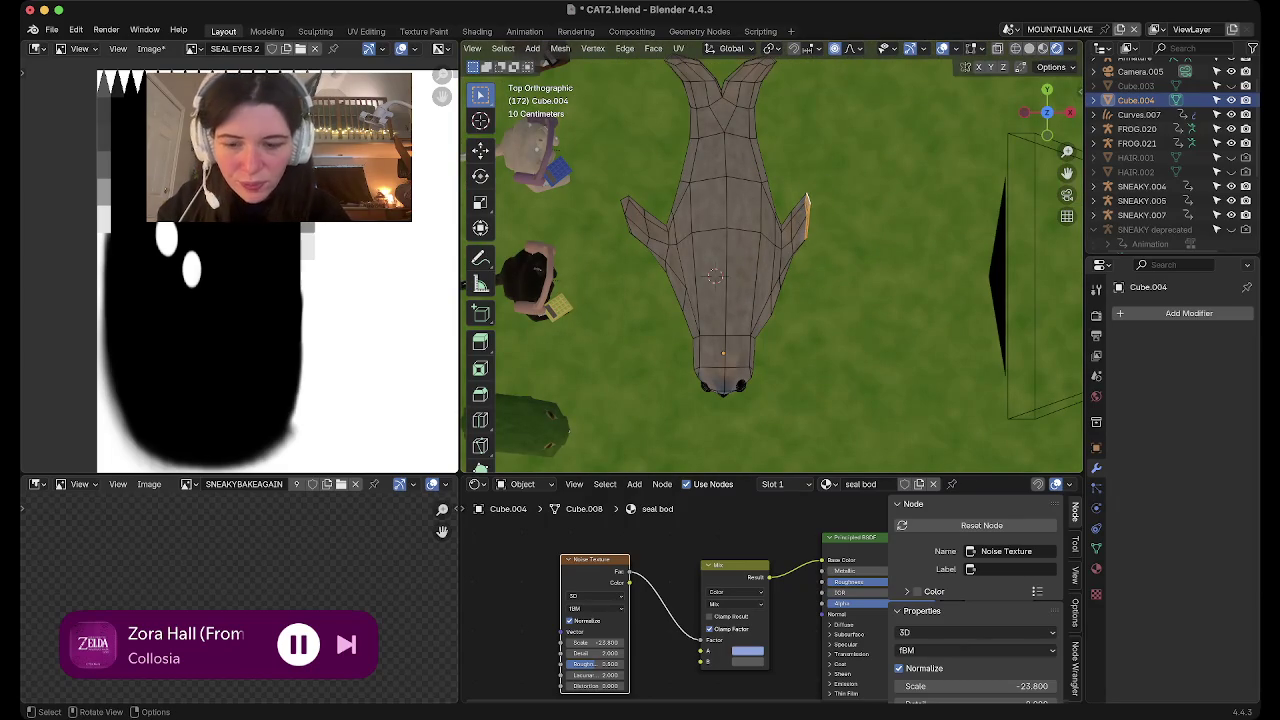
Extrude the flipper tip along Z, rotate and shrink it, then inspect the whole seal
key("g")
key("z")
key("z")
key("r")
key("Return")
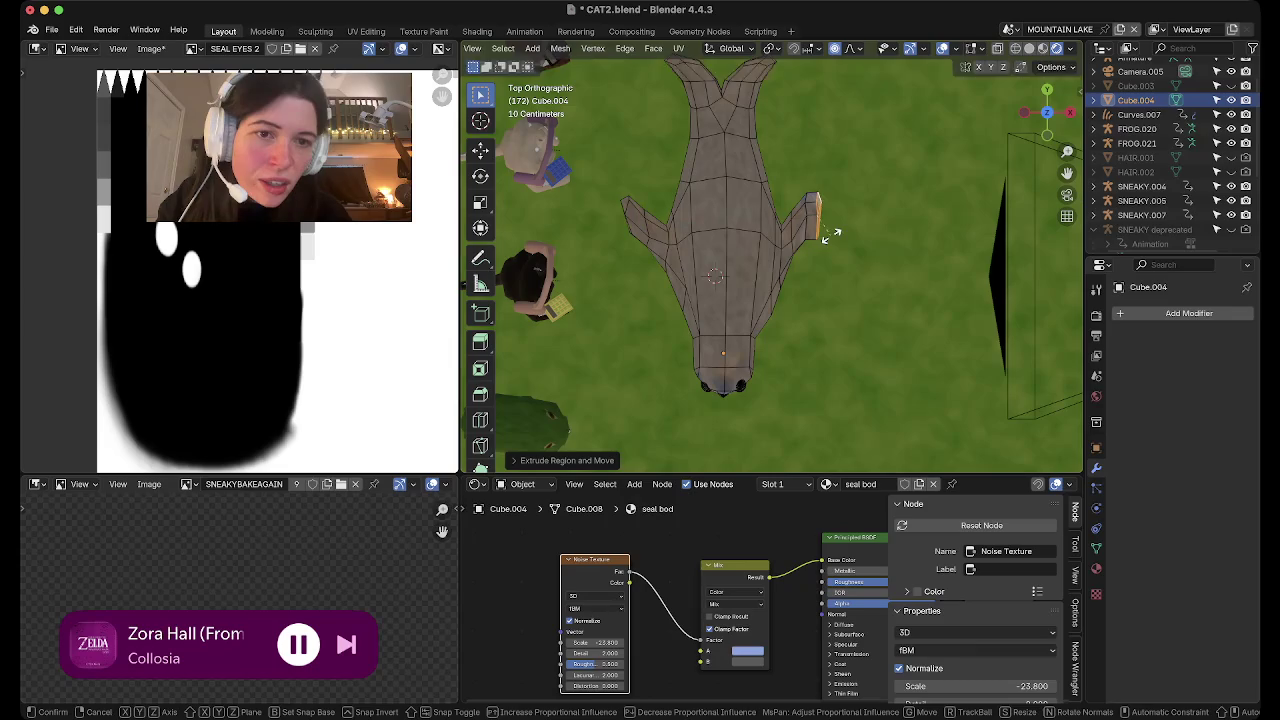
key("s")
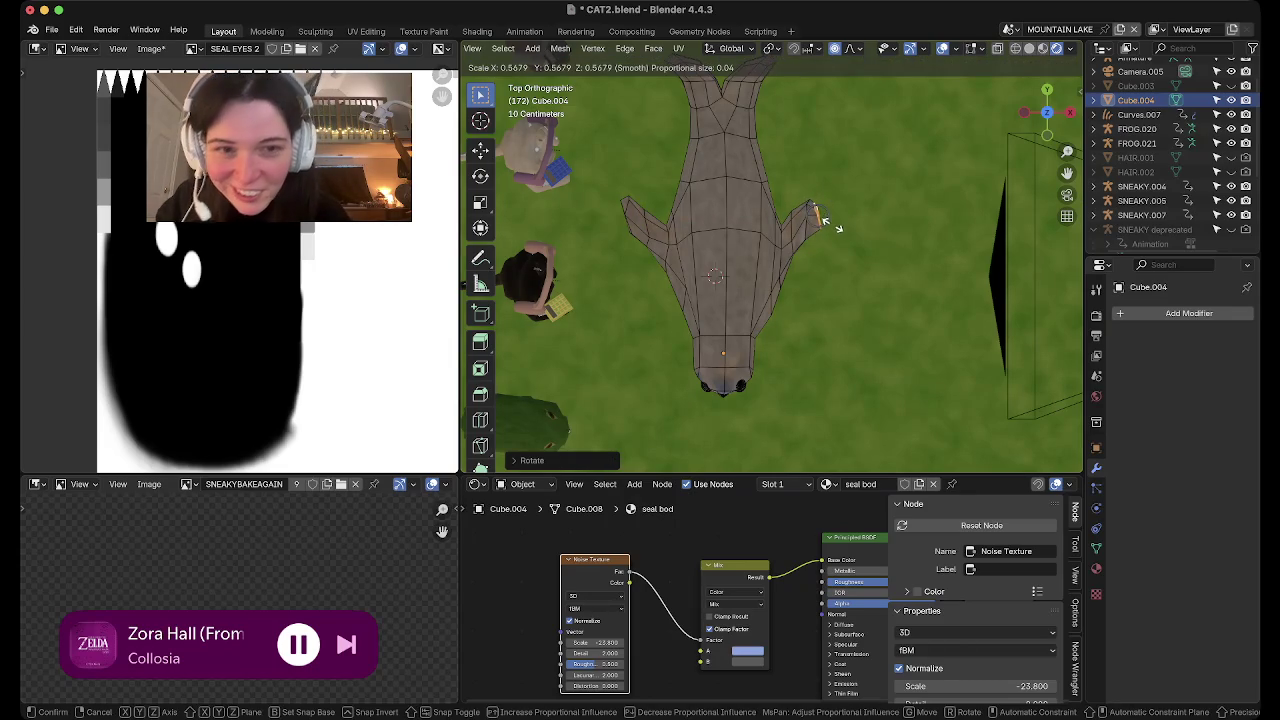
key("Return")
key("Tab")
mouse_move(838, 227)
middle_mouse_down()
mouse_move(700, 300)
mouse_move(760, 240)
middle_mouse_up()
mouse_move(755, 158)
middle_mouse_down()
mouse_move(886, 258)
mouse_move(882, 242)
middle_mouse_up()
Extrude the flipper's bottom edge outward, scale and move it, then check the result
key("Tab")
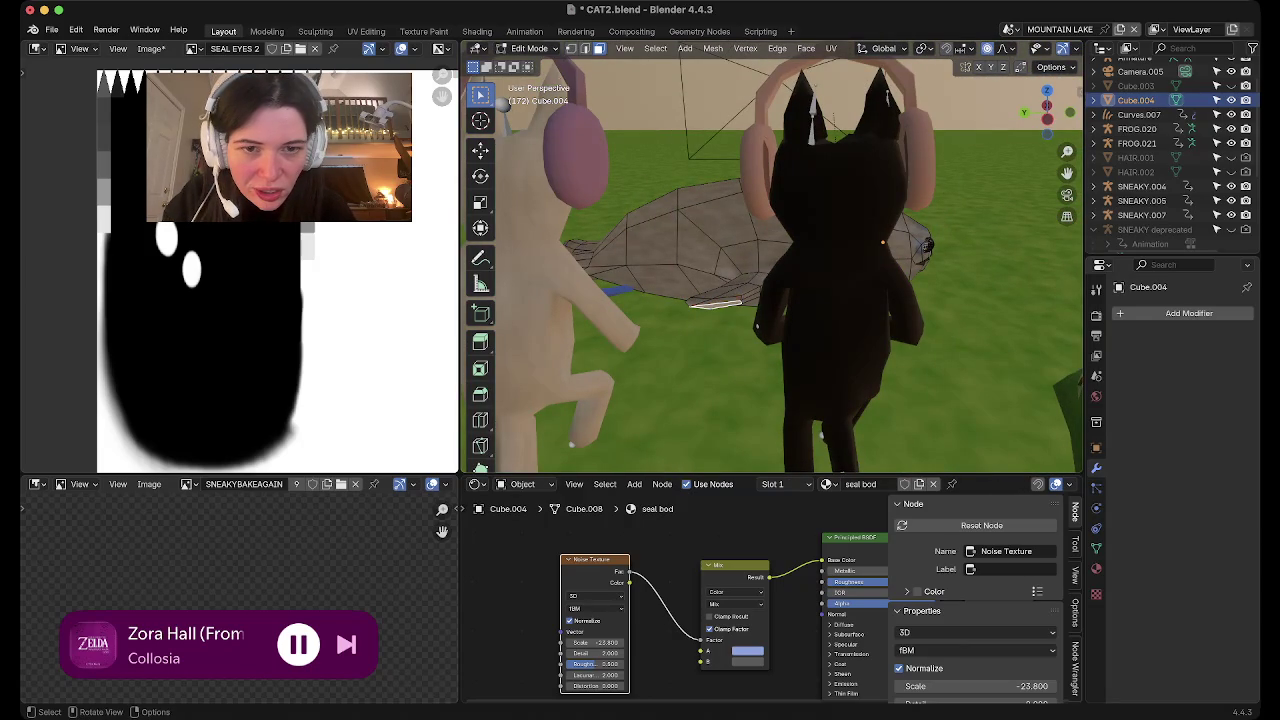
middle_click_drag(883, 241, 852, 328)
key("e")
left_click(700, 389)
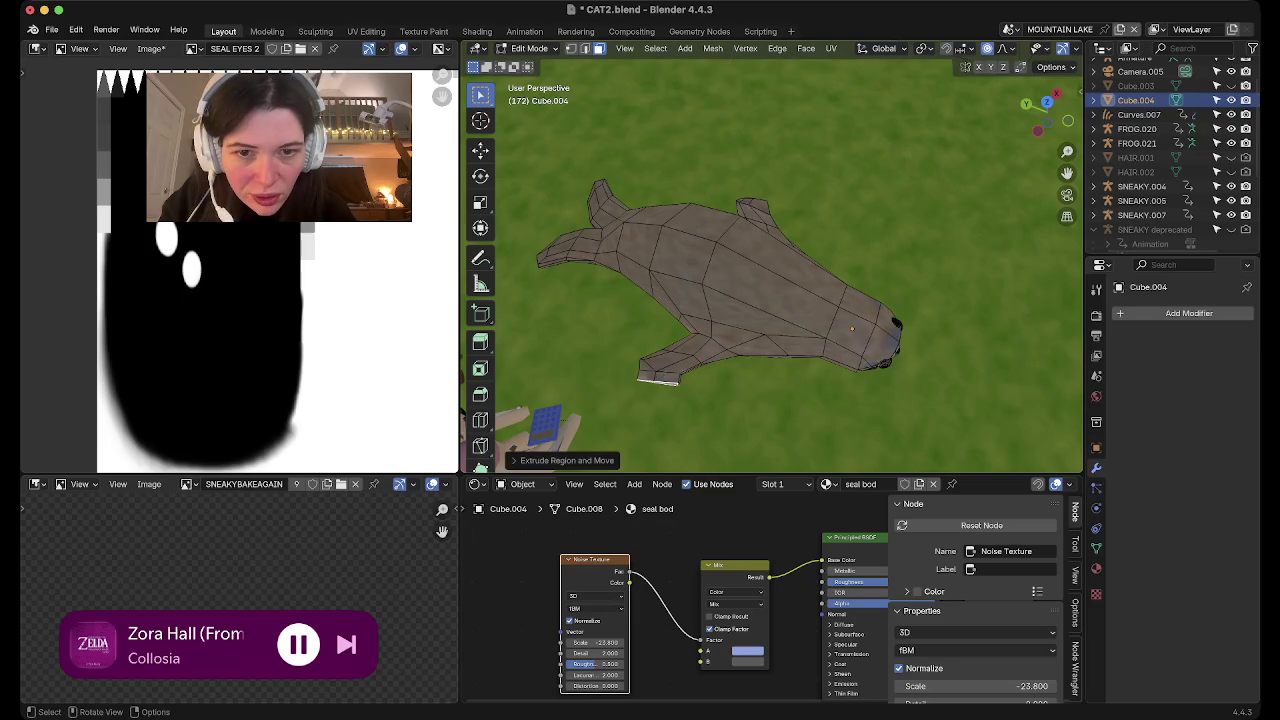
middle_click_drag(700, 389, 714, 391)
key("s")
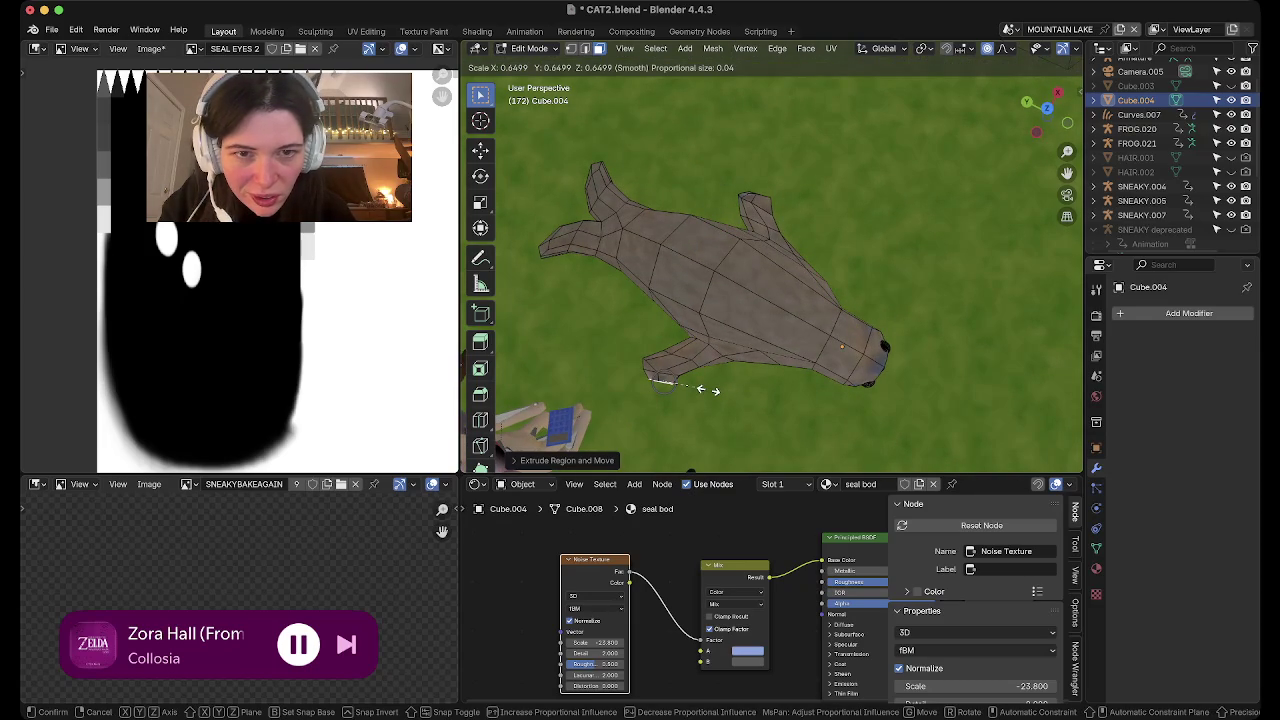
left_click(708, 390)
key("g")
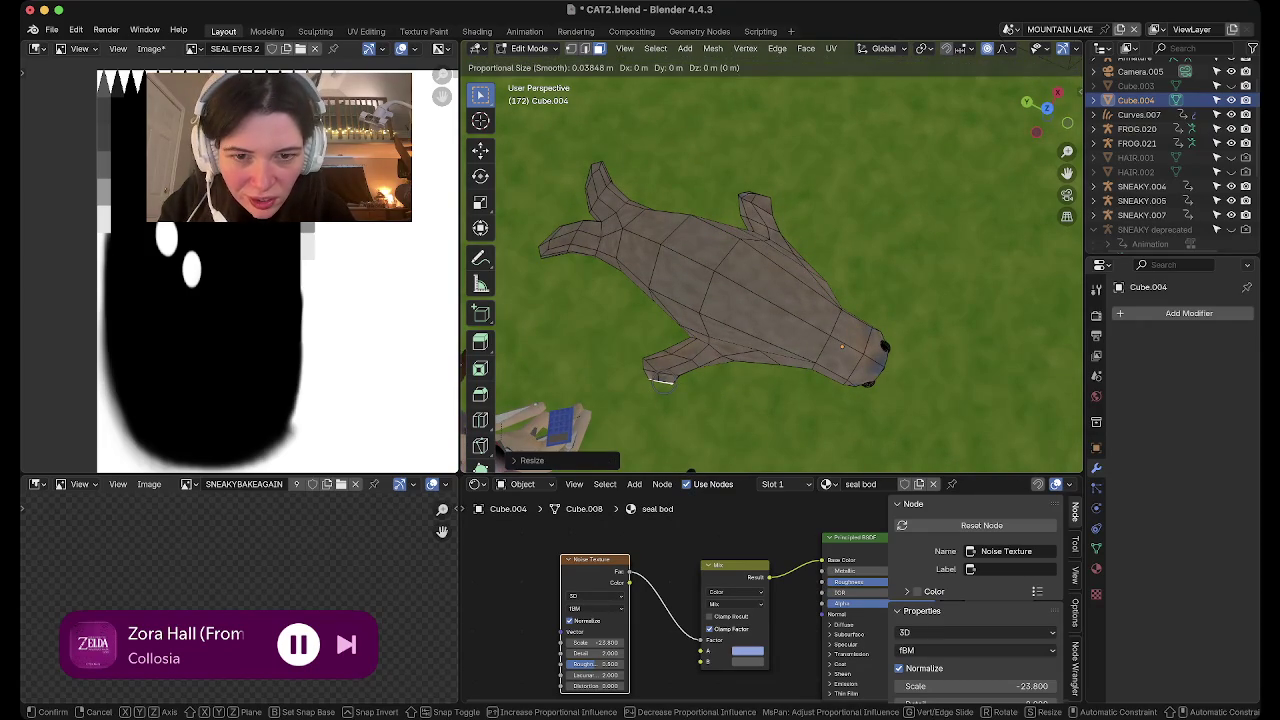
key("Return")
key("Tab")
middle_click_drag(770, 270, 750, 200)
mouse_move(671, 312)
middle_mouse_down()
mouse_move(700, 220)
mouse_move(708, 120)
middle_mouse_up()
From a top view, select the whole right flipper, then move and rotate it
key("Tab")
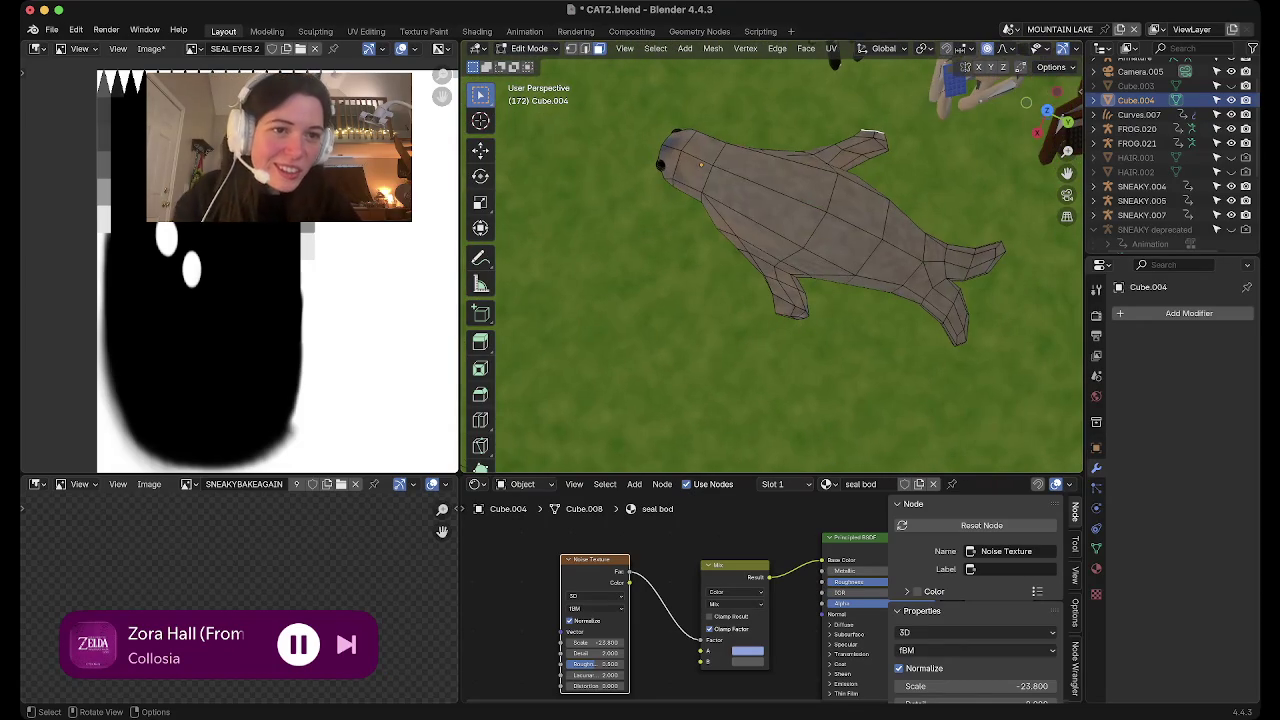
left_click(1047, 112)
left_click(1047, 112)
left_click(812, 220)
scroll(770, 48, "down", 3)
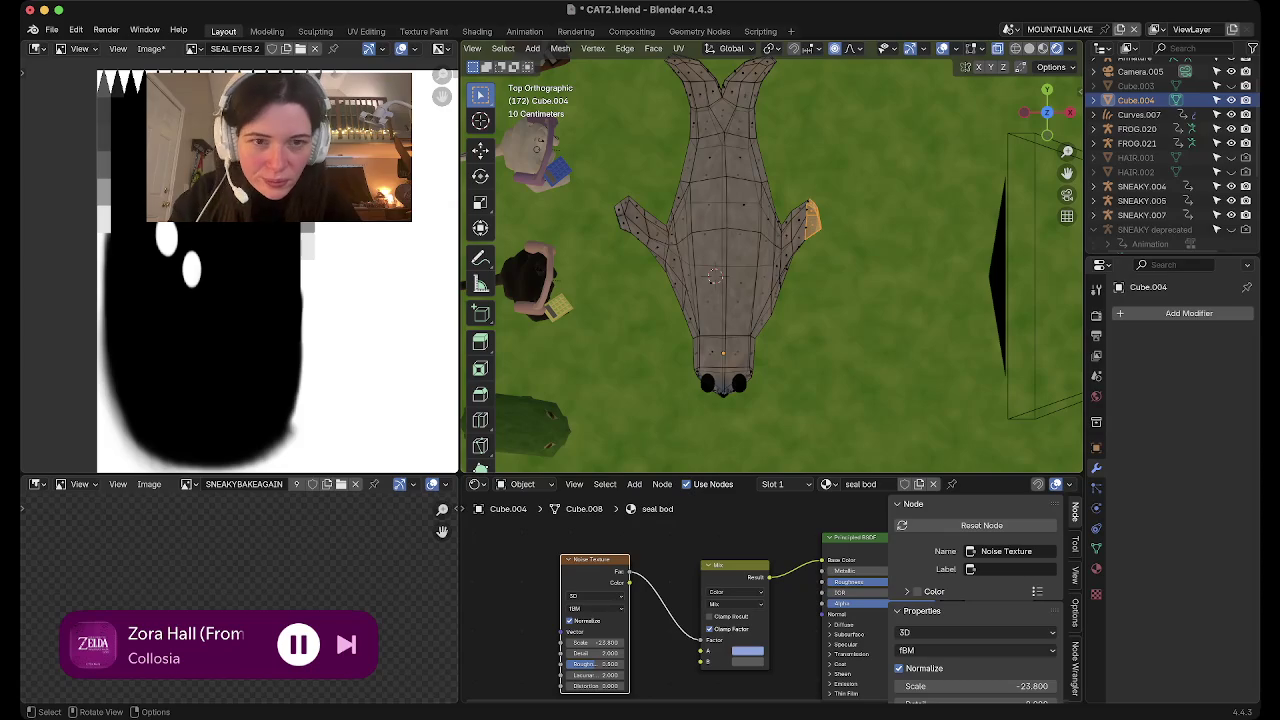
left_click_drag(886, 326, 792, 108)
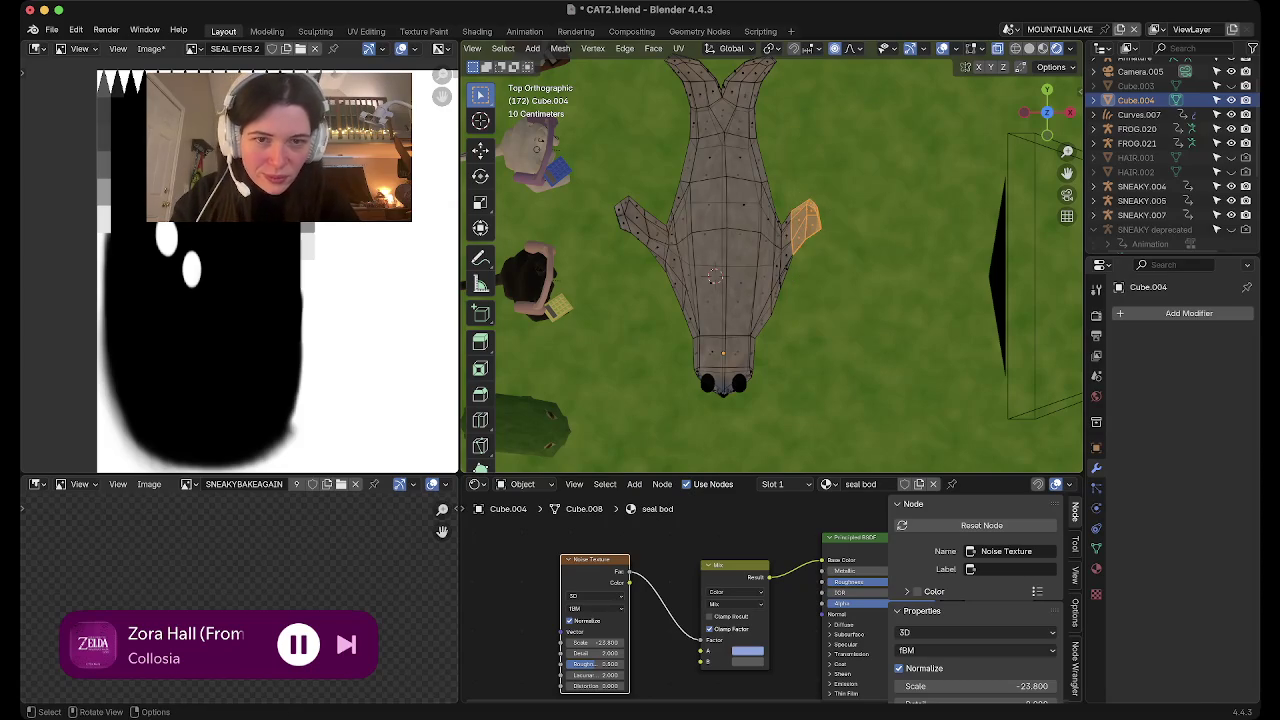
key("g")
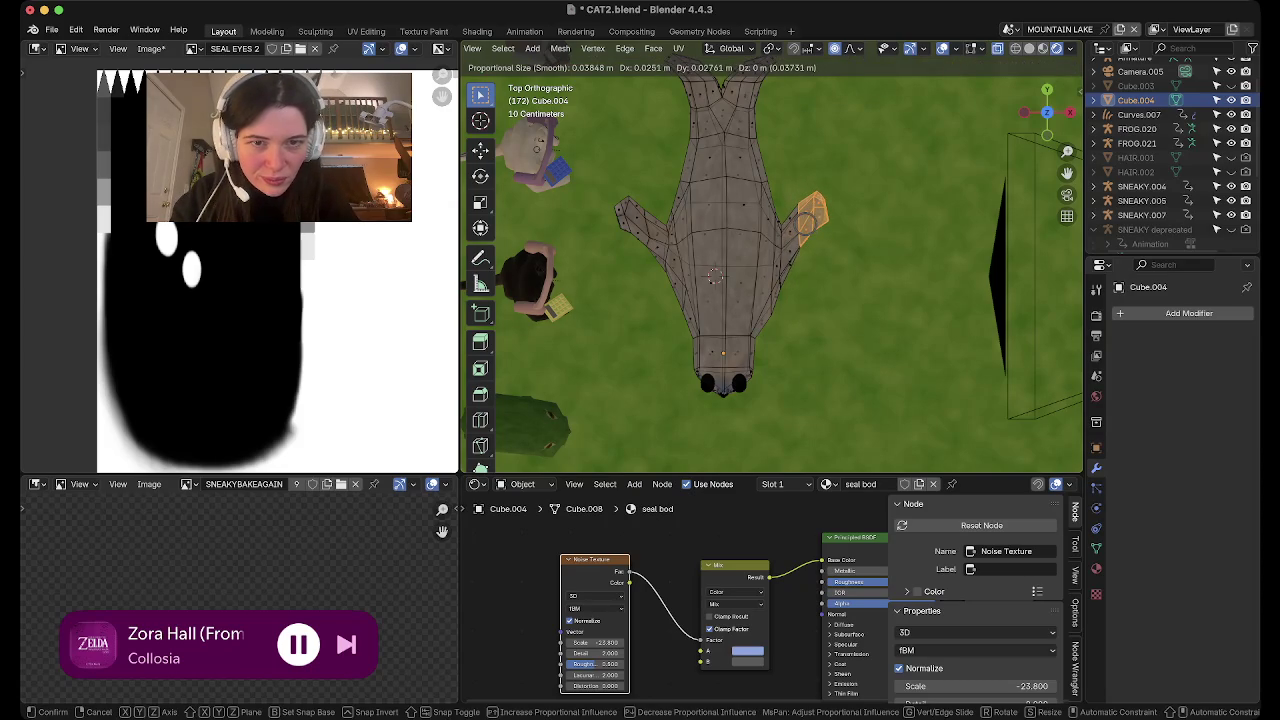
key("Return")
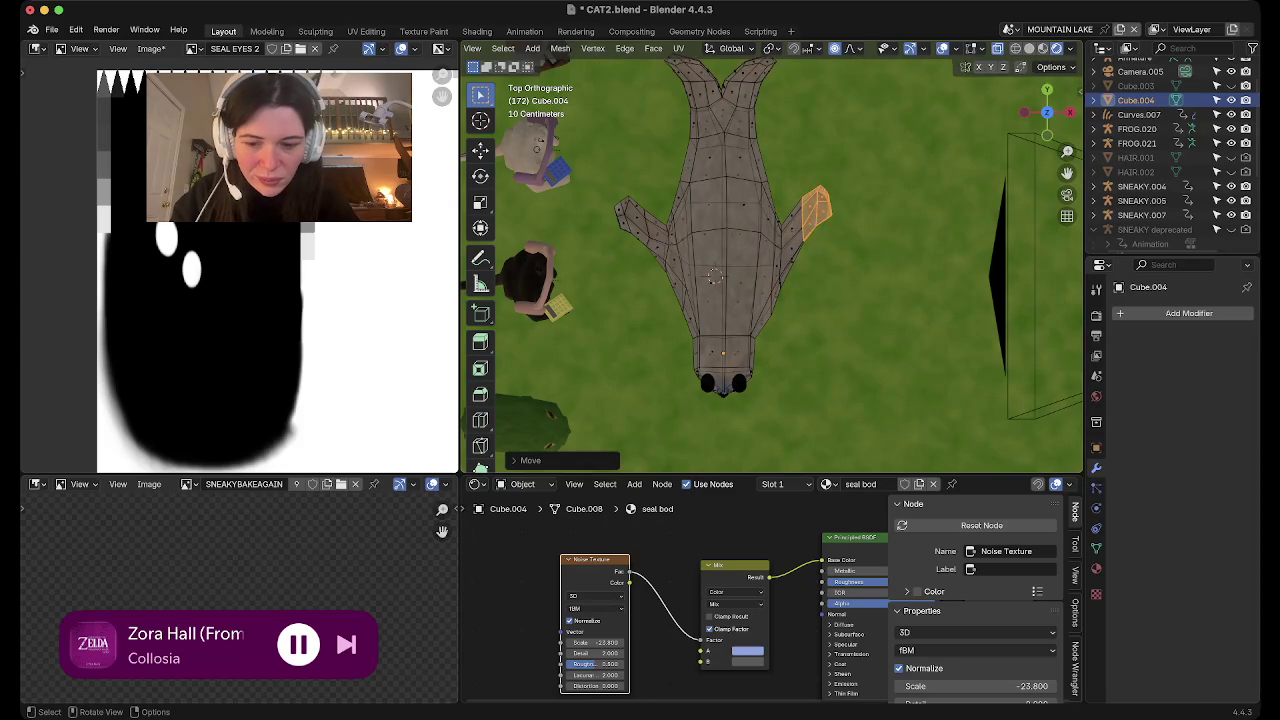
key("r")
key("Return")
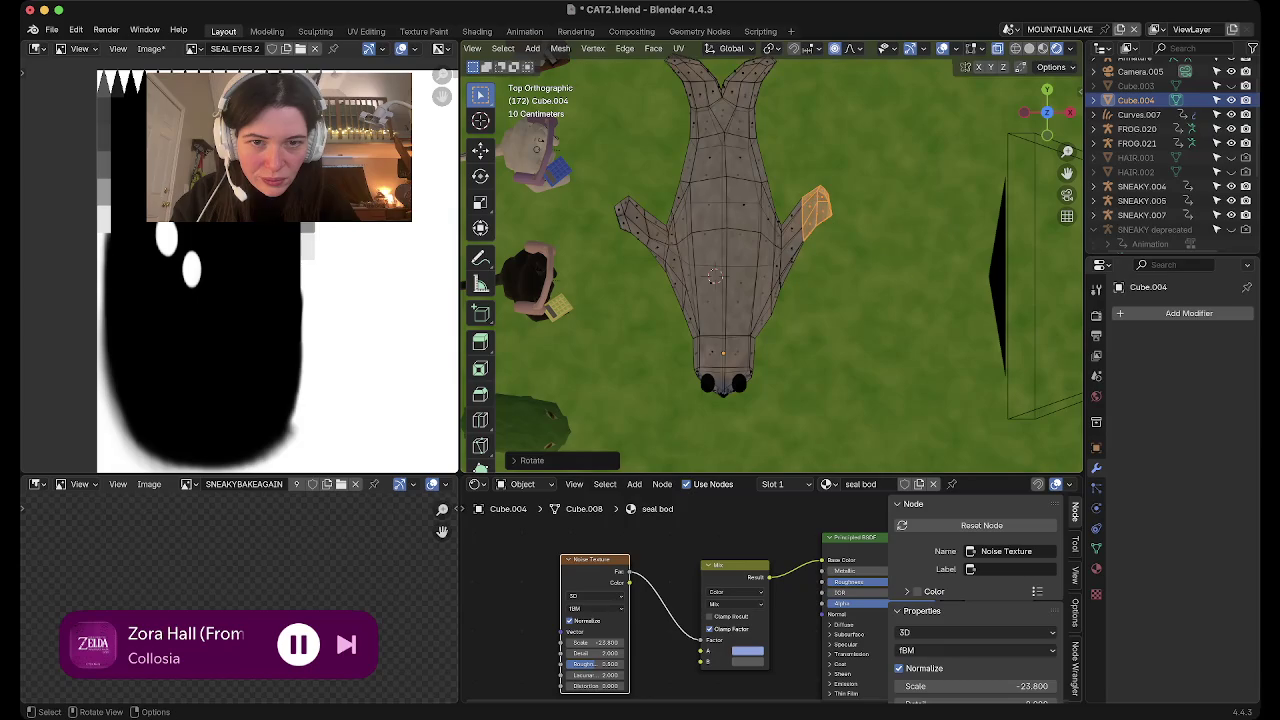
Fine-tune the right flipper's position and view the finished seal in Object Mode
key("Tab")
middle_click_drag(770, 260, 800, 300)
key("Tab")
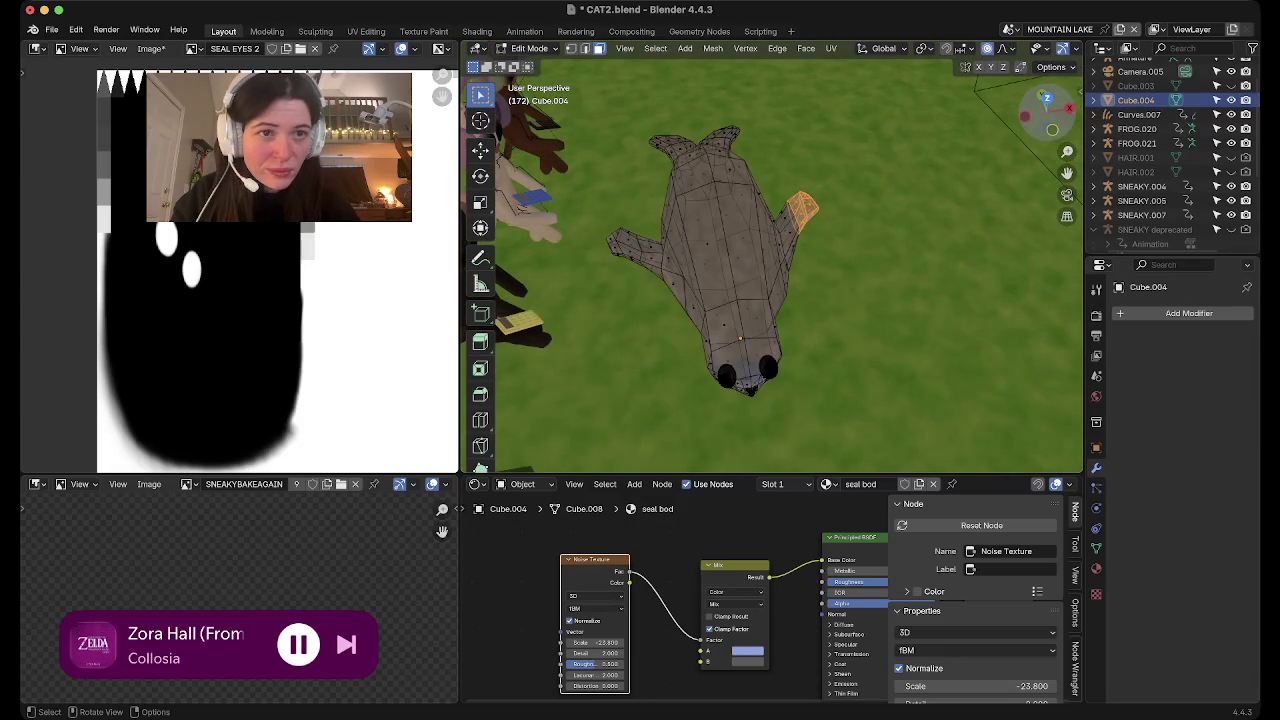
left_click(1044, 97)
key("g")
key("Return")
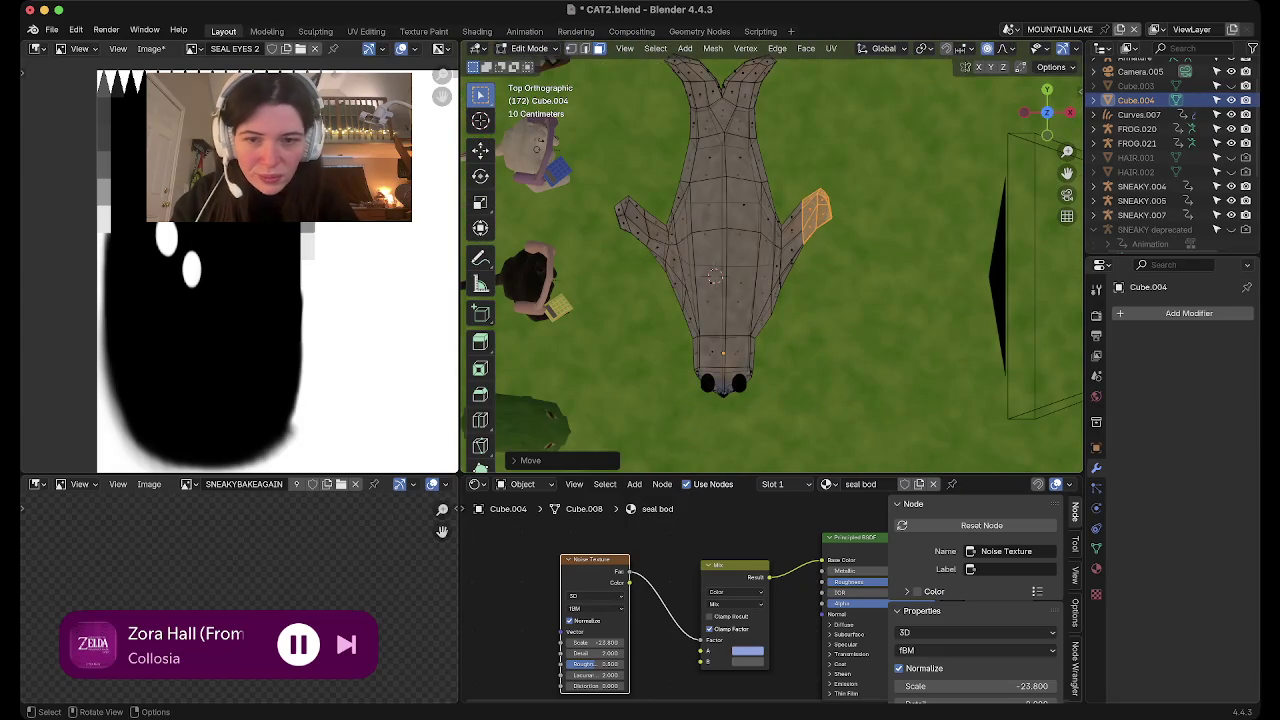
key("Tab")
middle_click_drag(770, 260, 760, 330)
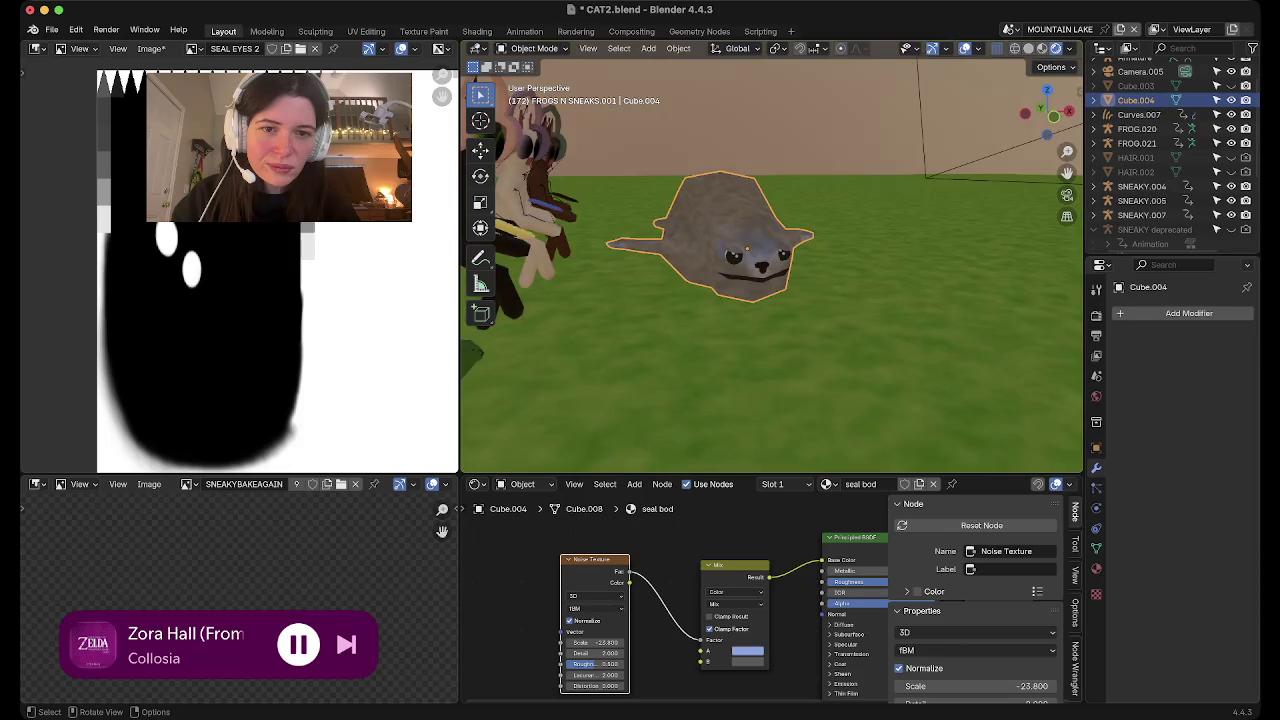
Select the chest faces below the front flippers, open the face options, then return to Object Mode
mouse_move(760, 260)
middle_mouse_down()
mouse_move(760, 340)
mouse_move(730, 270)
mouse_move(700, 260)
mouse_move(760, 290)
mouse_move(750, 320)
mouse_move(750, 280)
middle_mouse_up()
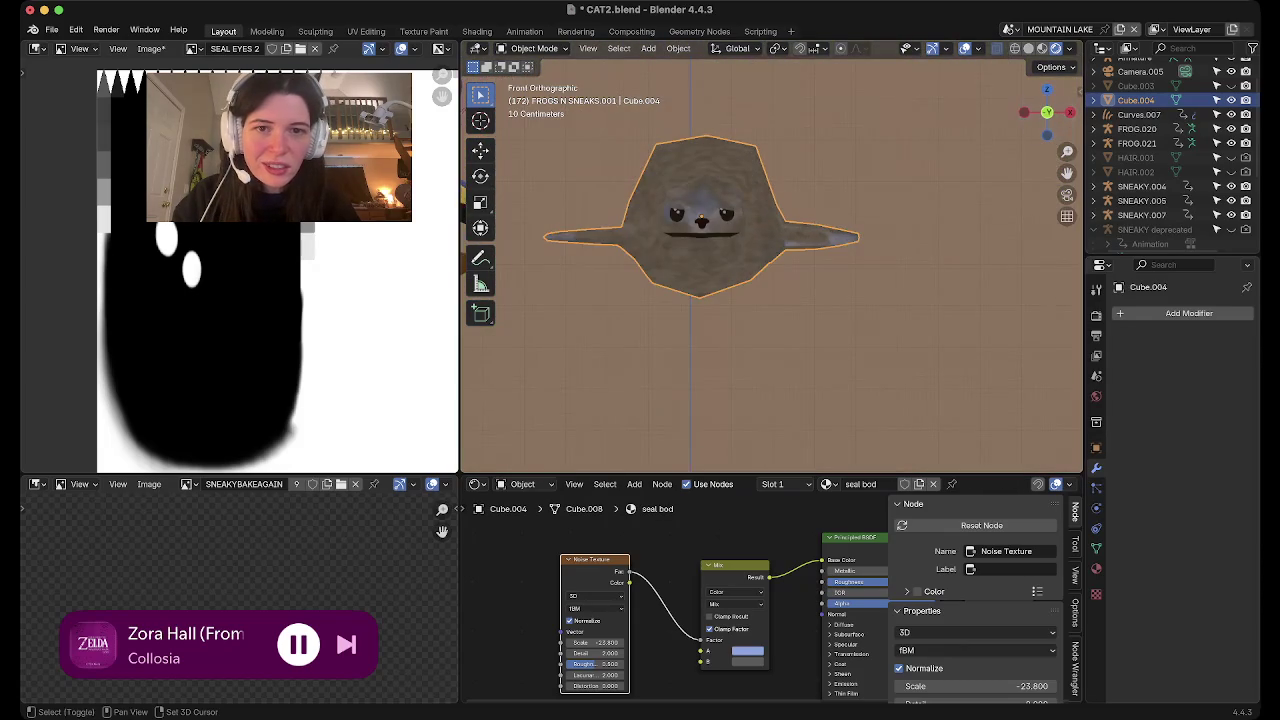
middle_click_drag(702, 222, 752, 245, "shift")
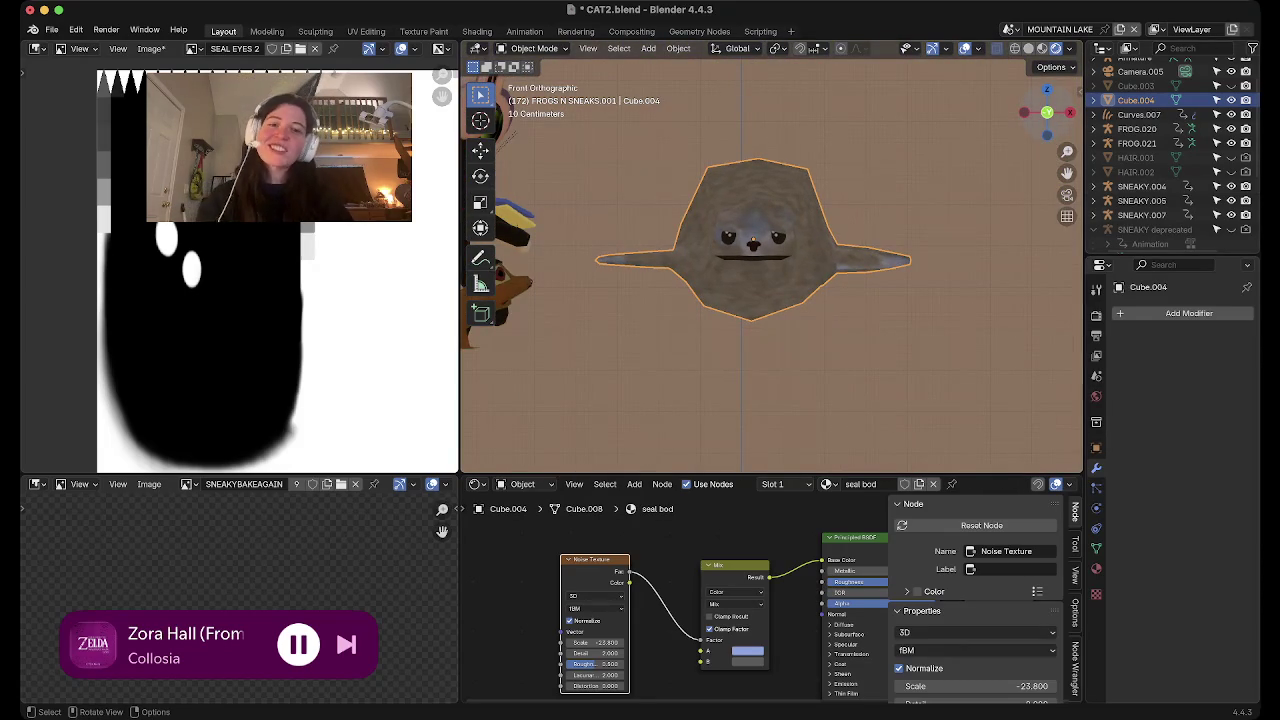
left_click(1047, 112)
left_click_drag(1047, 112, 1046, 104)
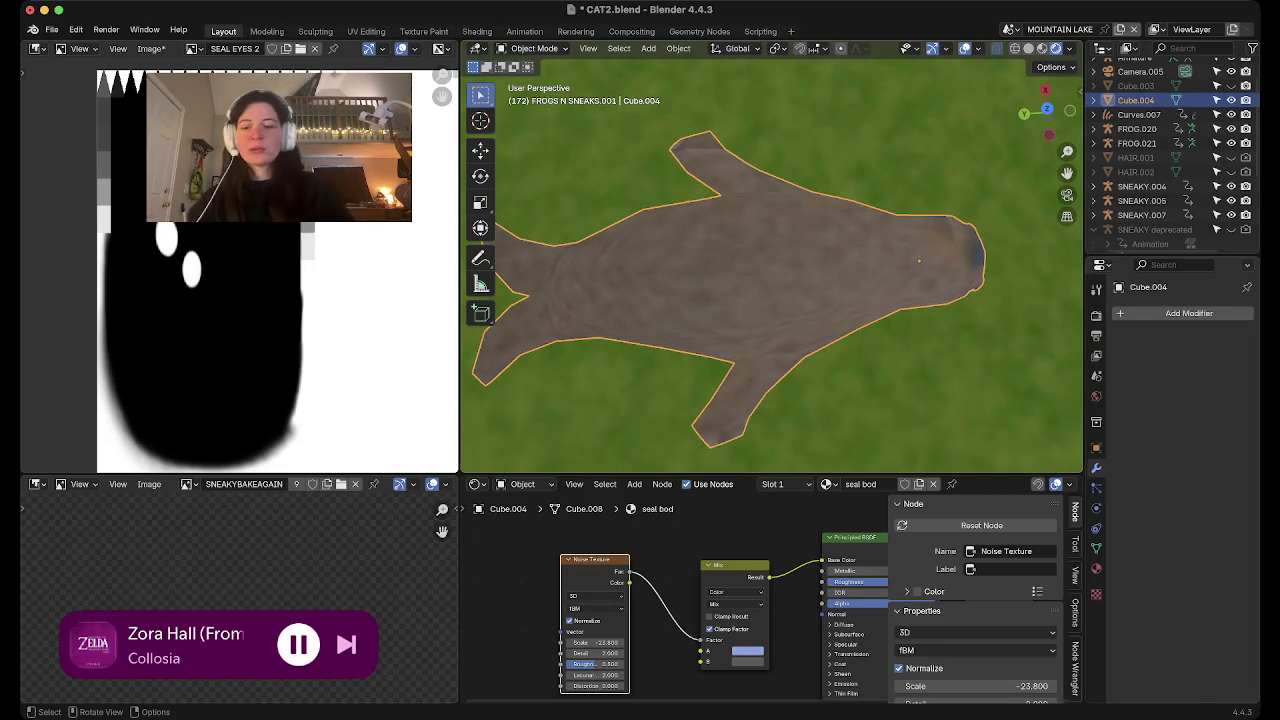
key("Tab")
mouse_move(770, 280)
middle_mouse_down()
mouse_move(800, 300)
mouse_move(830, 290)
middle_mouse_up()
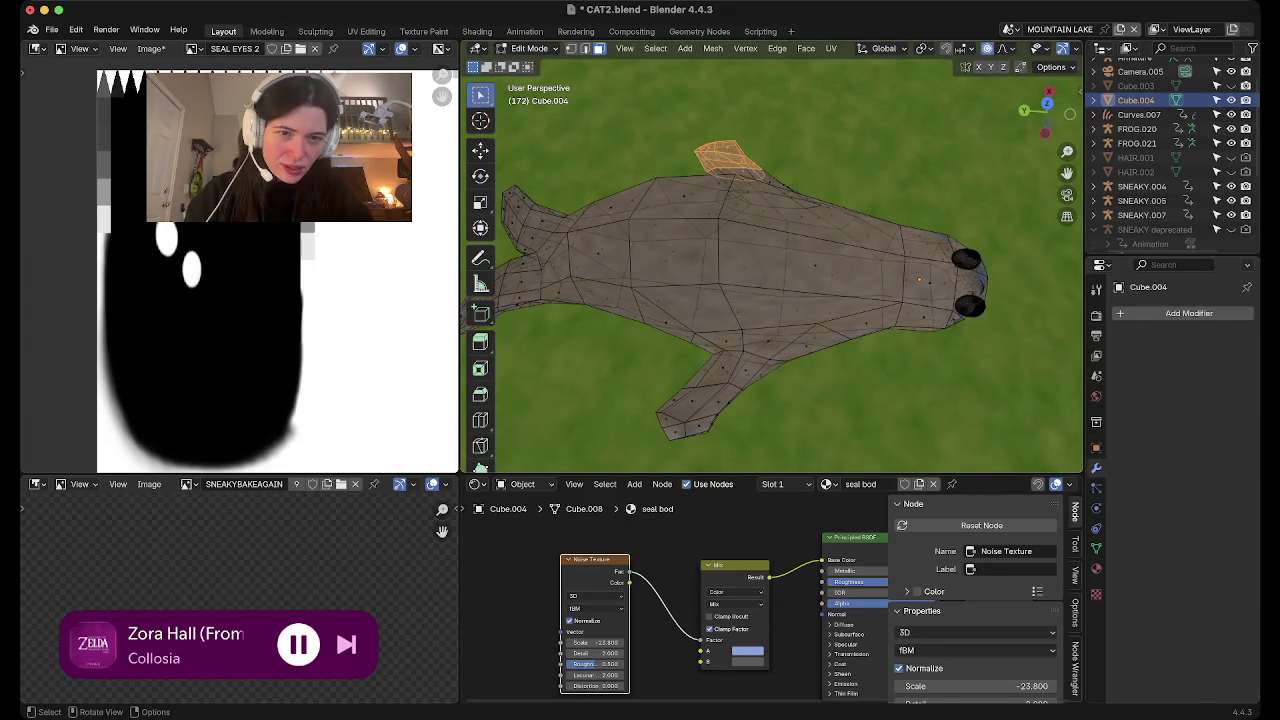
left_click(865, 237)
key("KP_7")
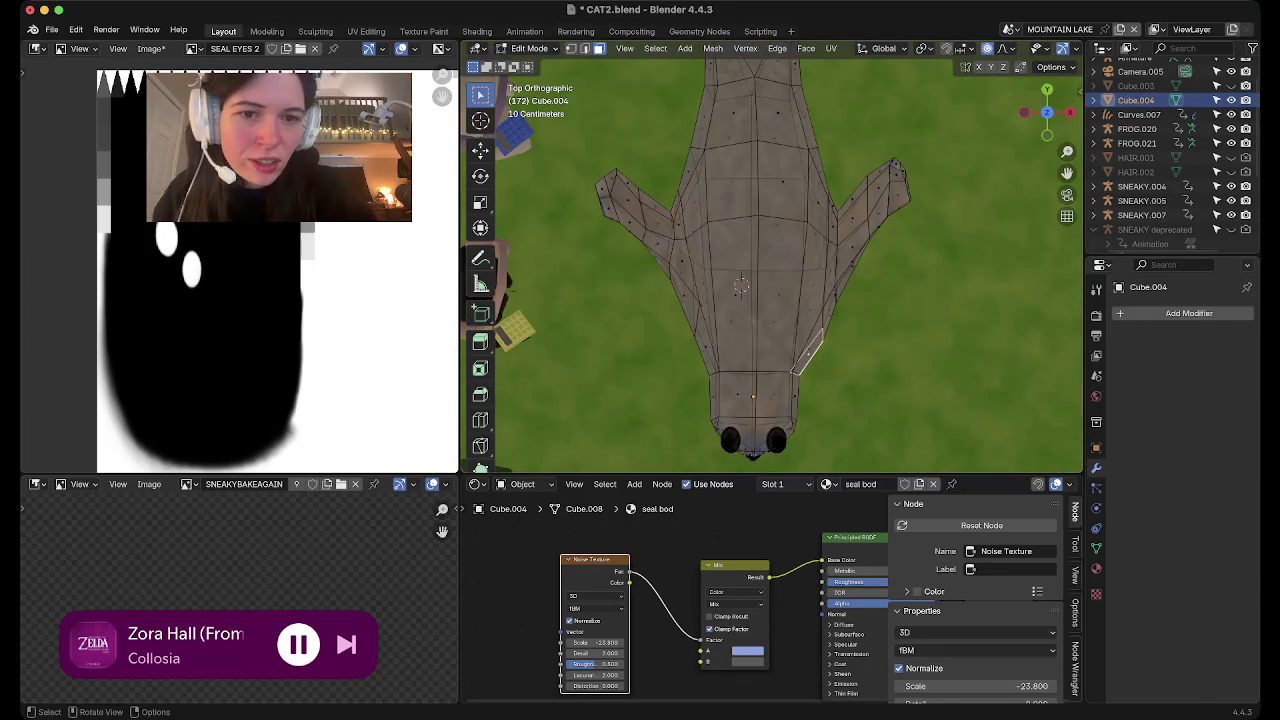
left_click_drag(630, 278, 740, 318)
left_click_drag(820, 318, 820, 318)
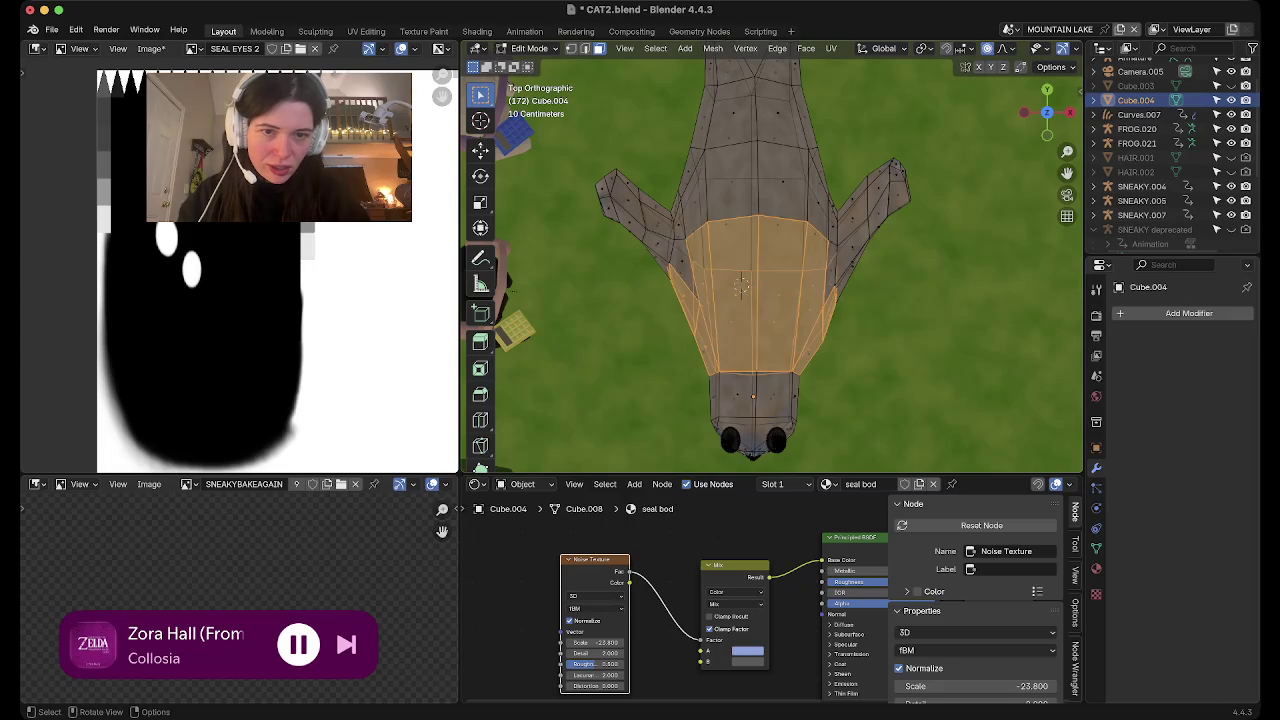
right_click(737, 326)
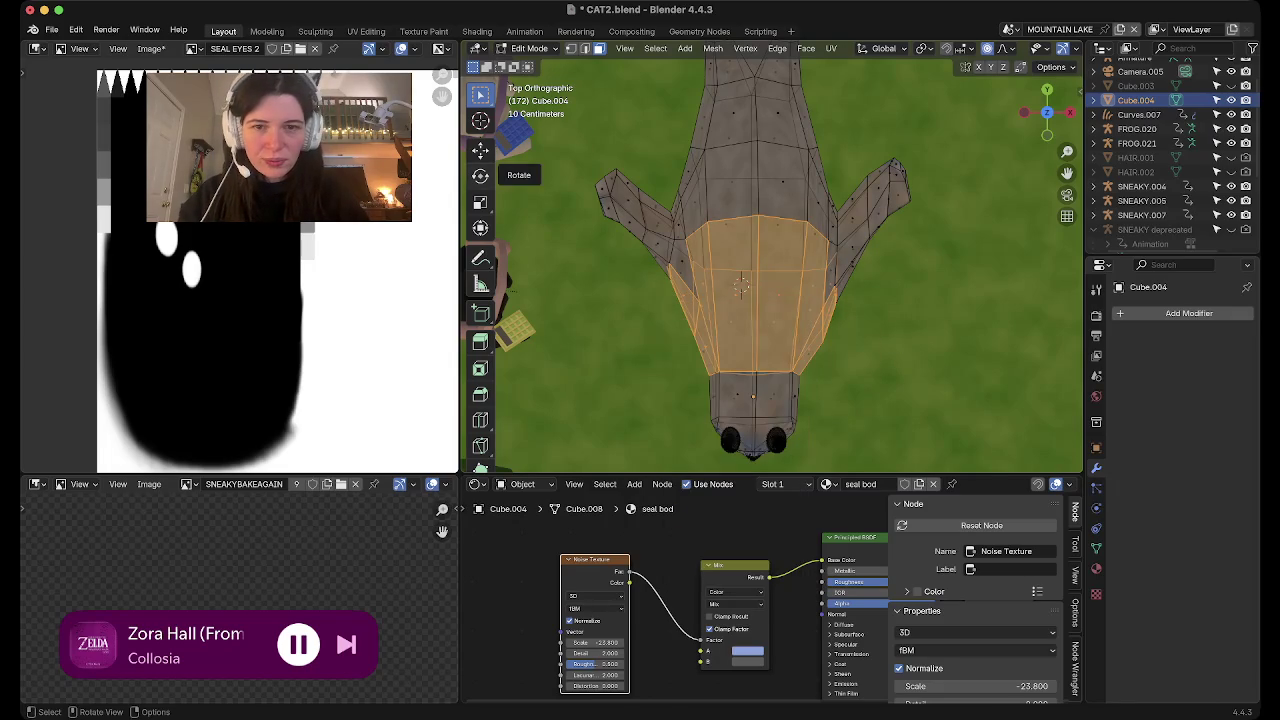
key("Tab")
Zoom in on the seal from the side and save CAT2.blend
middle_click_drag(770, 300, 770, 200)
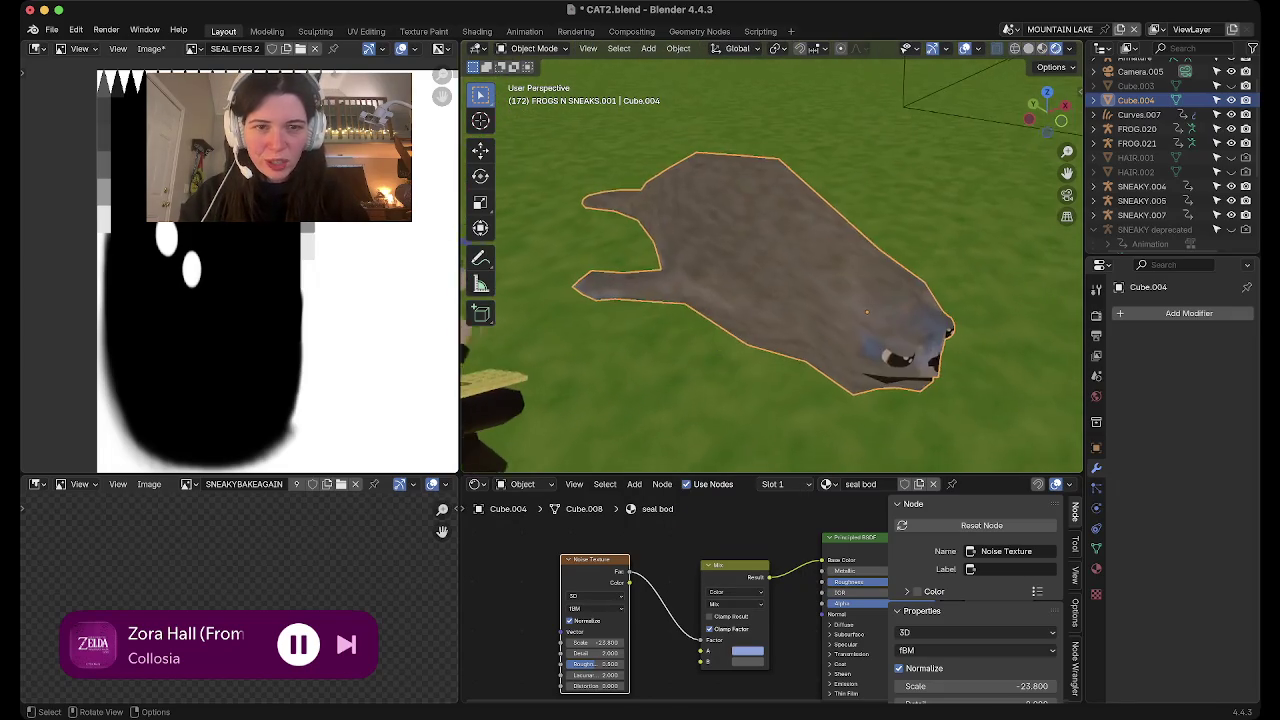
scroll(770, 200, "up", 2)
scroll(770, 200, "up", 2)
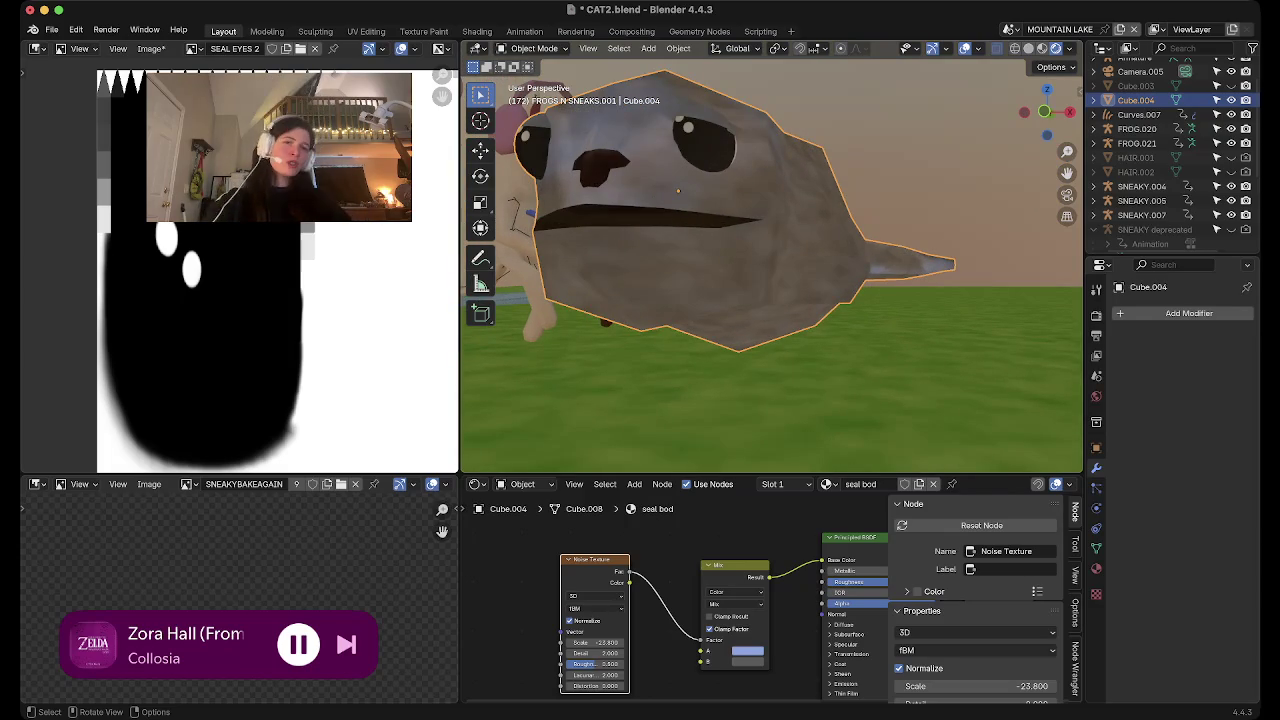
key("ctrl+s")
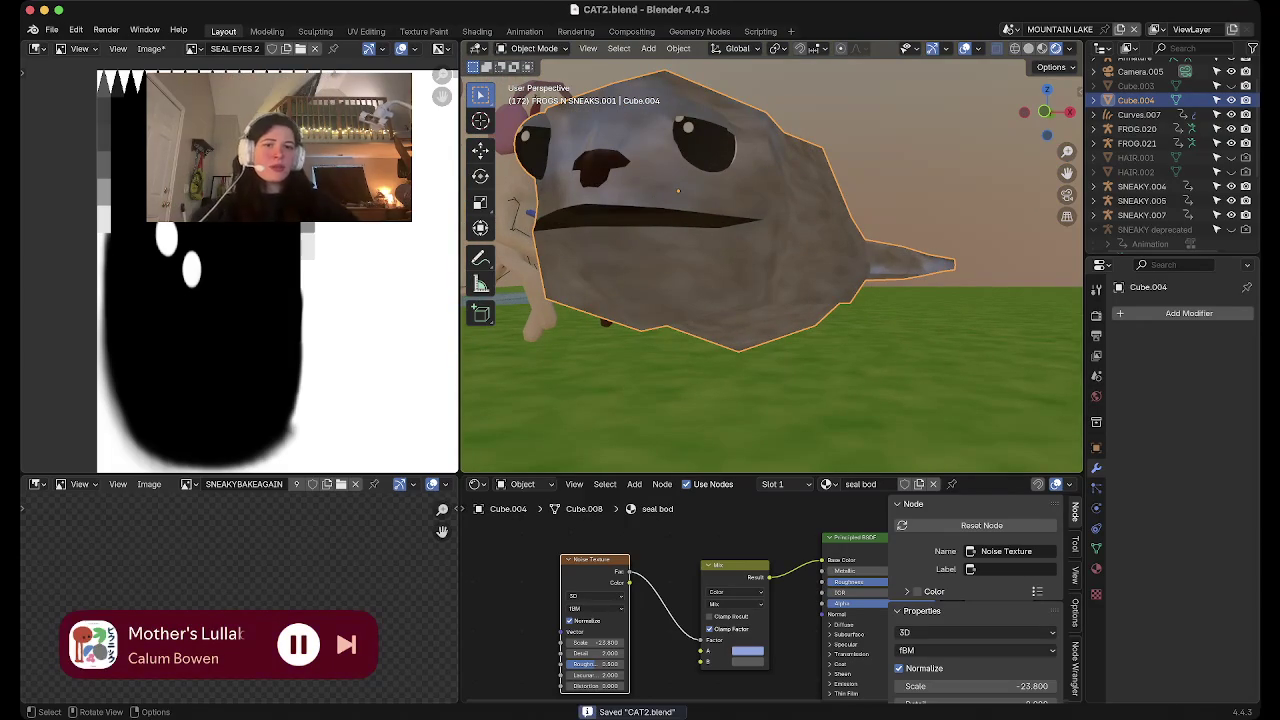
scroll(1150, 160, "up", 2)
double_click(1136, 137)
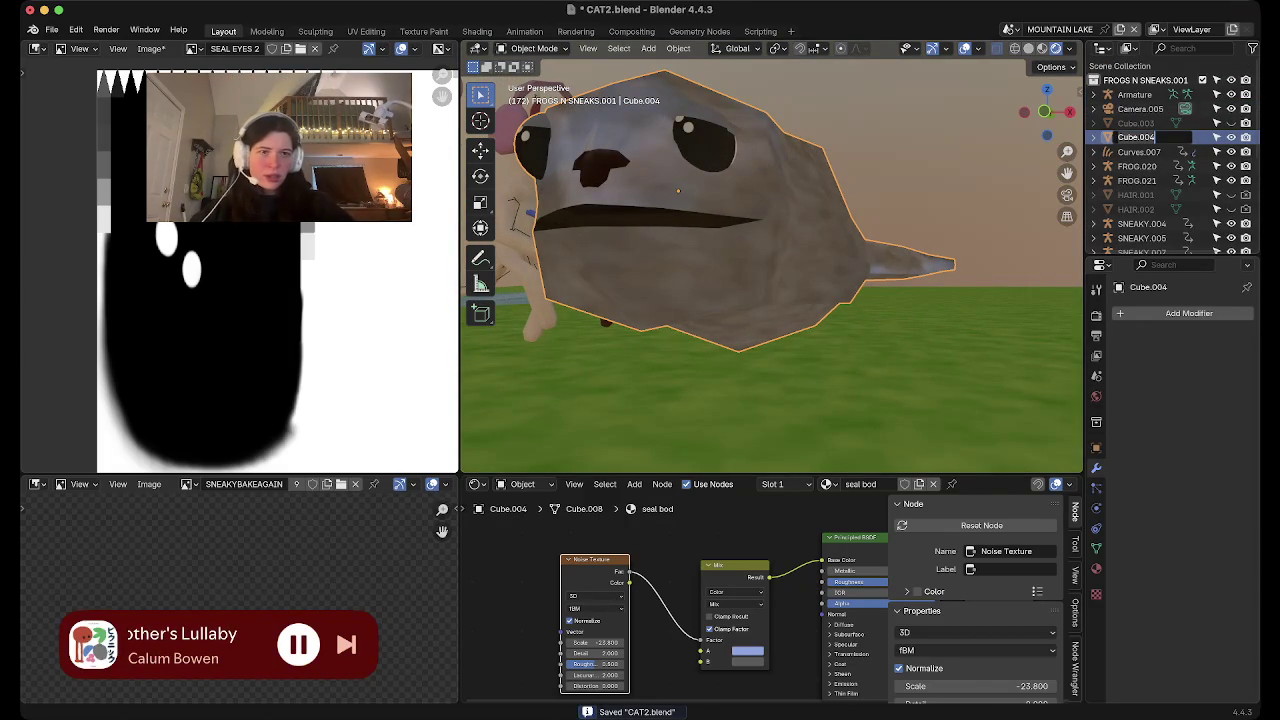
Rename the Cube.004 object to 'seal'
type("seal")
key("Return")
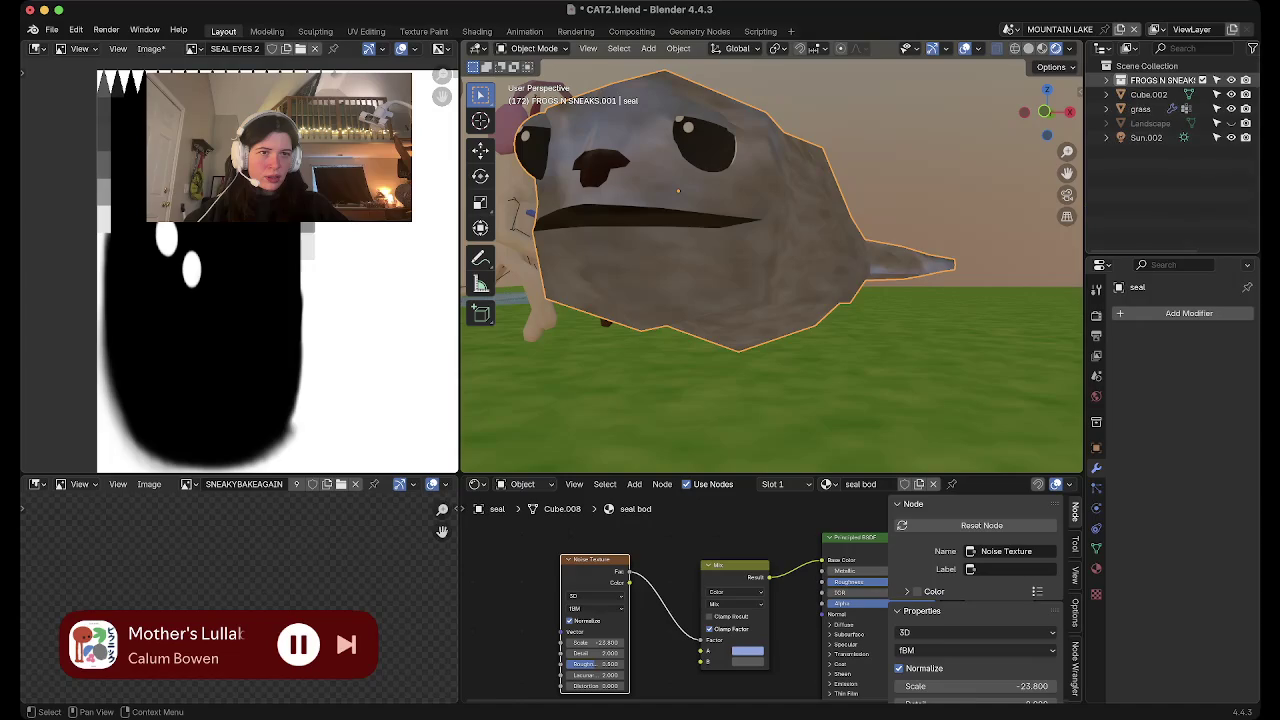
scroll(1170, 160, "left", 2)
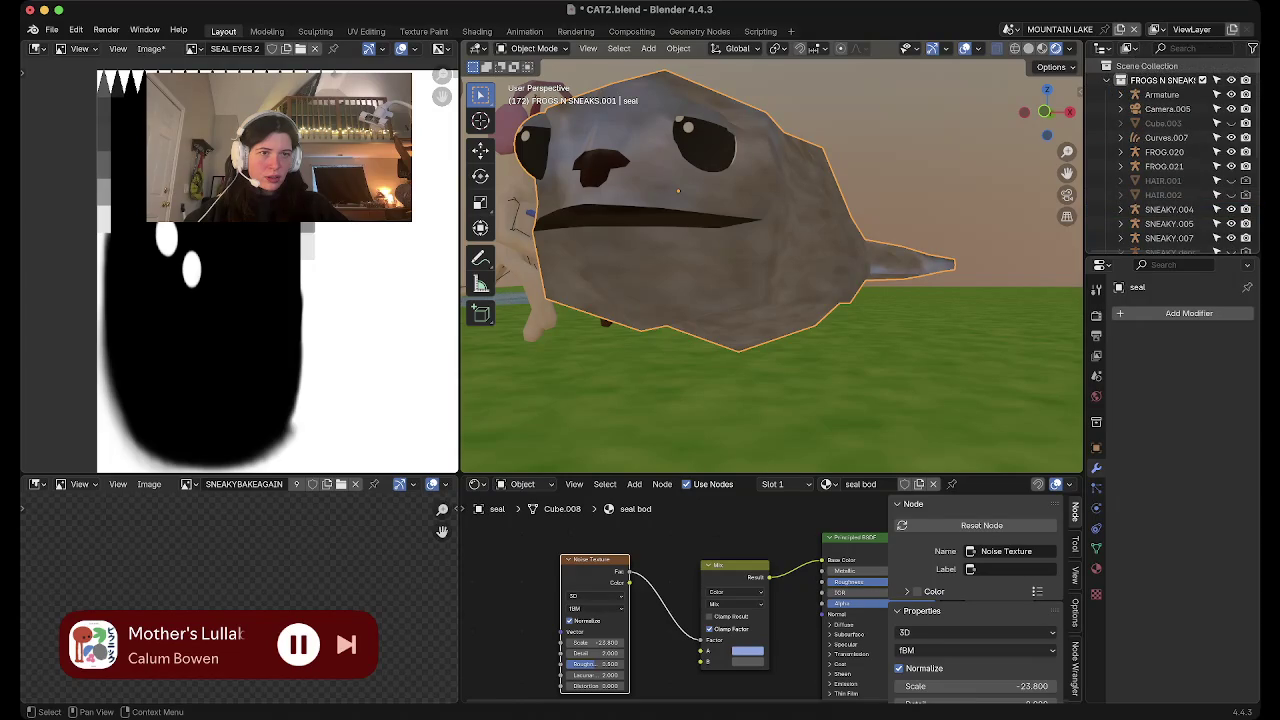
scroll(1170, 160, "down", 5)
scroll(1170, 178, "down", 1)
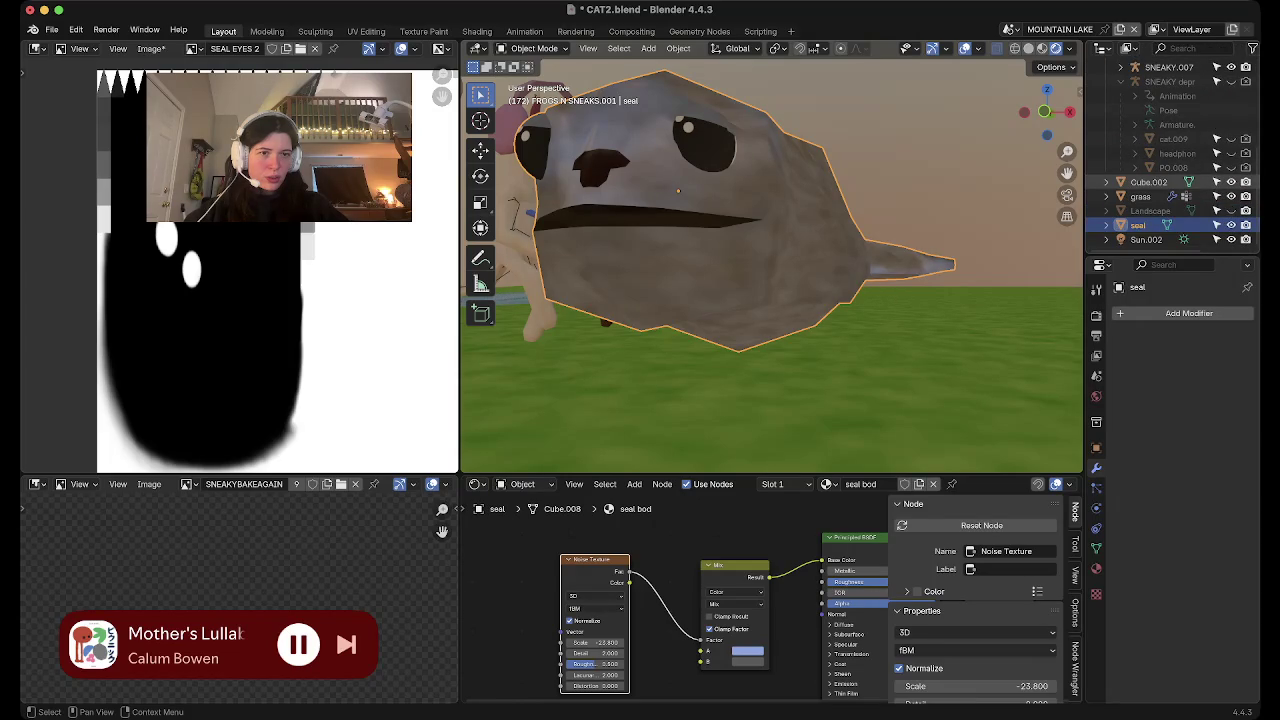
middle_click_drag(1010, 250, 900, 340)
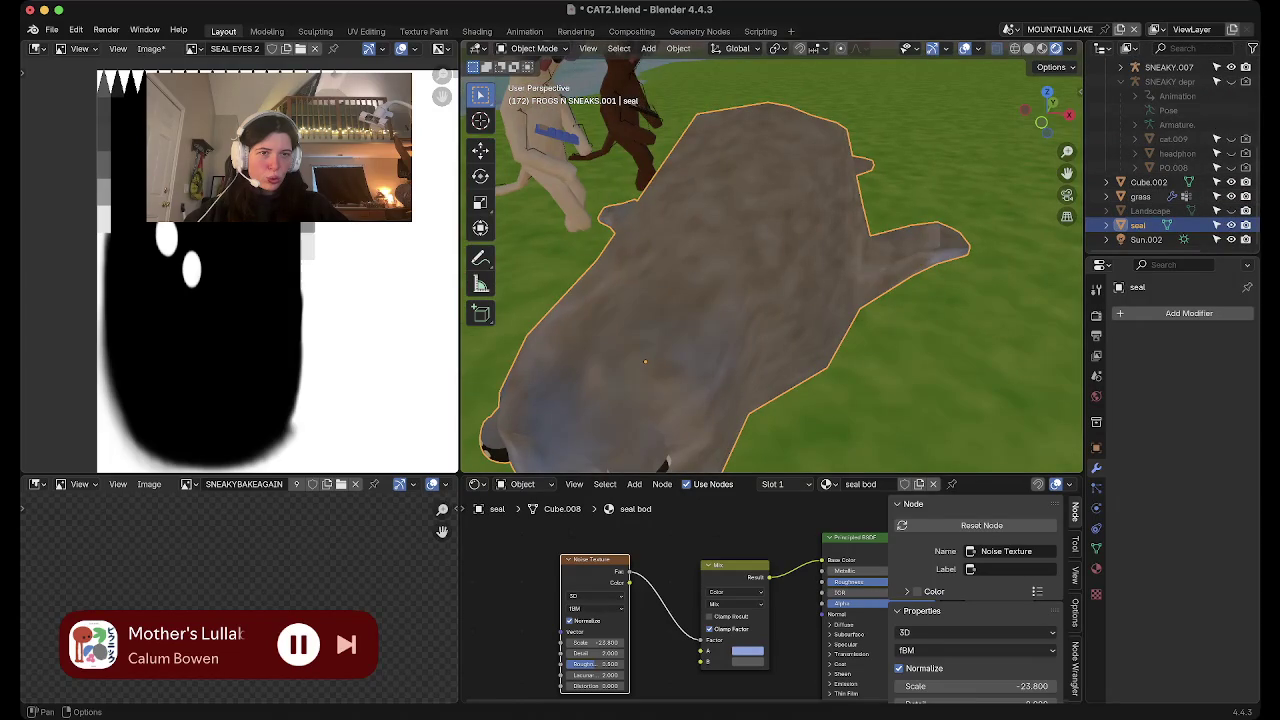
Switch to see-through grey shading from above and select the armature inside the seal
key("alt+z")
left_click(1047, 92)
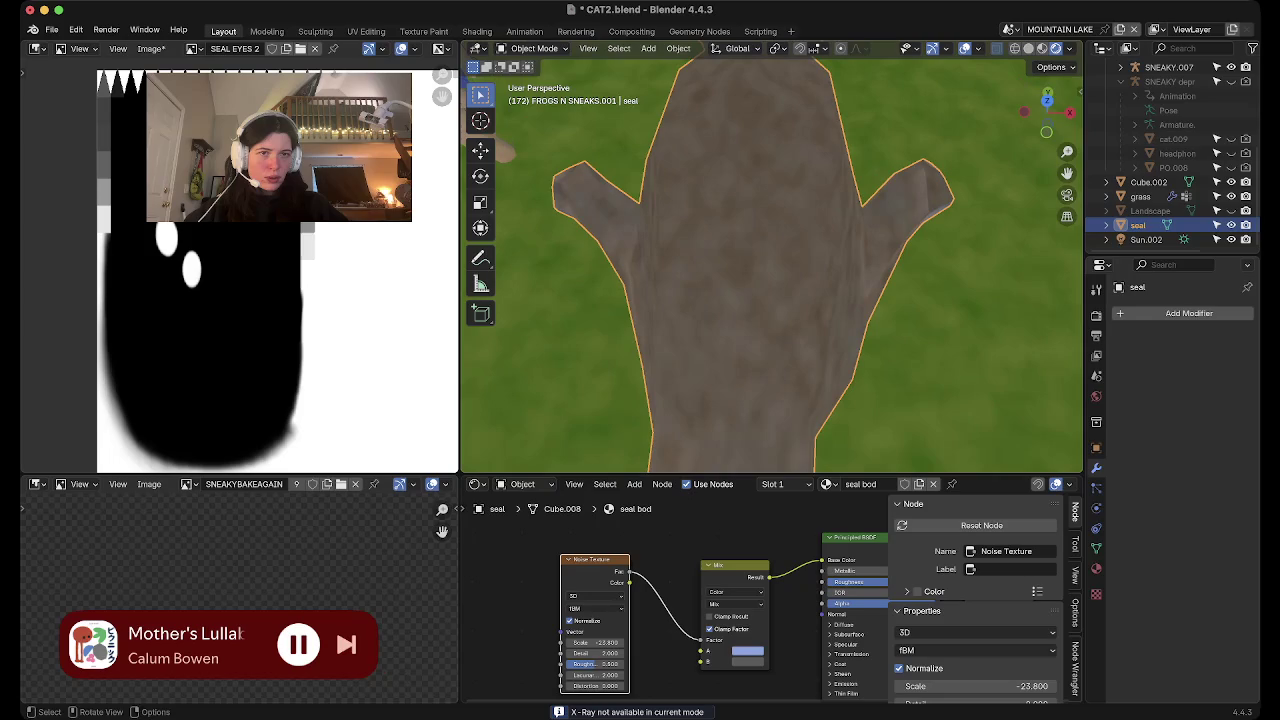
left_click(1028, 48)
left_click(1140, 196)
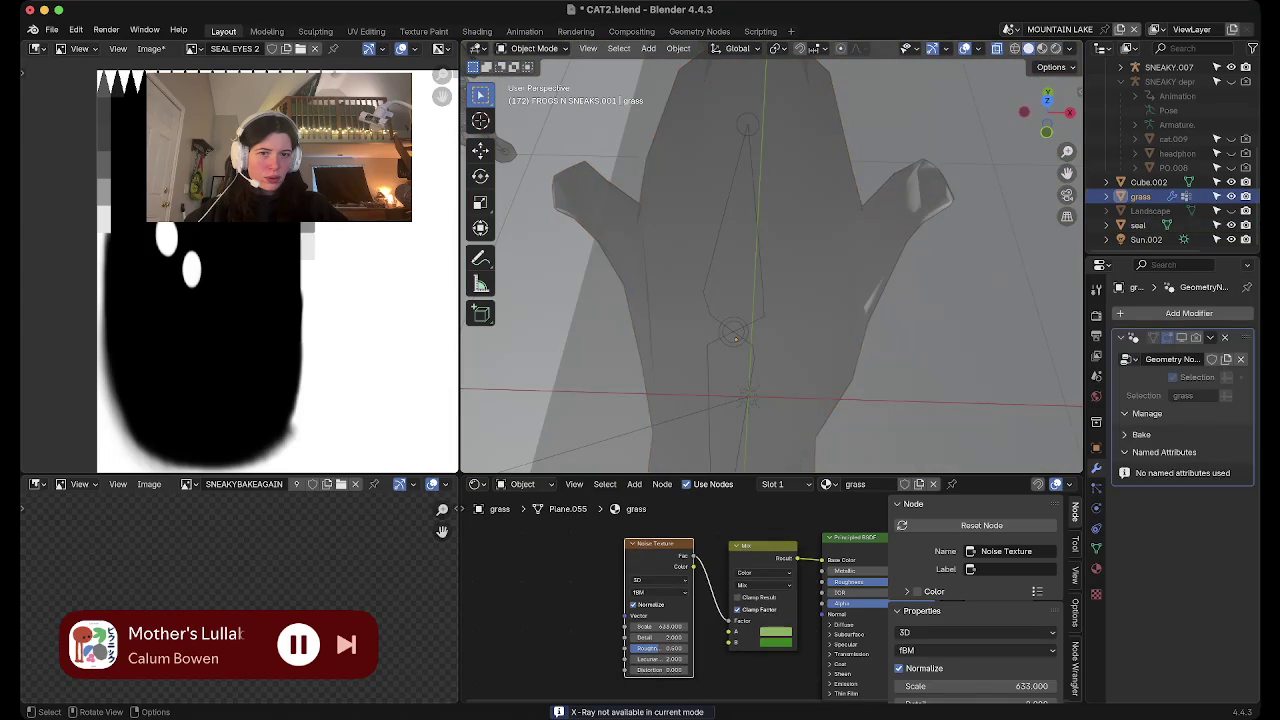
left_click(735, 335)
left_click(735, 335)
scroll(1170, 160, "up", 1)
scroll(1170, 160, "up", 2)
scroll(1170, 160, "up", 2)
scroll(1170, 160, "up", 4)
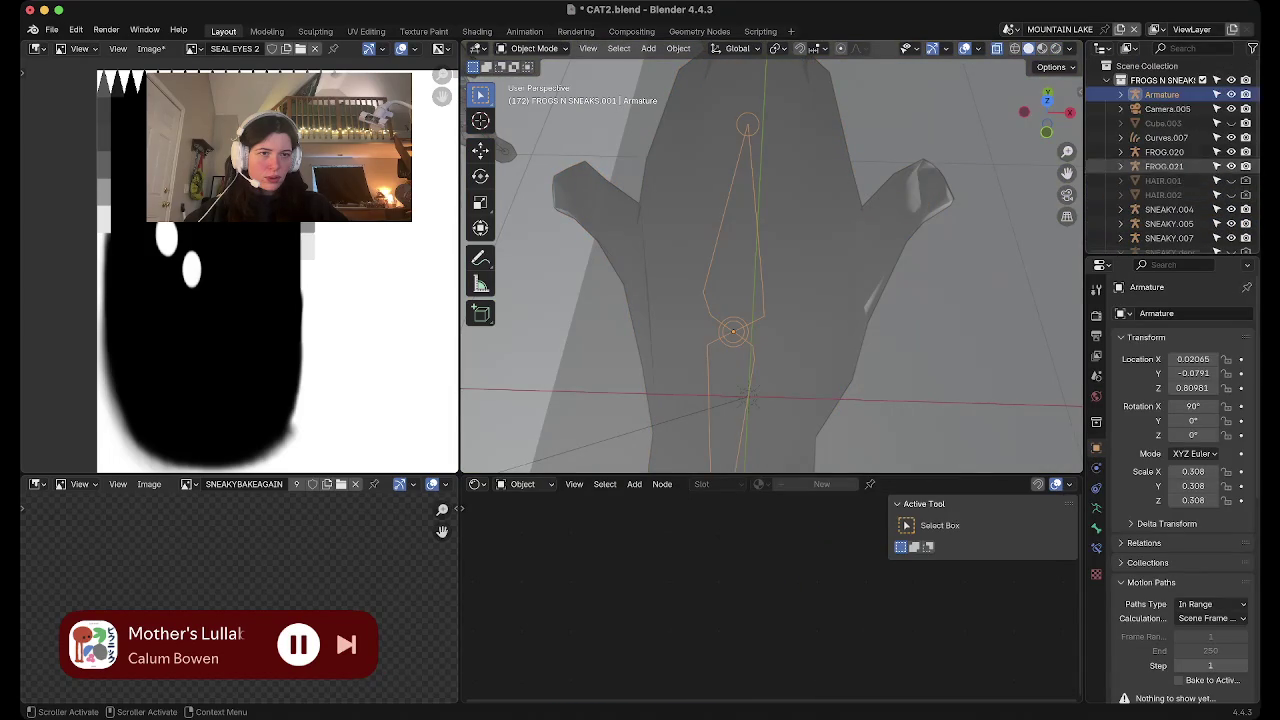
Rename Armature to 'seal armature', move it into Scene Collection, and enter bone editing from top view
double_click(1160, 94)
type("seal armature")
key("Return")
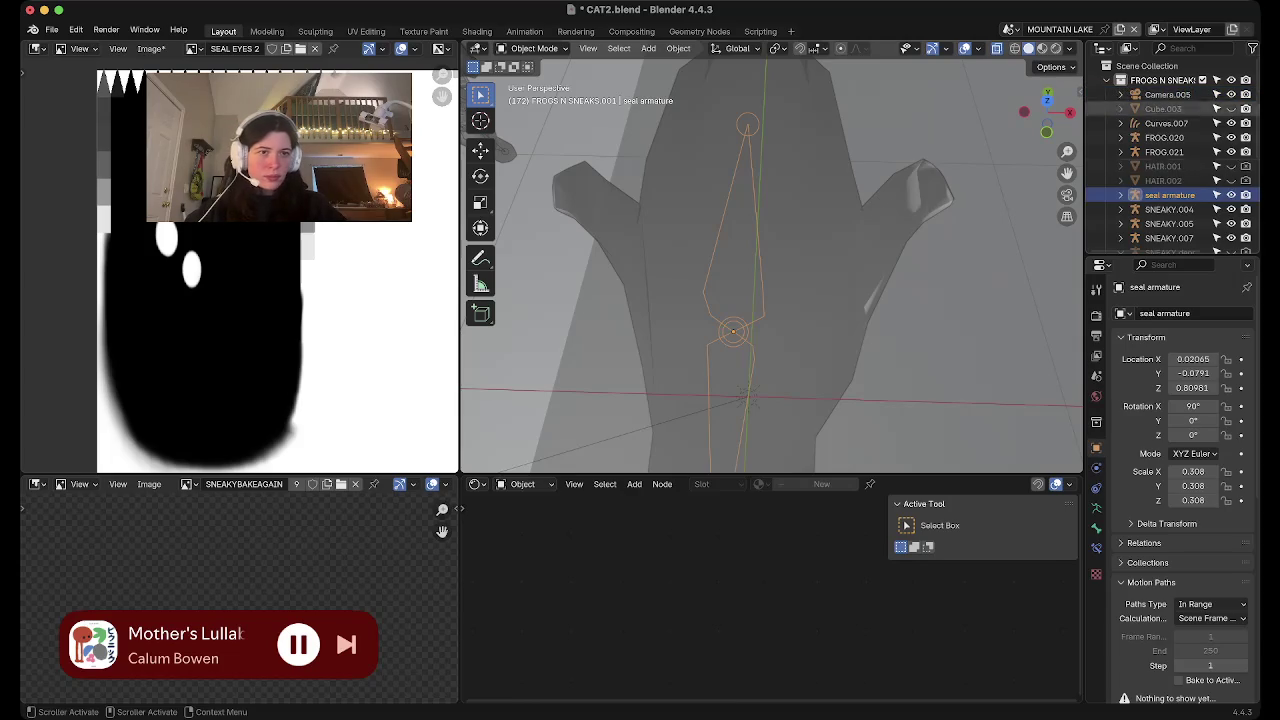
mouse_move(1168, 195)
left_mouse_down()
mouse_move(1158, 56)
mouse_move(1150, 66)
left_mouse_up()
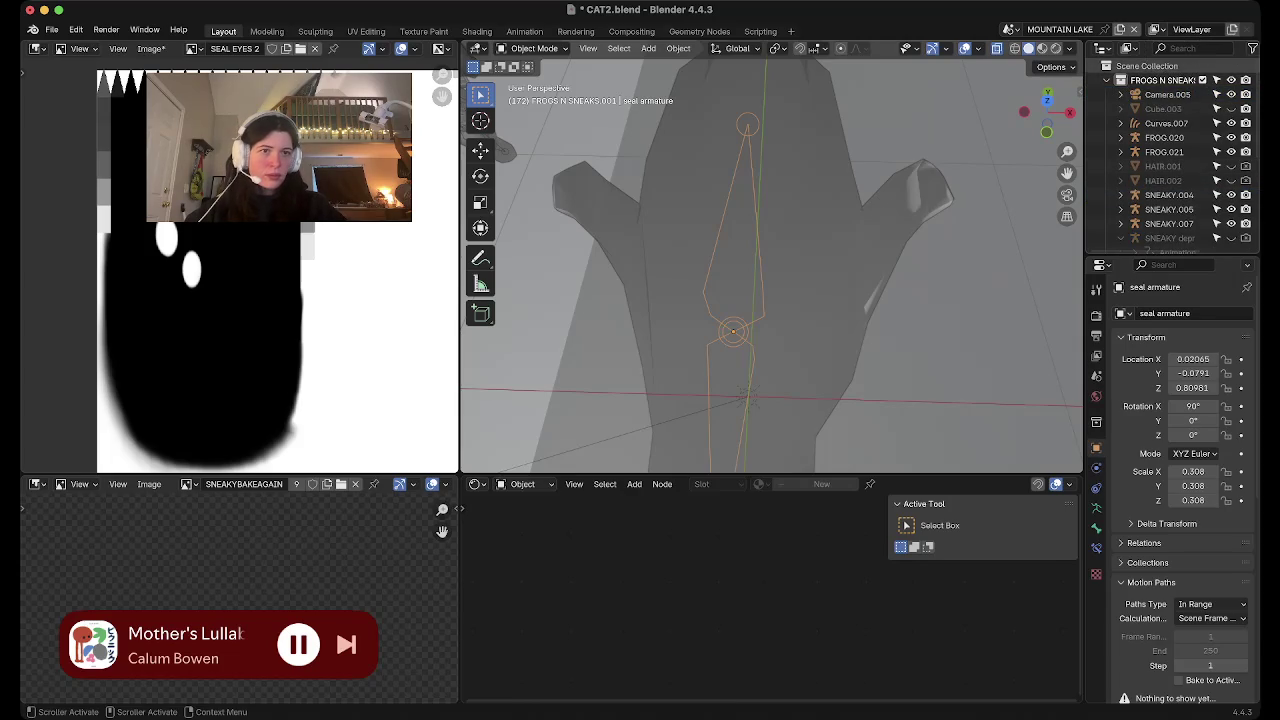
left_click(1121, 80)
double_click(1155, 151)
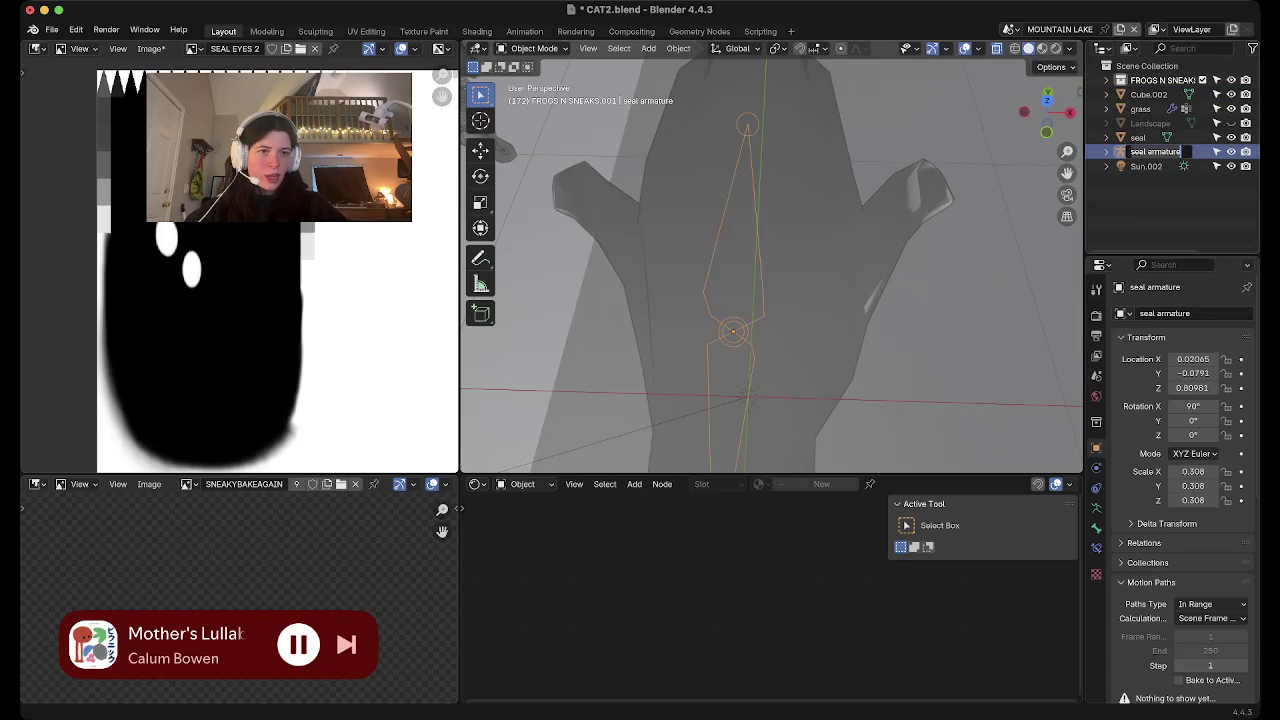
key("Return")
key("KP_7")
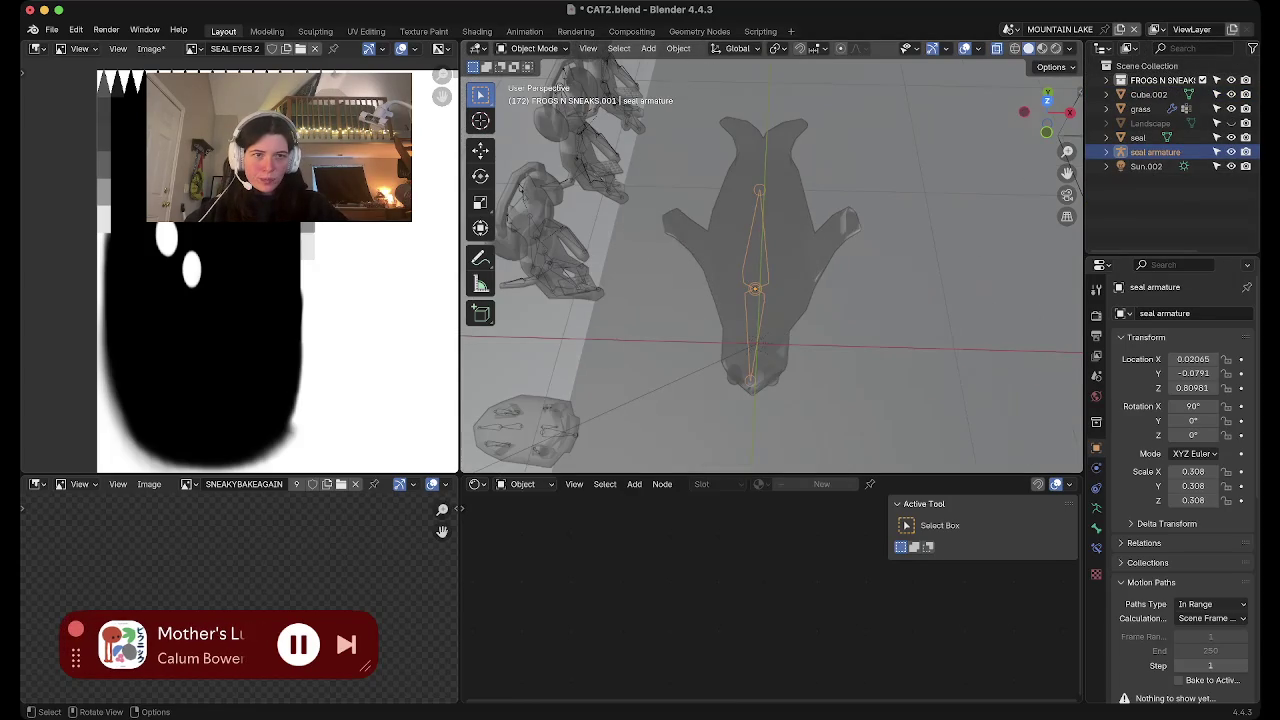
scroll(771, 266, "down", 1)
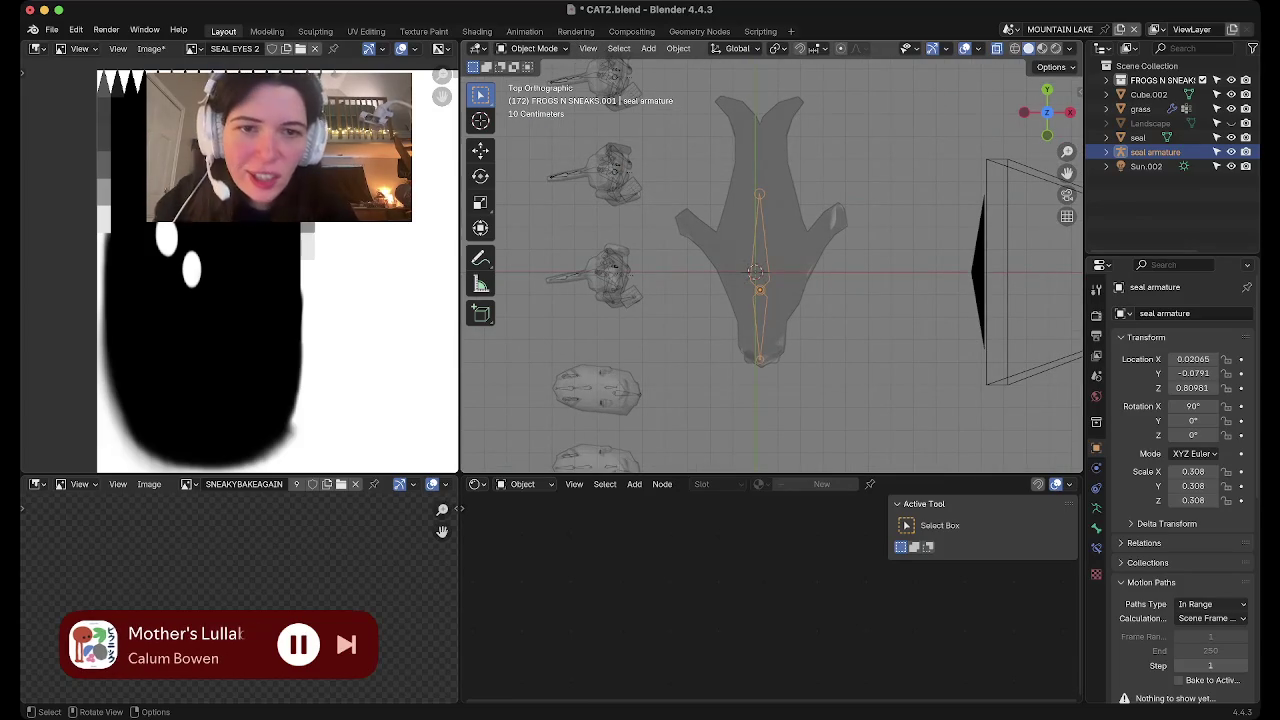
key("Tab")
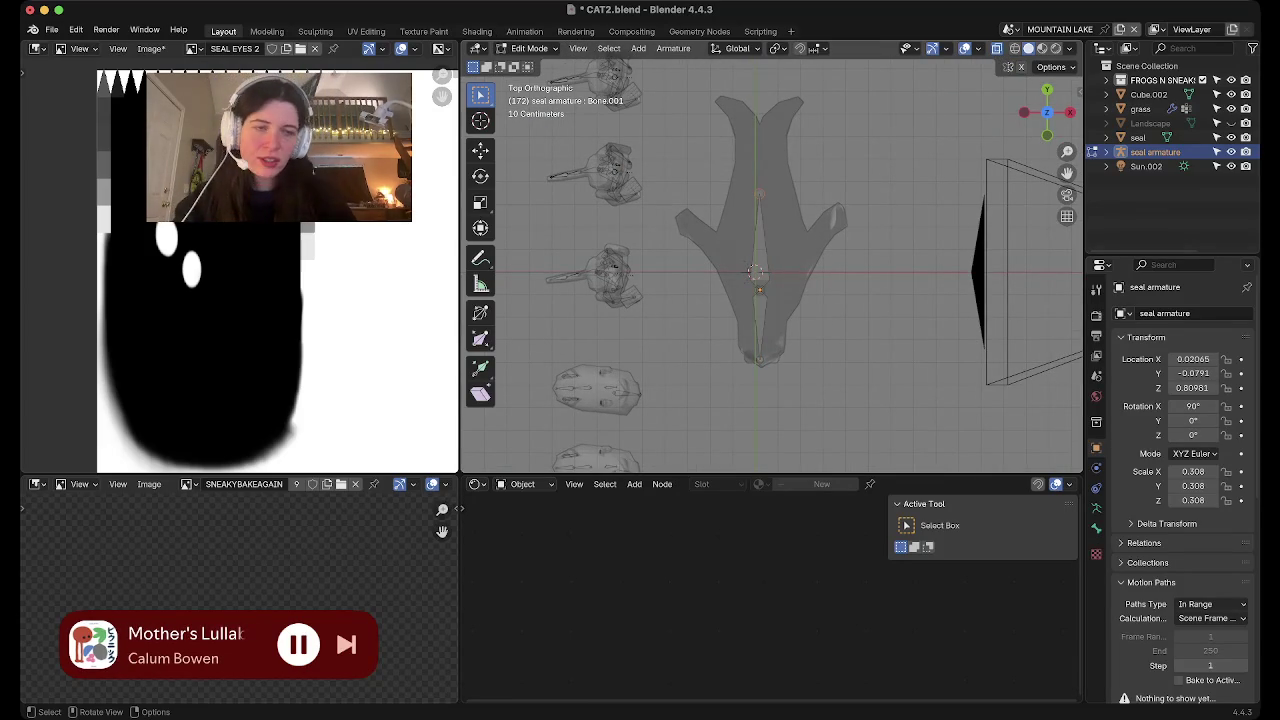
Extrude a spine bone along Y, then two bones into the left and right tail tips
key("e")
key("y")
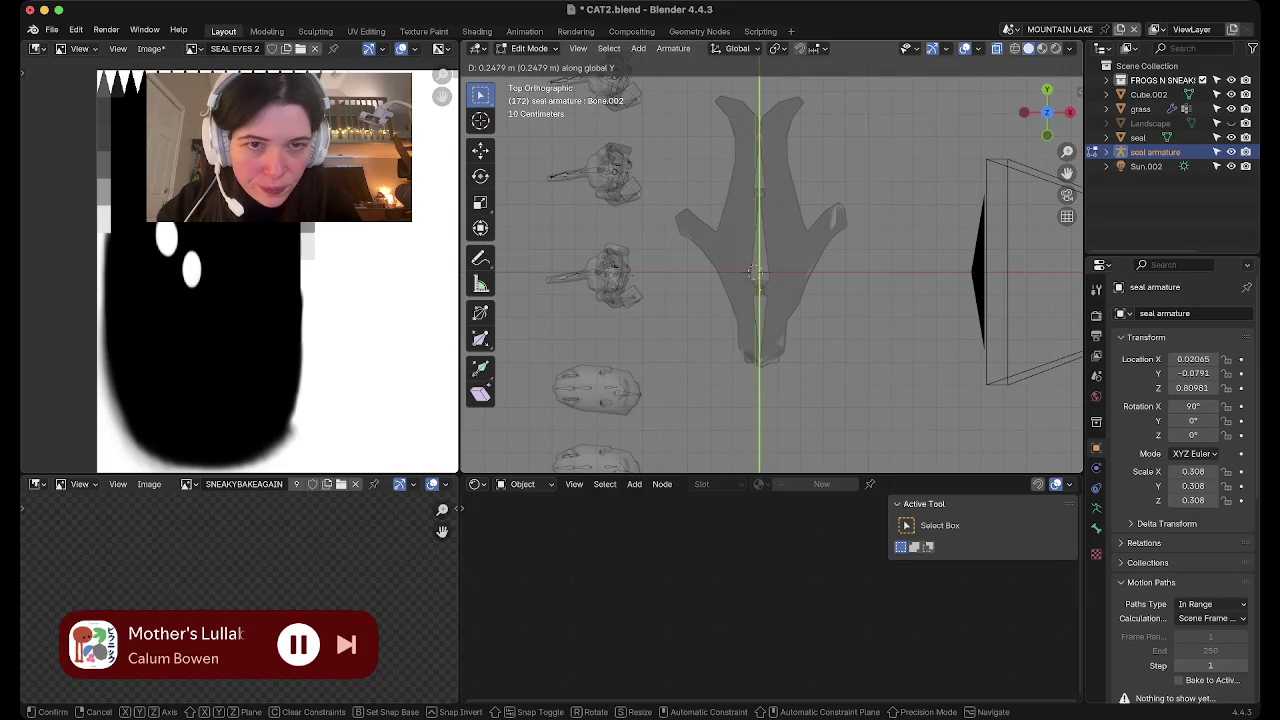
left_click(755, 271)
key("e")
left_click(755, 271)
key("e")
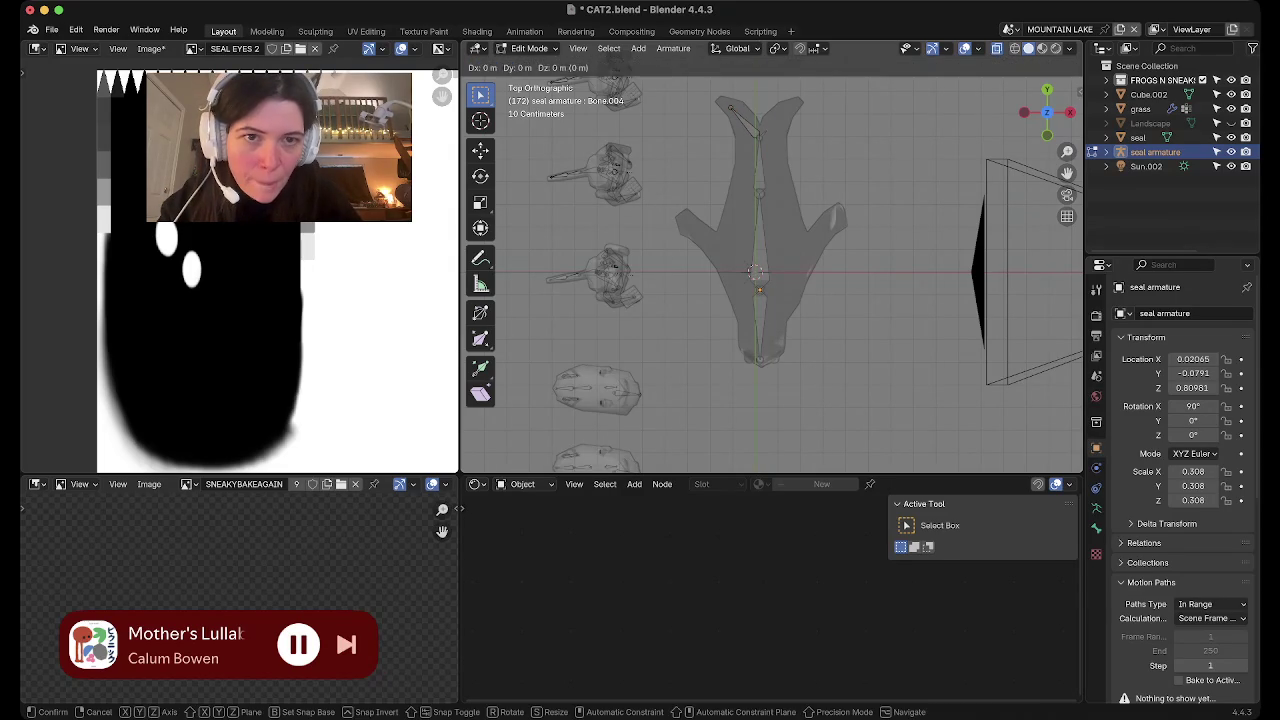
left_click(755, 271)
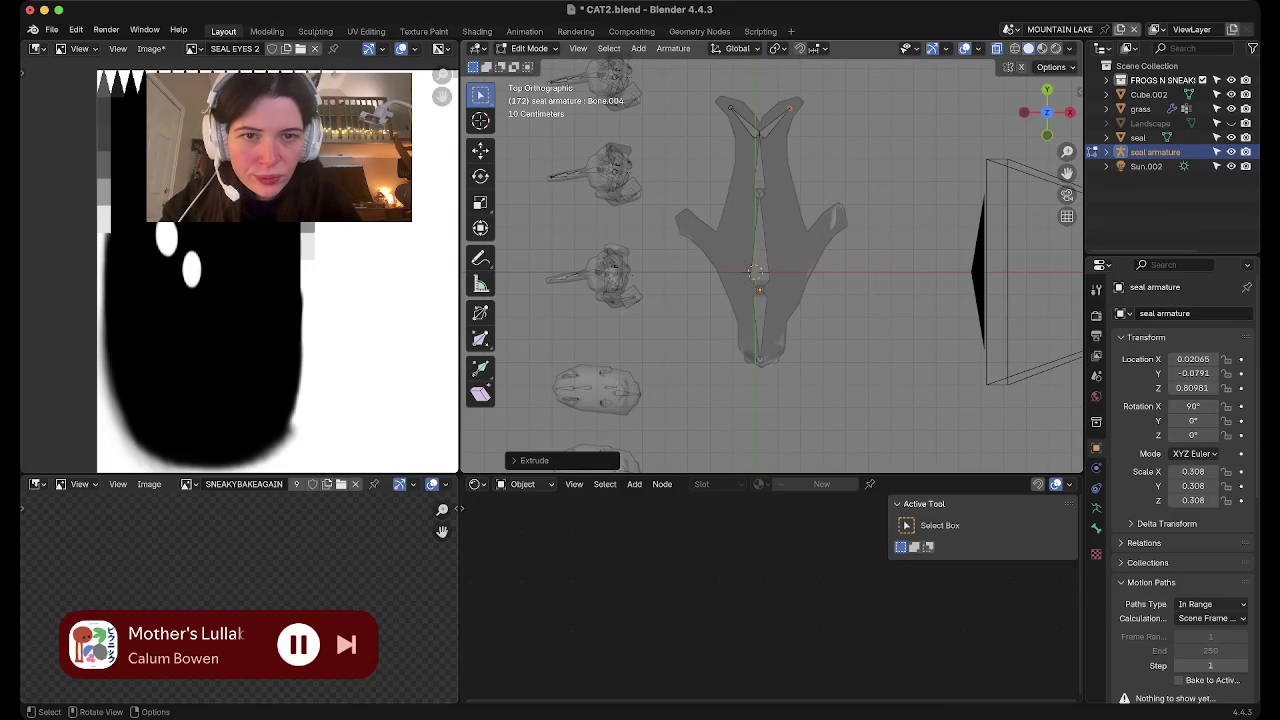
Try duplicating a bone onto the left front flipper, then undo back to the tail bones
key("ctrl+z")
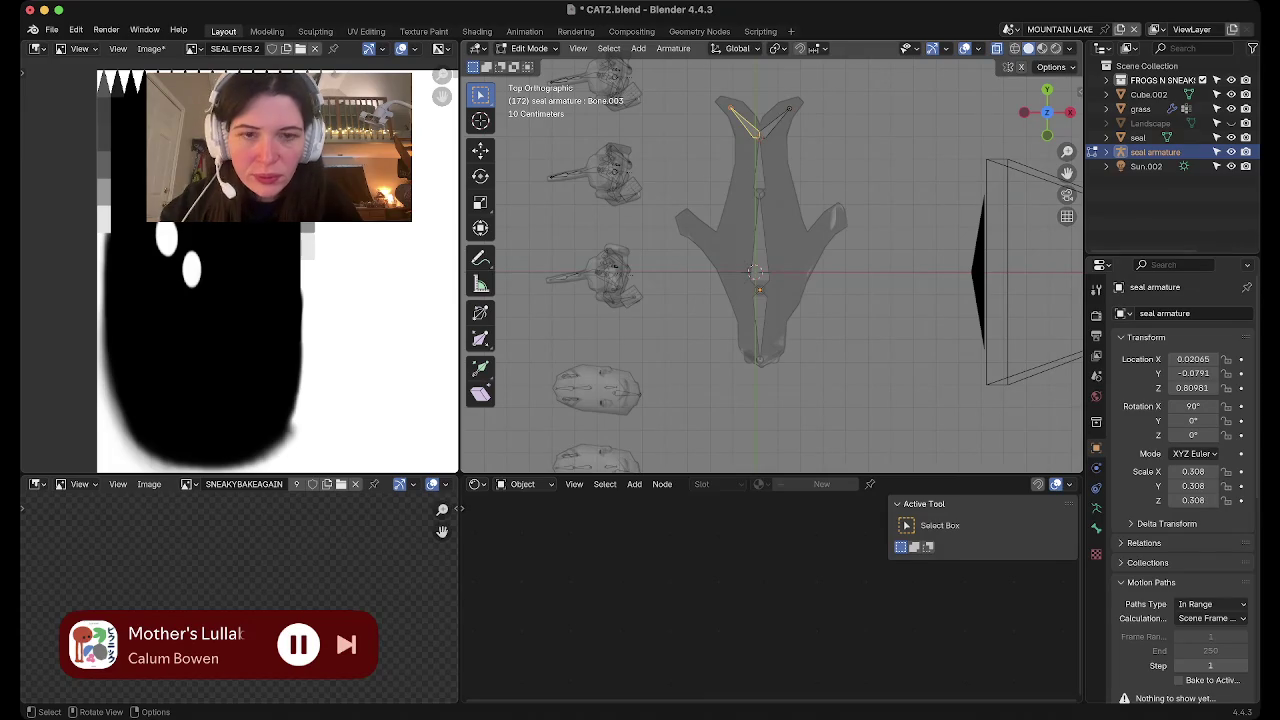
key("shift")
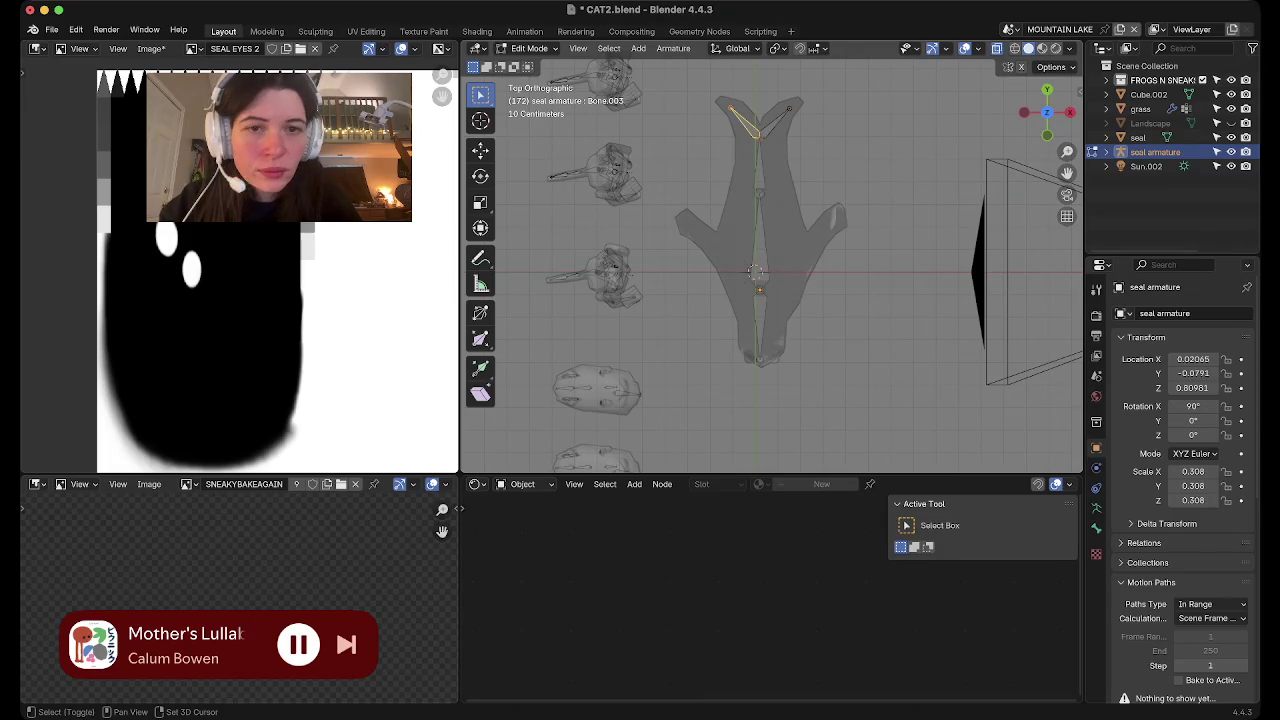
key("shift+d")
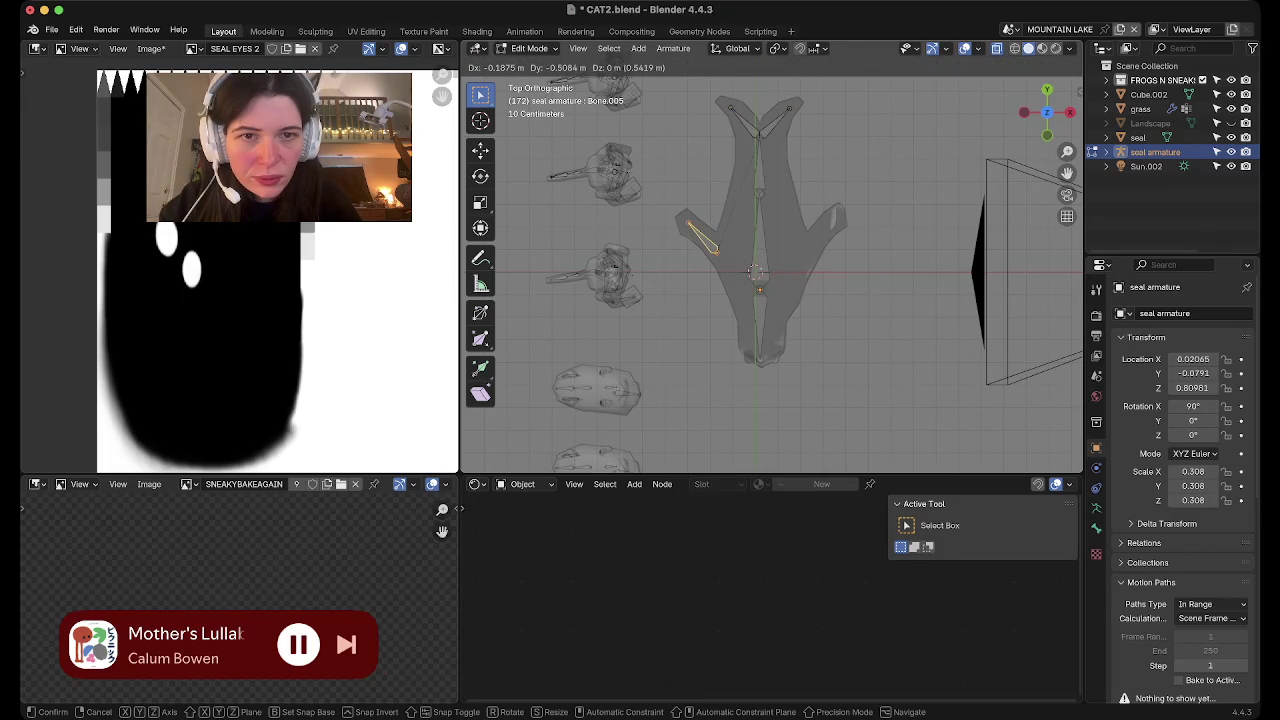
key("Return")
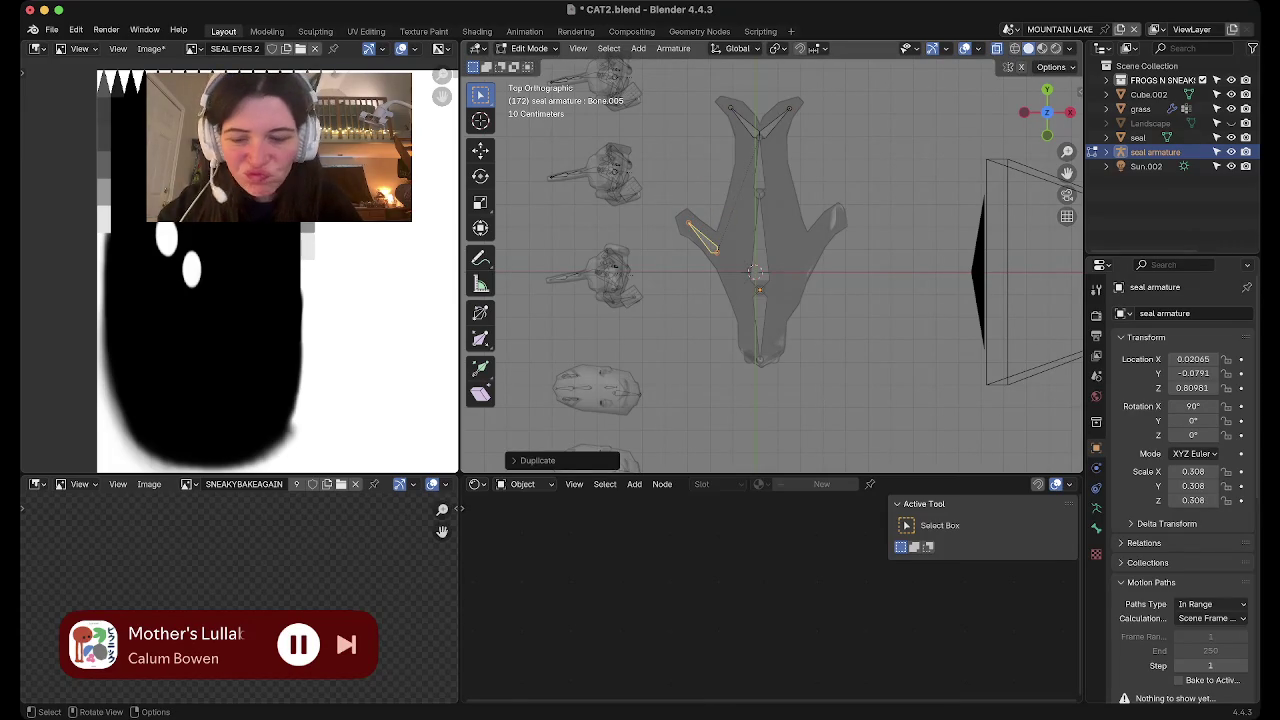
key("ctrl+z")
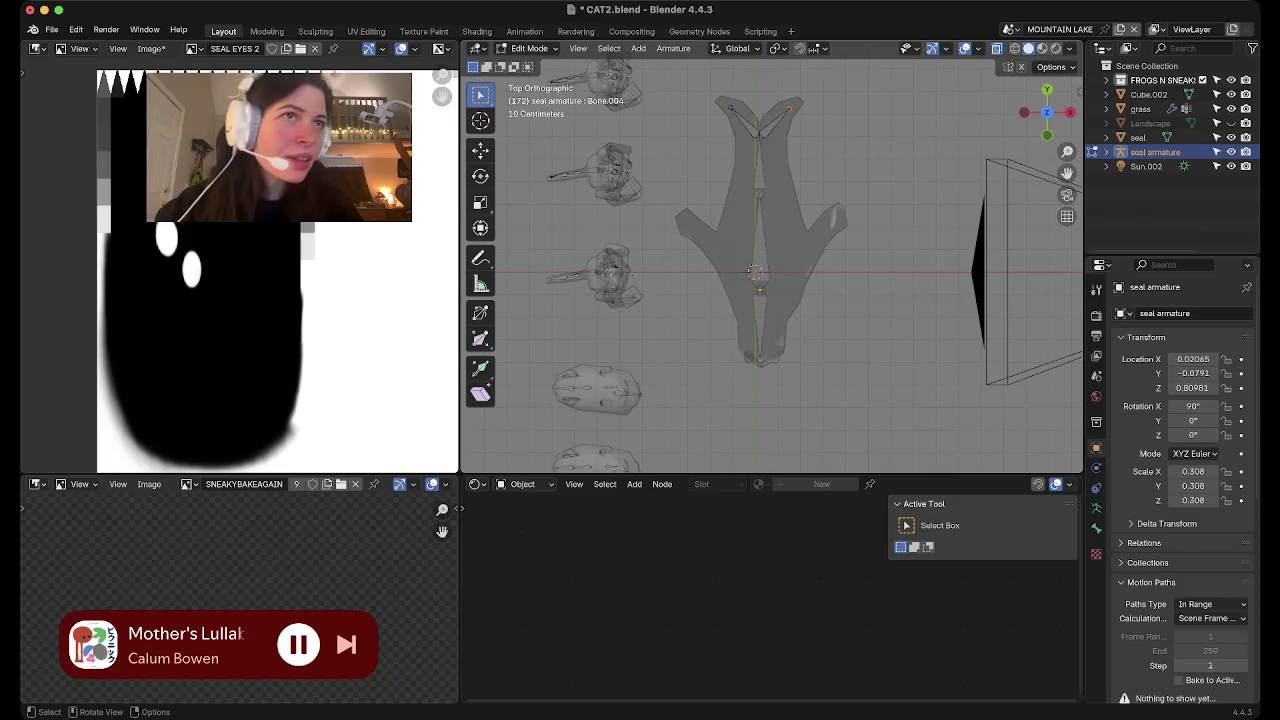
key("ctrl+z")
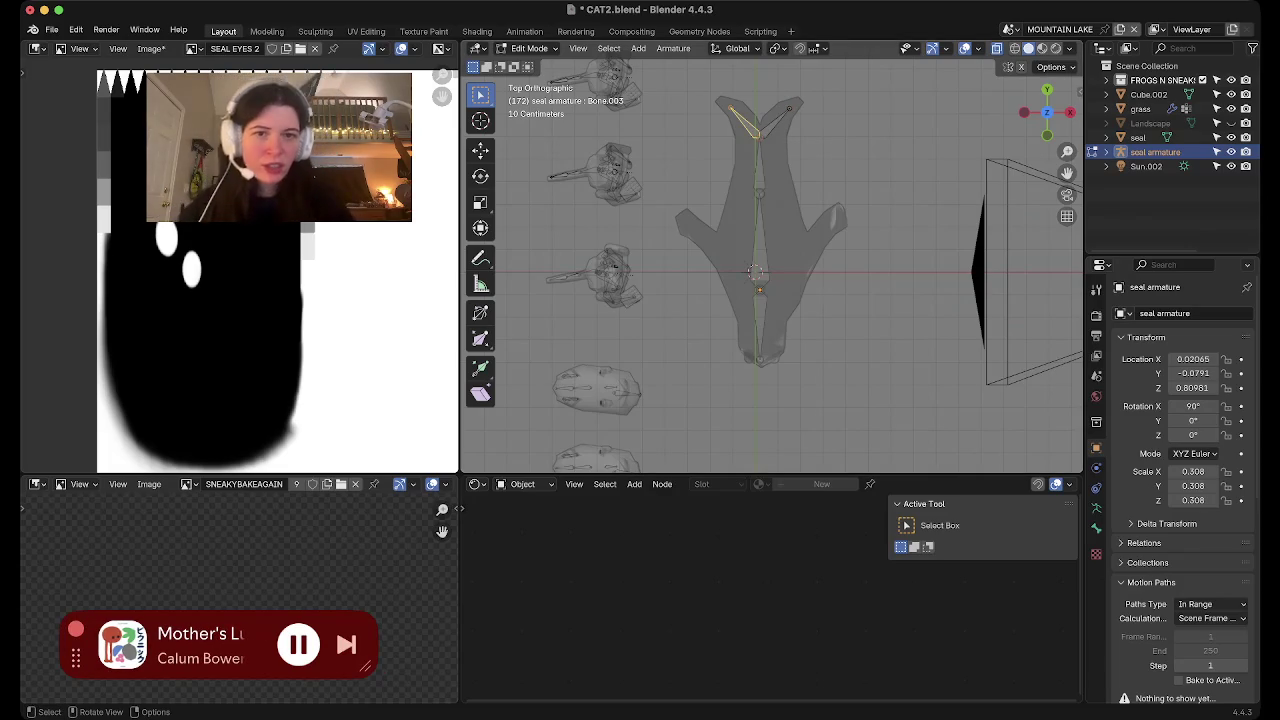
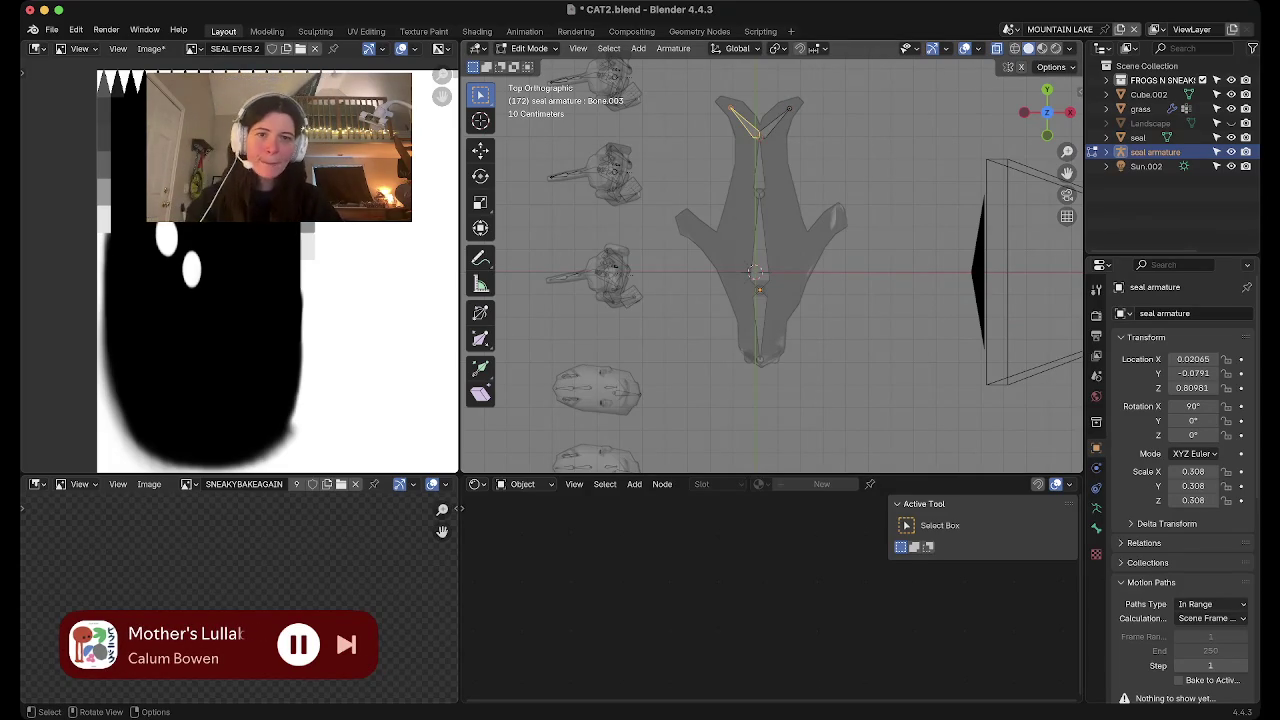
Duplicate the spine bone, then rotate, shrink and place it as the left flipper fin bone
key("alt+a")
left_click(758, 250)
key("shift+d")
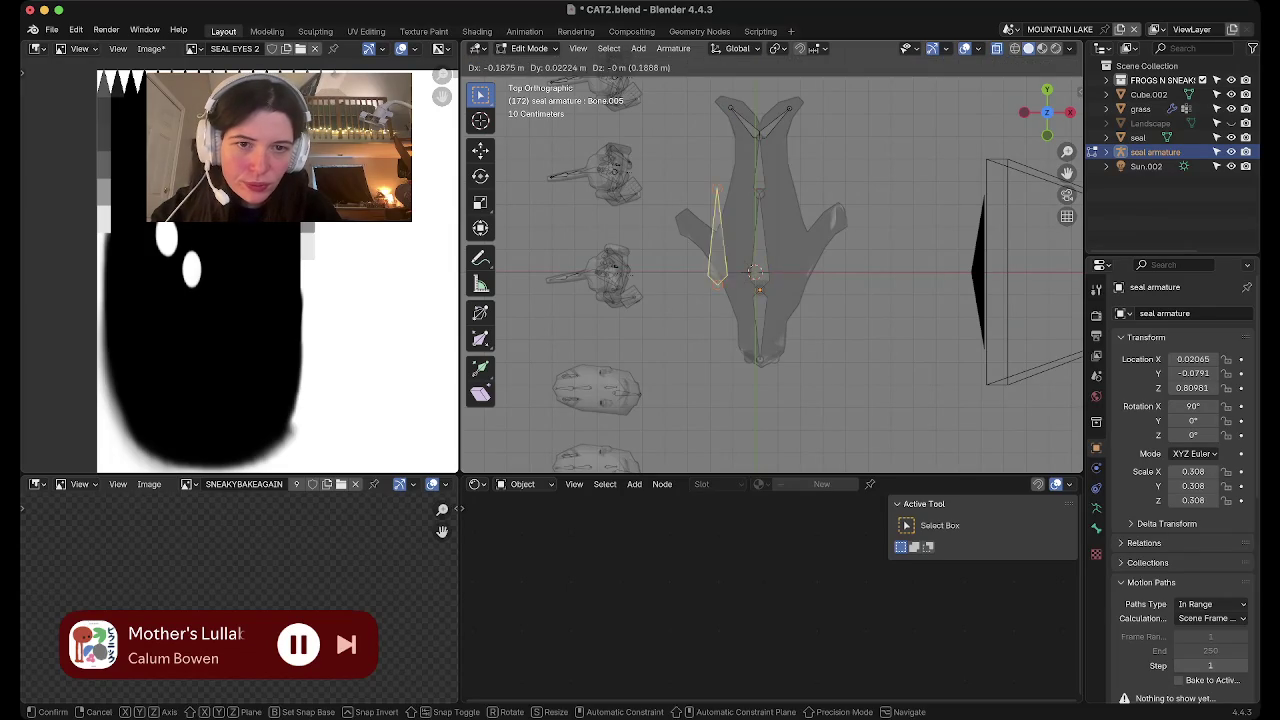
left_click(755, 272)
key("r")
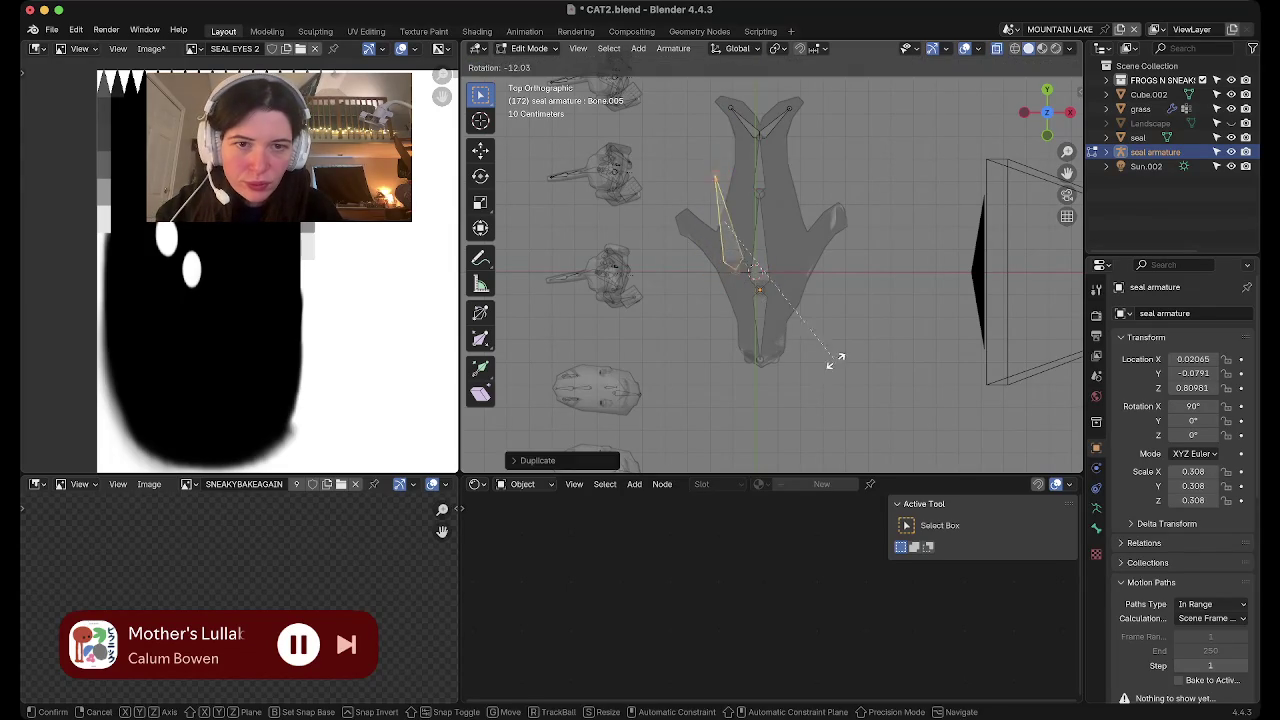
left_click(897, 268)
key("s")
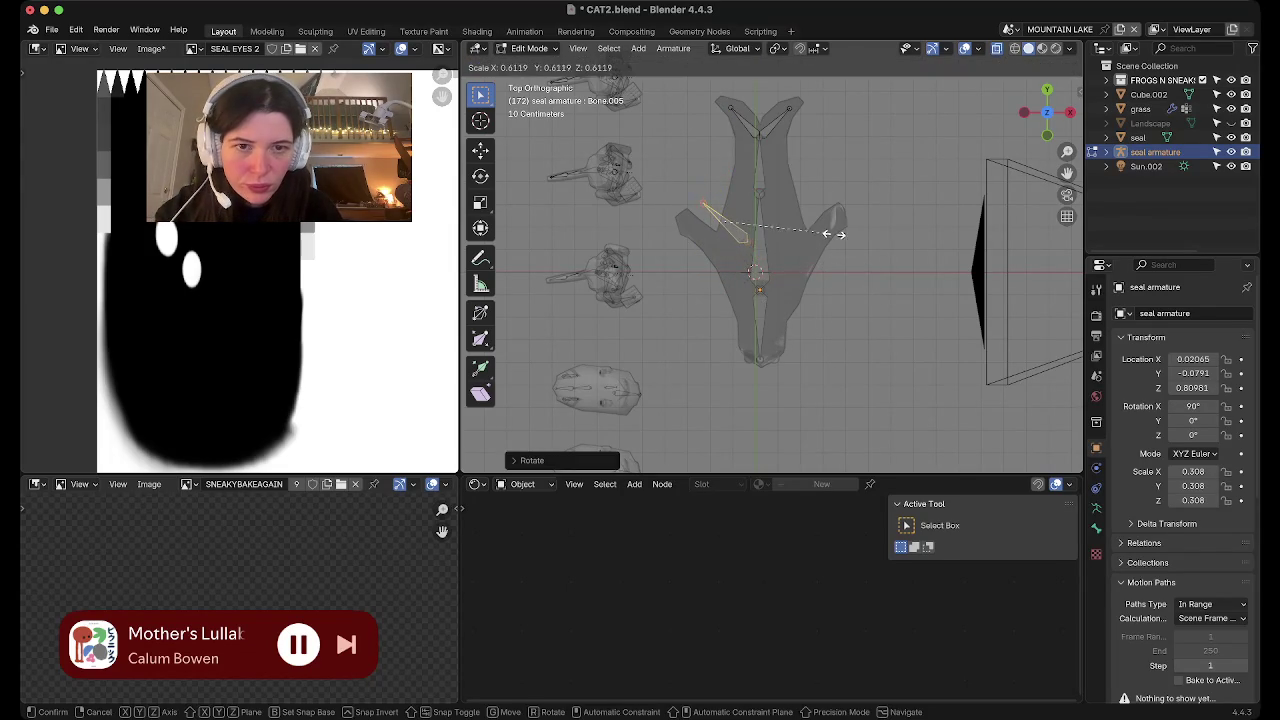
left_click(800, 227)
key("g")
left_click(719, 246)
Duplicate the fin bone and angle it along the right flipper
key("shift+d")
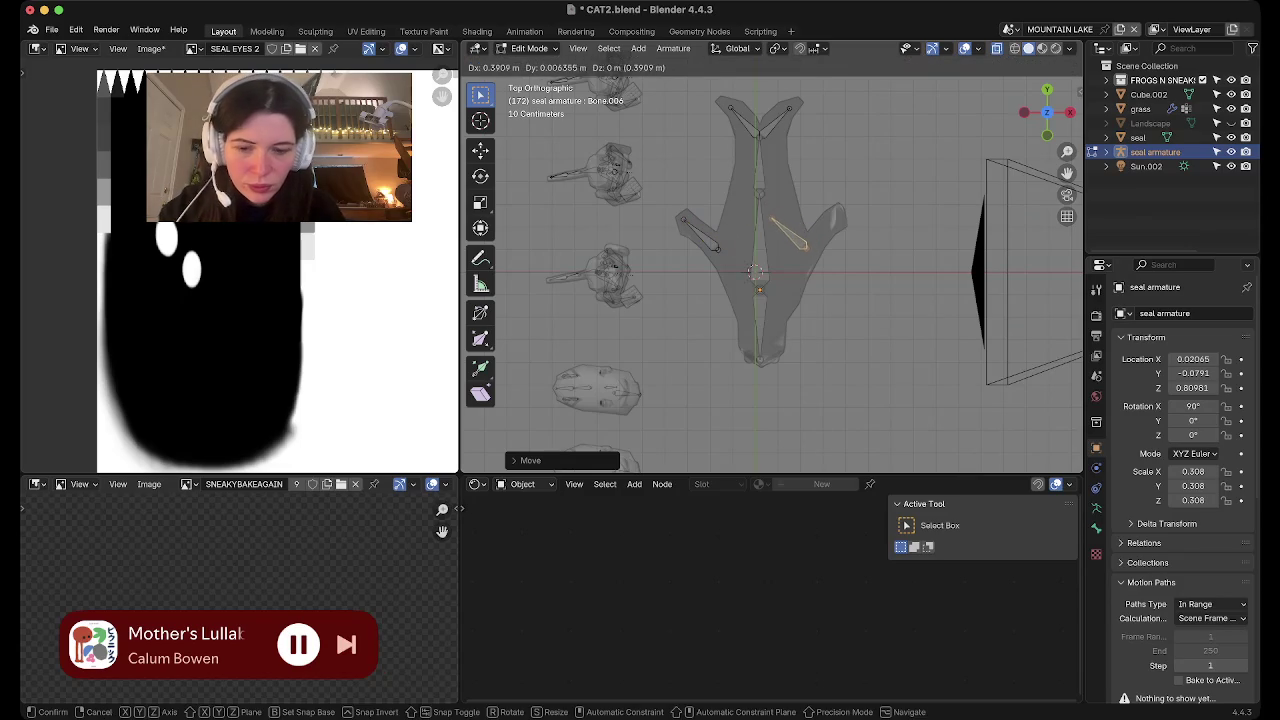
left_click(800, 246)
key("r")
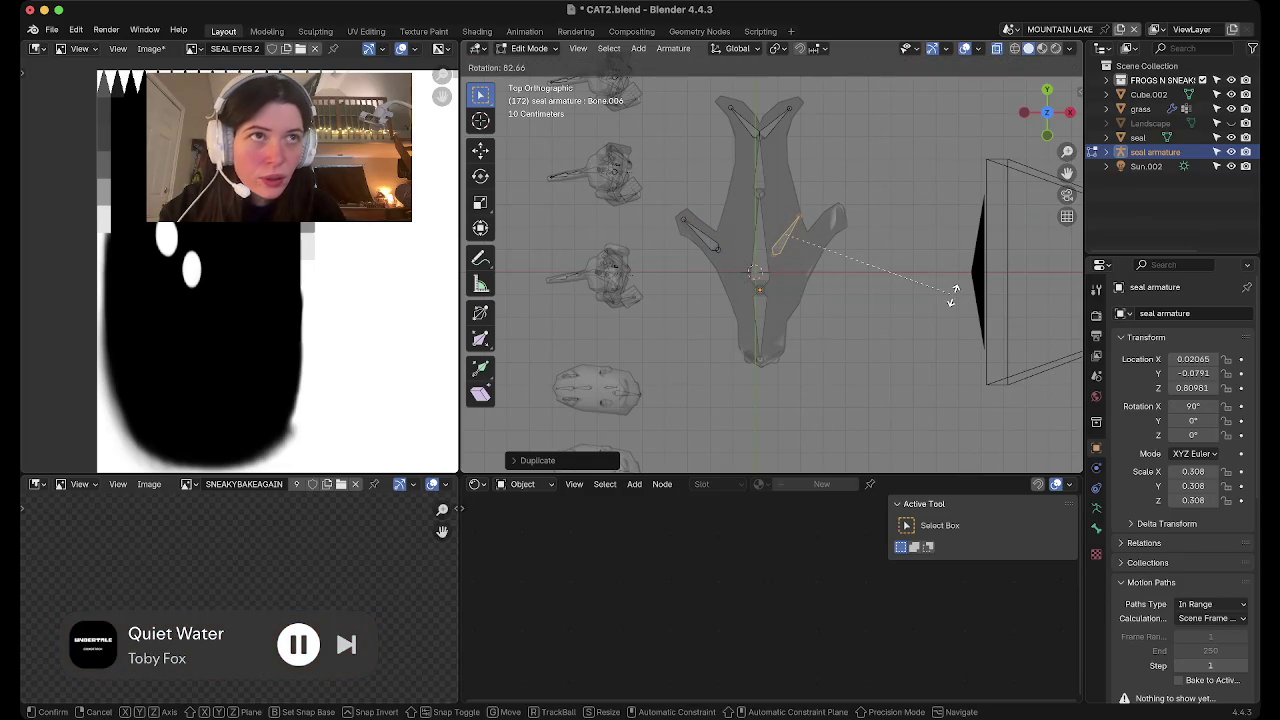
left_click(882, 280)
key("g")
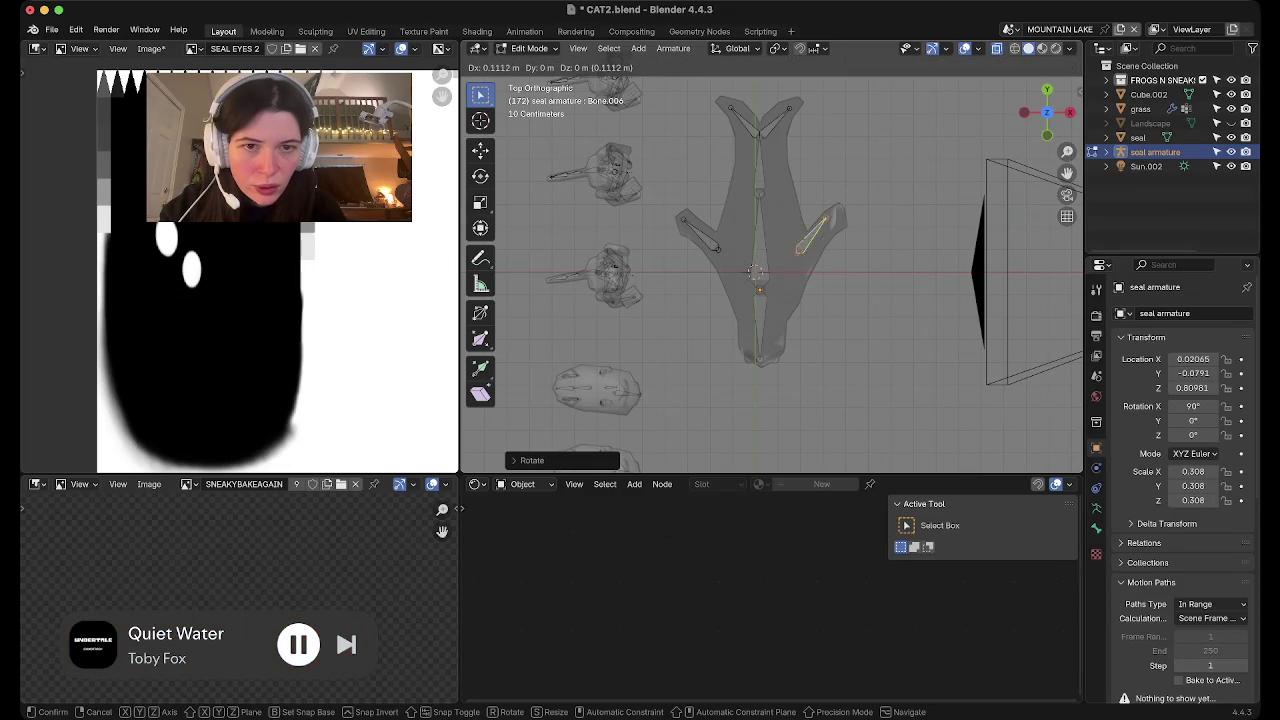
key("Return")
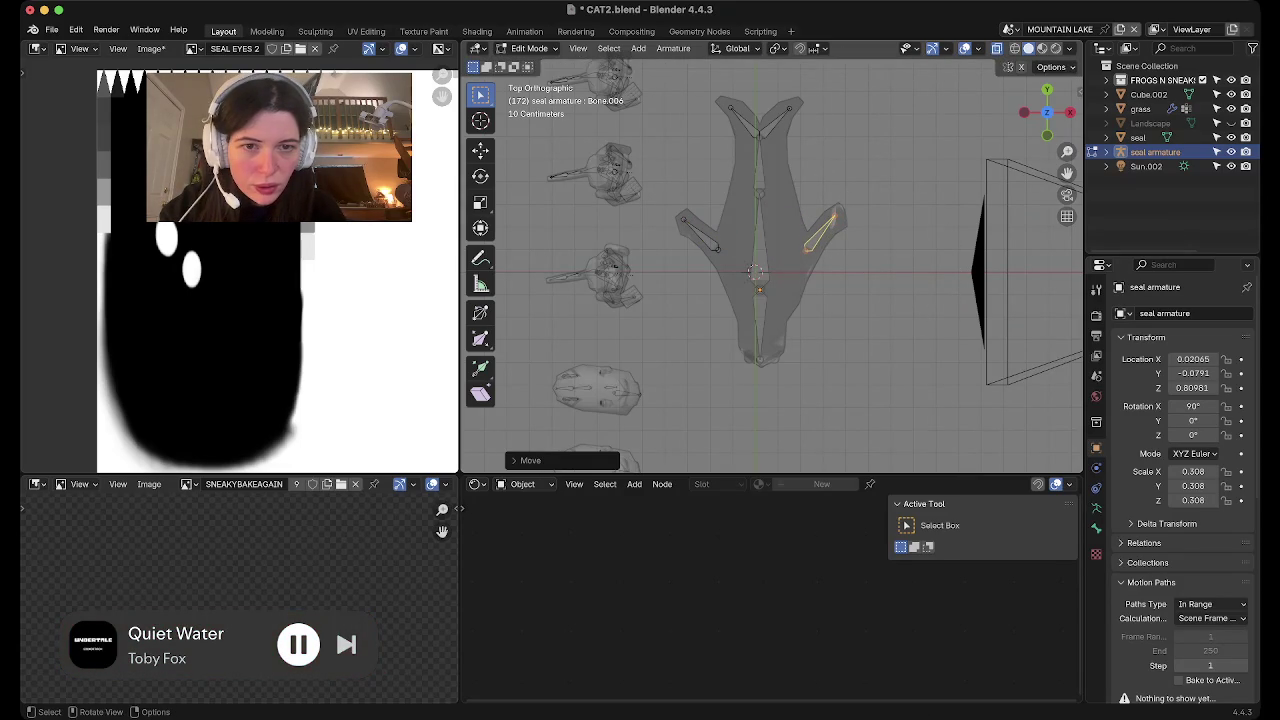
middle_click_drag(760, 270, 800, 300)
mouse_move(770, 260)
middle_mouse_down()
mouse_move(800, 290)
mouse_move(790, 250)
mouse_move(810, 230)
mouse_move(790, 300)
mouse_move(800, 310)
middle_mouse_up()
Return to Object Mode and undo stray selections so the seal armature is active again
key("Tab")
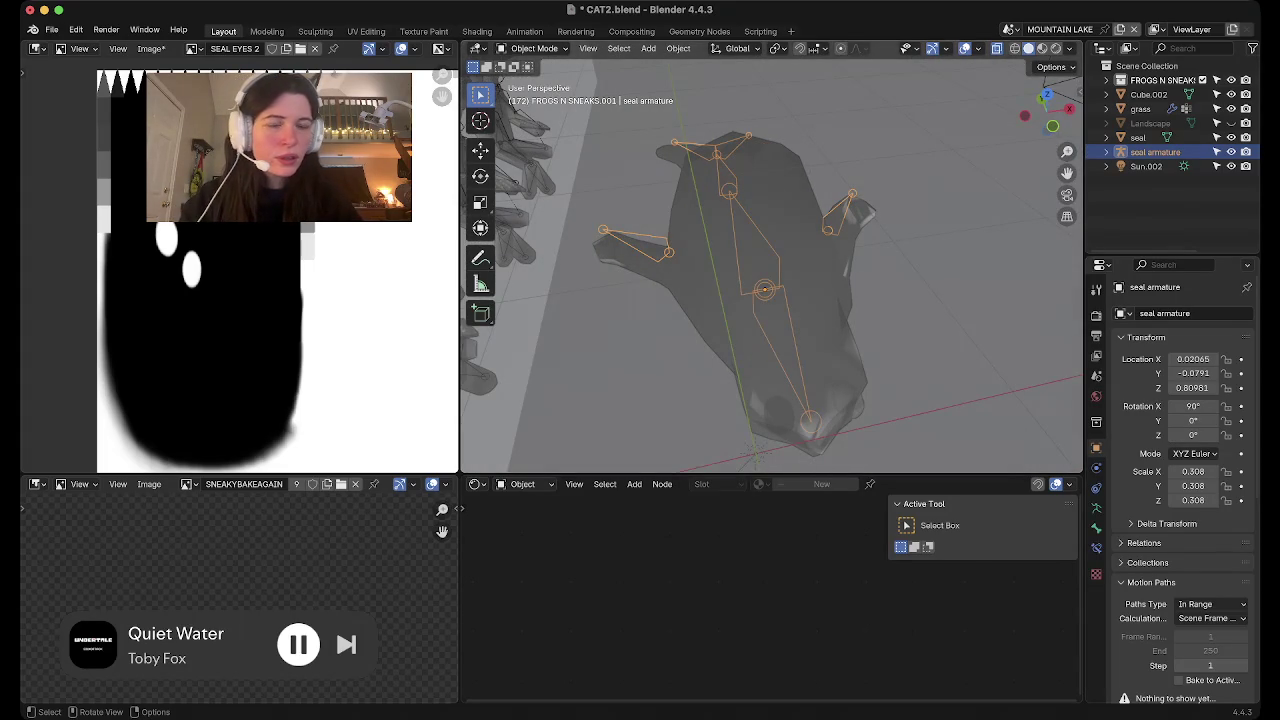
left_click(760, 300)
left_click(760, 300, "shift")
key("ctrl+z")
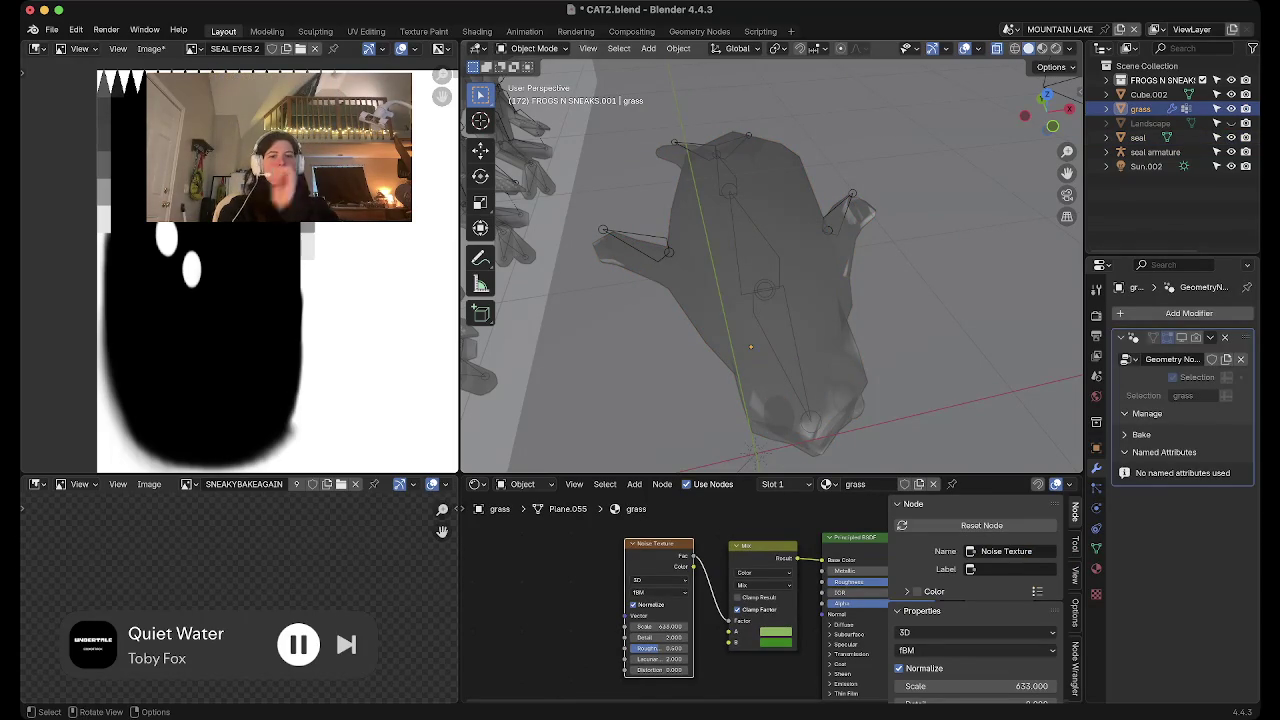
key("ctrl+shift+z")
key("ctrl+z")
key("ctrl+shift+z")
key("ctrl+z")
key("ctrl+z")
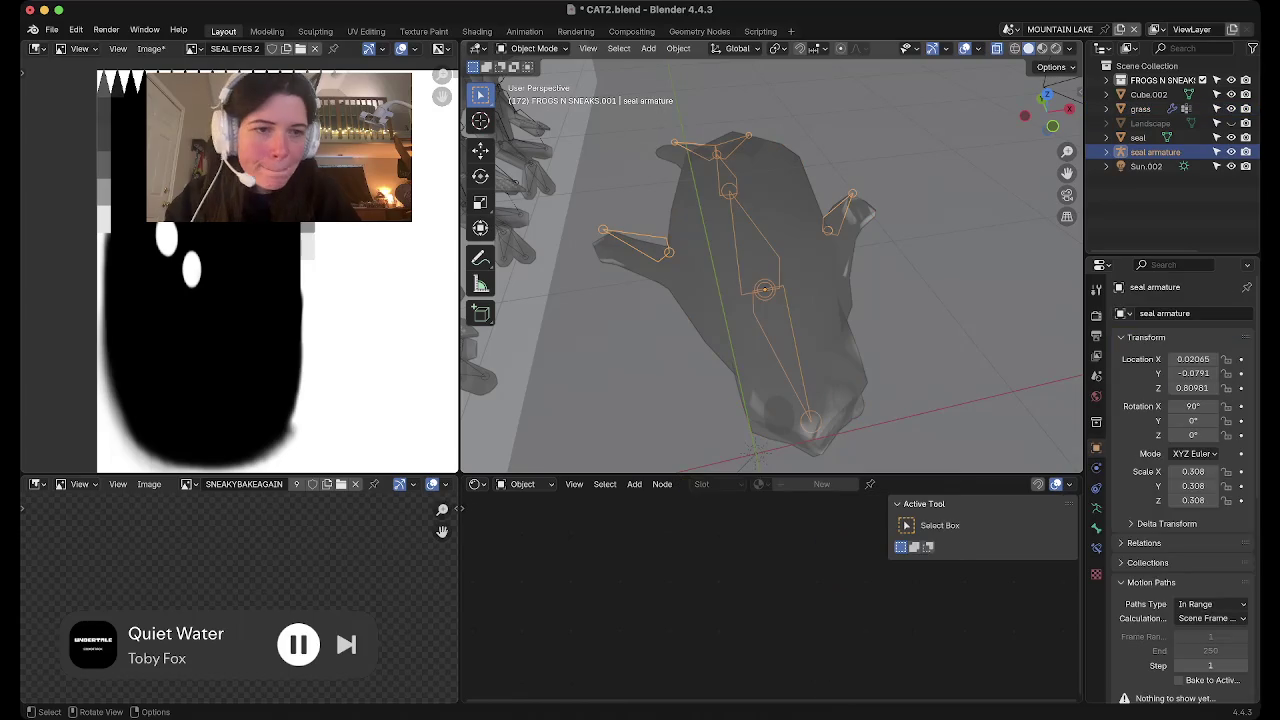
key("ctrl+z")
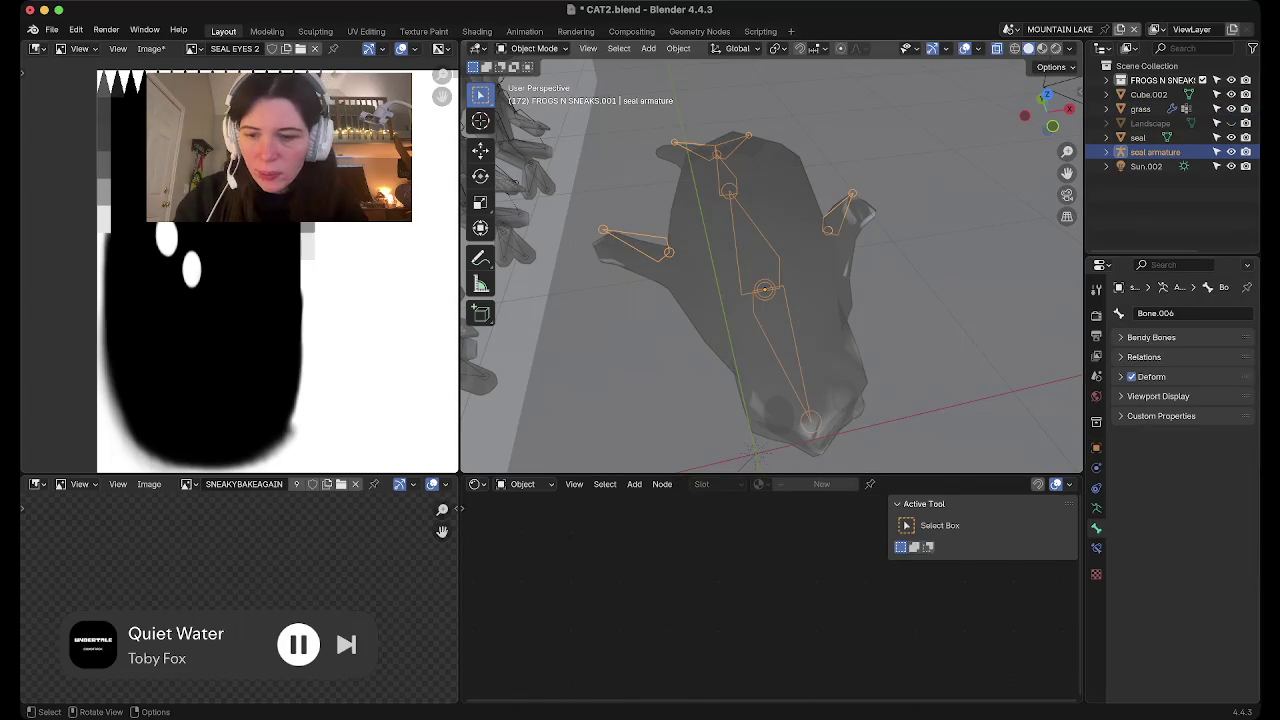
key("ctrl+z")
key("ctrl+z")
Rename Bone.001 to 'mid body'
double_click(1185, 313)
type("he")
key("Escape")
key("ctrl+z")
double_click(1185, 313)
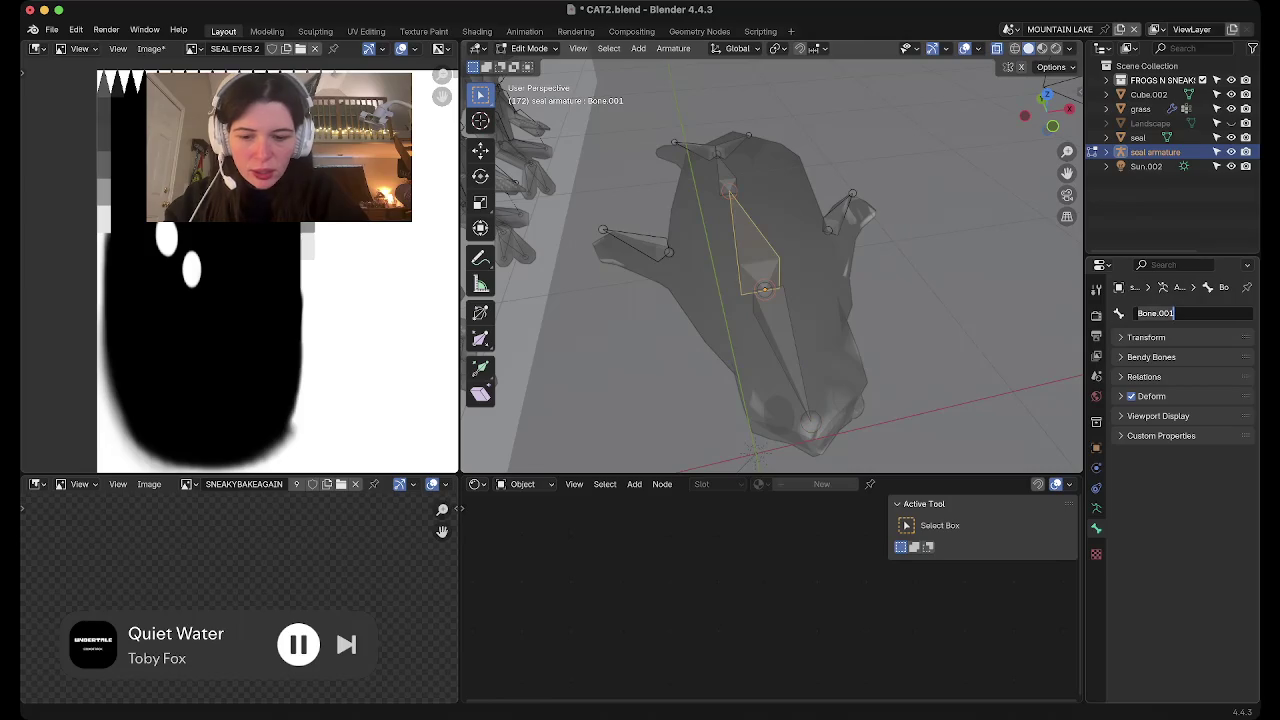
type("mid body")
key("Return")
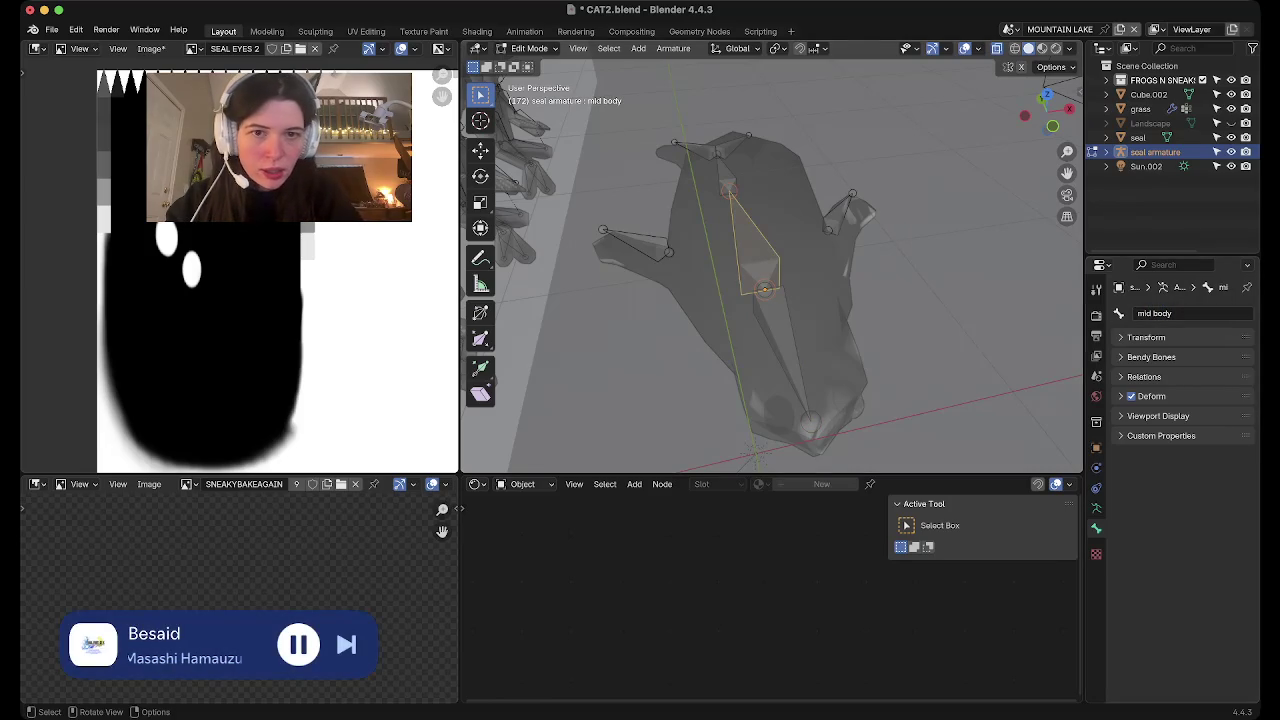
Rename the small upper spine bone to 'back body'
left_click(726, 178)
double_click(1155, 313)
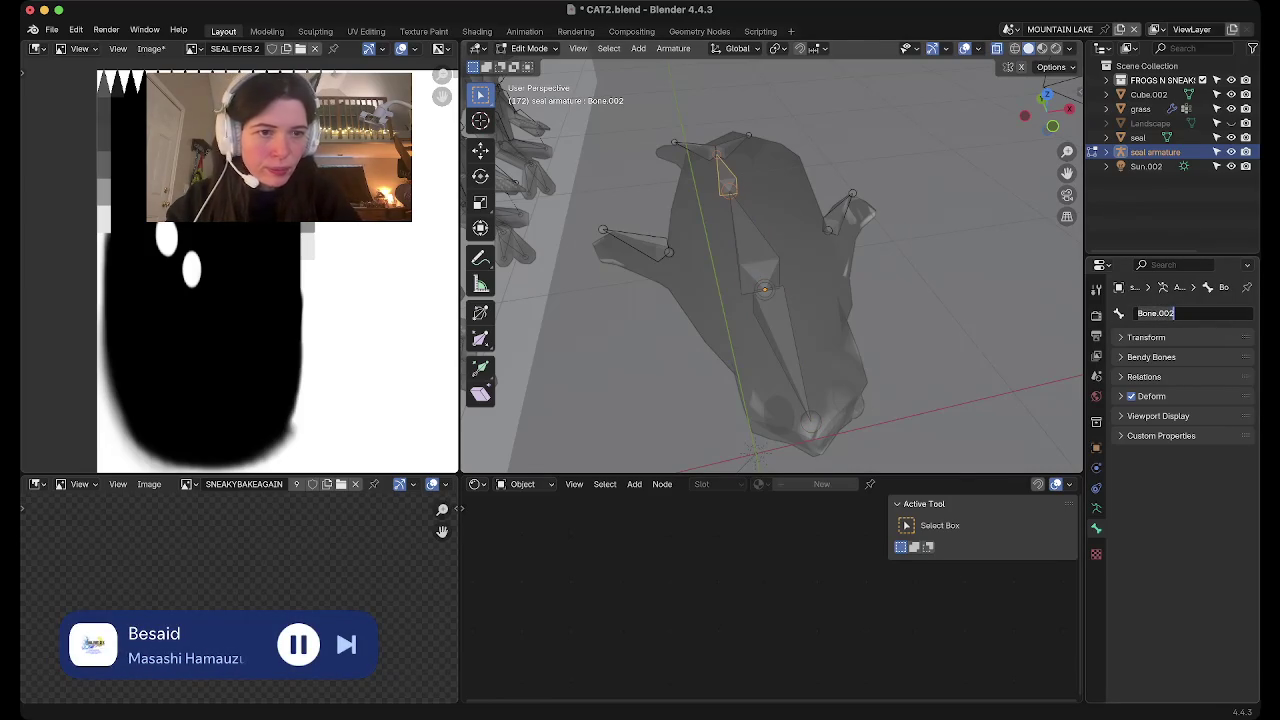
type("back body")
key("Return")
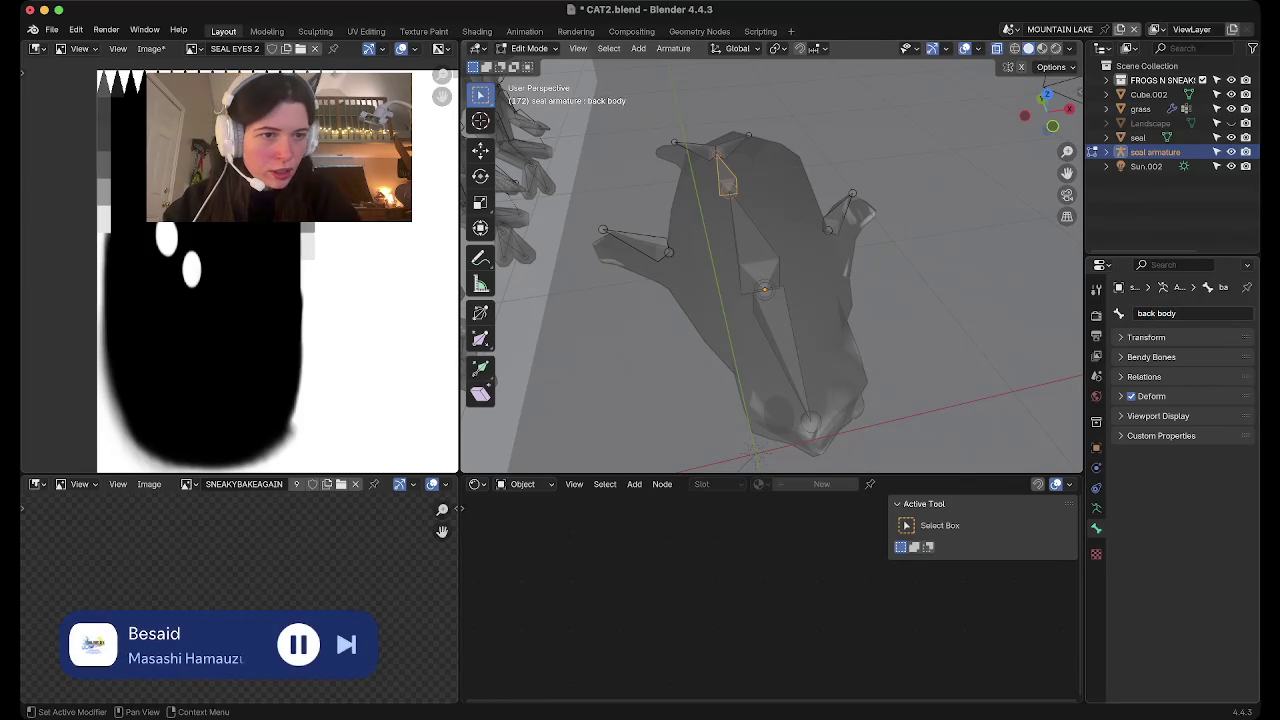
In top view, rename the upper-left back flipper bone to 'right back fin'
left_click(1046, 96)
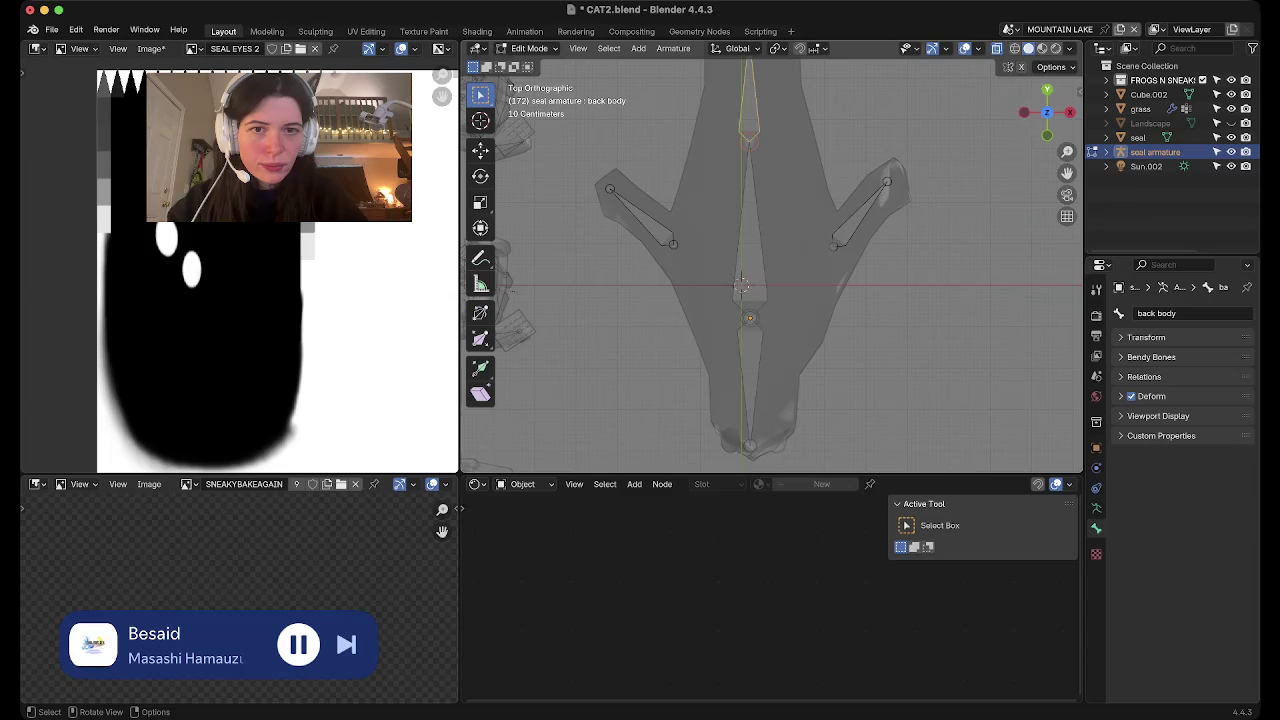
scroll(770, 270, "down", 3)
scroll(770, 270, "up", 3)
left_click(686, 174)
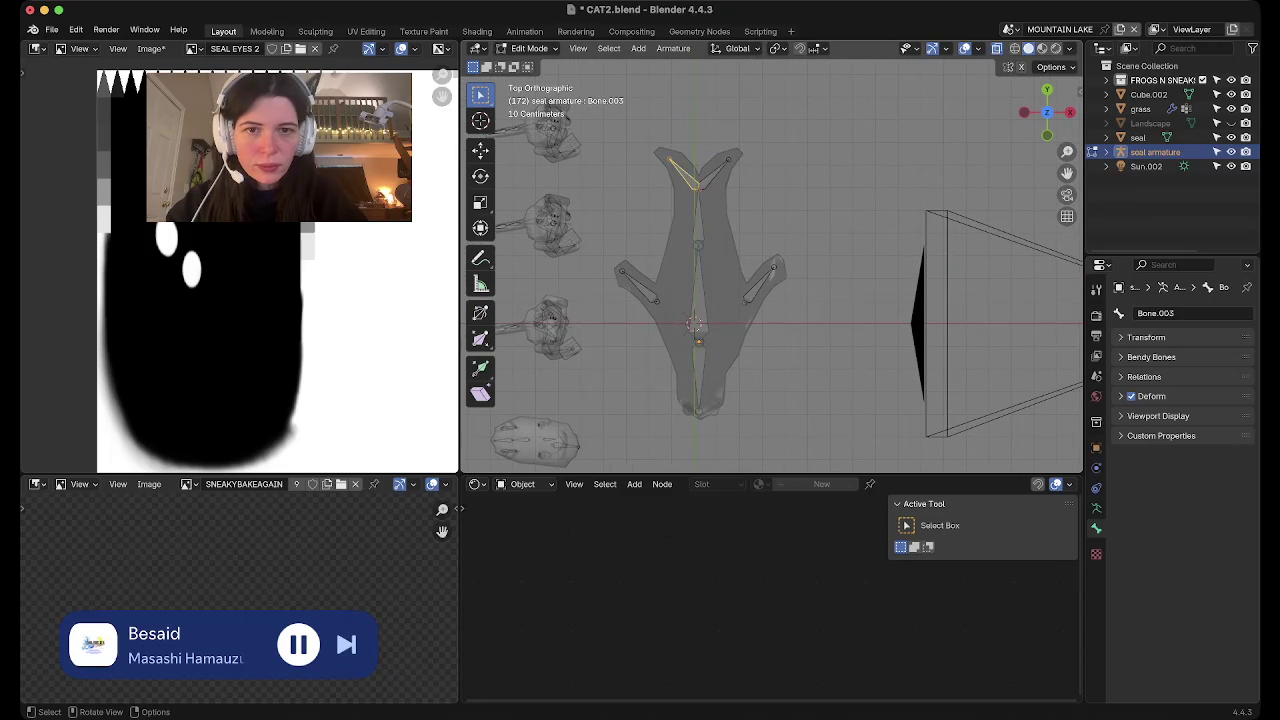
left_click(1185, 313)
type("f")
type(" fin")
key("Return")
Rename the upper-right back flipper bone to 'left back fin'
left_click(712, 176)
left_click(1185, 313)
type("left back f")
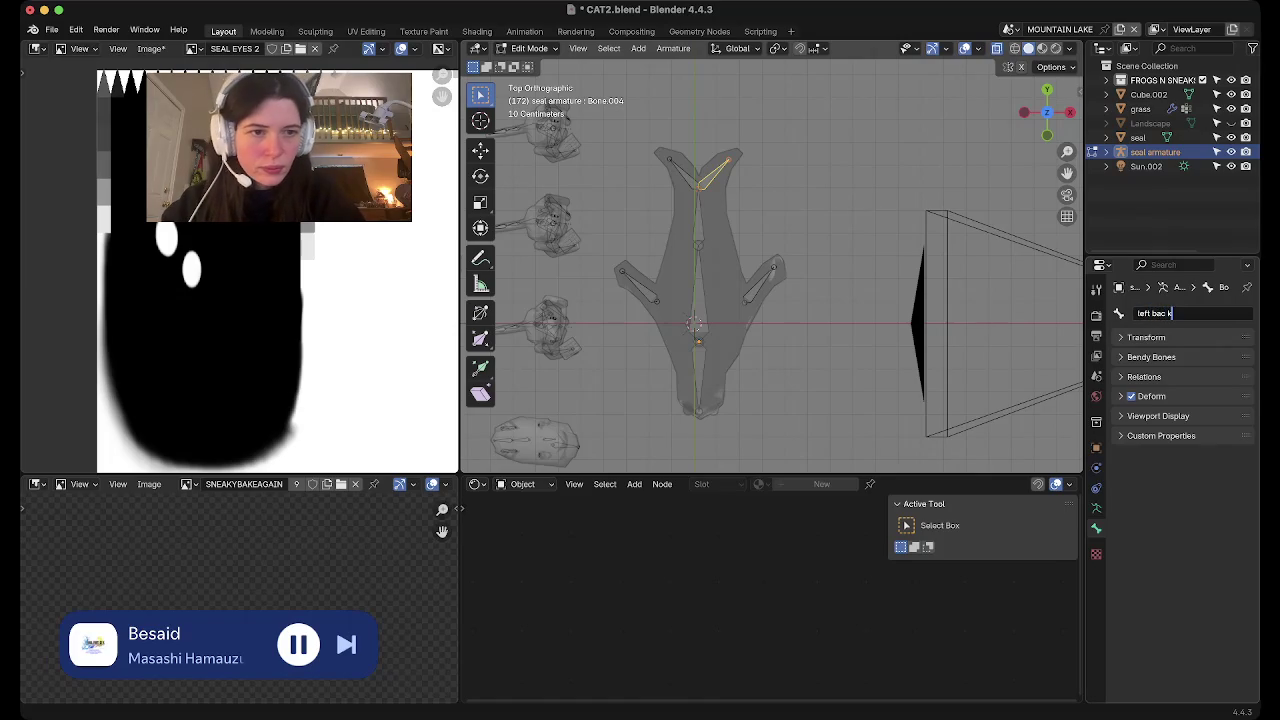
type("in")
key("Return")
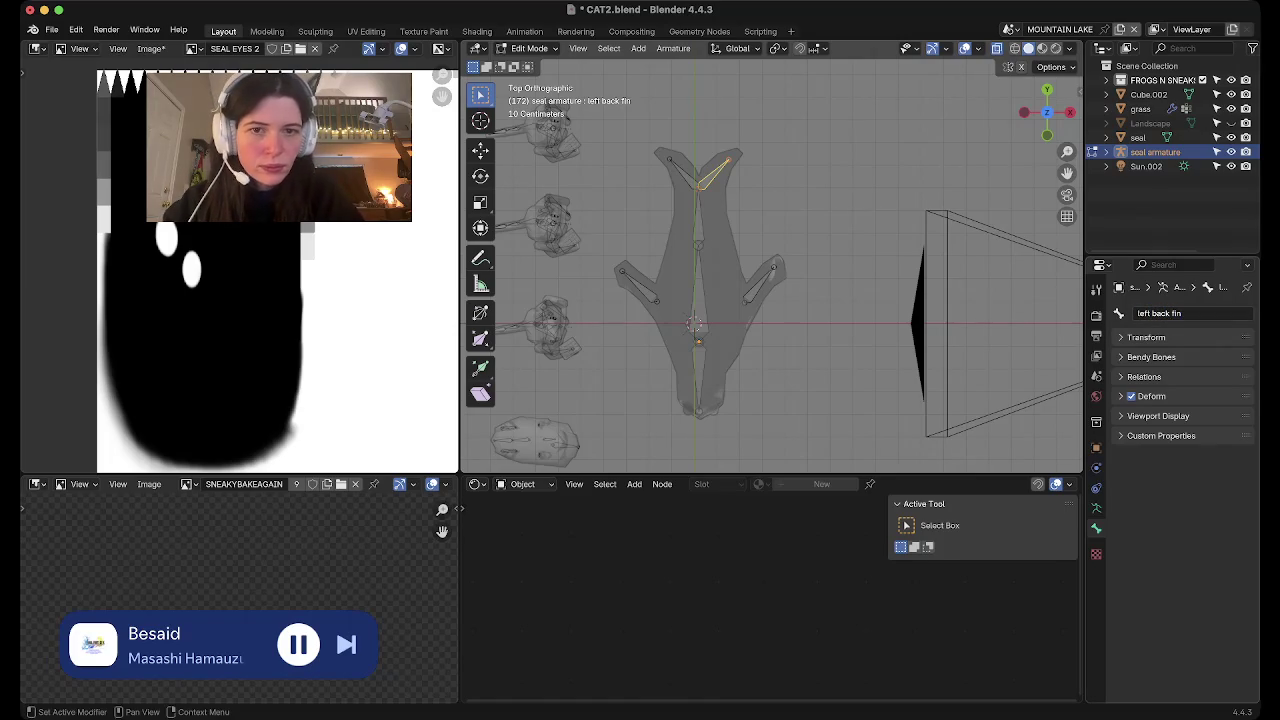
left_click(638, 285)
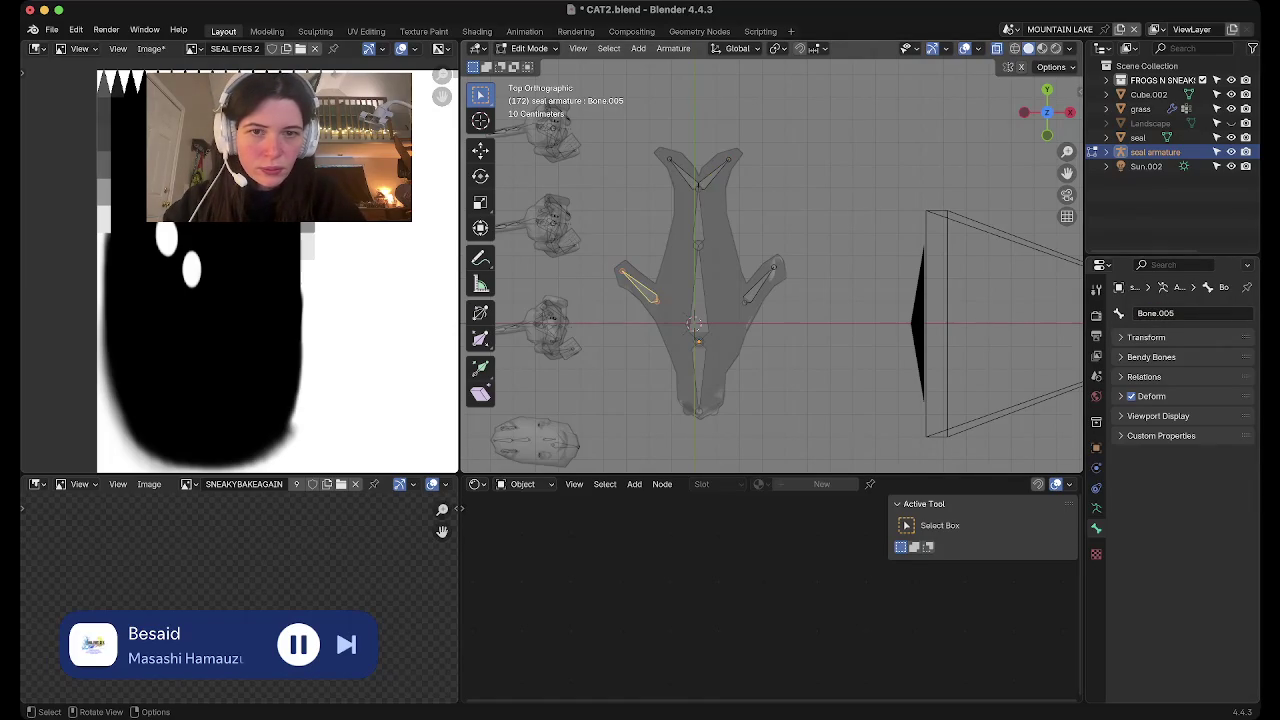
left_click(716, 172)
left_click(1160, 313)
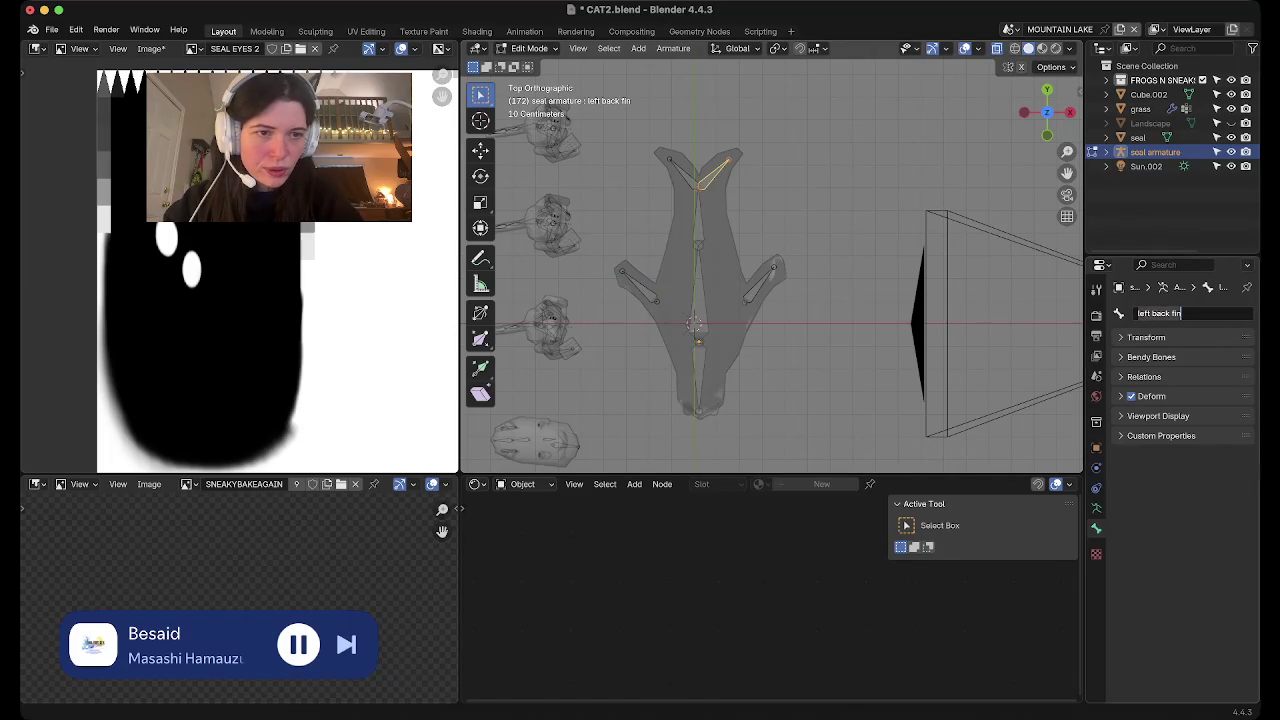
key("Escape")
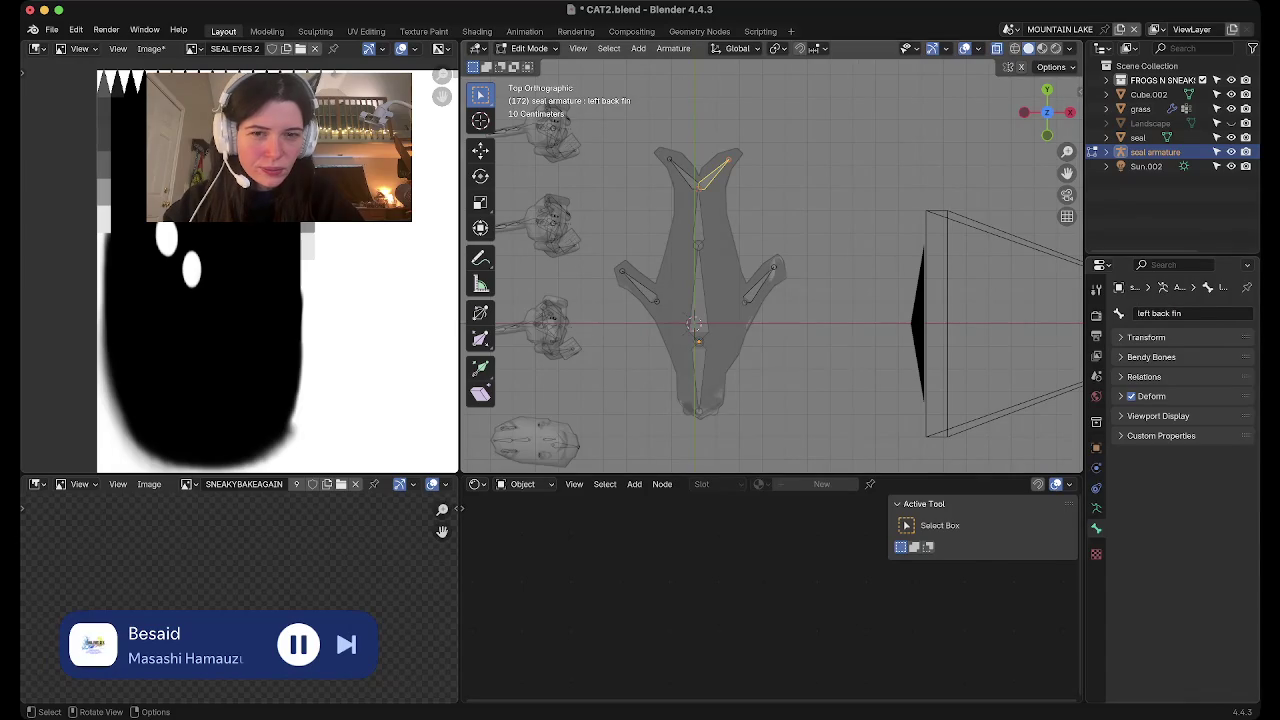
Name the two front flipper bones 'right fin' and 'left fin'
left_click(638, 285)
left_click(1160, 313)
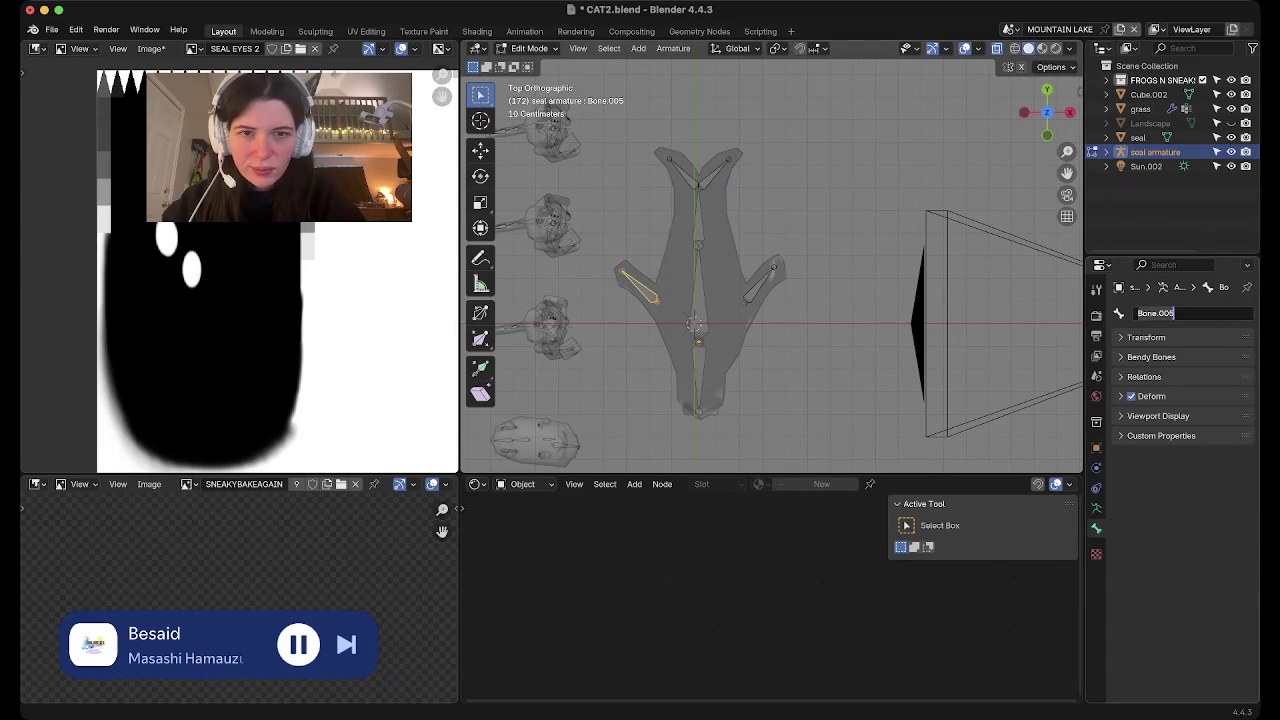
type("right fin")
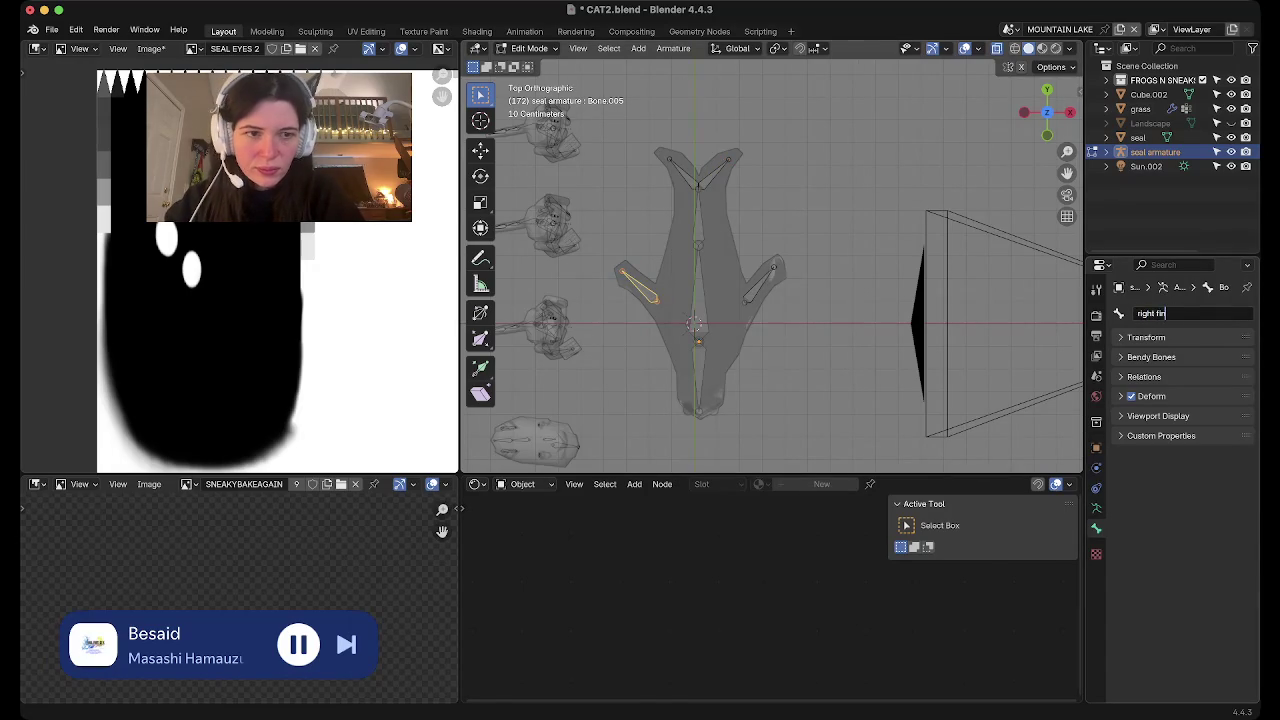
key("Return")
left_click(760, 283)
left_click(1158, 313)
type("lef")
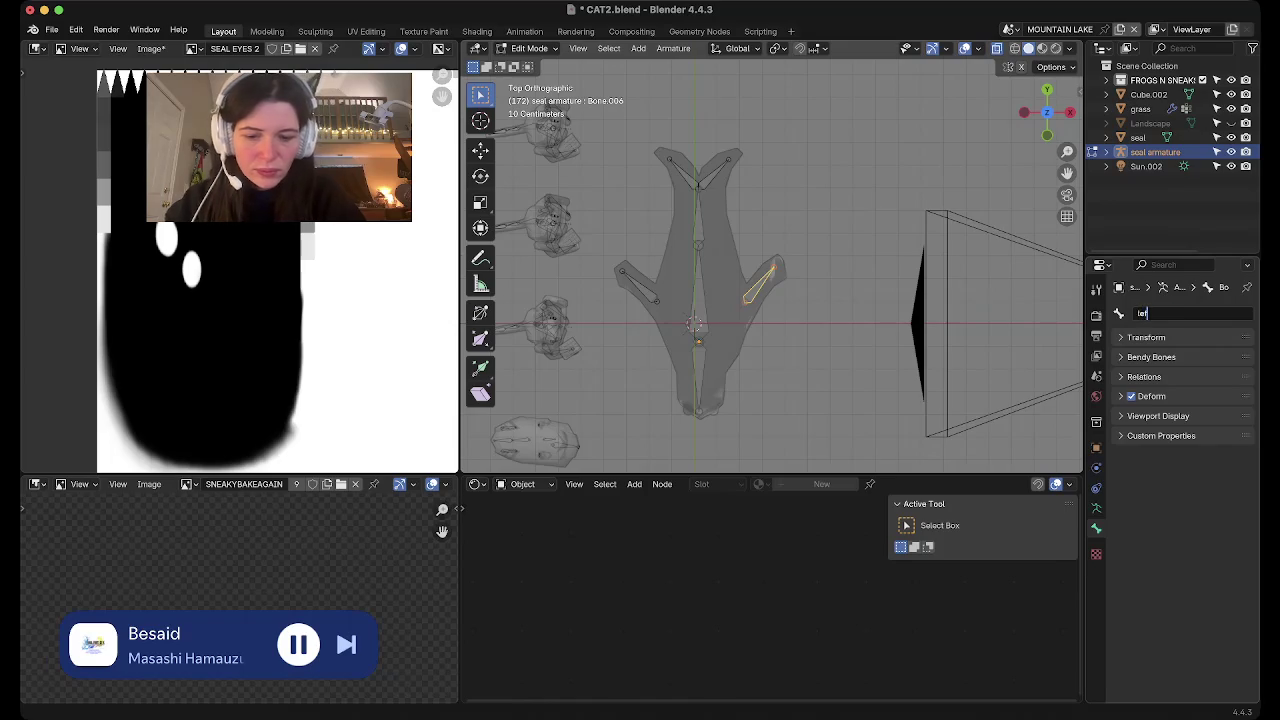
key("Return")
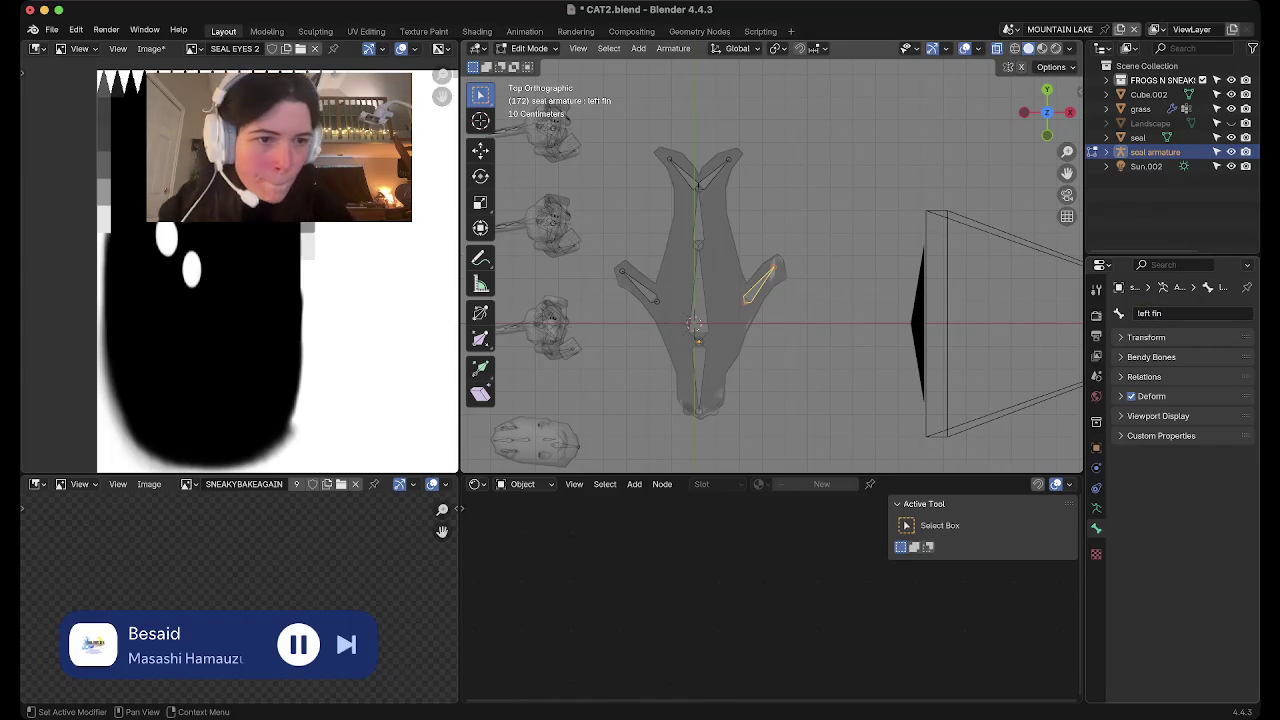
Check each bone's name: back fins, body bones, head and front fins
left_click(688, 172)
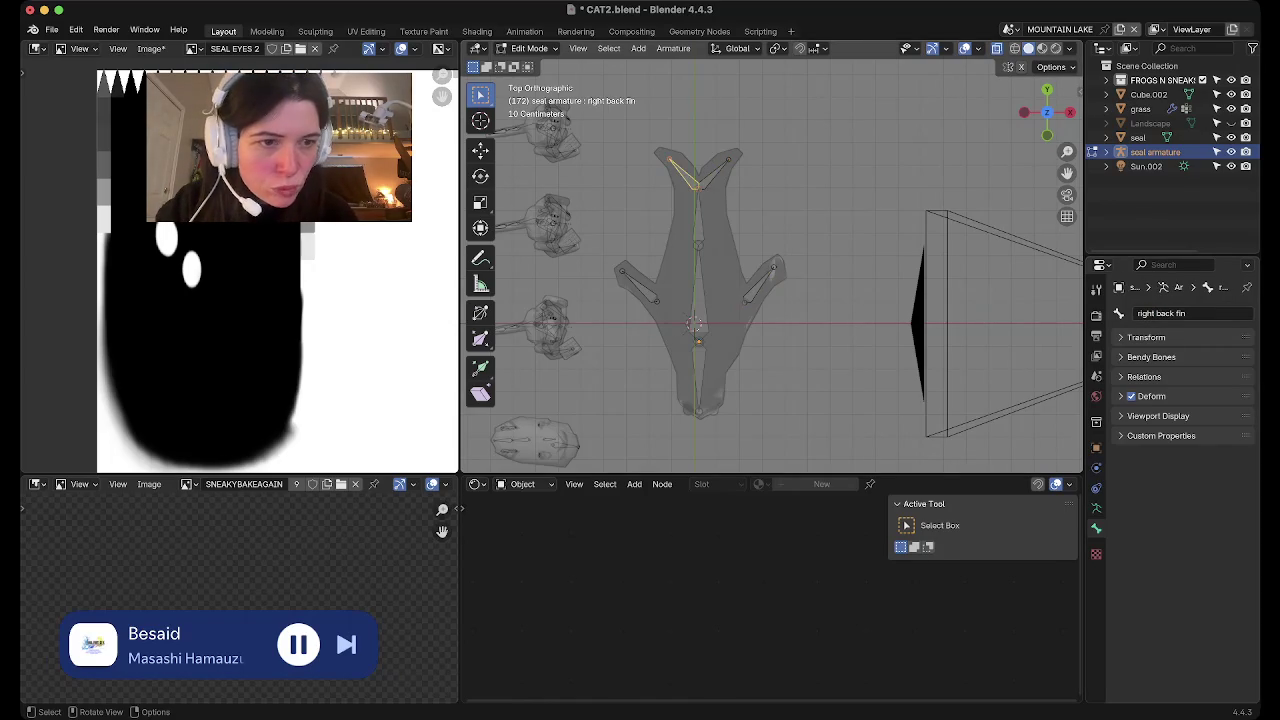
left_click(698, 205)
left_click(698, 290)
left_click(698, 375)
left_click(638, 285)
left_click(760, 284)
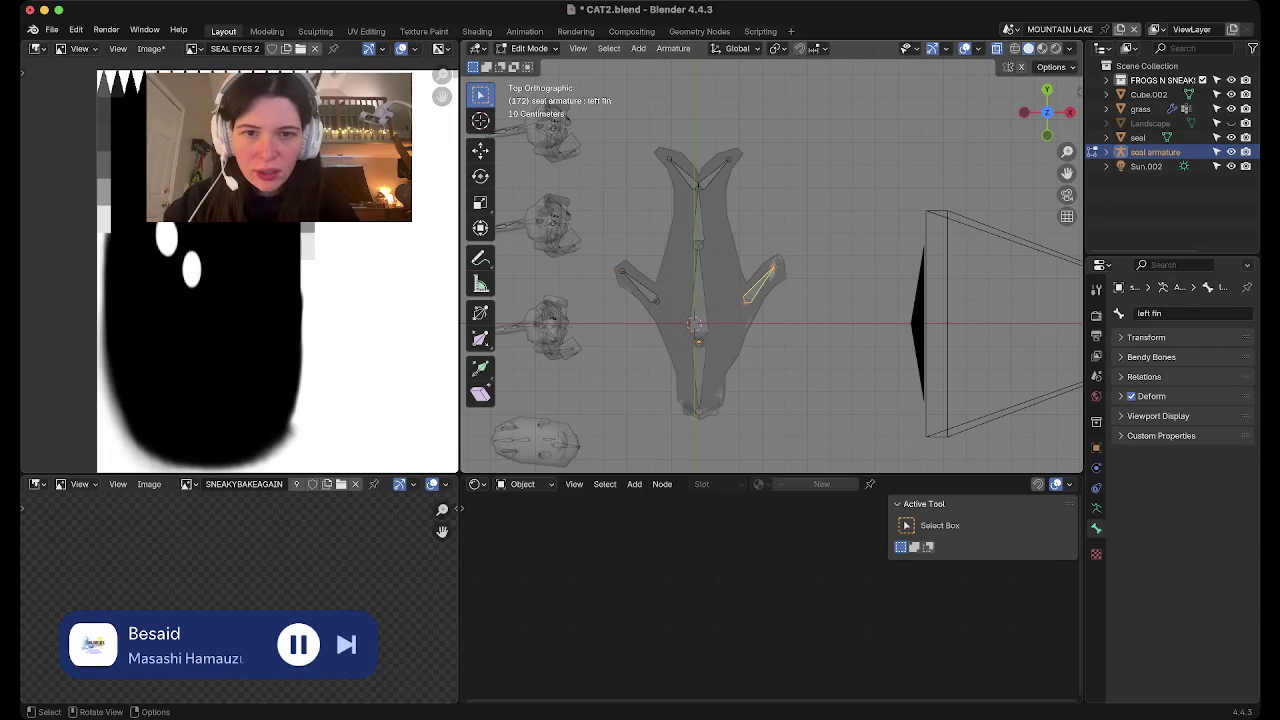
Leave armature editing and put the seal mesh into Edit Mode
key("Tab")
left_click(1138, 137)
key("Tab")
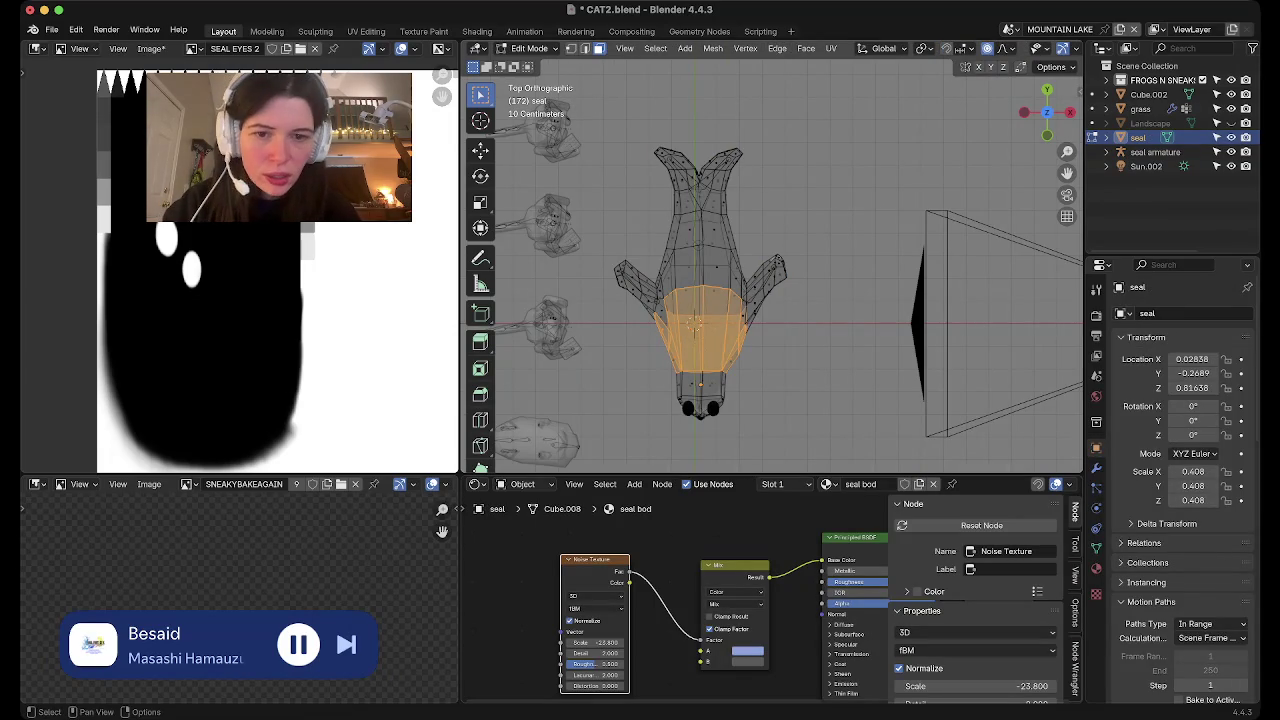
Select the seal's head faces and create a 'head' vertex group
left_click_drag(780, 448, 620, 366)
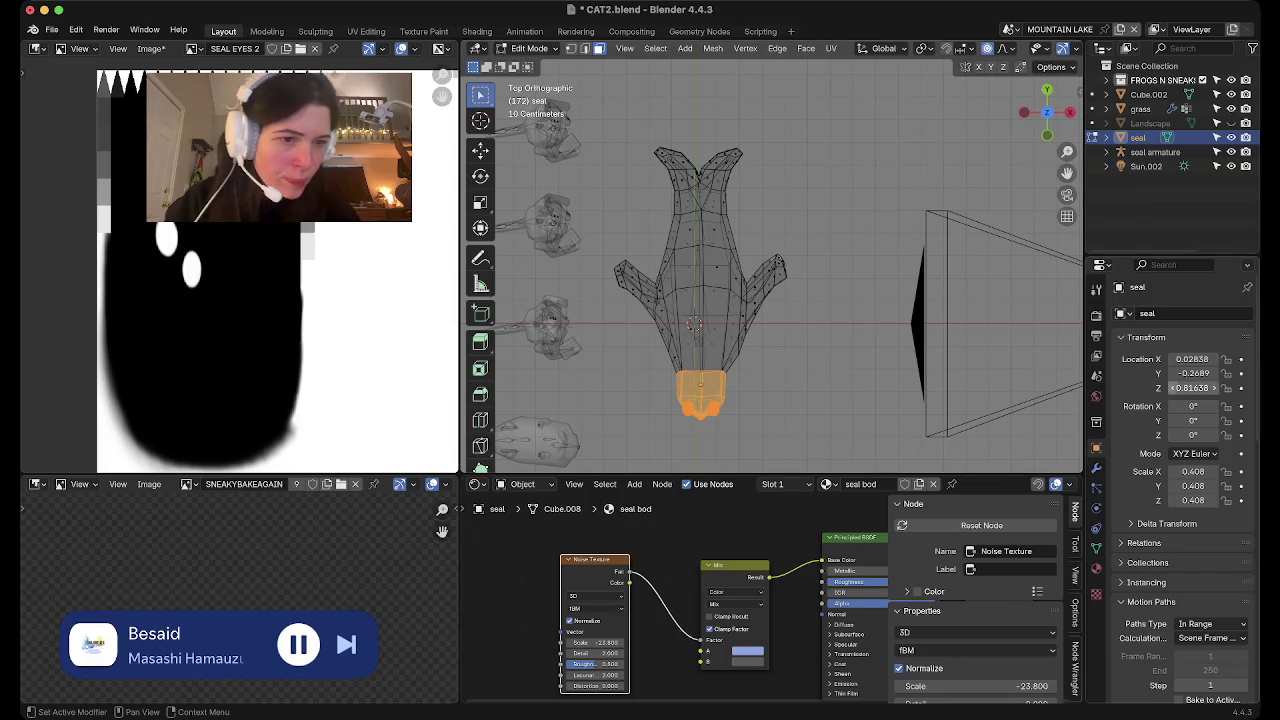
left_click(1096, 548)
left_click(1241, 359)
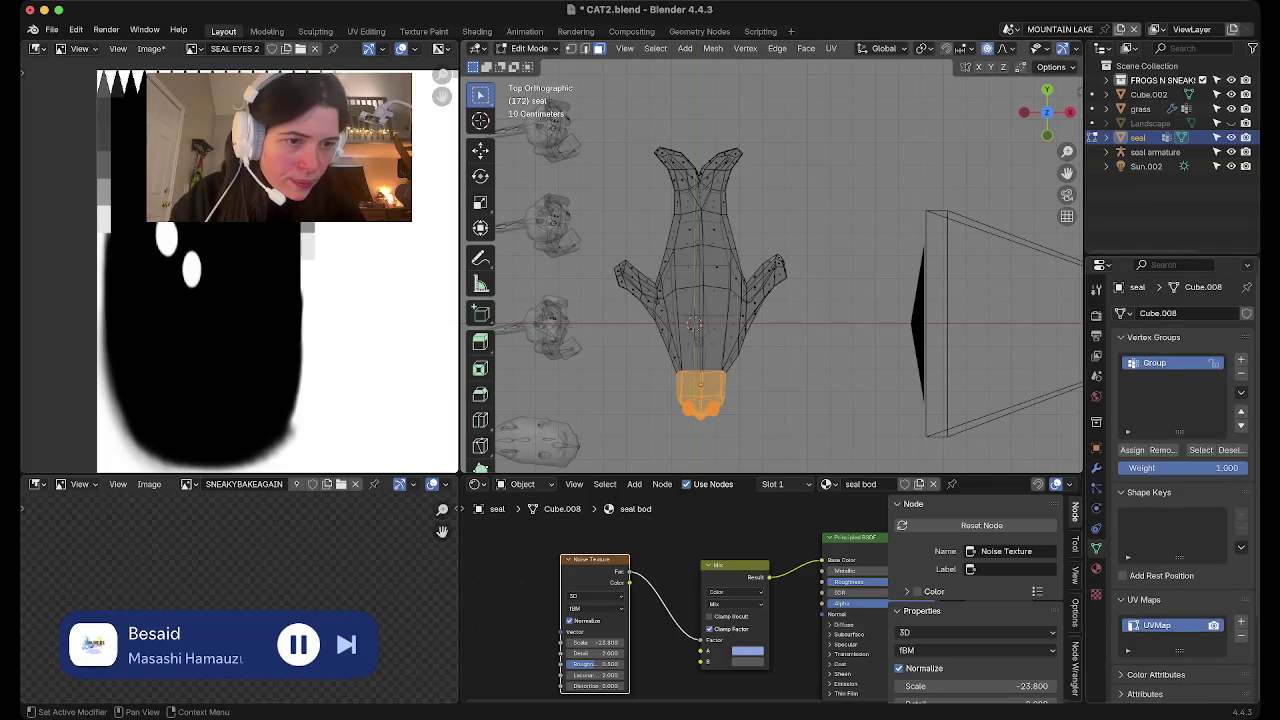
type("head")
key("Return")
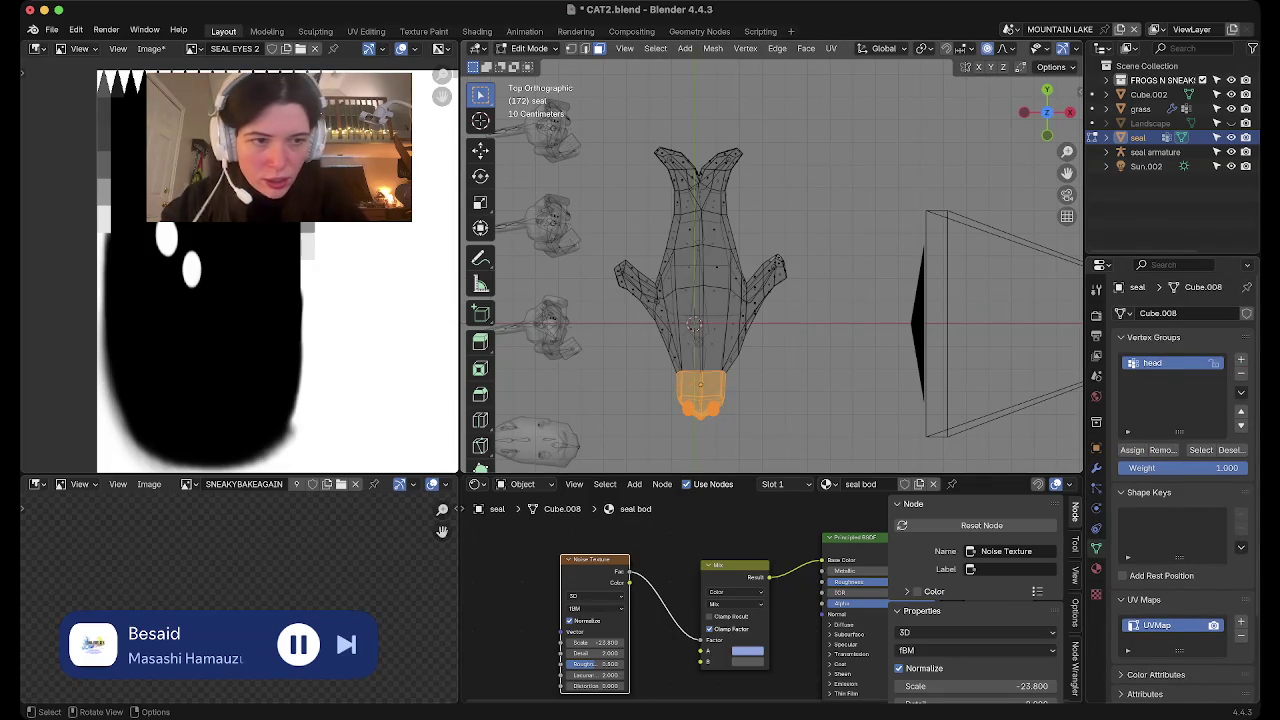
Create 'mid body' and 'back body' vertex groups for the middle and rear body faces
left_click(1241, 359)
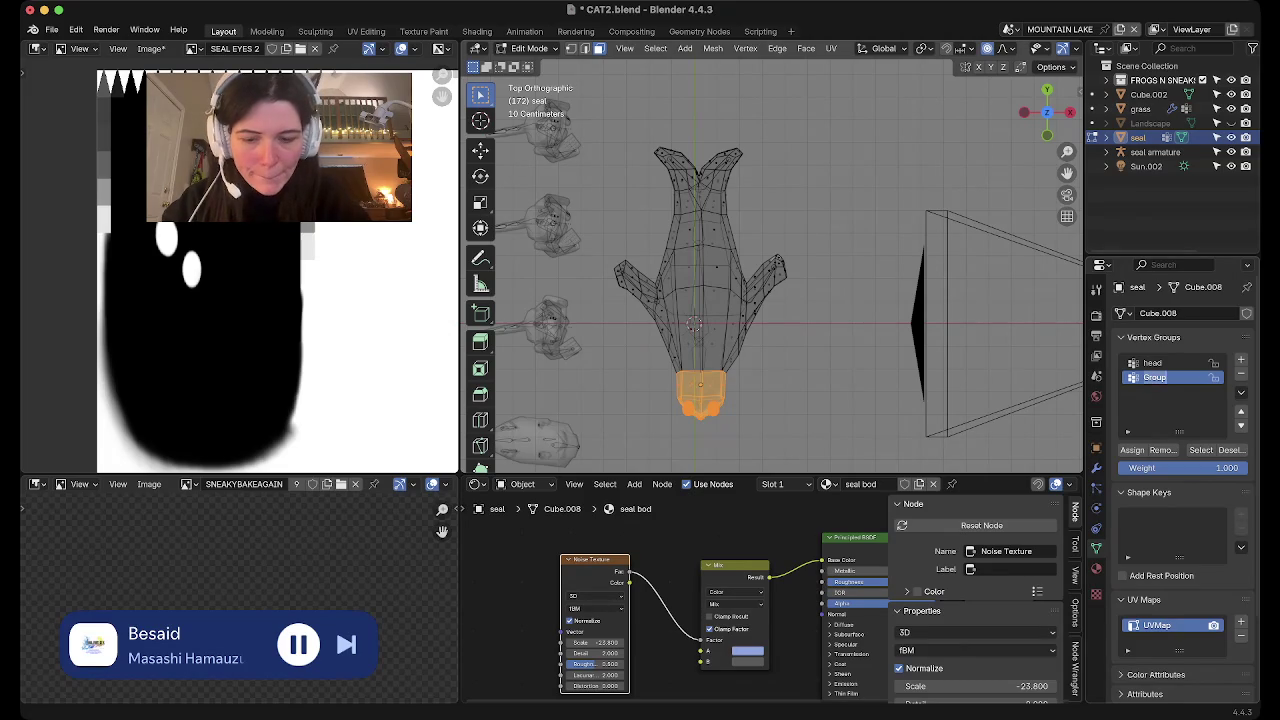
type("mid body")
key("Return")
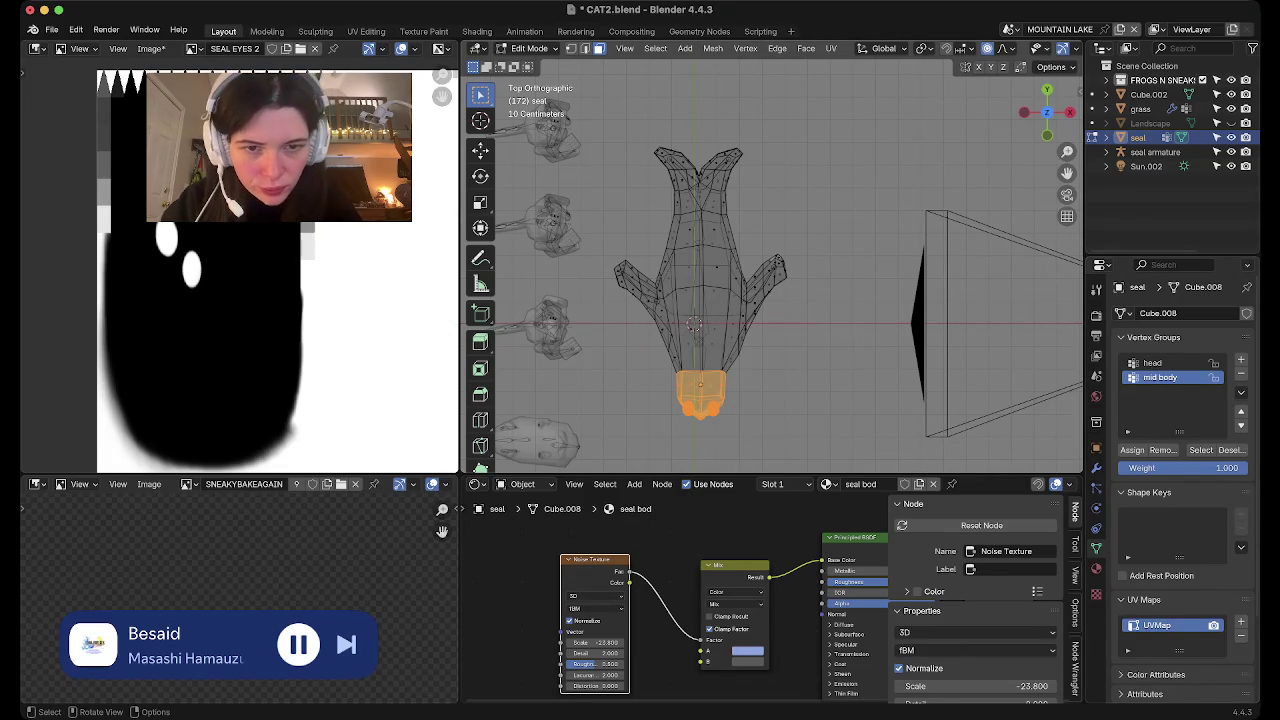
left_click_drag(816, 385, 548, 240)
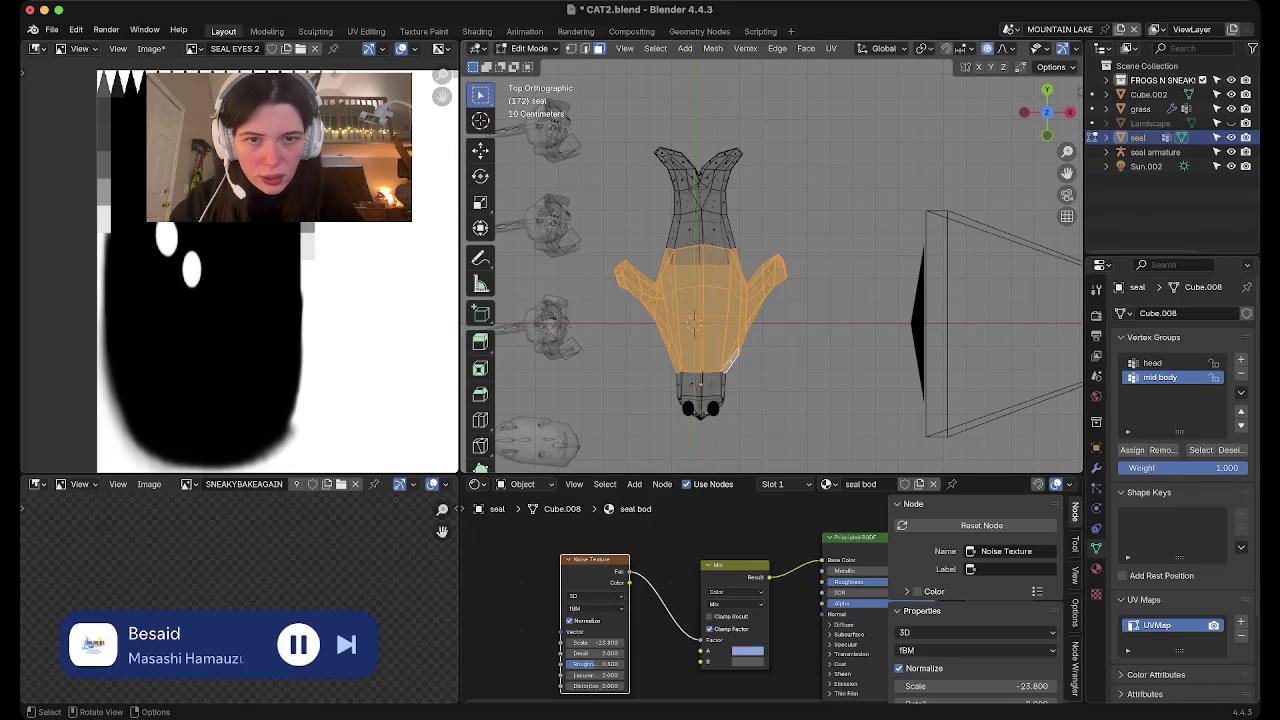
left_click_drag(612, 119, 790, 247)
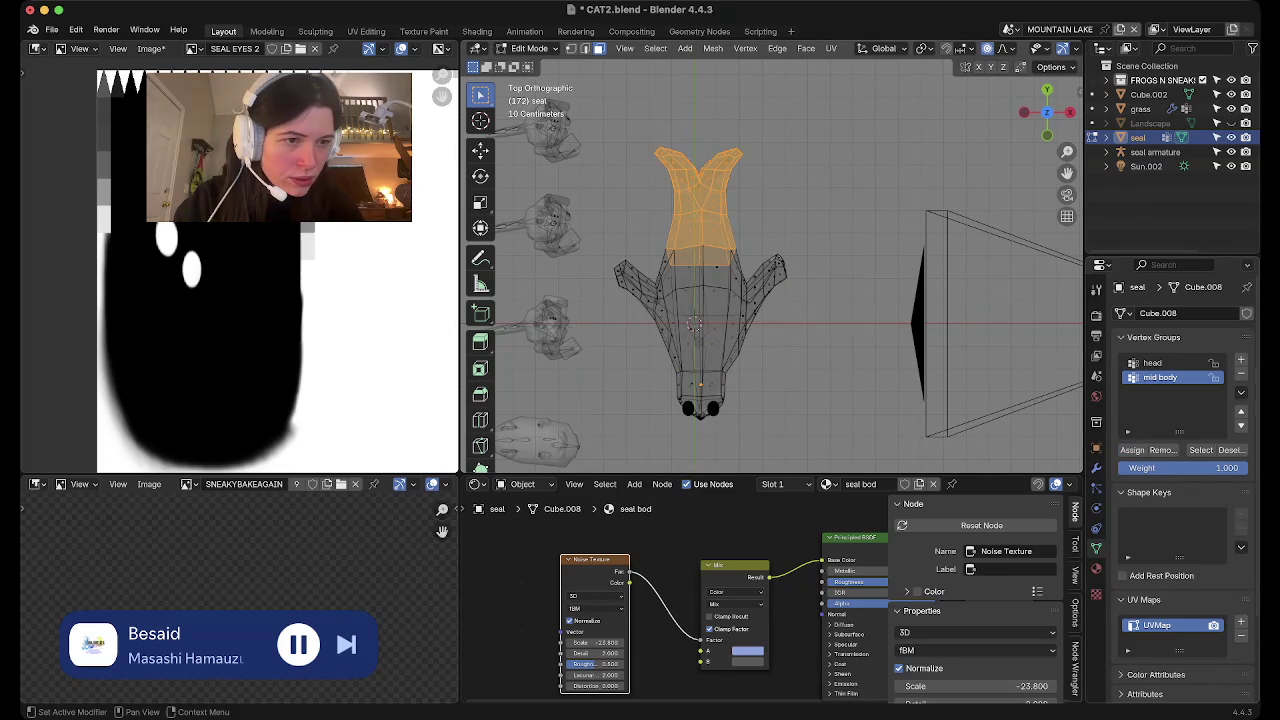
left_click(1241, 360)
double_click(1155, 392)
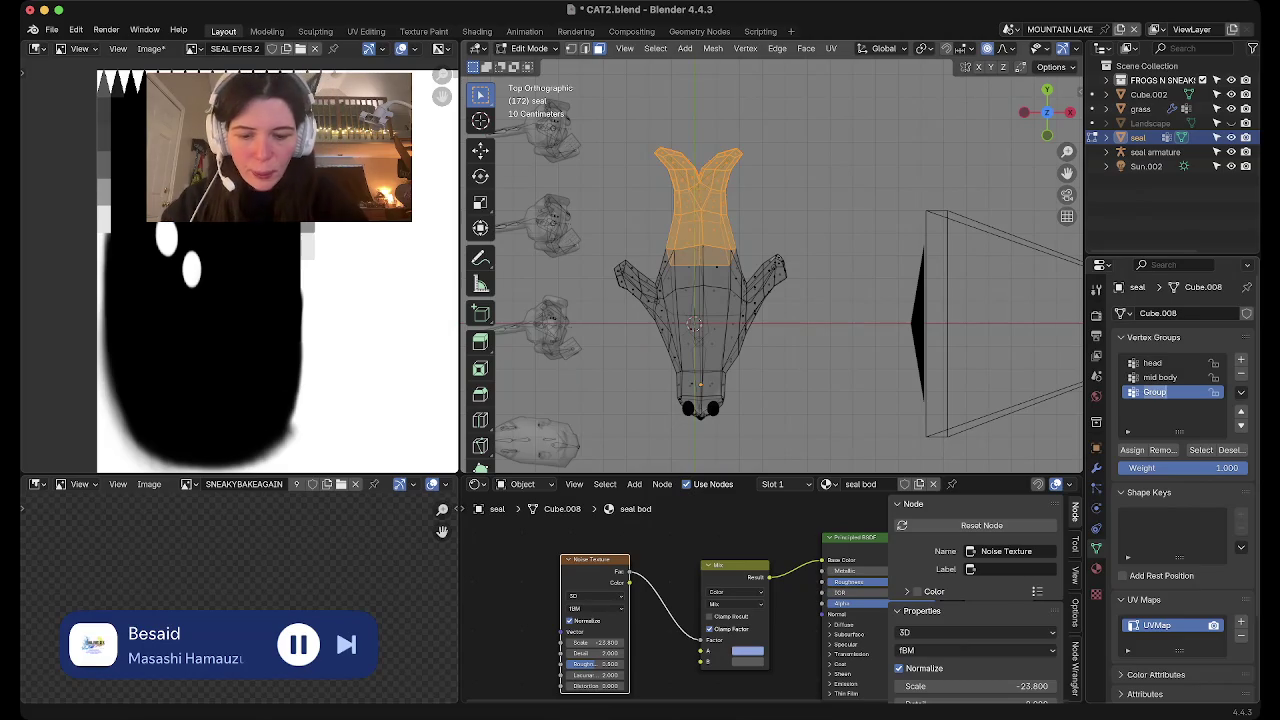
type("back body")
key("Return")
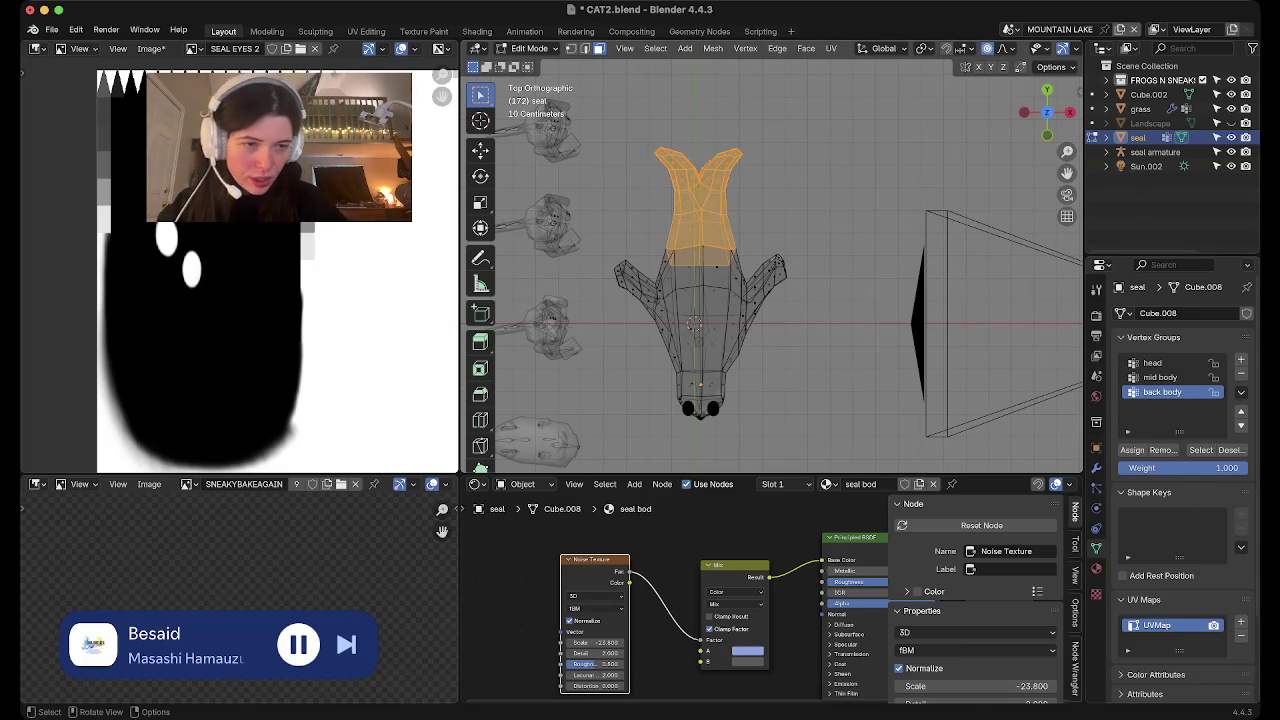
Add a vertex group named 'back right fin'
left_click(1241, 359)
double_click(1155, 407)
type("back right")
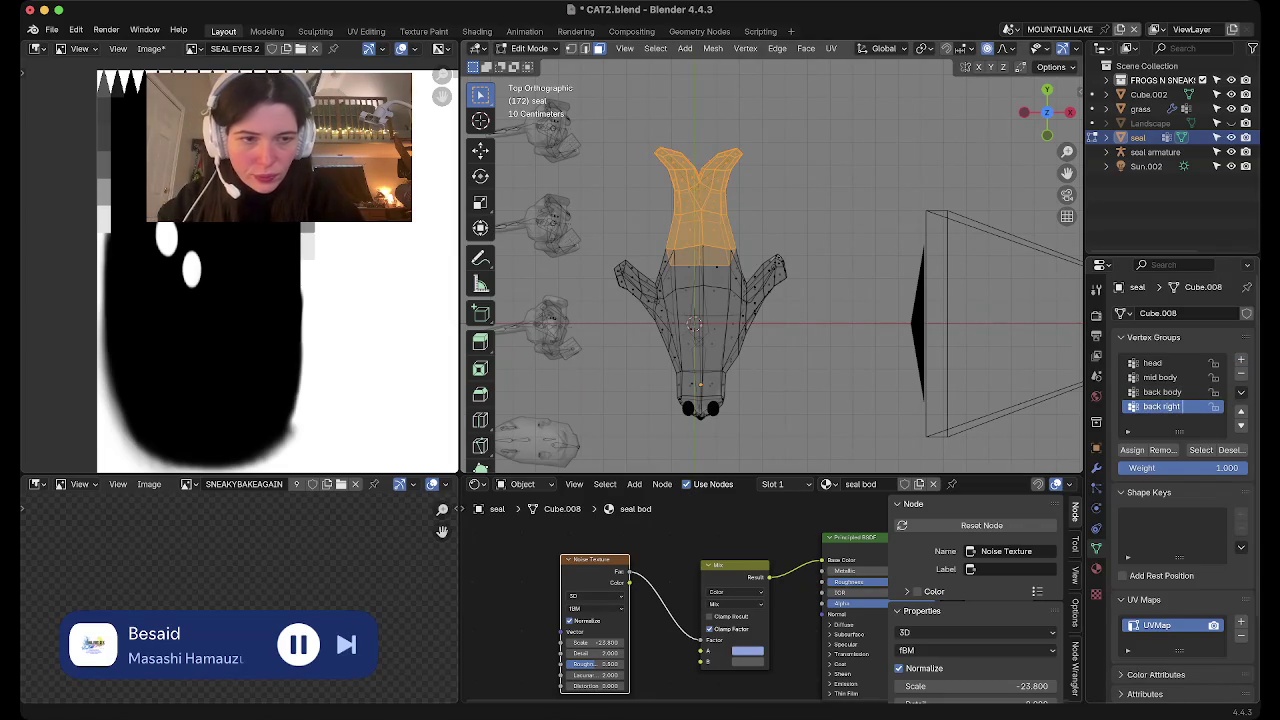
type("fin")
key("Return")
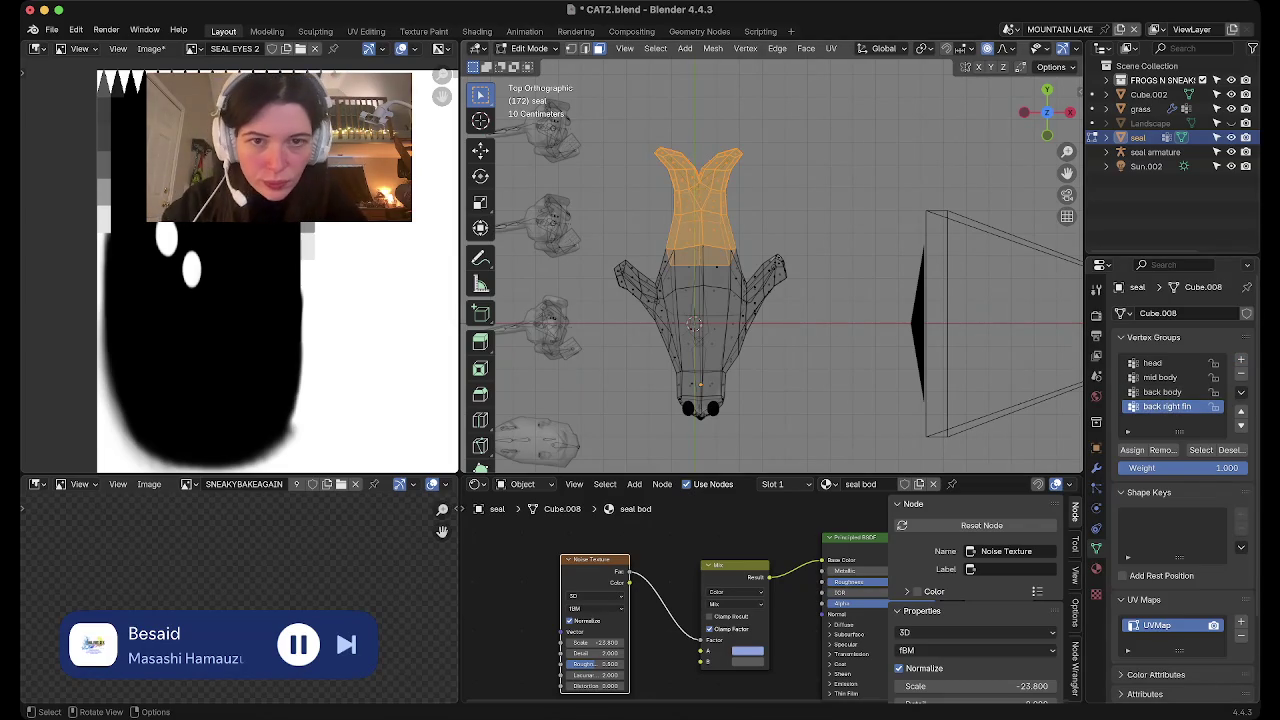
key("alt+a")
scroll(776, 282, "up", 5)
scroll(776, 282, "down", 4)
Box-select the tail flipper faces and add a 'back left fin' vertex group
middle_click_drag(555, 114, 569, 128, "shift")
key("b")
mouse_move(569, 128)
left_mouse_down()
mouse_move(697, 246)
mouse_move(704, 272)
left_mouse_up()
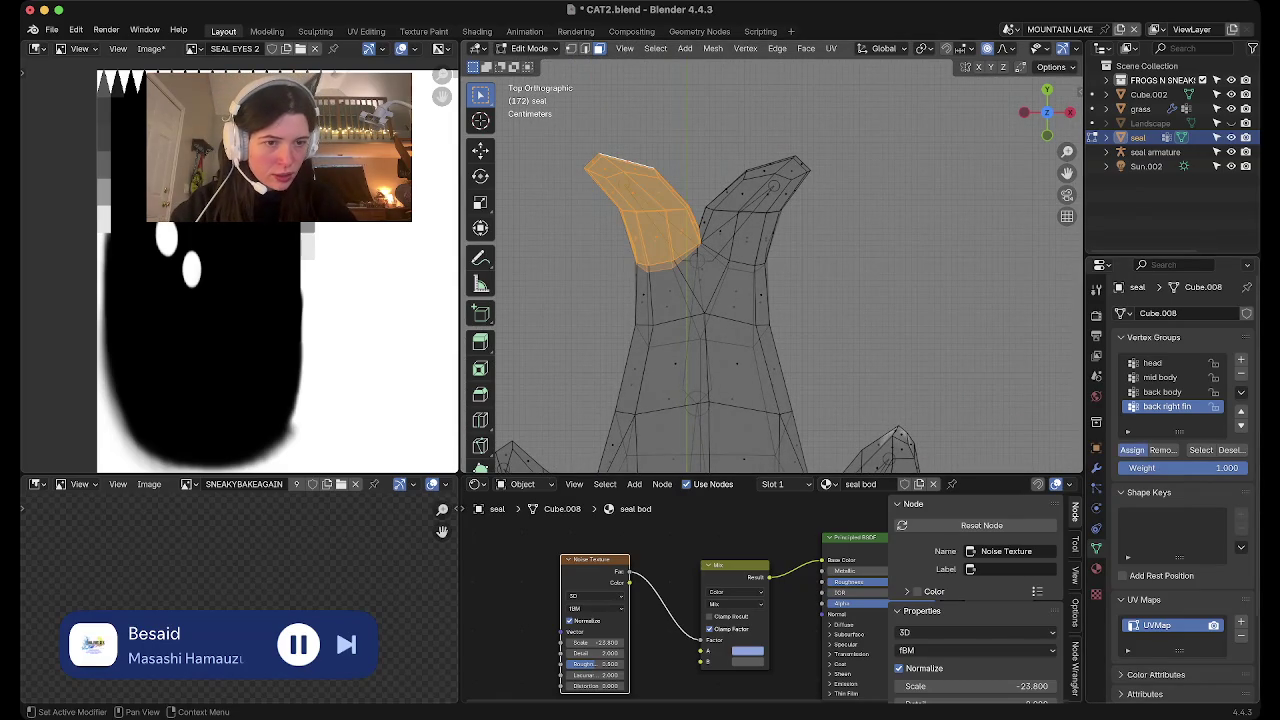
left_click(1241, 359)
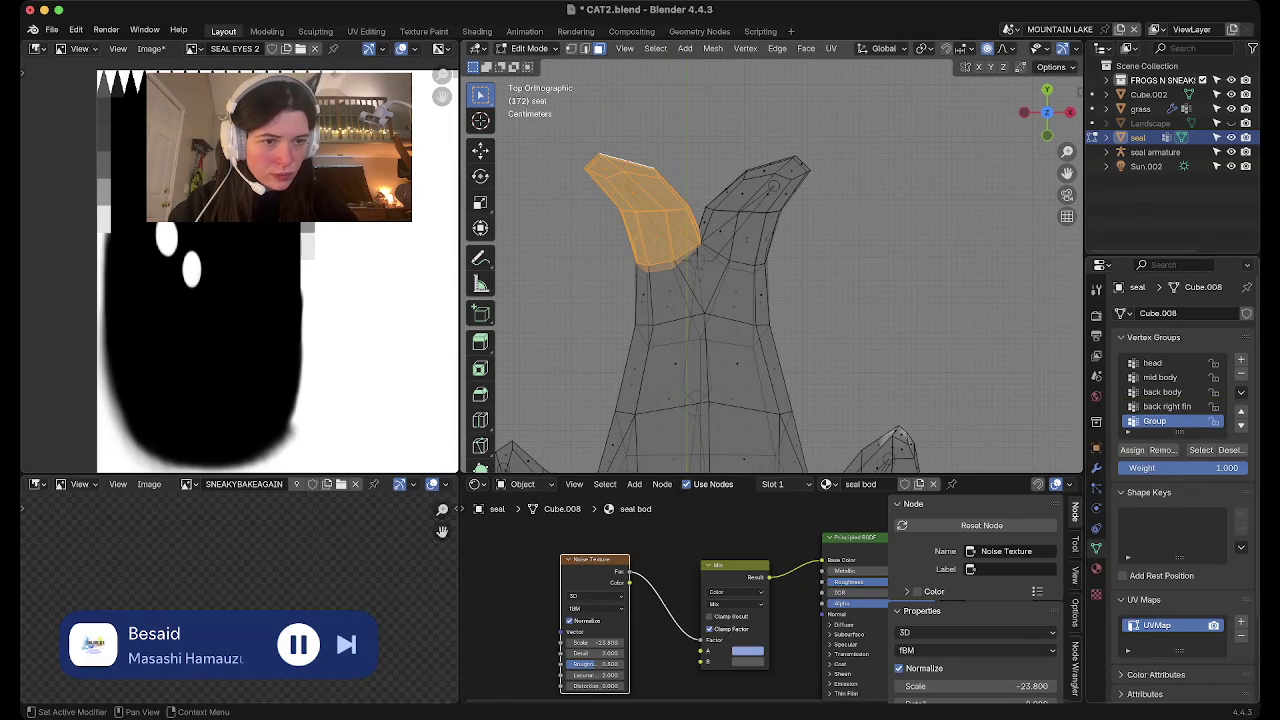
double_click(1155, 421)
type("back left fi")
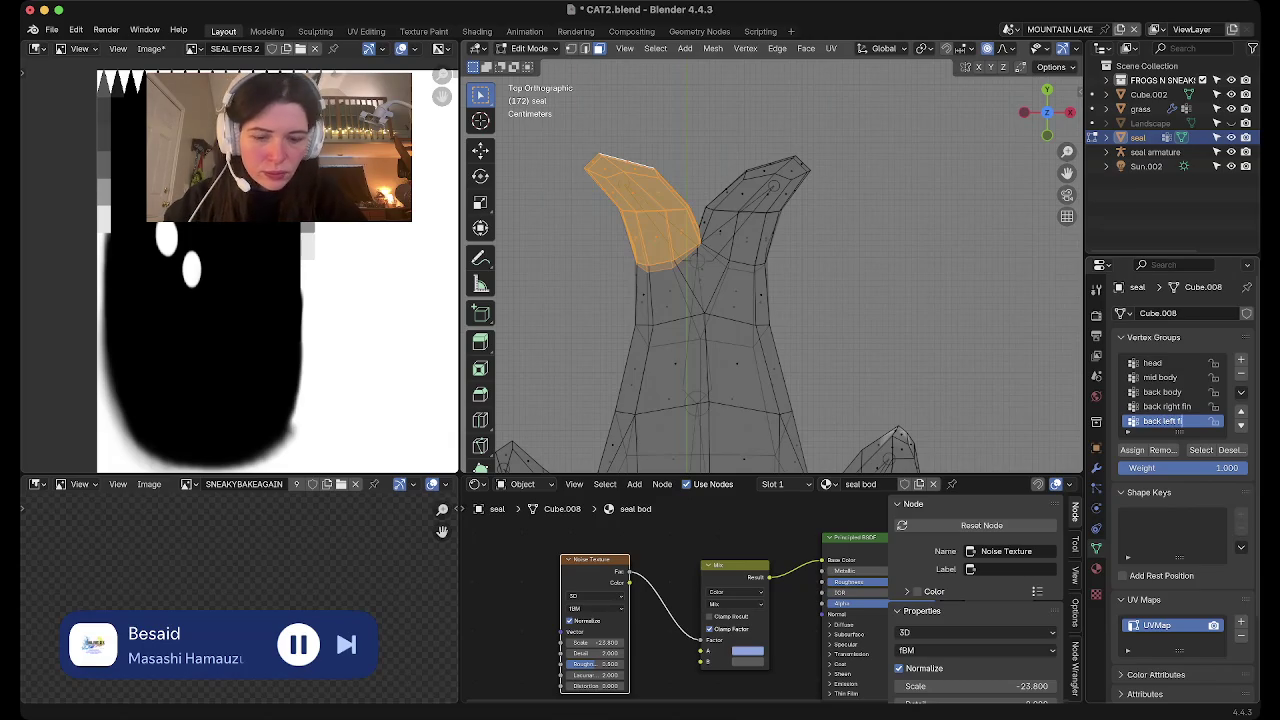
type("n")
key("Return")
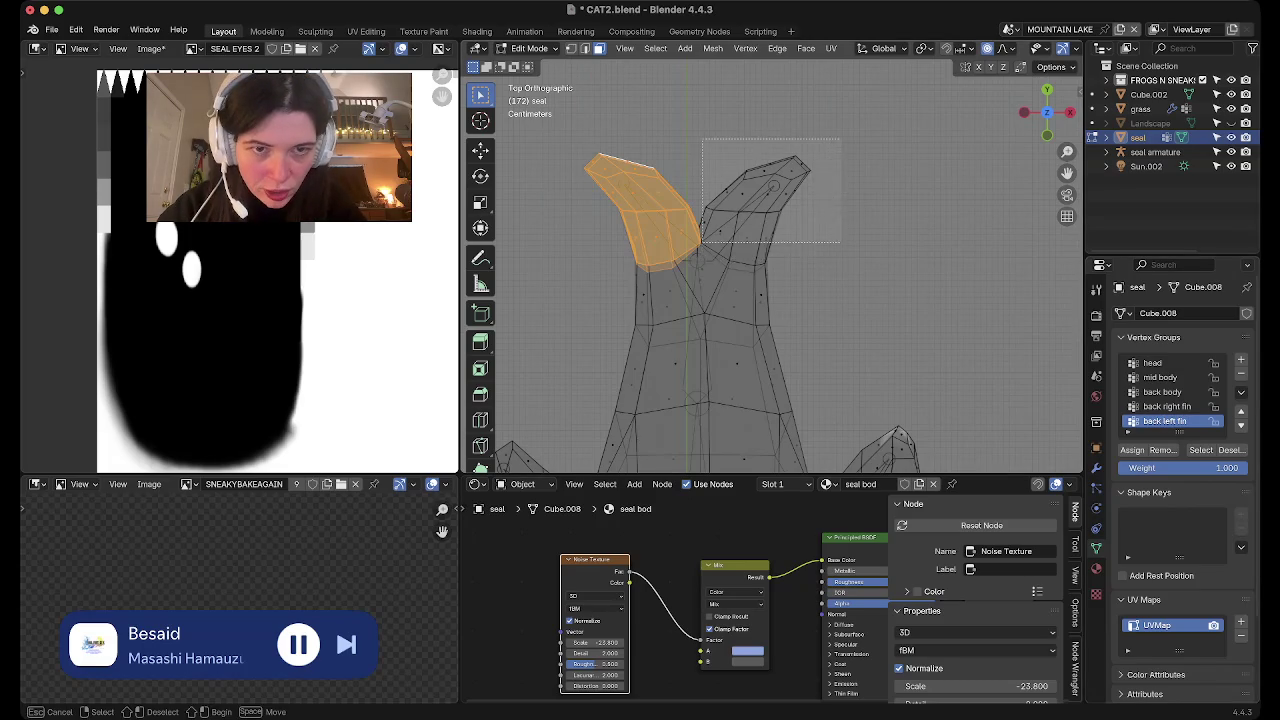
Add a 'right fin' vertex group and select the left-side fin faces
left_click(745, 220)
left_click(1241, 360)
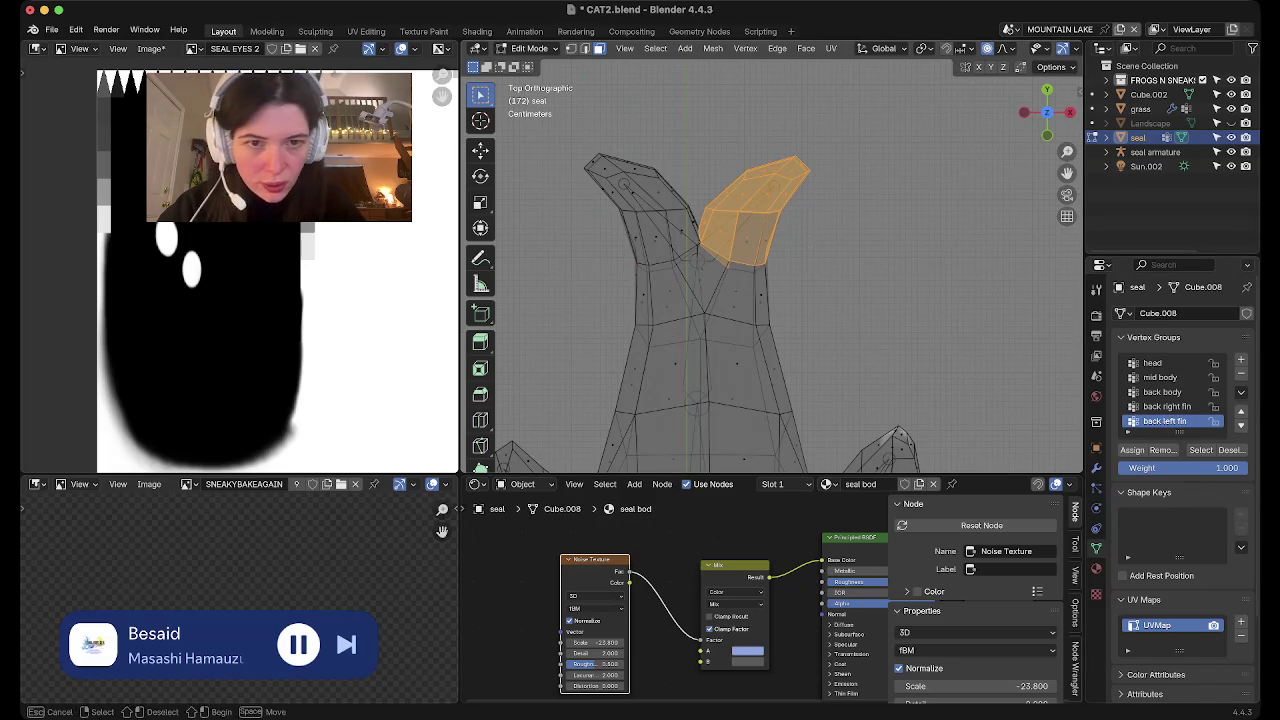
scroll(783, 270, "down", 5)
double_click(1155, 421)
type("right fin")
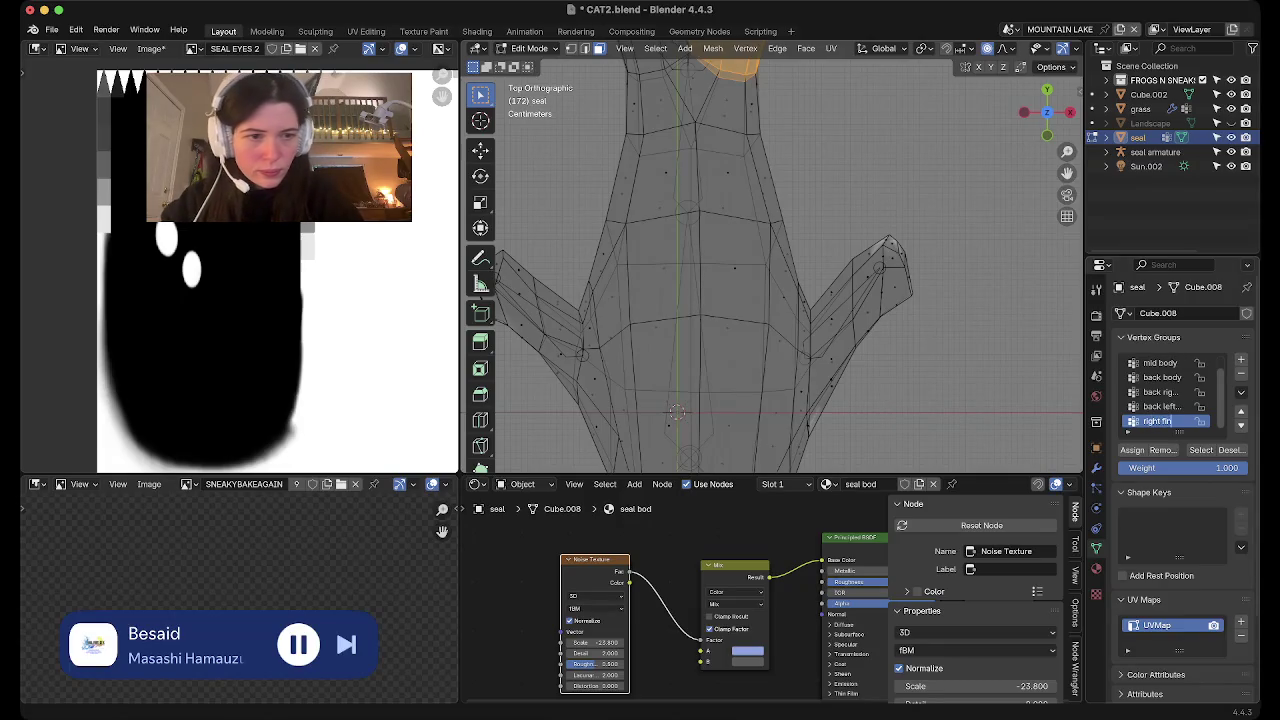
key("Return")
scroll(505, 210, "down", 1)
left_click_drag(505, 210, 625, 381)
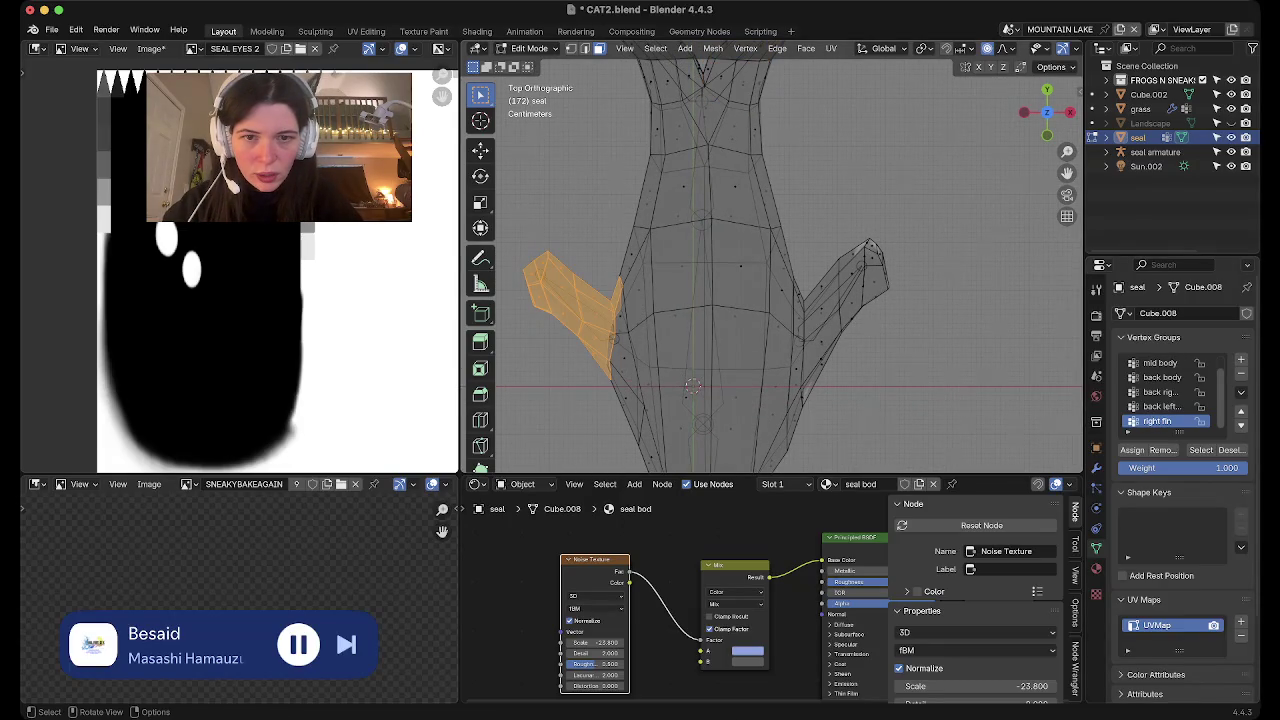
left_click_drag(511, 205, 621, 430)
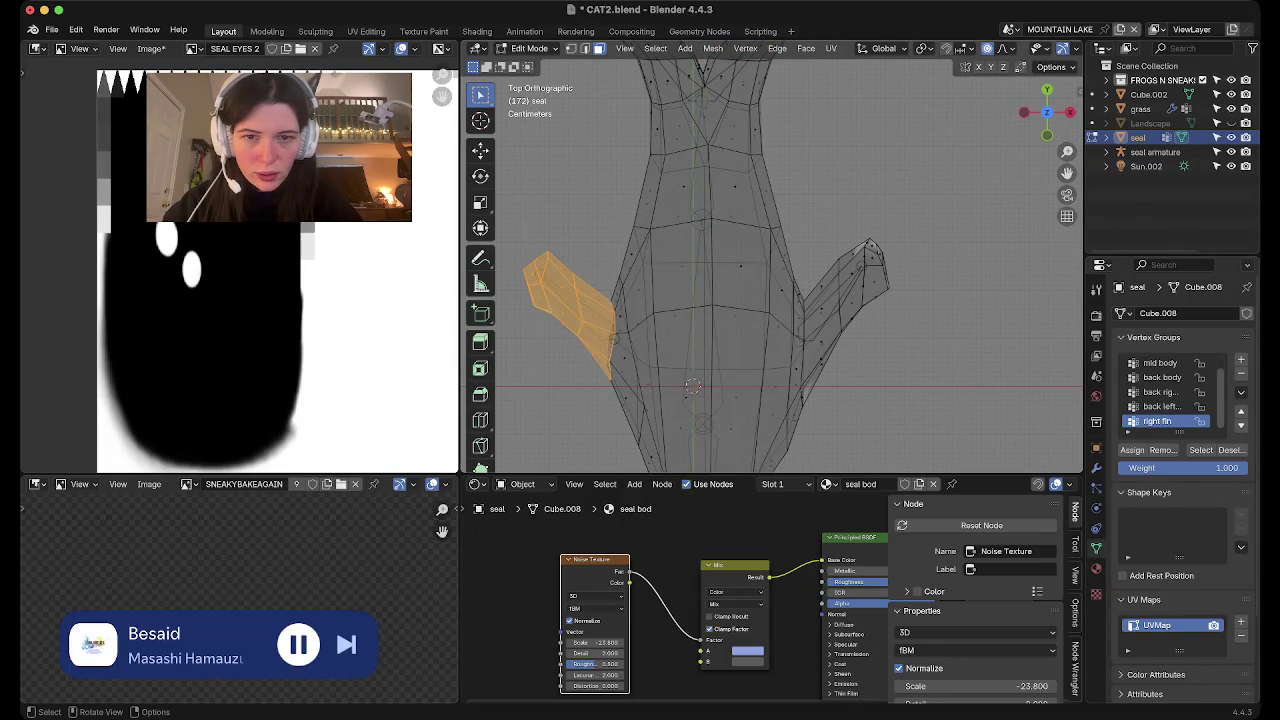
Add a 'left fin' vertex group, select the right-side fin, then check the group
left_click(1241, 359)
double_click(1155, 421)
type("left fin")
key("Return")
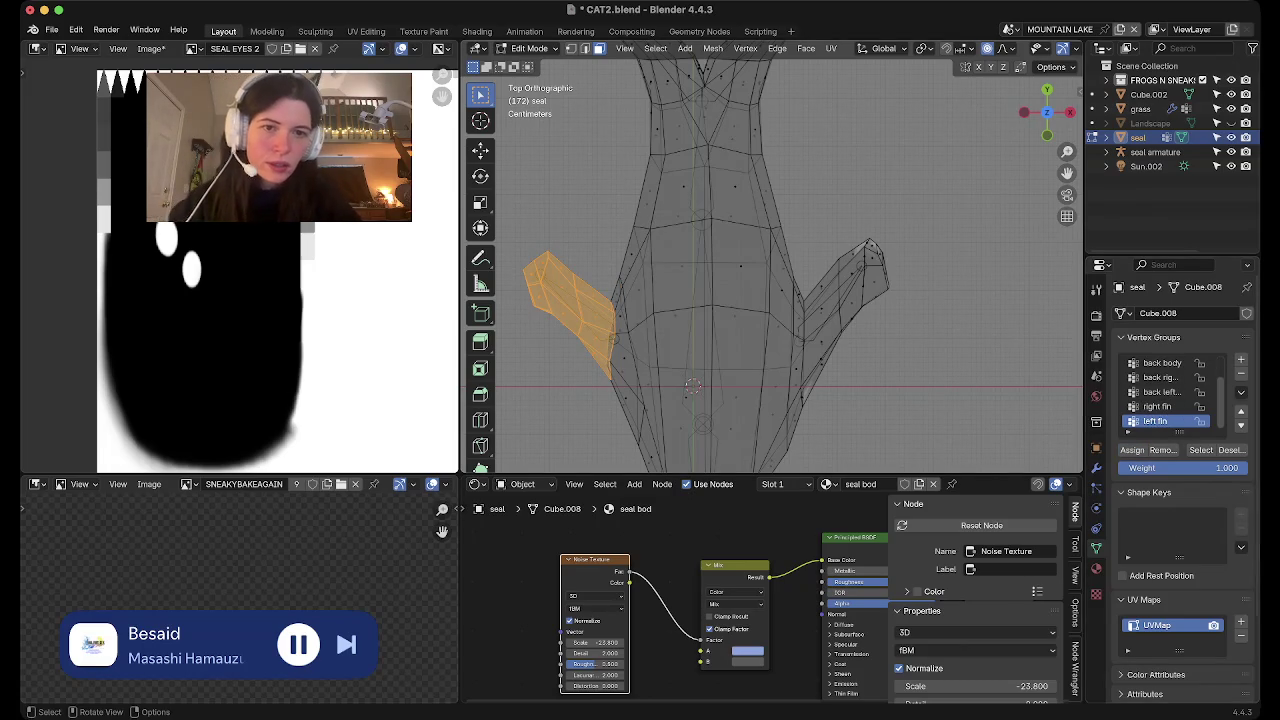
left_click_drag(814, 172, 940, 395)
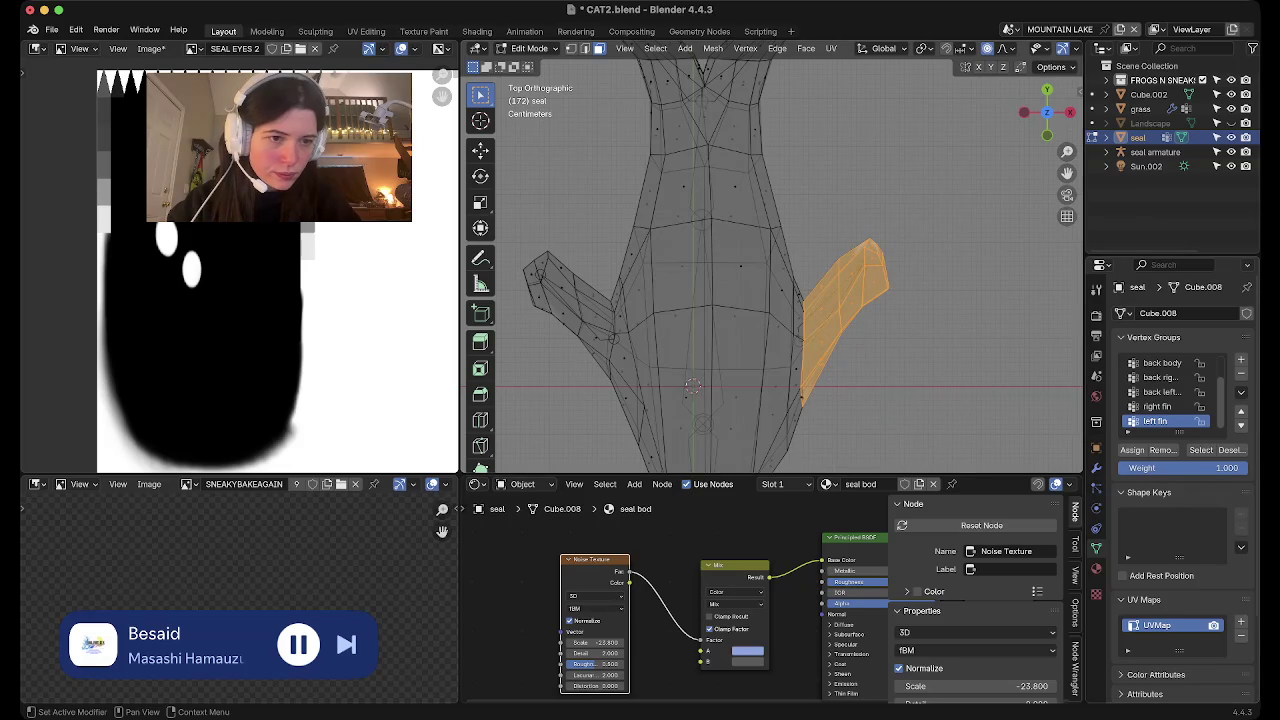
key("alt+a")
scroll(730, 270, "down", 3)
scroll(730, 270, "down", 3)
left_click(1201, 450)
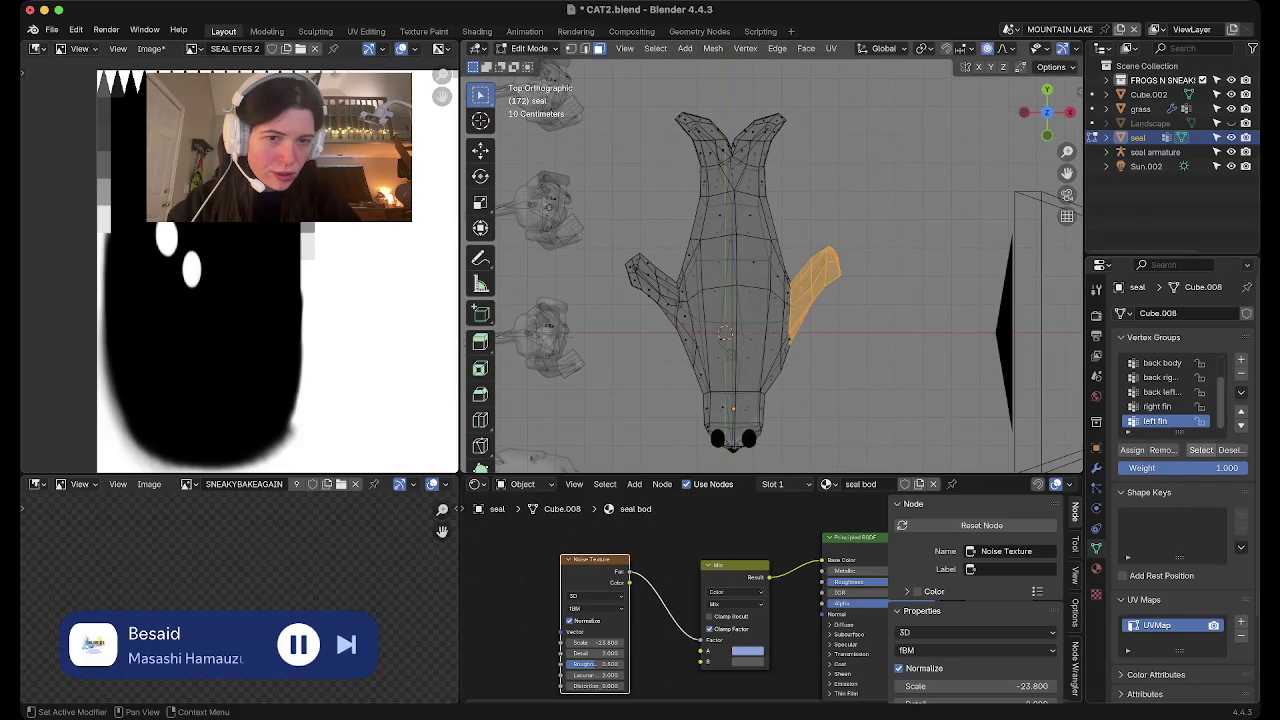
Check the vertices of the right fin, back left fin, back right fin and back body groups
left_click(1157, 406)
left_click(1201, 450)
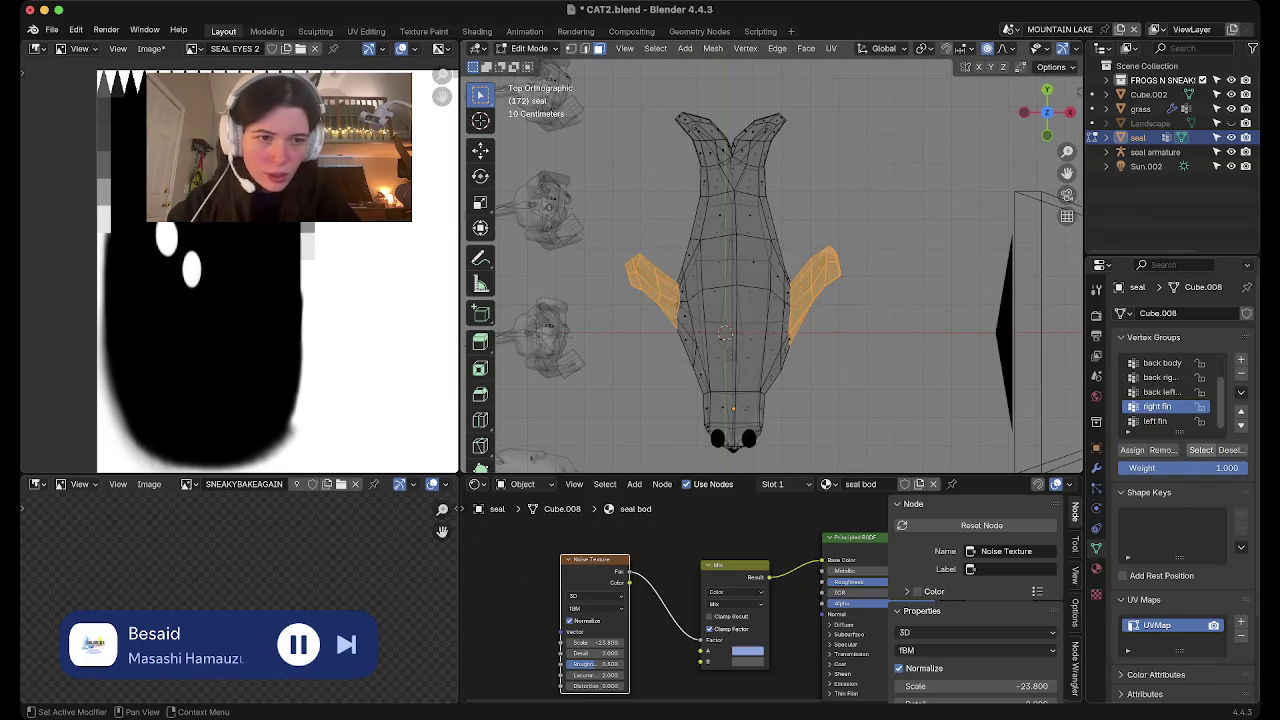
left_click(1160, 392)
left_click(1201, 450)
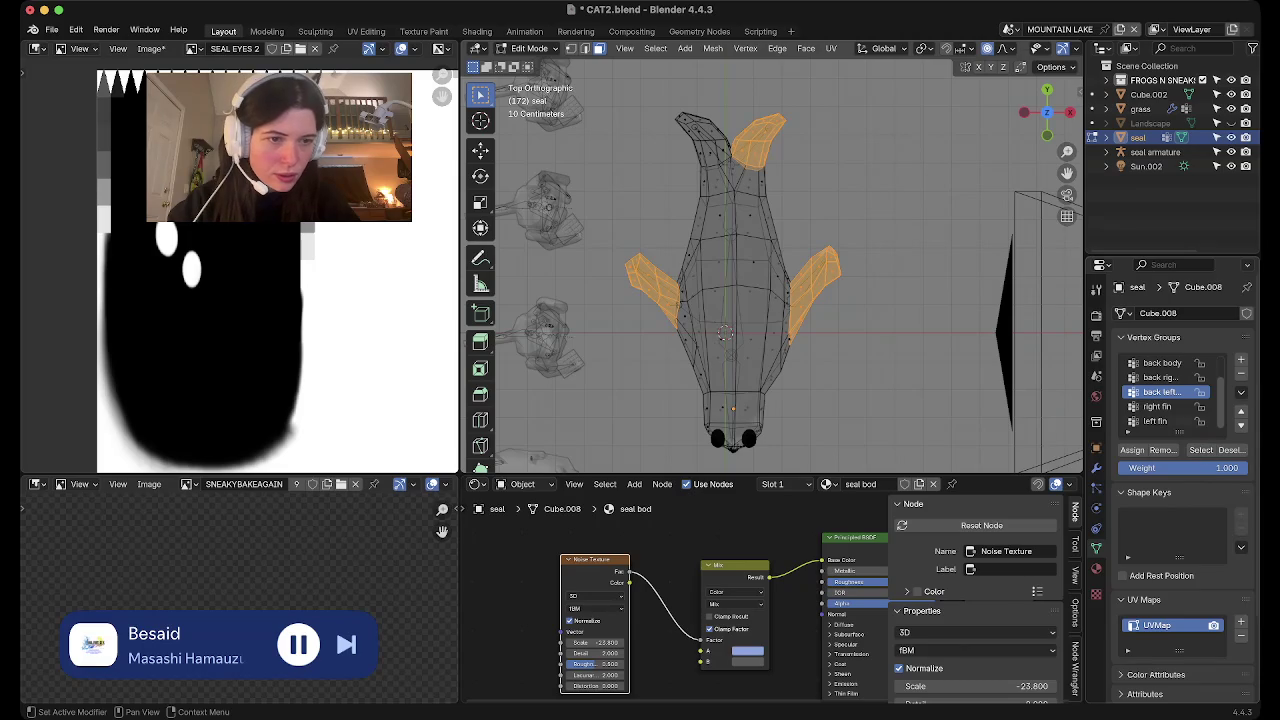
left_click(1160, 377)
left_click(1201, 450)
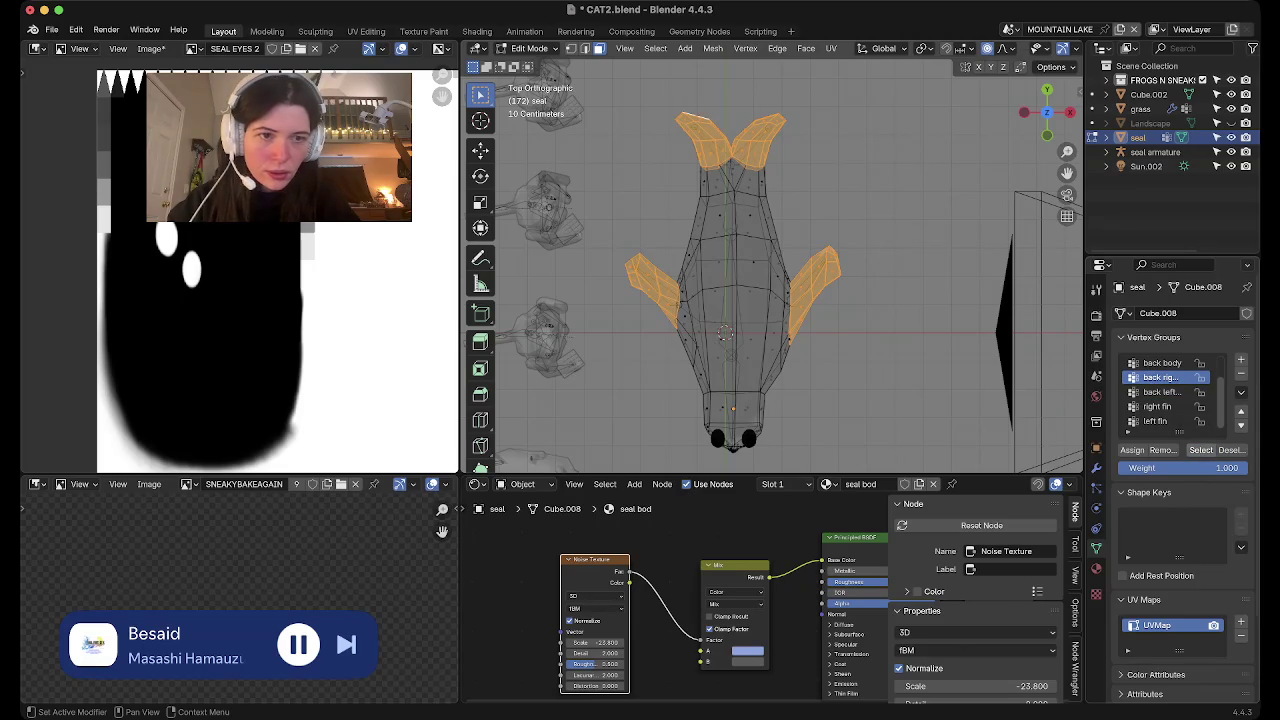
key("alt+a")
left_click(1165, 362)
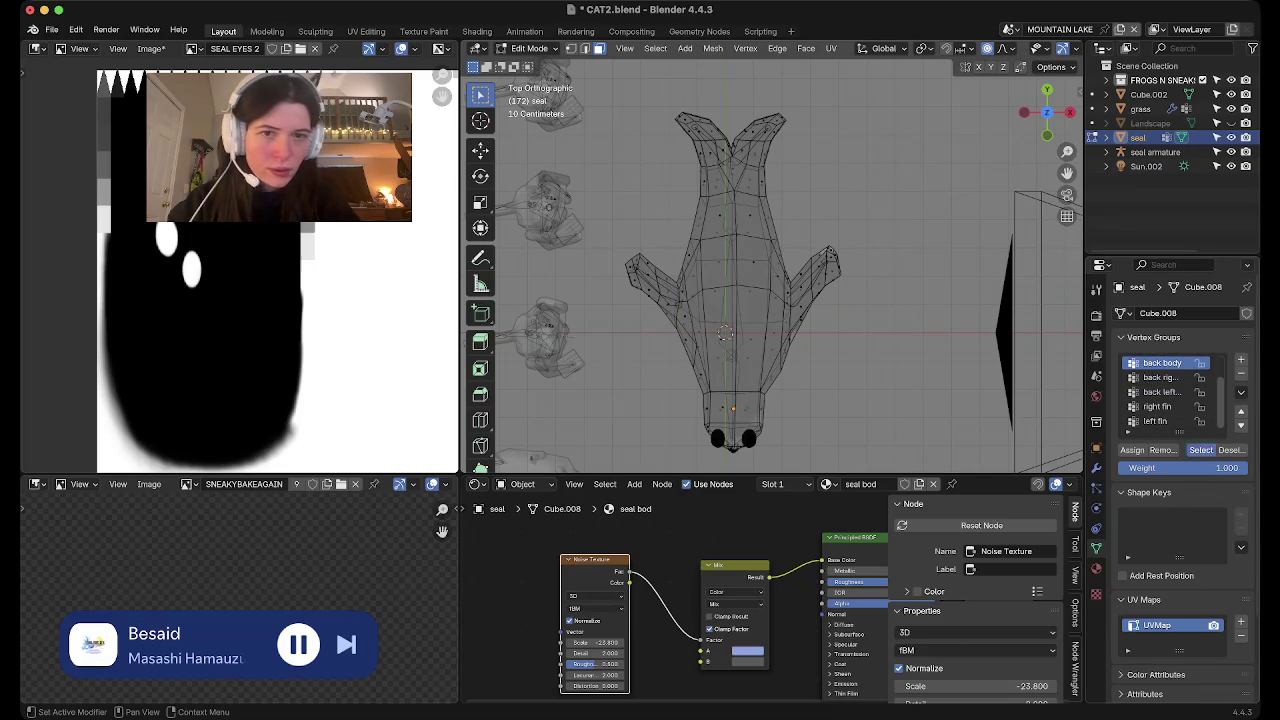
left_click(1201, 450)
Check the mid body and head groups, then return the seal to Object Mode
scroll(1165, 390, "up", 2)
left_click(1160, 377)
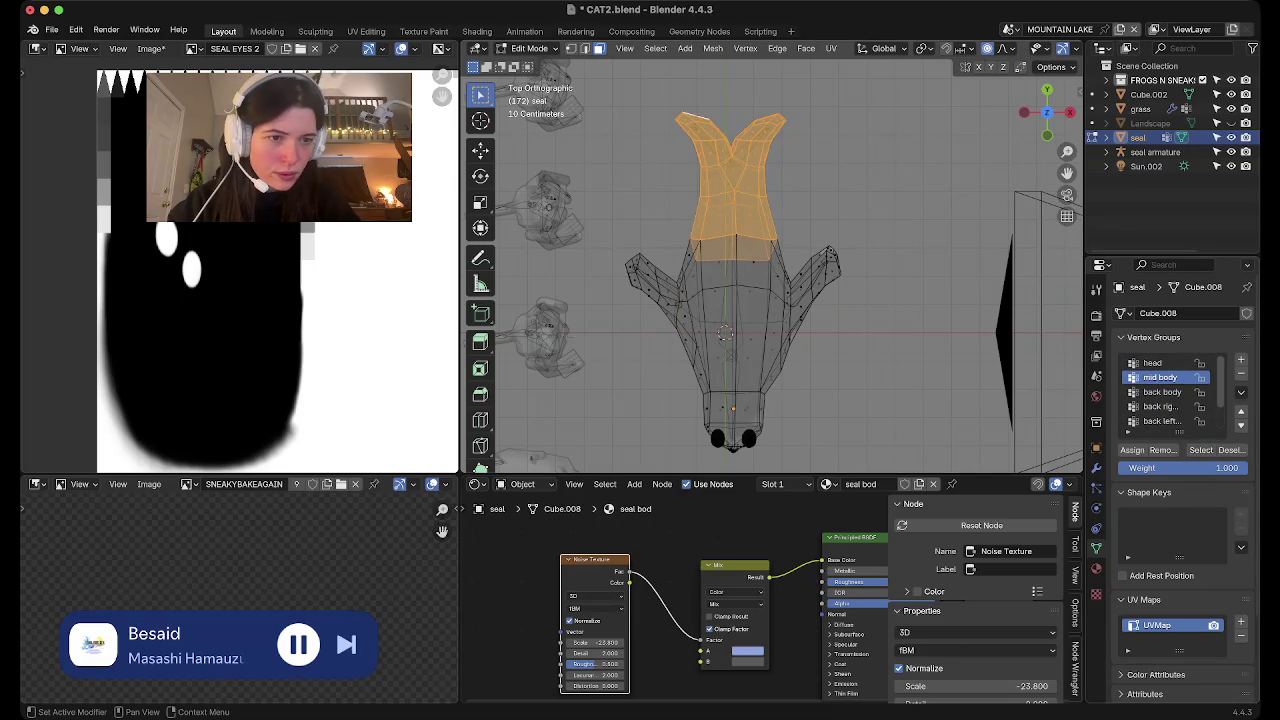
key("alt+a")
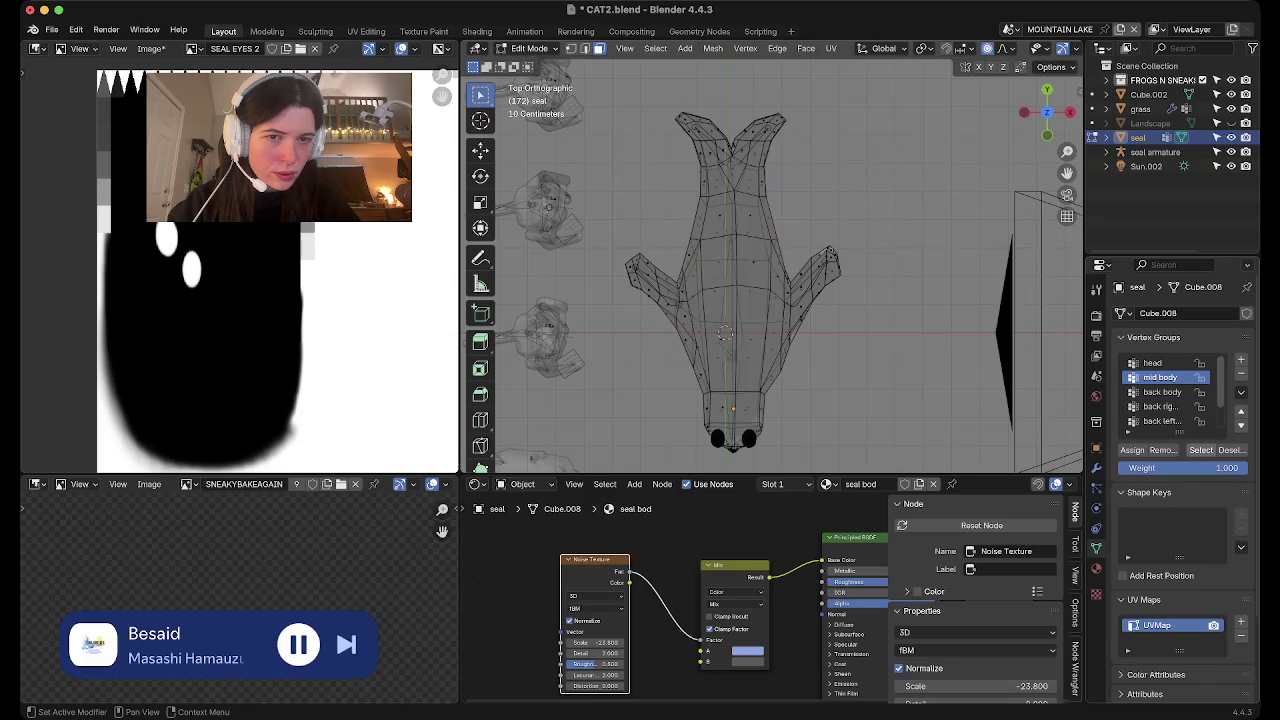
left_click(1201, 450)
key("alt+a")
left_click(1160, 363)
left_click(1201, 450)
key("alt+a")
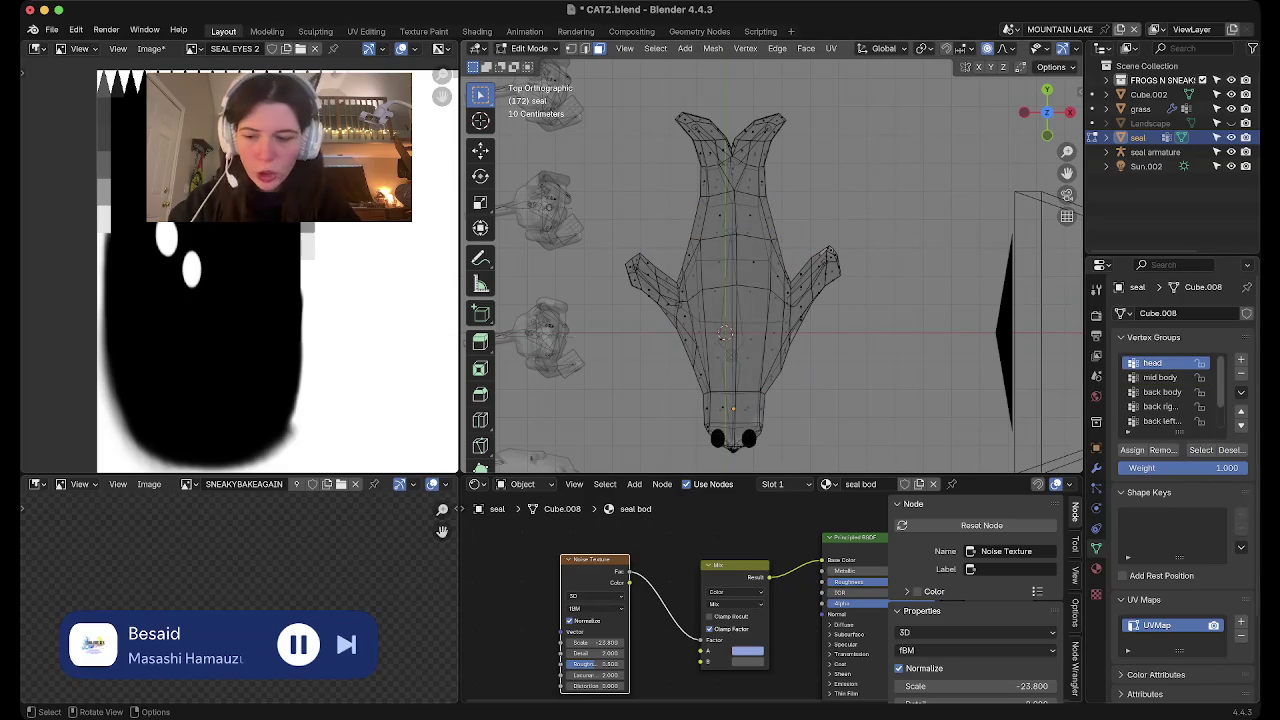
key("Tab")
left_click(1140, 108)
left_click(1137, 137, "ctrl")
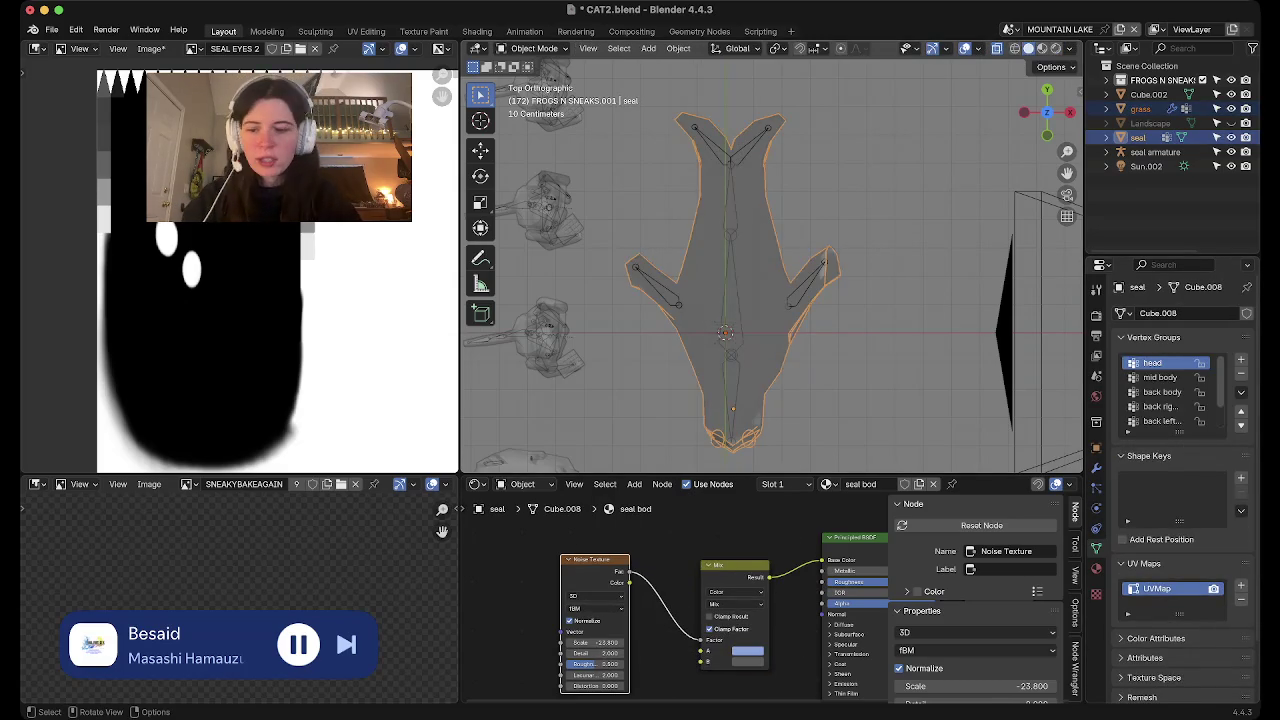
Parent the seal mesh to the seal armature with Armature Deform, With Empty Groups
left_click(1155, 152)
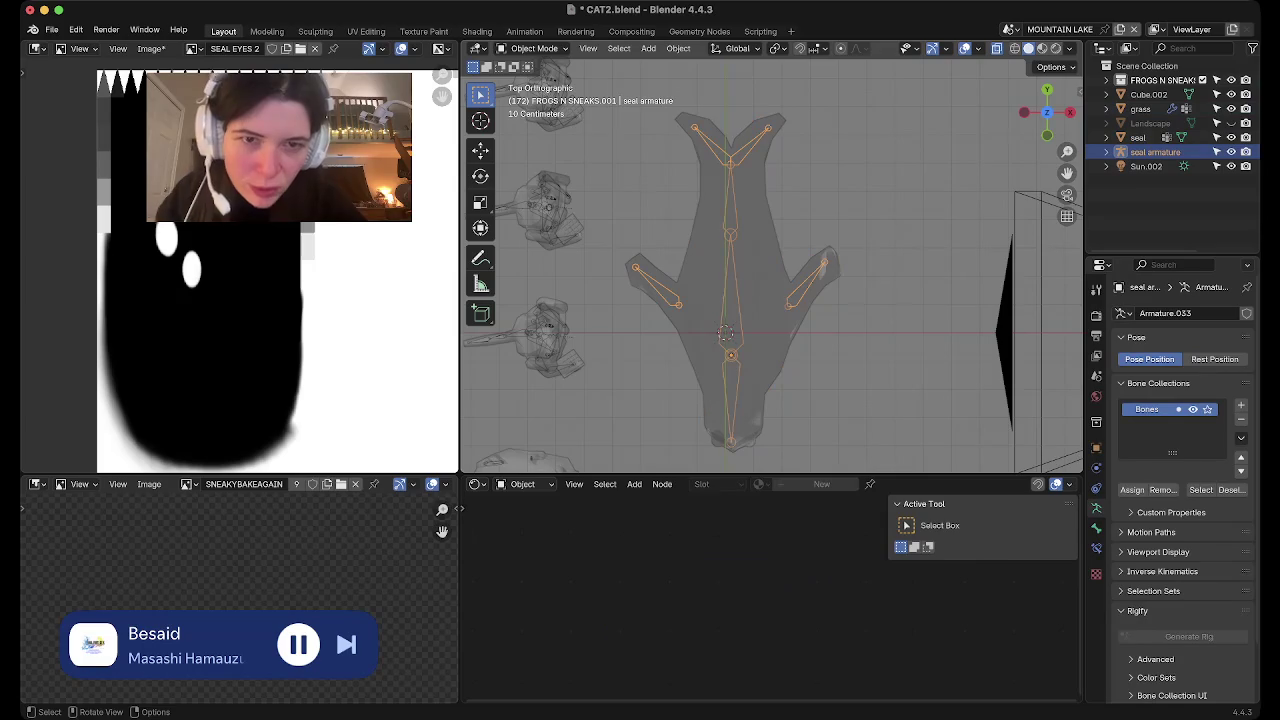
left_click(1137, 137, "ctrl")
left_click(1155, 152, "ctrl")
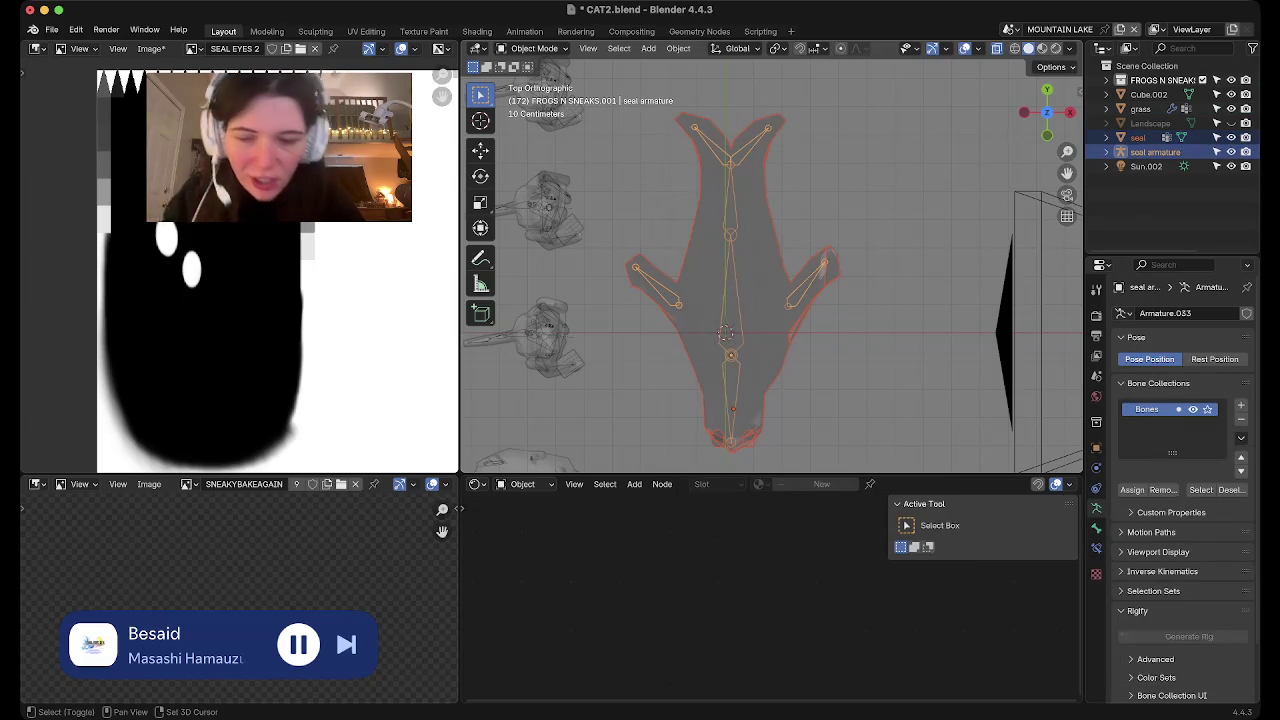
key("ctrl+p")
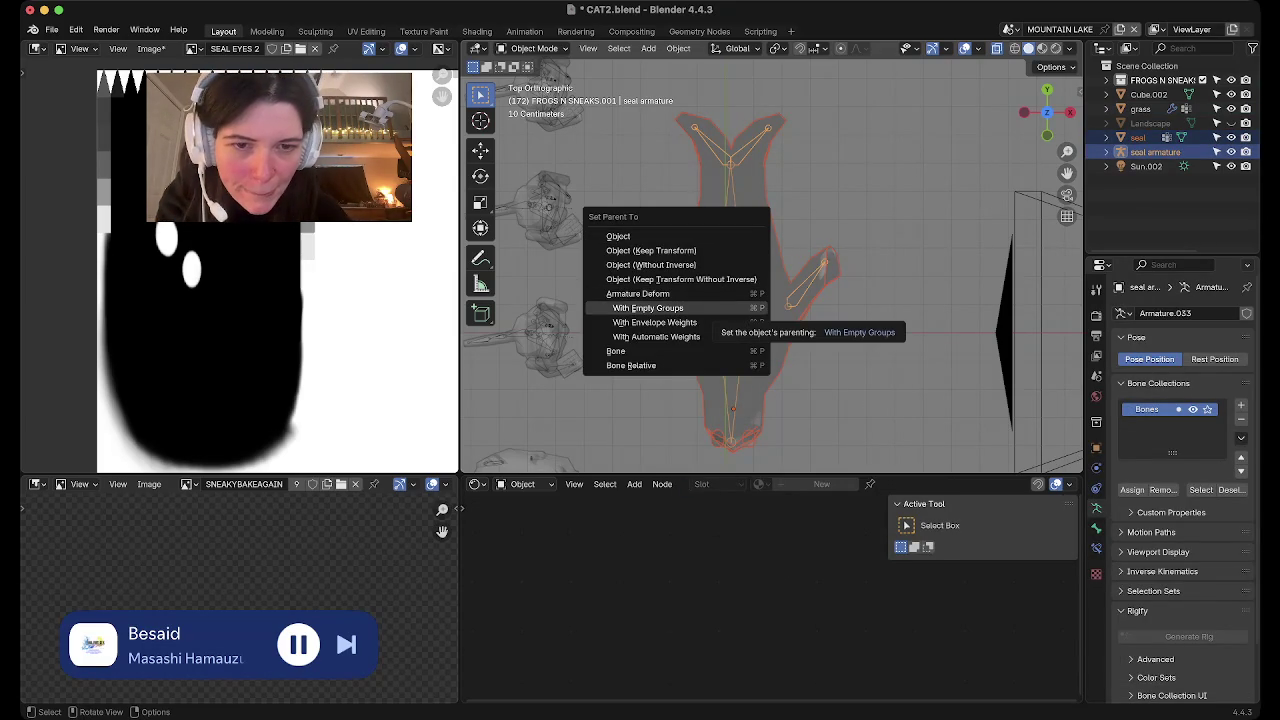
left_click(650, 308)
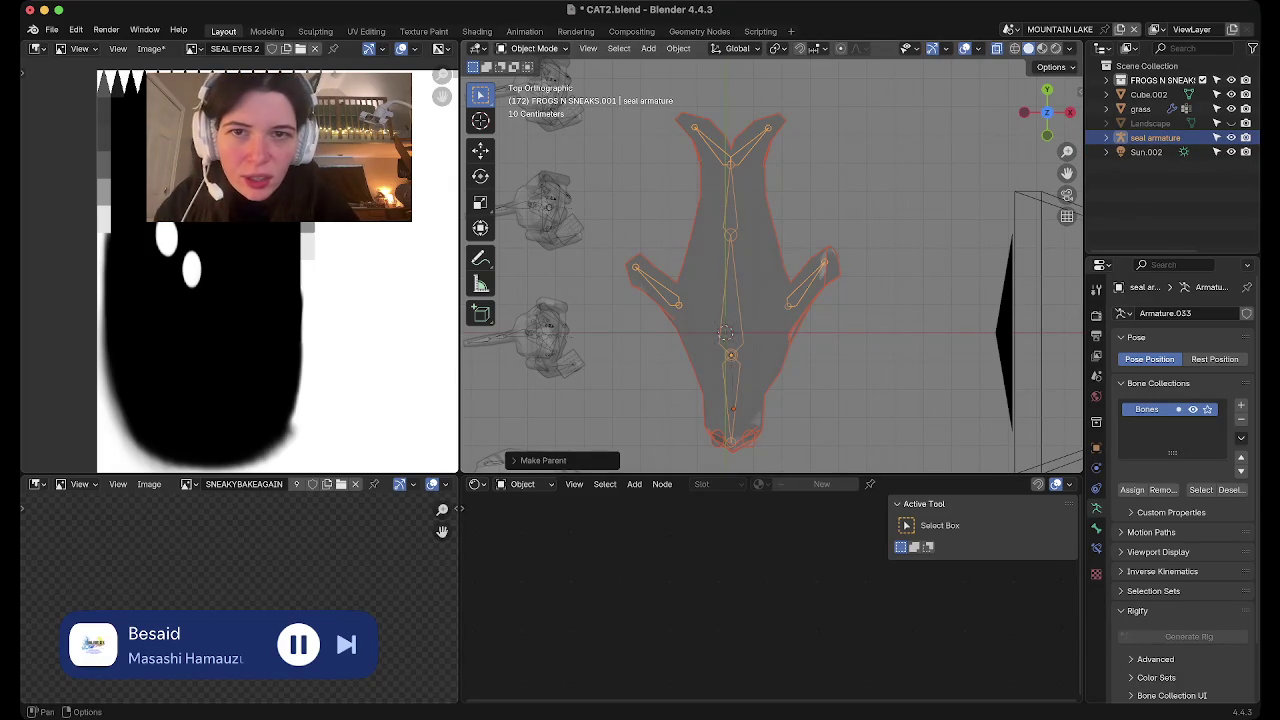
Switch the seal armature into Pose Mode and orbit to a perspective view
left_click(534, 48)
left_click(535, 96)
middle_click_drag(760, 280, 820, 320)
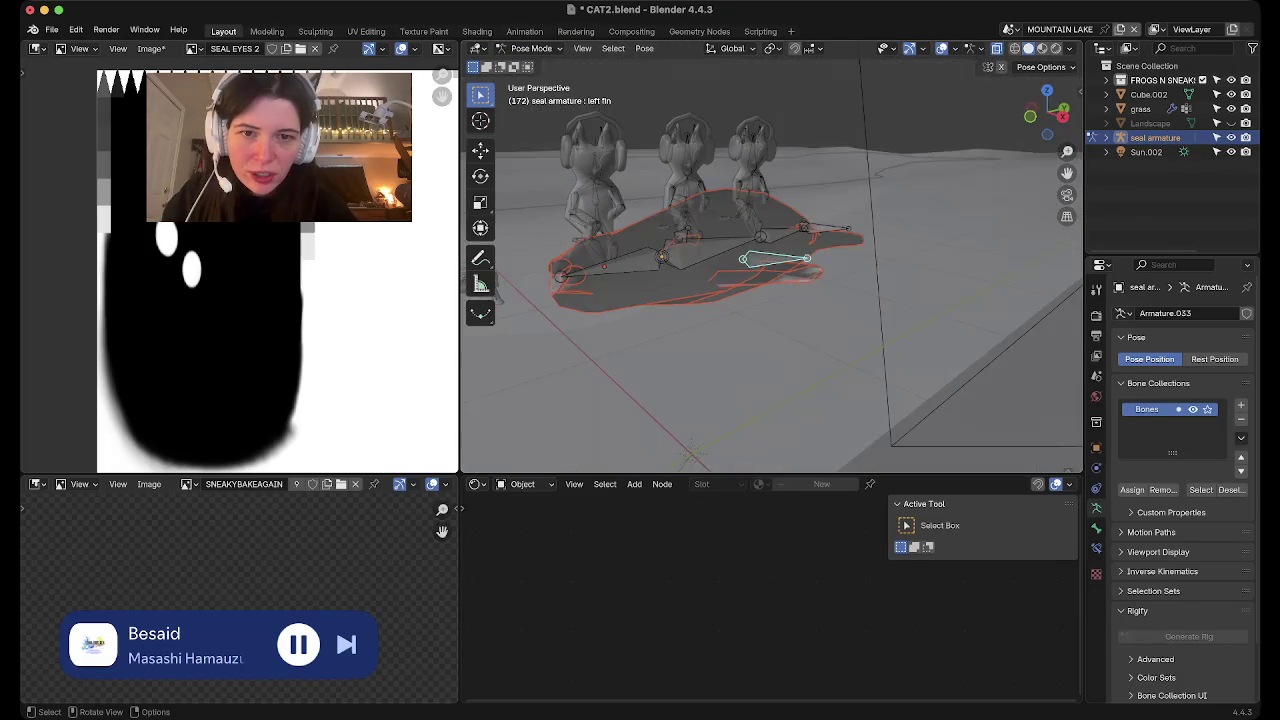
Switch to material preview shading, trackball-rotate the right fin bone, and save
scroll(770, 260, "up", 3)
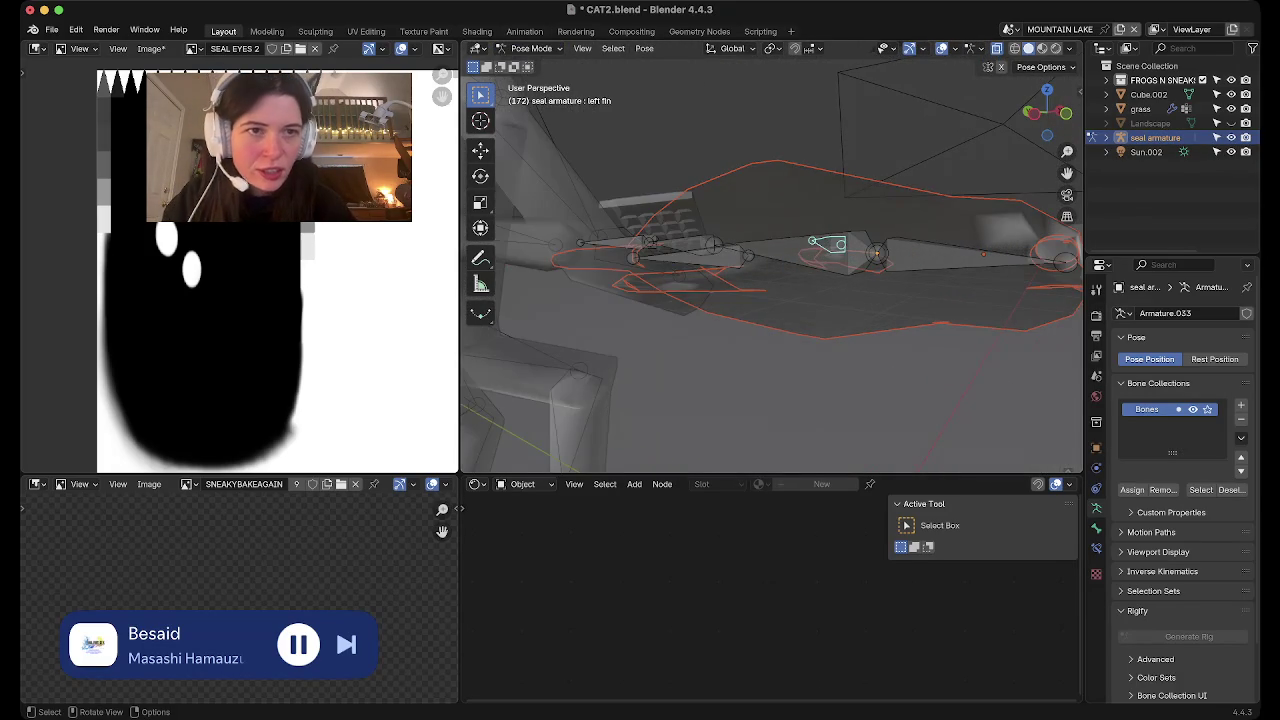
left_click(1055, 48)
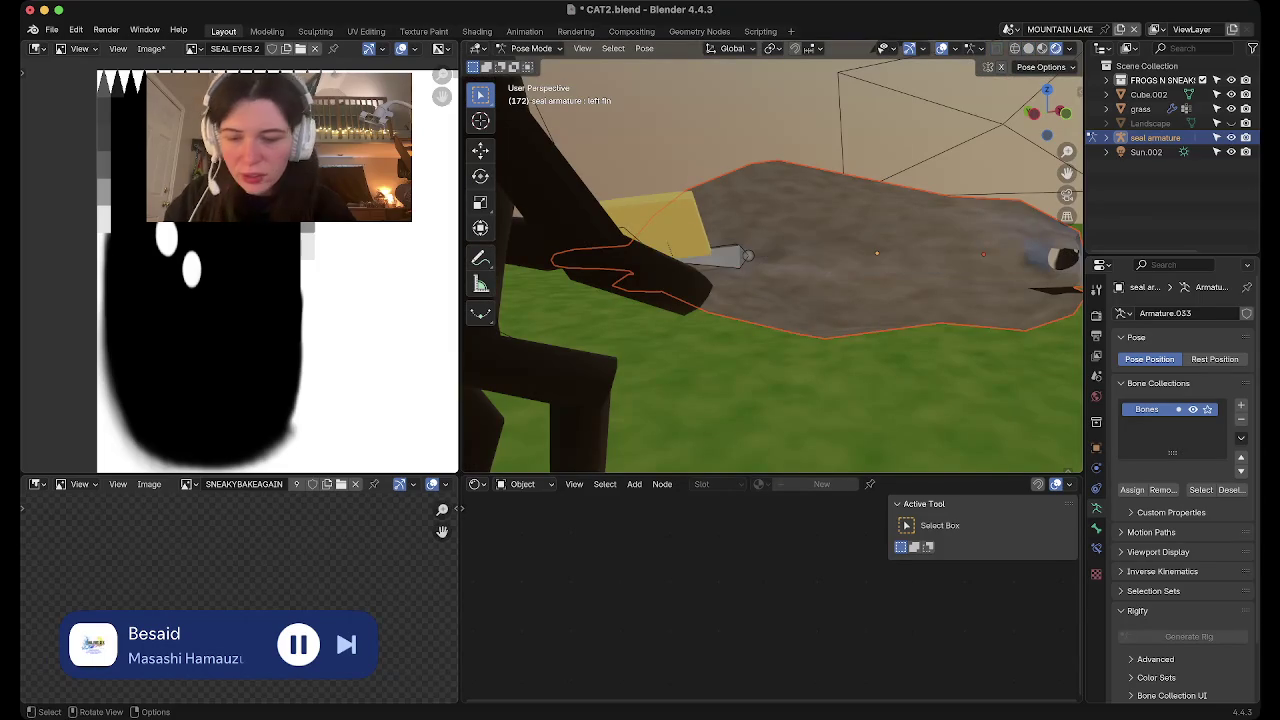
scroll(770, 255, "down", 3)
left_click(525, 222)
mouse_move(525, 222)
middle_mouse_down()
mouse_move(560, 262)
mouse_move(625, 245)
middle_mouse_up()
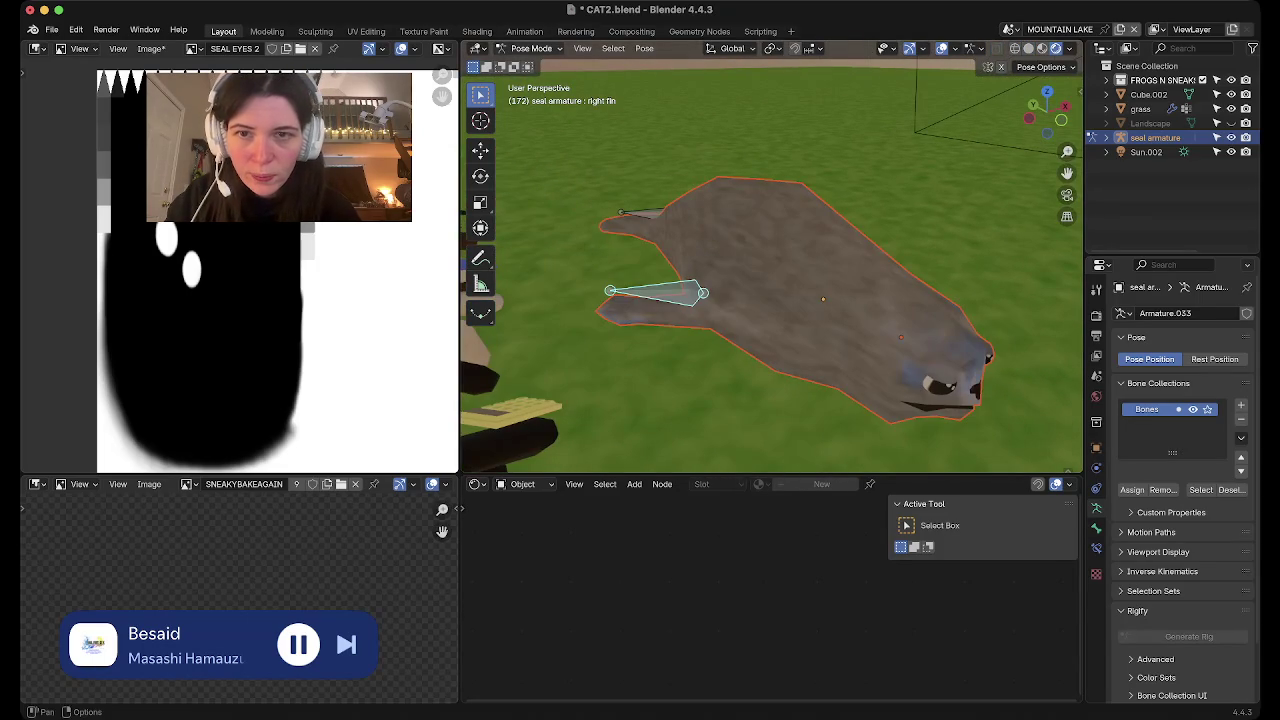
key("r")
key("r")
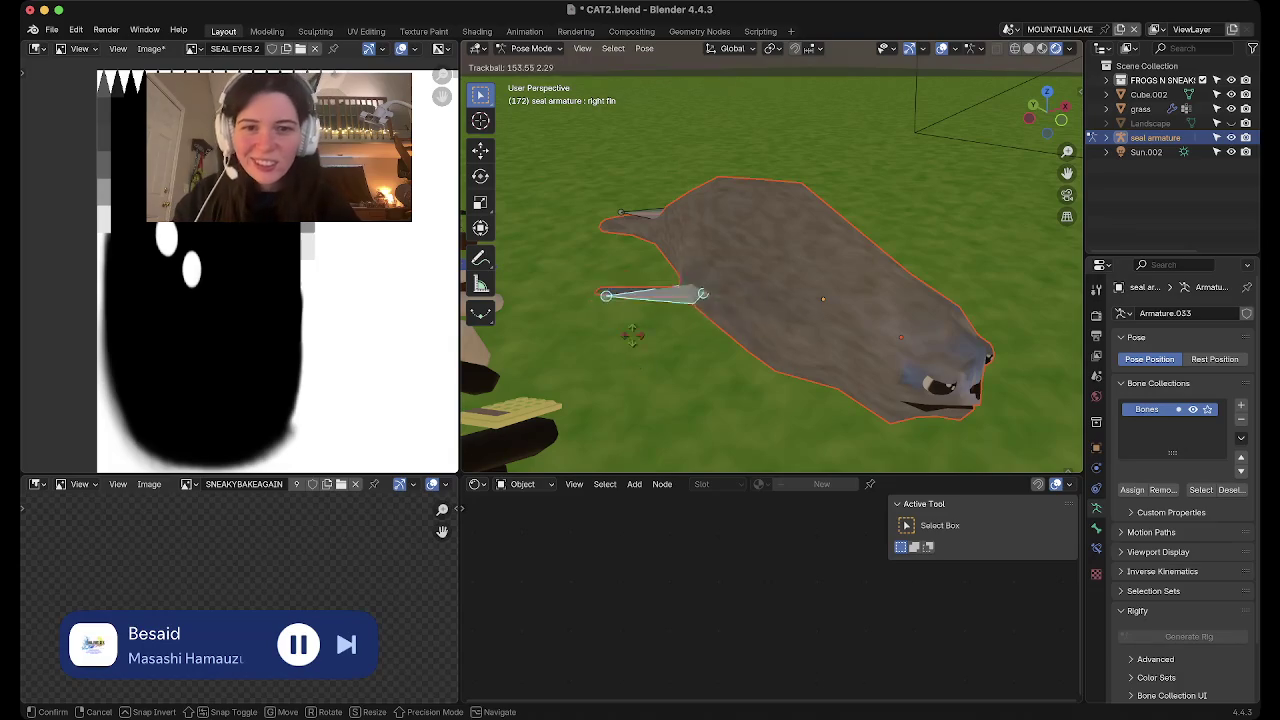
left_click(688, 295)
scroll(770, 260, "down", 4)
scroll(770, 260, "down", 3)
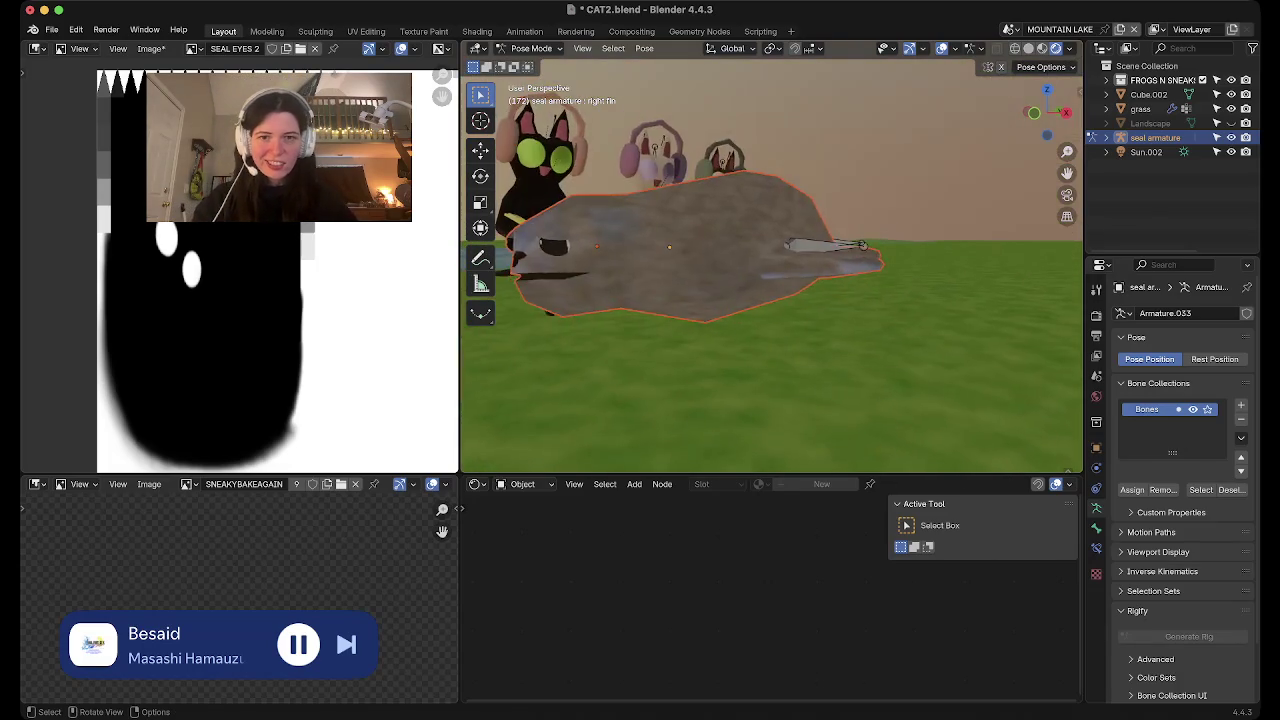
key("ctrl+s")
Pose the seal's head bone at a new rotation
mouse_move(770, 260)
middle_mouse_down()
mouse_move(790, 270)
mouse_move(760, 260)
middle_mouse_up()
left_click(690, 256)
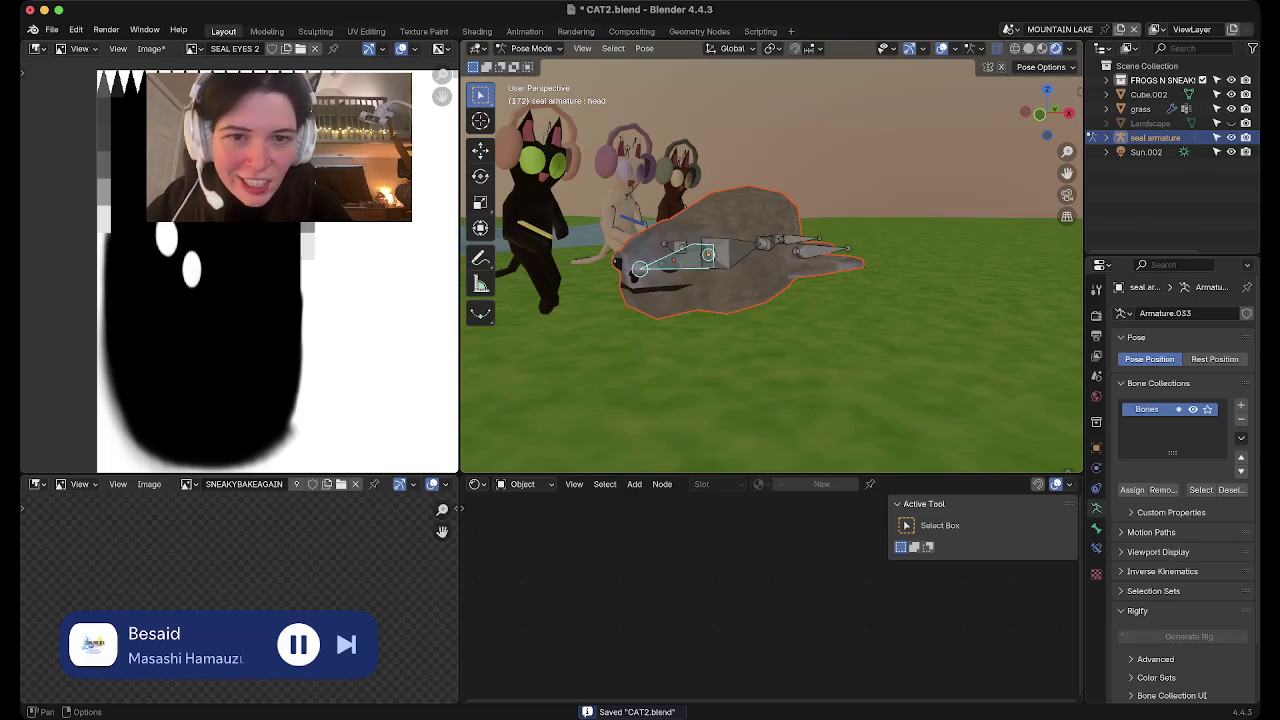
middle_click_drag(485, 146, 600, 150)
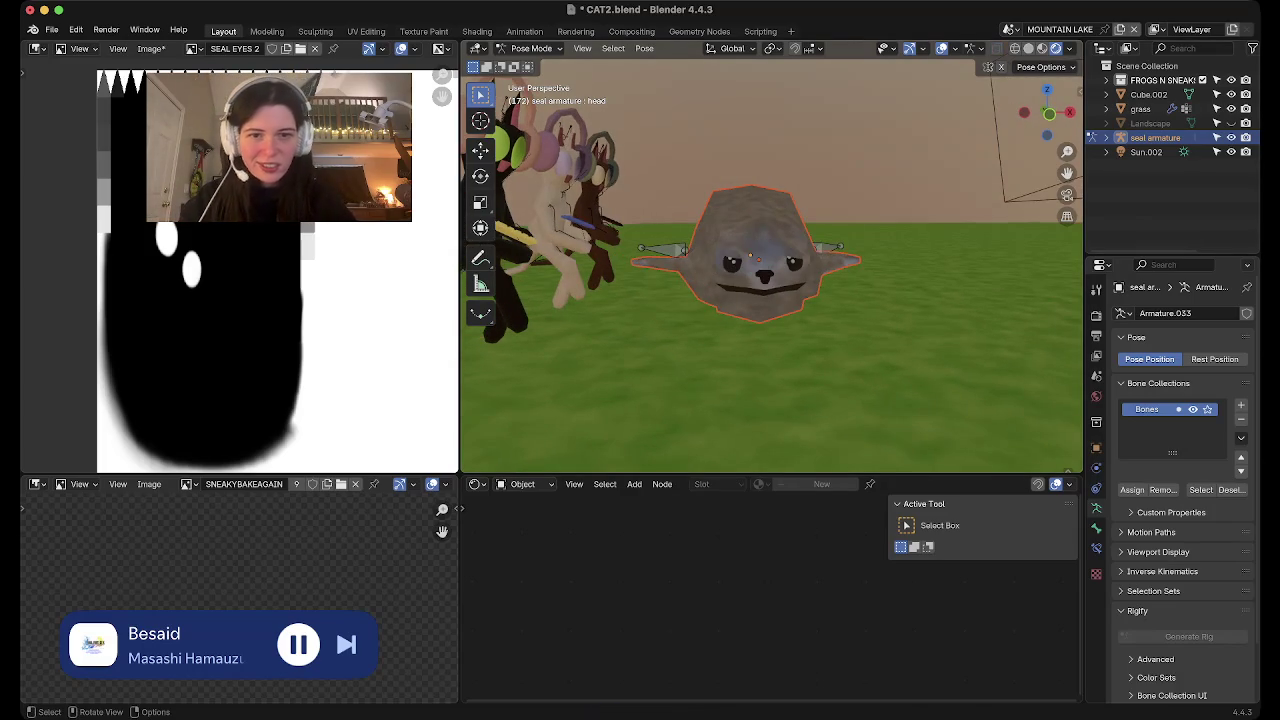
key("r")
key("r")
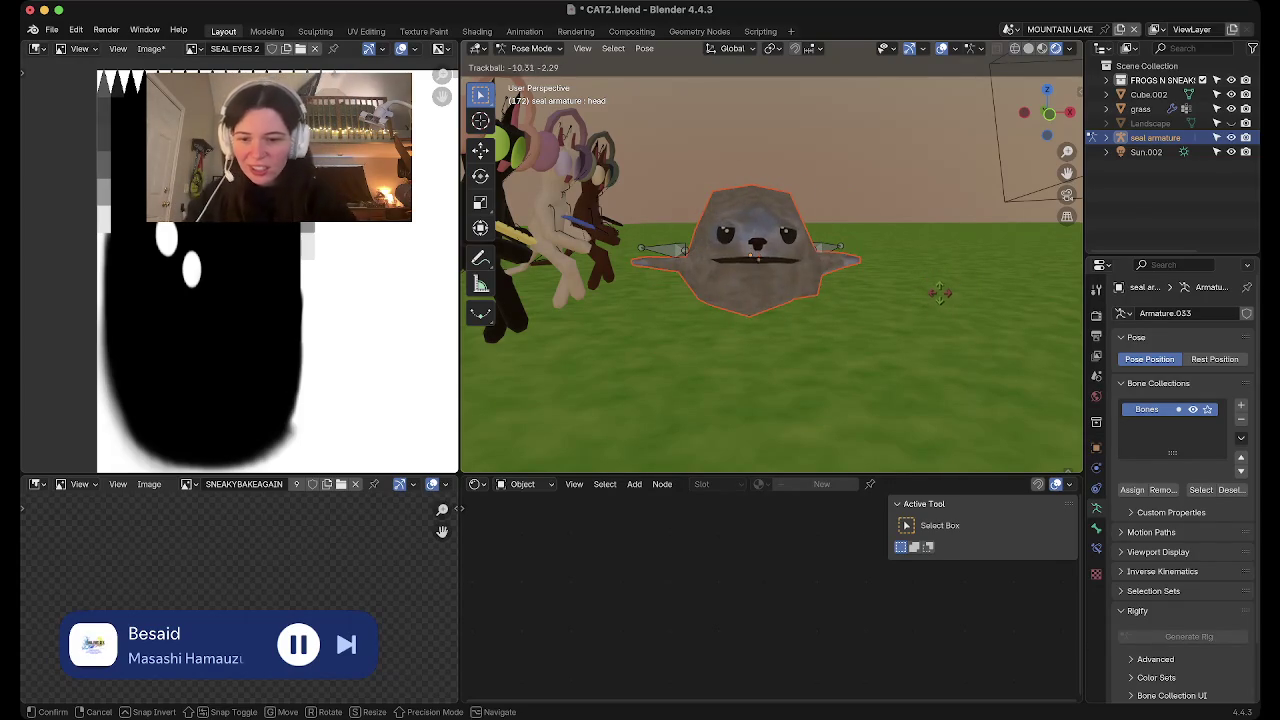
key("Return")
Re-rotate the right fin bone and save CAT2.blend
left_click(664, 249)
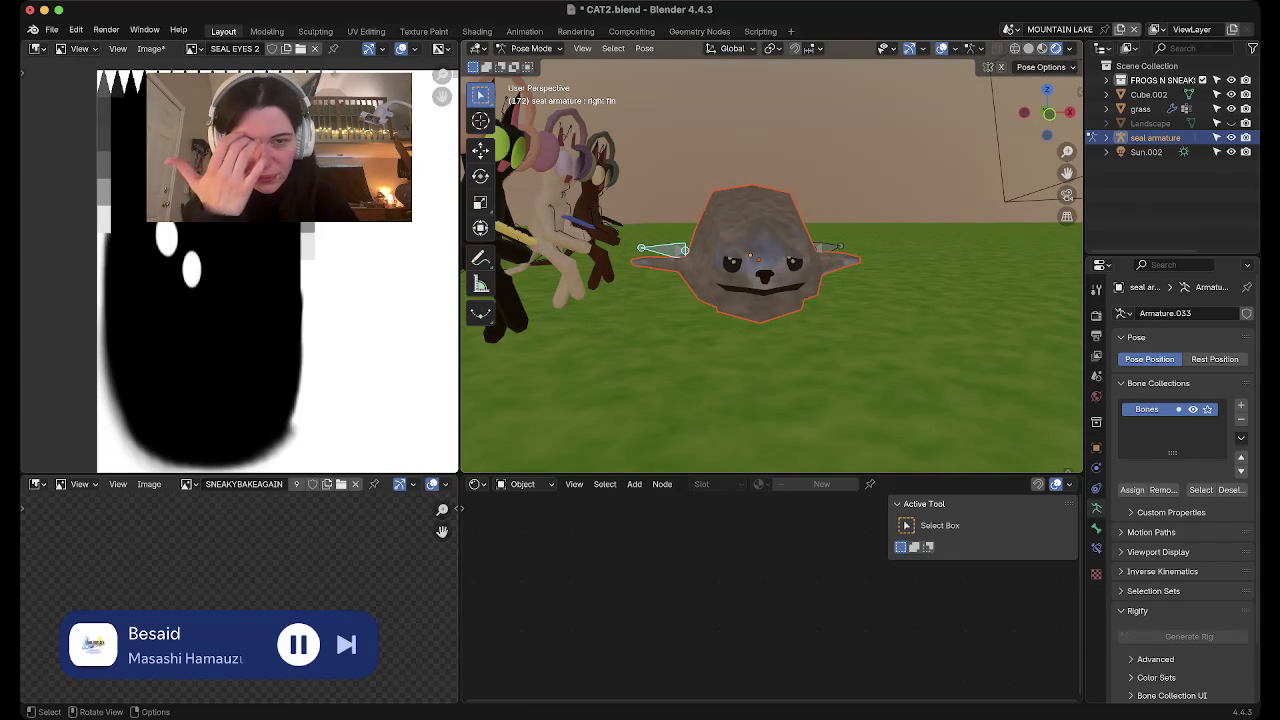
key("r")
key("r")
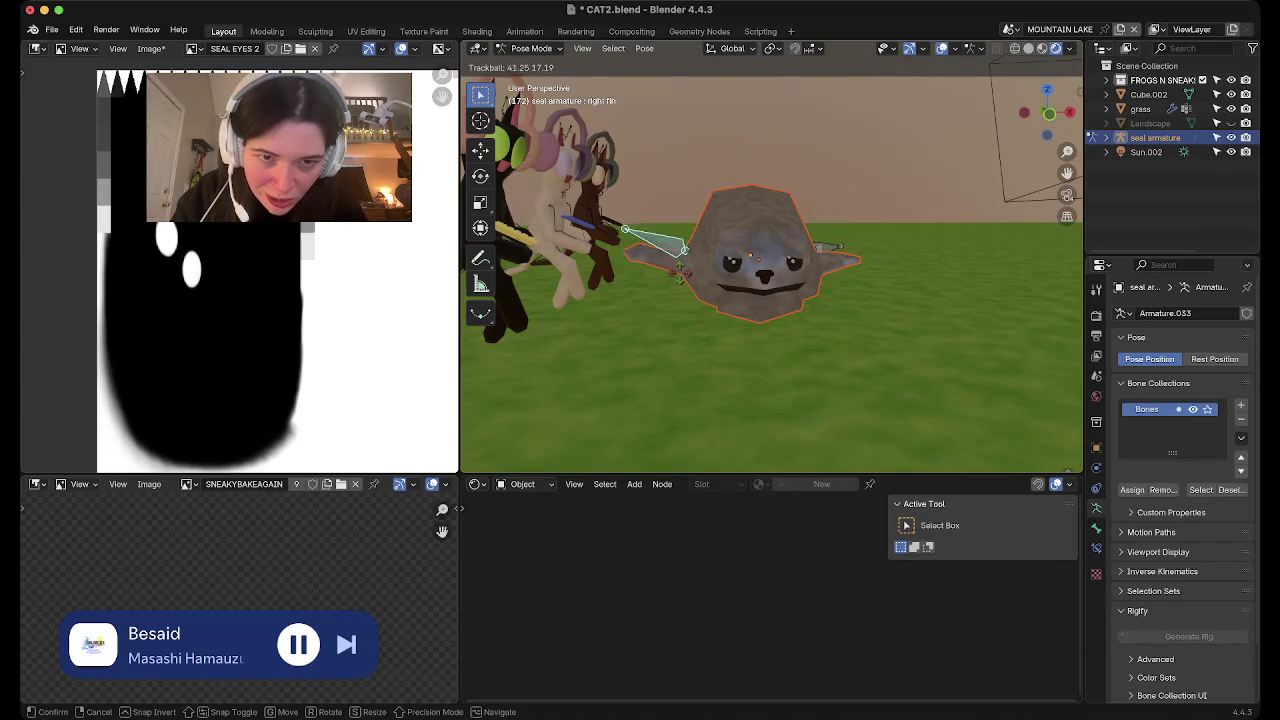
key("Return")
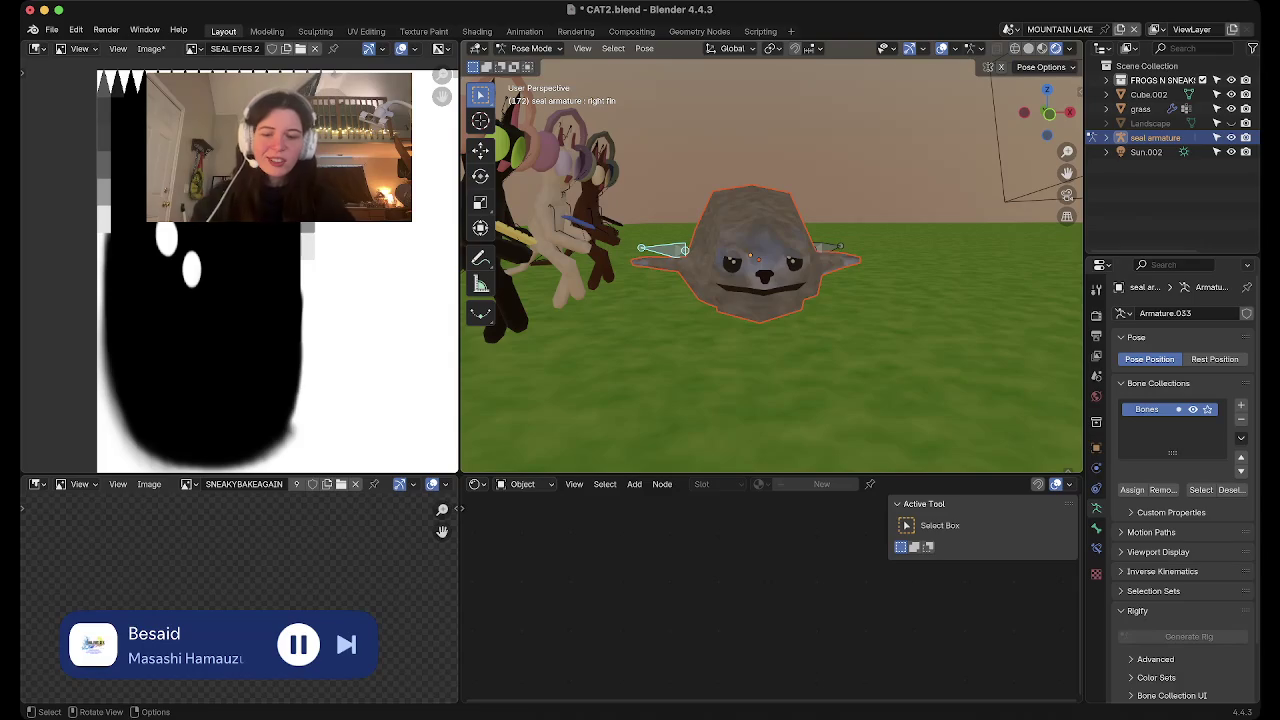
key("ctrl+s")
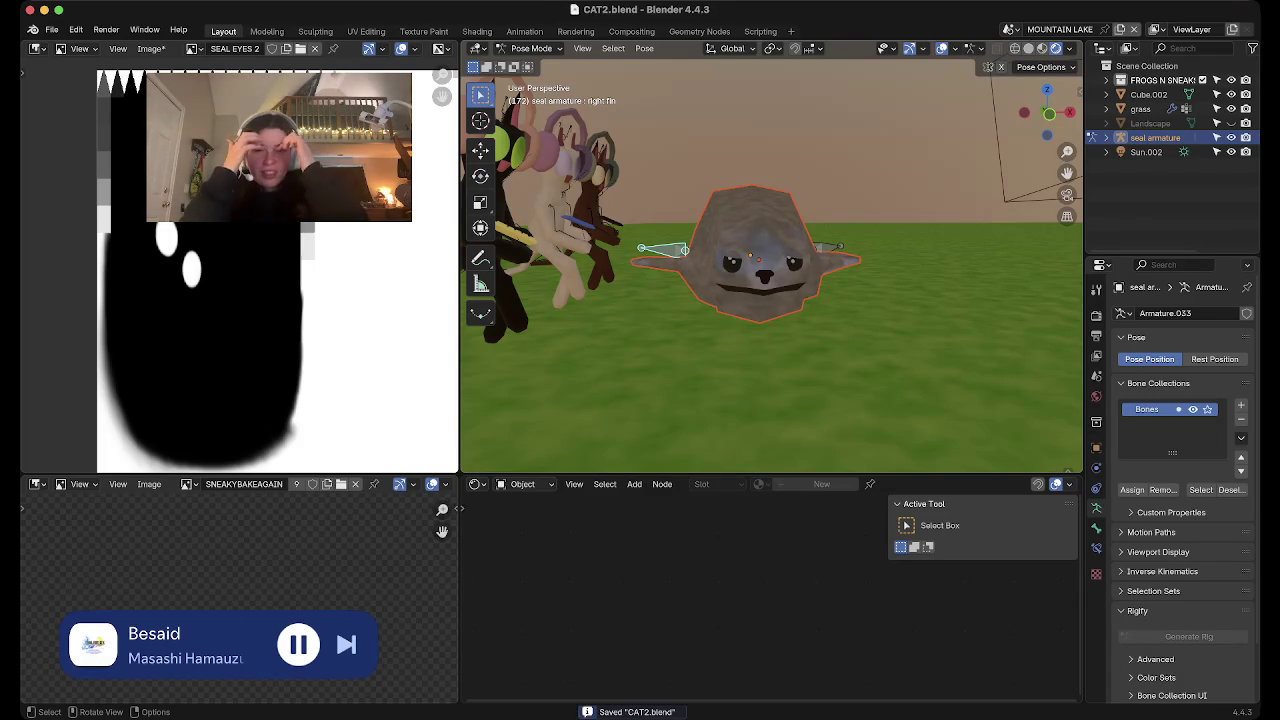
Select the seal armature and all its children using Select Hierarchy in the Outliner
mouse_move(770, 300)
middle_mouse_down()
mouse_move(690, 285)
mouse_move(720, 420)
middle_mouse_up()
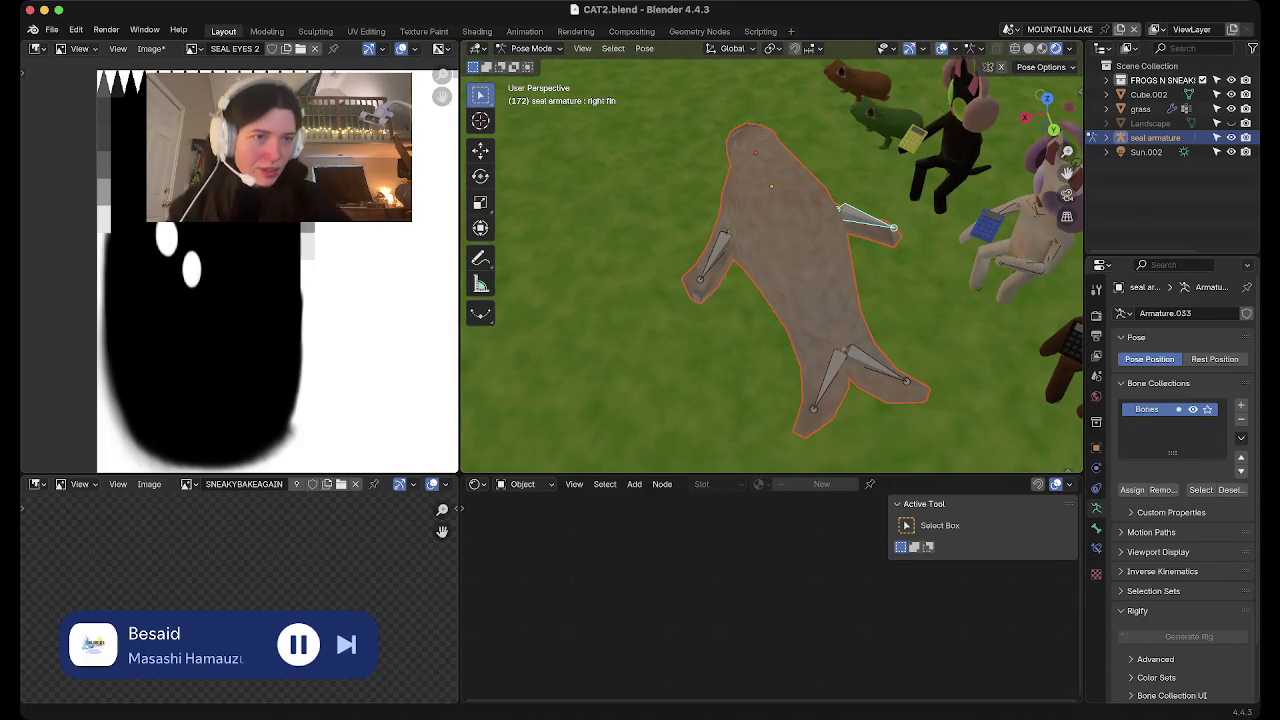
right_click(1085, 137)
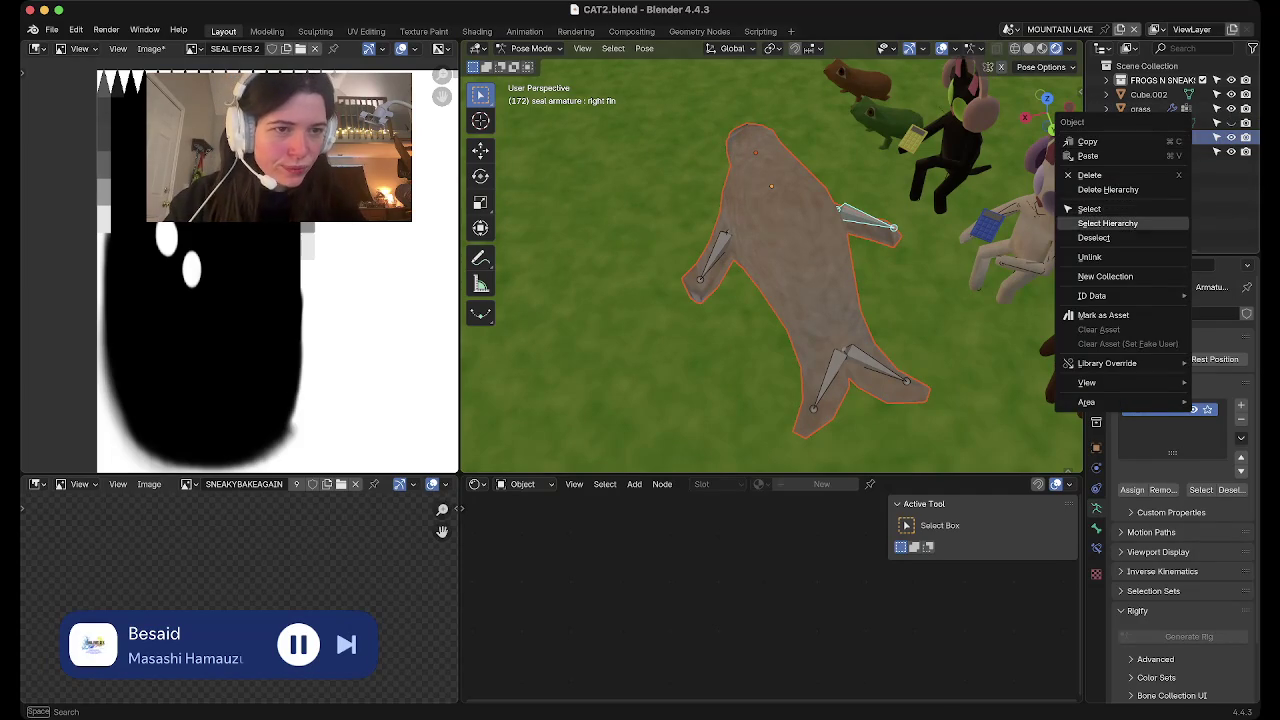
left_click(1107, 223)
left_click(1107, 137)
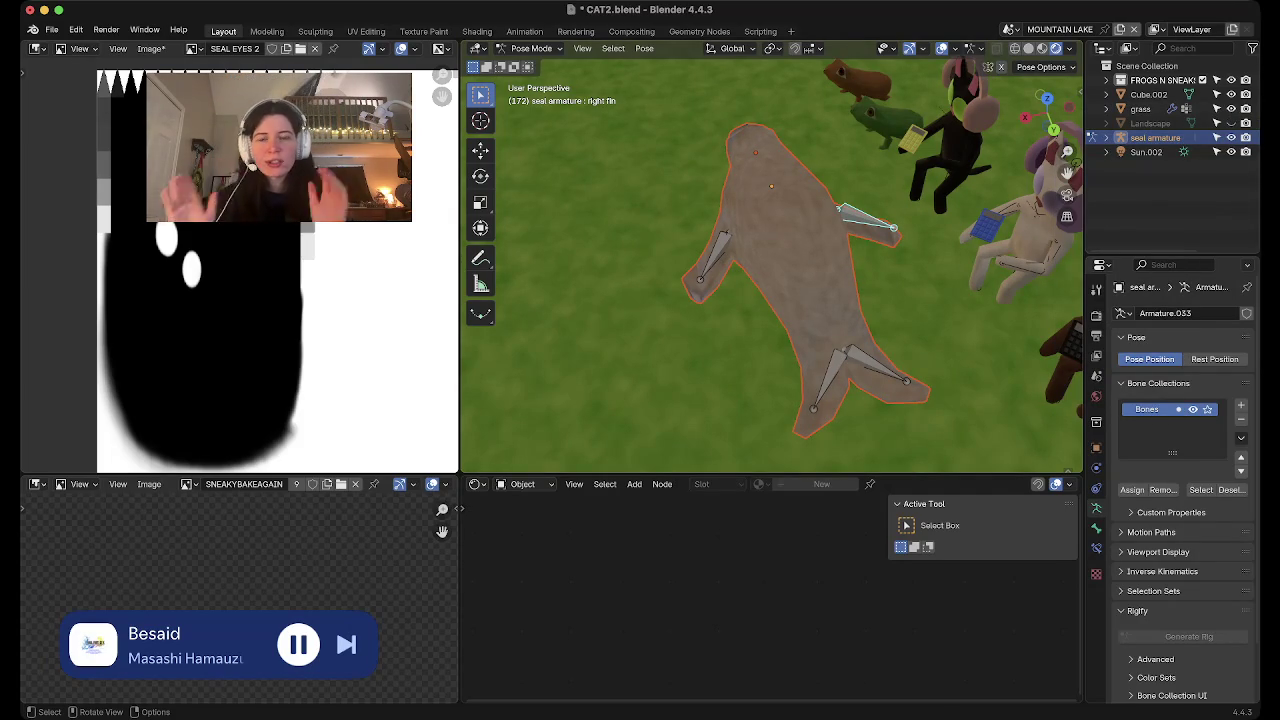
middle_click_drag(1000, 250, 1066, 152)
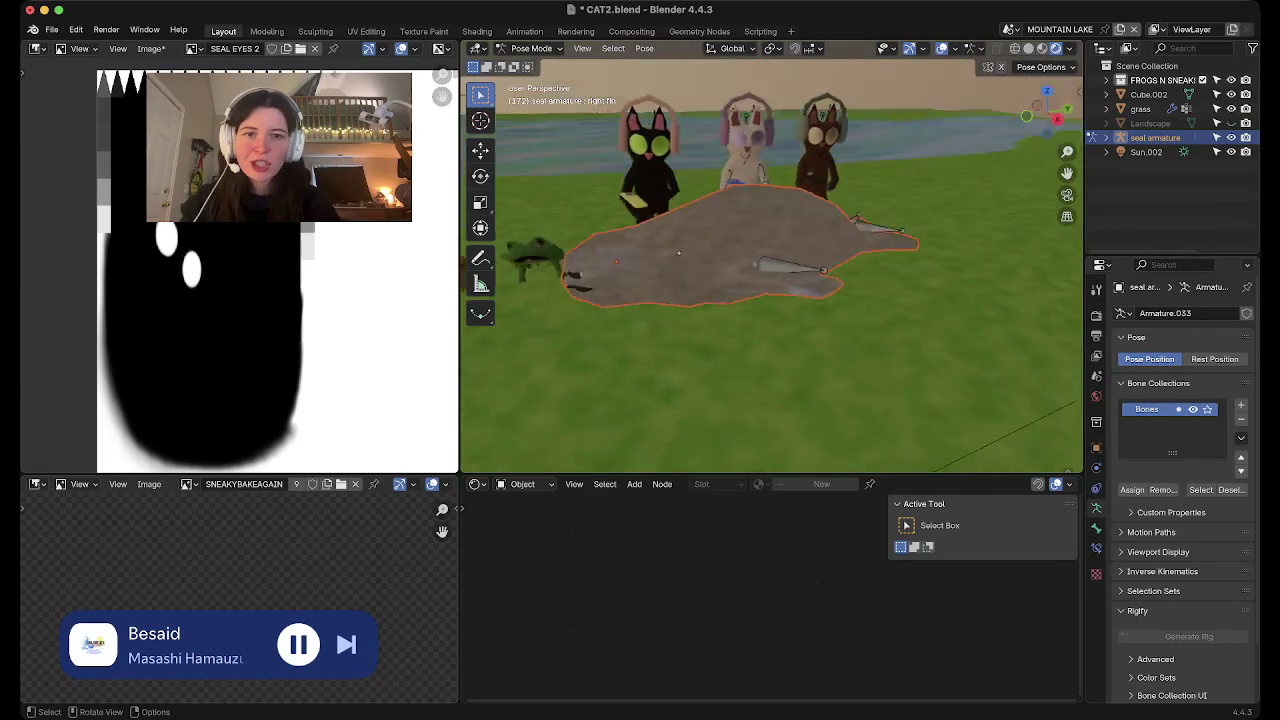
left_click(1107, 137)
right_click(1107, 140)
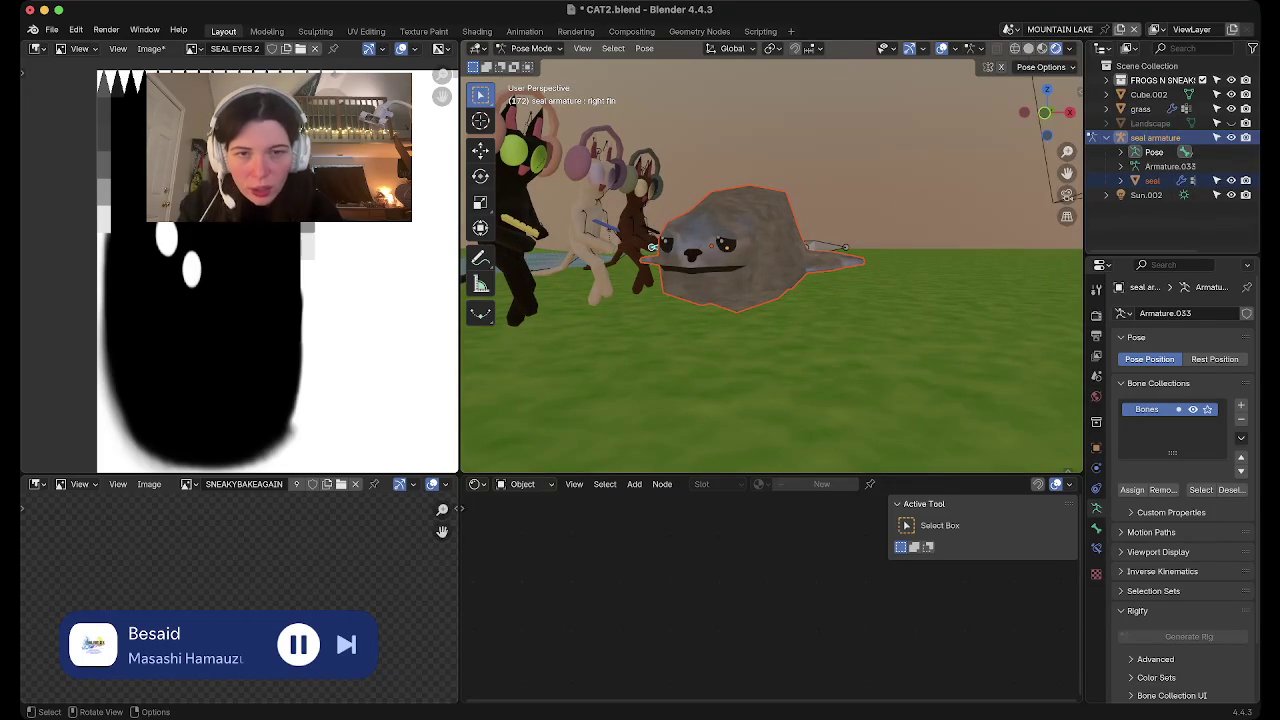
middle_click_drag(652, 246, 700, 240)
In Object Mode, lower the whole seal about 0.156 m along Z
key("g")
key("z")
key("z")
key("Escape")
left_click(530, 48)
left_click(530, 65)
key("g")
key("z")
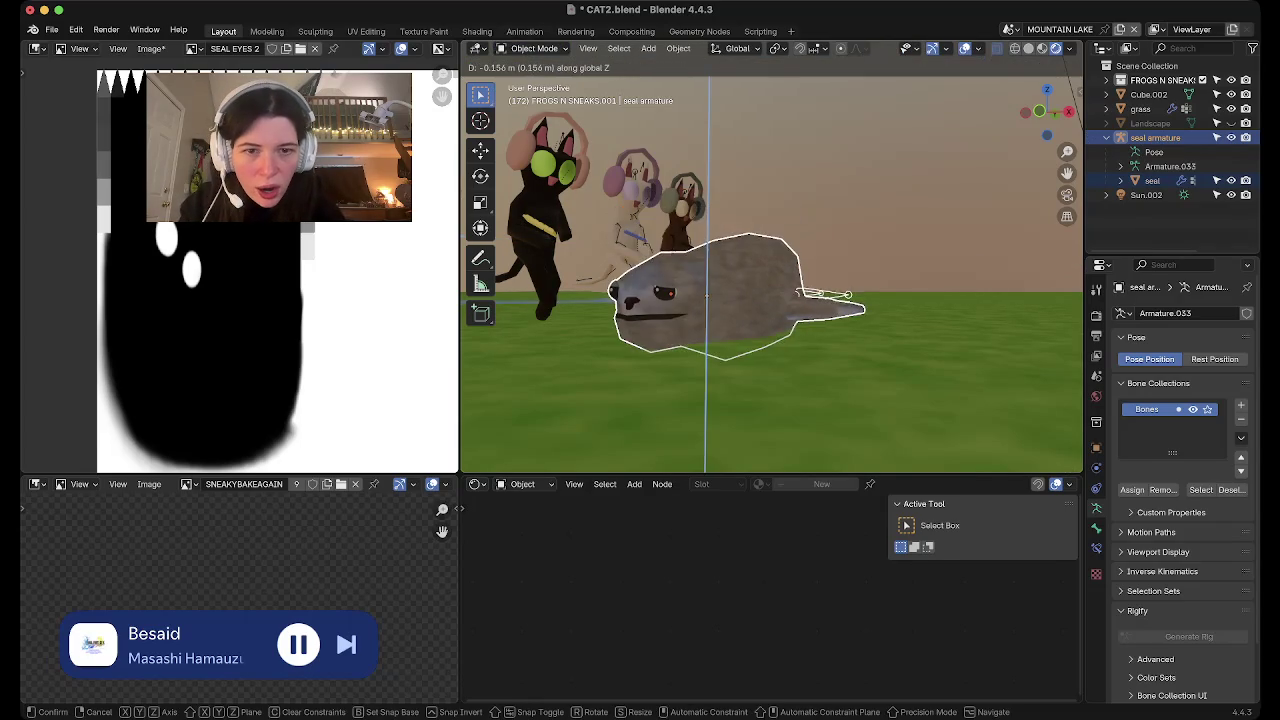
key("Return")
middle_click_drag(770, 300, 690, 330)
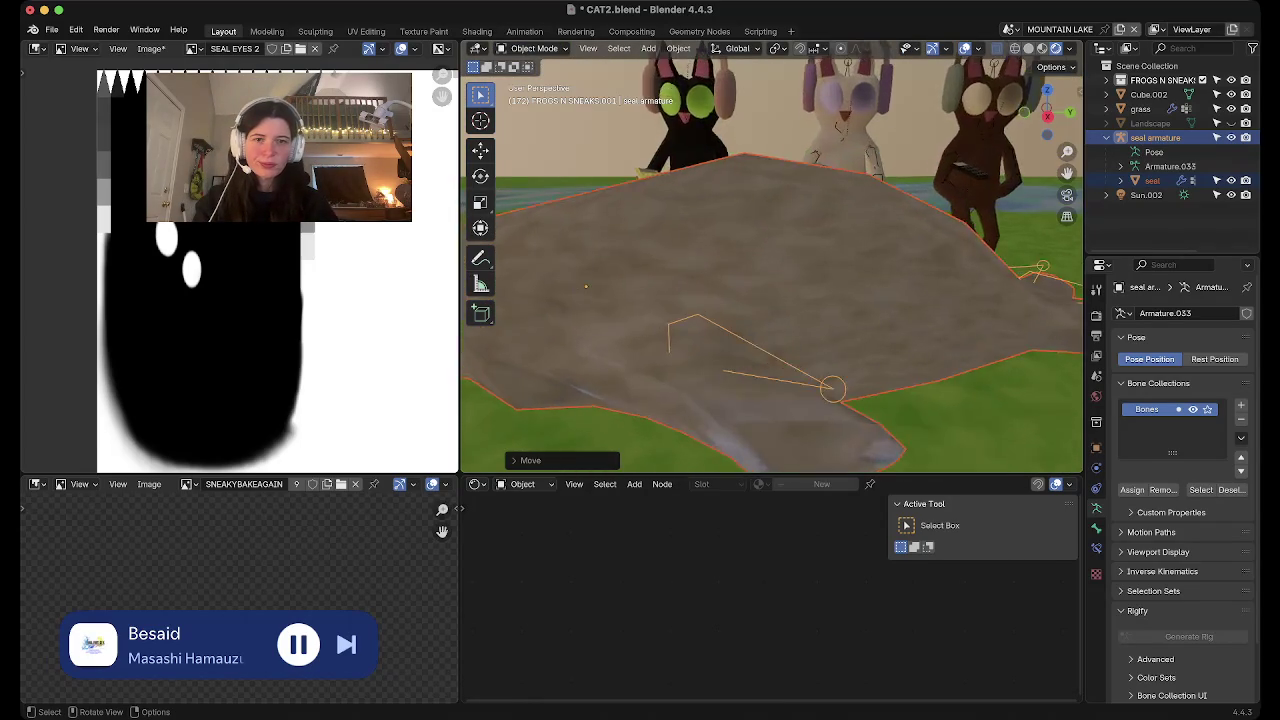
middle_click_drag(770, 300, 700, 300)
Turn the image view into a Nonlinear Animation editor and browse its tracks, collapsing SNEAKY.005
left_click(38, 48)
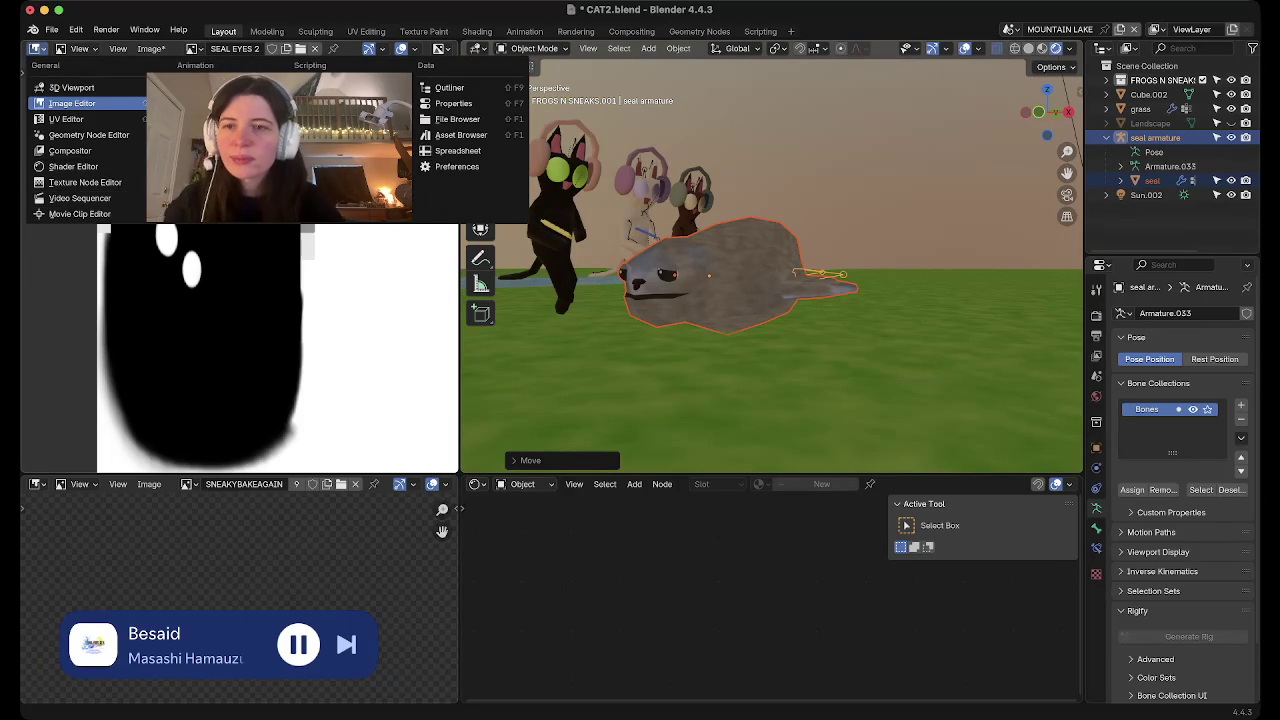
left_click(200, 150)
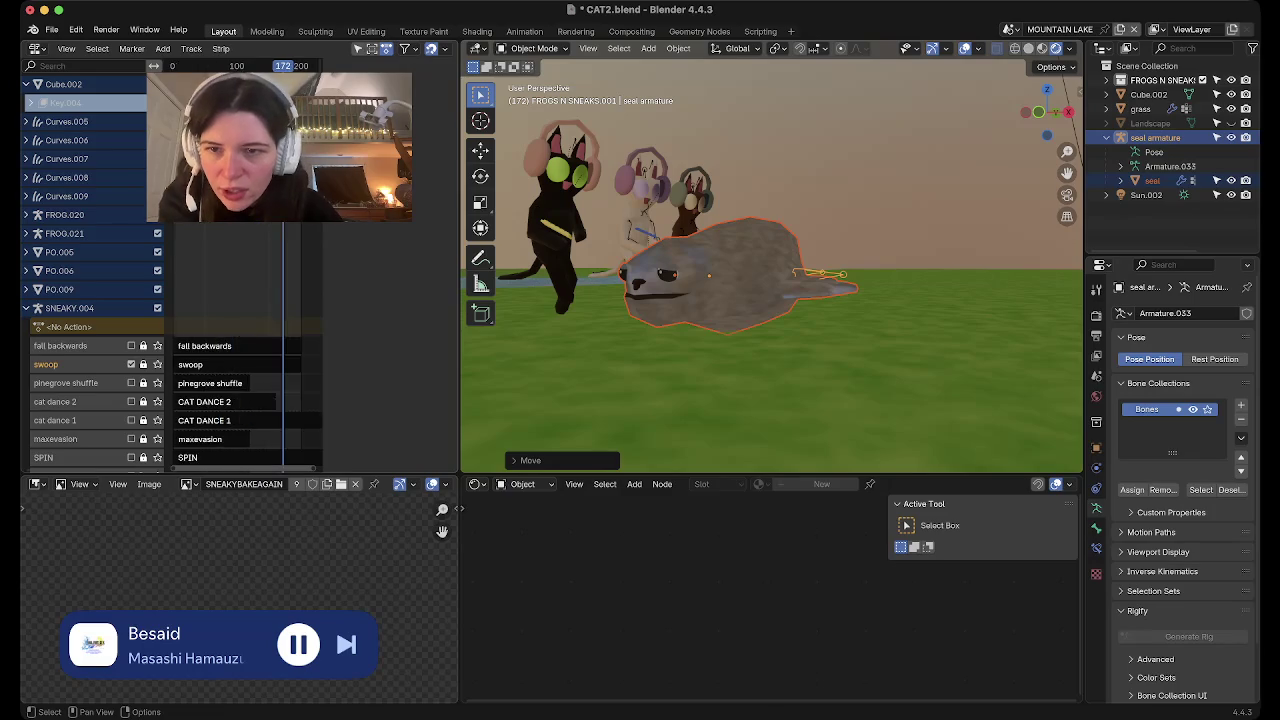
scroll(240, 300, "down", 5)
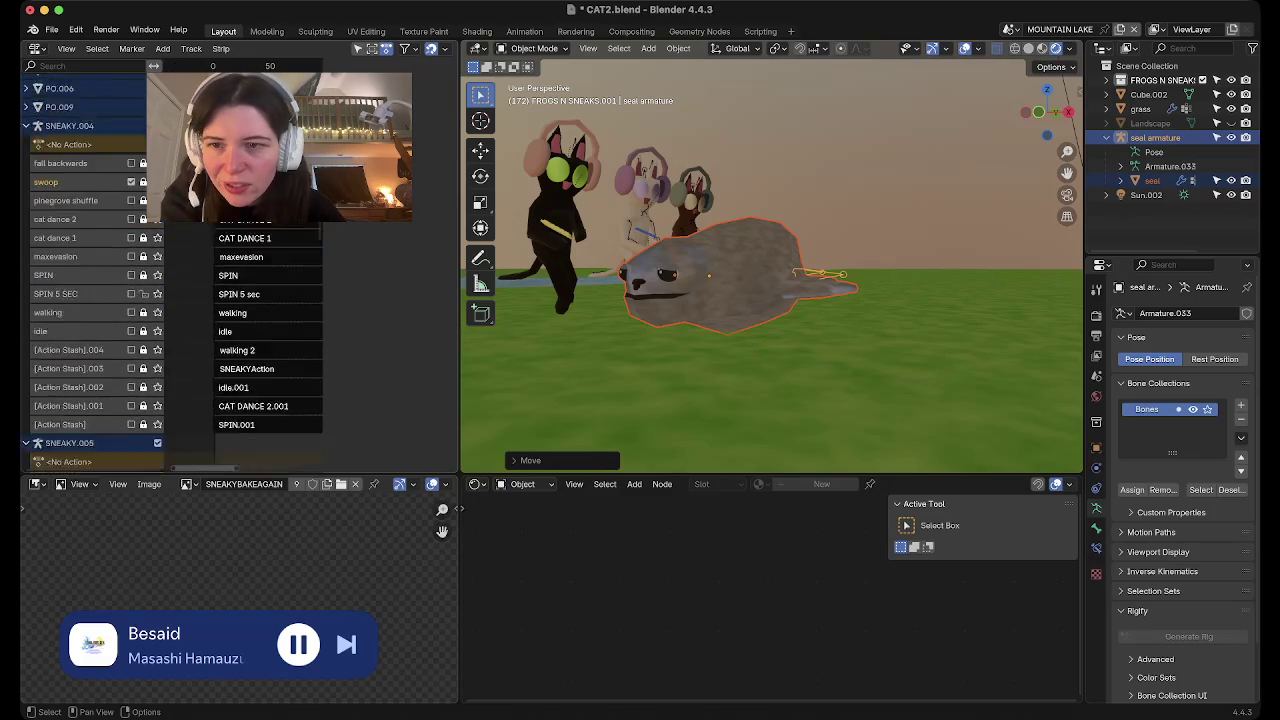
scroll(170, 270, "down", 2)
scroll(170, 270, "down", 2)
scroll(170, 270, "down", 2)
scroll(170, 270, "down", 2)
scroll(170, 270, "up", 10)
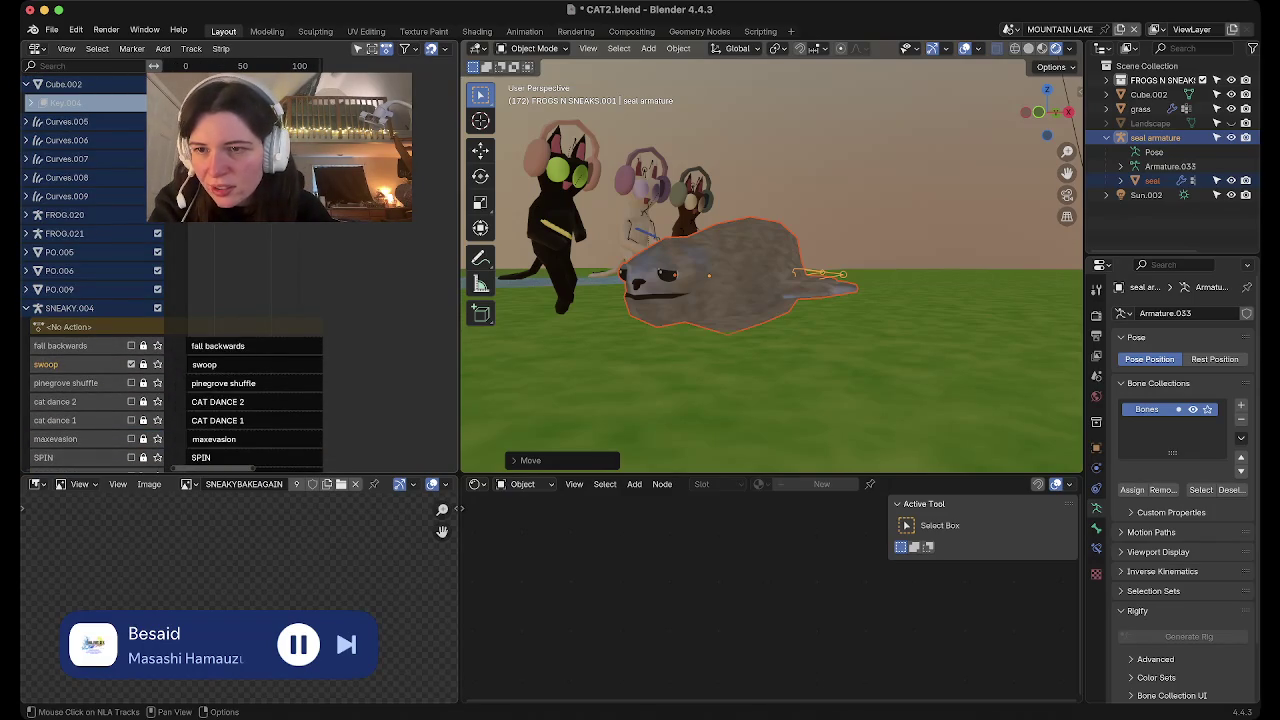
left_click(69, 326)
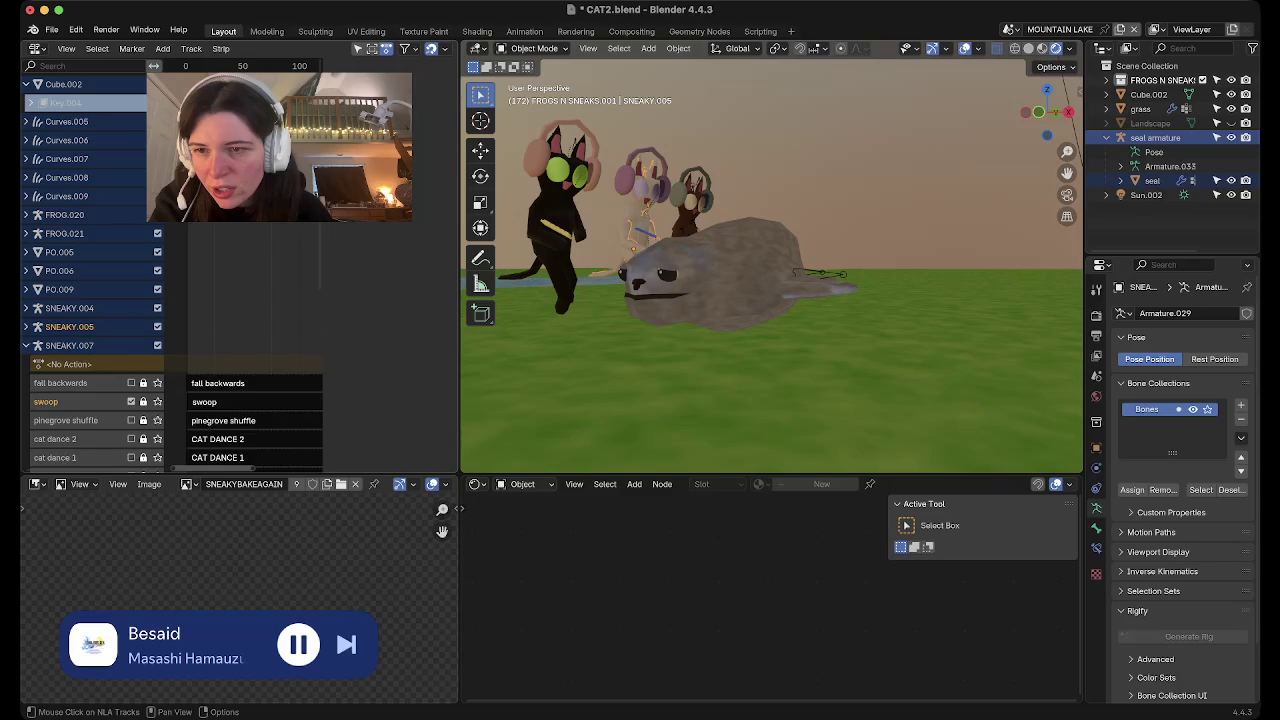
left_click(27, 326)
scroll(90, 270, "down", 1)
scroll(90, 270, "up", 1)
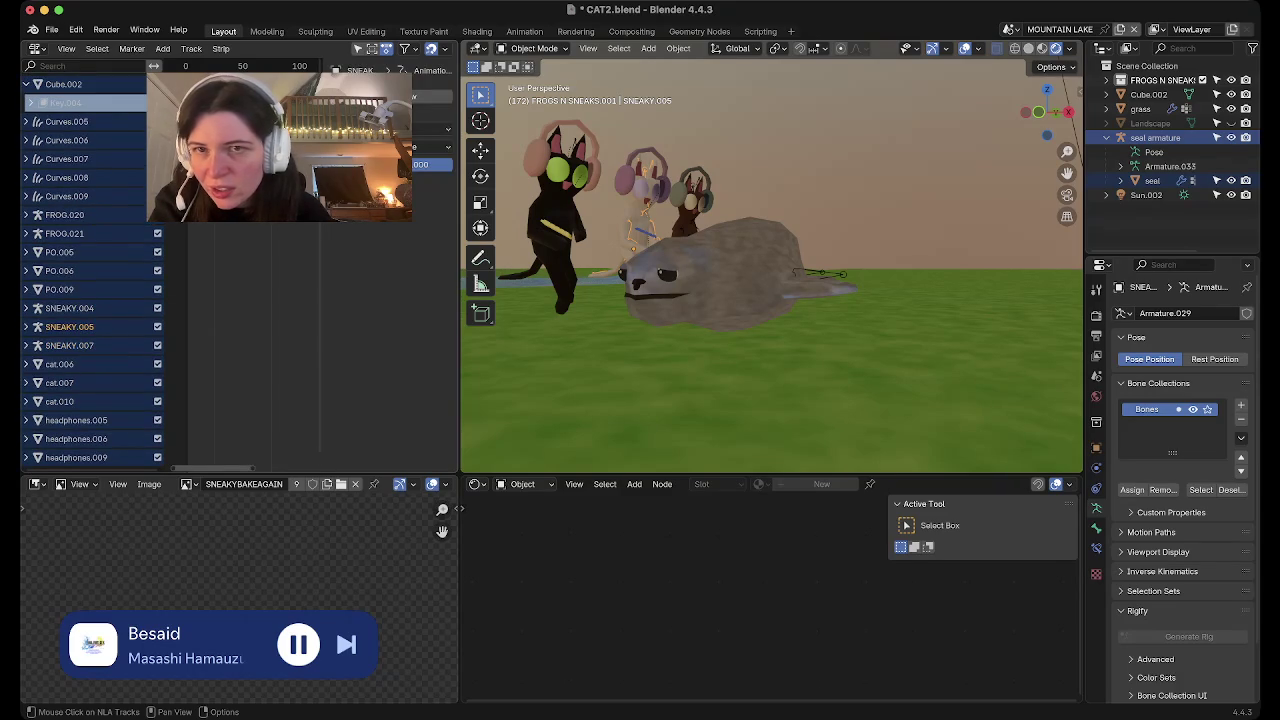
Reselect the seal armature and open the interaction mode list
left_click(730, 280)
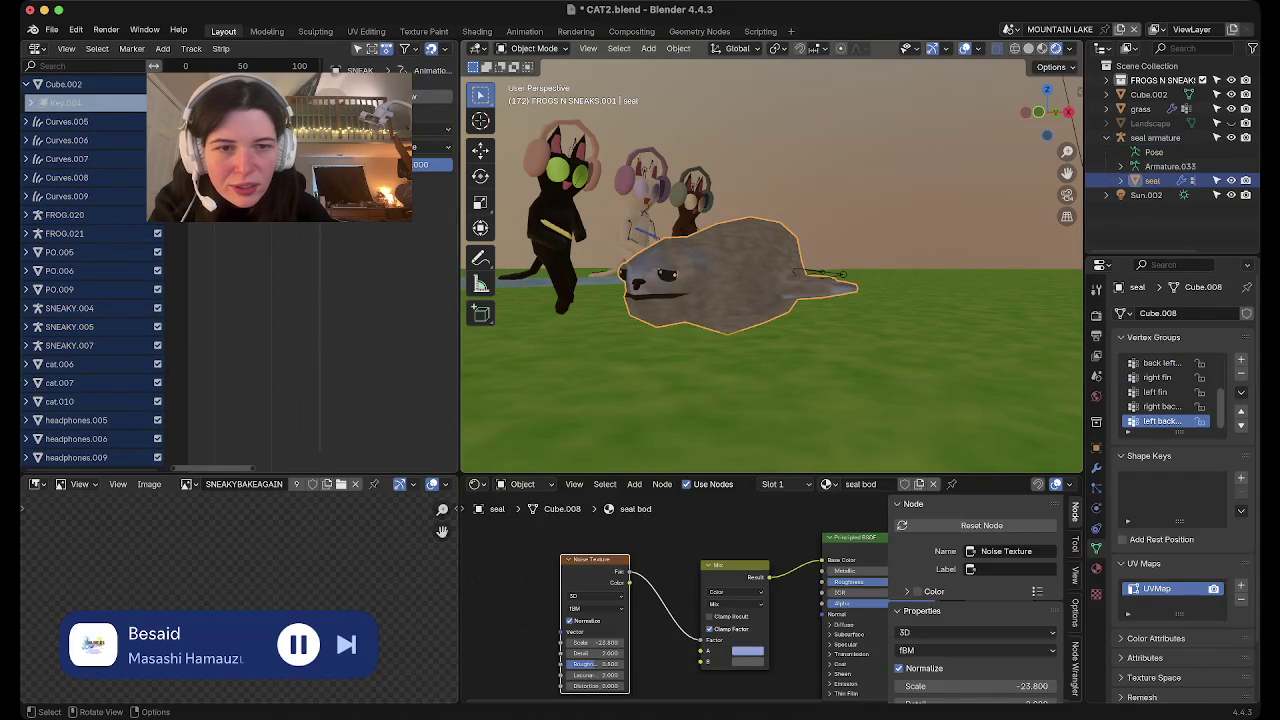
left_click(820, 273)
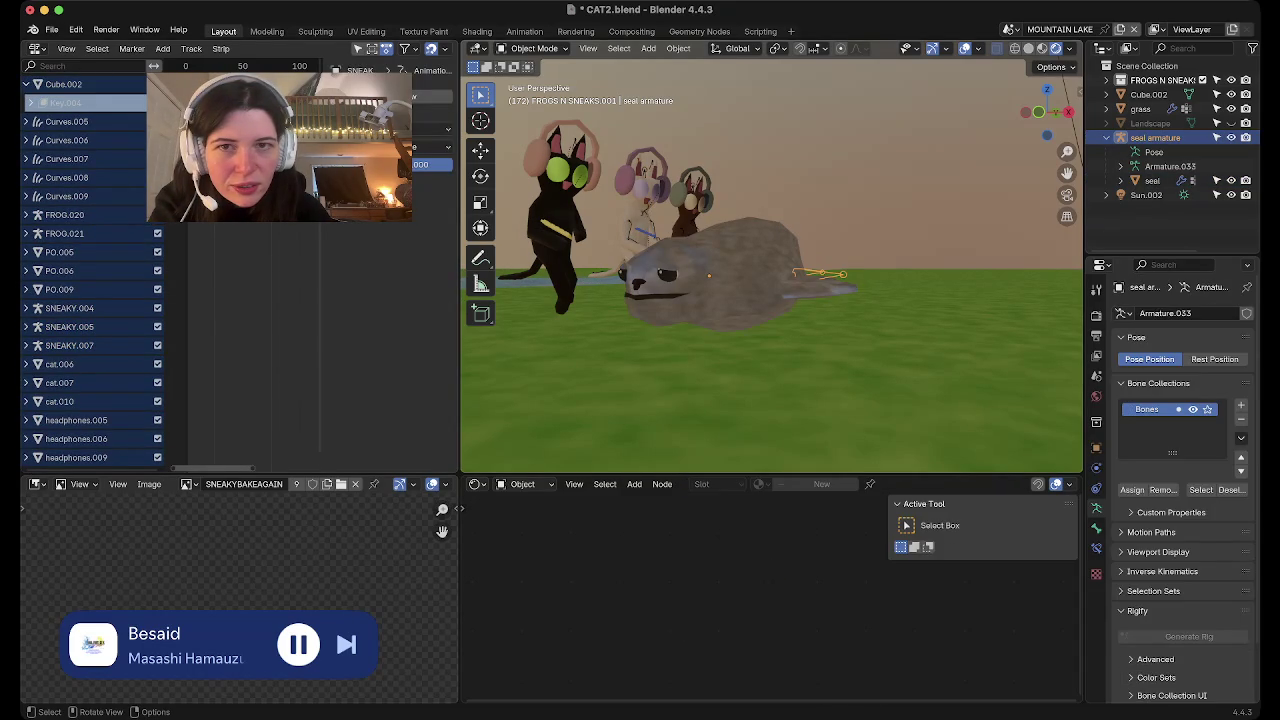
left_click(534, 48)
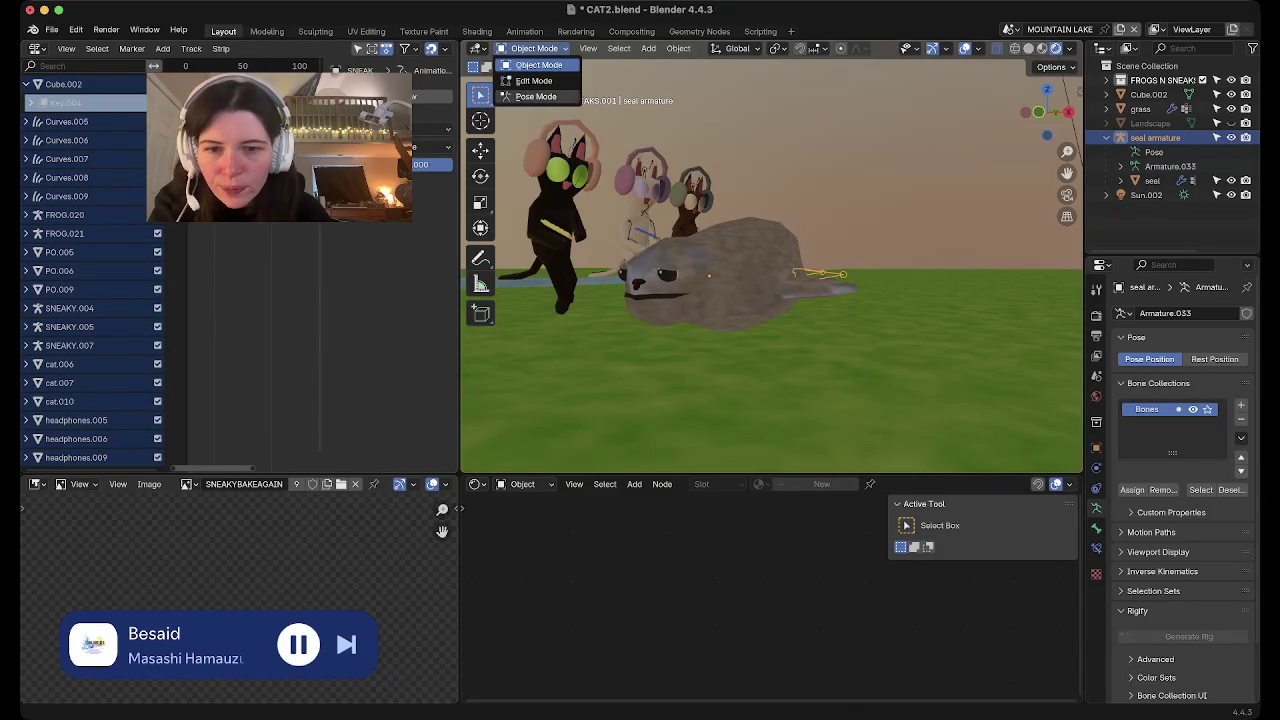
Put the seal armature in Pose Mode and close the lower image area to widen the 3D view
left_click(530, 97)
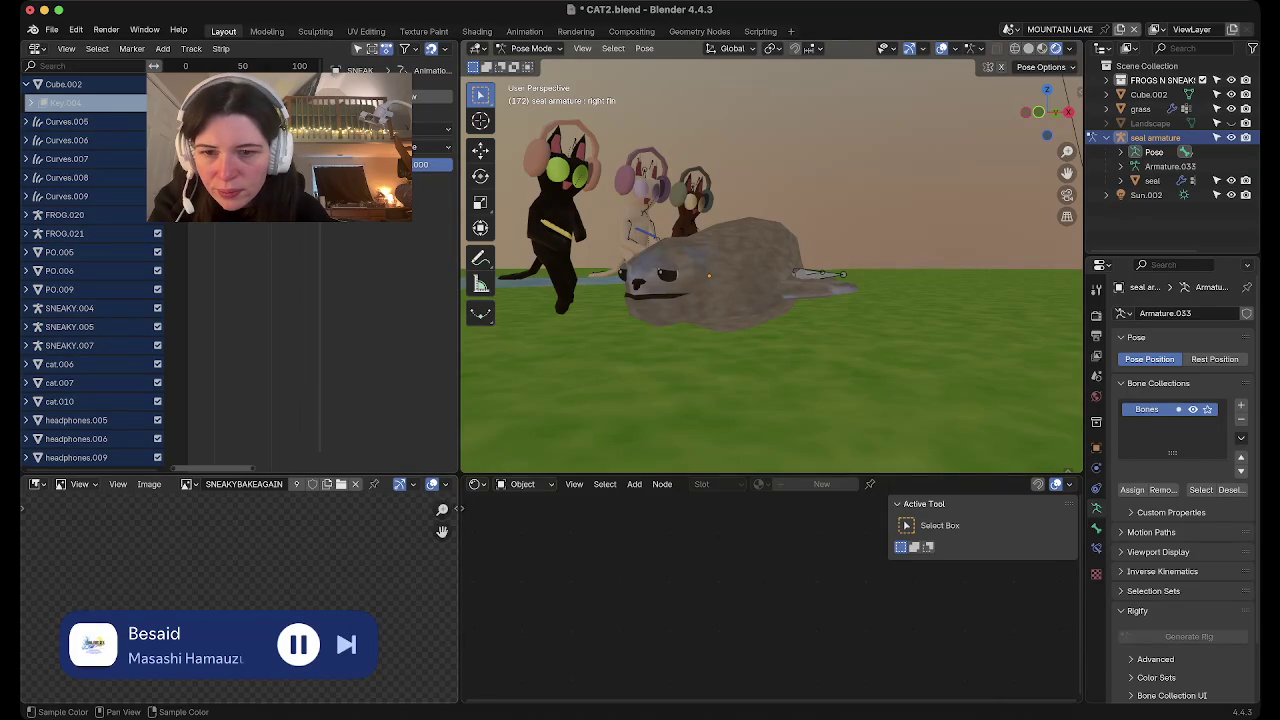
right_click(300, 485)
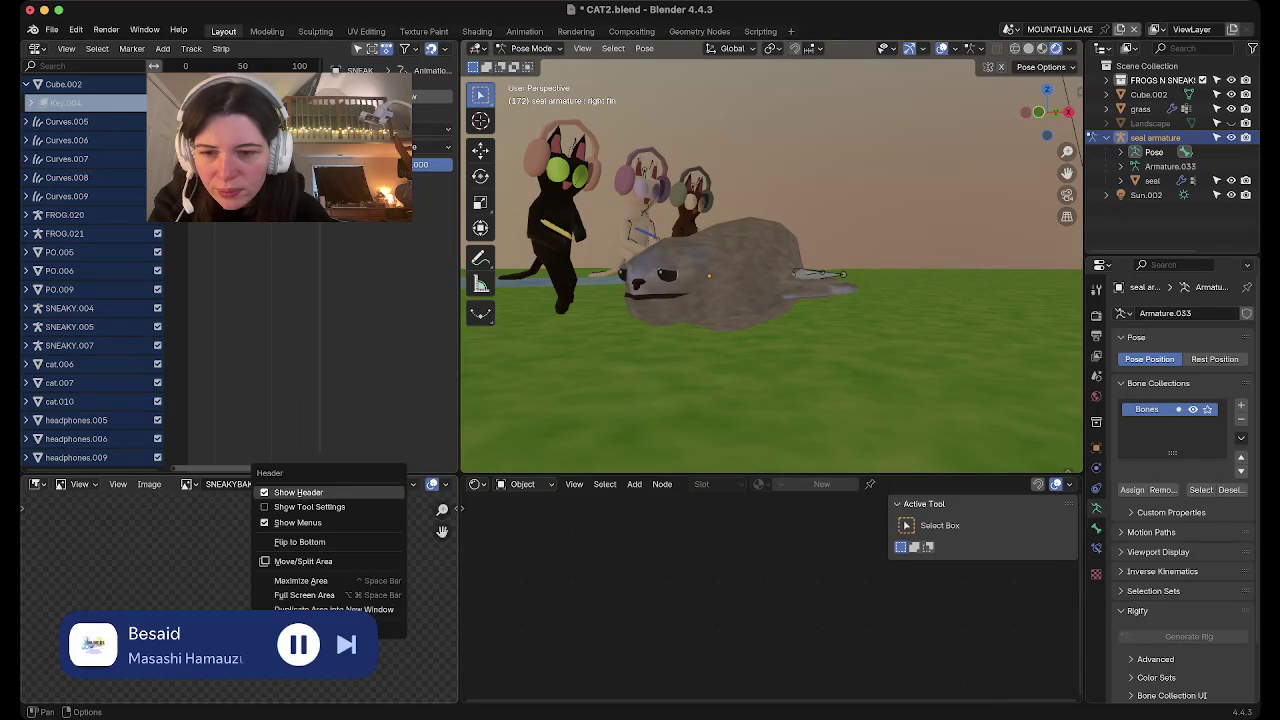
left_click(303, 561)
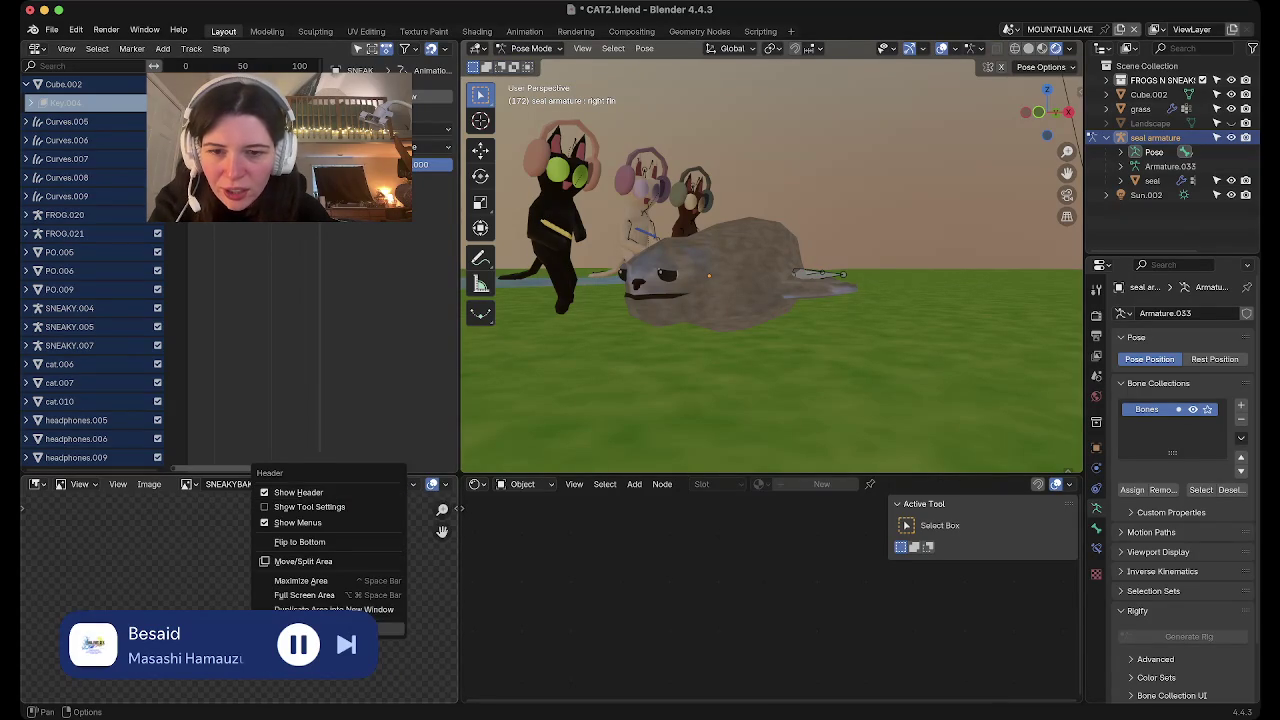
left_click(240, 350)
left_click_drag(460, 300, 265, 300)
Orbit to a higher side view of the seal and save CAT2.blend
middle_click_drag(415, 100, 415, 100)
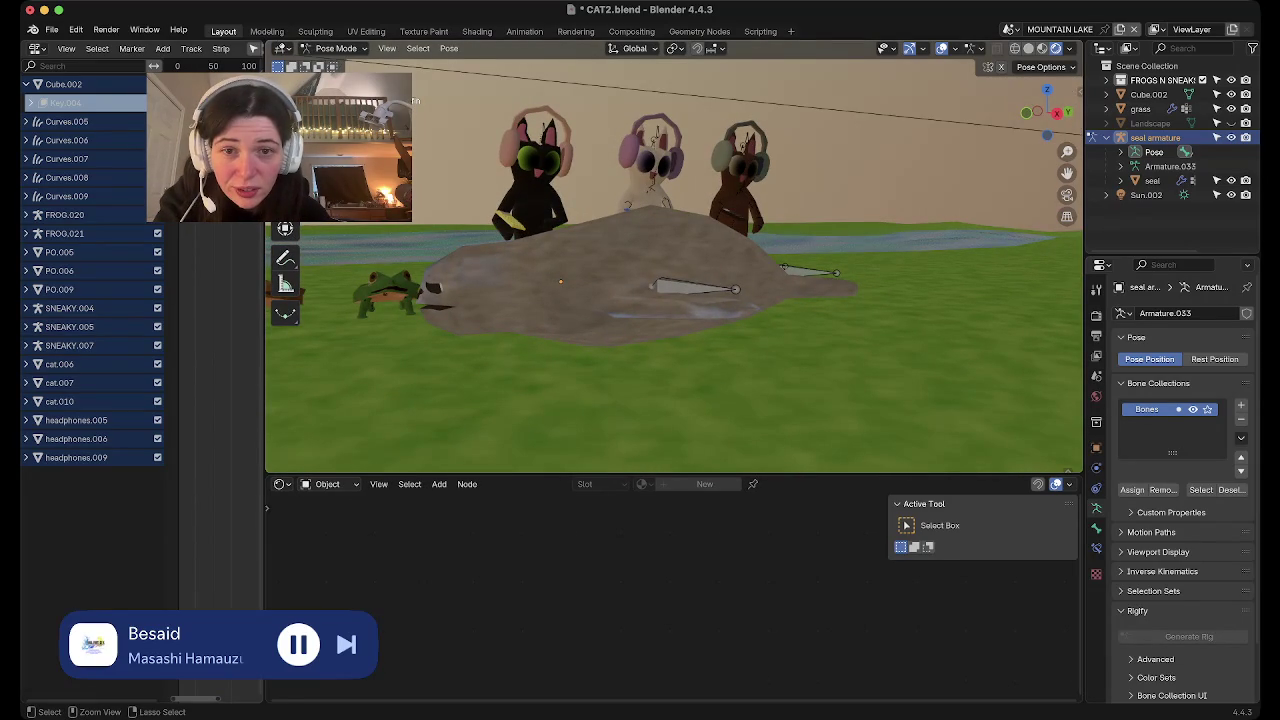
key("ctrl+s")
scroll(415, 101, "right", 5)
Change the viewport shading, view the seal head-on, and open the bottom area's editor-type list
scroll(415, 101, "right", 3)
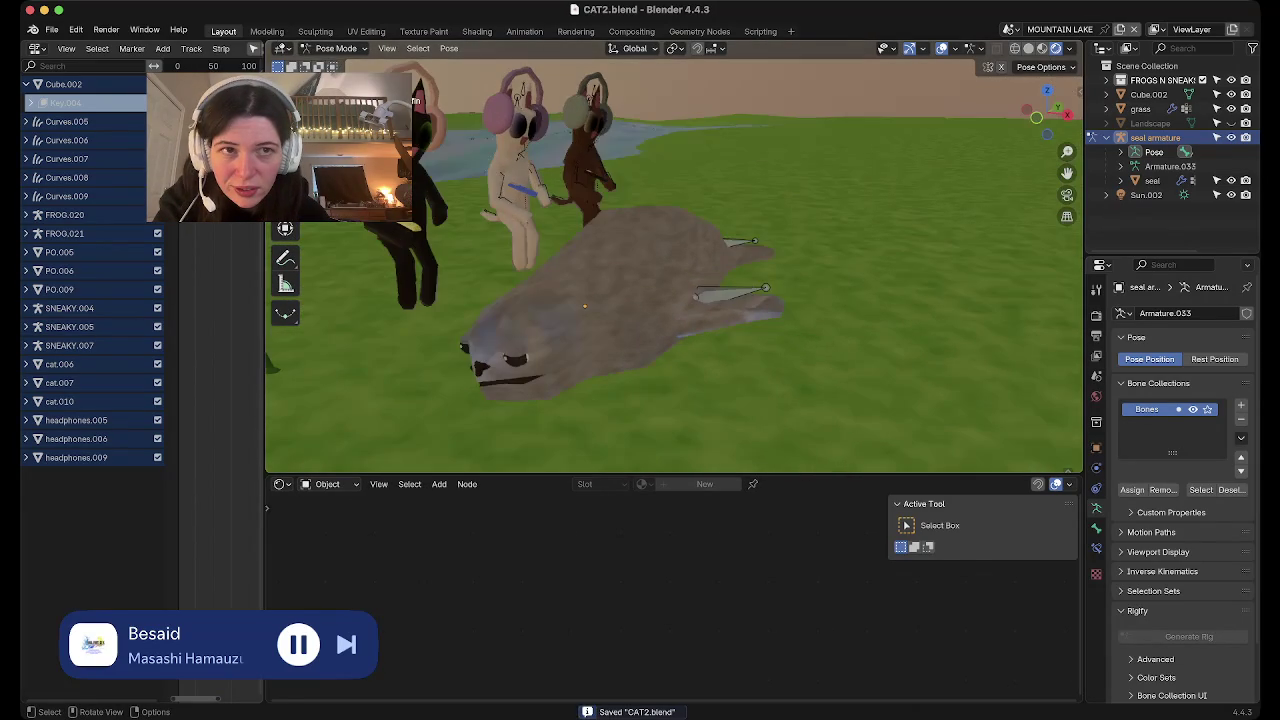
scroll(415, 101, "right", 2)
key("shift+z")
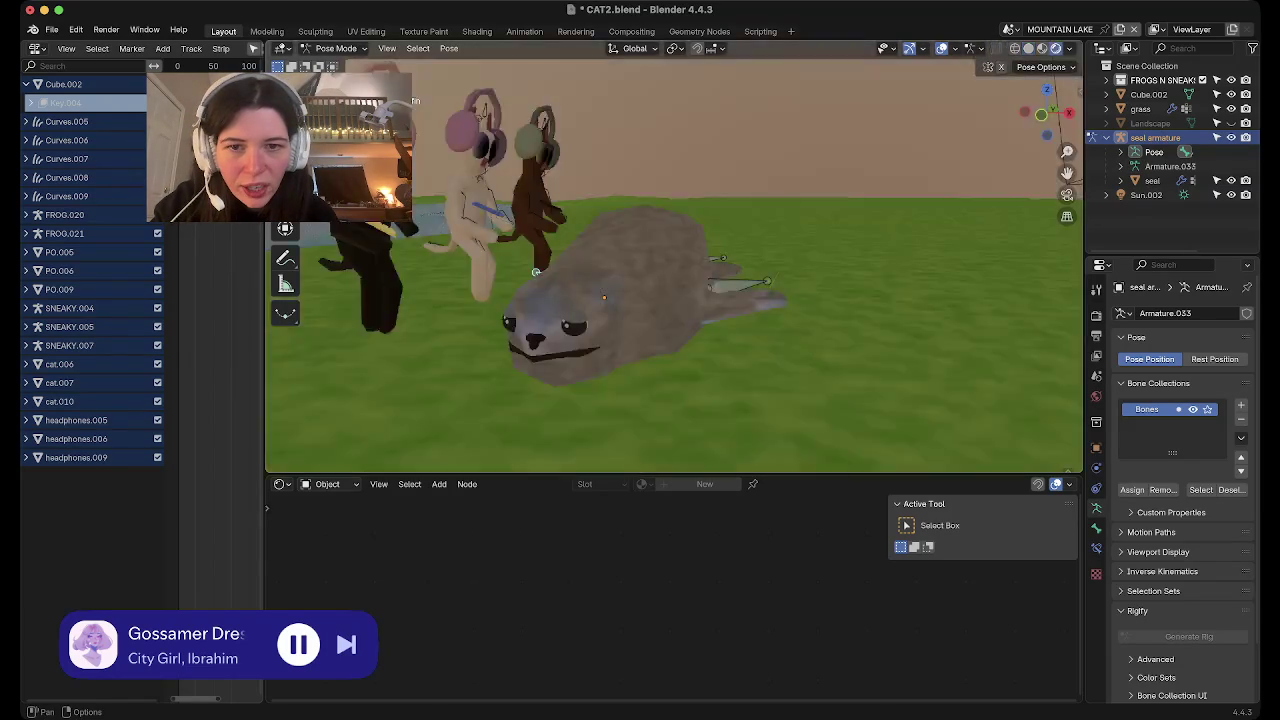
middle_click_drag(672, 300, 485, 300)
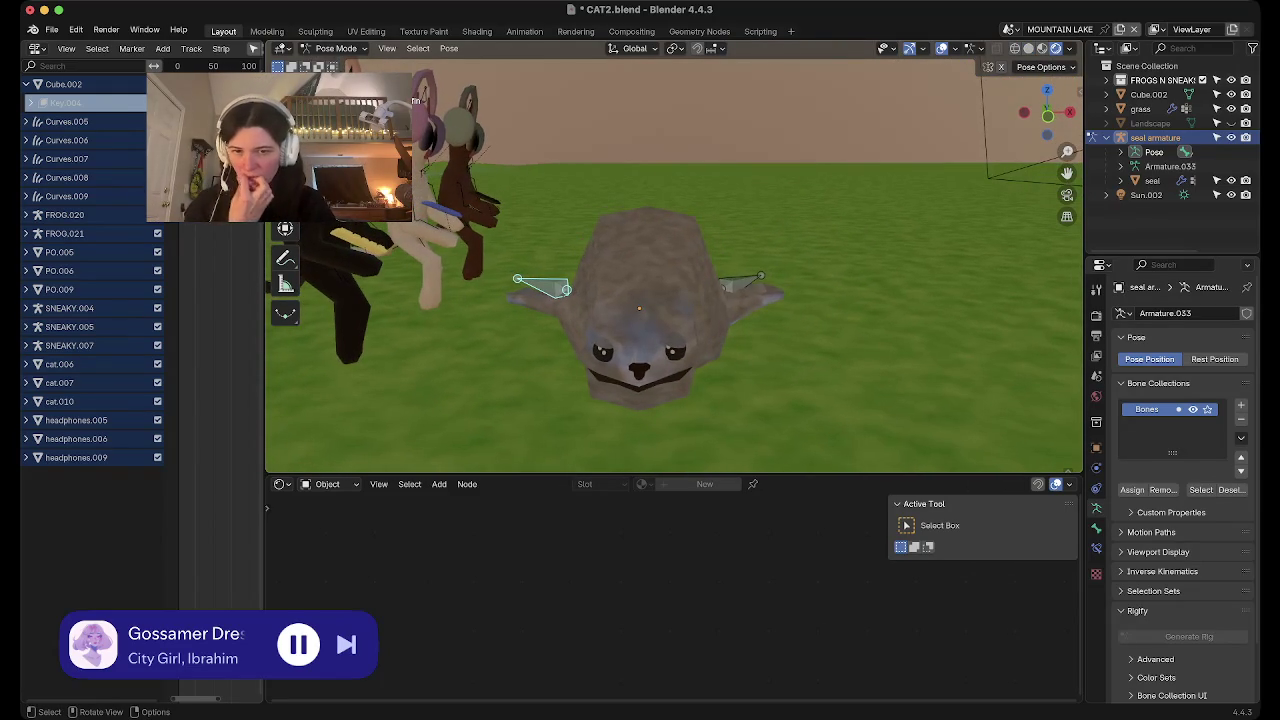
left_click(283, 484)
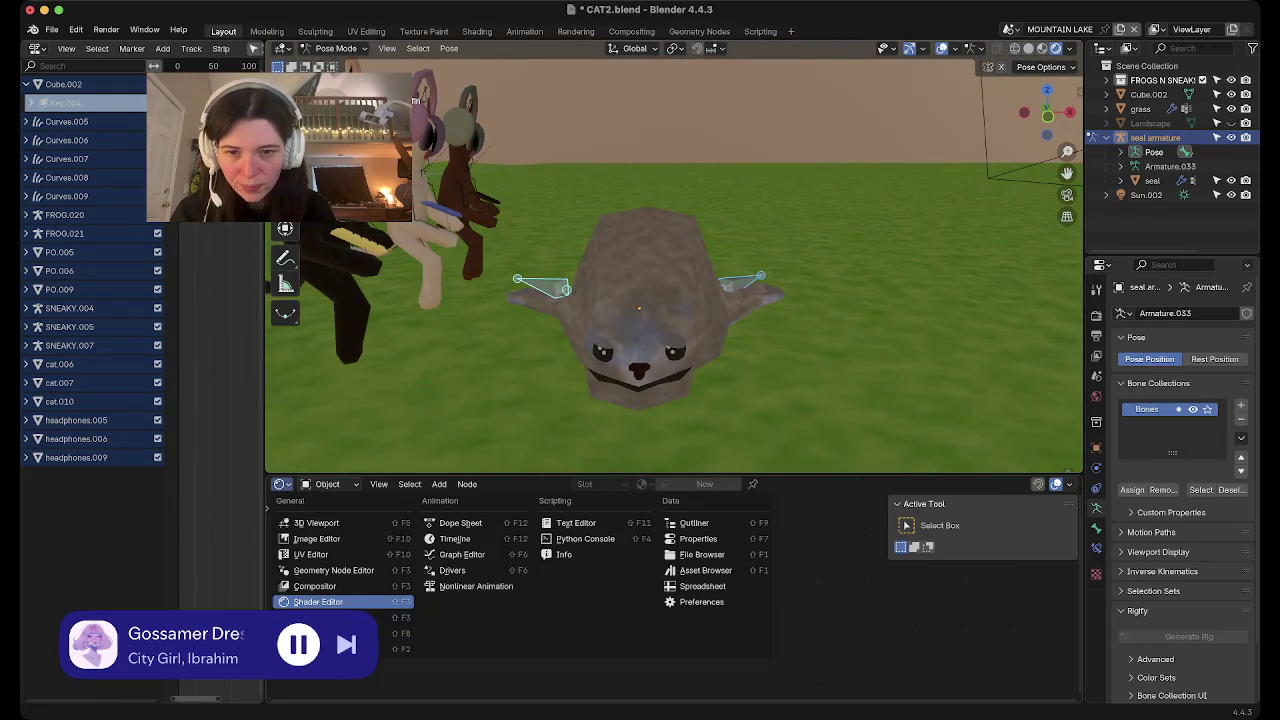
Turn the bottom area into the Dope Sheet
left_click(283, 484)
left_click(283, 484)
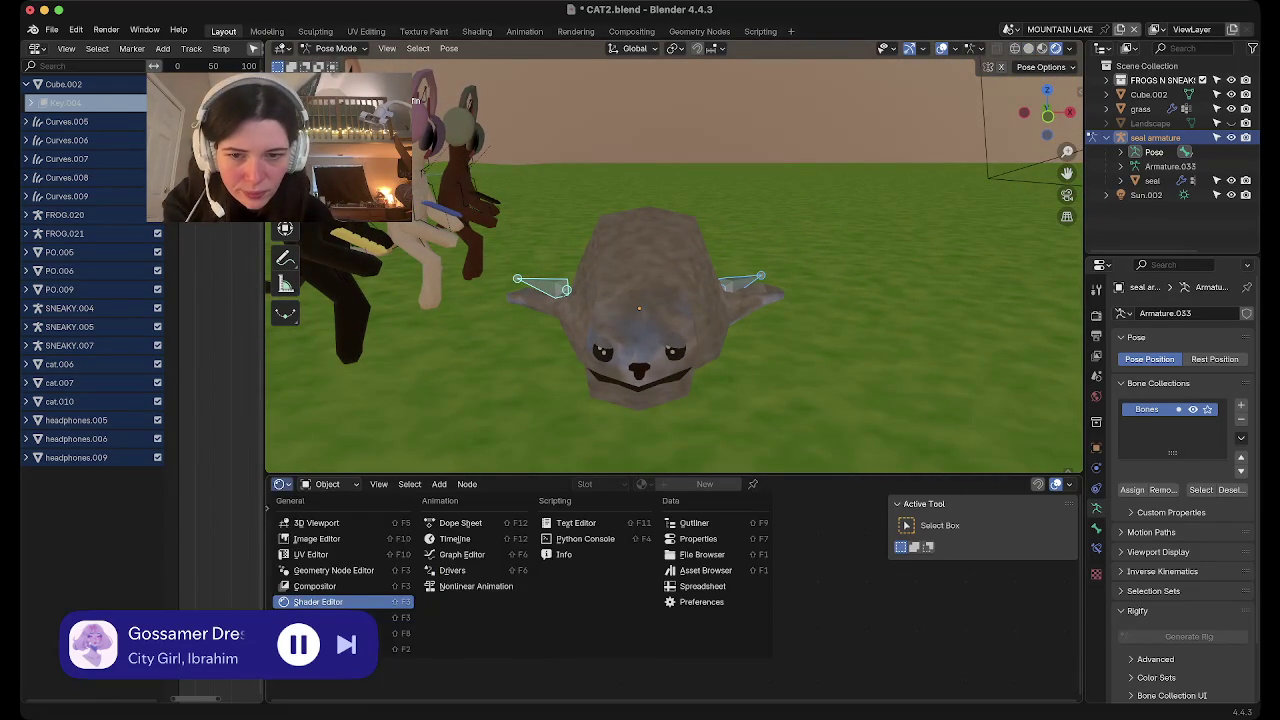
left_click(445, 522)
left_click(622, 484)
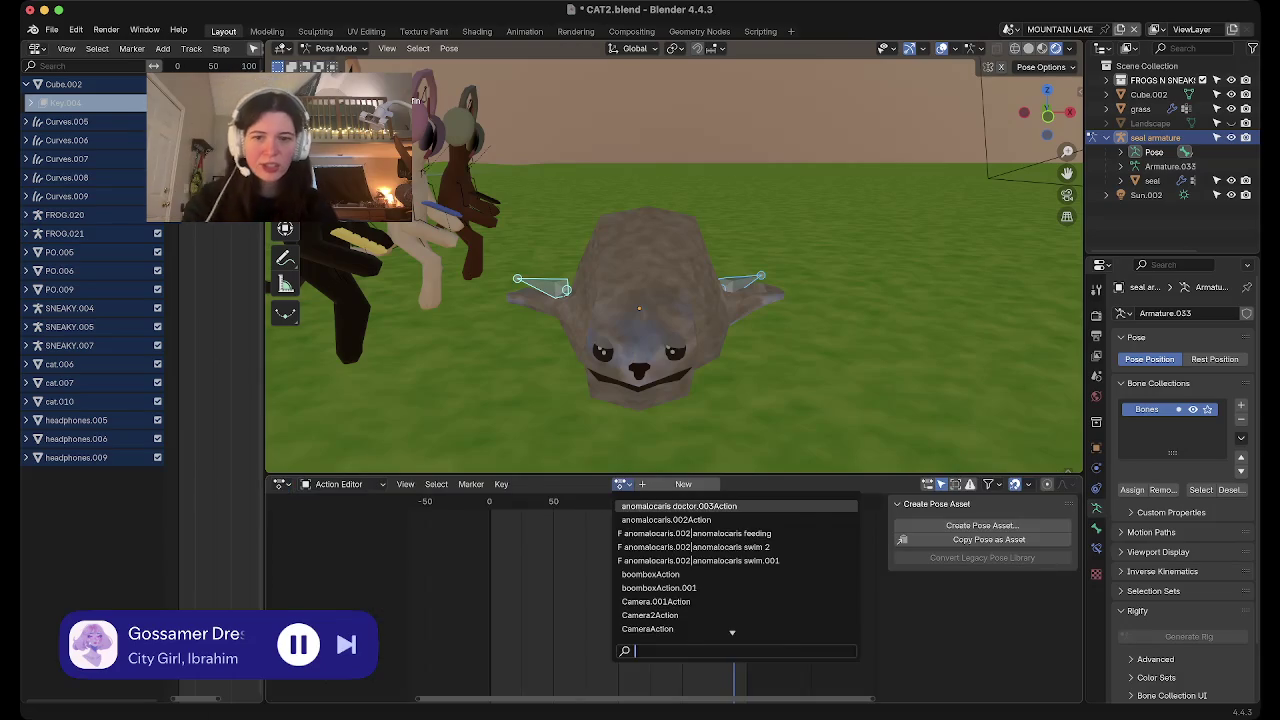
left_click(338, 484)
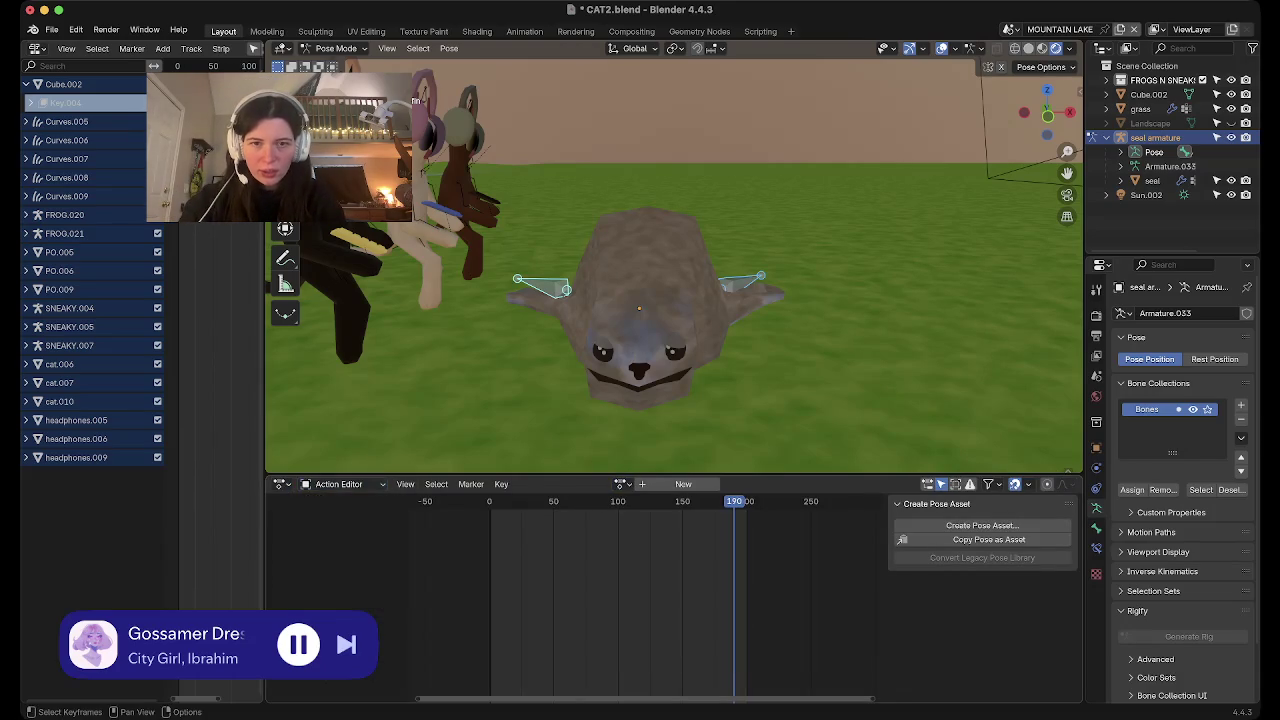
At frame 0, create a new action named 'seal flop', then go to frame 200
key("shift+Left")
key("Left")
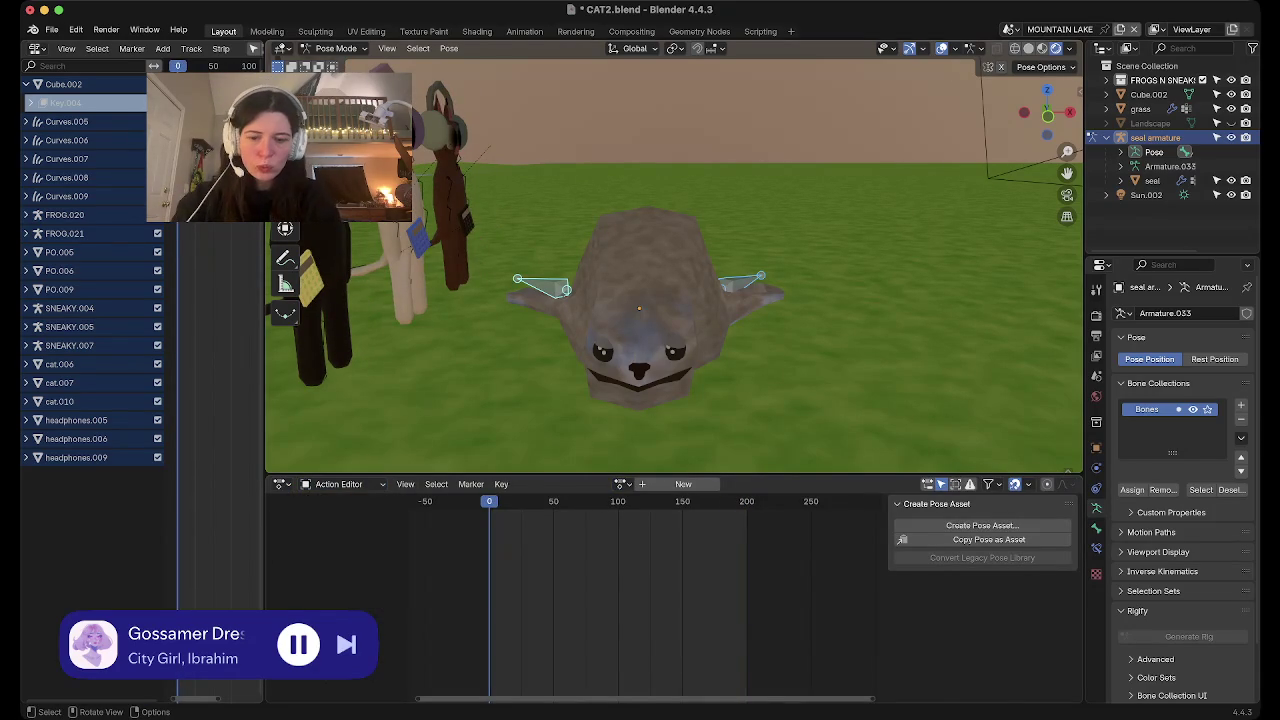
left_click(683, 484)
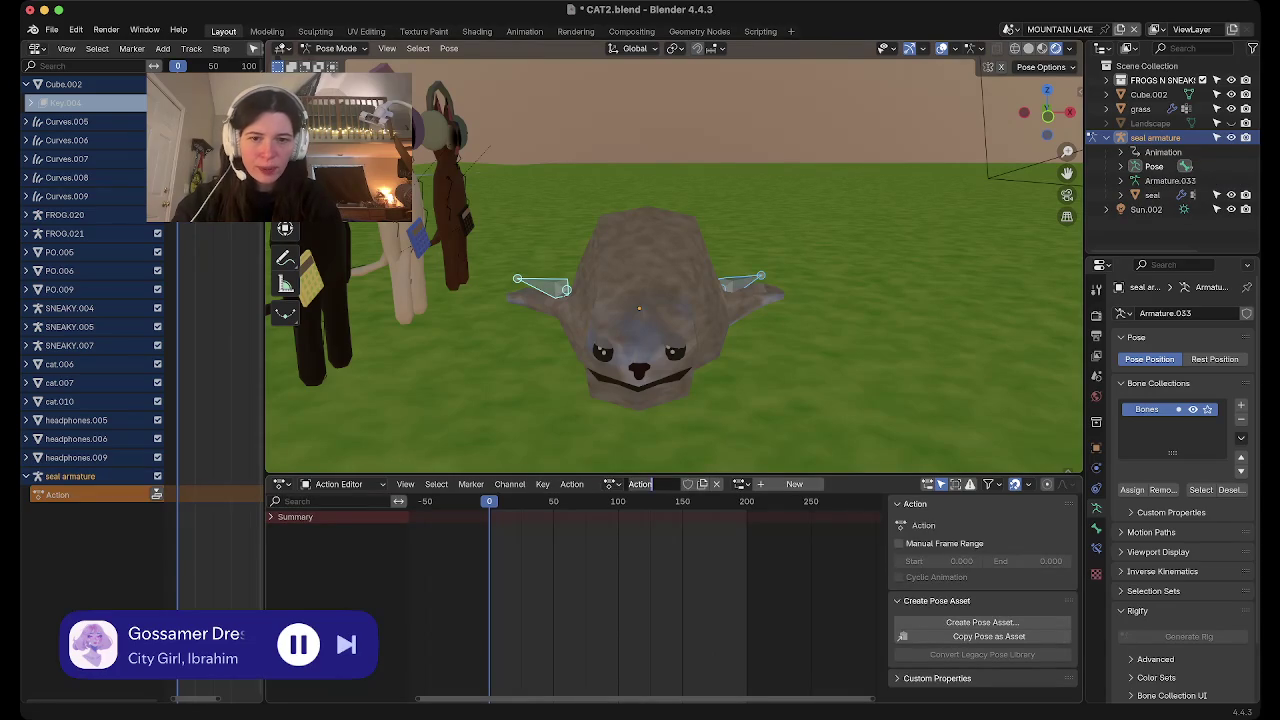
type("seal flop")
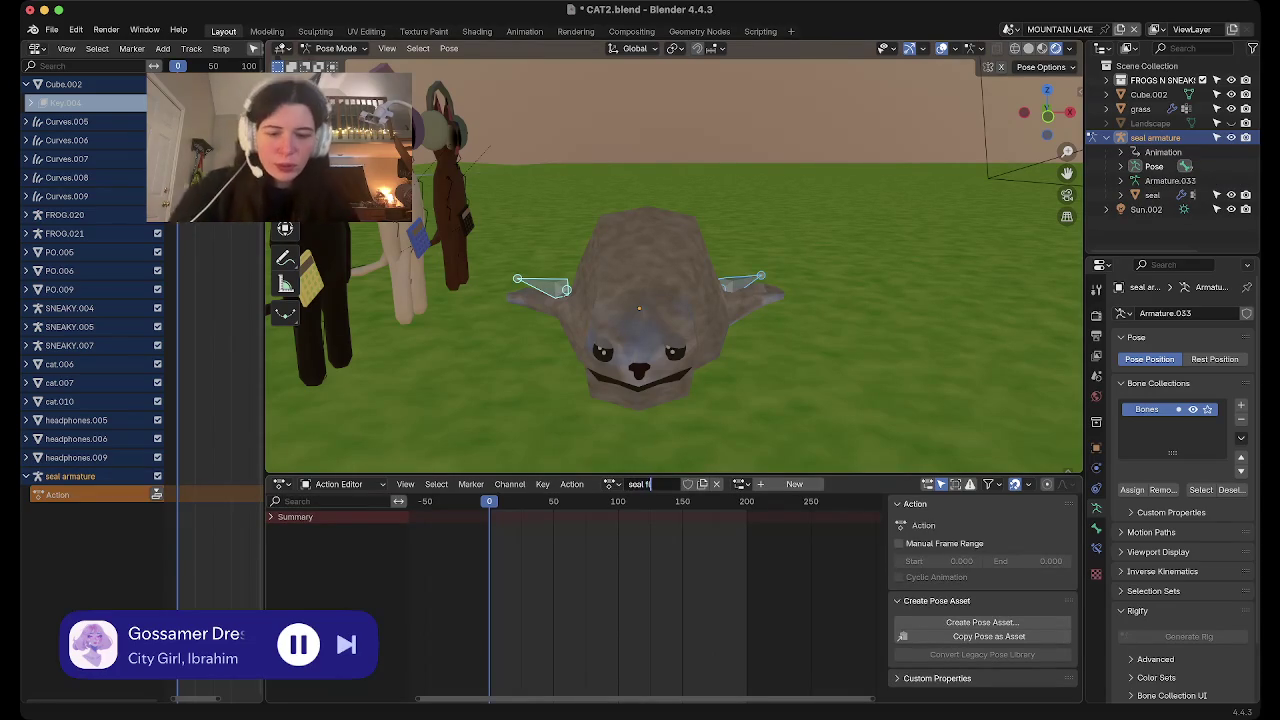
key("Return")
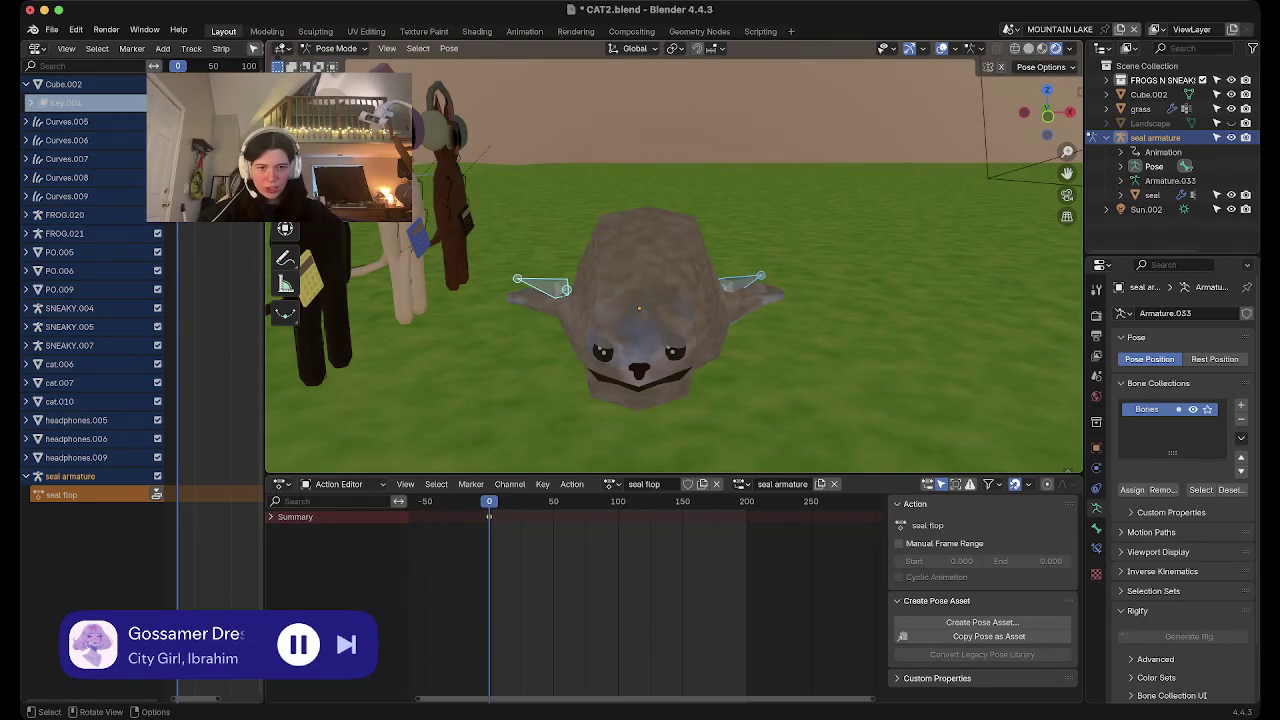
left_click(747, 503)
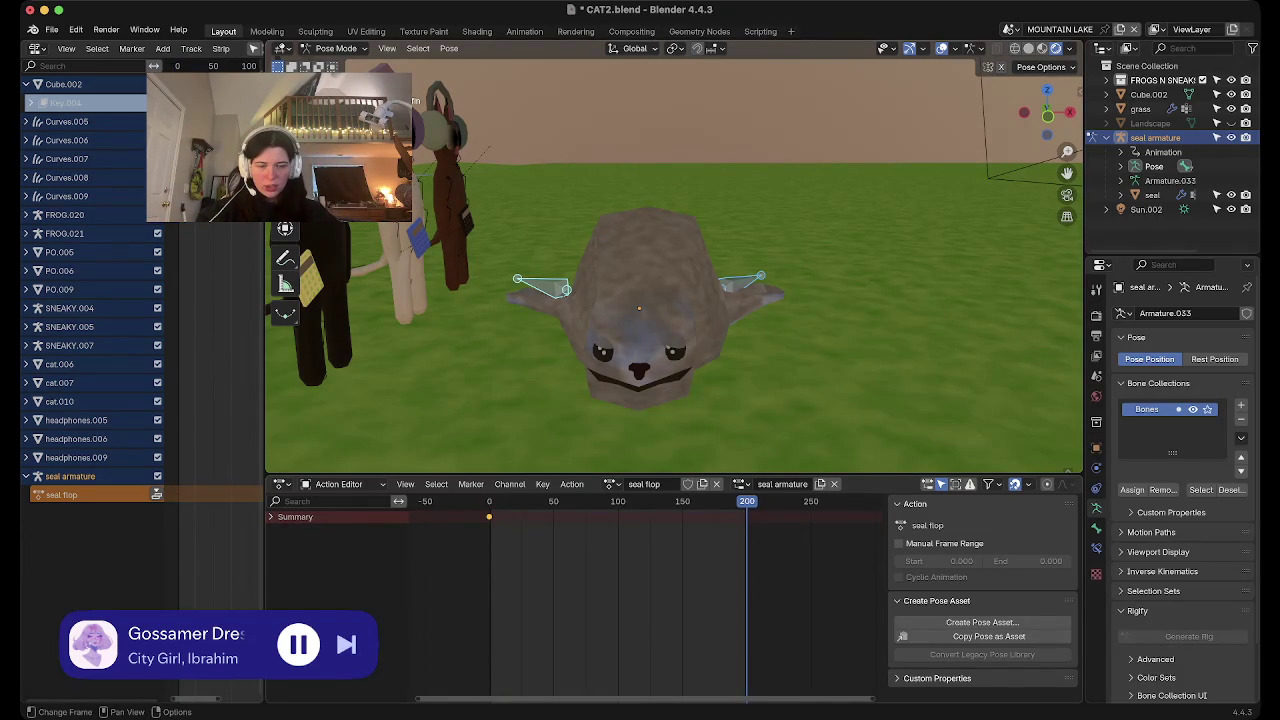
Keyframe the pose at frame 200, then rotate and key the left front fin at frame 54
key("i")
key("space")
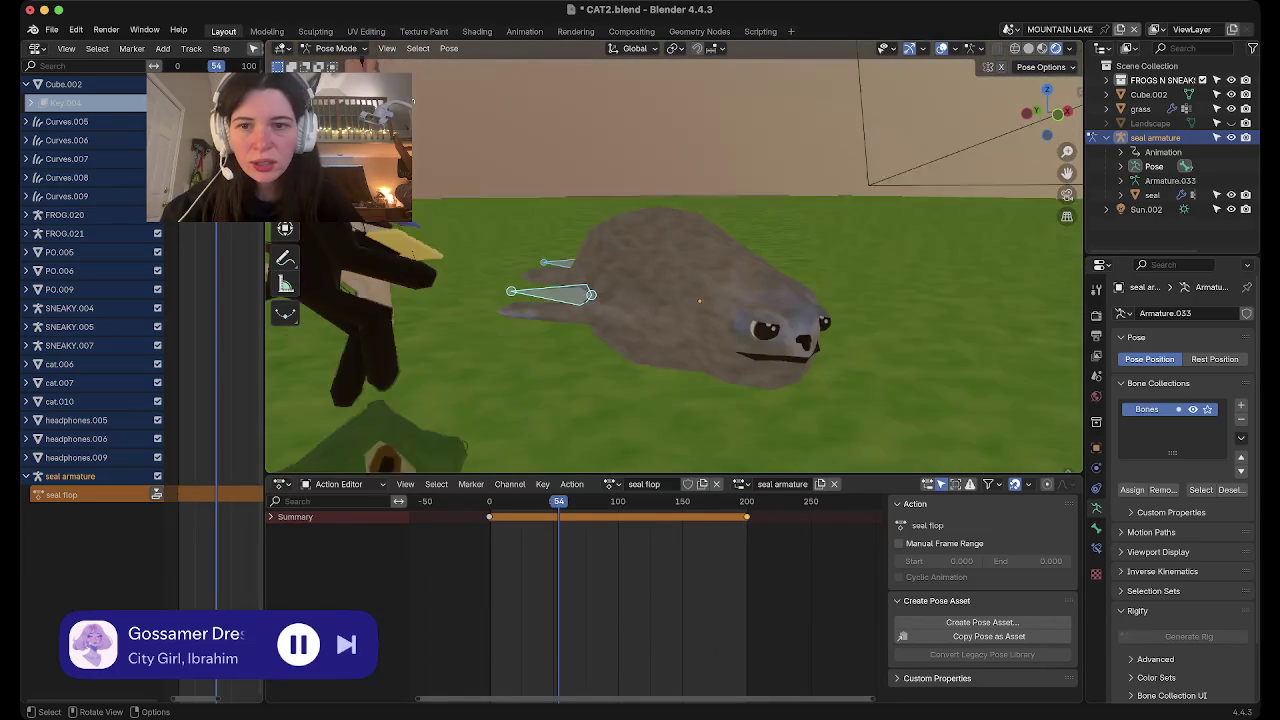
scroll(673, 257, "up", 2)
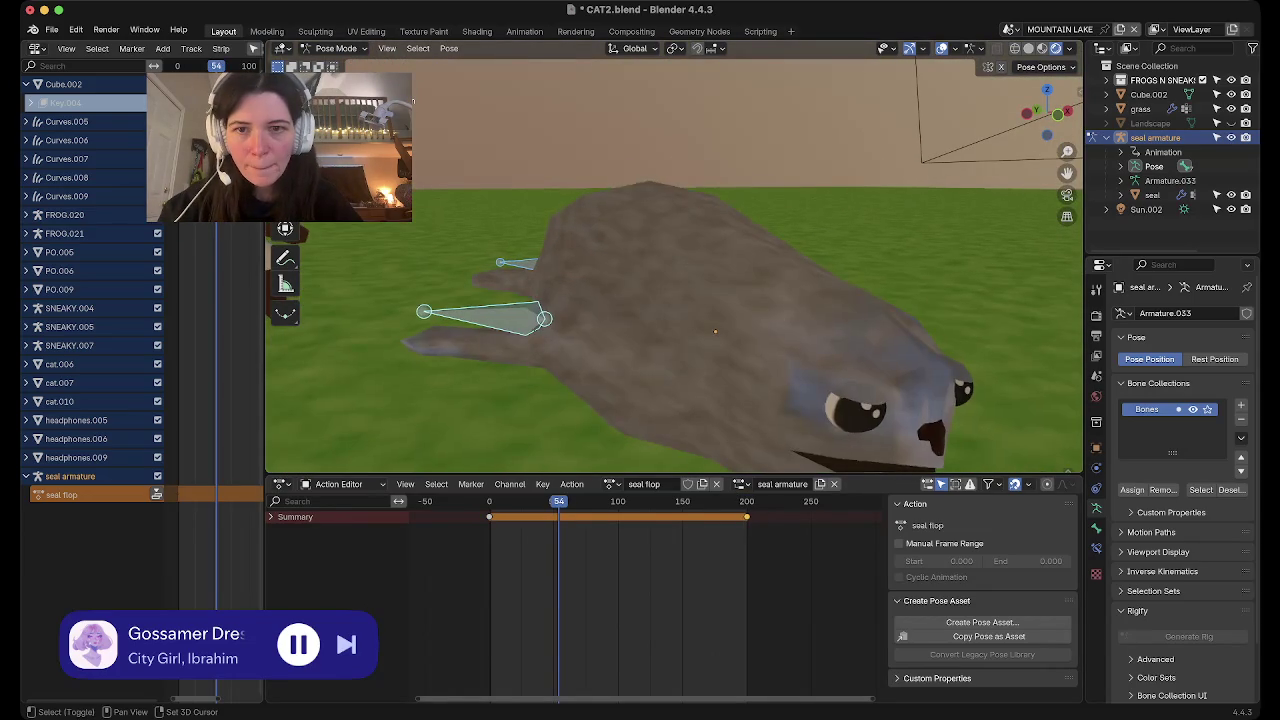
middle_click_drag(673, 300, 720, 268, "shift")
key("r")
key("r")
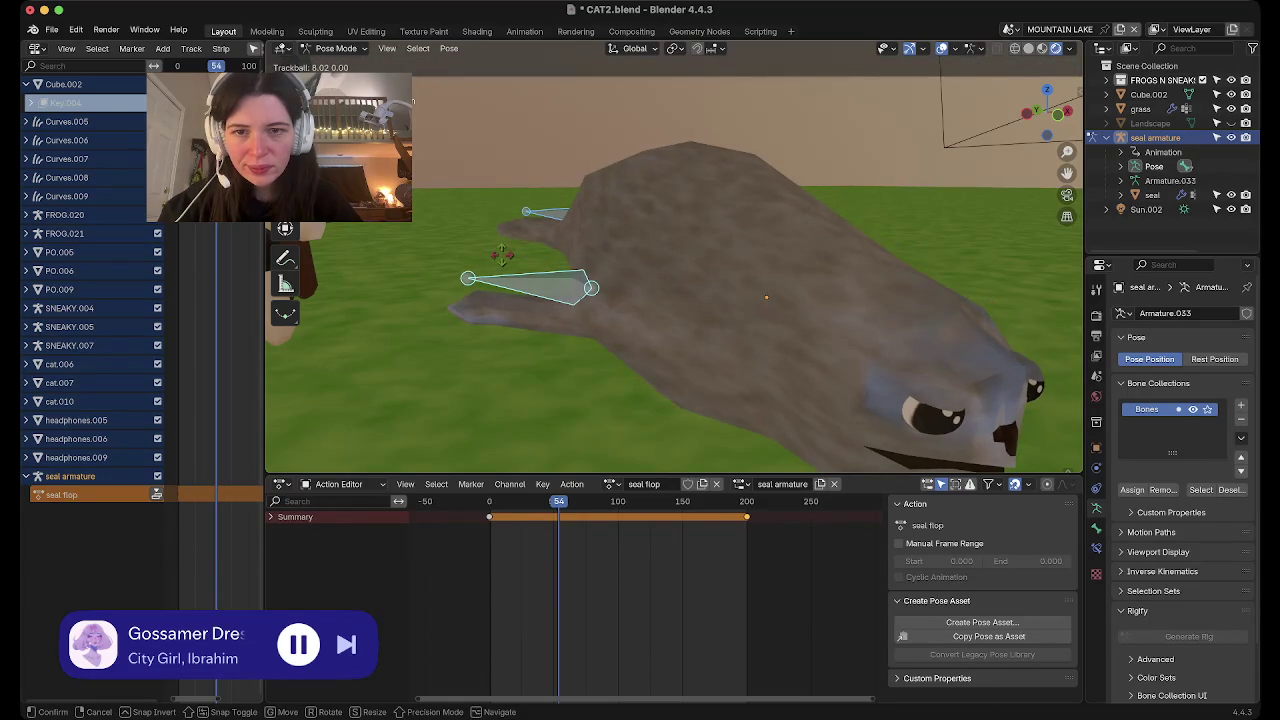
key("Escape")
key("r")
key("r")
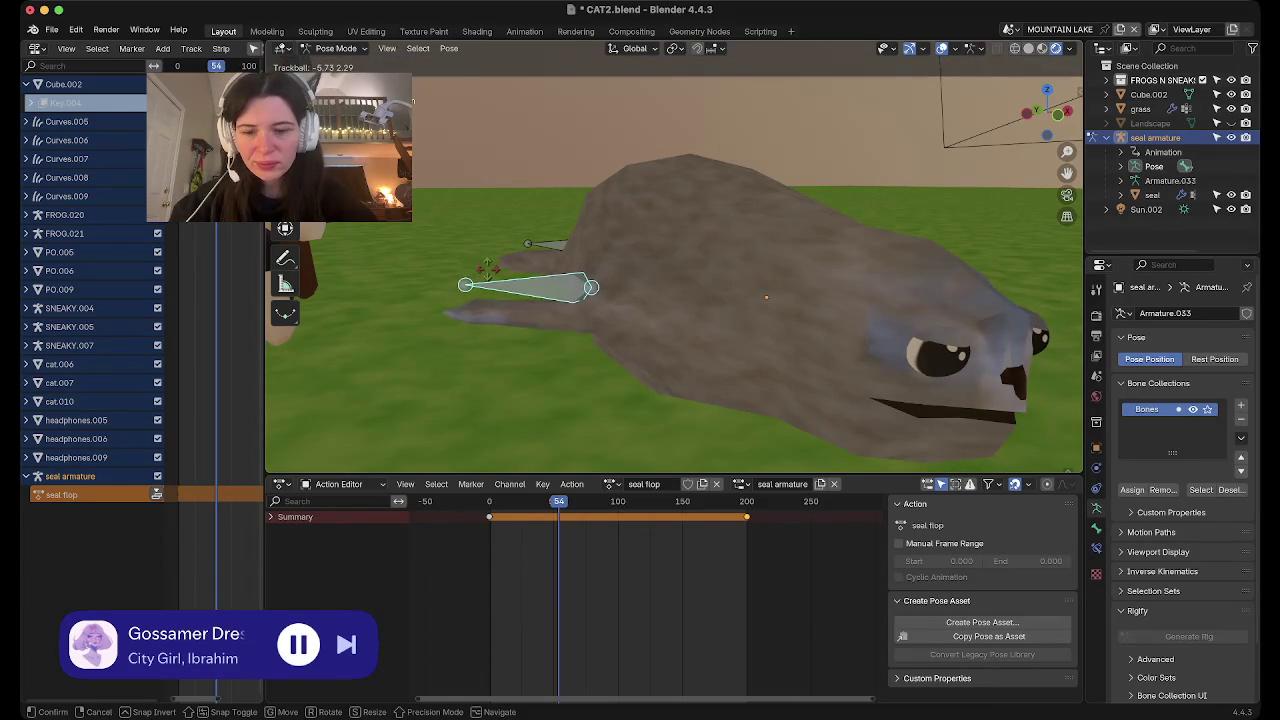
key("Escape")
middle_click_drag(700, 300, 600, 300)
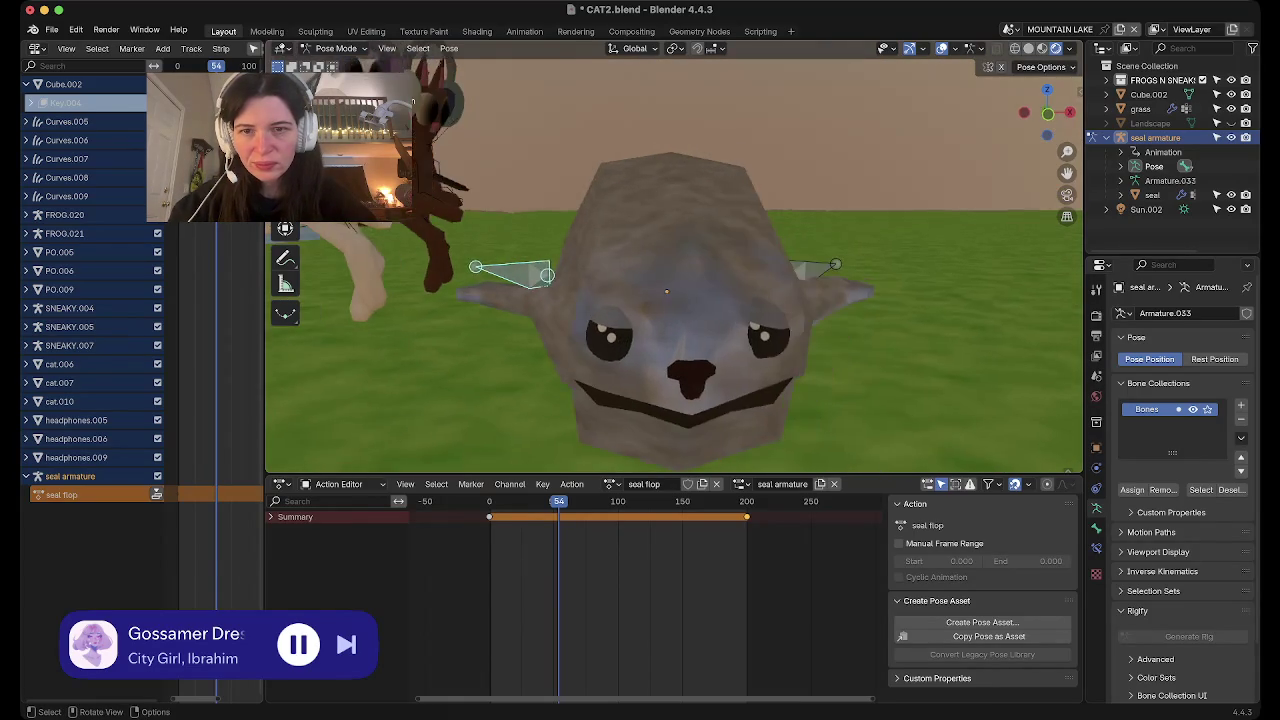
key("r")
key("r")
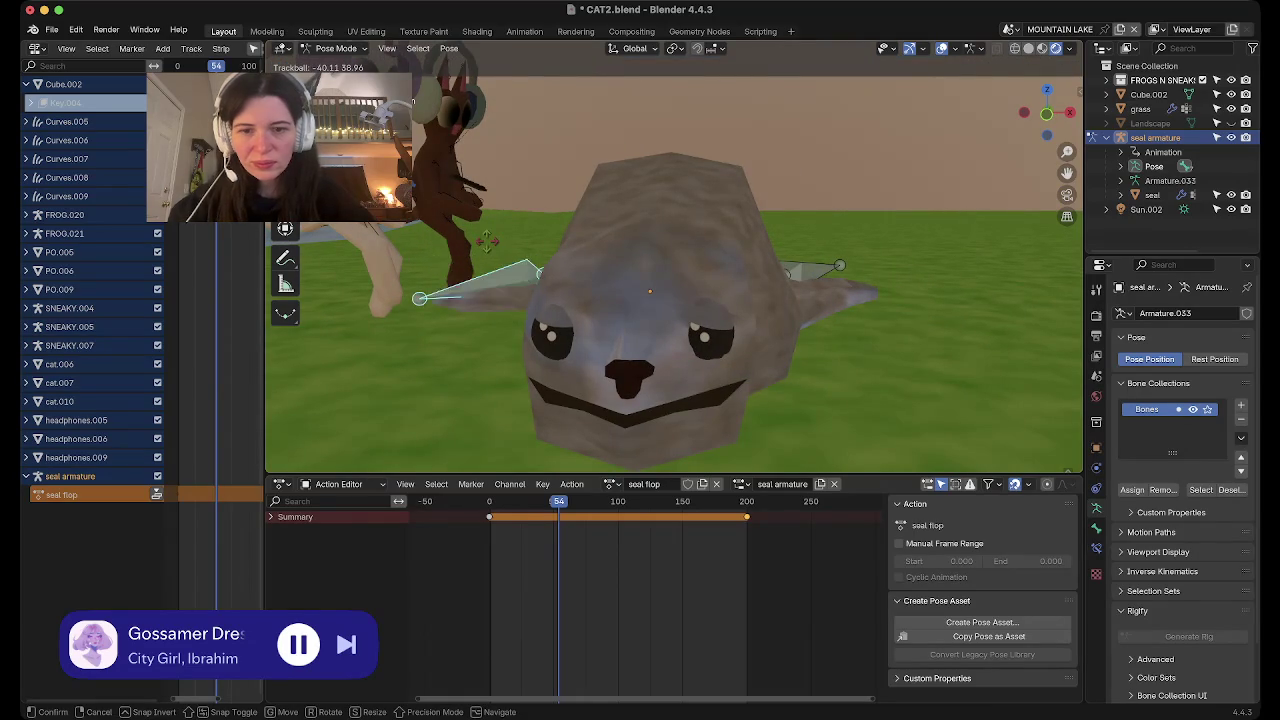
left_click(474, 295)
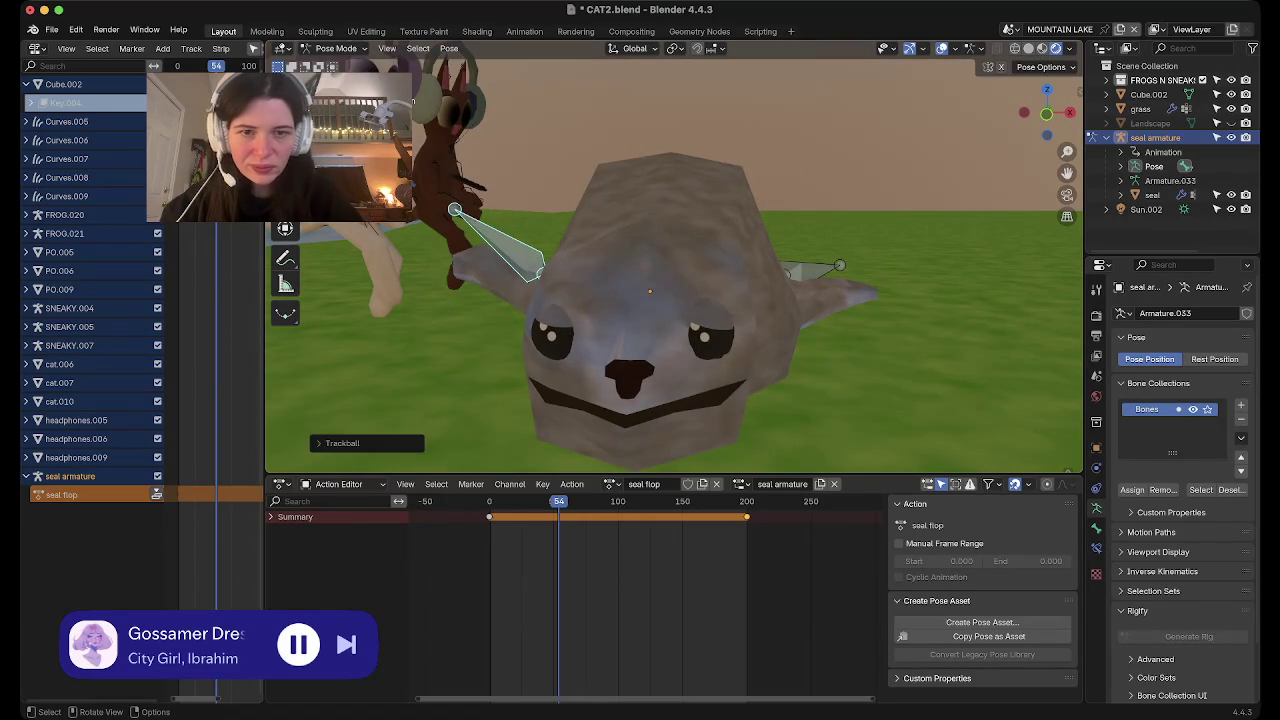
key("i")
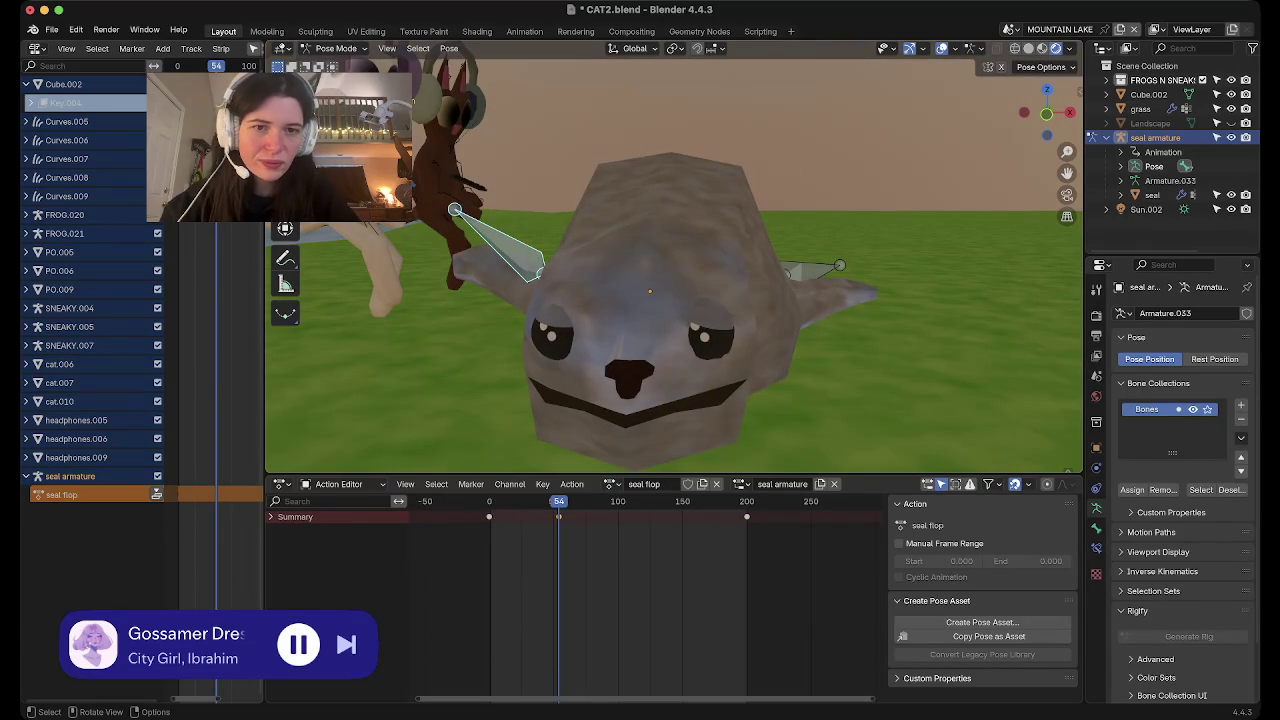
Rotate the right front fin bone at frame 54, then move to frame 97
left_click(820, 268)
mouse_move(820, 268)
middle_mouse_down()
mouse_move(800, 320)
mouse_move(826, 262)
middle_mouse_up()
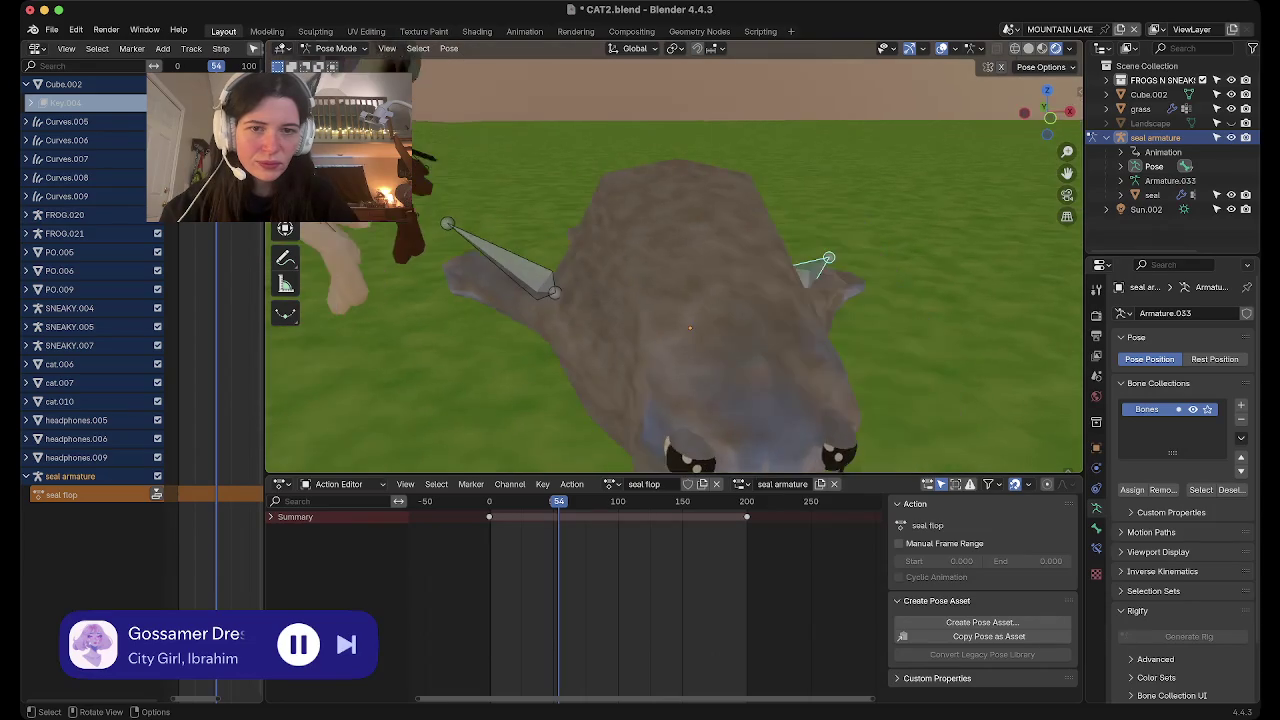
key("r")
key("r")
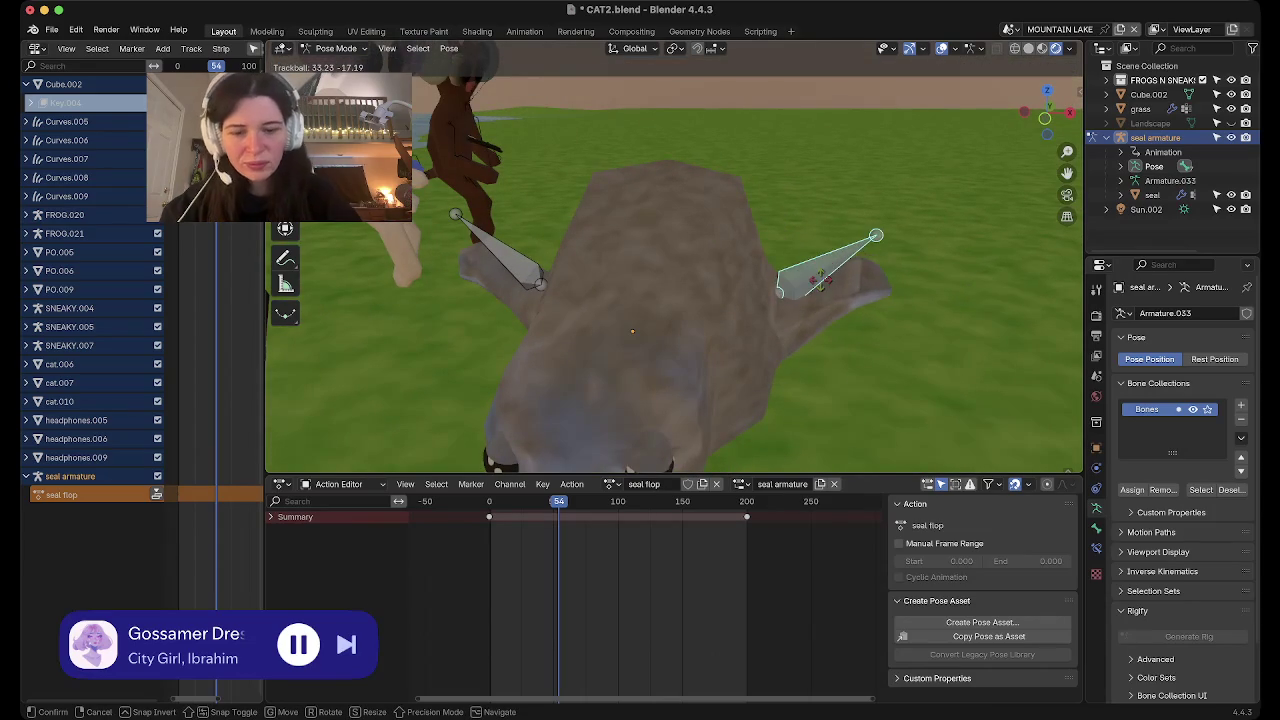
key("Return")
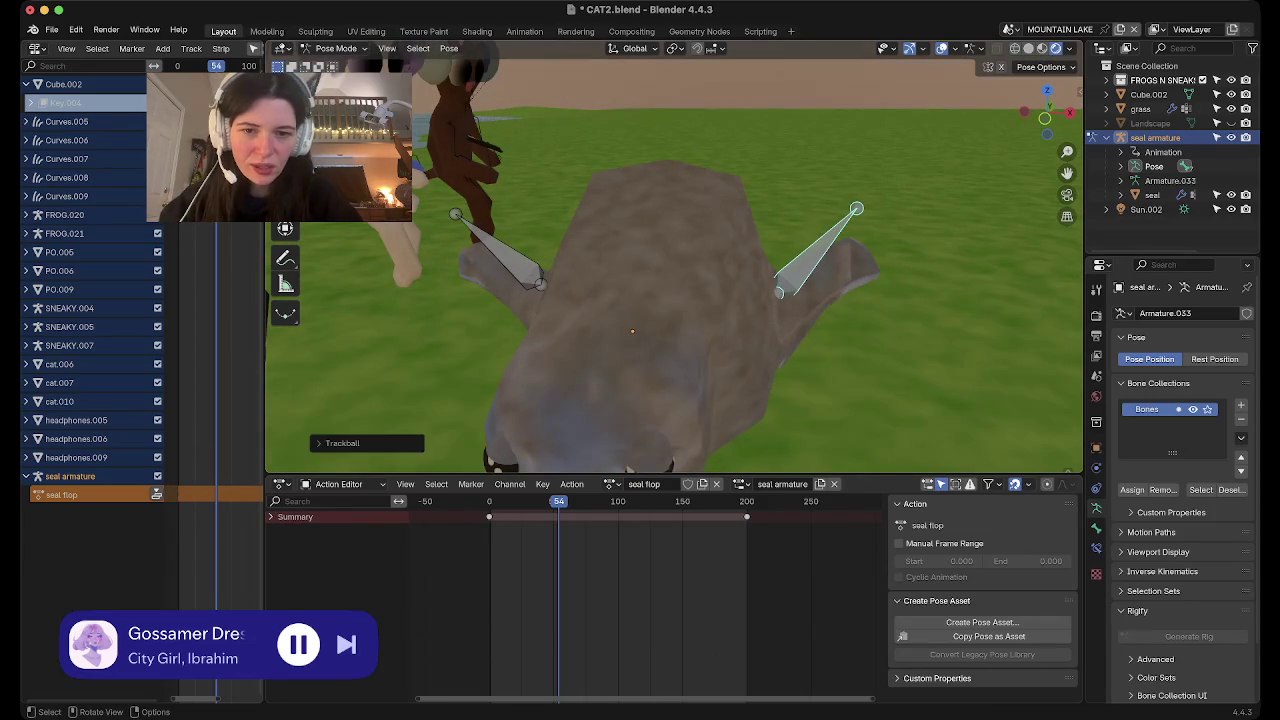
mouse_move(800, 300)
middle_mouse_down()
mouse_move(700, 320)
mouse_move(750, 300)
middle_mouse_up()
left_click(614, 501)
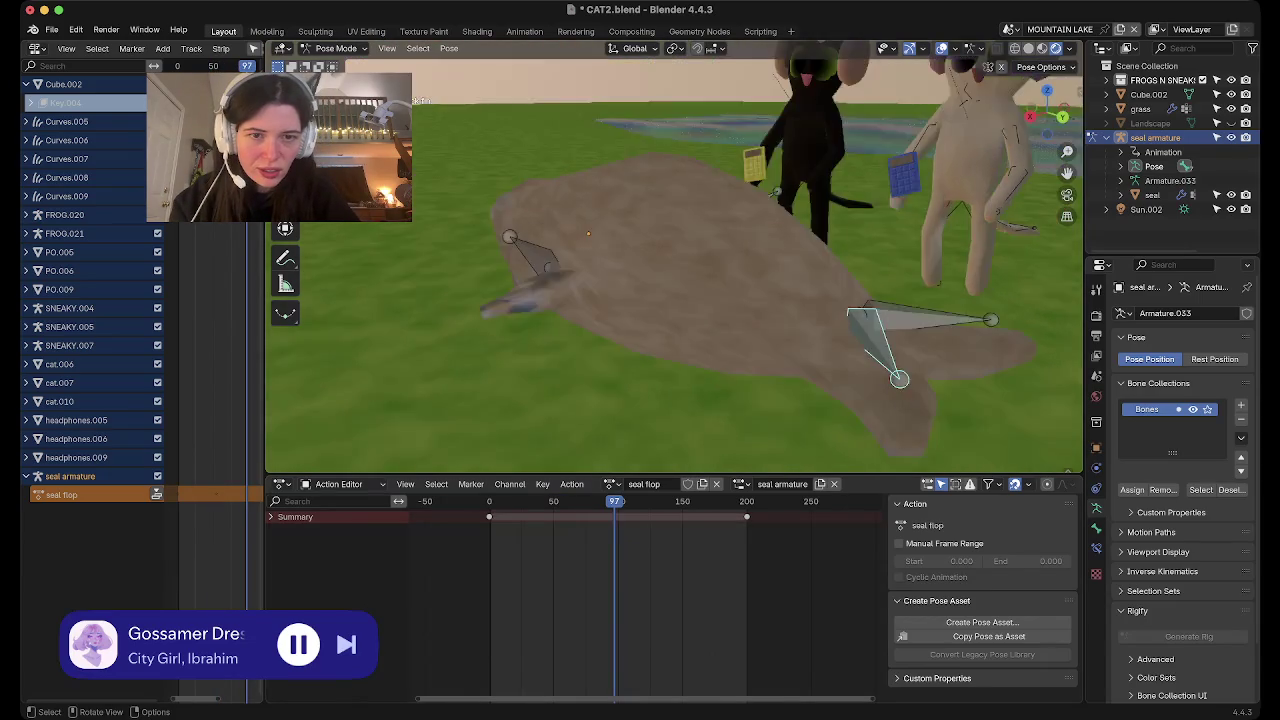
Rotate a back fin bone at frame 97, show Bone properties, and enter Edit Mode
middle_click_drag(470, 300, 422, 100)
key("r")
key("r")
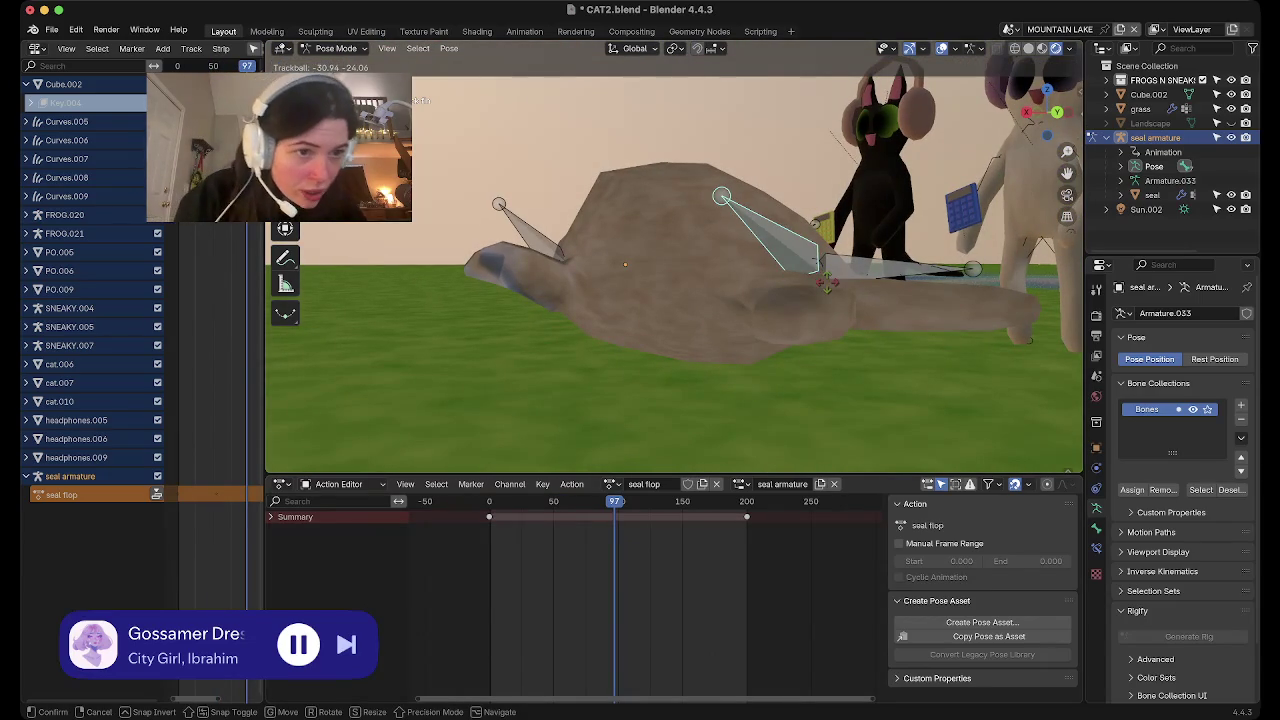
left_click(420, 100)
middle_click_drag(420, 100, 420, 180)
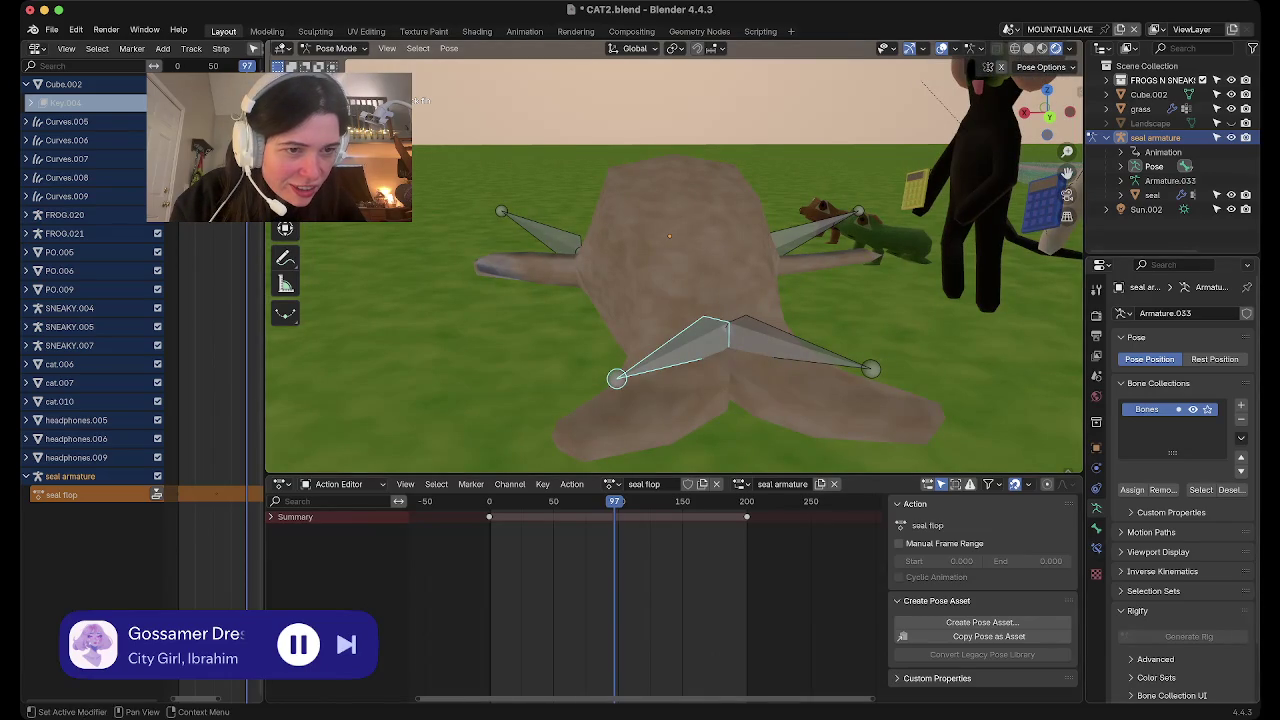
left_click(1096, 528)
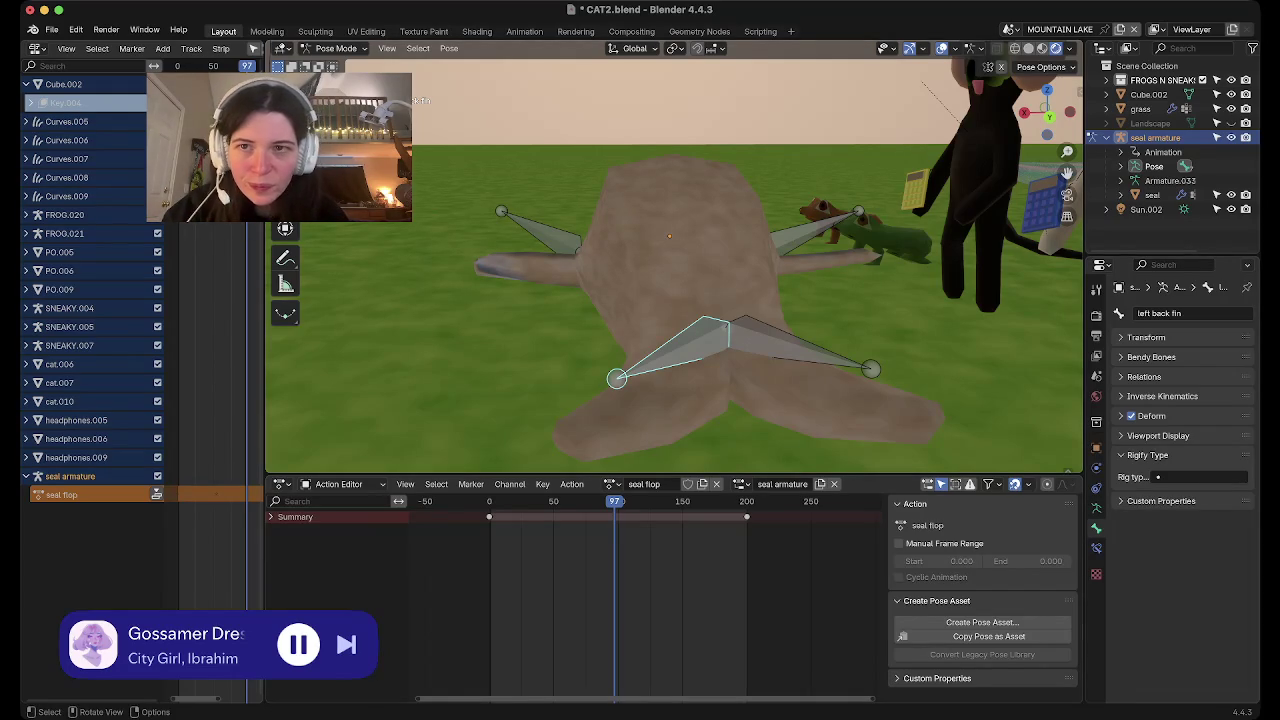
key("Tab")
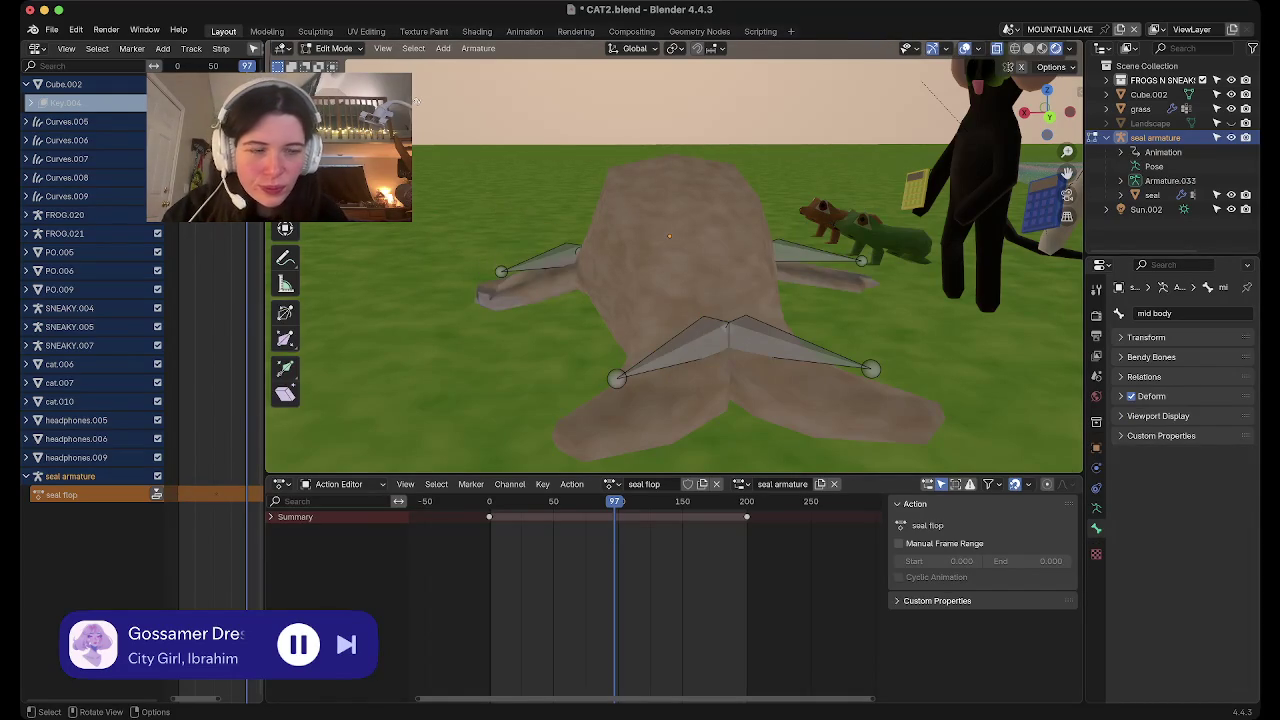
Leave Edit Mode, reselect the seal armature, and toggle it in and out of Pose Mode
key("Tab")
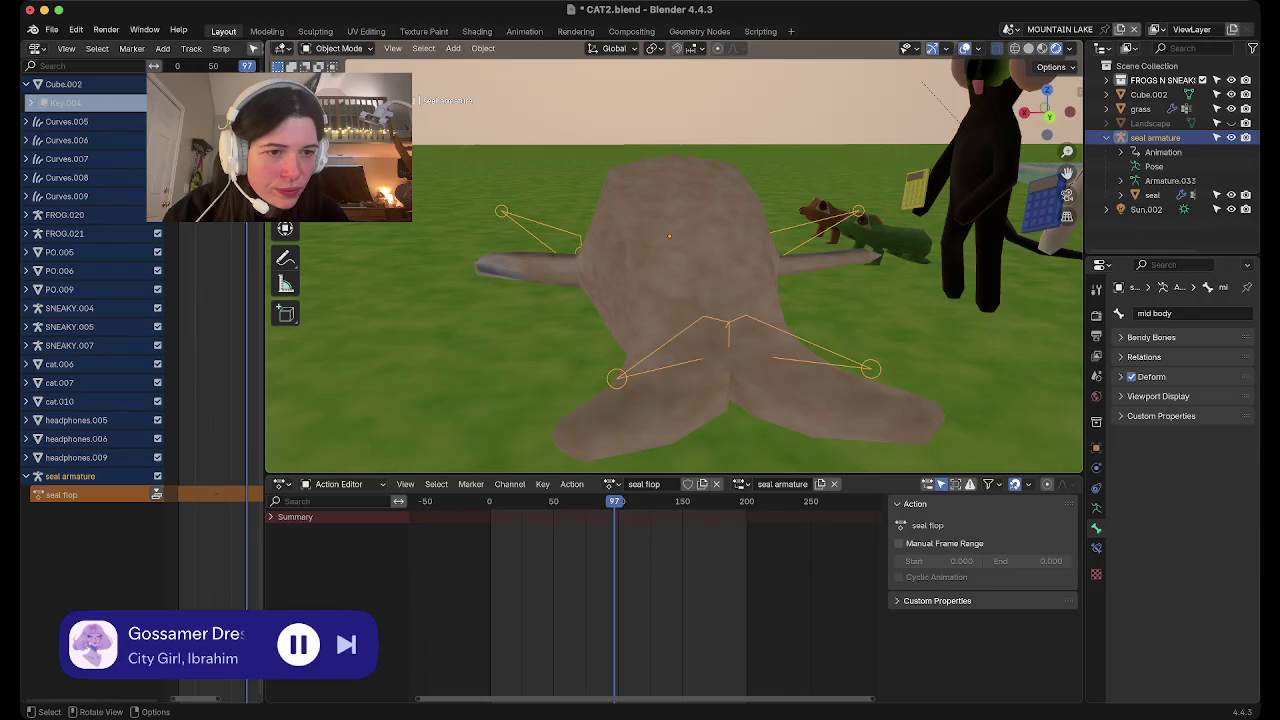
left_click(670, 230)
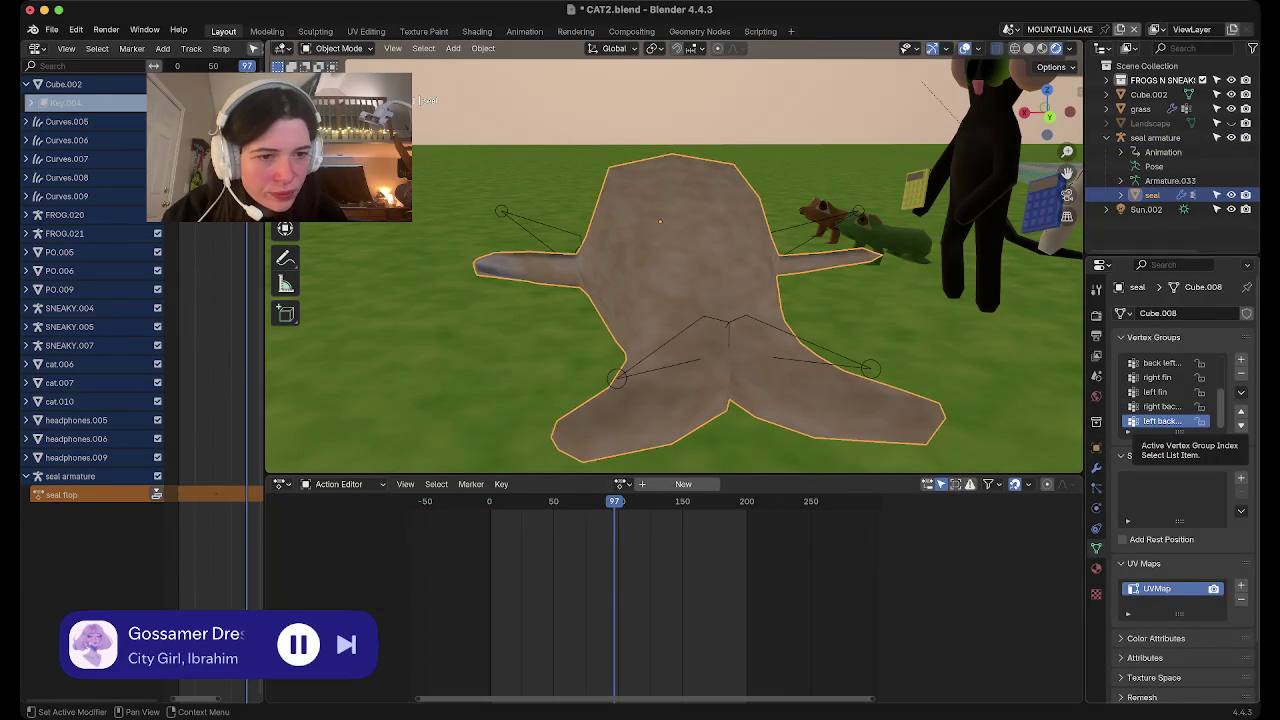
left_click_drag(1108, 400, 1088, 400)
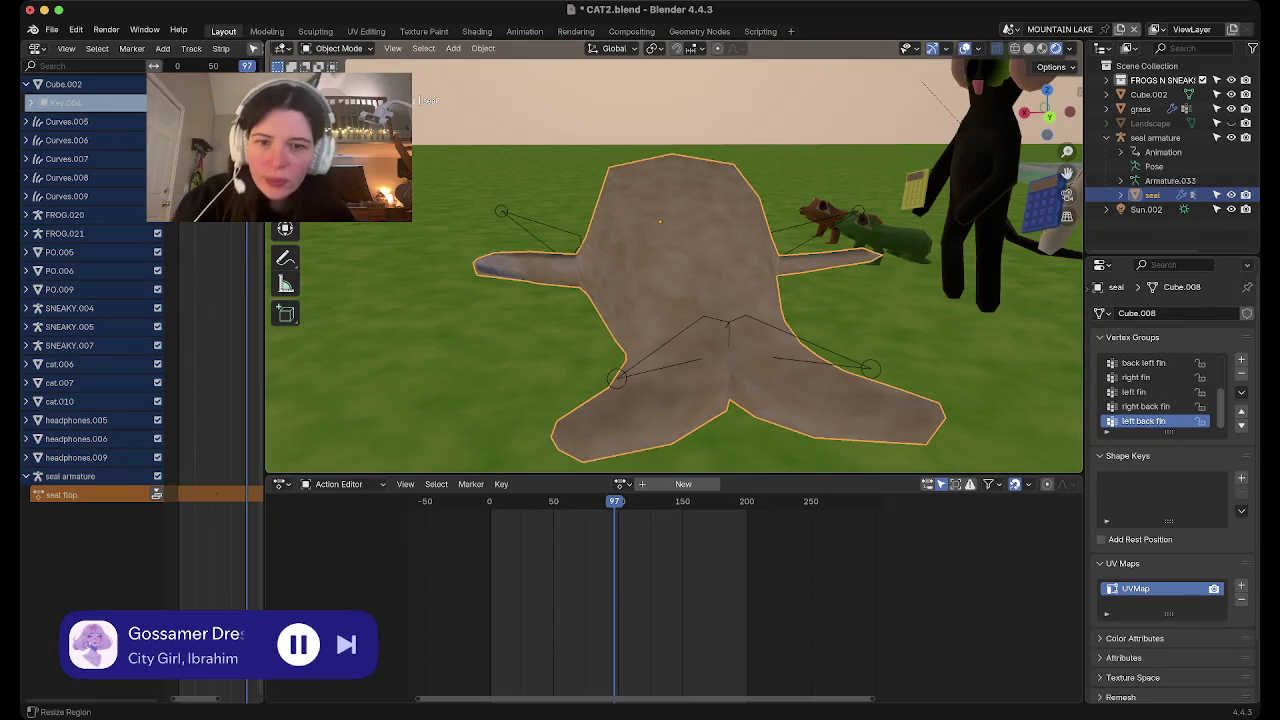
left_click(1140, 108)
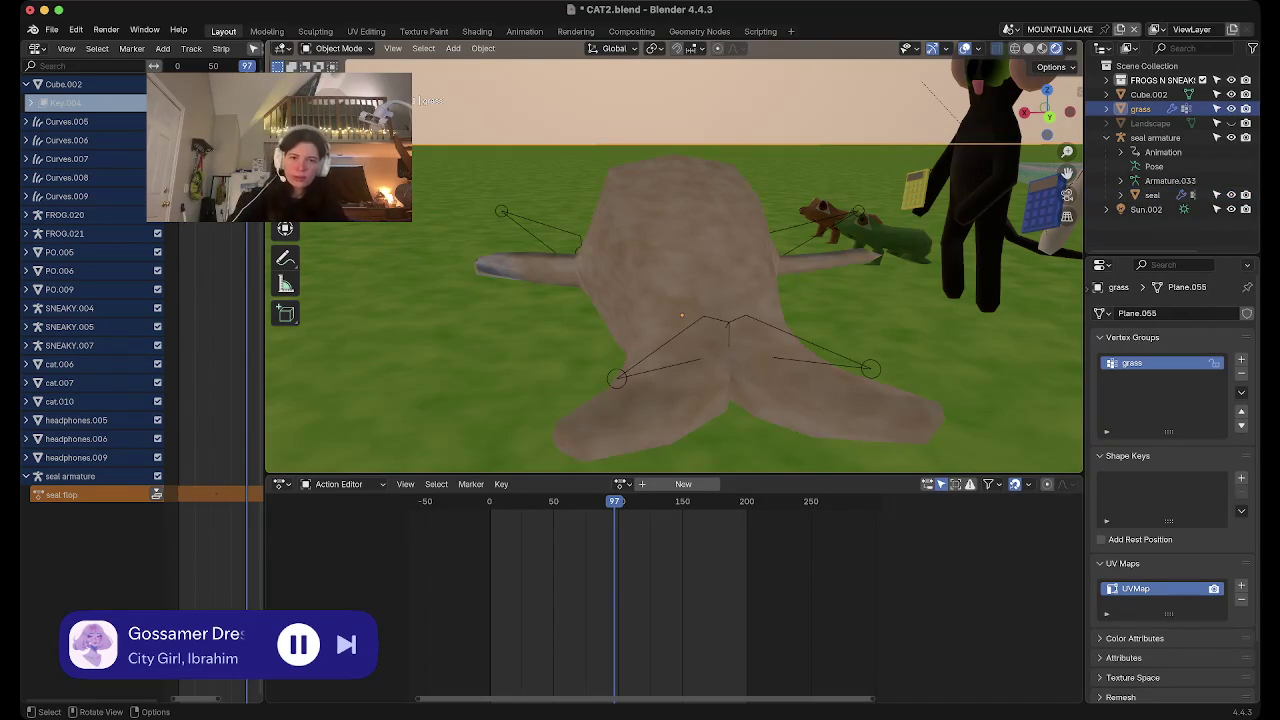
left_click(1155, 137)
left_click(1140, 108)
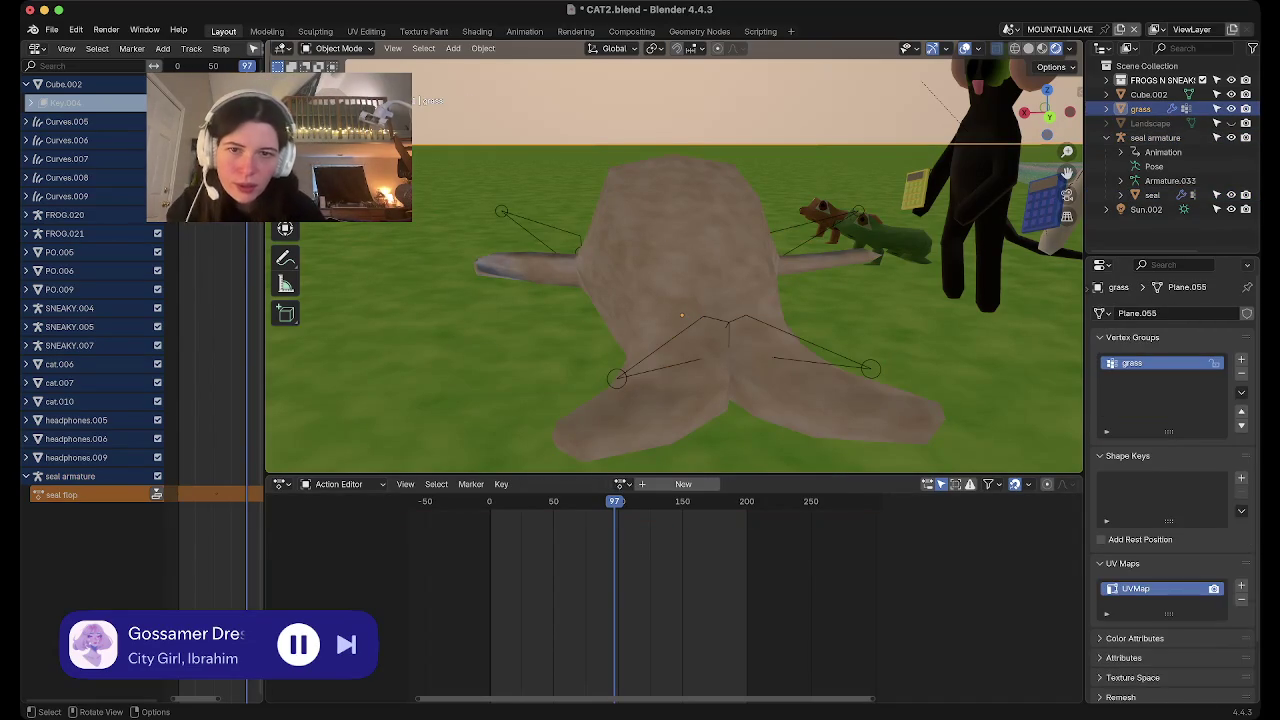
left_click(1155, 137)
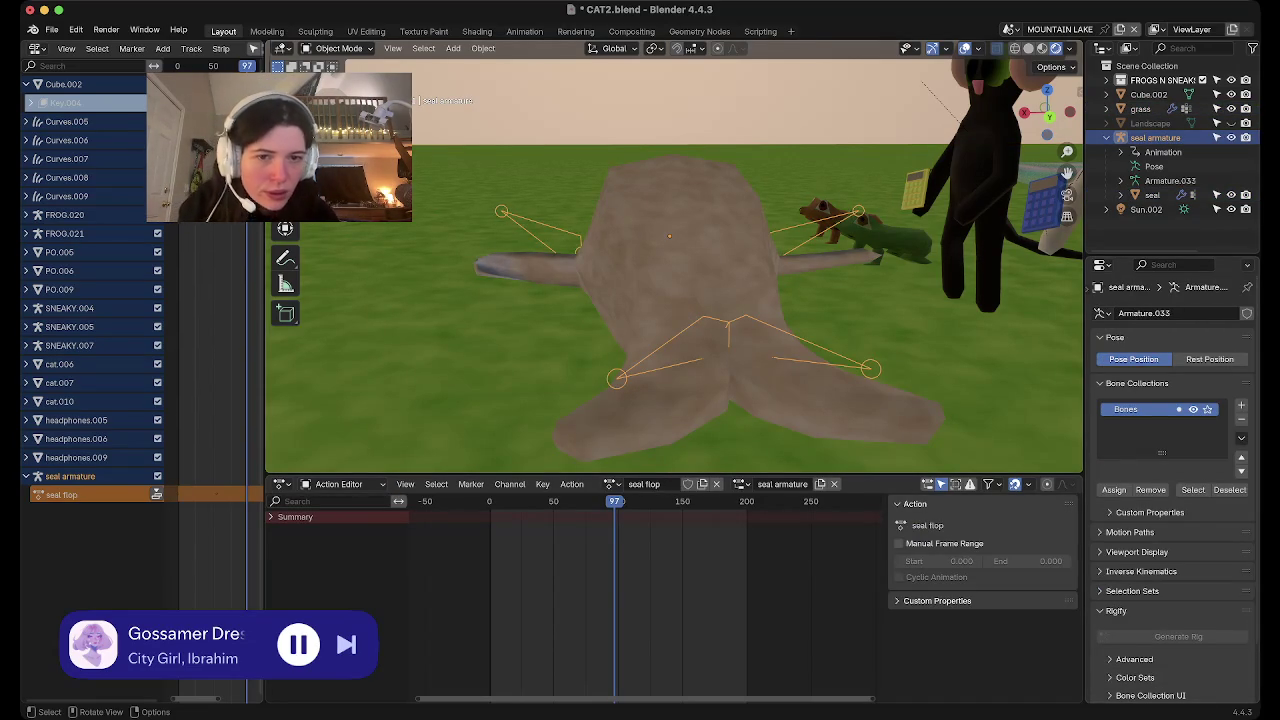
key("ctrl+Tab")
key("ctrl+Tab")
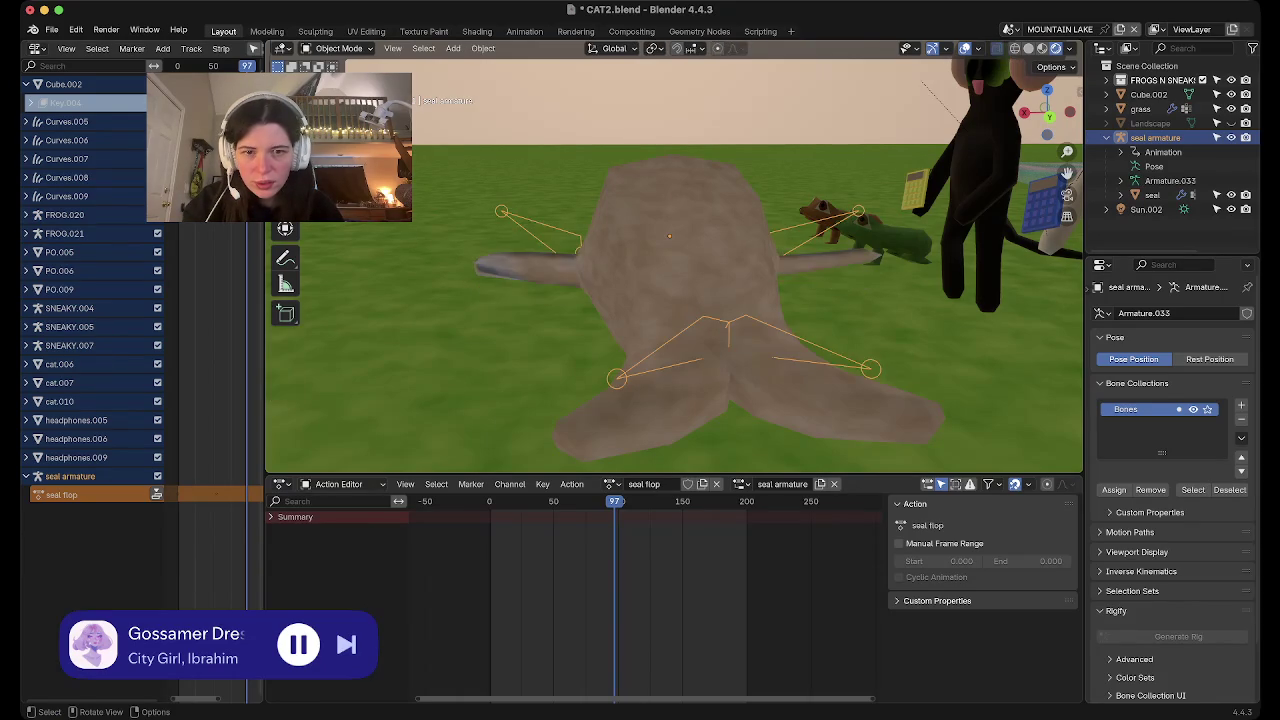
key("ctrl+Tab")
key("ctrl+Tab")
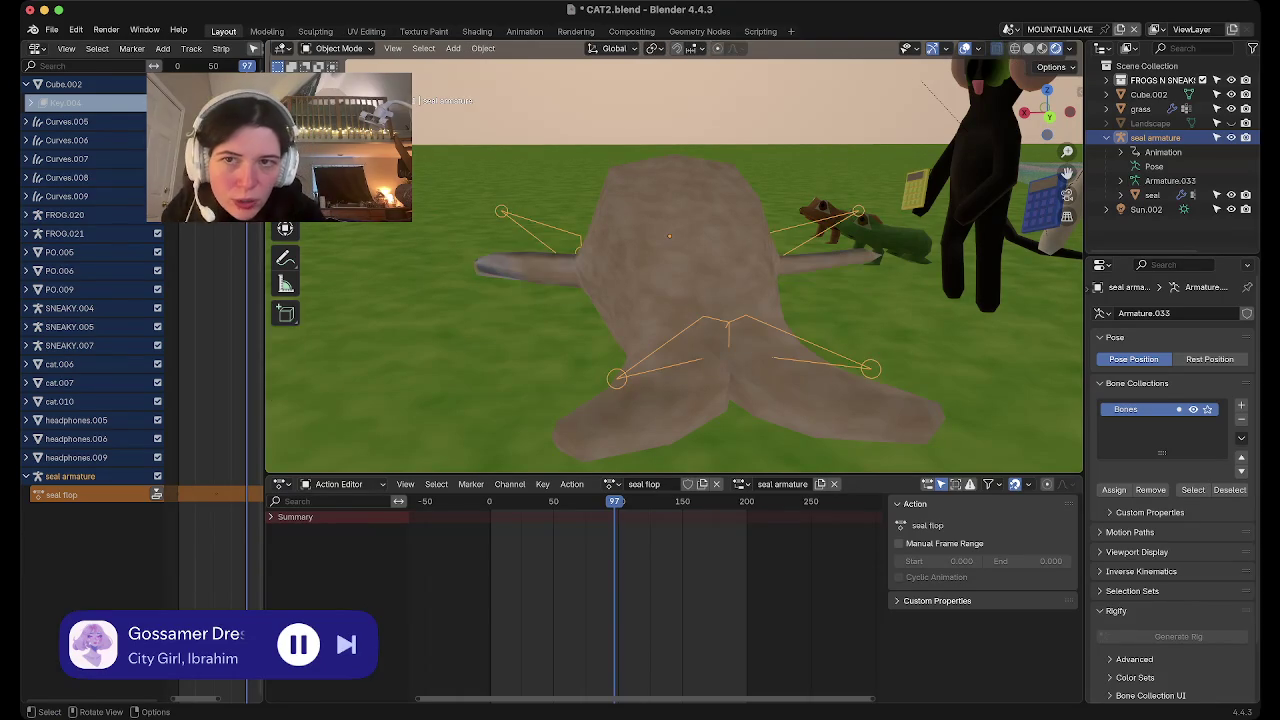
Select the seal mesh, make 'left back fin' the active vertex group, and enter Edit Mode
left_click(1152, 194)
left_click(1145, 406)
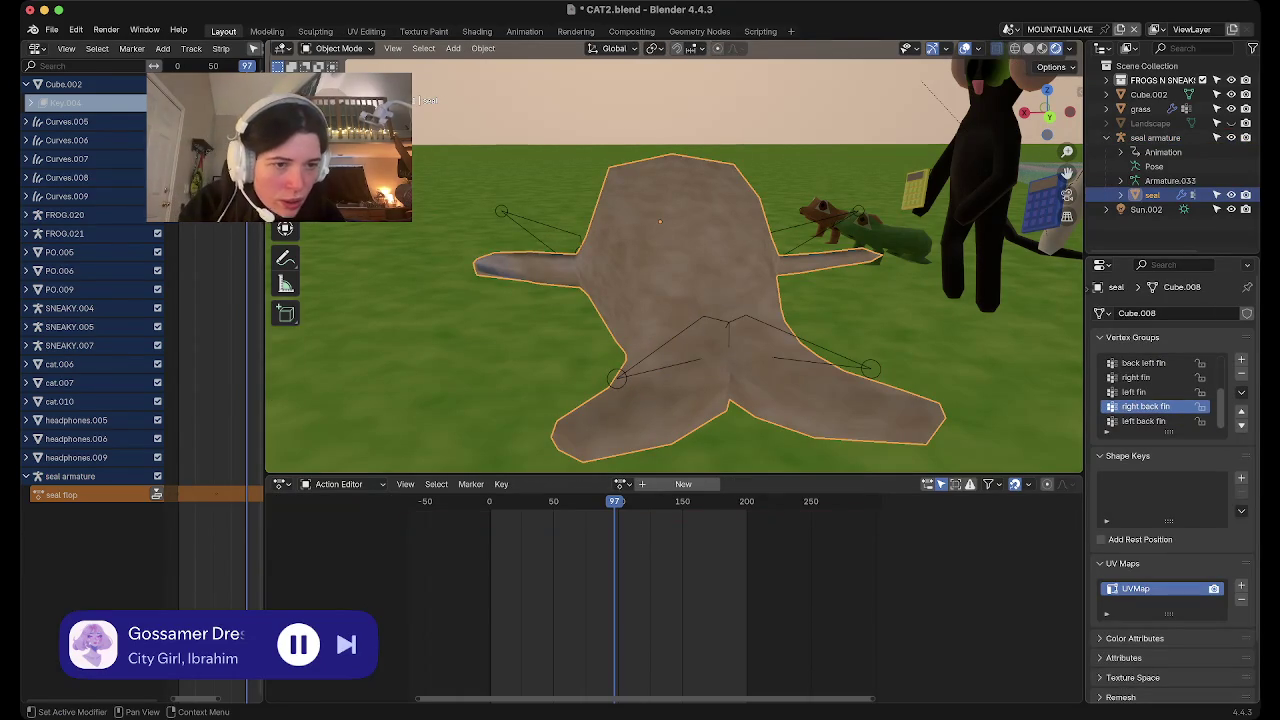
left_click(1145, 421)
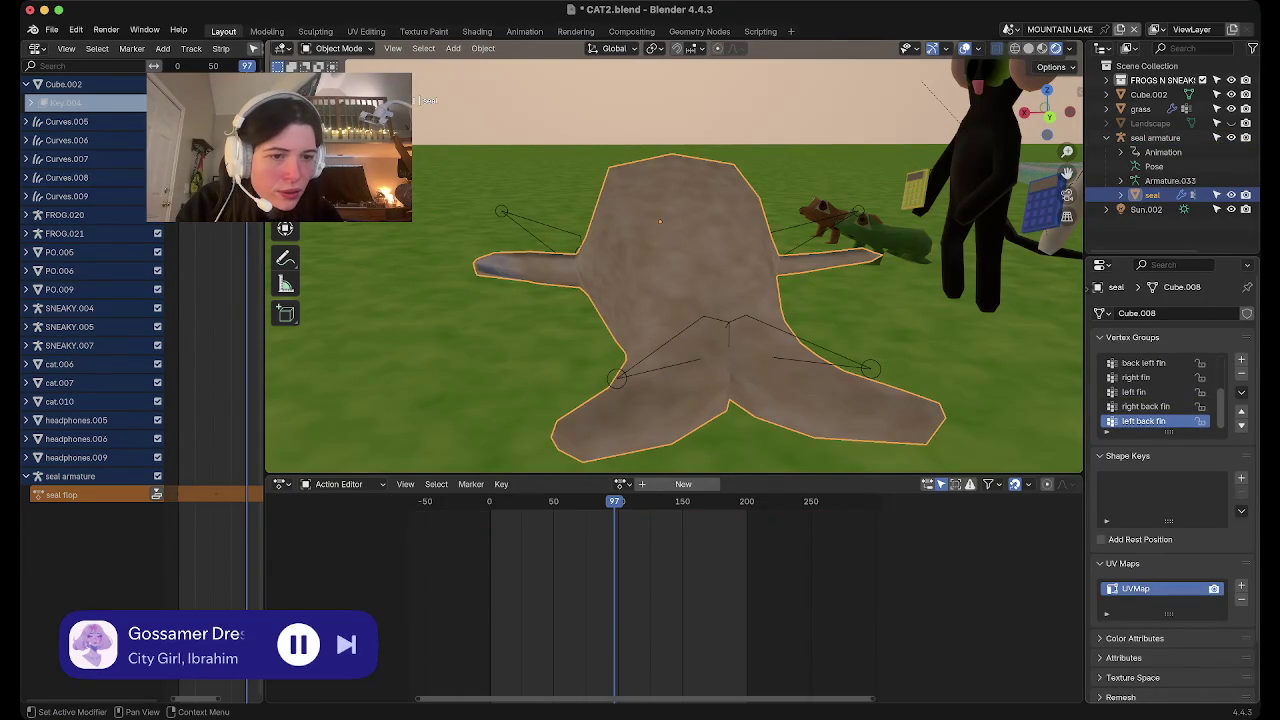
key("Tab")
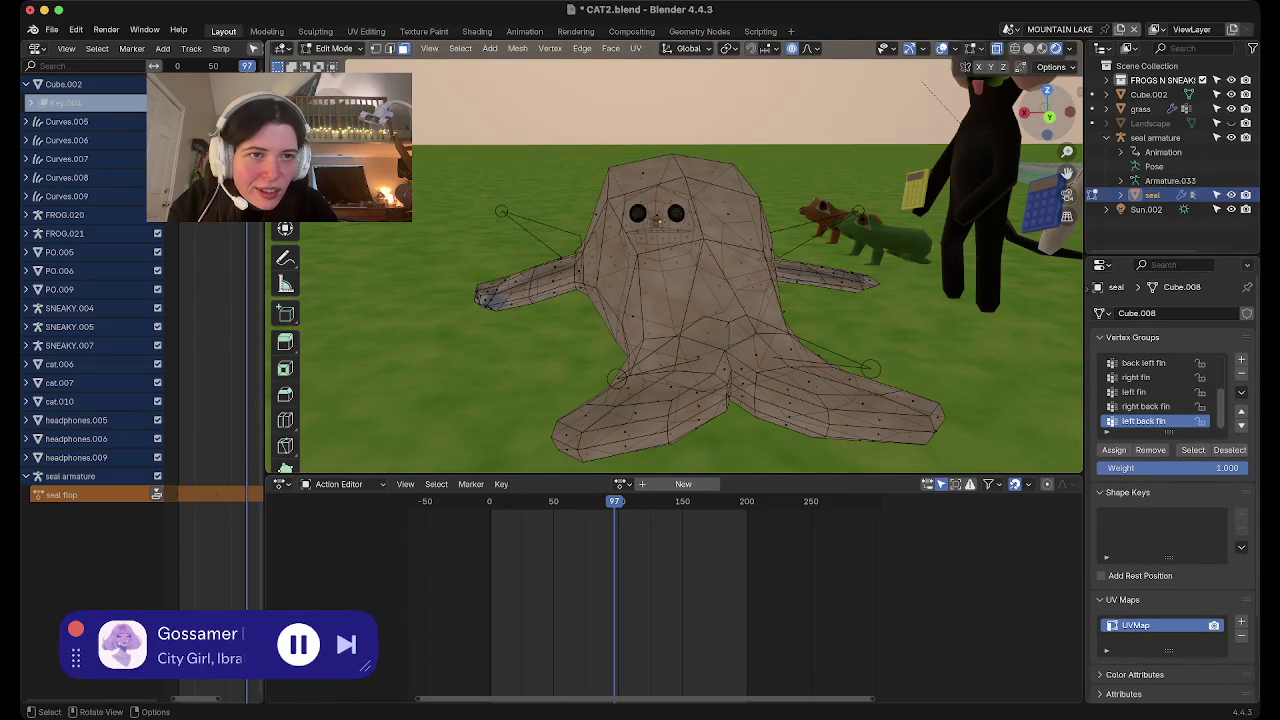
Box-select one tail fin's faces and make 'right back fin' the active vertex group
middle_click_drag(674, 300, 674, 200)
mouse_move(674, 300)
middle_mouse_down("shift")
mouse_move(674, 360)
mouse_move(674, 330)
middle_mouse_up("shift")
scroll(674, 300, "up", 2)
scroll(674, 300, "up", 4)
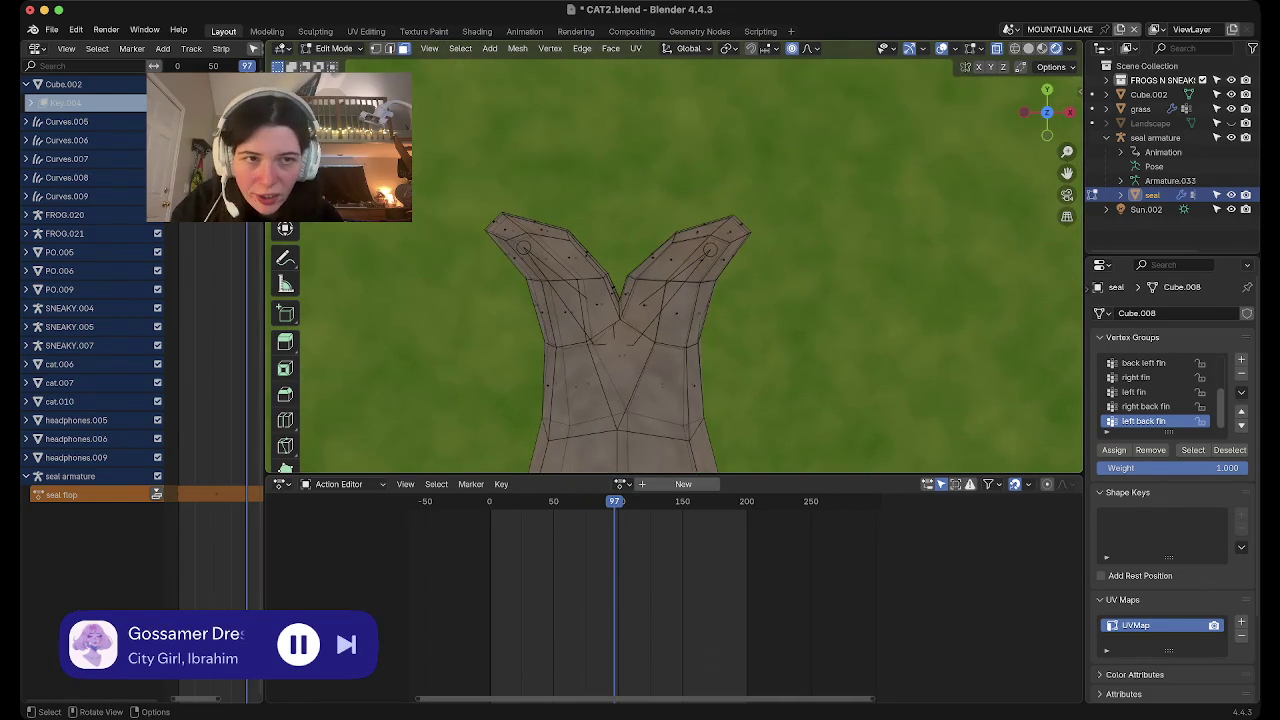
left_click_drag(1047, 112, 1058, 118)
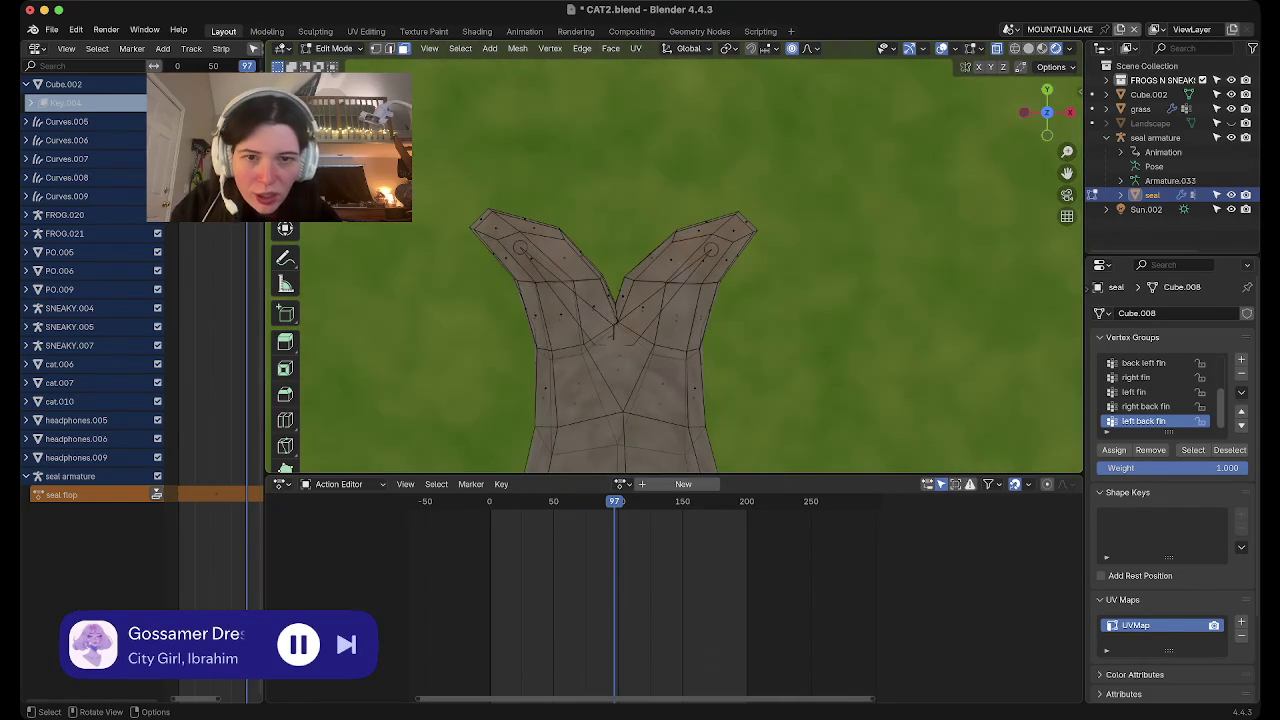
scroll(674, 265, "down", 2)
scroll(674, 265, "down", 2)
left_click_drag(750, 297, 638, 183)
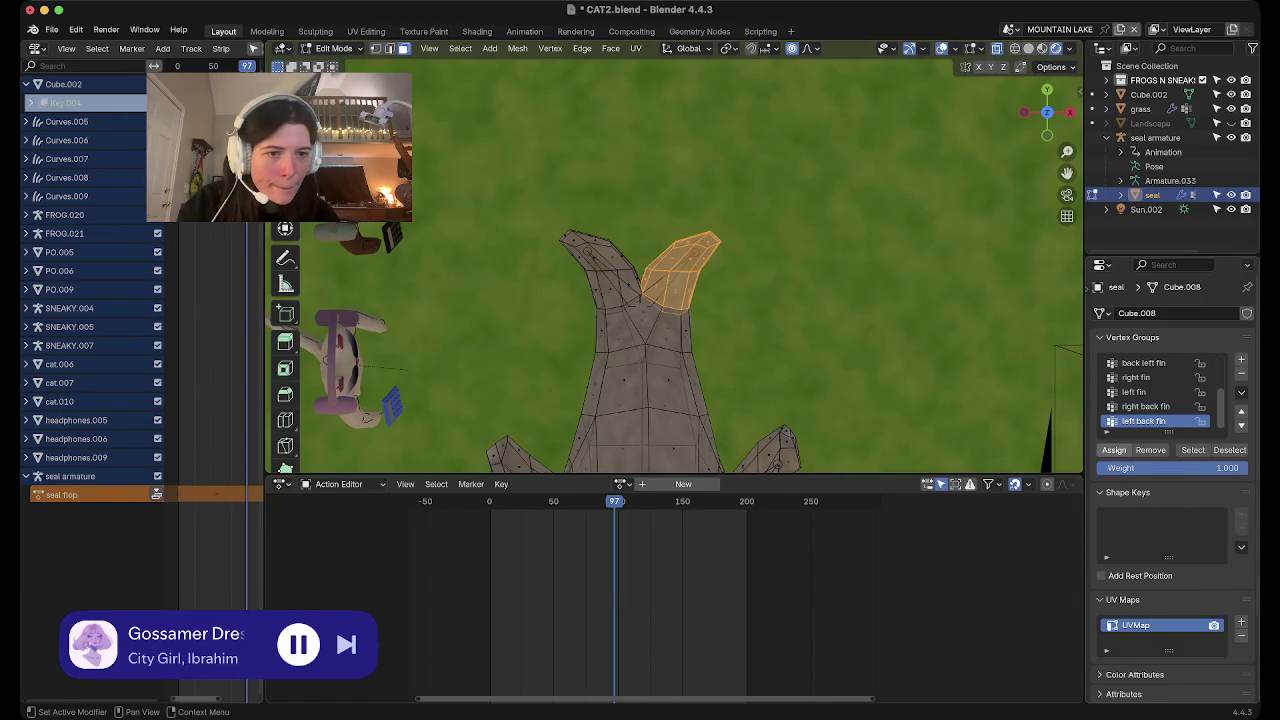
left_click(1145, 406)
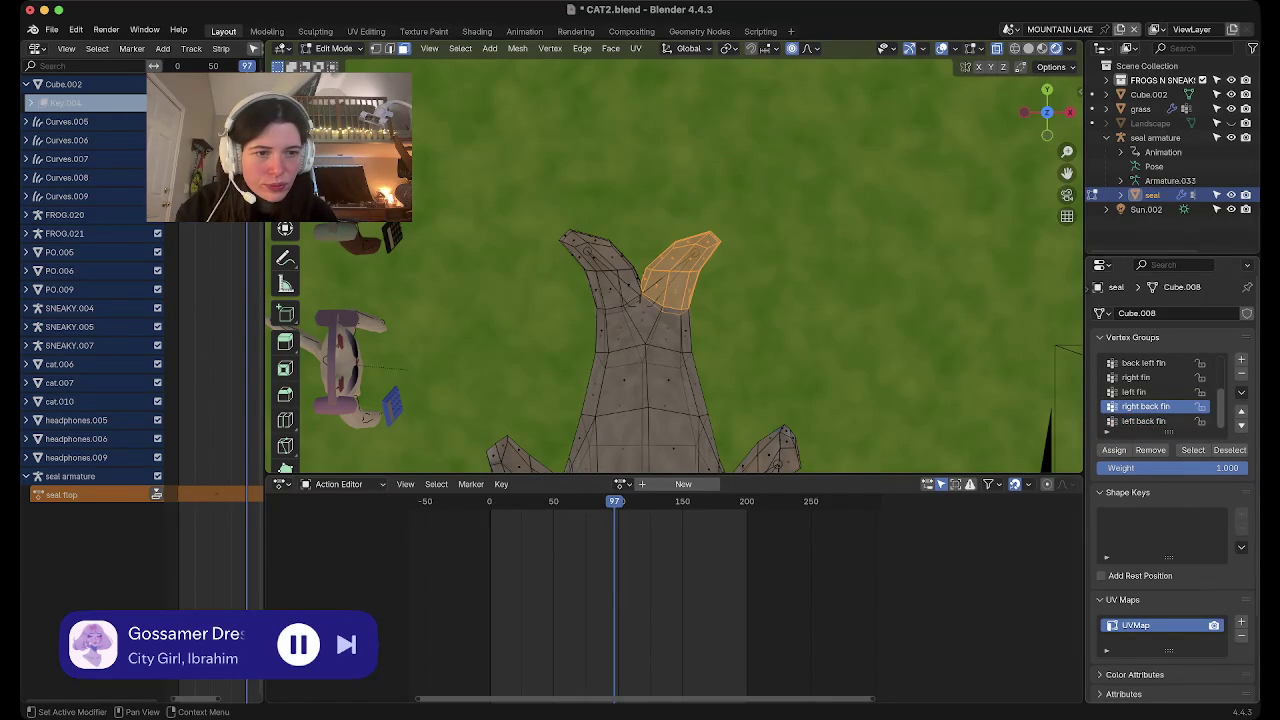
Box-select the other tail fin and assign it to the right back fin group
left_click(444, 181)
mouse_move(444, 181)
left_mouse_down()
mouse_move(623, 287)
mouse_move(642, 314)
left_mouse_up()
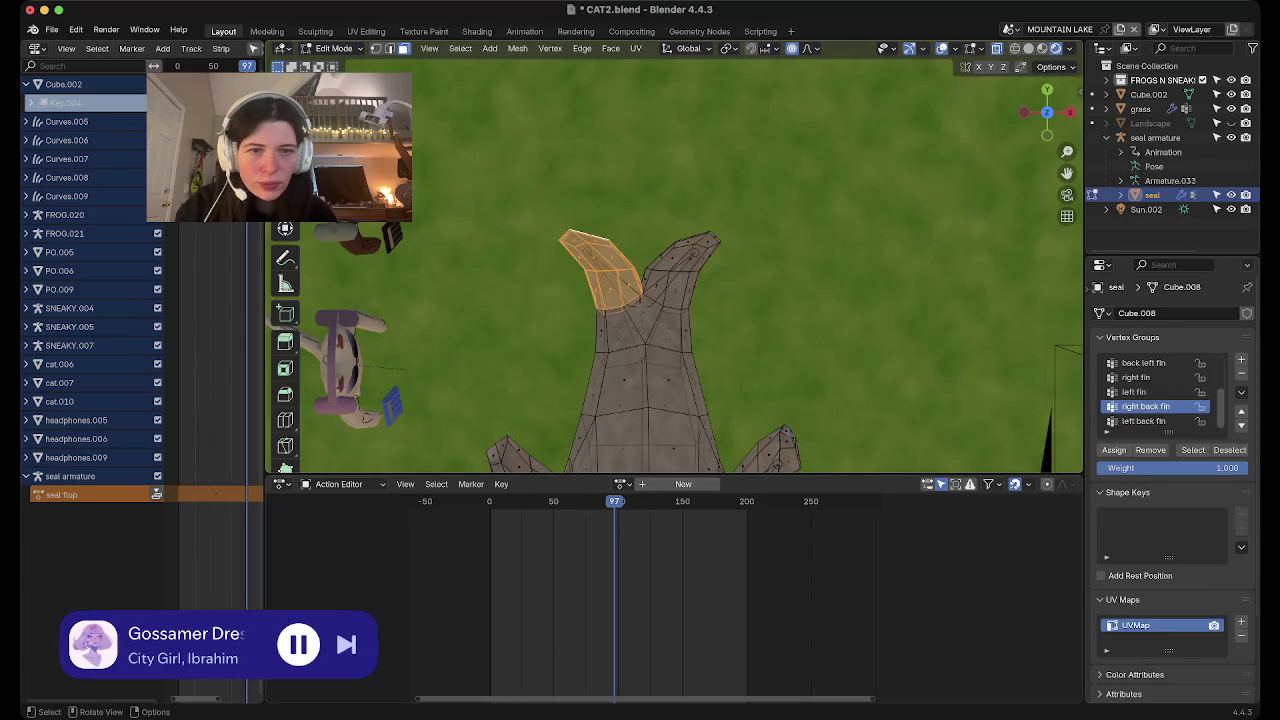
left_click(1114, 449)
left_click(1229, 449)
Check the right and left back fin groups with Select/Deselect, then return to Object Mode
left_click(1193, 449)
left_click(1229, 449)
left_click(1143, 421)
left_click(1193, 449)
left_click(1229, 449)
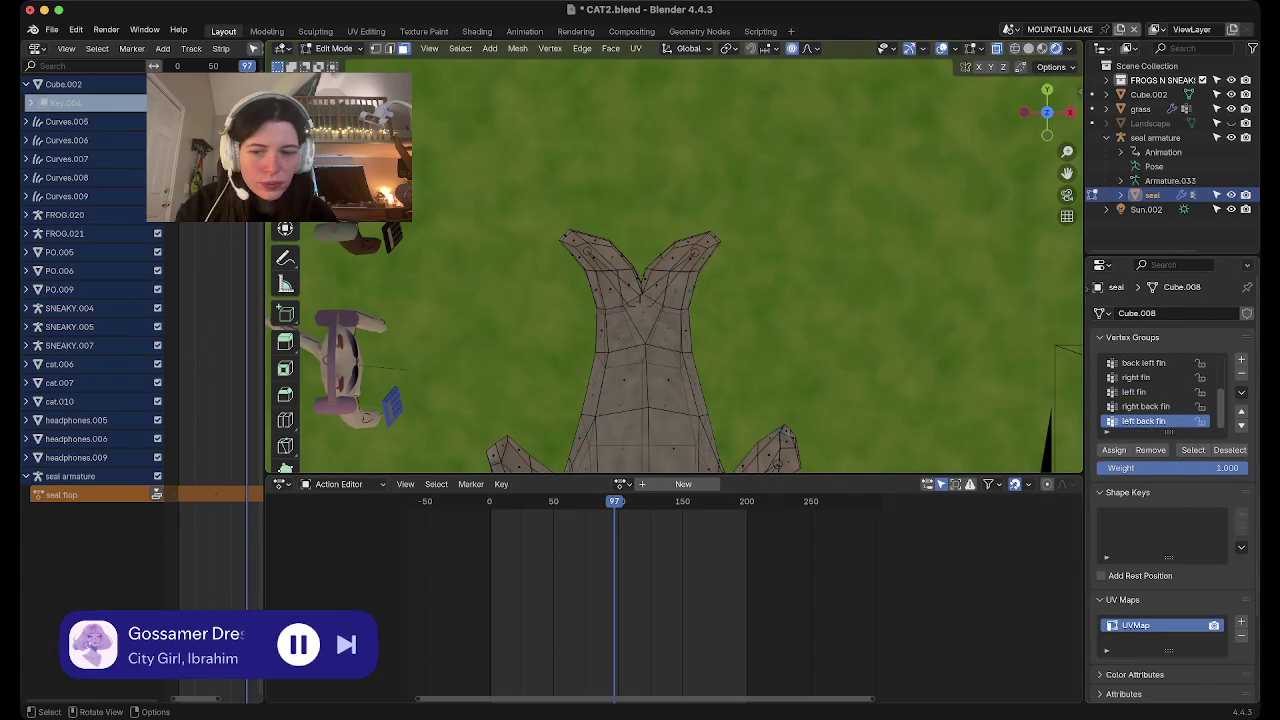
key("Tab")
middle_click_drag(680, 330, 560, 280)
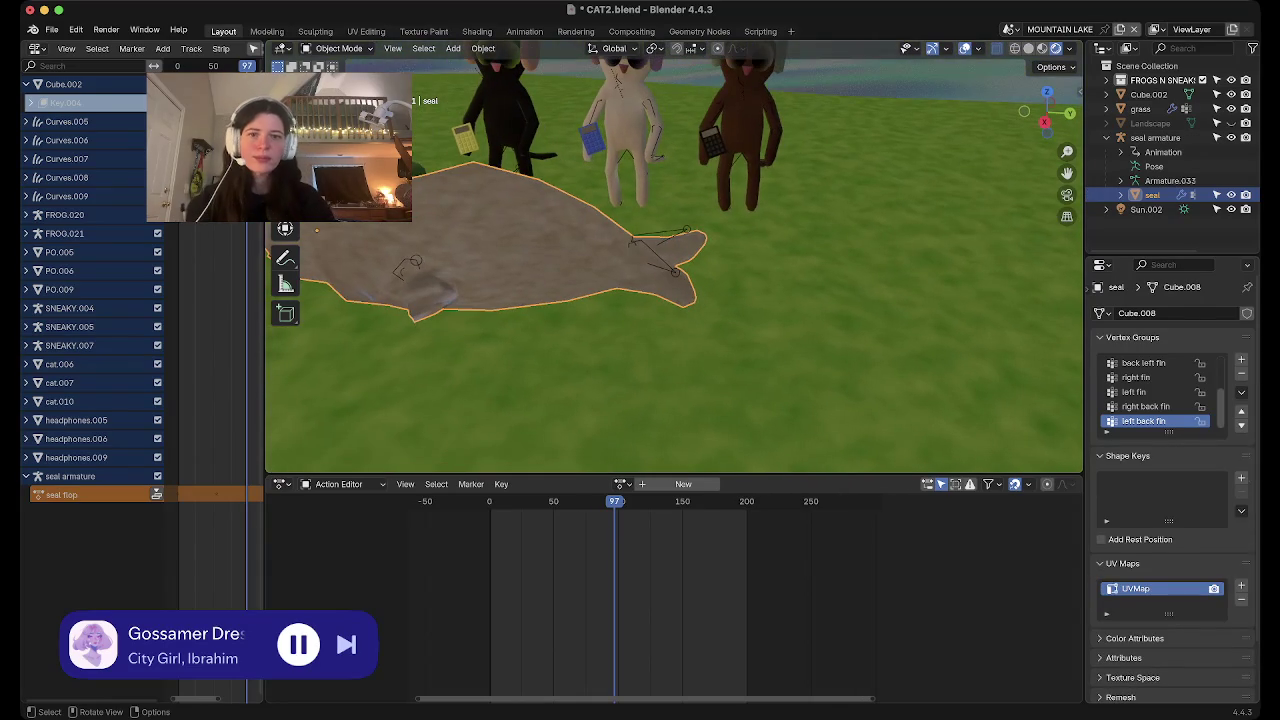
Select the seal armature and briefly toggle it into and out of Edit Mode
left_click(1155, 137)
mouse_move(385, 235)
middle_mouse_down()
mouse_move(305, 408)
mouse_move(458, 188)
middle_mouse_up()
key("Tab")
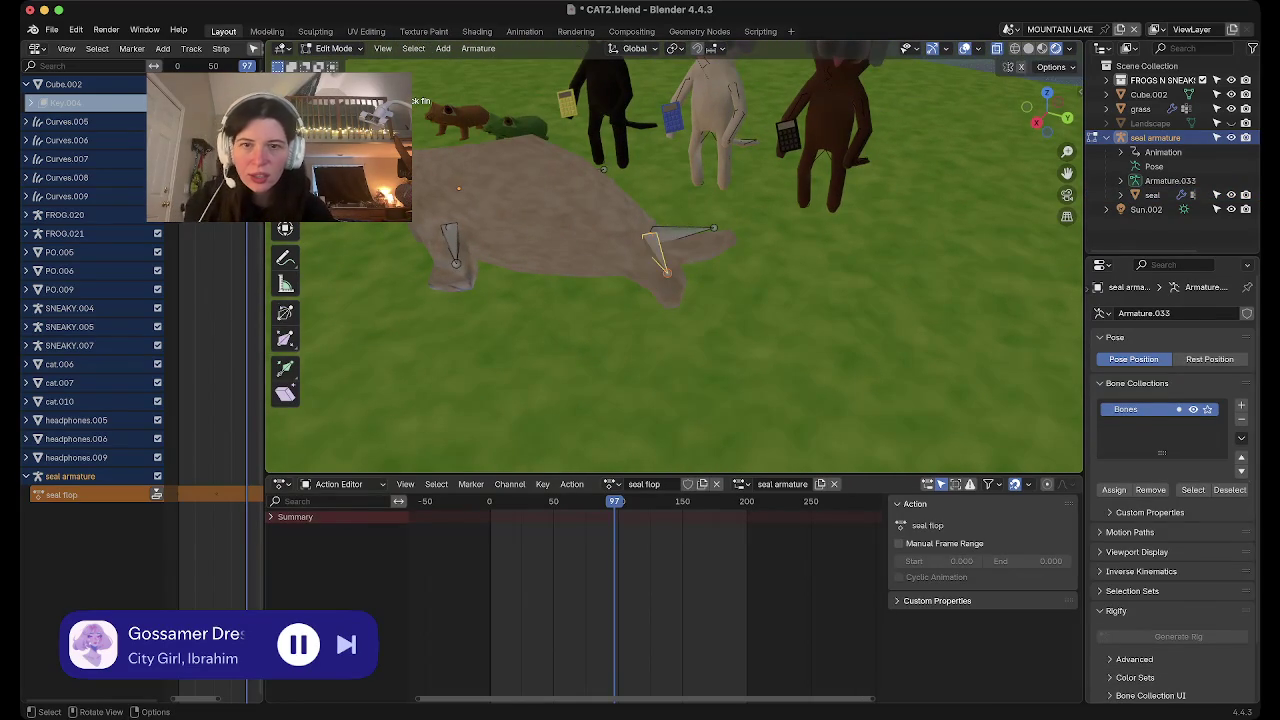
key("Tab")
mouse_move(458, 188)
middle_mouse_down()
mouse_move(520, 330)
mouse_move(548, 440)
middle_mouse_up()
Parent the seal to the armature with empty groups, then undo that parenting
left_click(520, 330)
left_click(548, 440)
key("ctrl+p")
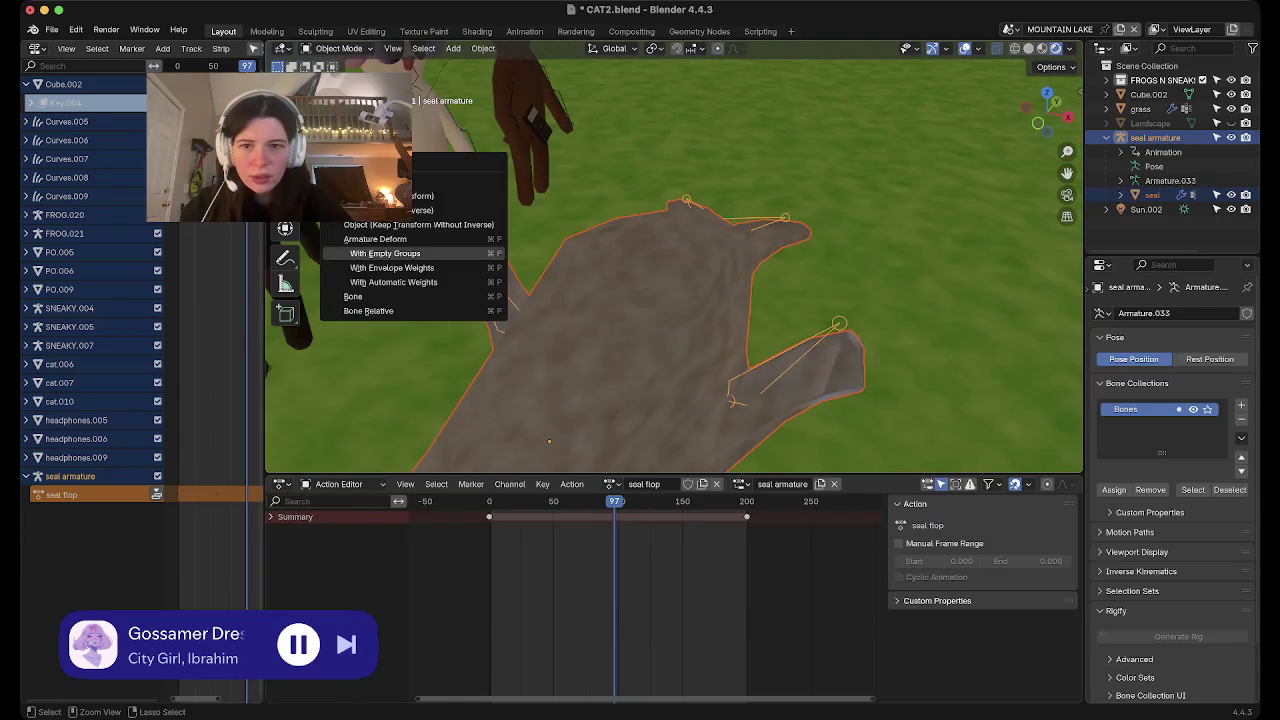
left_click(400, 248)
scroll(549, 441, "down", 5)
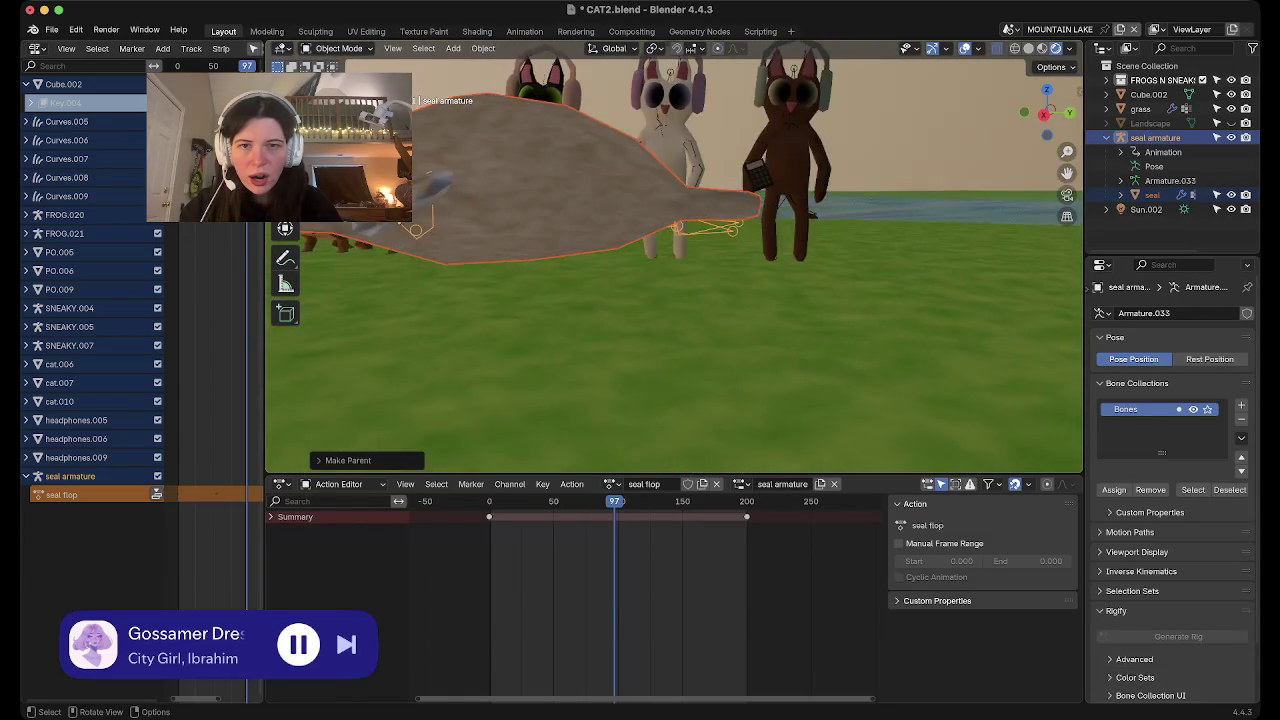
mouse_move(549, 441)
middle_mouse_down()
mouse_move(642, 271)
mouse_move(644, 293)
middle_mouse_up()
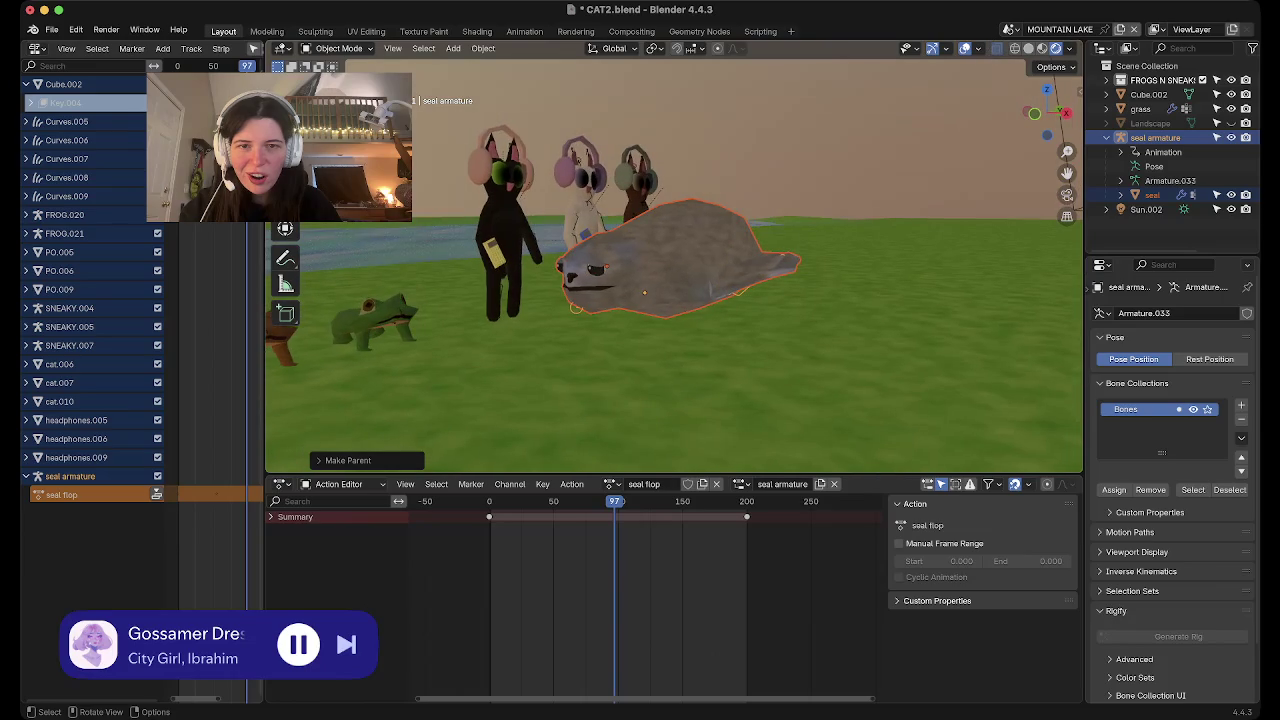
key("ctrl+z")
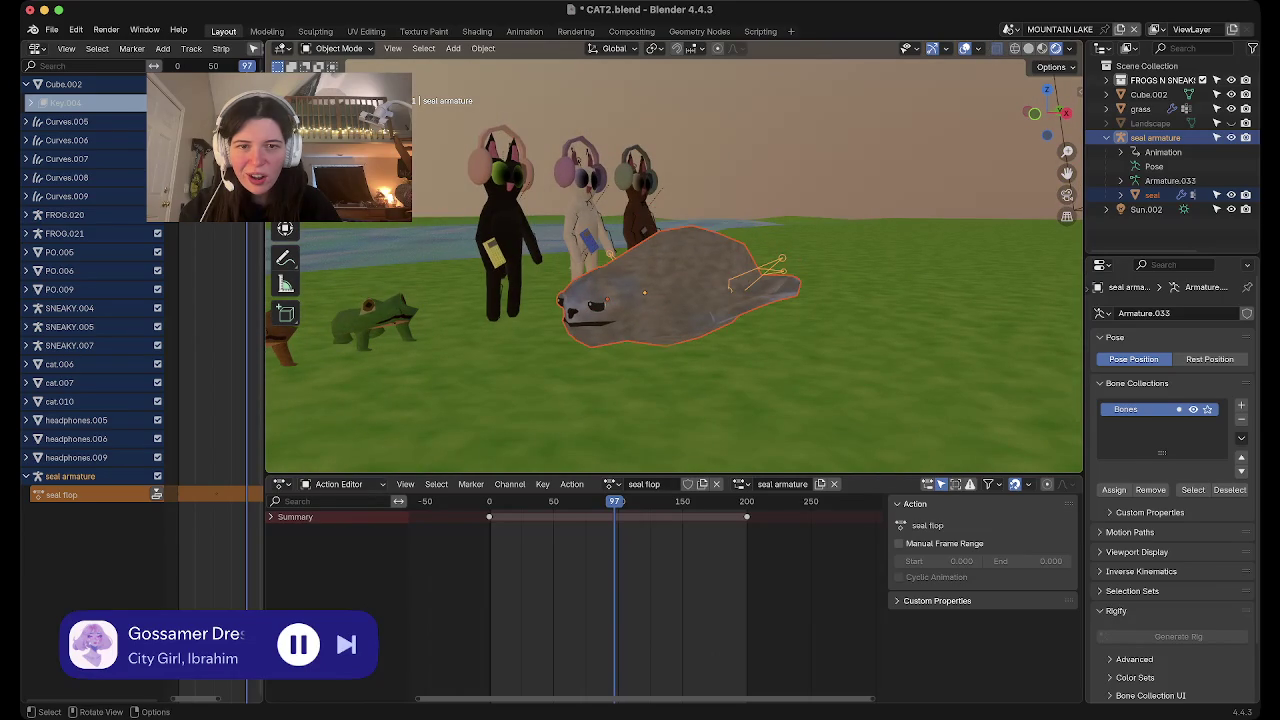
From the start frame, delete the selected seal flop keyframes and return to Object Mode
key("shift+Left")
key("Left")
key("Left")
key("Tab")
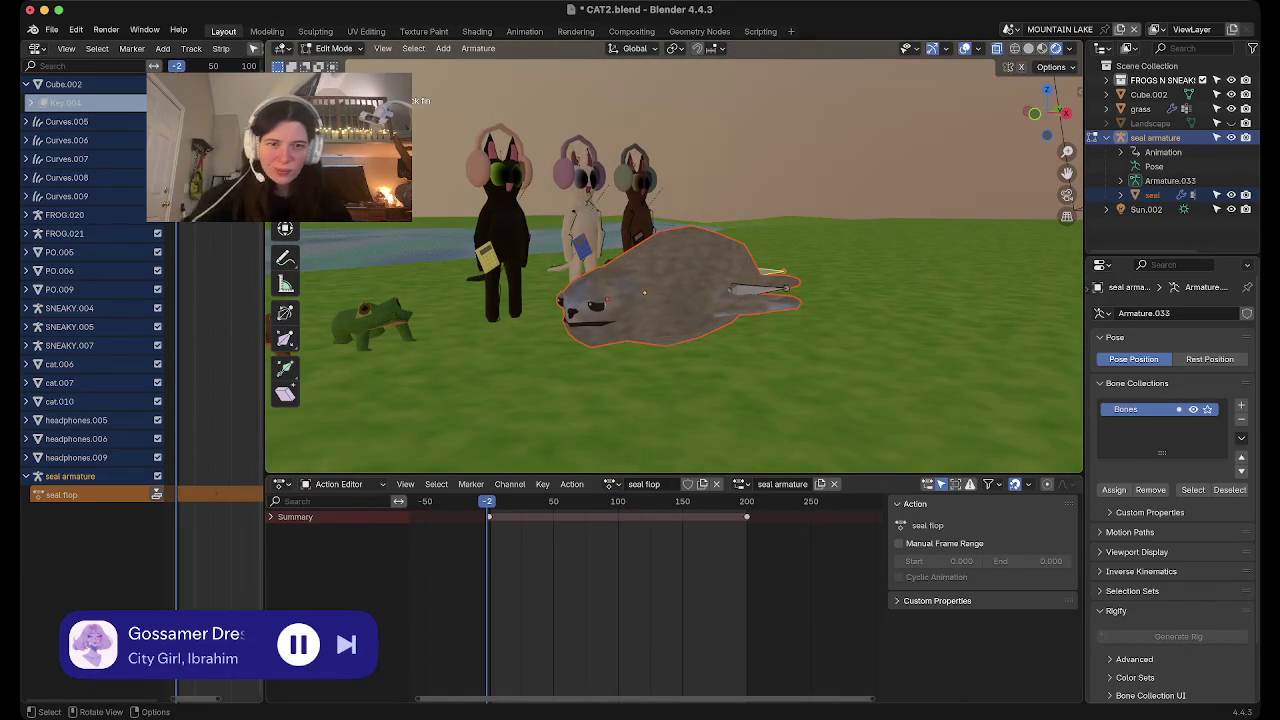
key("a")
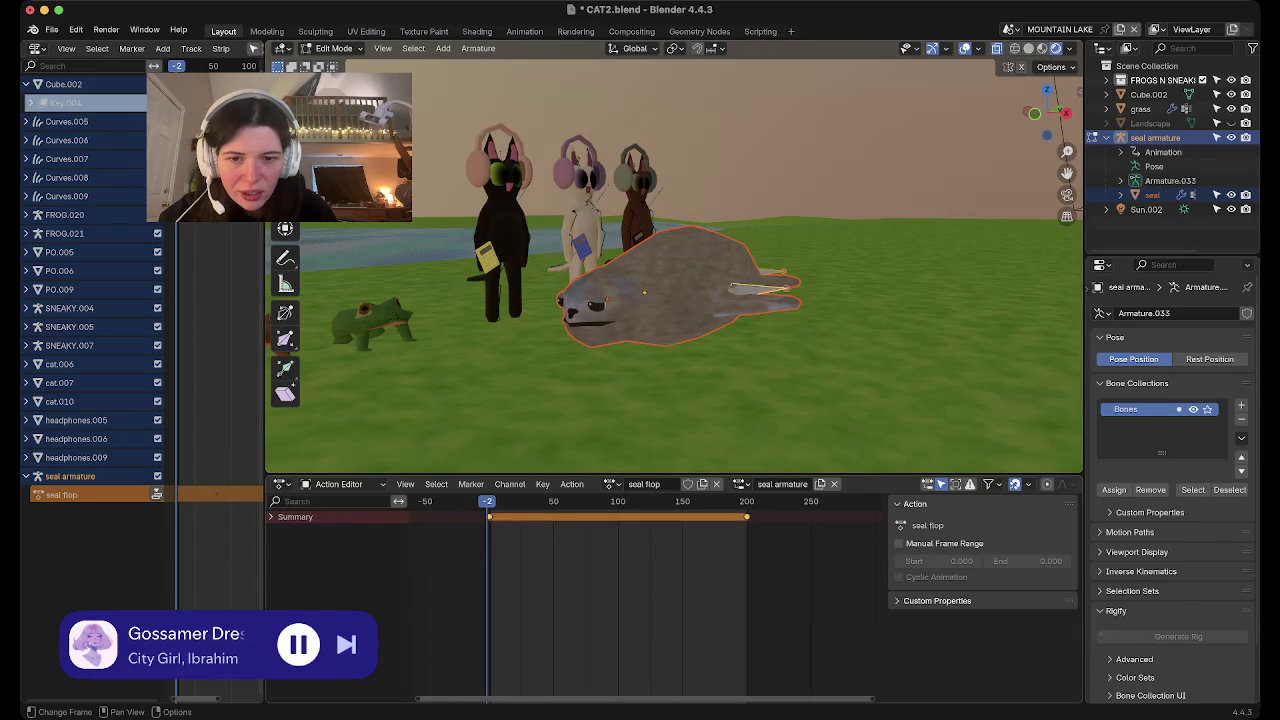
key("x")
left_click(550, 608)
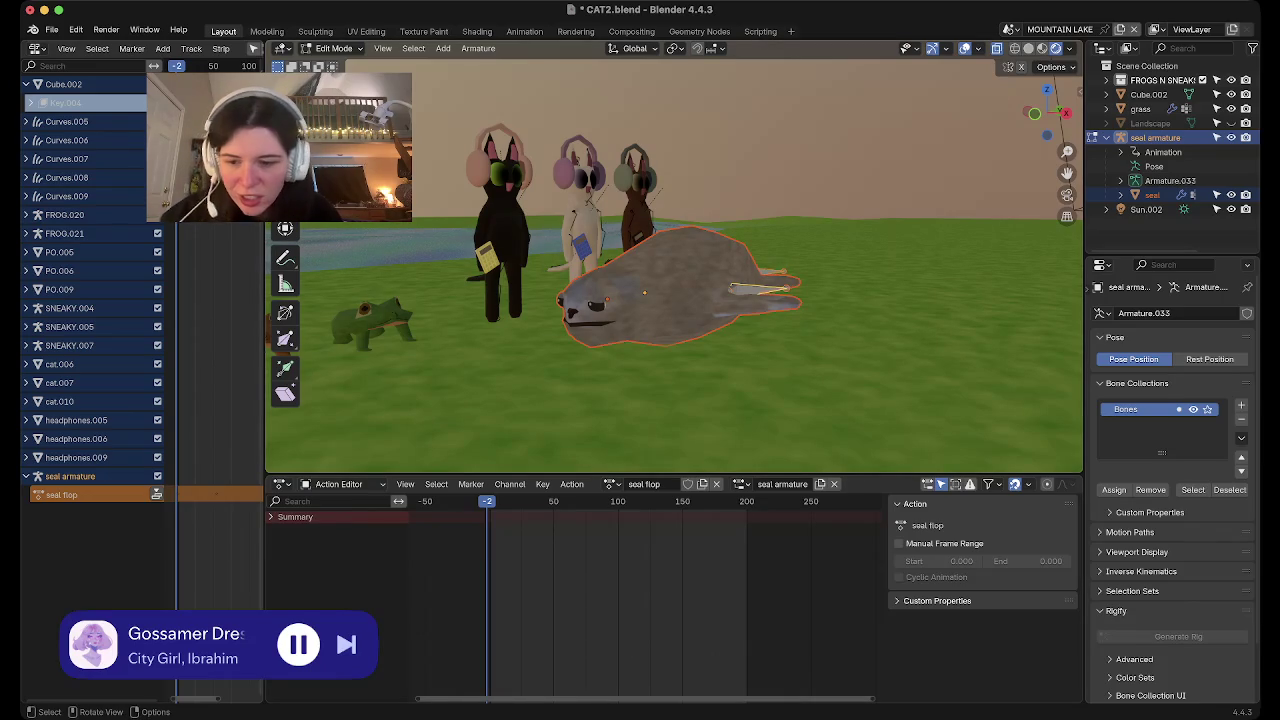
key("Tab")
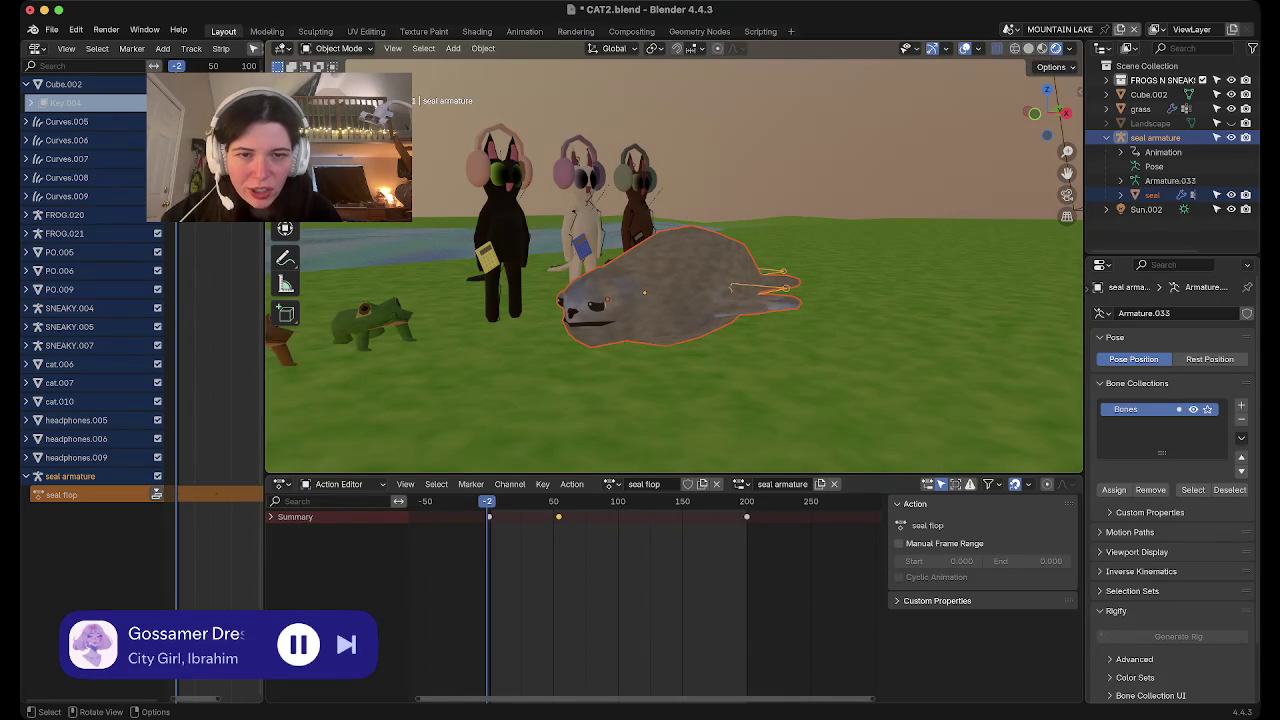
middle_click_drag(680, 330, 615, 267)
right_click(615, 267)
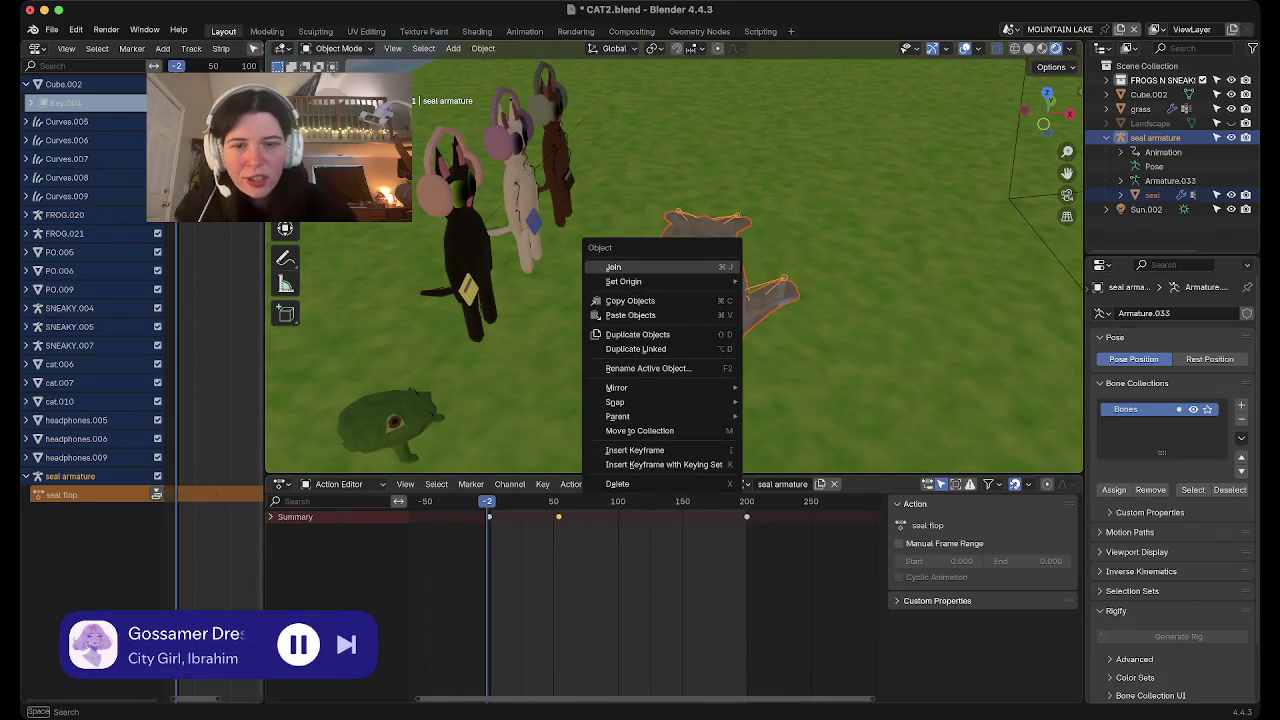
Parent the seal to the armature with empty groups, then reselect the seal armature
key("Escape")
key("ctrl+p")
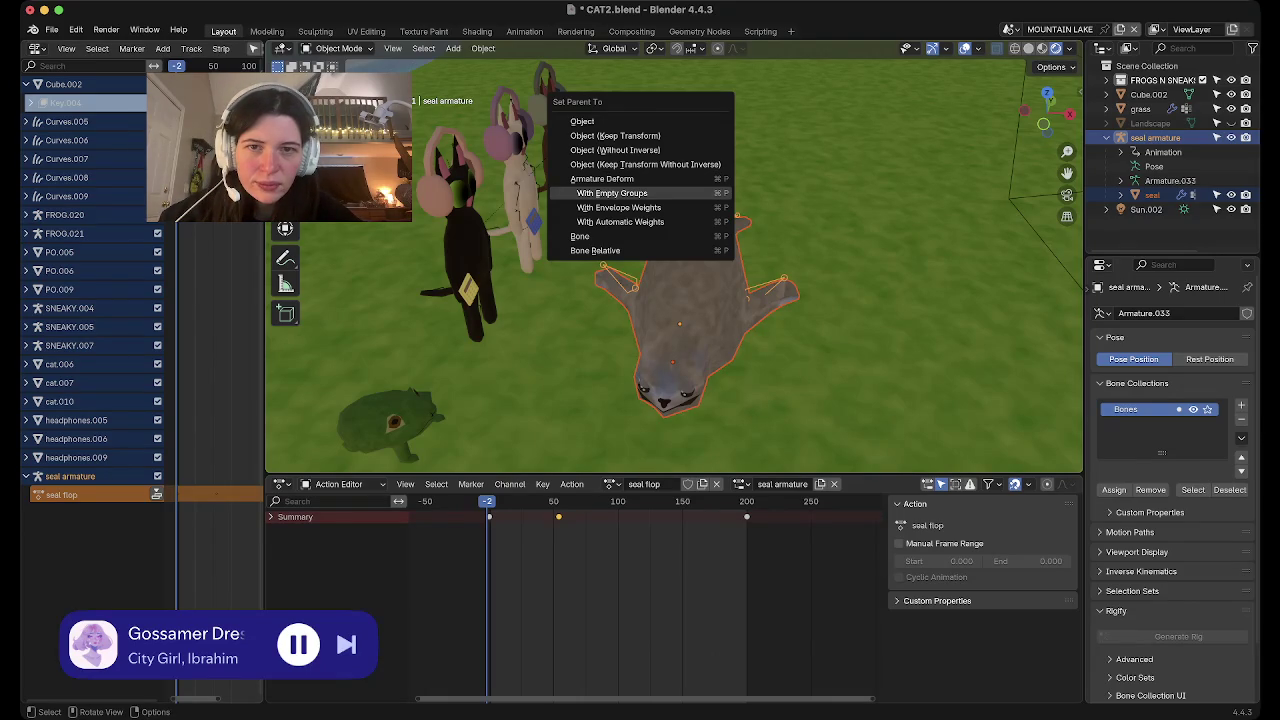
left_click(612, 193)
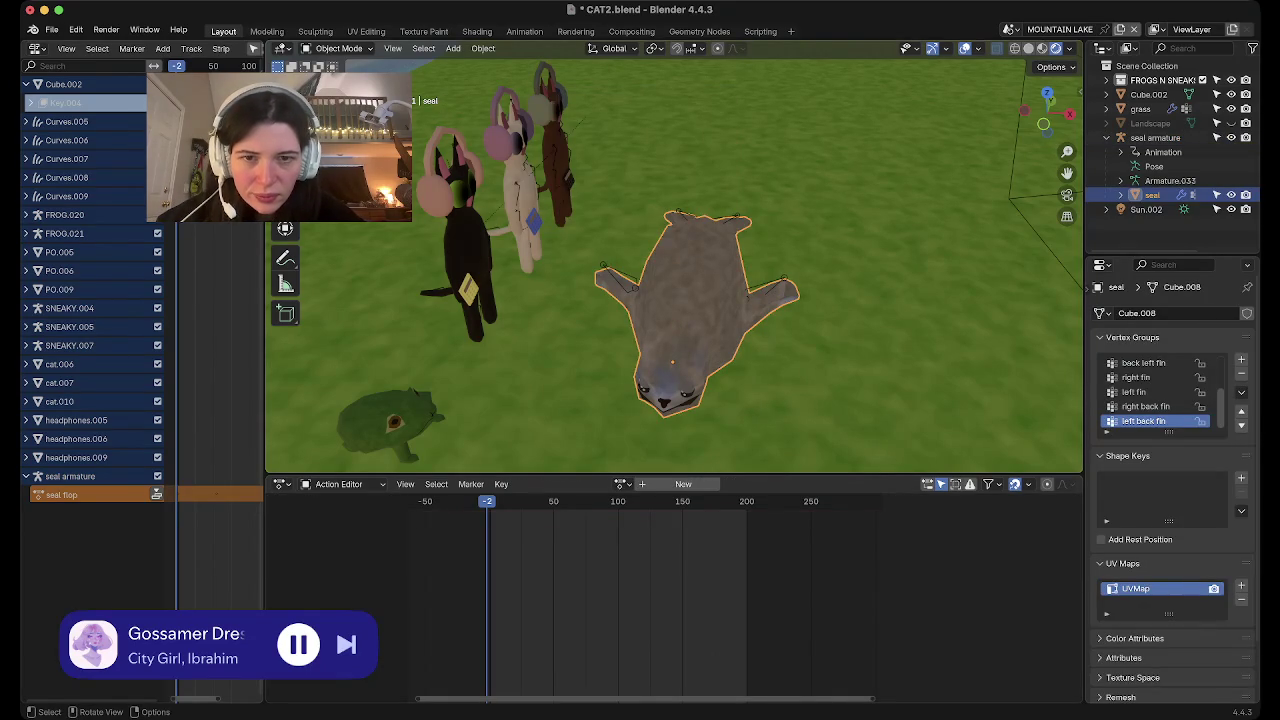
left_click(1155, 137)
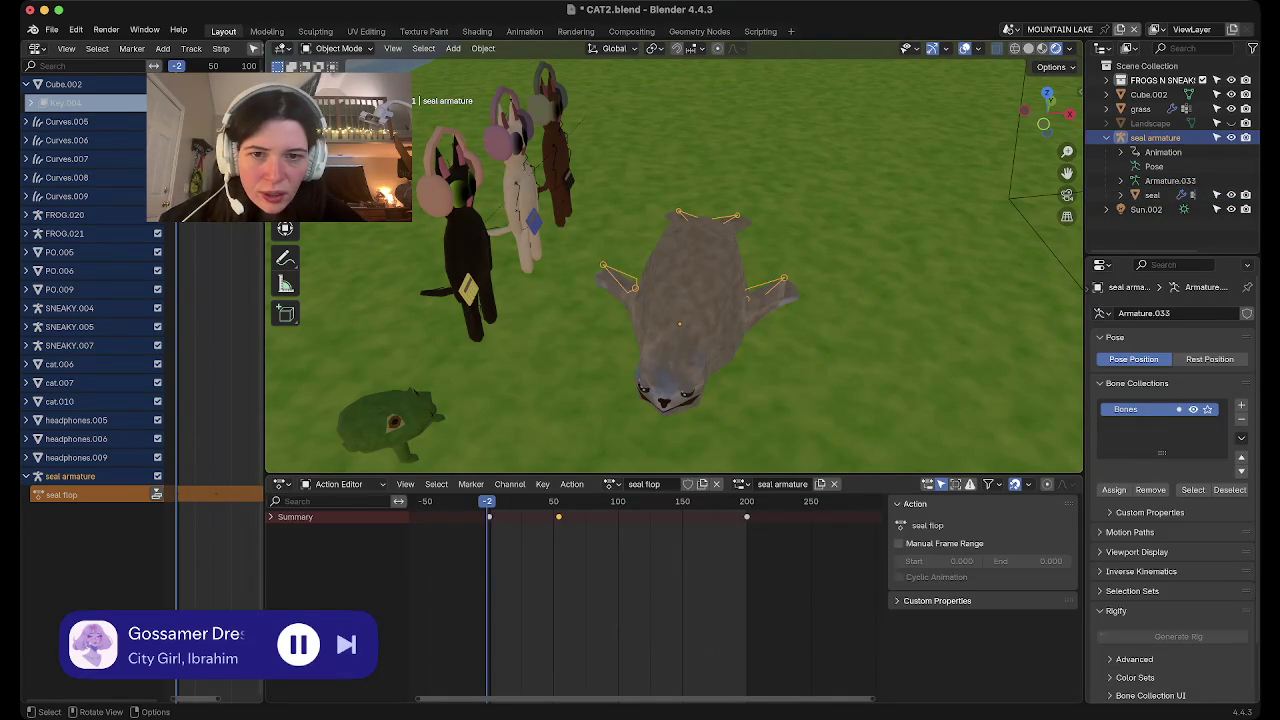
key("ctrl+p")
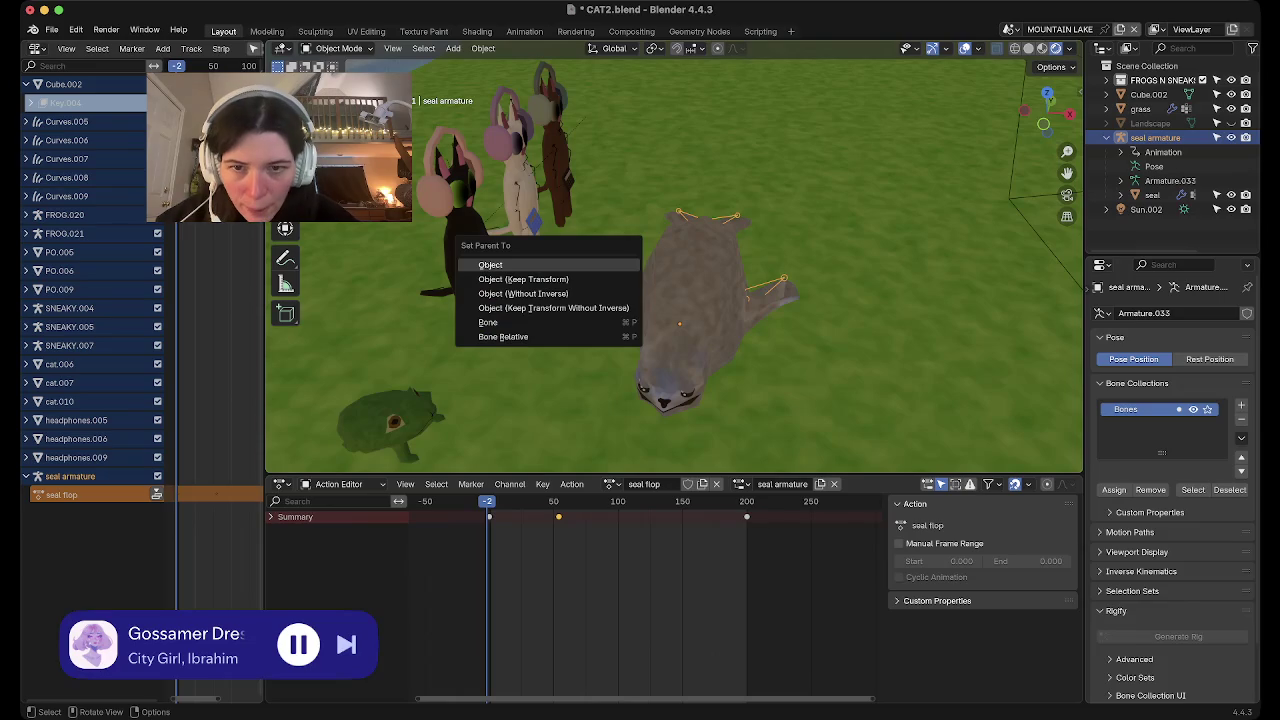
key("Escape")
Select the seal mesh and armature, then clear the seal's parent with Alt+P
key("alt+p")
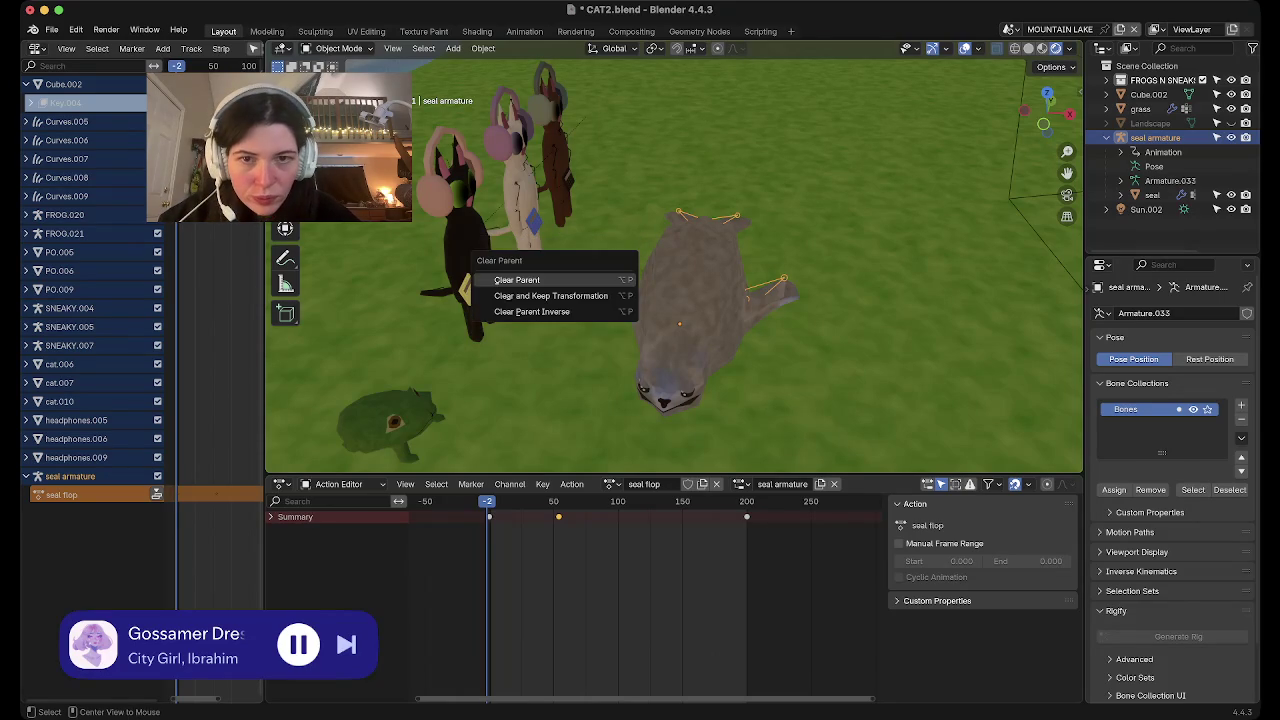
key("Escape")
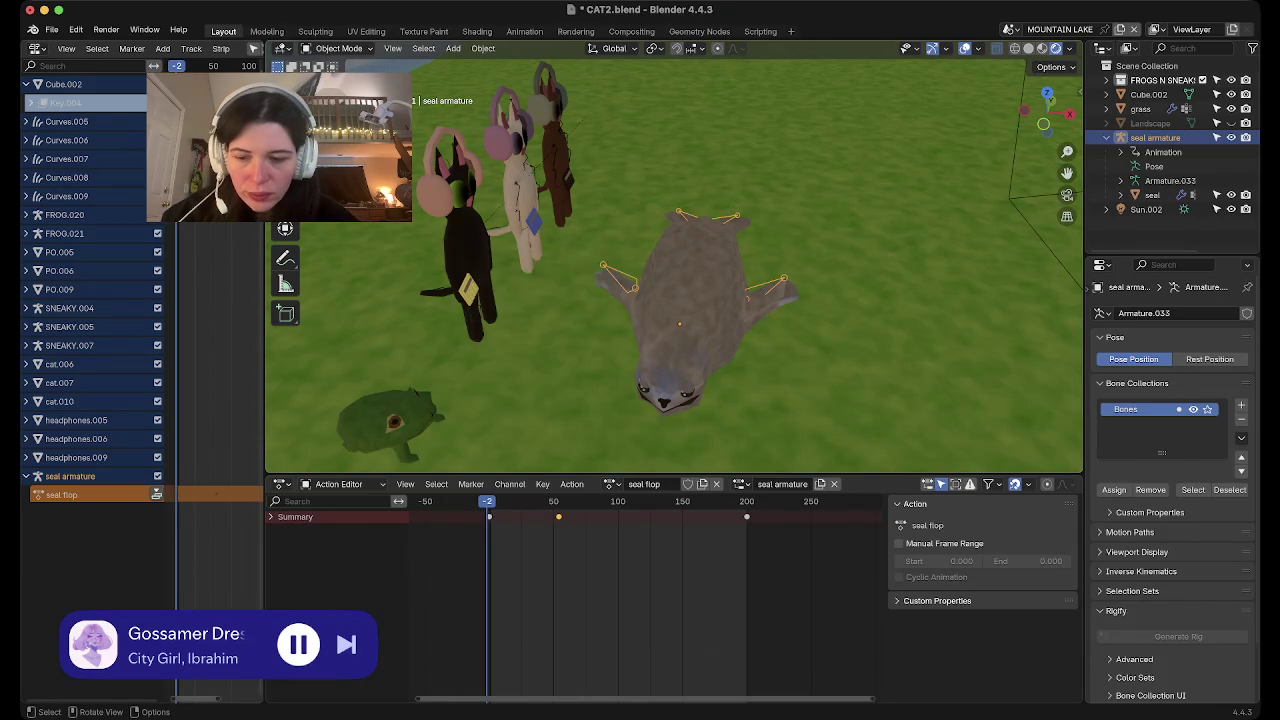
left_click(690, 300)
left_click(680, 323, "shift")
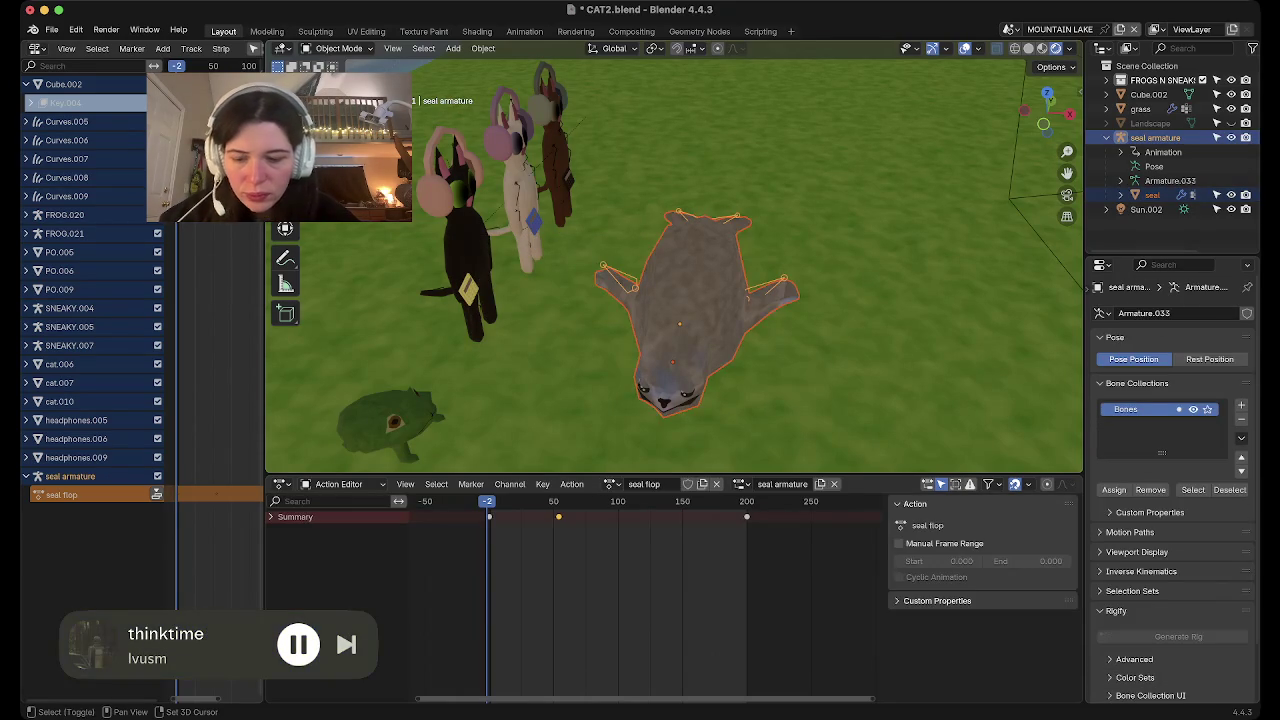
key("alt+p")
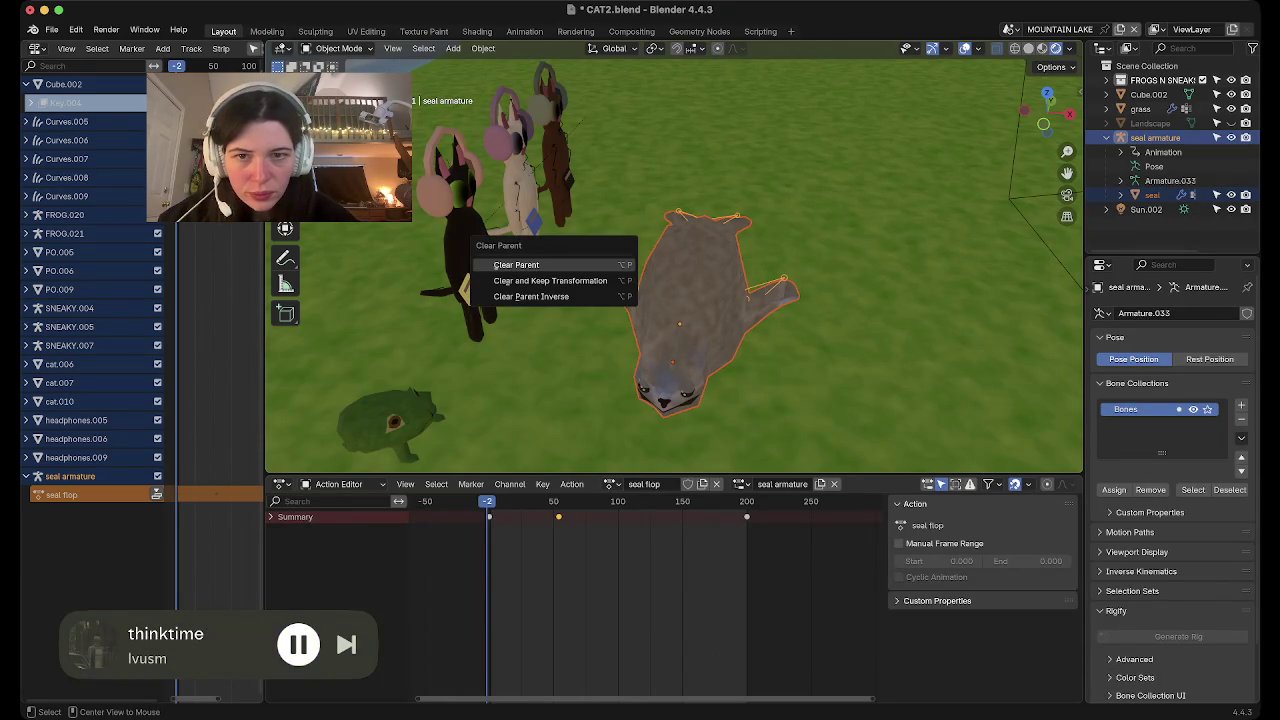
key("Return")
Move the seal armature along Z in X-ray, then restore rendered view and select the seal
middle_click_drag(350, 214, 330, 212)
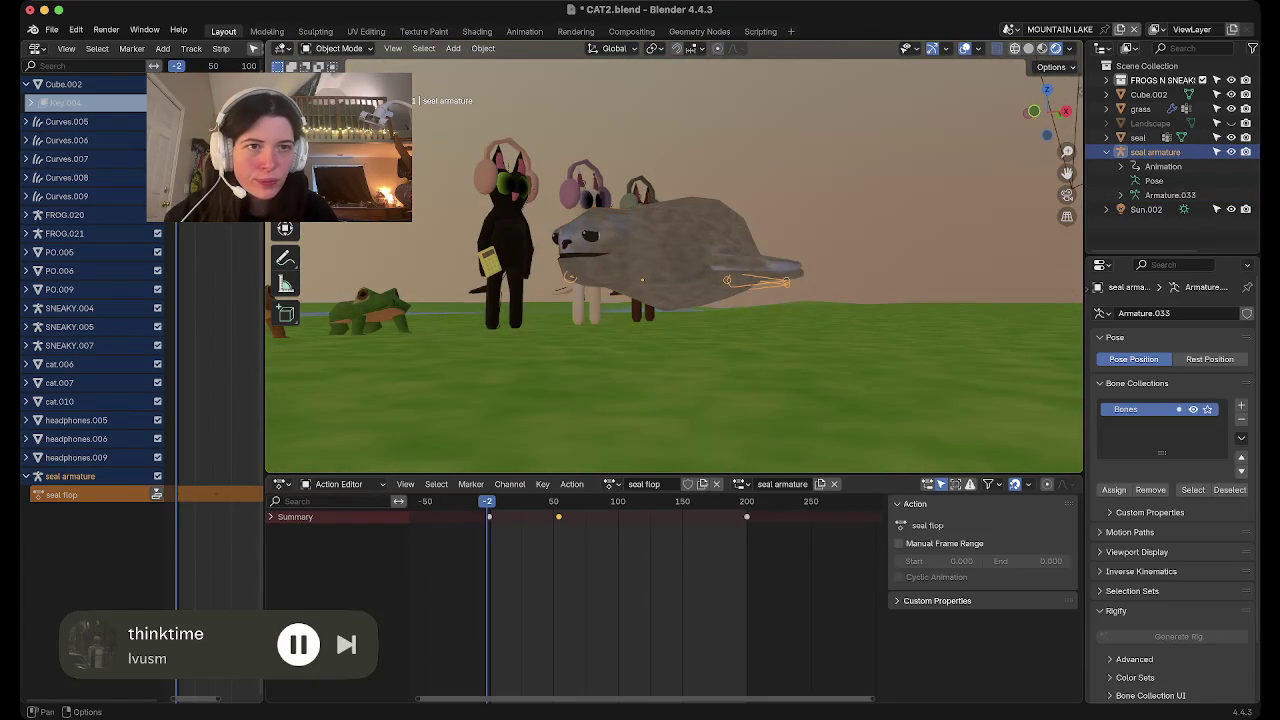
left_click(1028, 48)
key("alt+z")
key("g")
key("z")
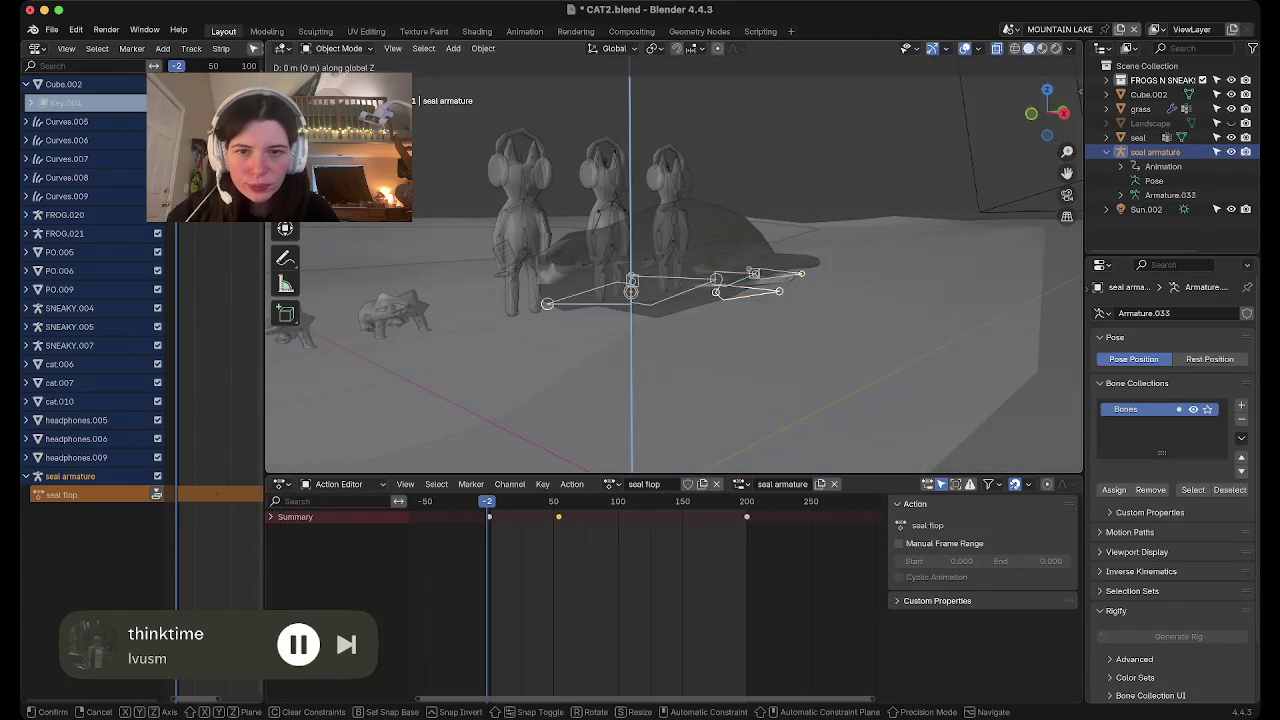
left_click(631, 264)
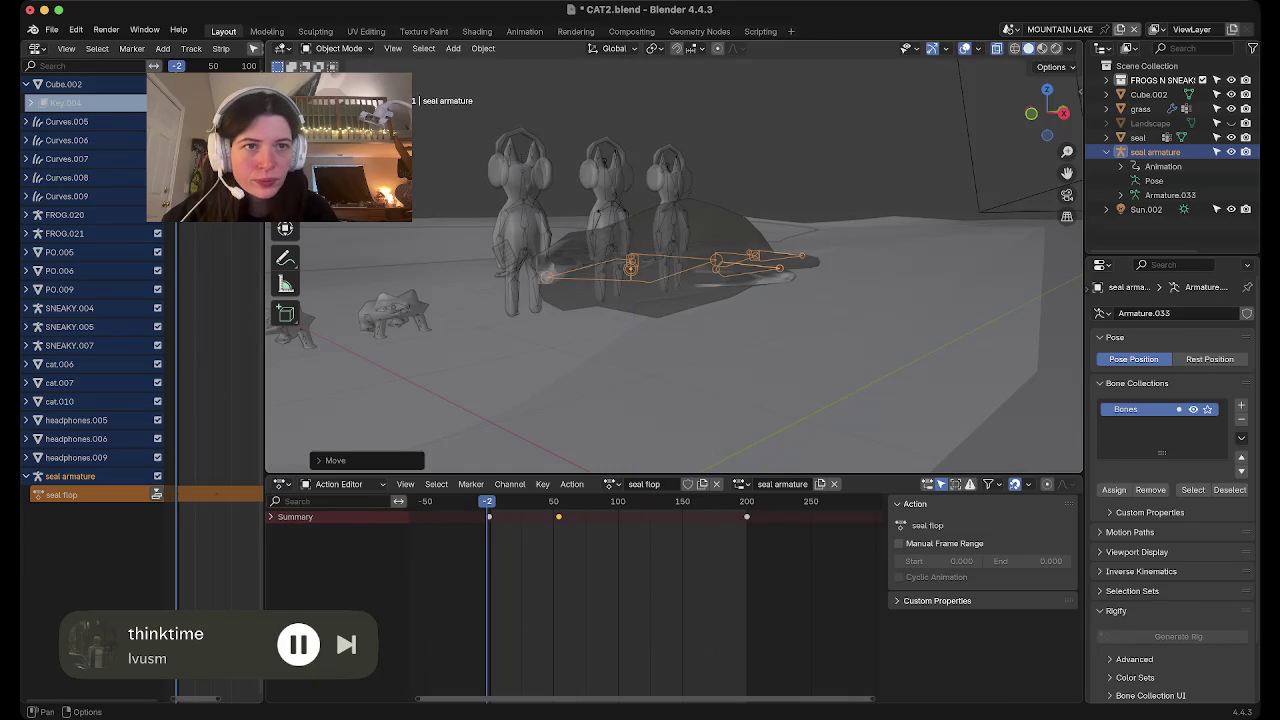
left_click(1055, 48)
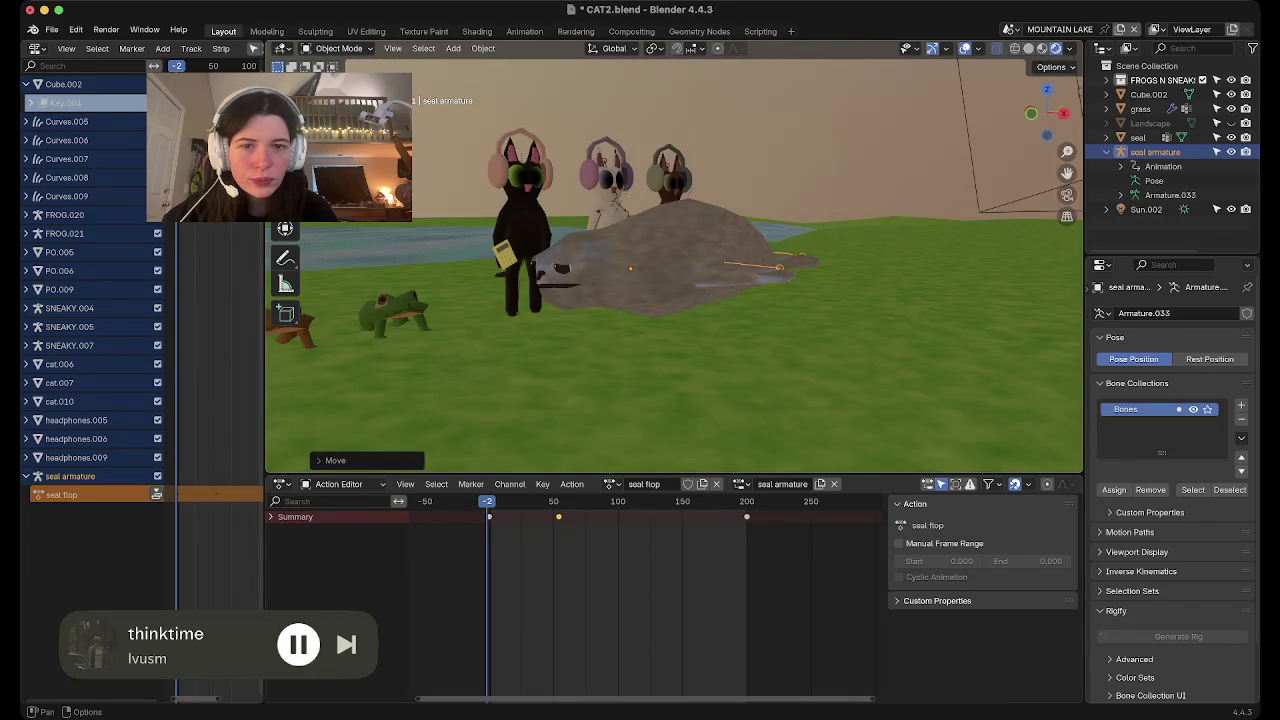
middle_click_drag(631, 266, 631, 320)
left_click(631, 320, "shift")
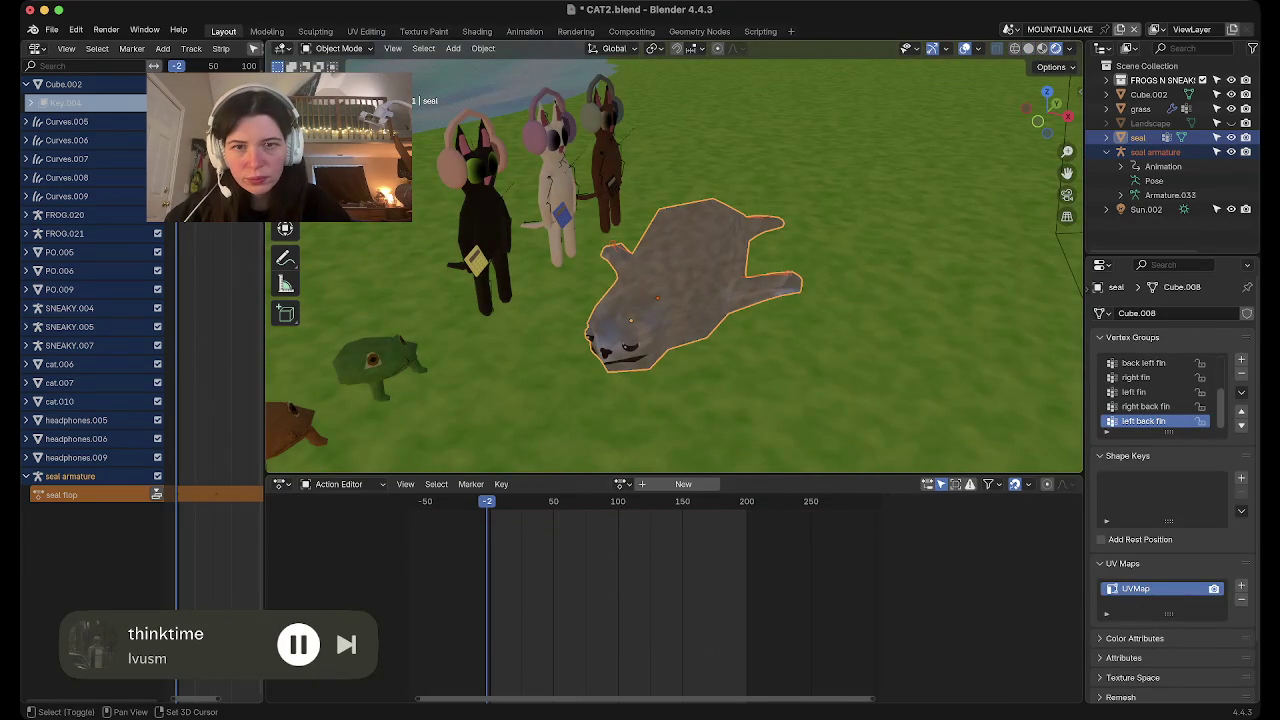
Parent the seal mesh to the seal armature using Armature Deform With Empty Groups
left_click(631, 320)
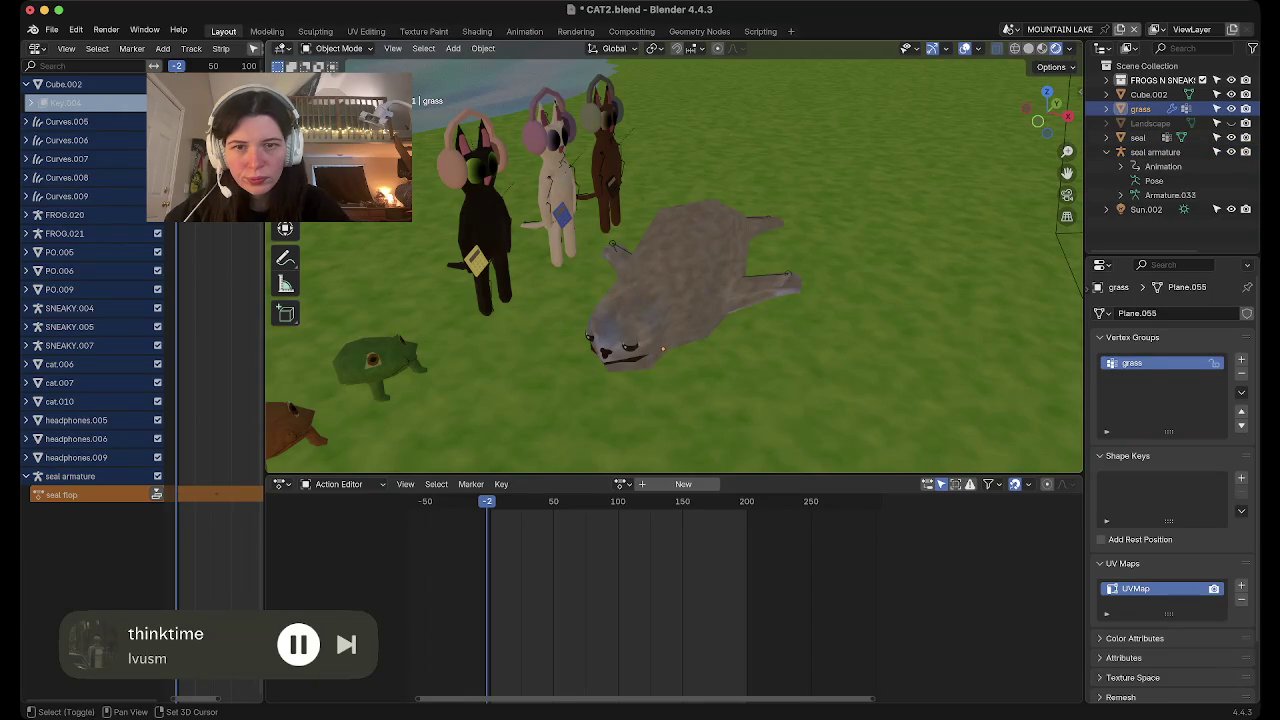
left_click(631, 320)
left_click(631, 320, "shift")
key("ctrl+p")
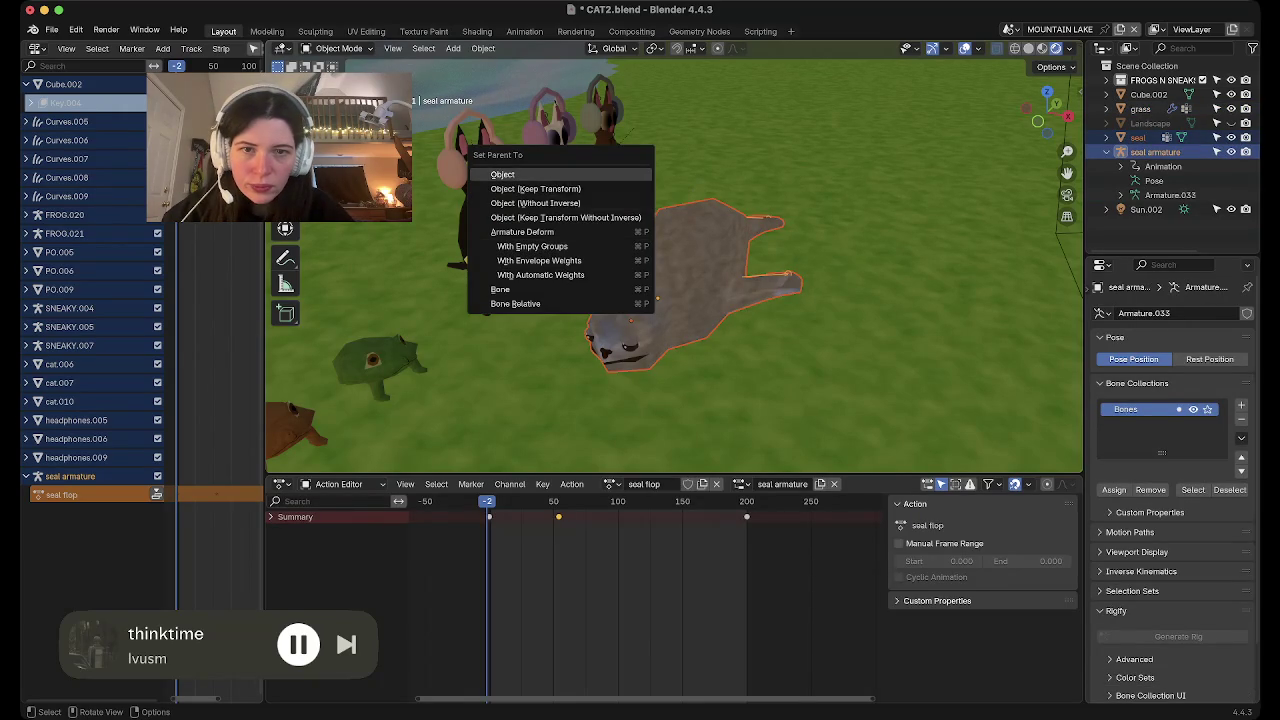
left_click(545, 174)
key("ctrl+z")
key("ctrl+z")
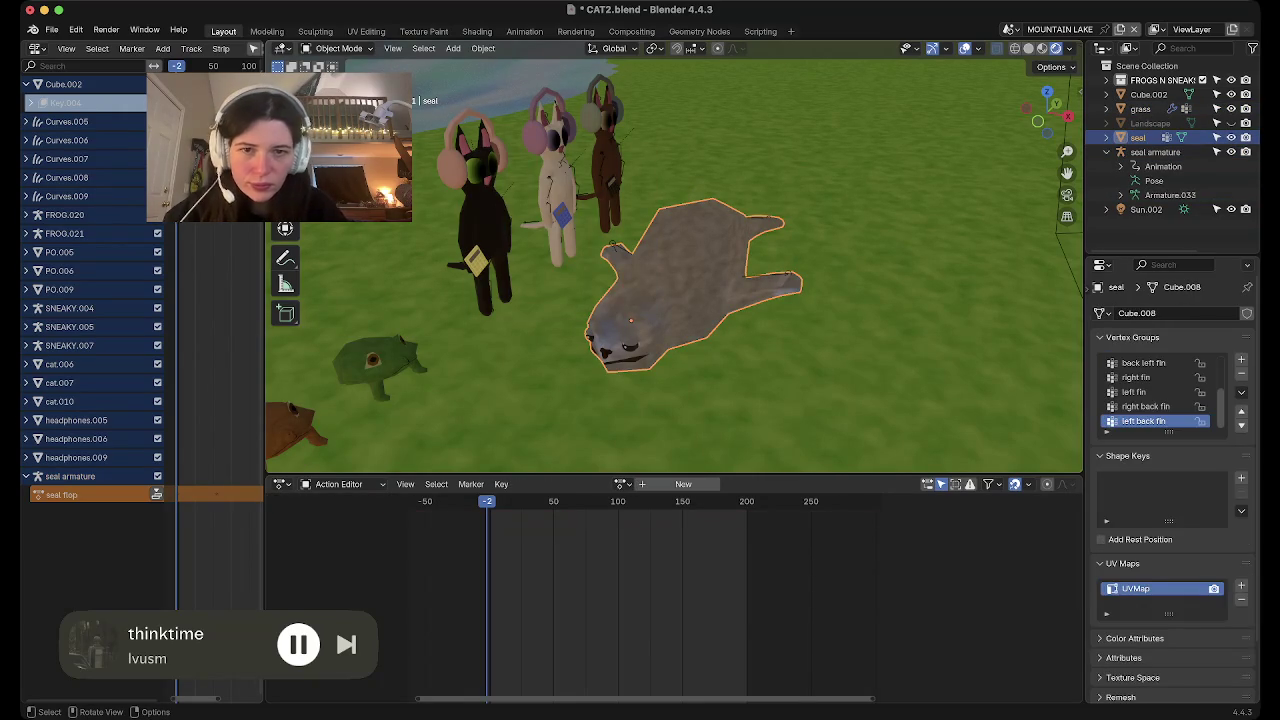
key("ctrl+shift+z")
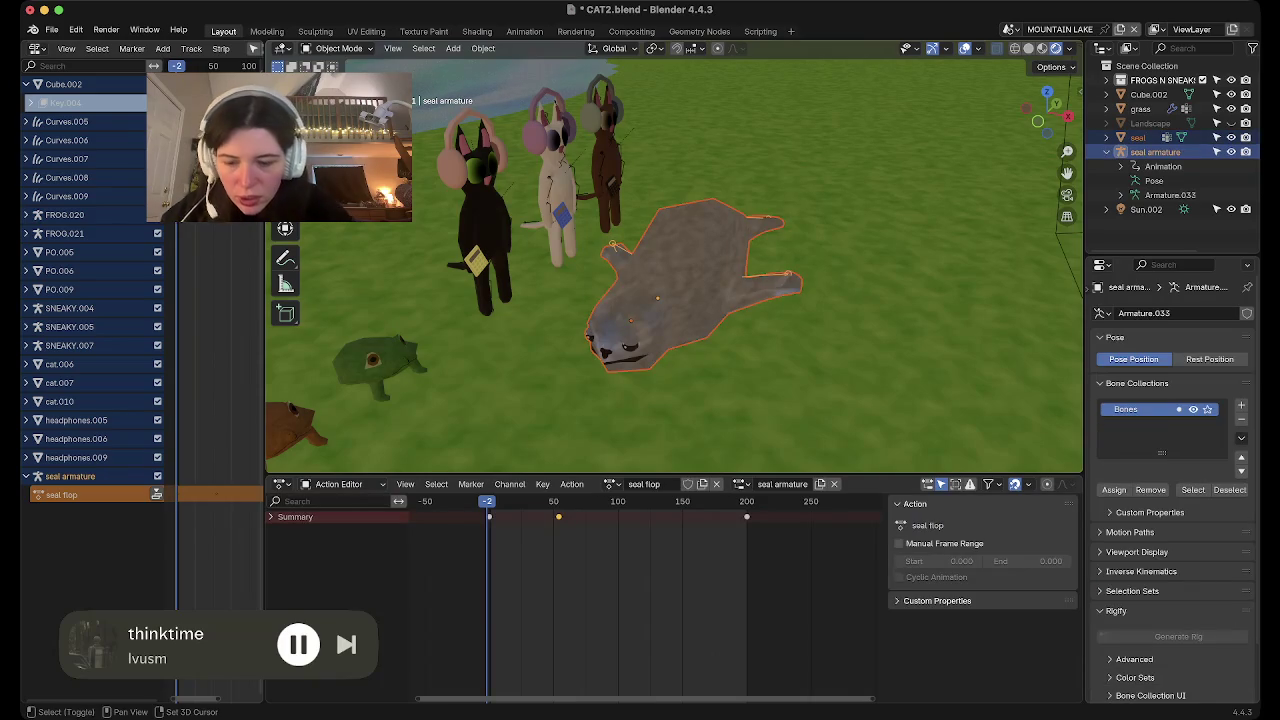
key("ctrl+p")
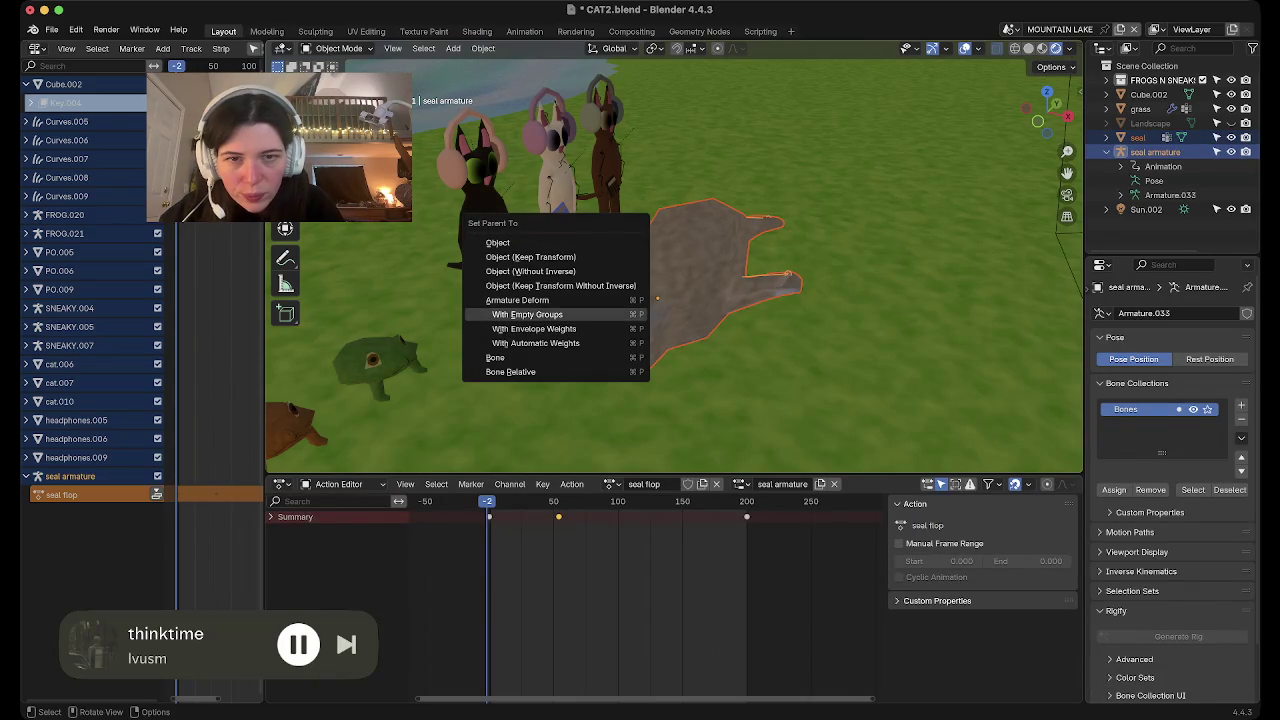
left_click(527, 314)
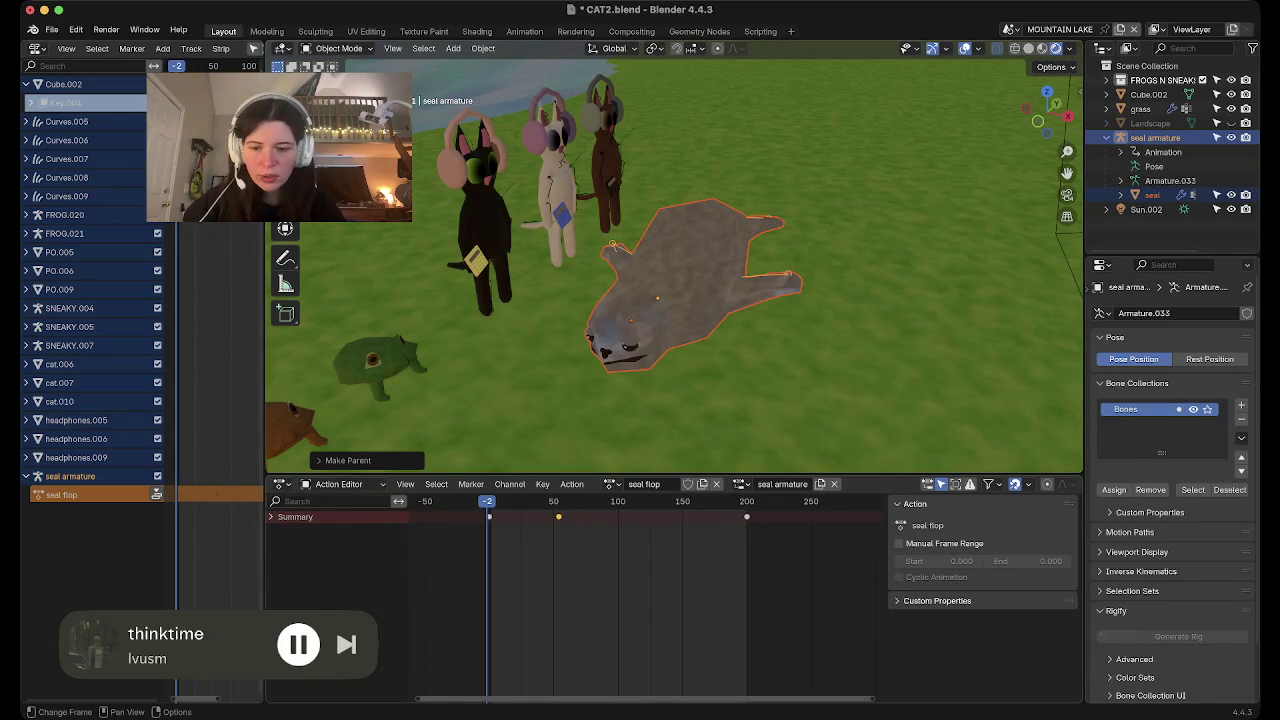
Select all keyframes in the seal flop action and delete them
key("alt+a")
key("a")
key("x")
left_click(608, 651)
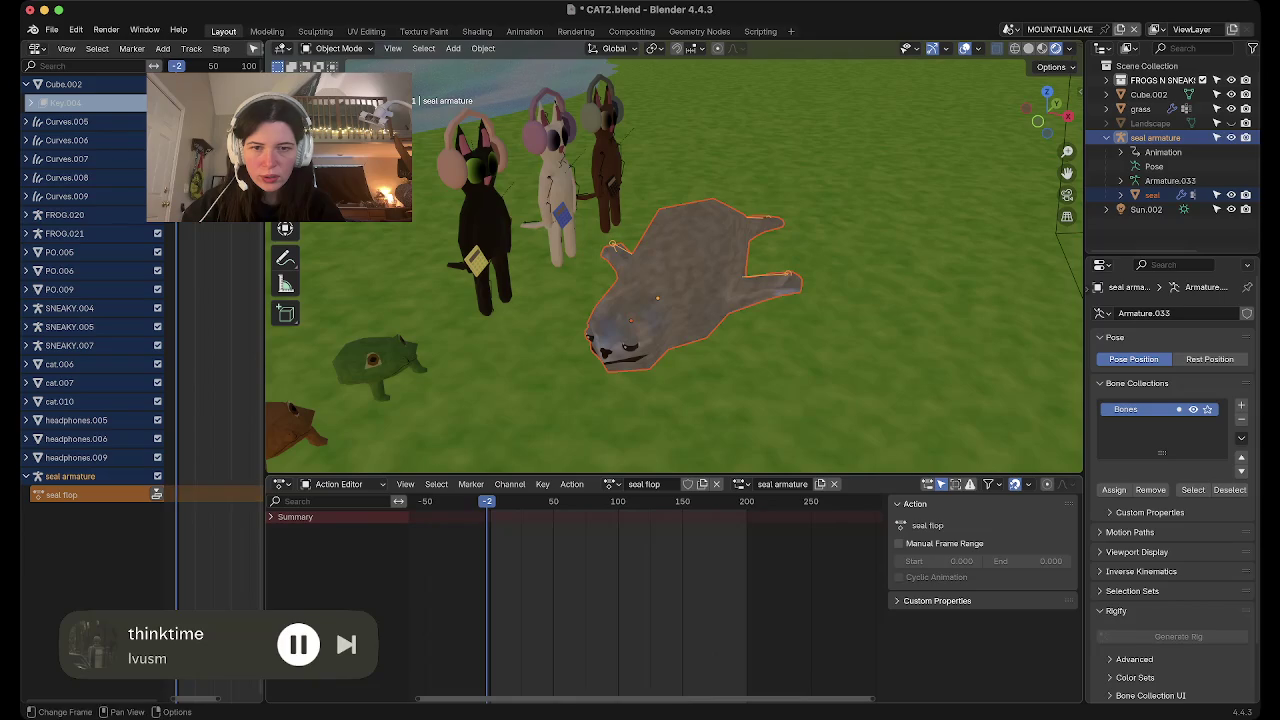
Switch the armature to Pose Mode, rotate a fin bone, and go to frame 0
key("ctrl+Tab")
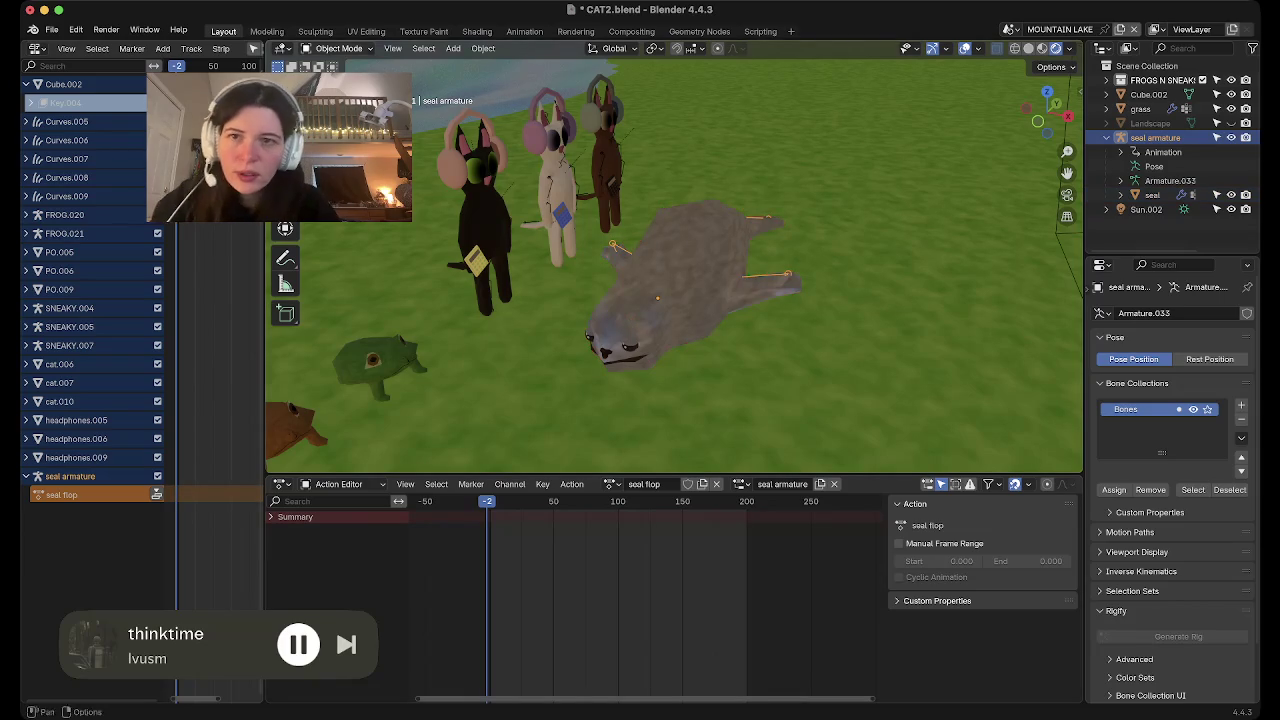
middle_click_drag(680, 300, 540, 300)
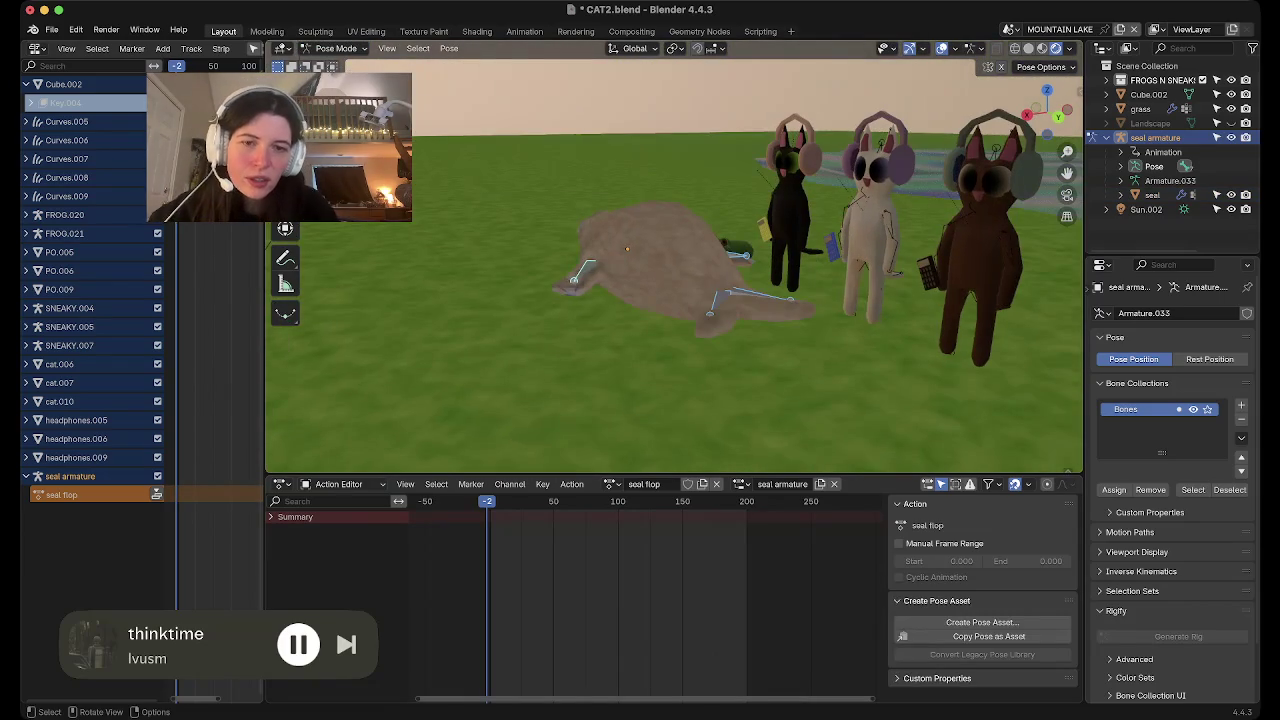
key("r")
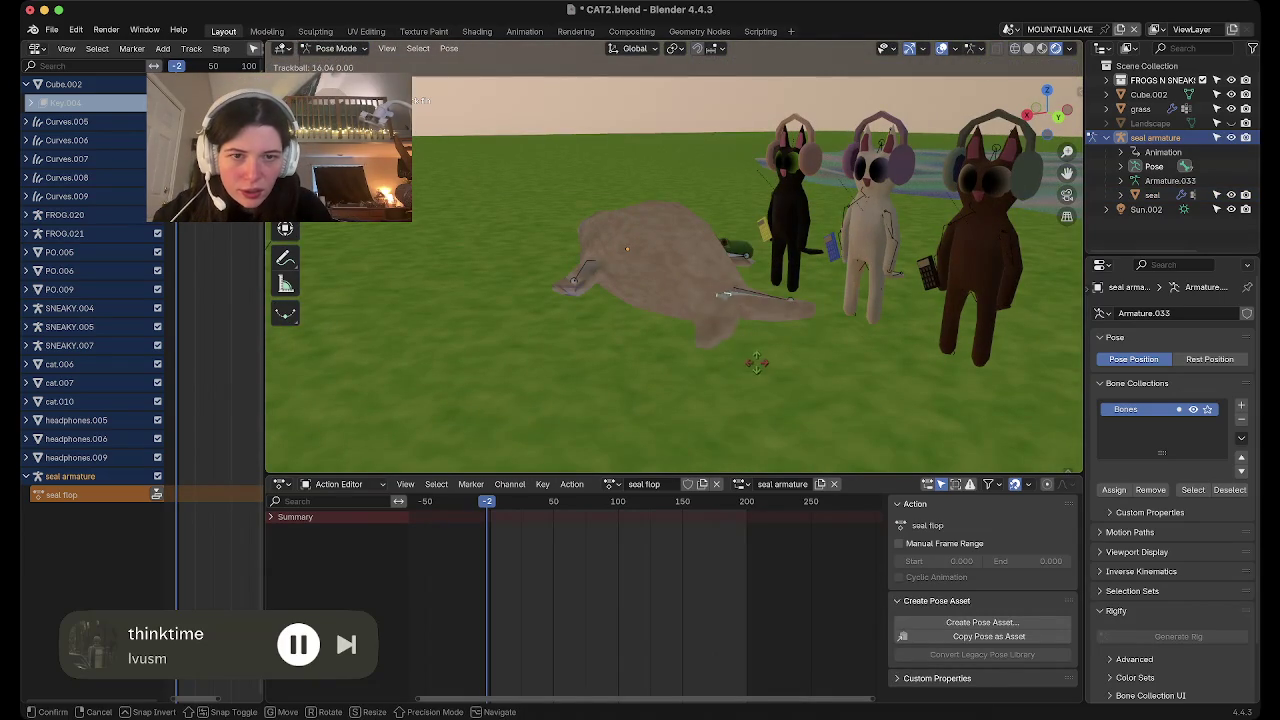
left_click(745, 310)
middle_click_drag(745, 310, 820, 310)
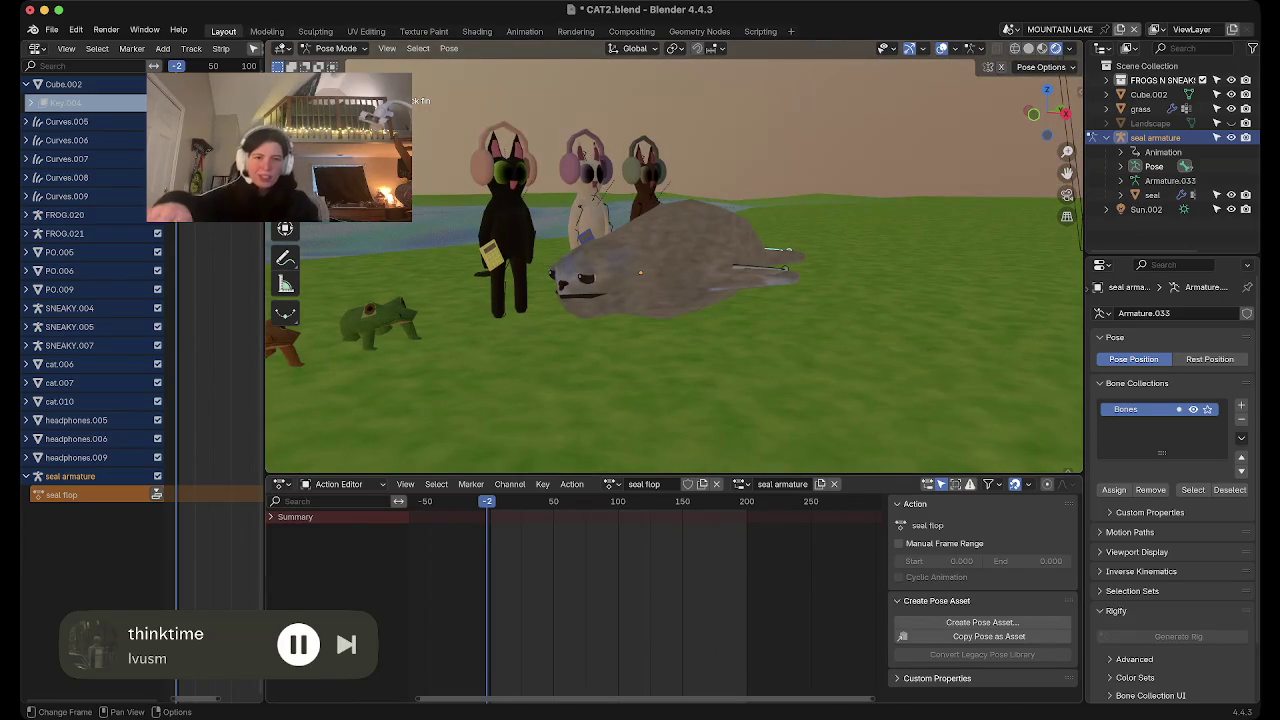
scroll(487, 600, "up", 2)
scroll(487, 600, "up", 1)
scroll(487, 600, "up", 1)
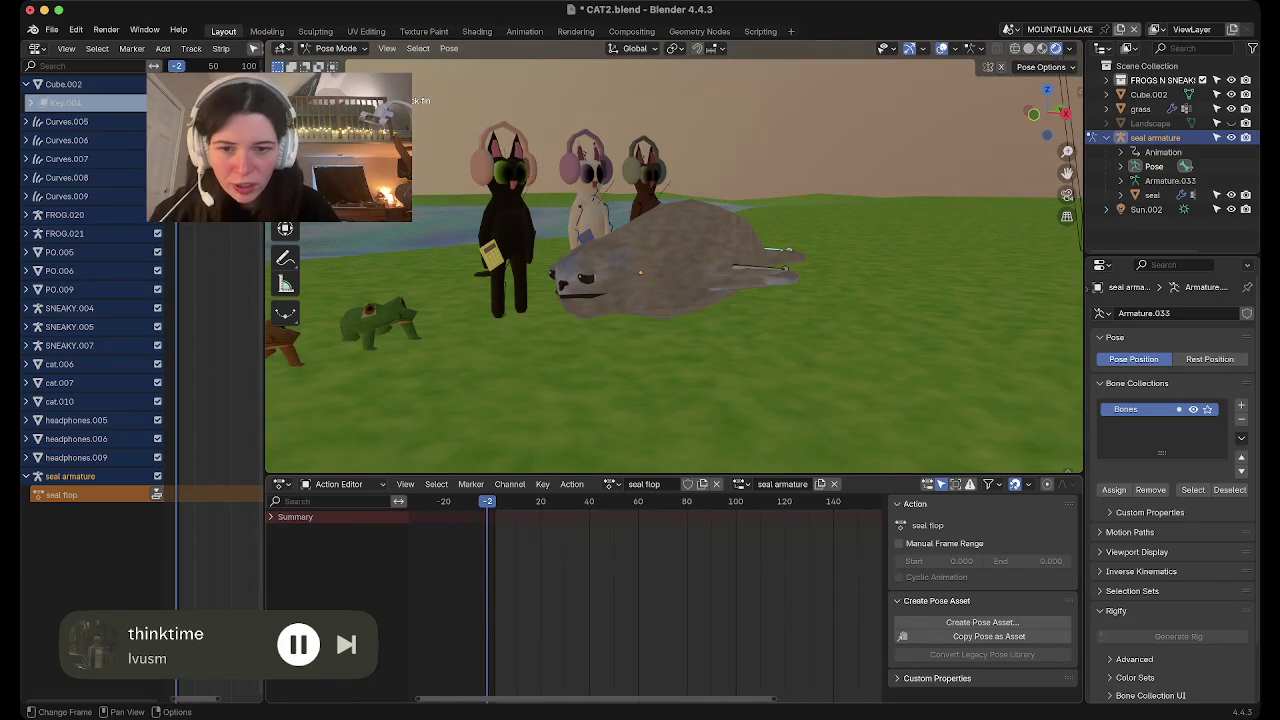
key("Right")
key("Right")
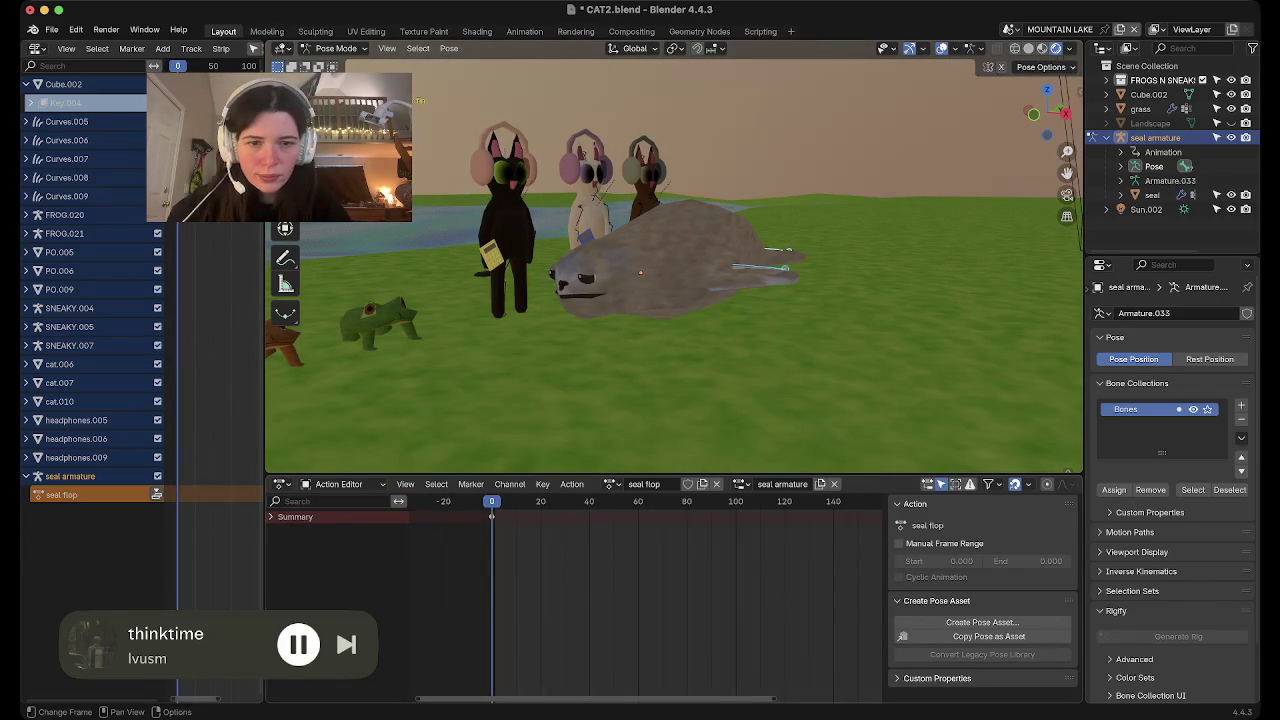
Insert a pose keyframe near the end, move it to frame 200, and return to frame 0
scroll(645, 600, "right", 5)
left_click(834, 500)
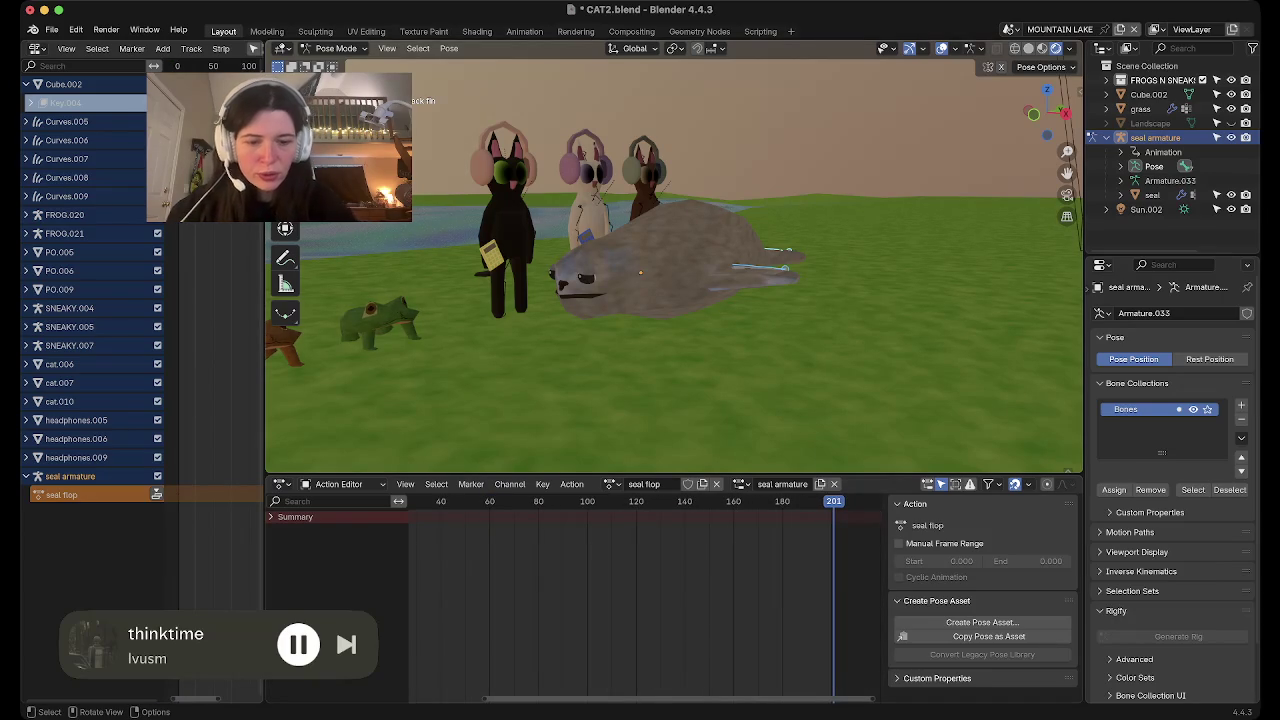
key("i")
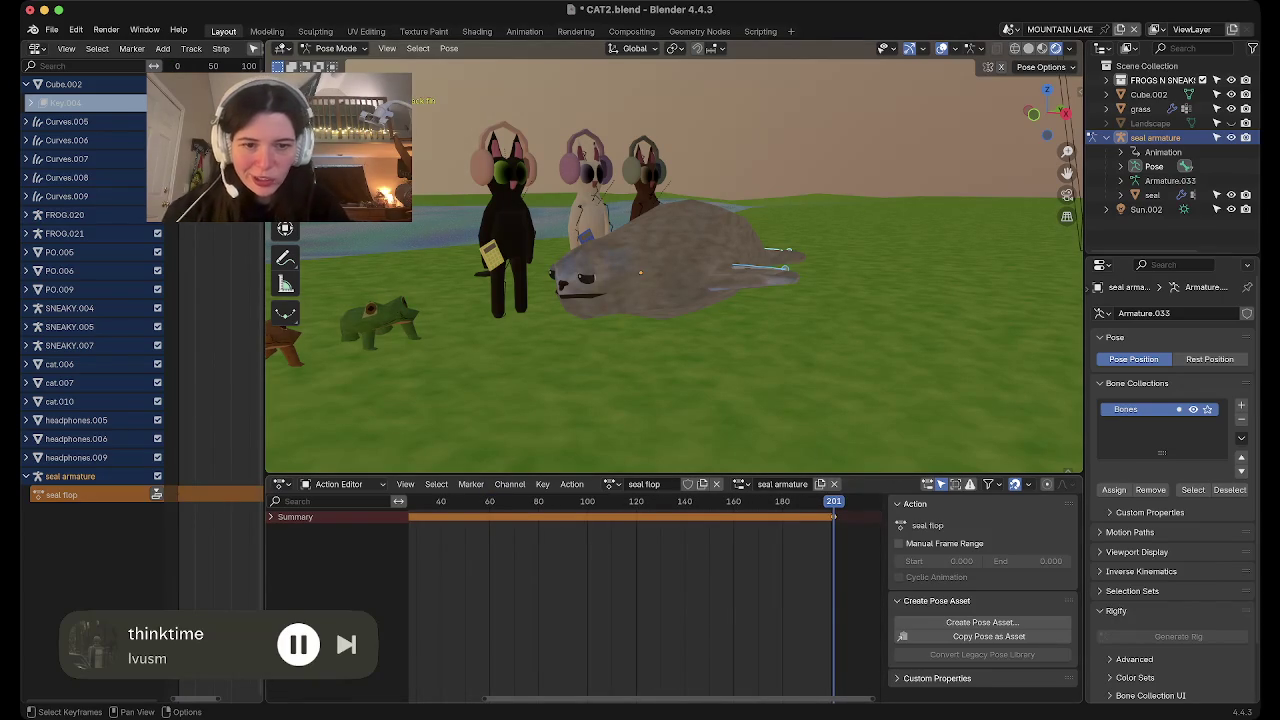
key("g")
key("Return")
key("Left")
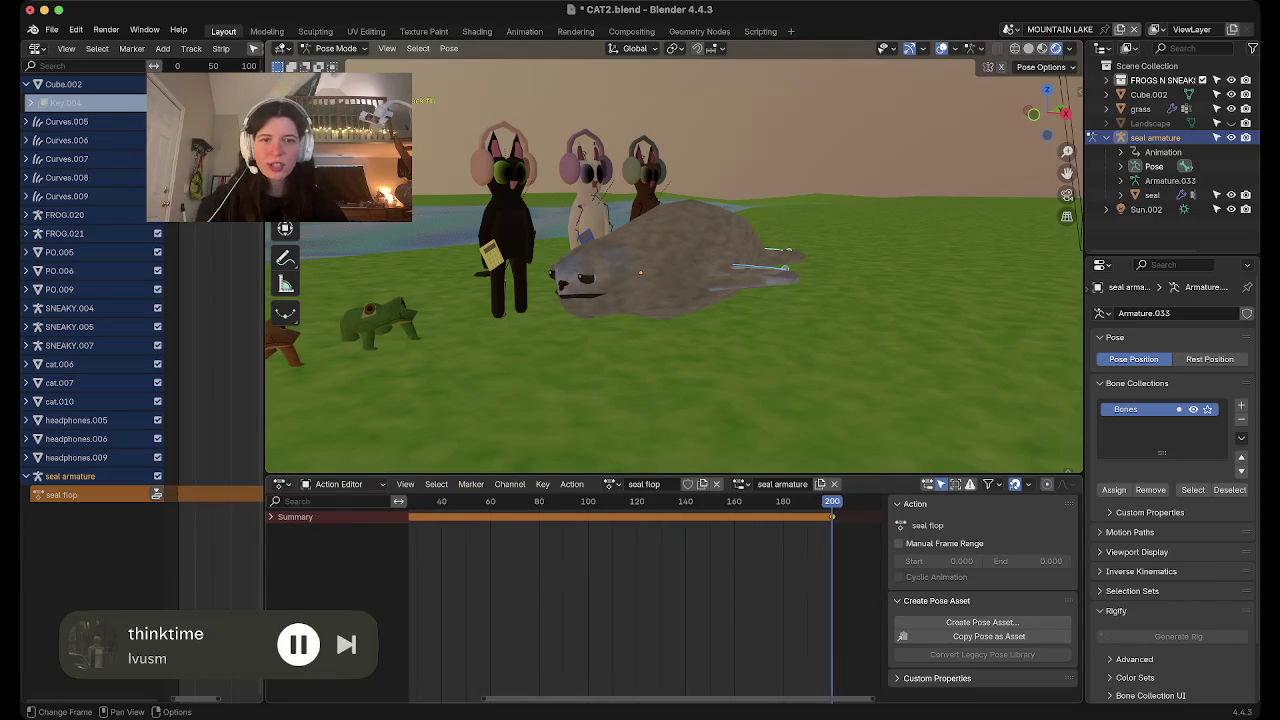
scroll(575, 600, "left", 5, "ctrl")
key("shift+Left")
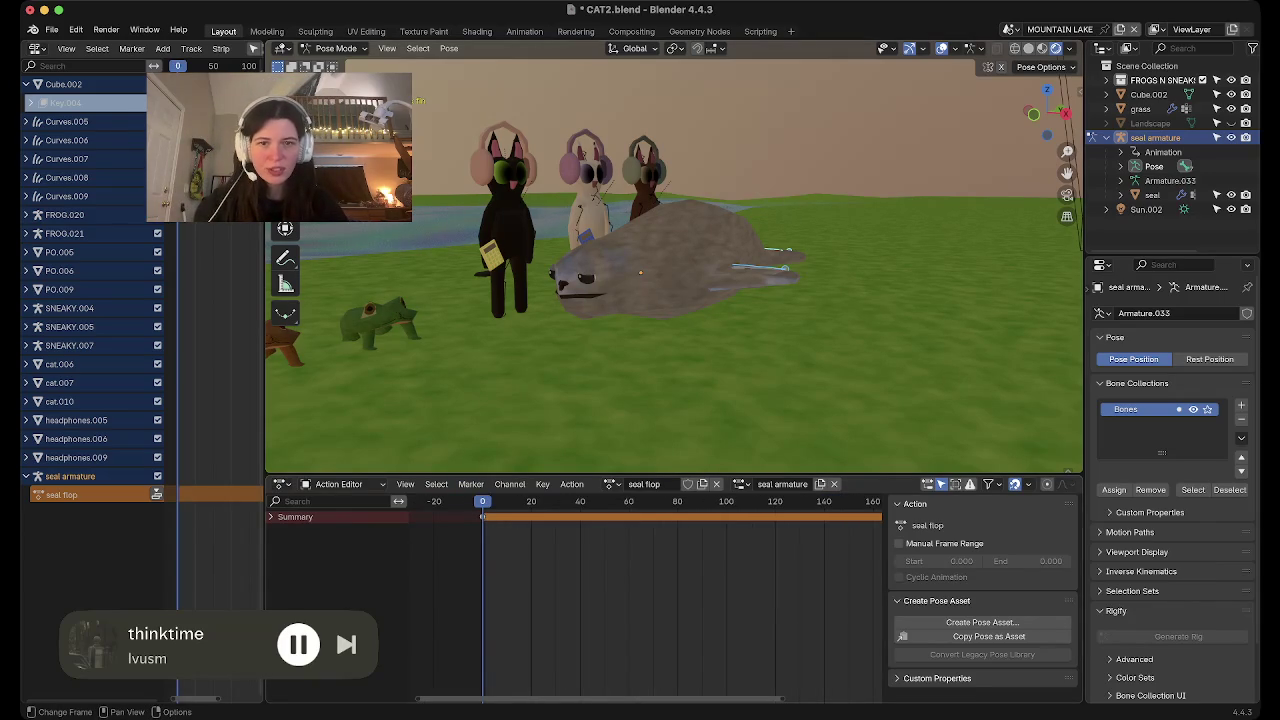
scroll(575, 600, "down", 3)
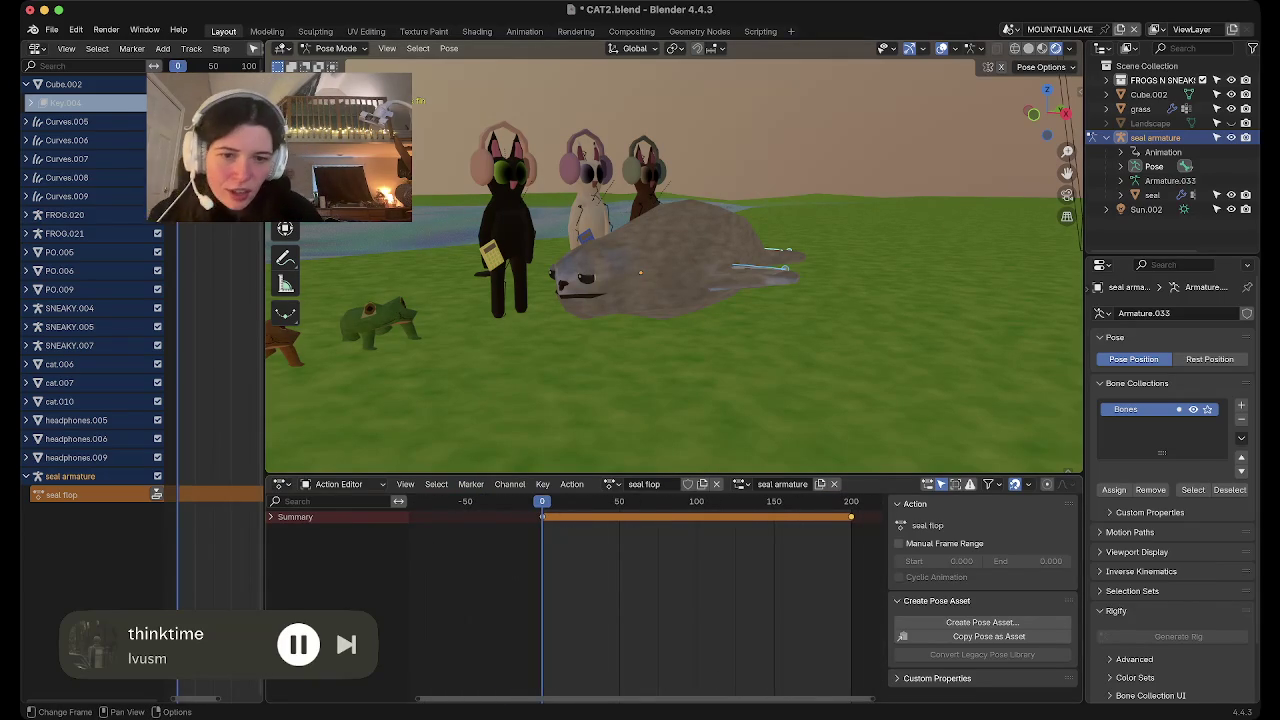
Rotate the flipper bone freely and keyframe its pose at frame 151
left_click(632, 600)
middle_click_drag(640, 320, 700, 250)
scroll(790, 428, "up", 3)
mouse_move(700, 300)
middle_mouse_down()
mouse_move(730, 260)
mouse_move(740, 270)
middle_mouse_up()
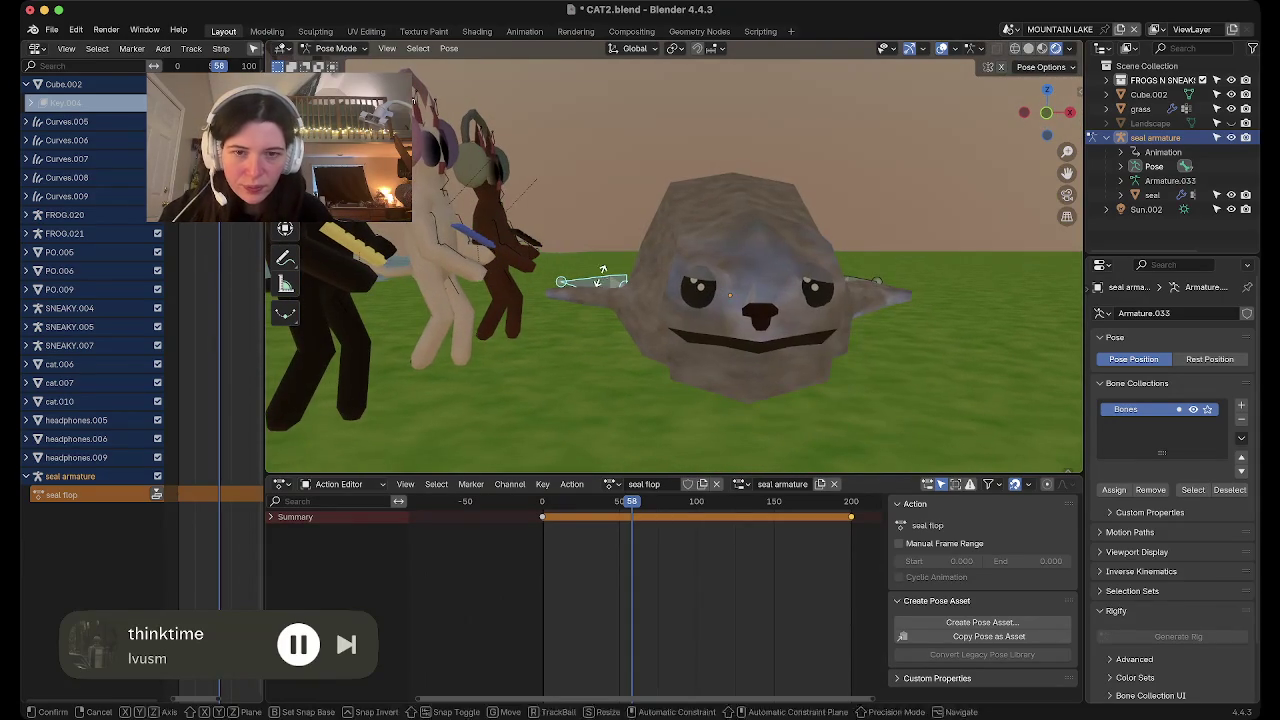
key("r")
key("r")
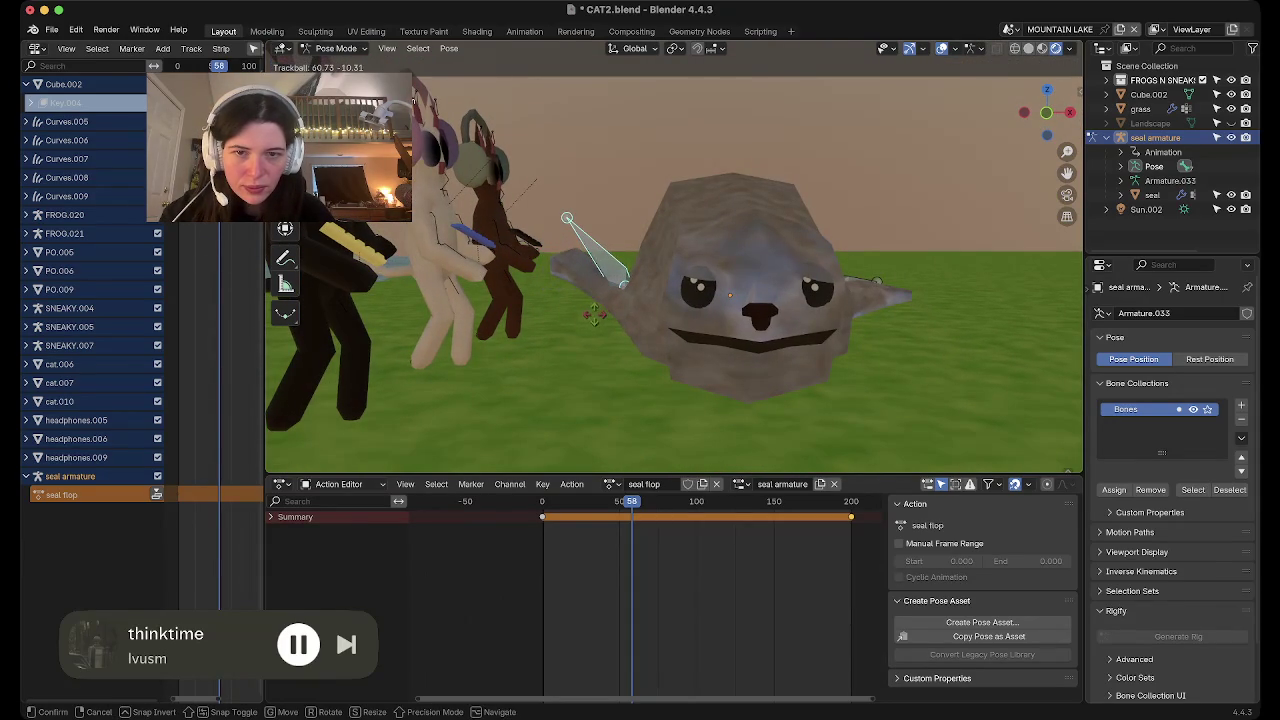
left_click(594, 316)
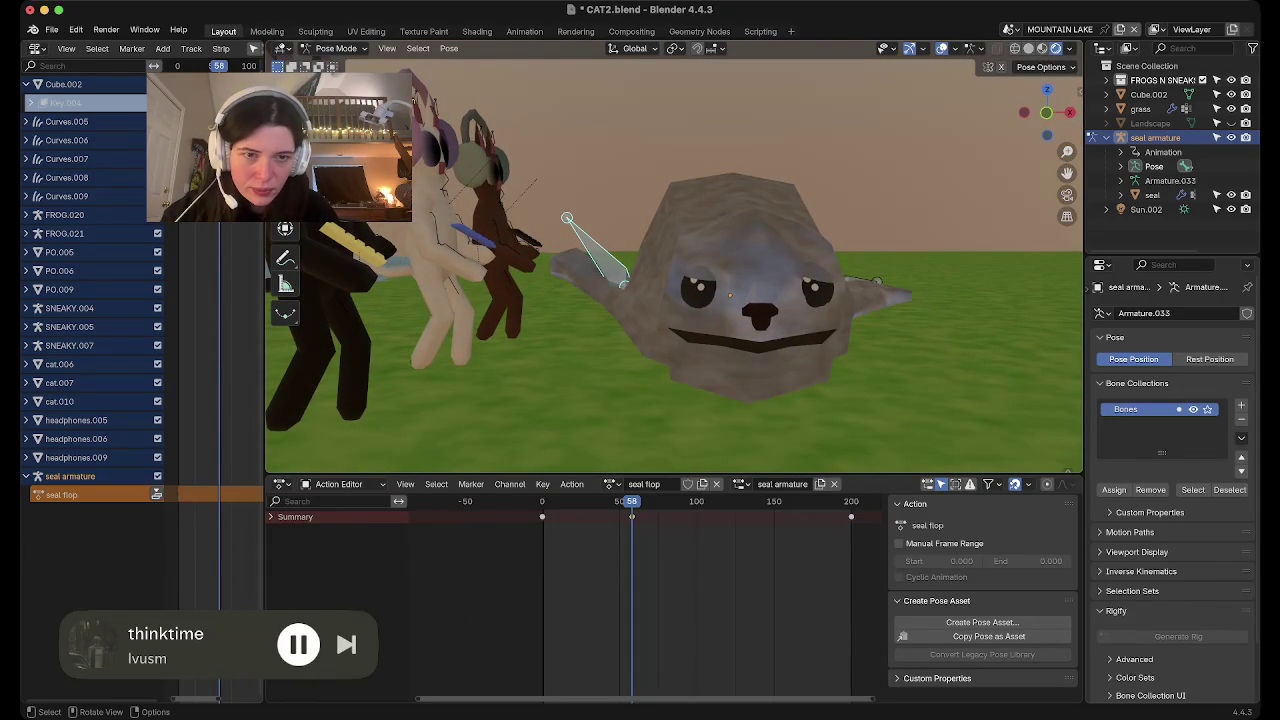
key("r")
key("r")
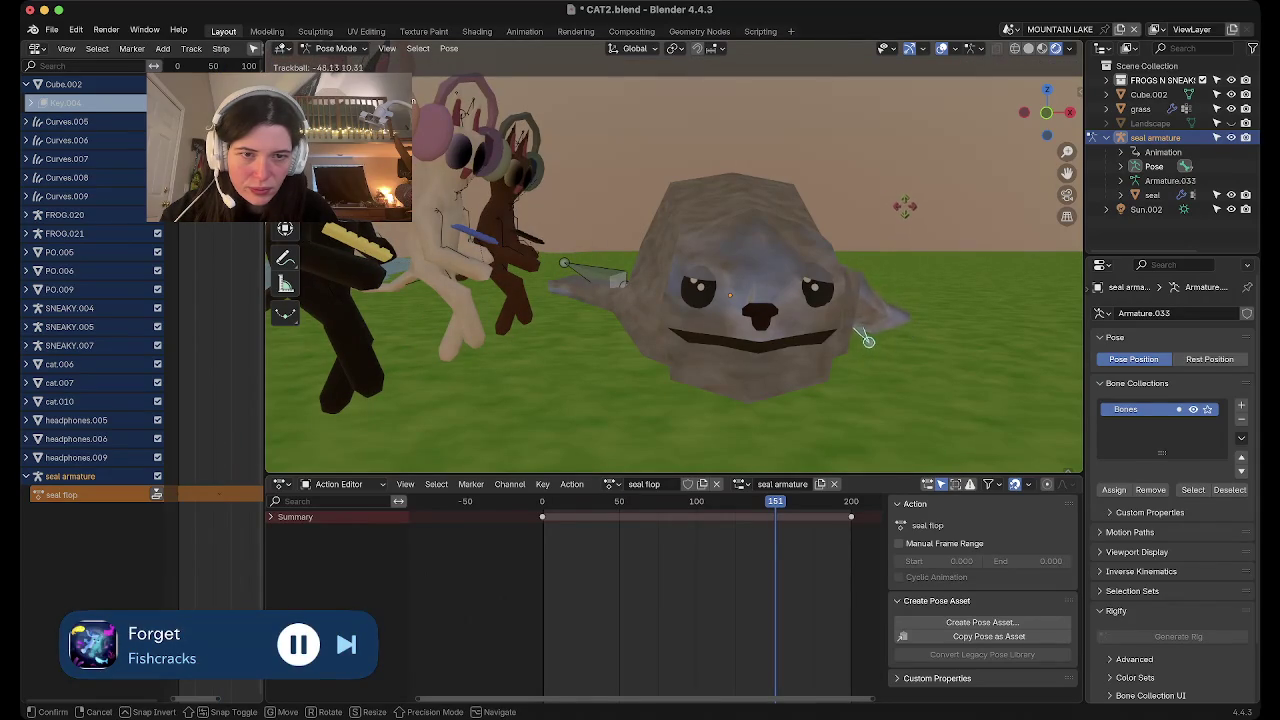
left_click(873, 331)
key("i")
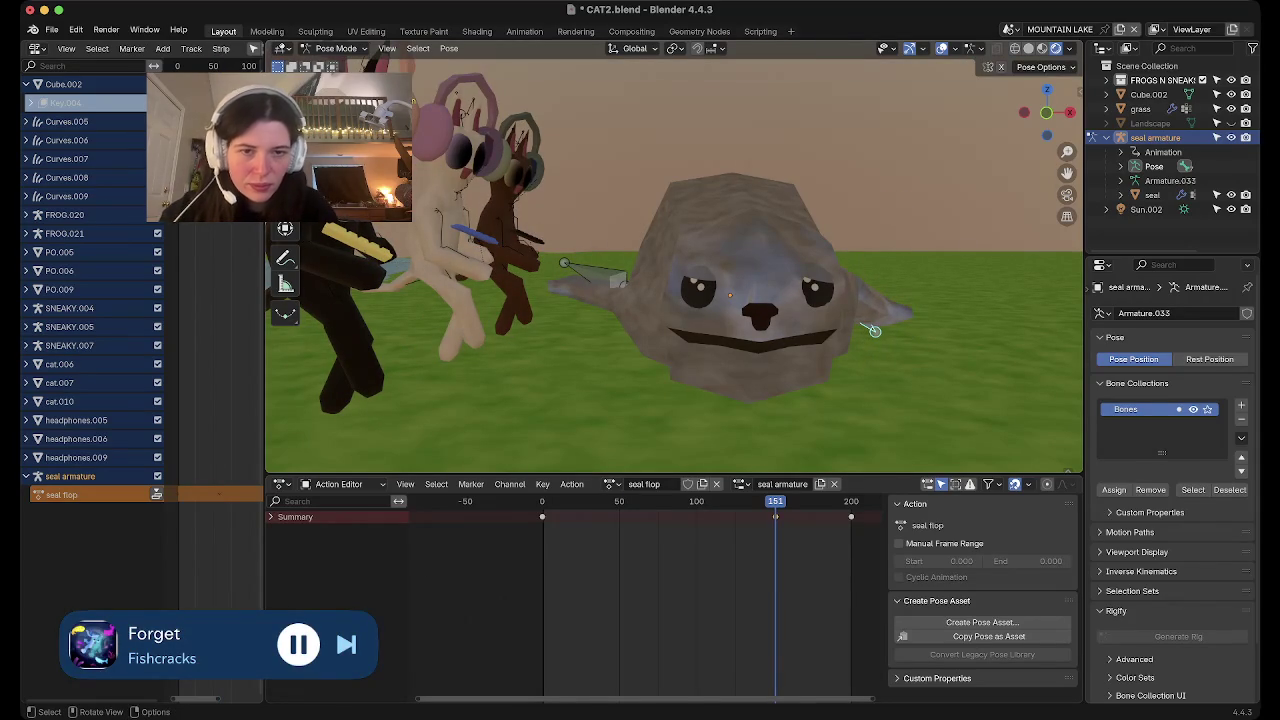
Rotate the top fin bone to point upward, key it at frame 138, and show bones through the mesh
middle_click_drag(873, 331, 880, 430)
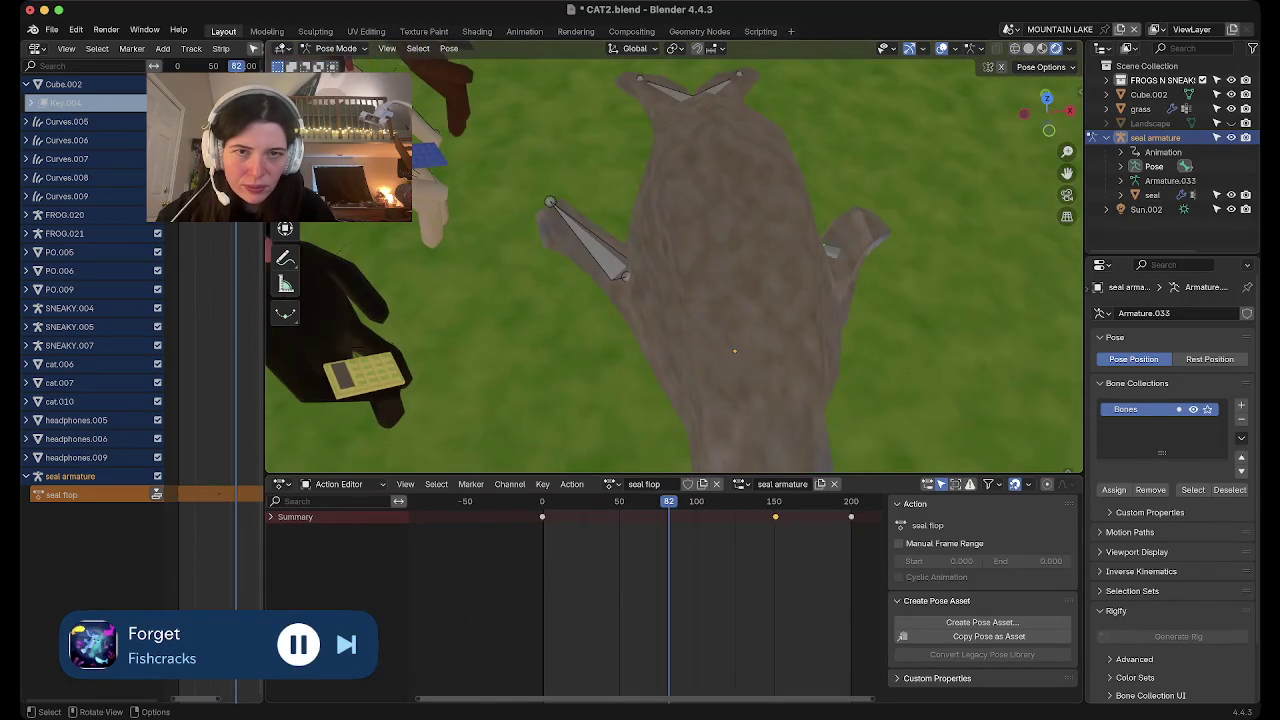
left_click(660, 86)
key("r")
key("r")
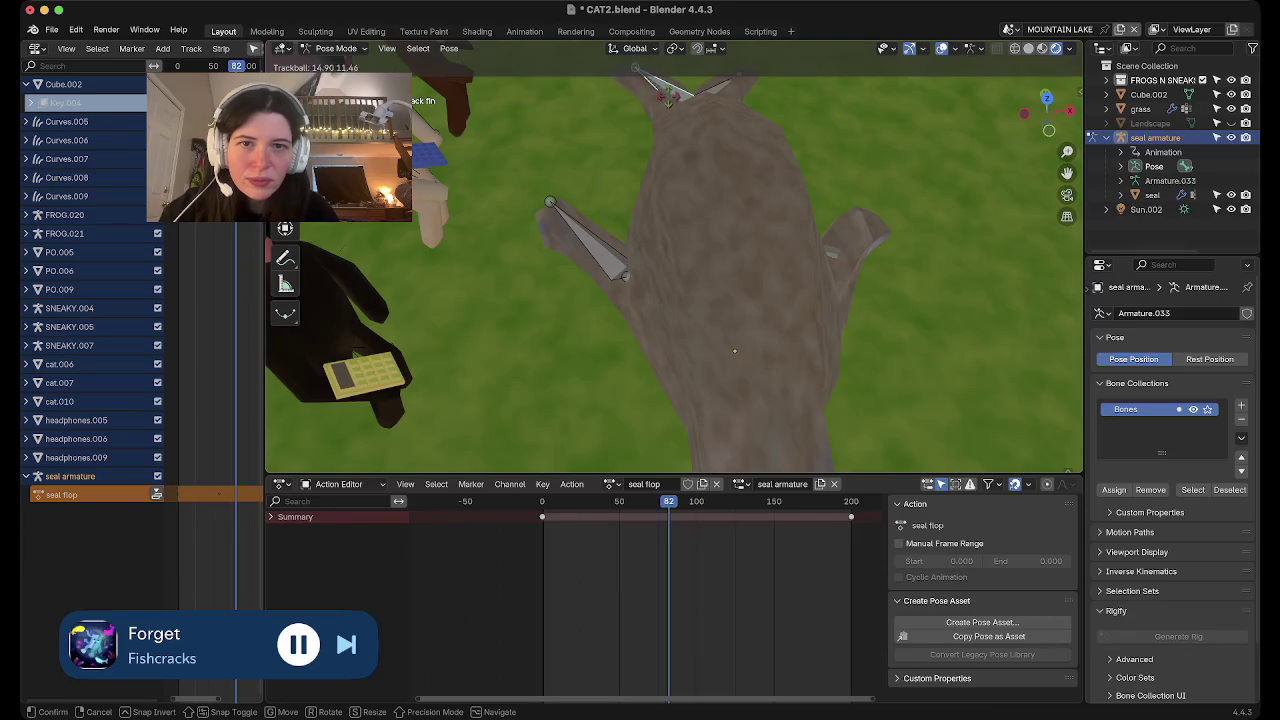
left_click(671, 104)
middle_click_drag(700, 350, 720, 250)
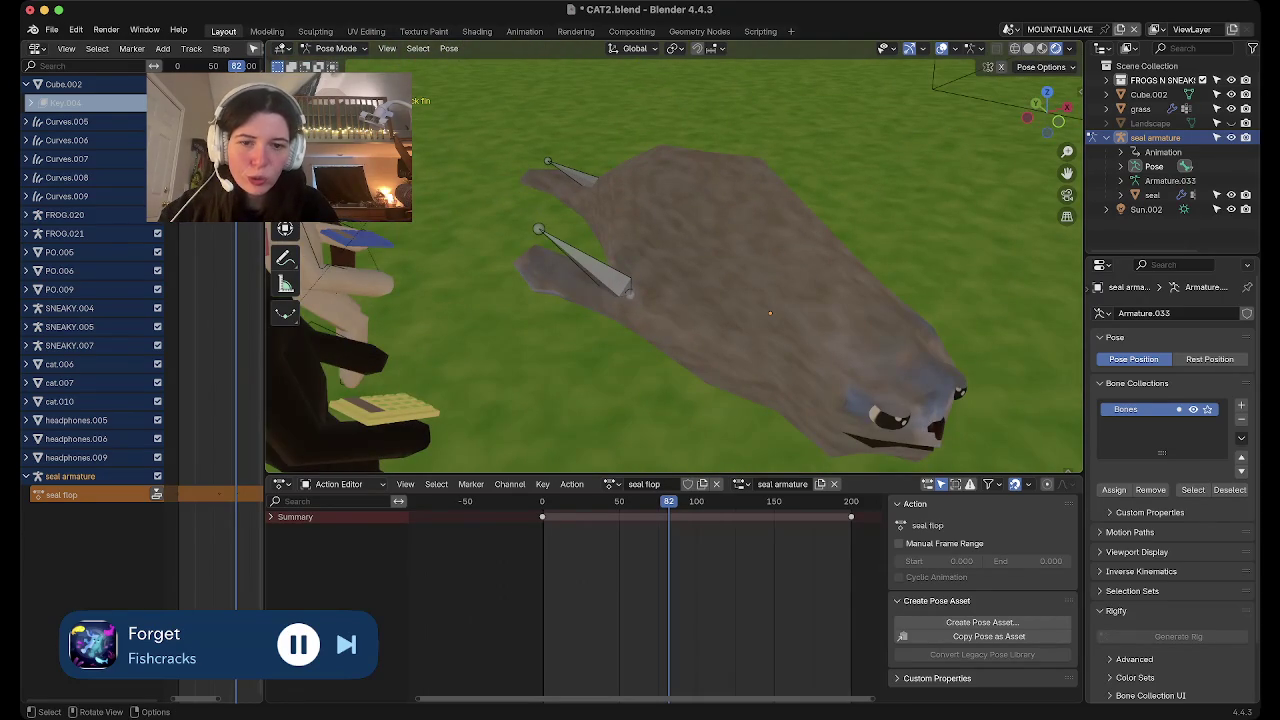
key("r")
key("r")
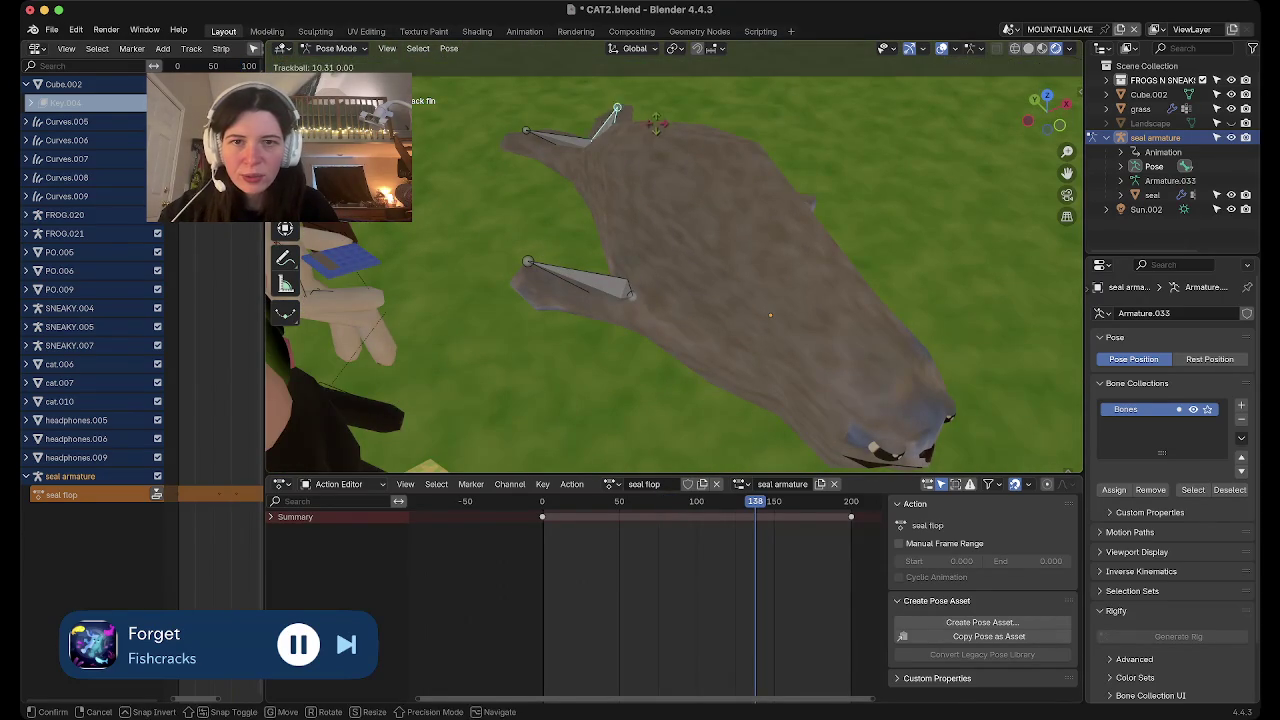
key("Return")
key("i")
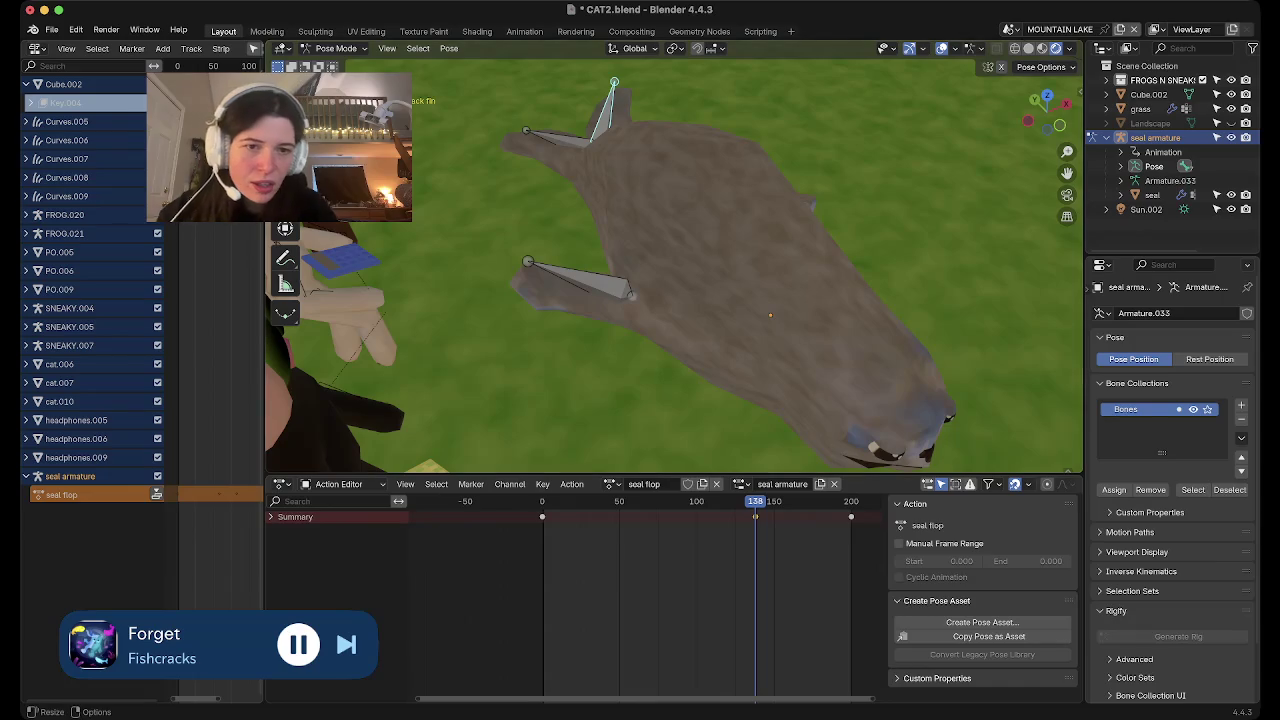
middle_click_drag(700, 300, 730, 280)
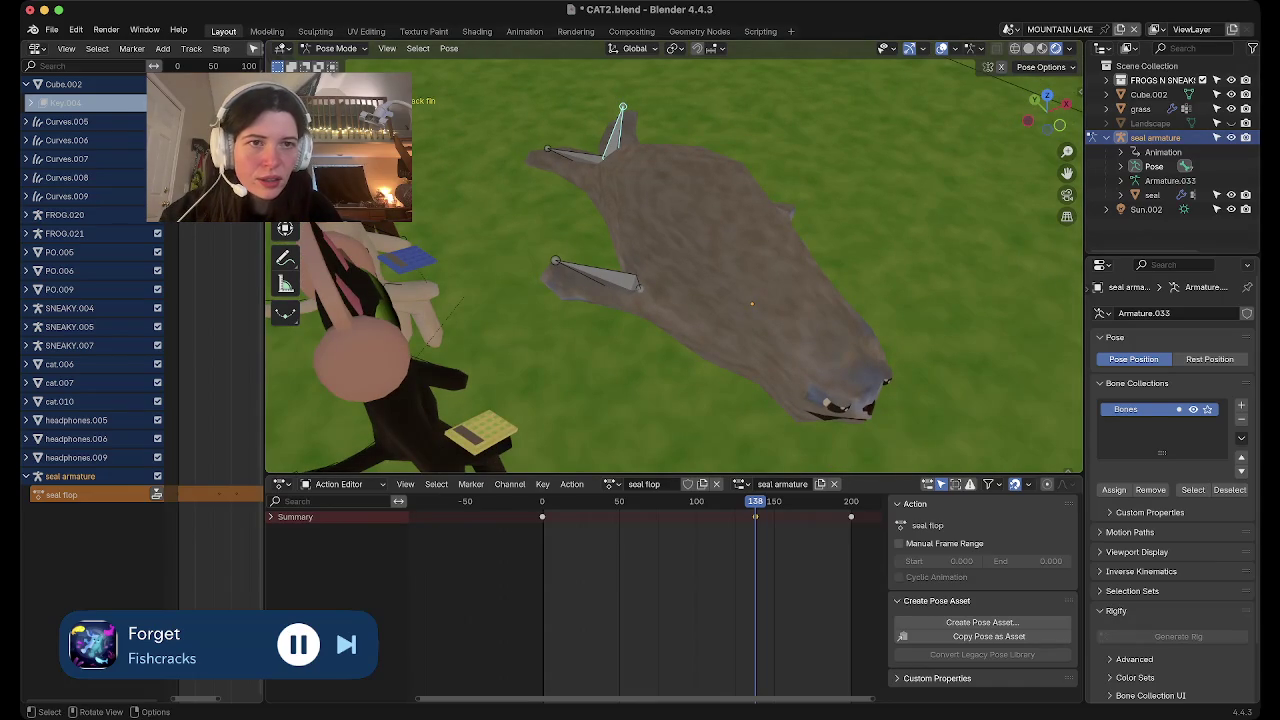
key("shift+z")
middle_click_drag(675, 270, 700, 260)
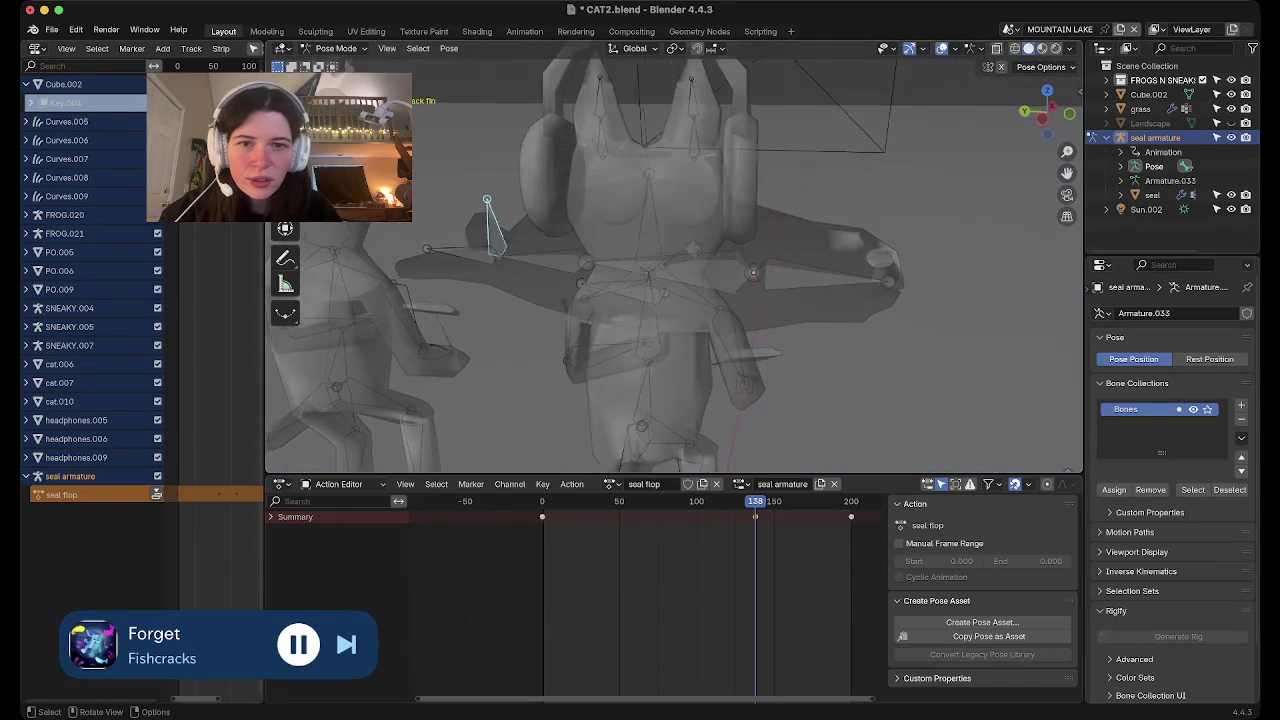
Rotate the fin bone downward and keyframe its pose at frame 62
key("KP_3")
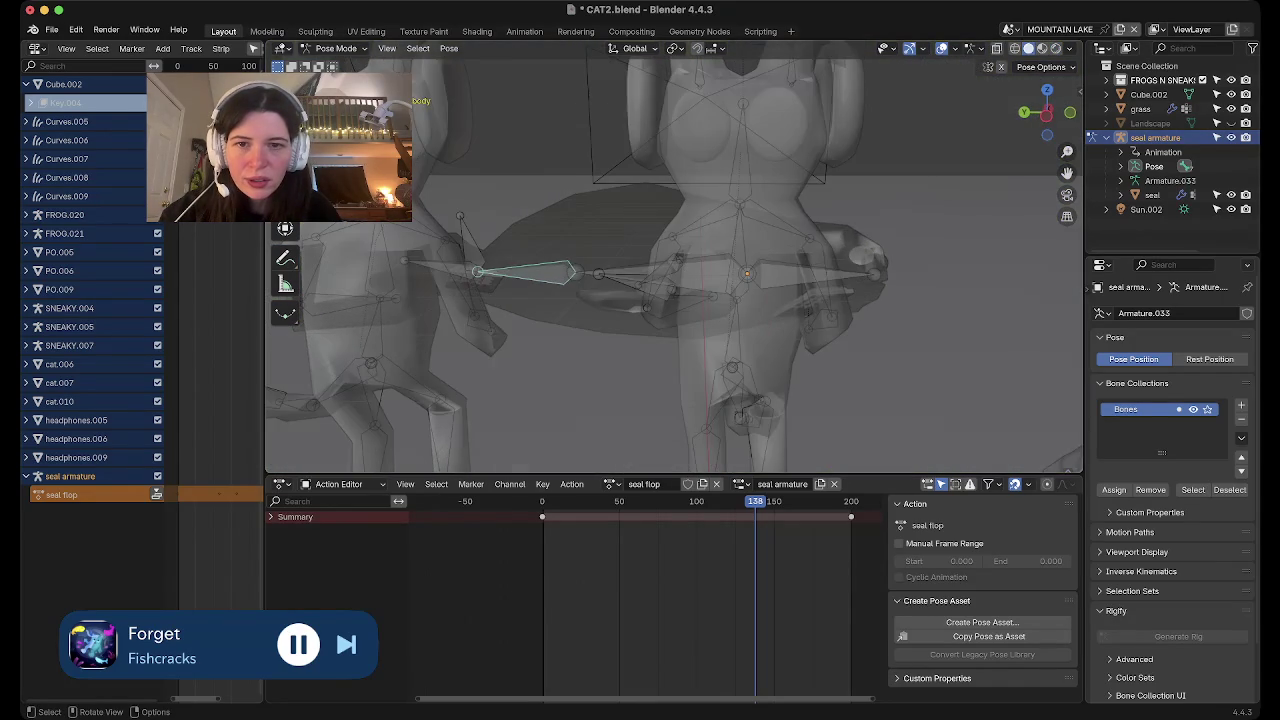
key("r")
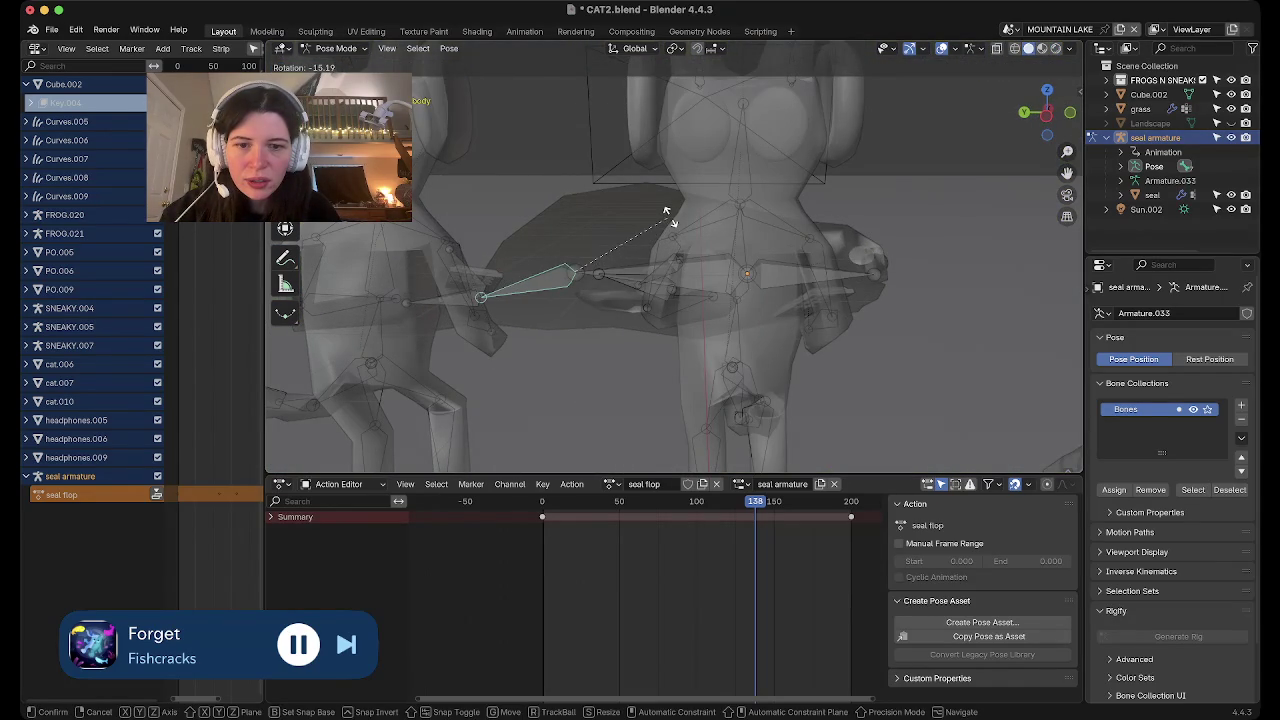
left_click(666, 211)
left_click(637, 501)
key("r")
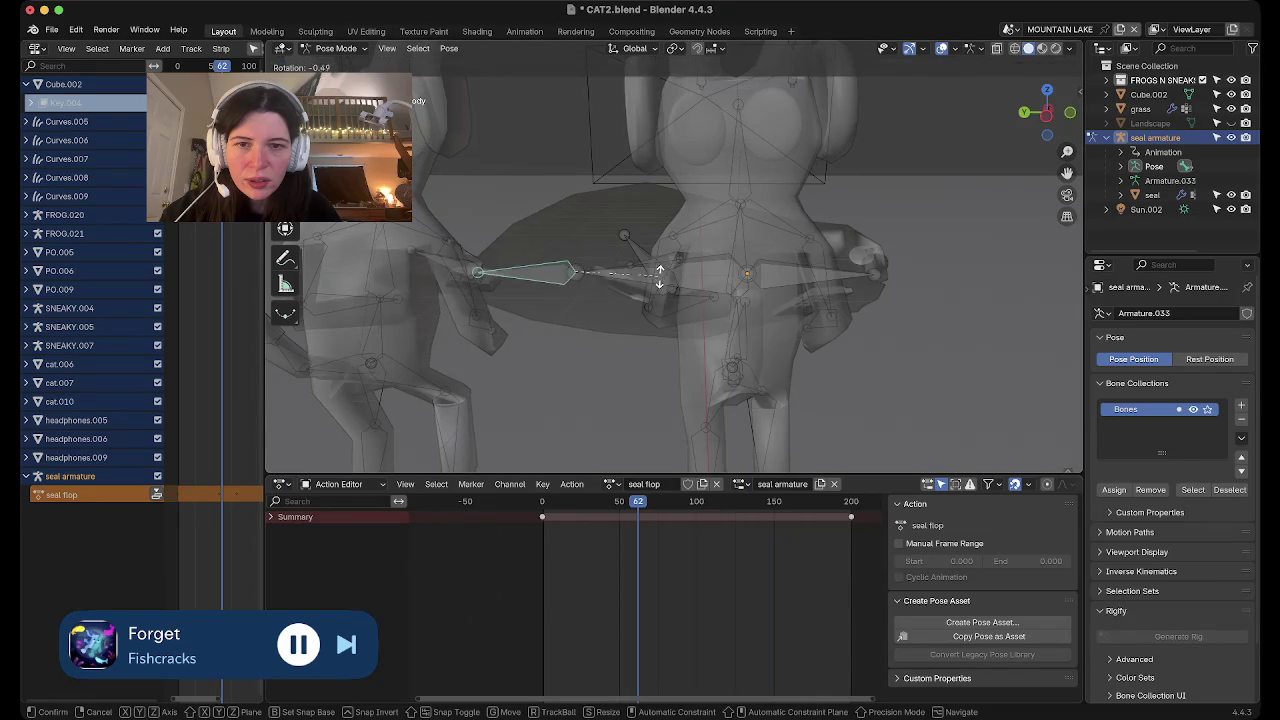
left_click(654, 240)
key("i")
Rotate the fin bone again and keyframe it at frame 145
left_click(766, 501)
key("r")
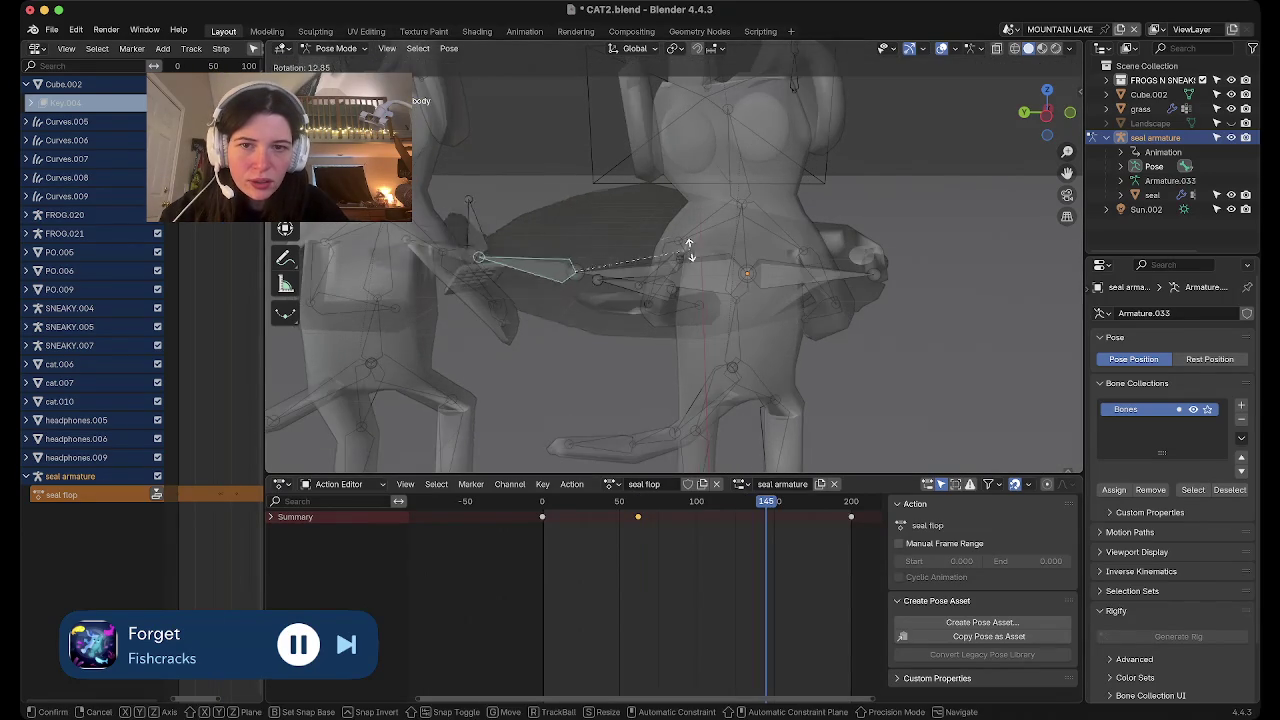
left_click(460, 170)
key("i")
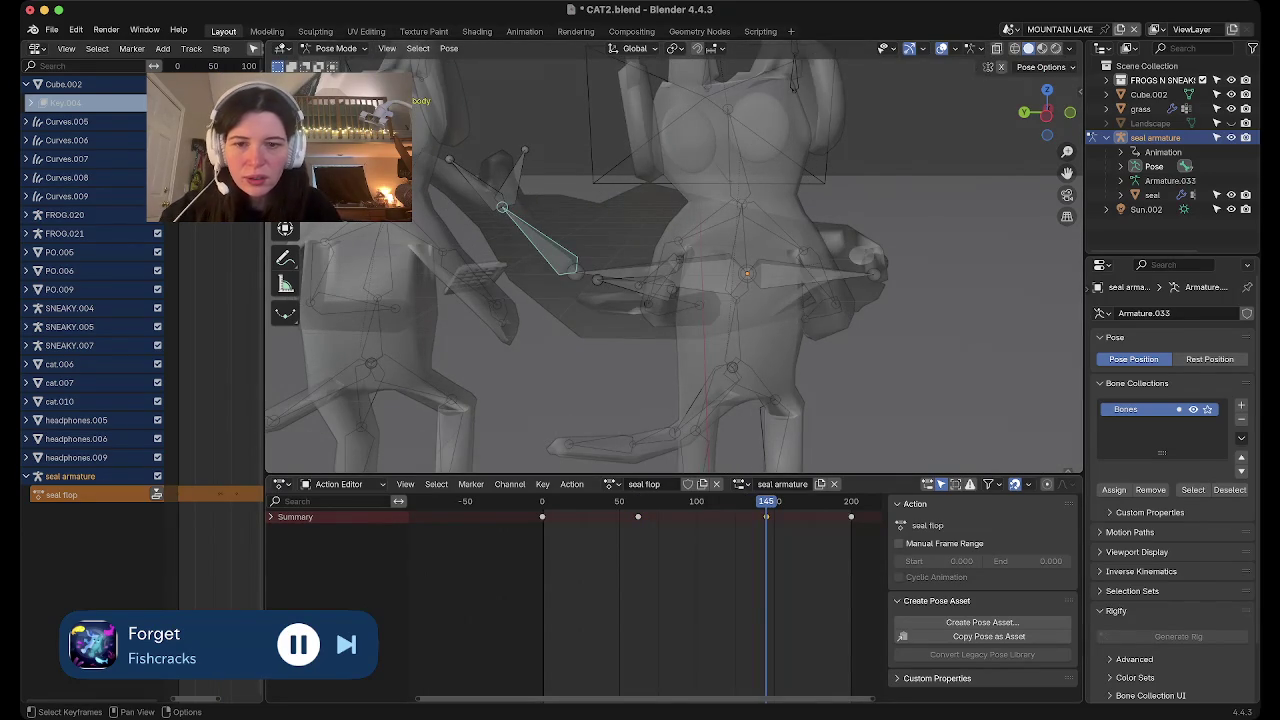
From the timeline start, play the seal flop animation in Material Preview shading
left_click(541, 501)
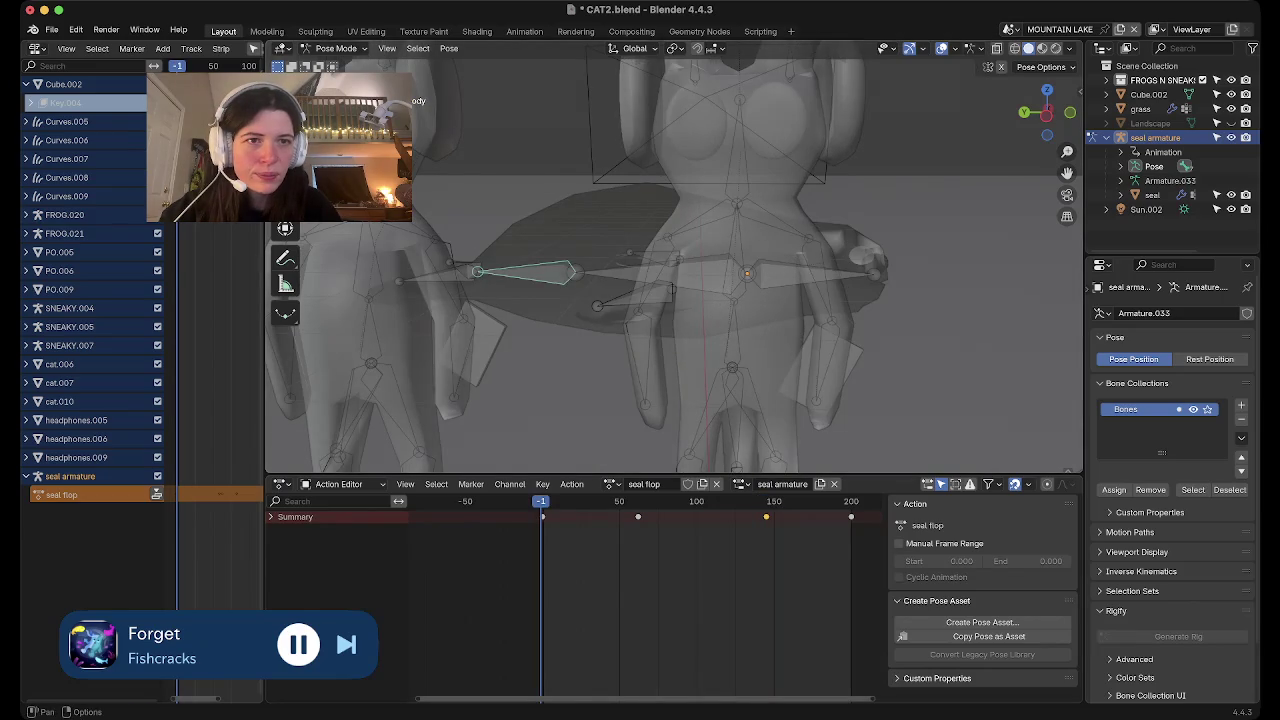
key("z")
scroll(675, 260, "down", 5)
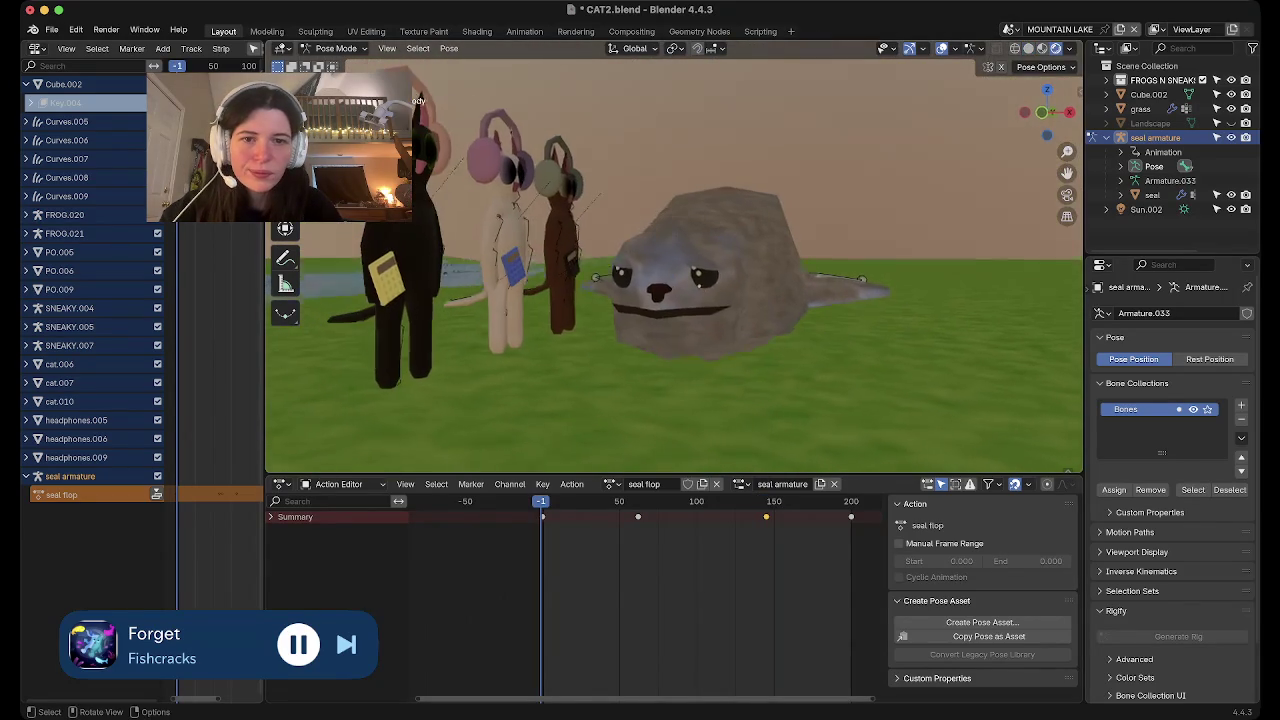
key("space")
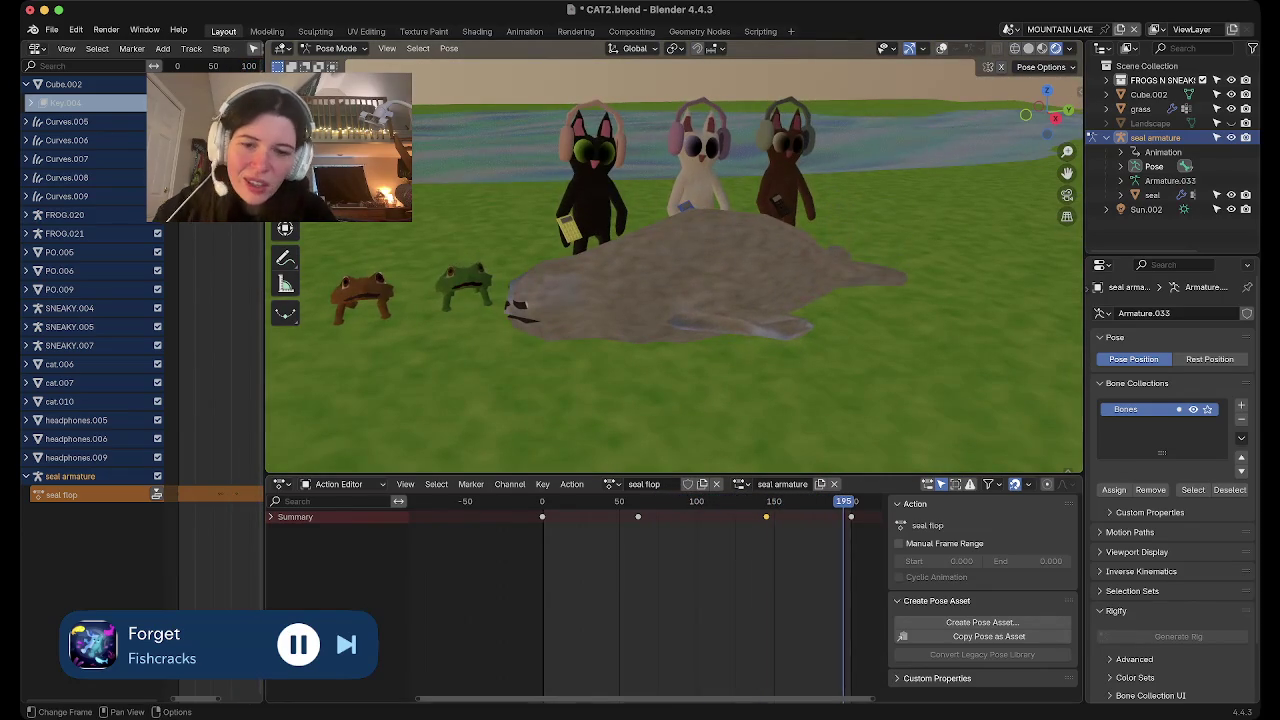
left_click(540, 501)
From frame 0, select the middle seal flop keys and scale them toward frame 0 to about half spacing
left_click_drag(540, 501, 542, 501)
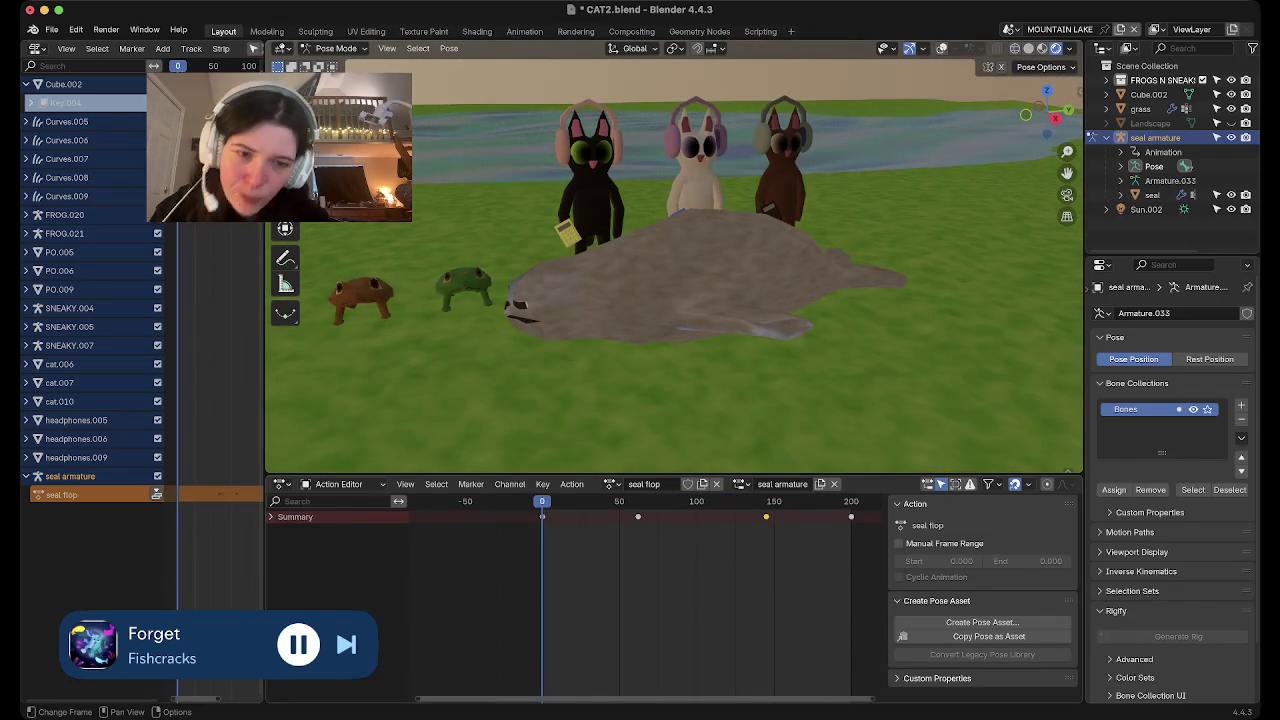
left_click_drag(822, 576, 412, 494)
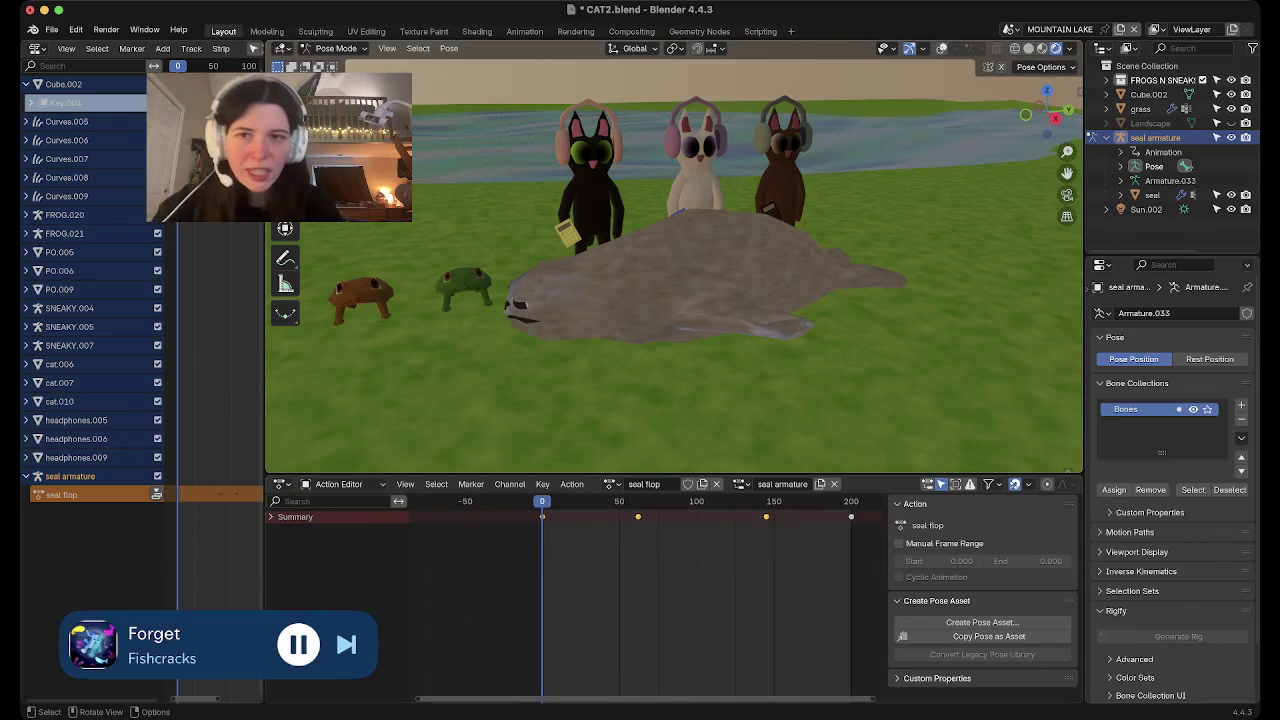
key("Delete")
key("ctrl+z")
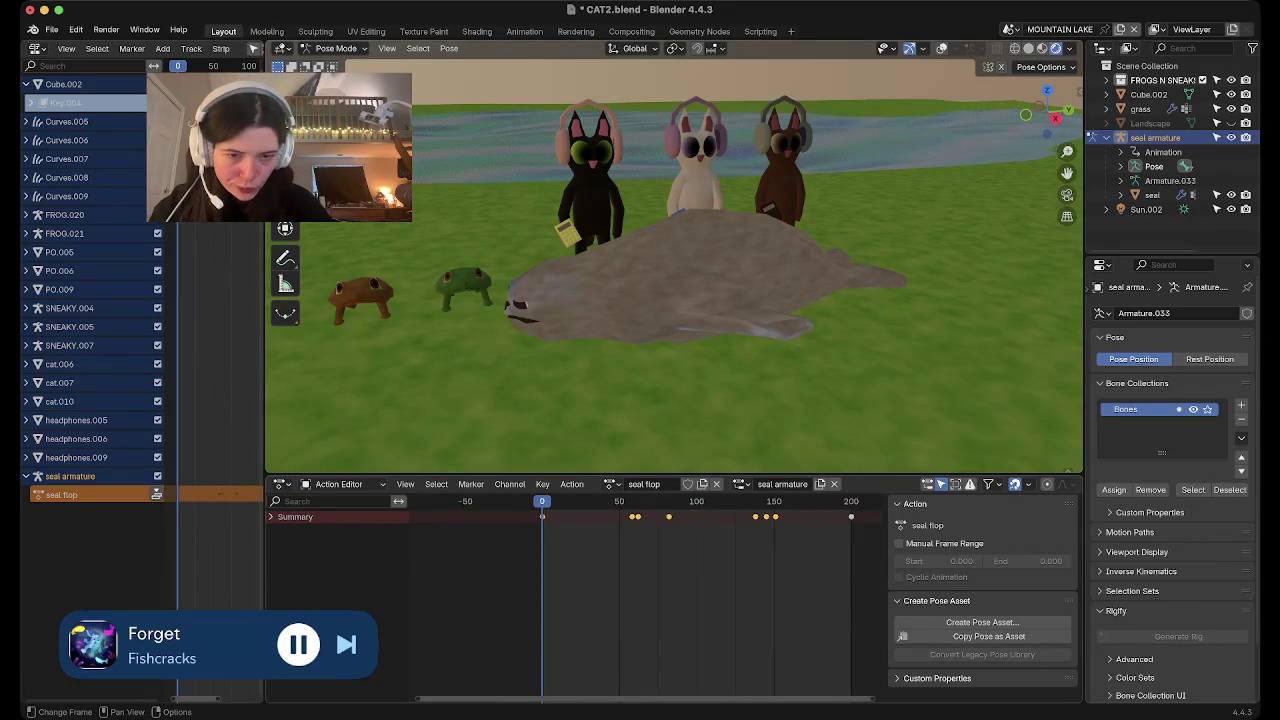
key("s")
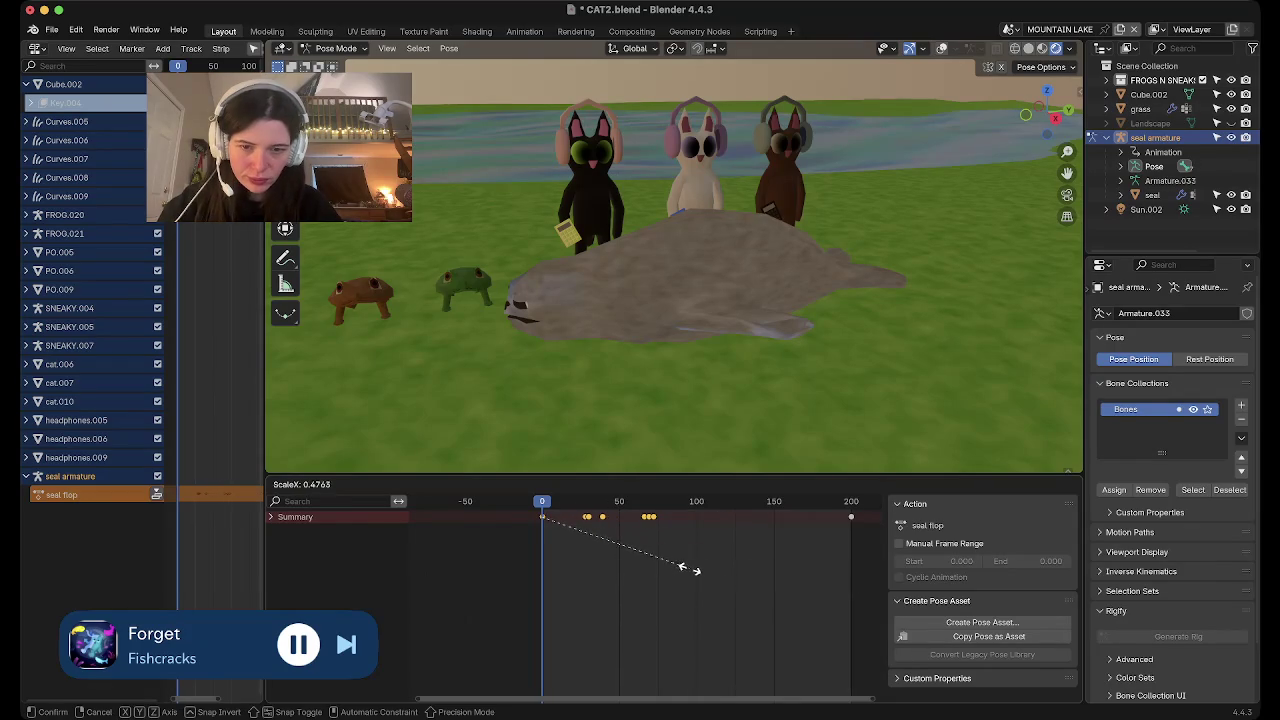
left_click(694, 571)
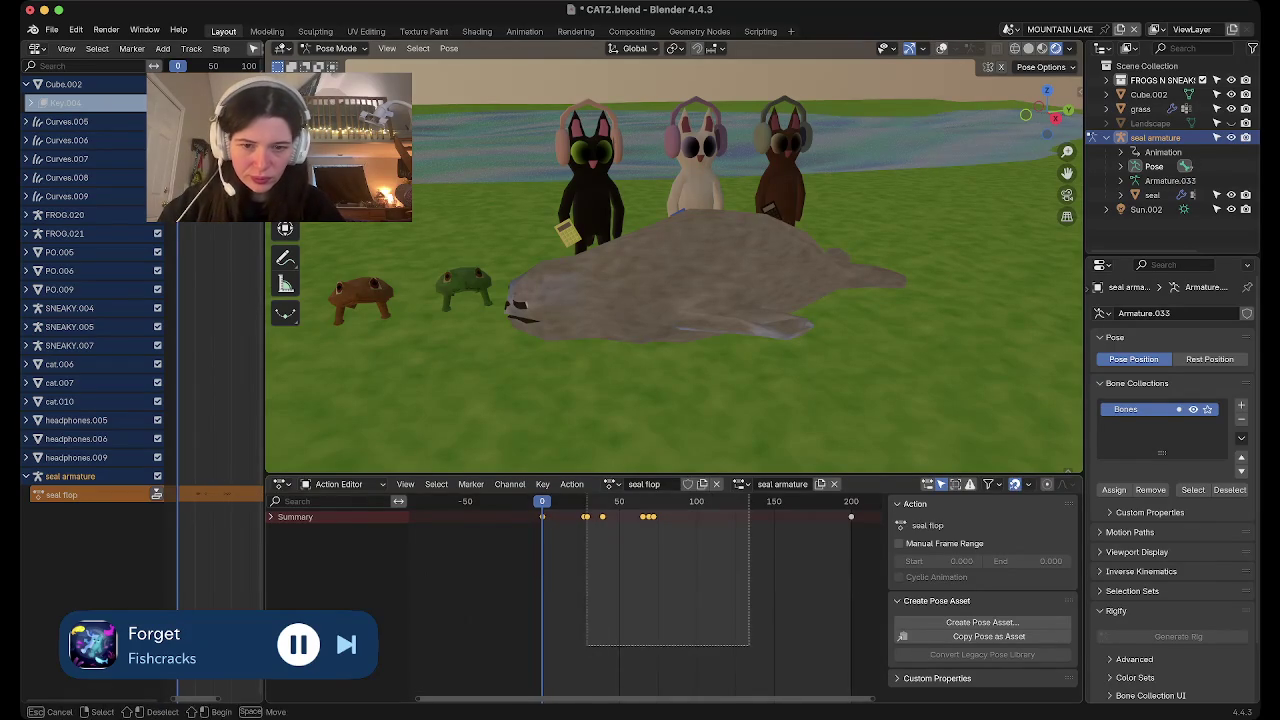
Paste the copied fin keys at frame 94 and play back to check the flop
left_click(687, 501)
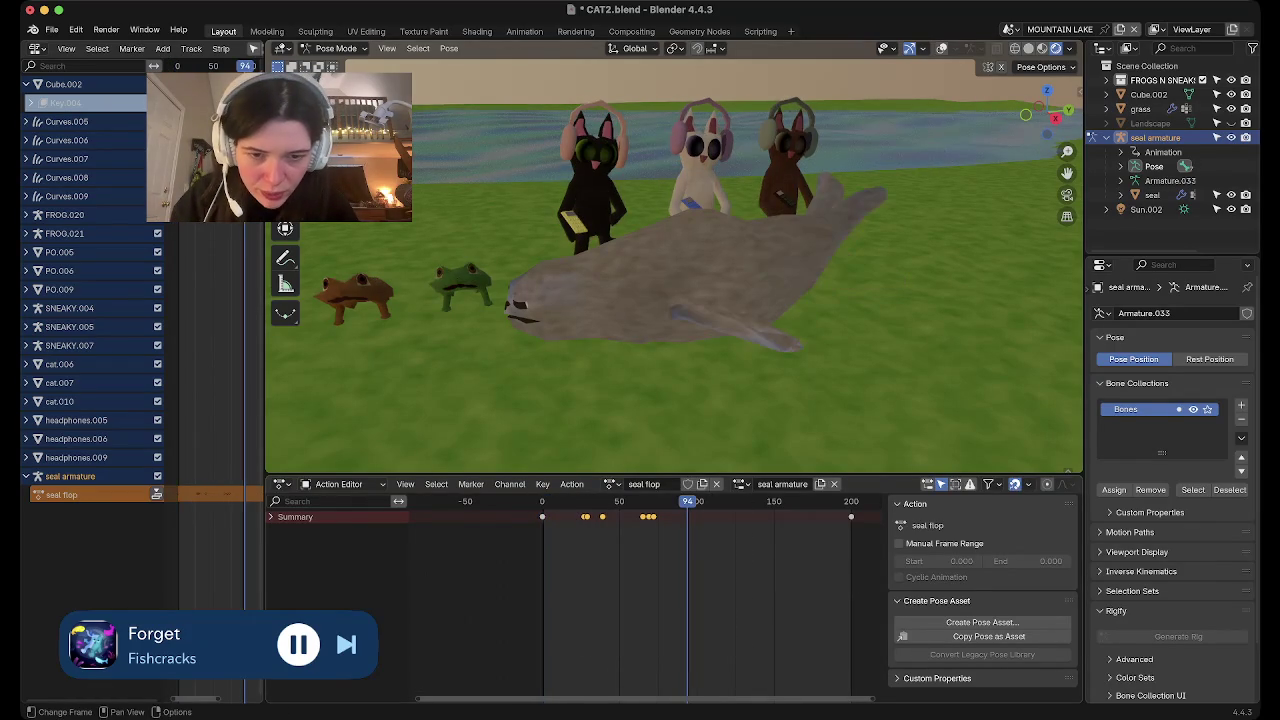
key("ctrl+v")
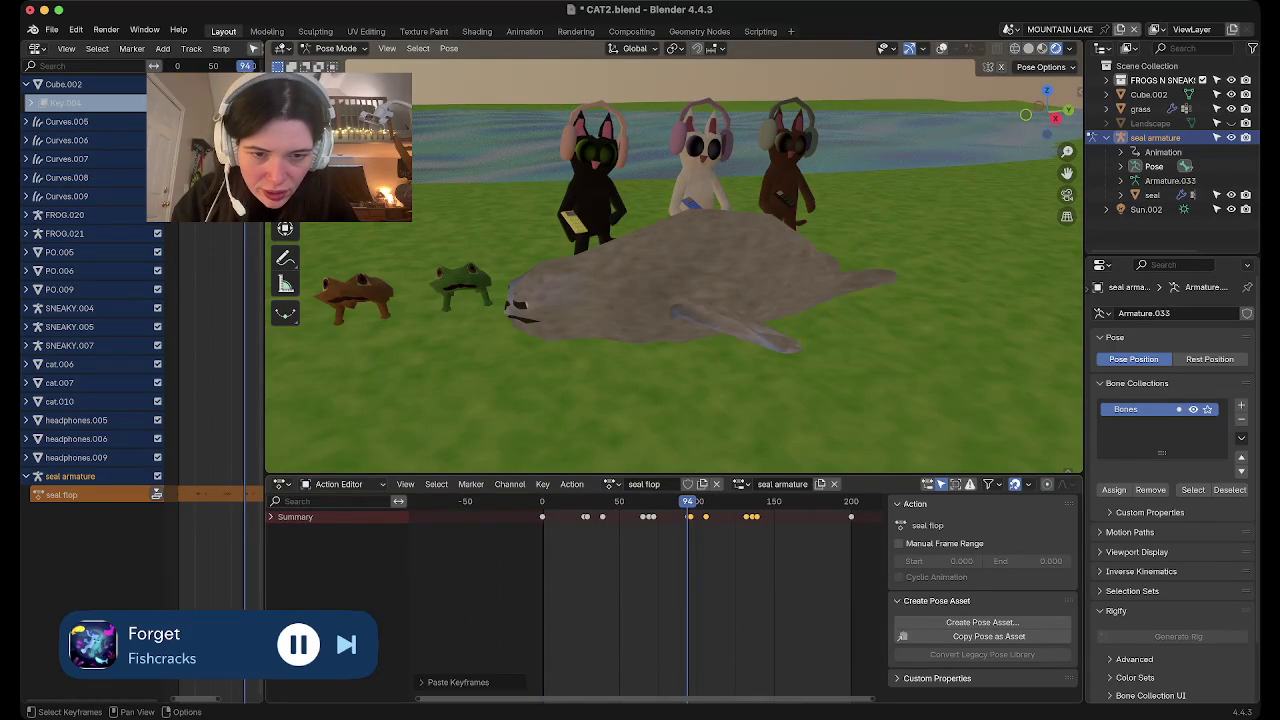
key("space")
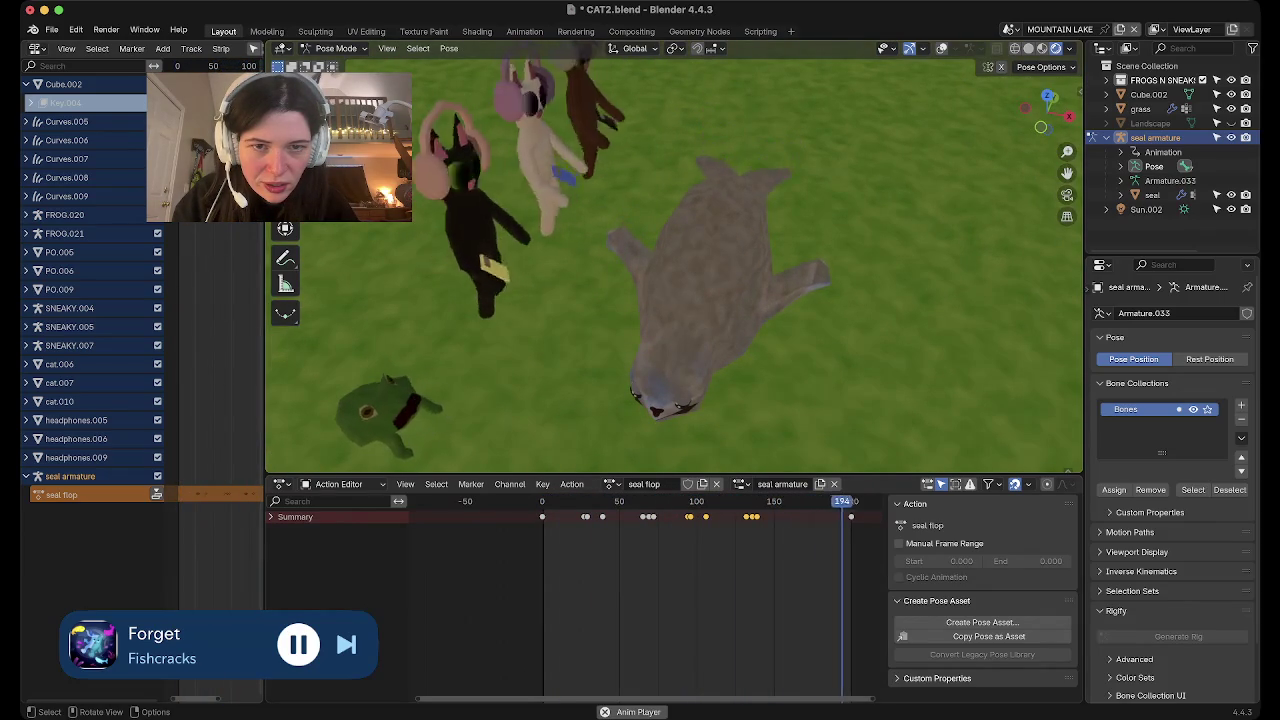
key("space")
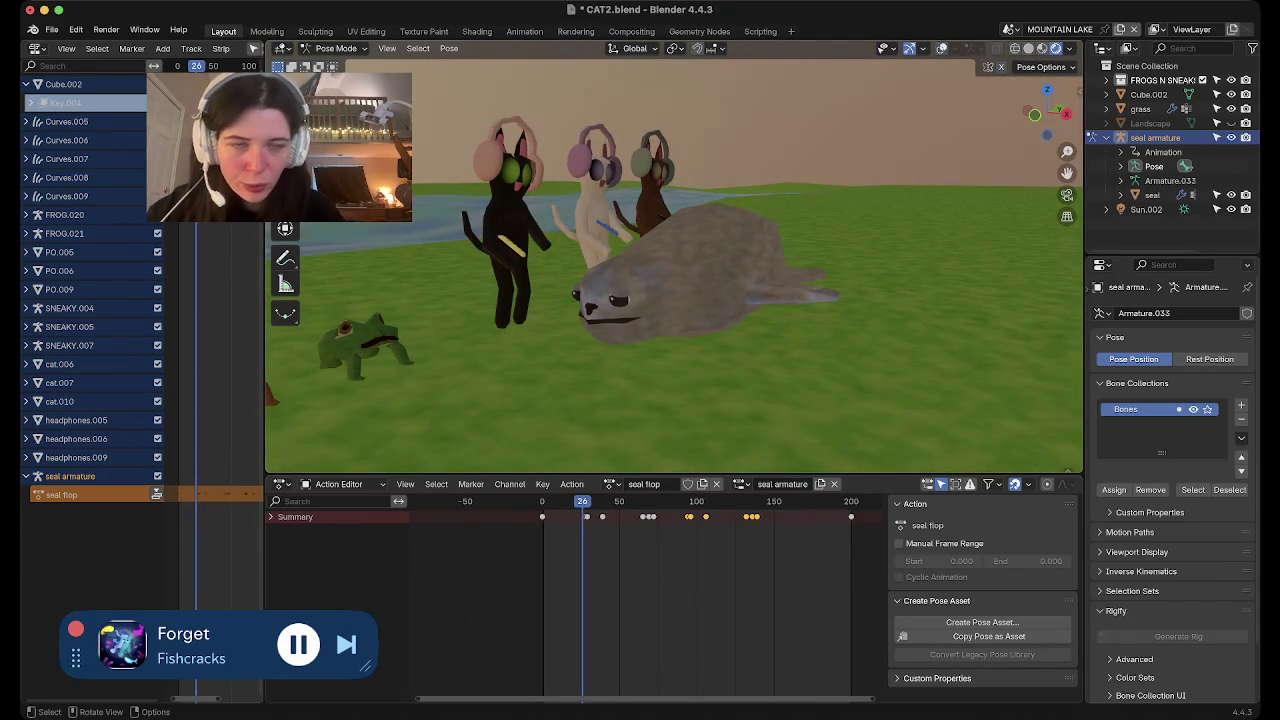
Select a single seal bone in solid shading, then return to rendered shading
middle_click_drag(673, 330, 673, 290)
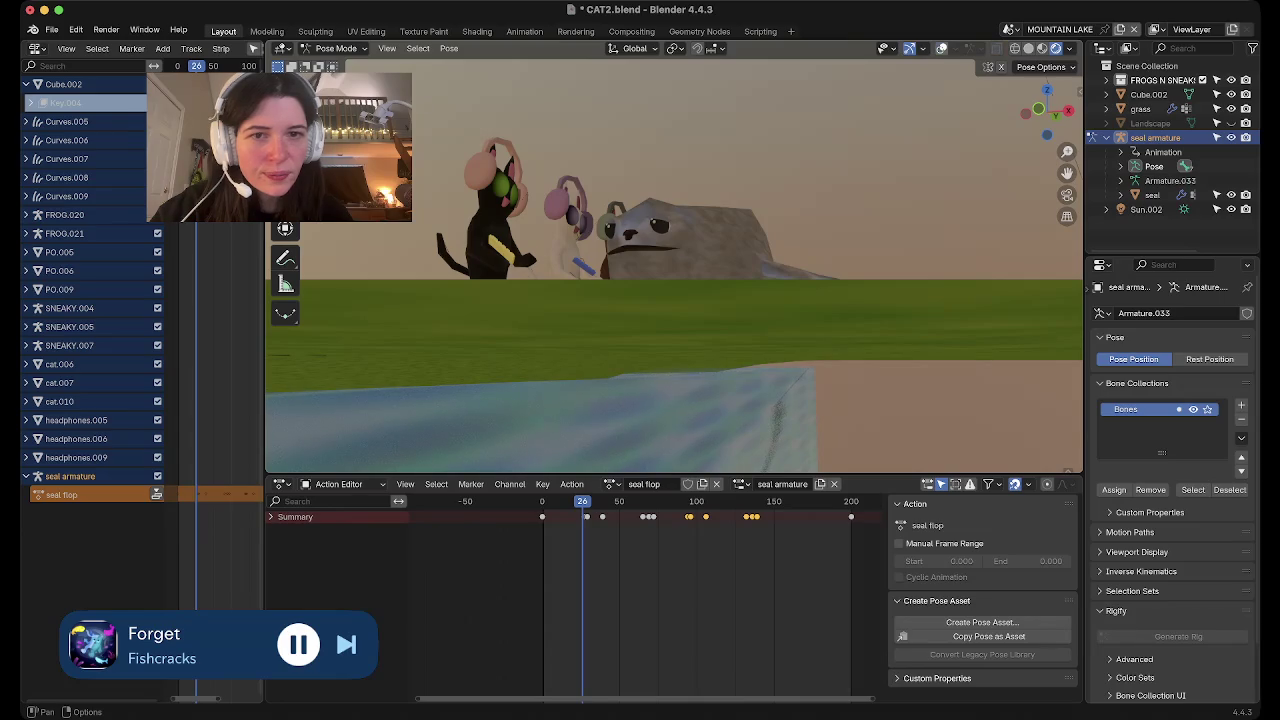
middle_click_drag(673, 300, 673, 250)
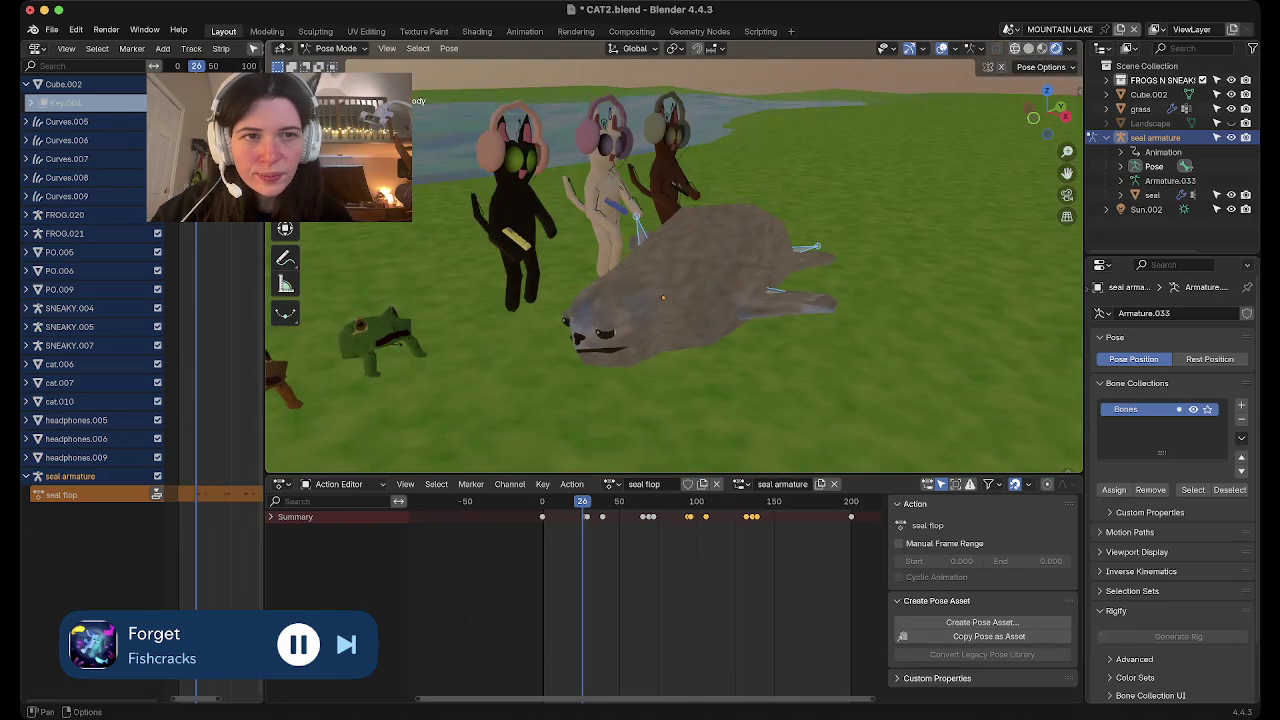
left_click(1028, 48)
left_click(662, 297)
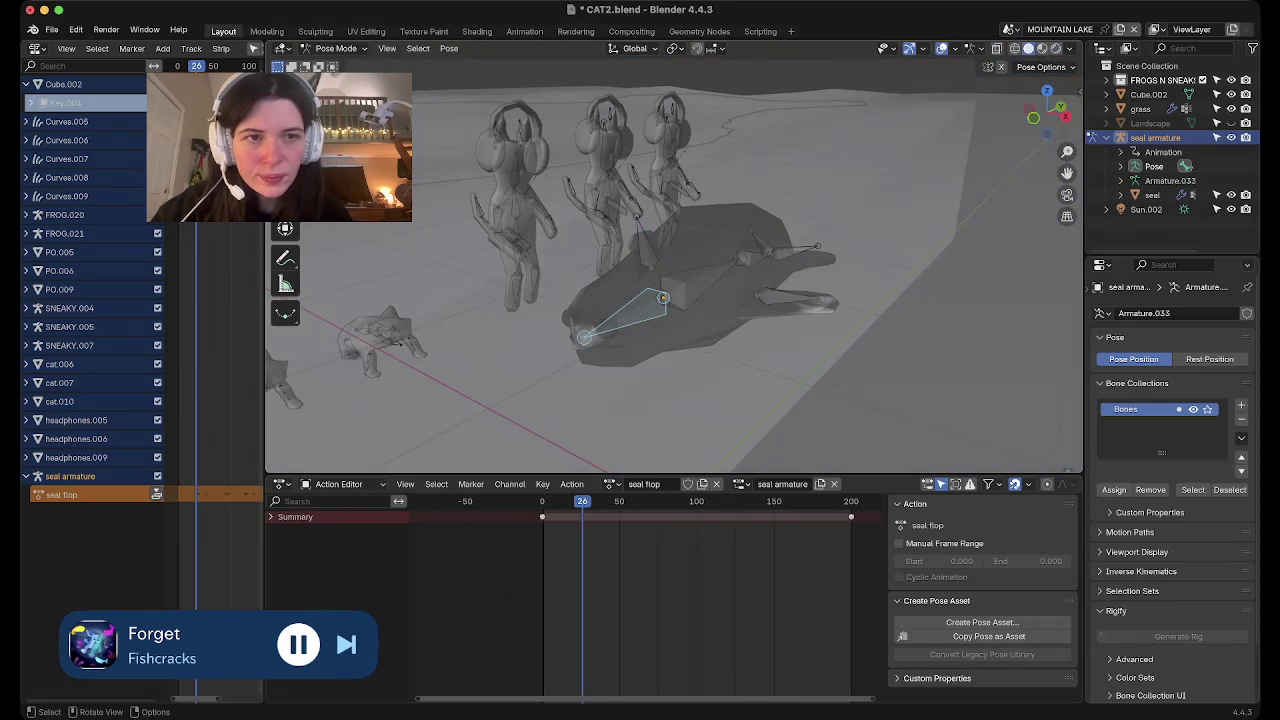
left_click(1055, 48)
middle_click_drag(673, 291, 612, 255)
Rotate the seal bone into new poses keyed at frames 47, 102 and 169
key("r")
key("r")
key("Return")
key("i")
middle_click_drag(700, 290, 660, 280)
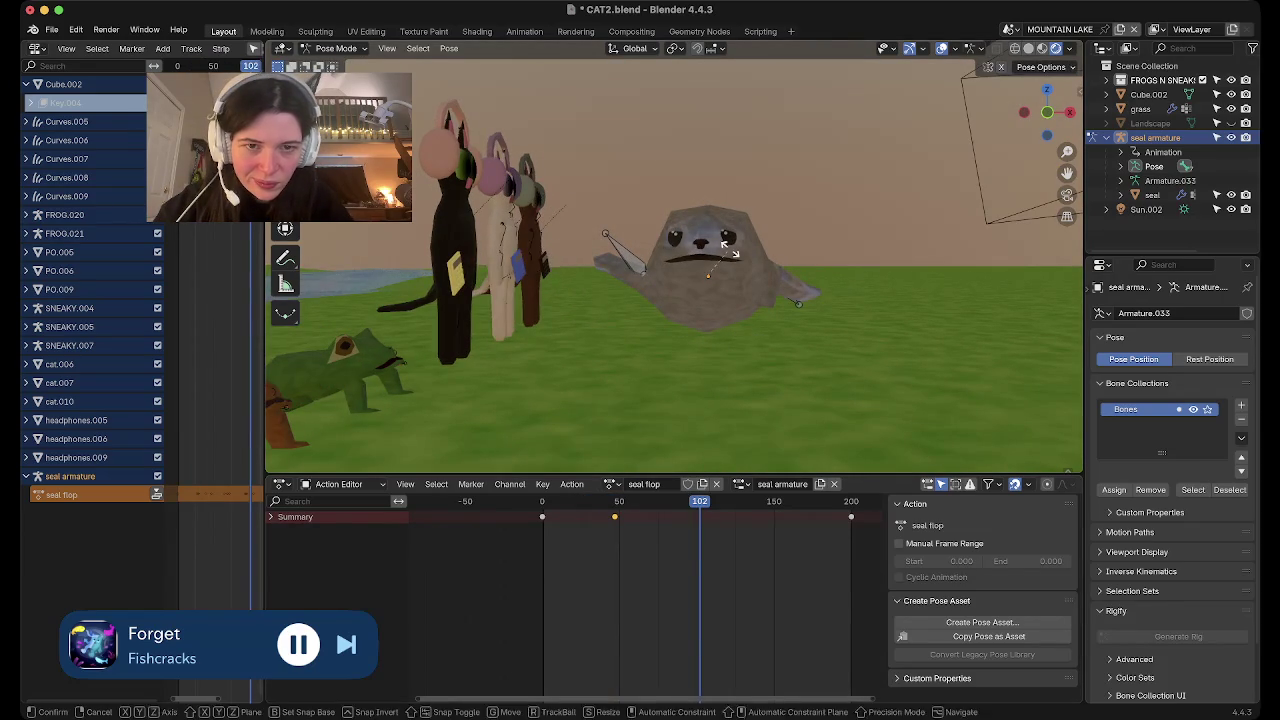
key("r")
key("r")
key("Return")
key("i")
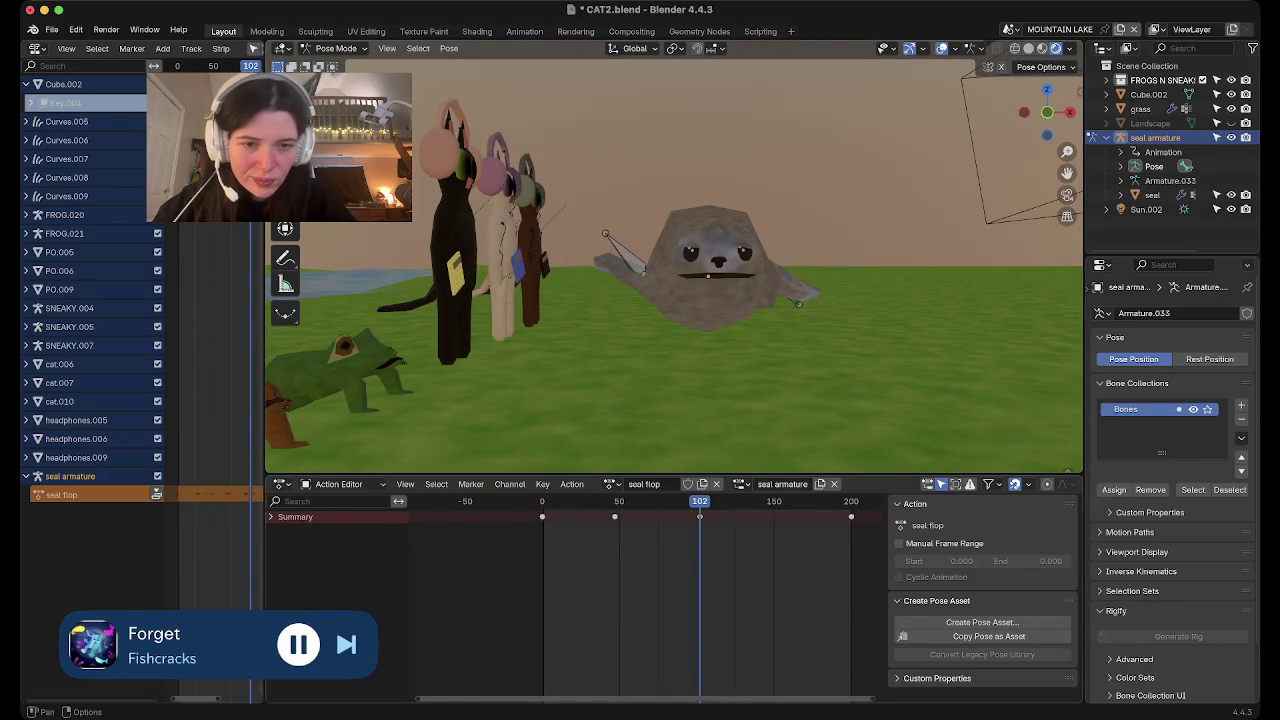
left_click(803, 501)
key("r")
key("r")
key("Return")
key("i")
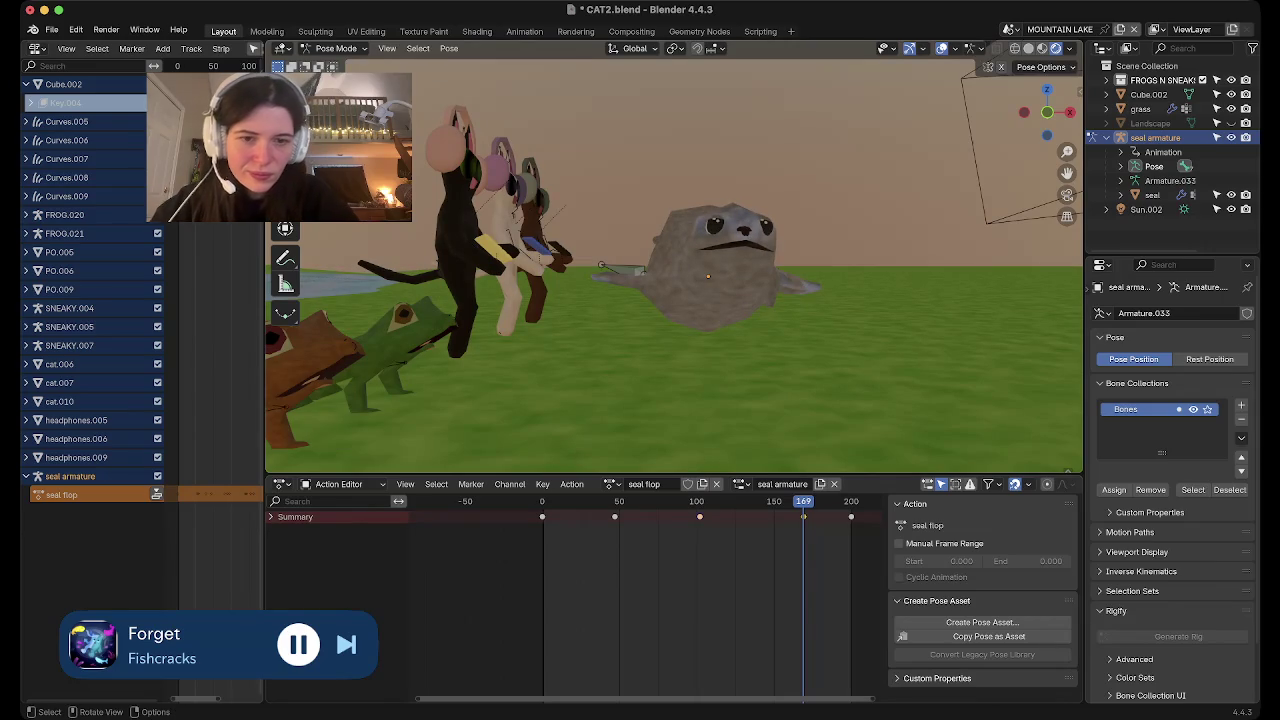
Play the animation while orbiting the view, then return to the first frame
key("space")
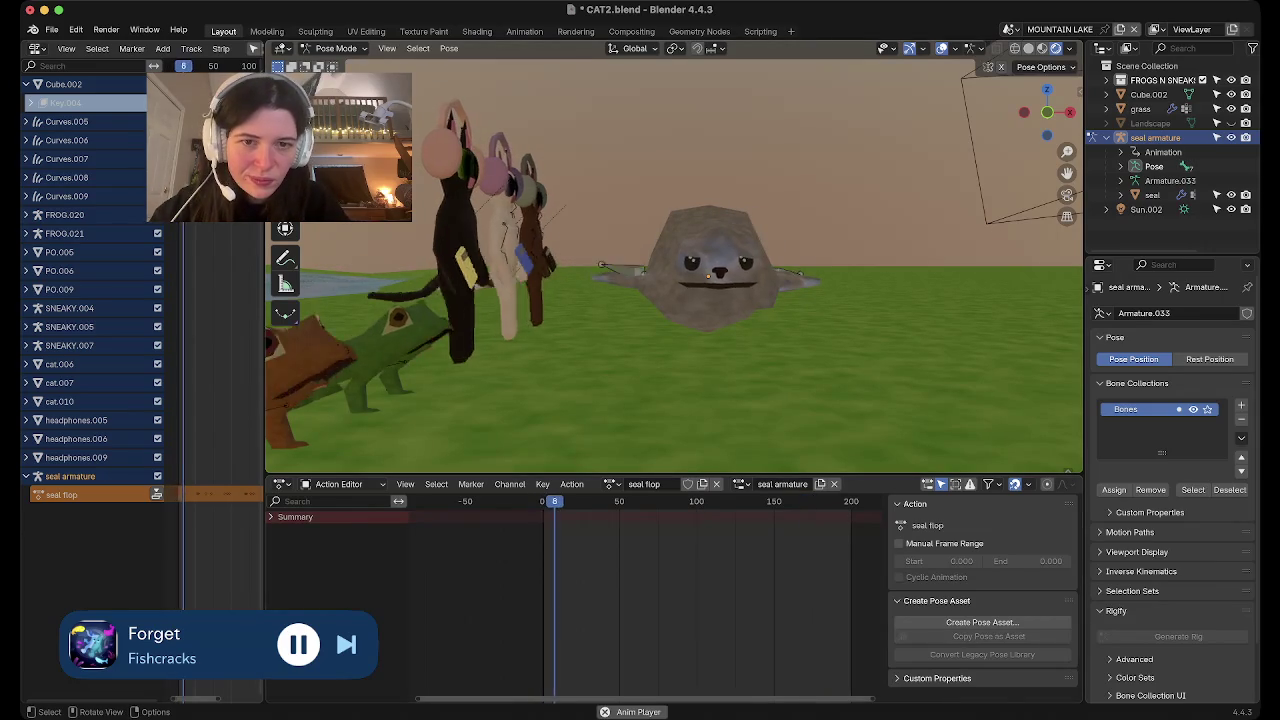
middle_click_drag(680, 300, 640, 330)
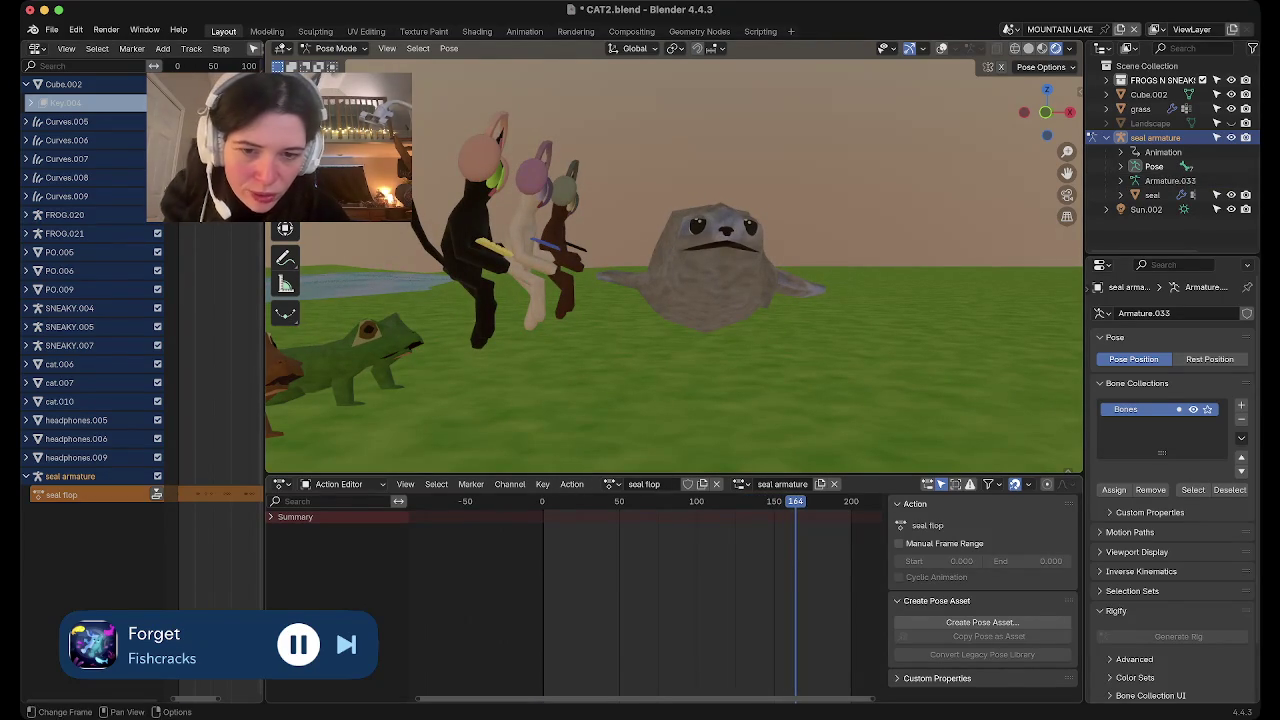
key("shift+Left")
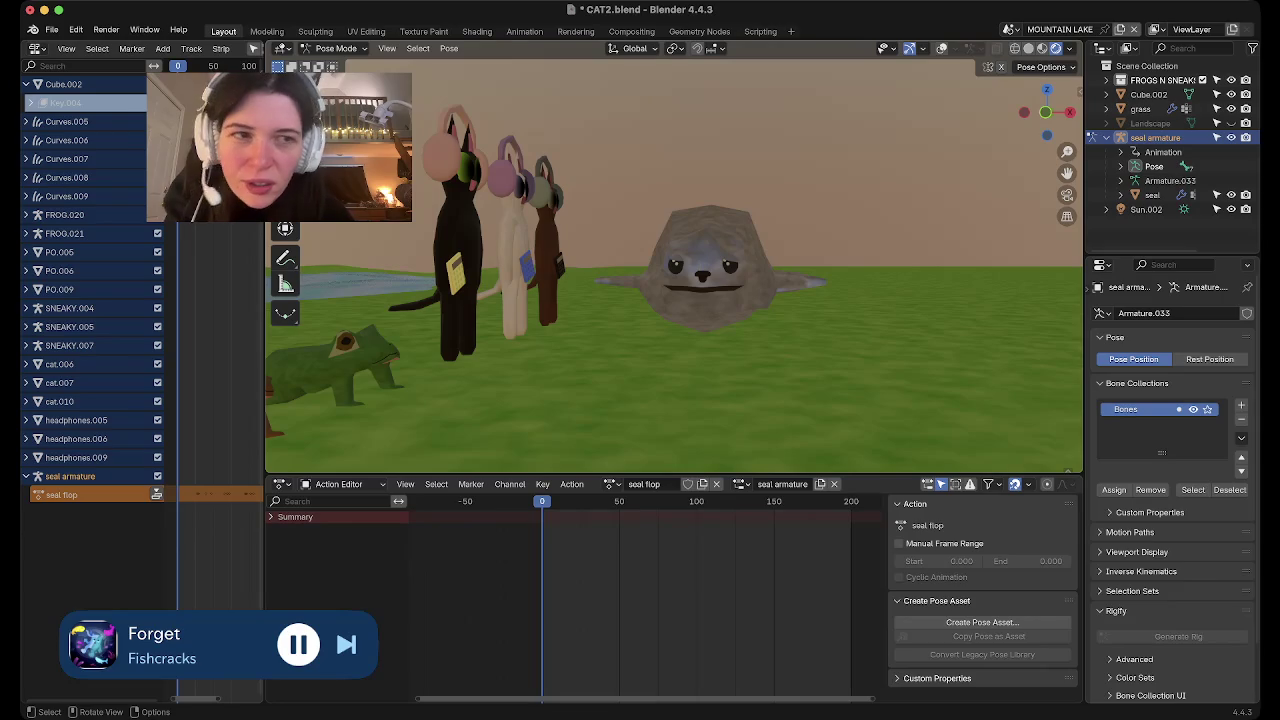
Delete the left fin bone's two old keyframes
left_click(941, 48)
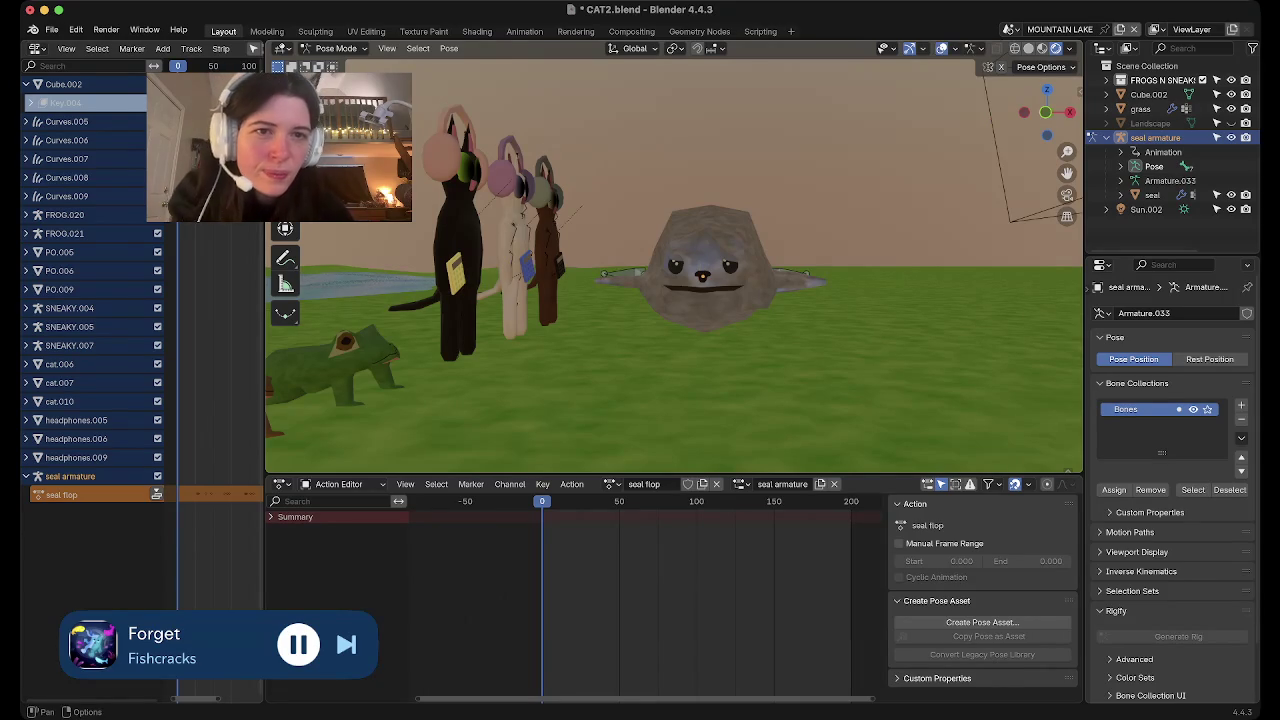
middle_click_drag(670, 250, 670, 310)
left_click(615, 263)
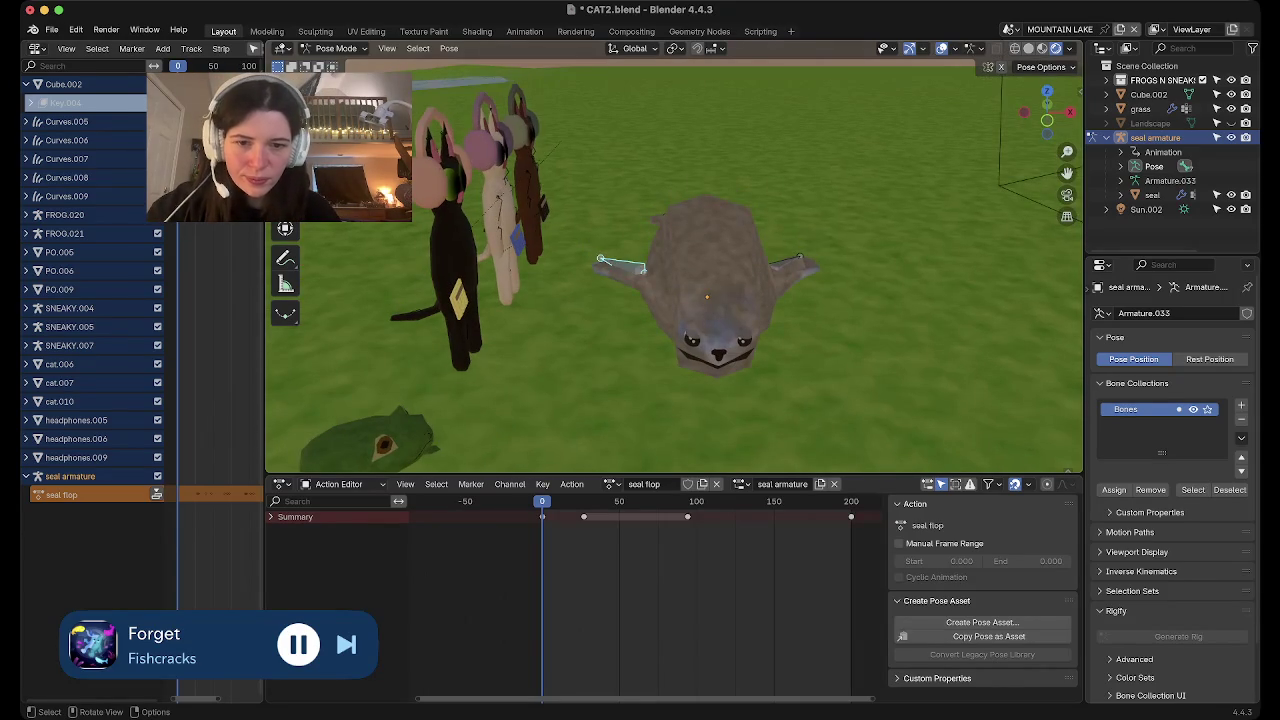
left_click_drag(732, 590, 578, 508)
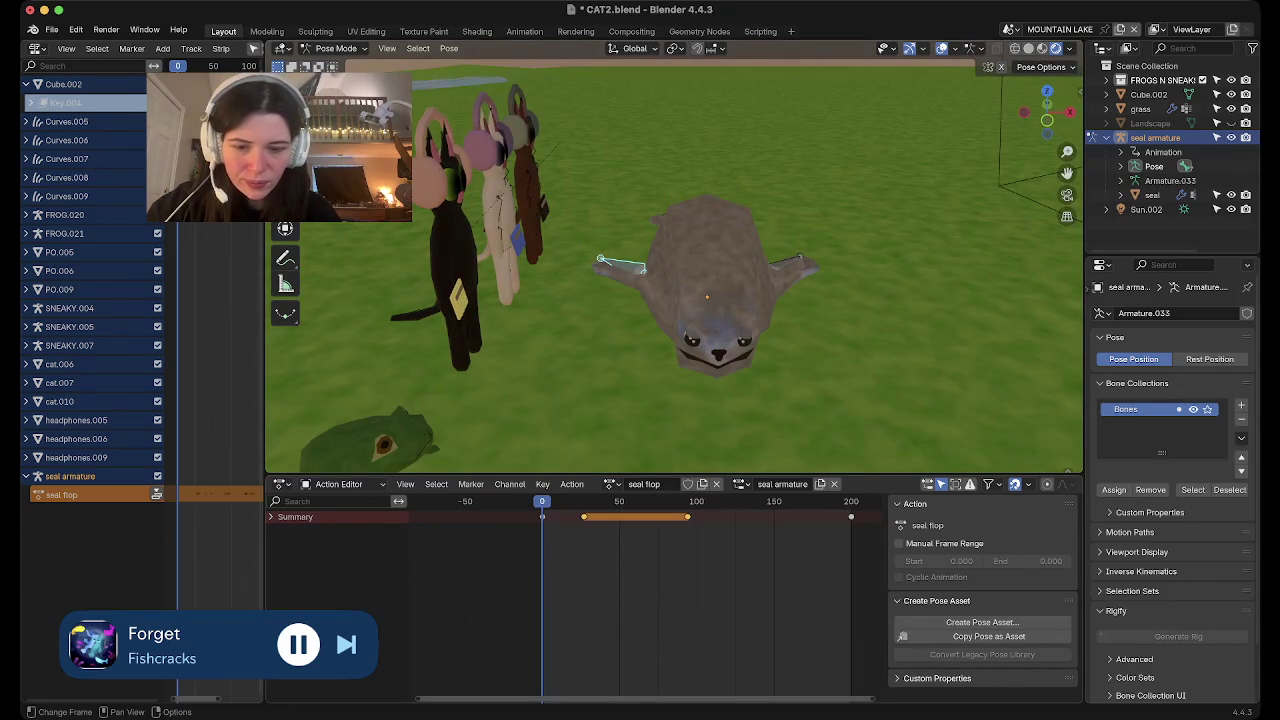
key("x")
left_click(640, 672)
Delete the right fin bone's old keyframes
left_click(785, 262)
key("x")
left_click(640, 614)
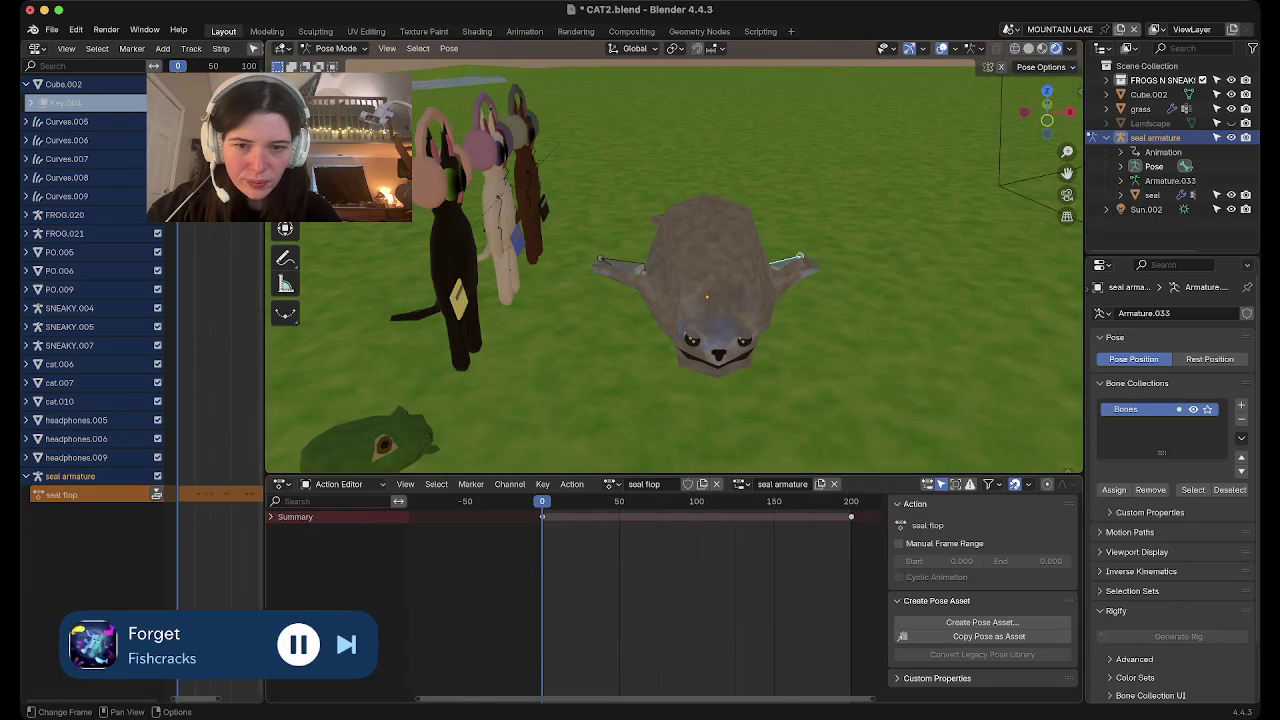
Key the left fin bone's pose at frame 24
key("space")
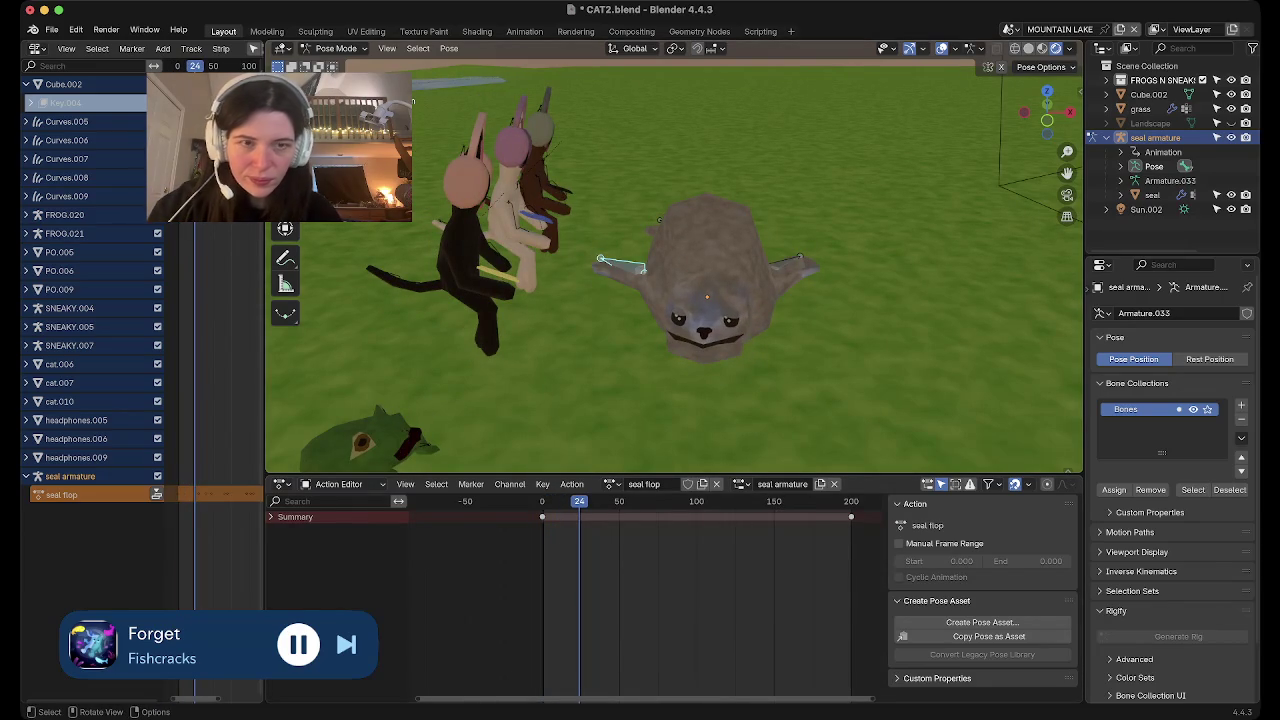
key("r")
key("z")
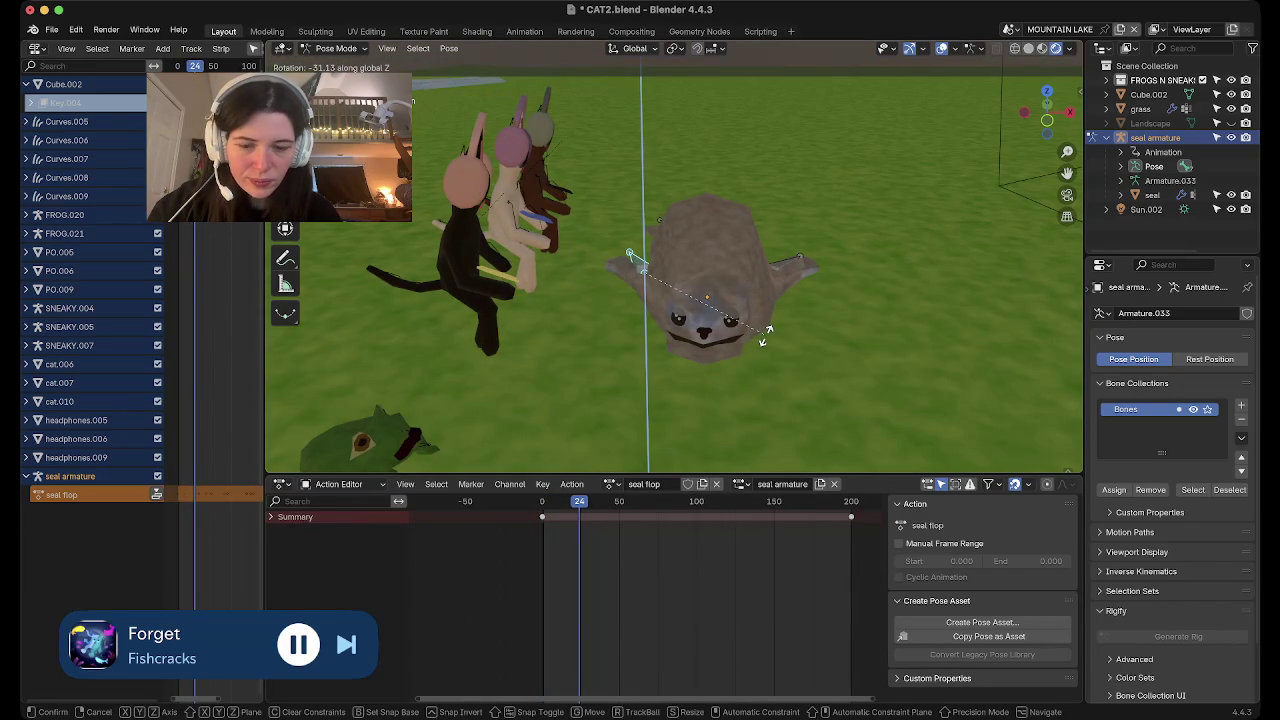
key("x")
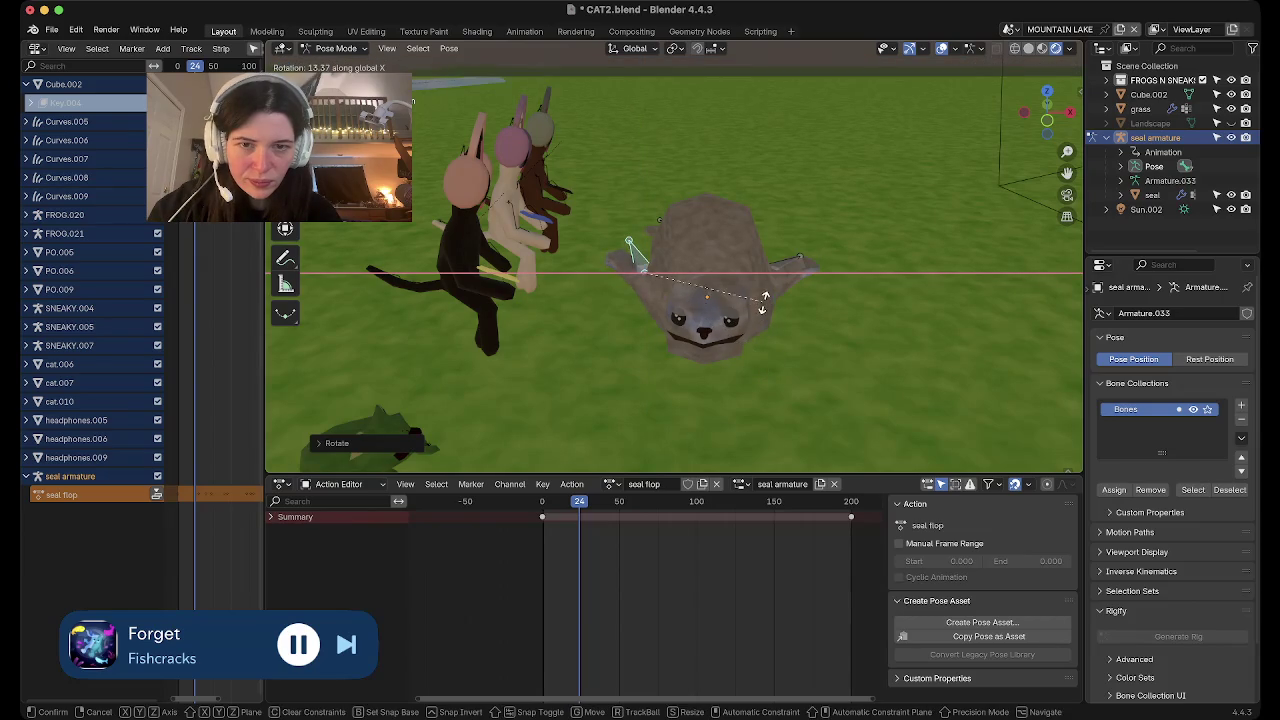
key("Escape")
key("i")
left_click(643, 501)
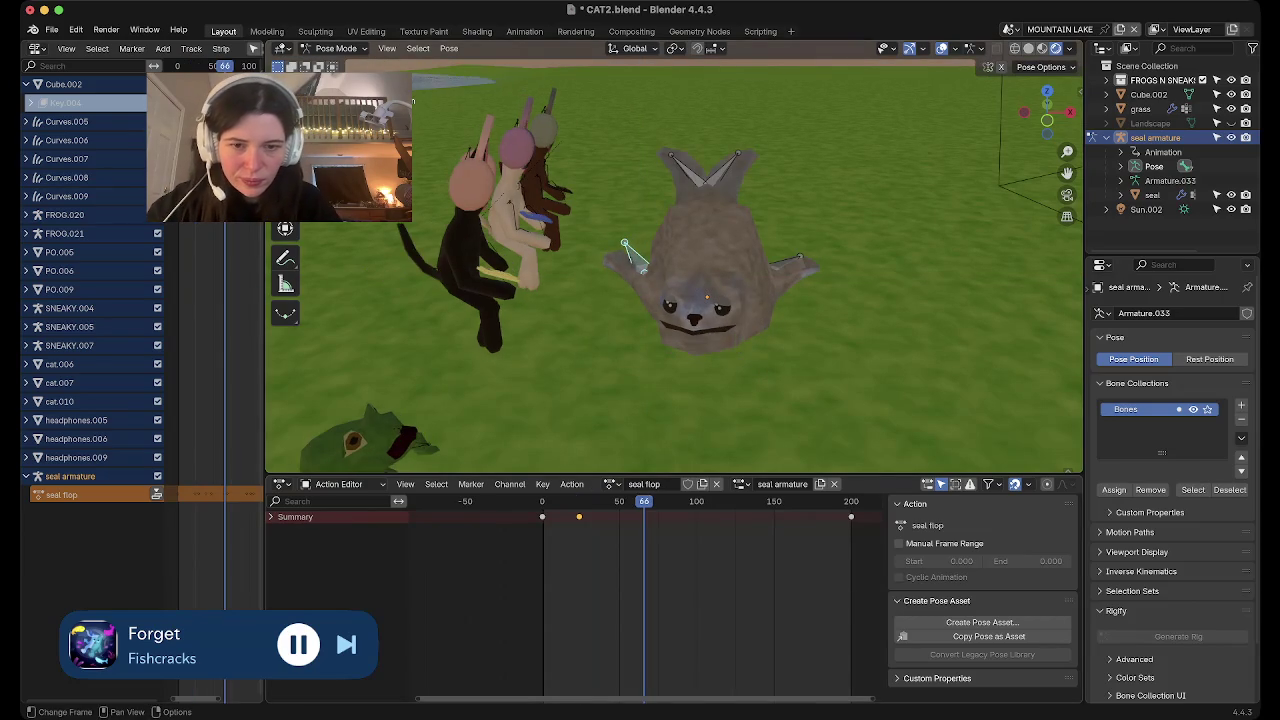
Rotate the left fin around global X and Z and key it at frame 66
key("r")
key("x")
key("z")
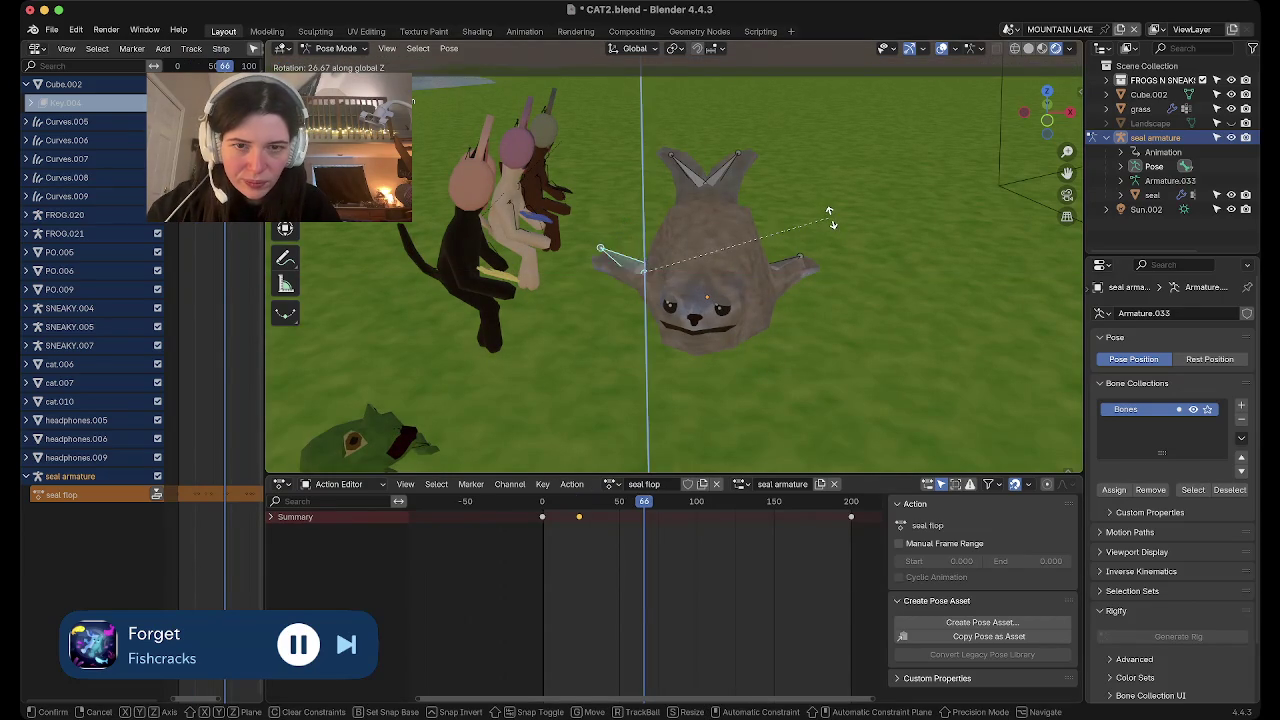
key("r")
key("Return")
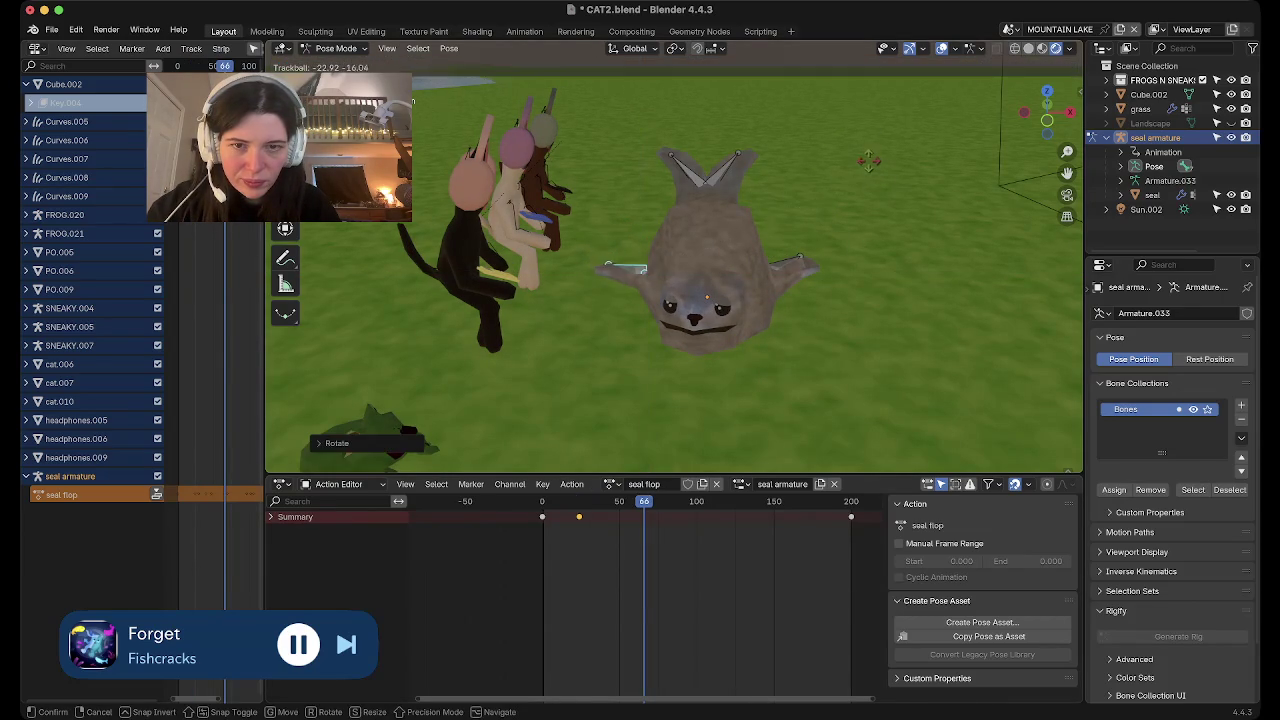
key("r")
key("r")
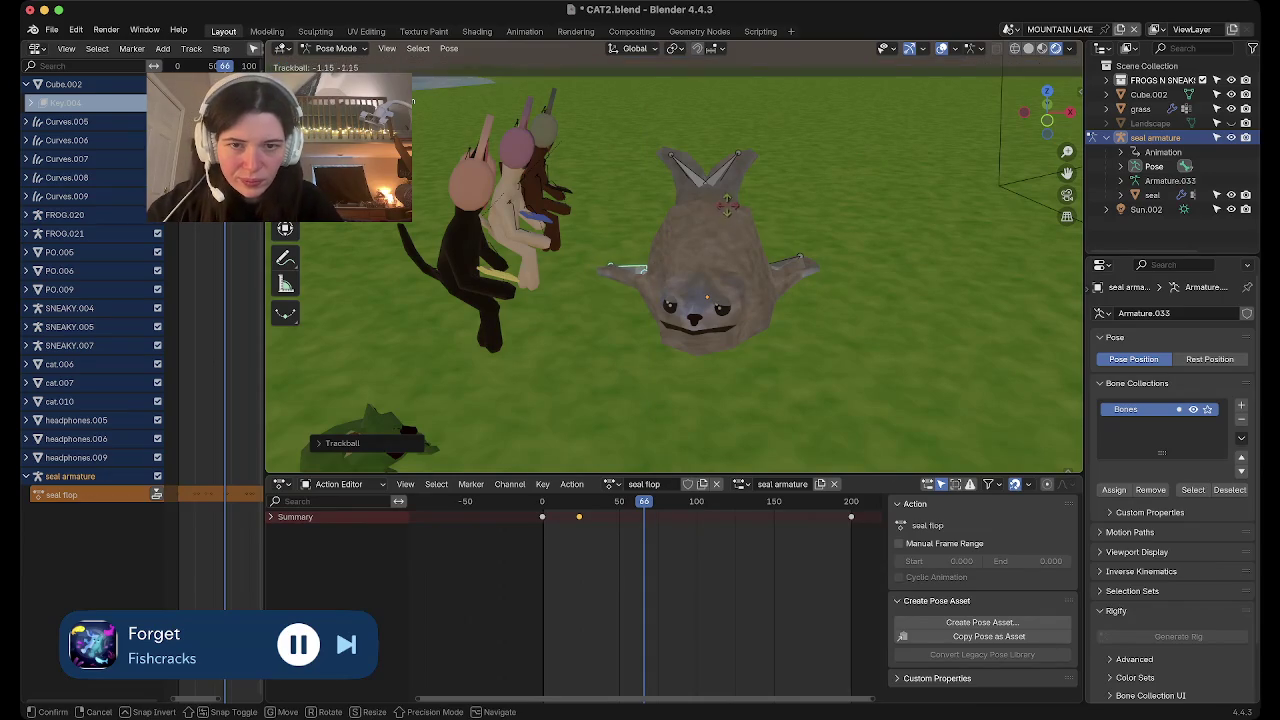
key("Escape")
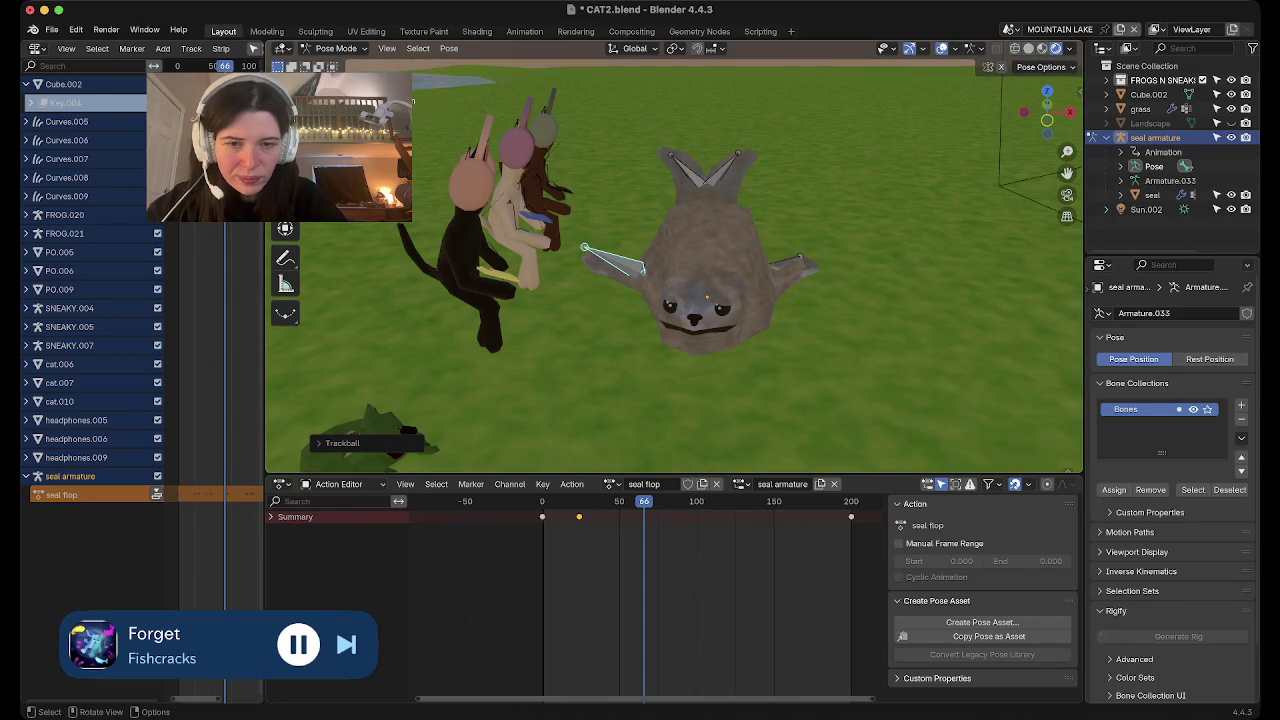
key("i")
left_click(717, 501)
Rotate the left fin around global Z and key it at frames 113 and 160
key("r")
key("z")
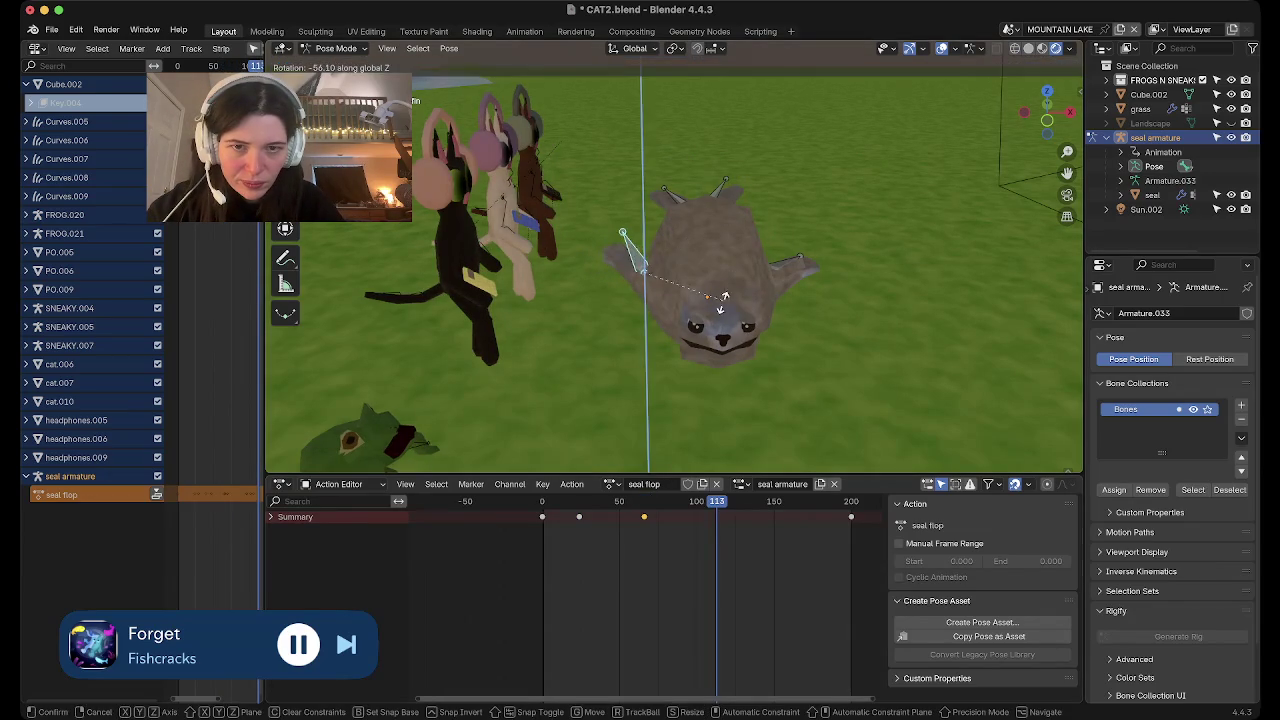
left_click(724, 292)
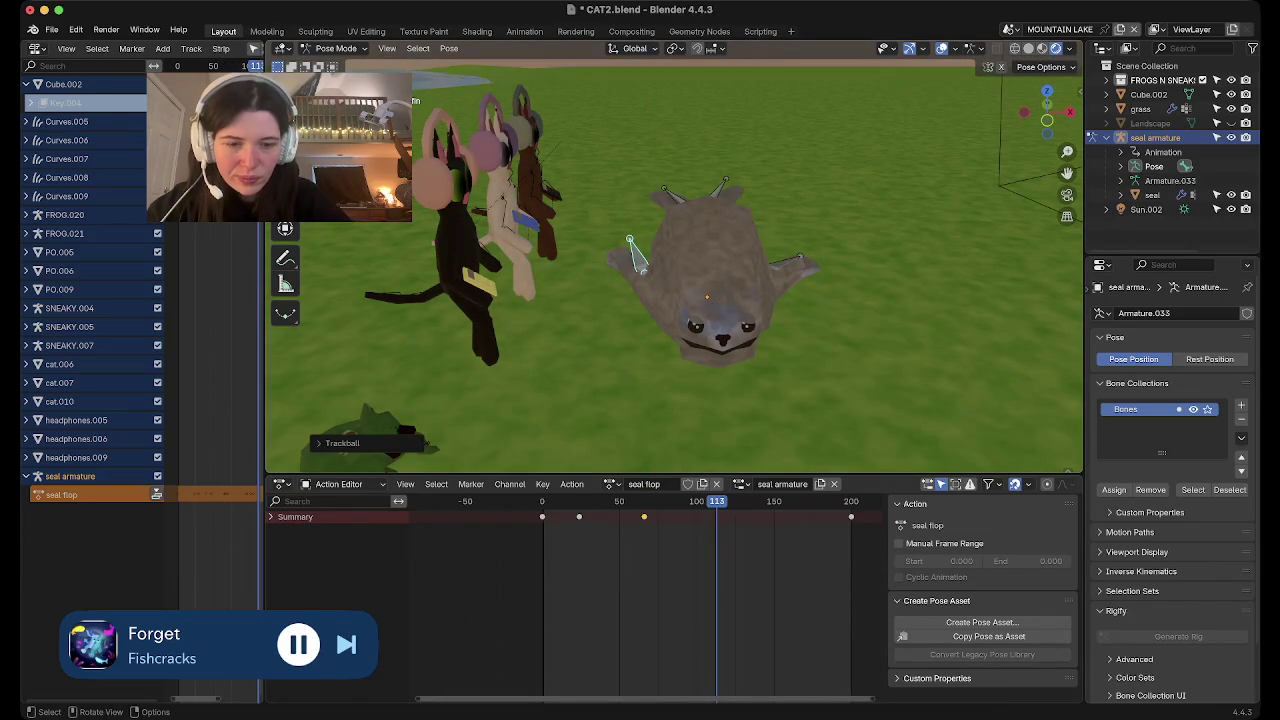
key("i")
left_click(790, 501)
key("r")
key("z")
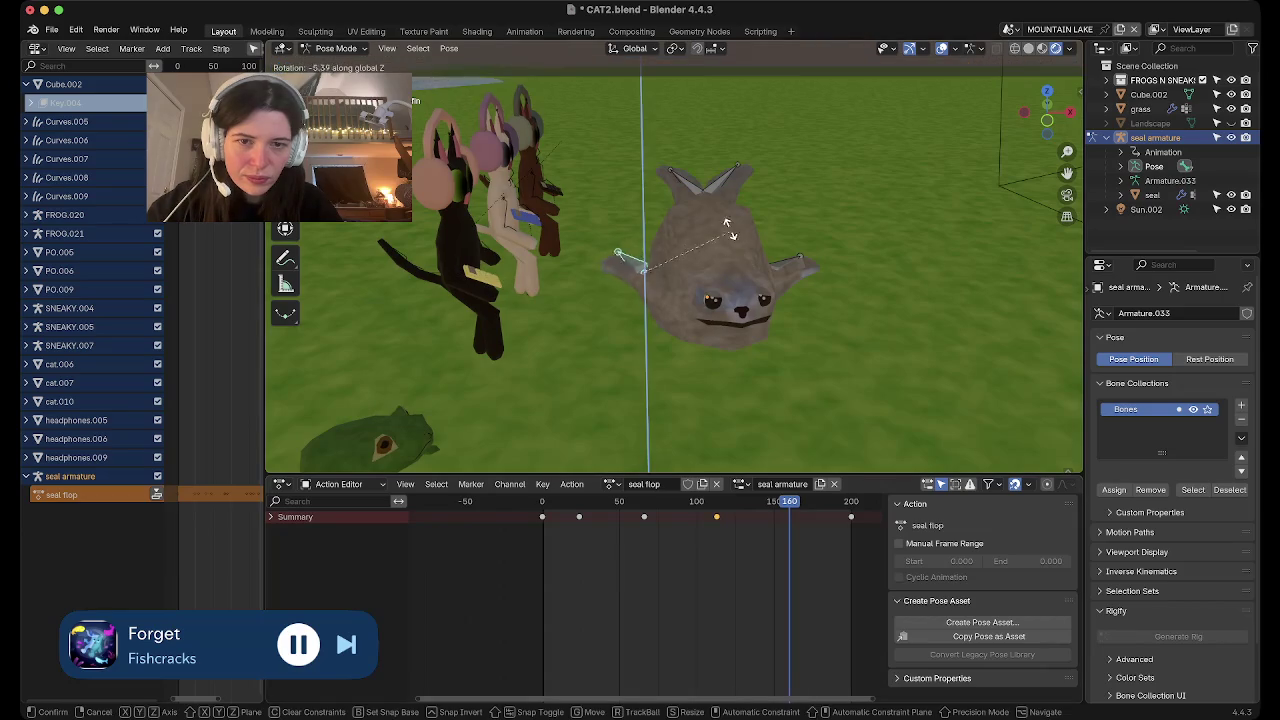
left_click(731, 236)
key("r")
key("r")
key("Return")
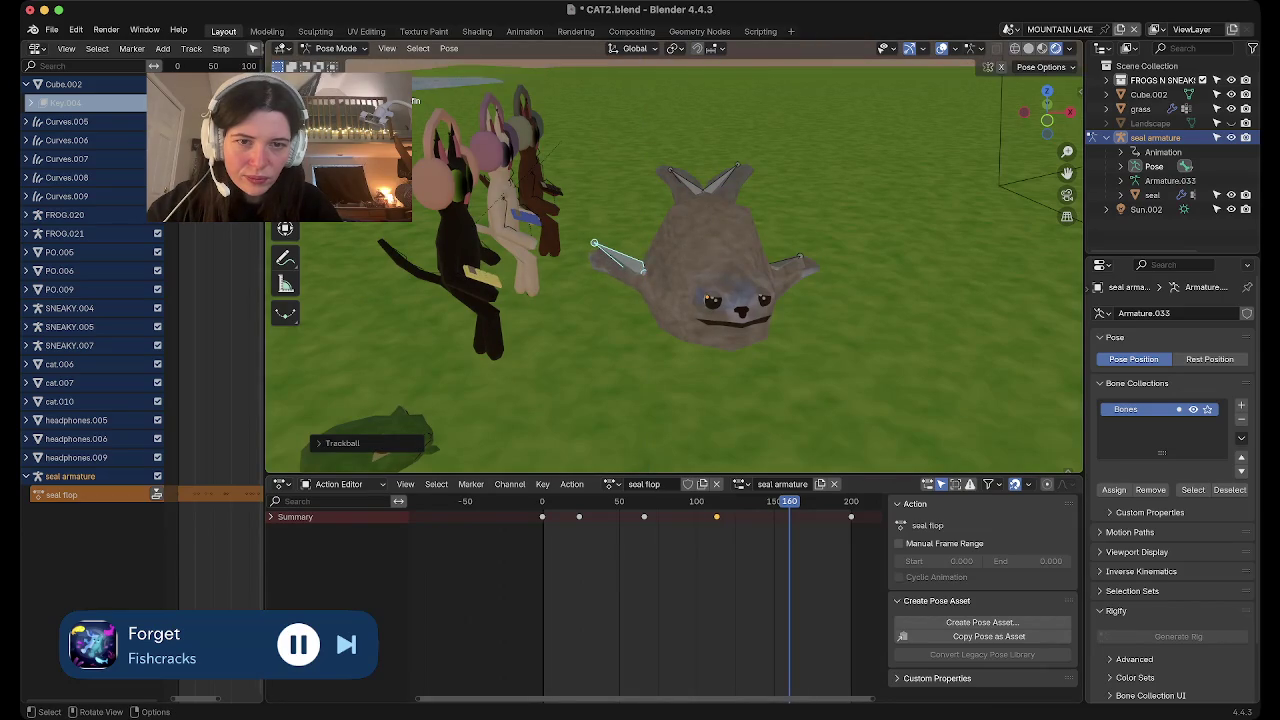
key("i")
left_click(785, 260)
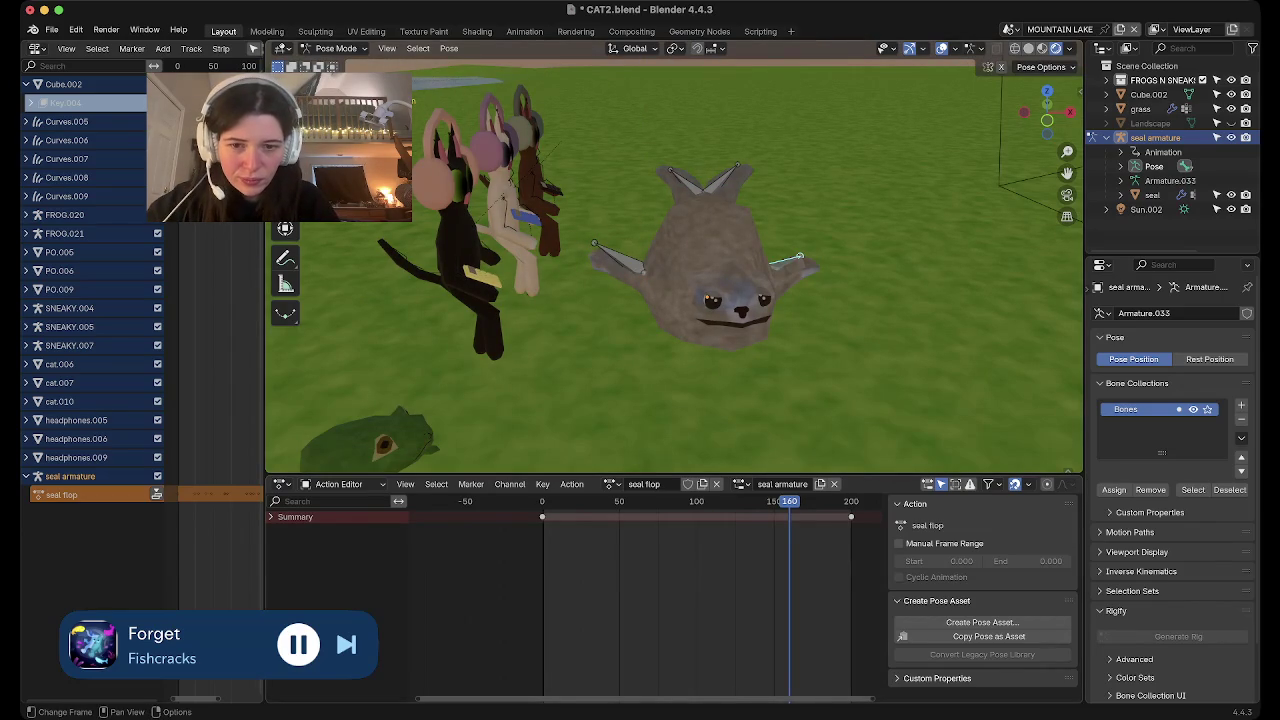
Rotate the right fin bone around global Z and key it at frame 21
key("space")
key("r")
key("z")
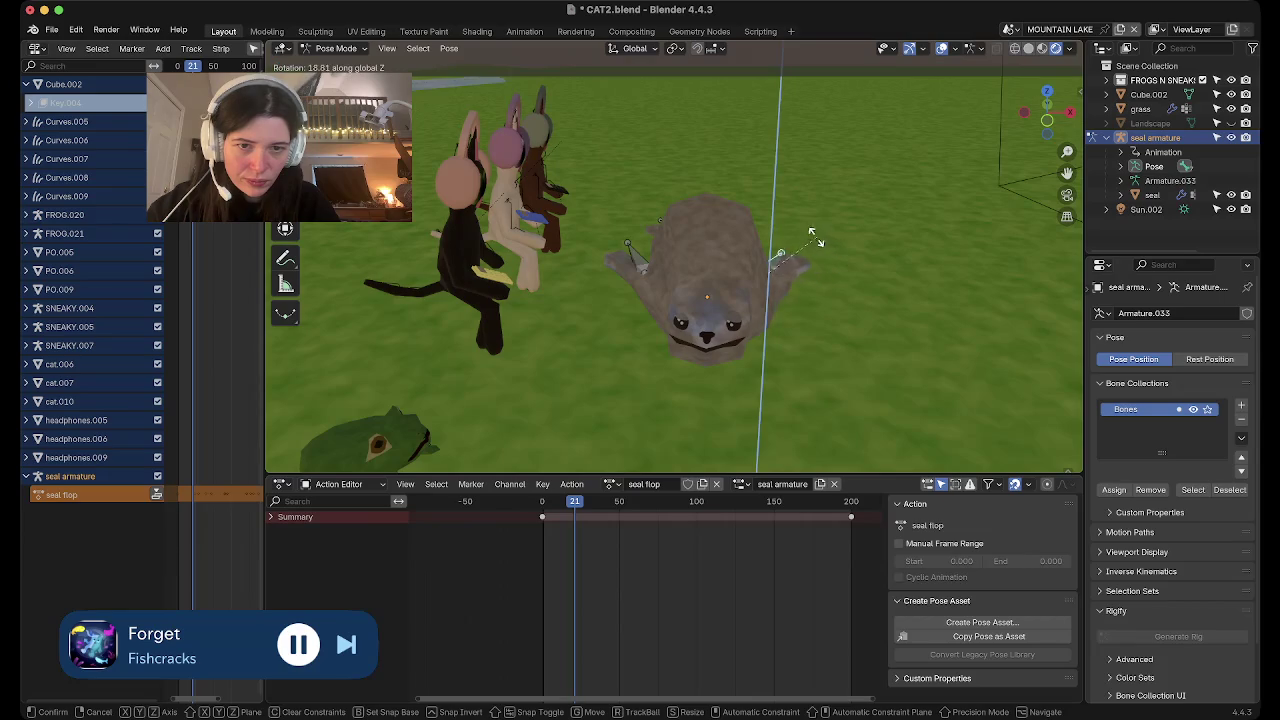
key("r")
left_click(808, 235)
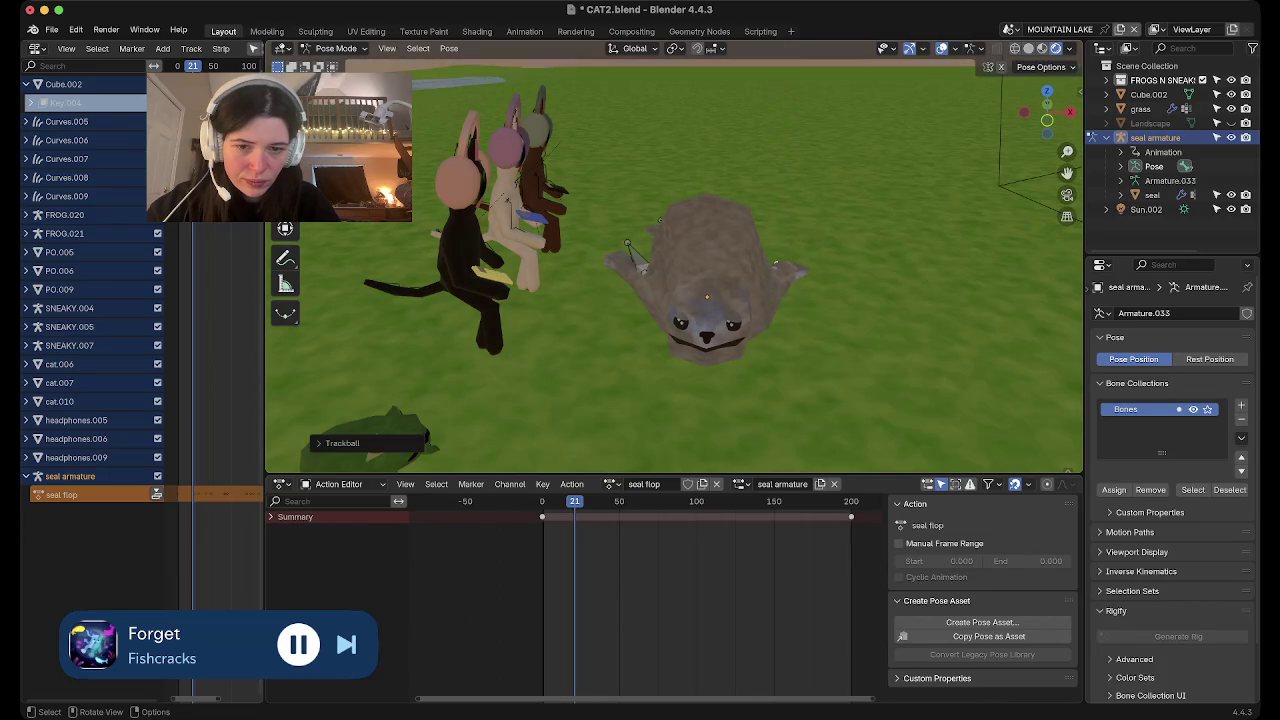
key("i")
Tumble the right fin freely into a new pose keyed at frame 54
key("space")
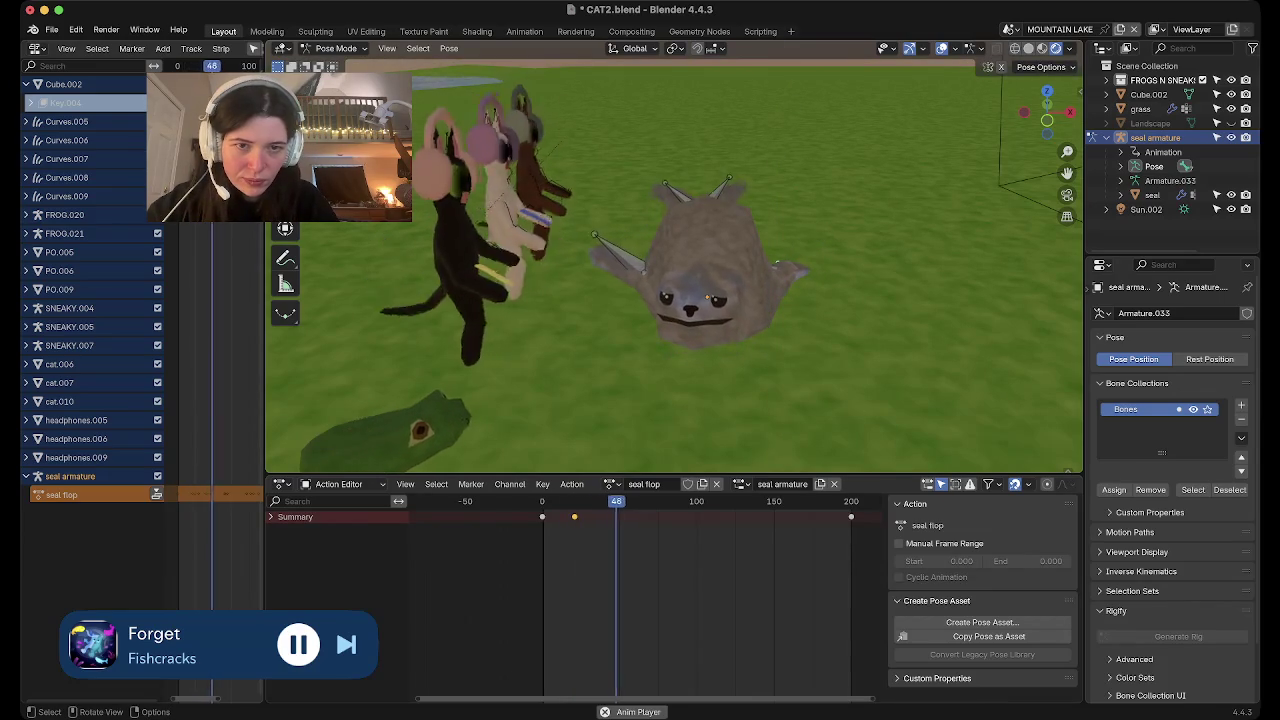
key("r")
key("r")
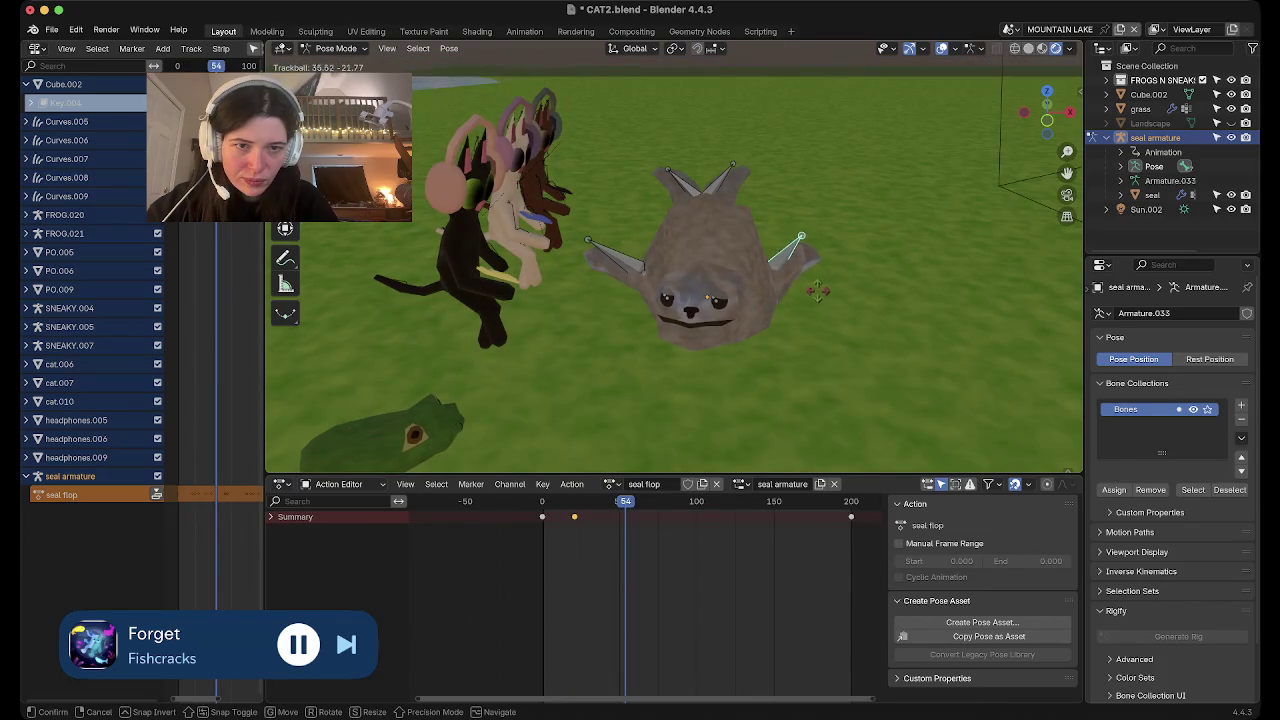
left_click(822, 297)
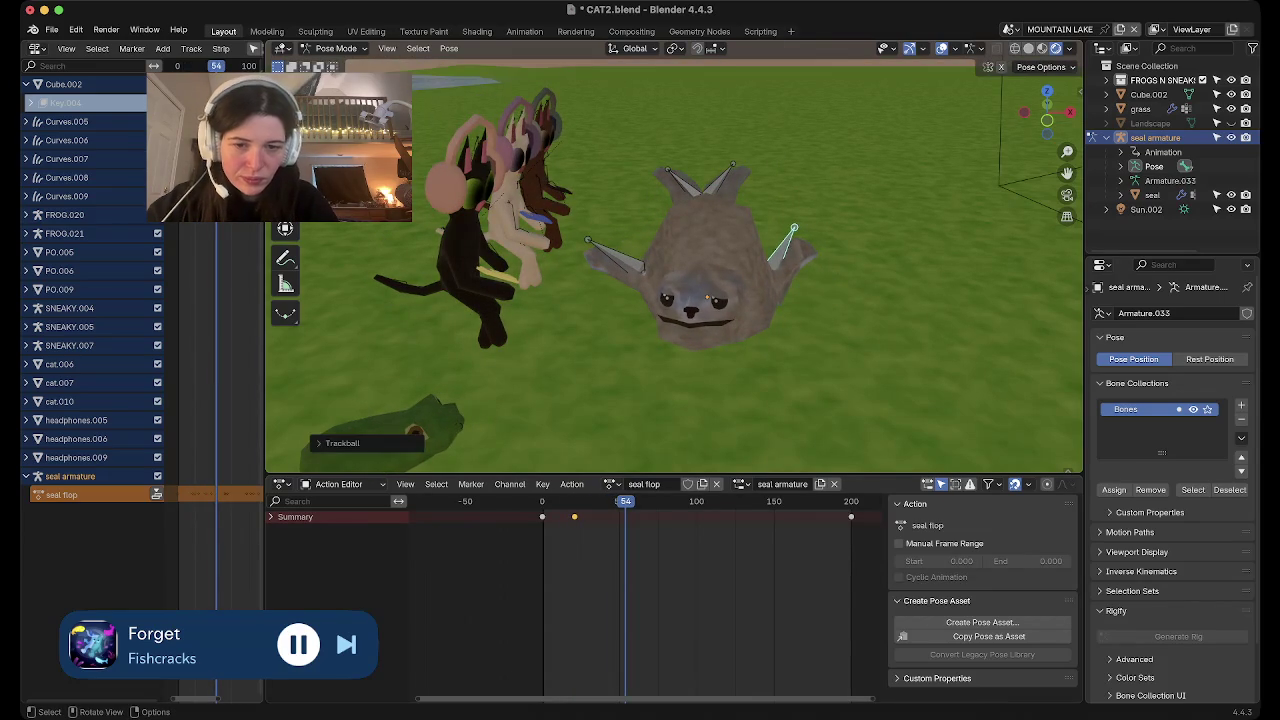
key("r")
left_click(818, 290)
key("i")
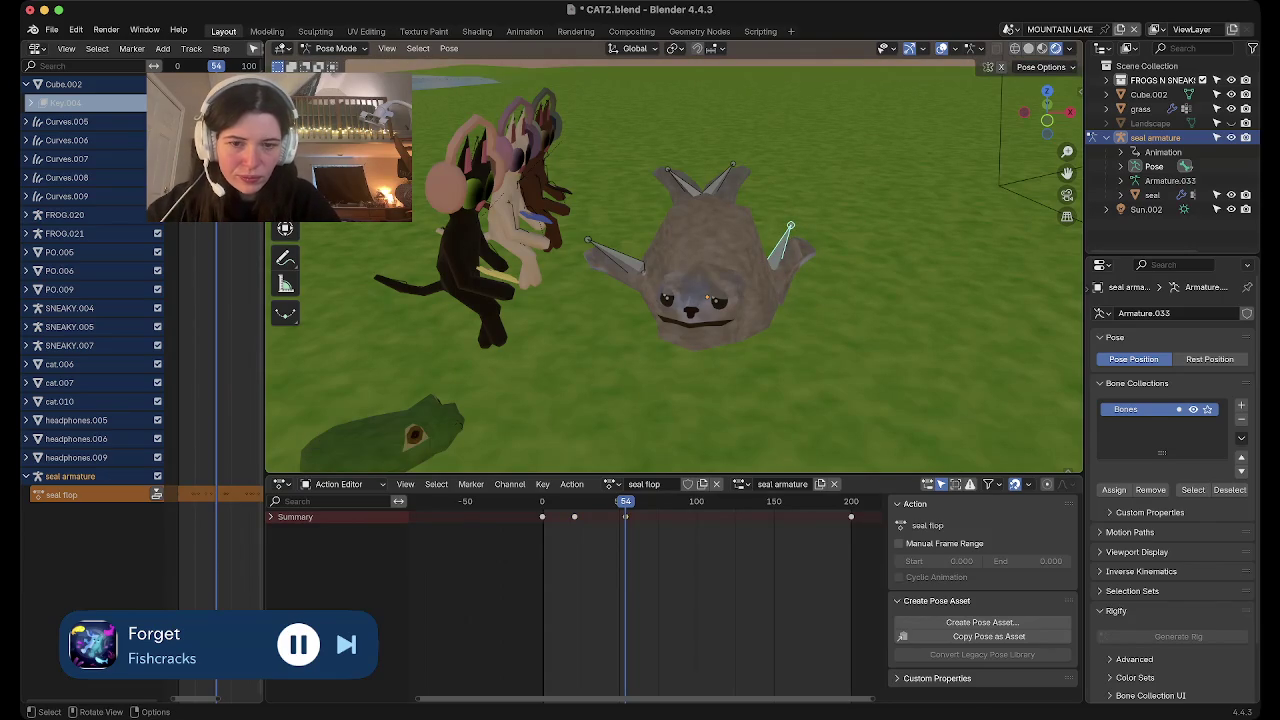
Rotate the right fin around global Z and key it at frame 86
key("space")
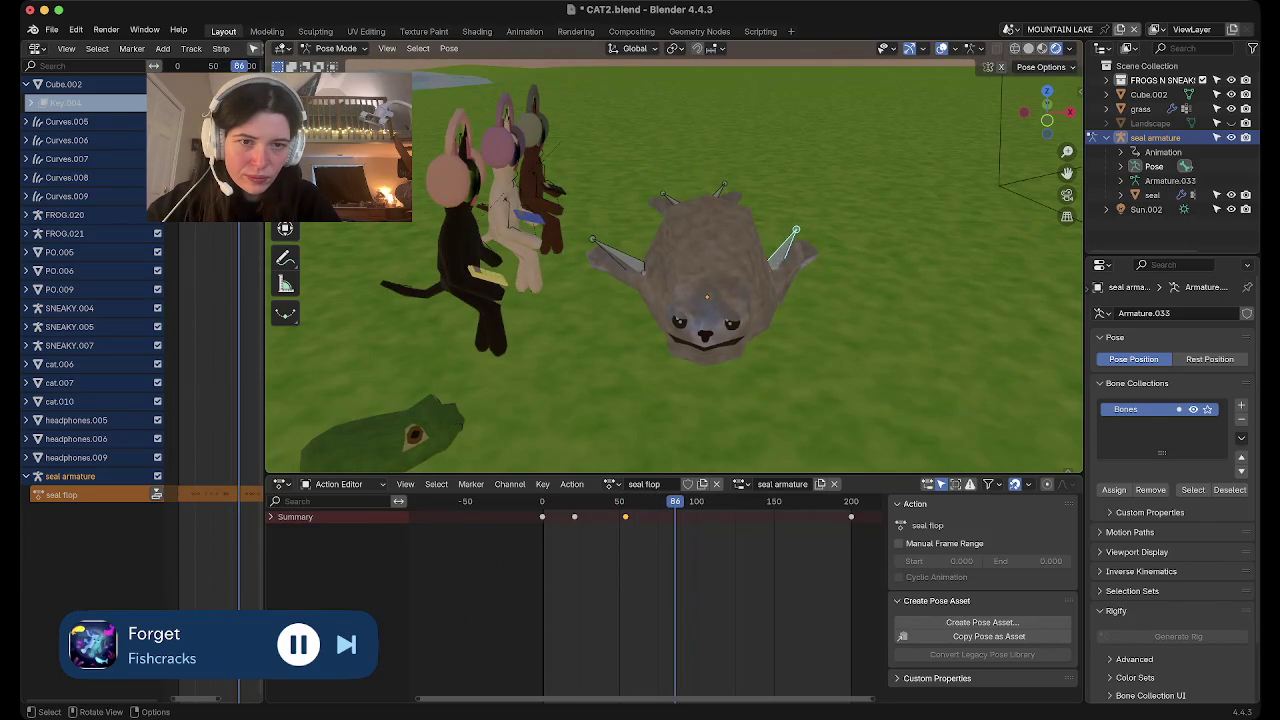
key("r")
key("z")
key("r")
left_click(857, 235)
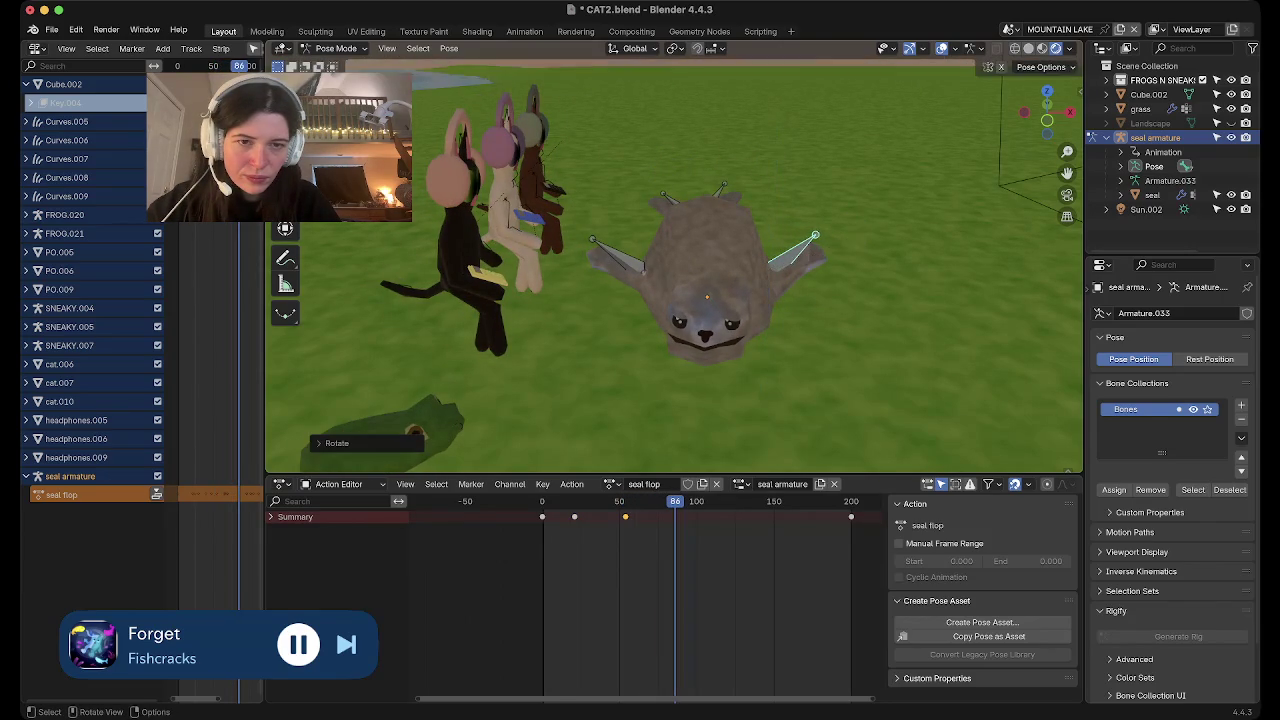
key("i")
Rotate the right fin with Z and trackball rotation, keyed at frame 130
key("space")
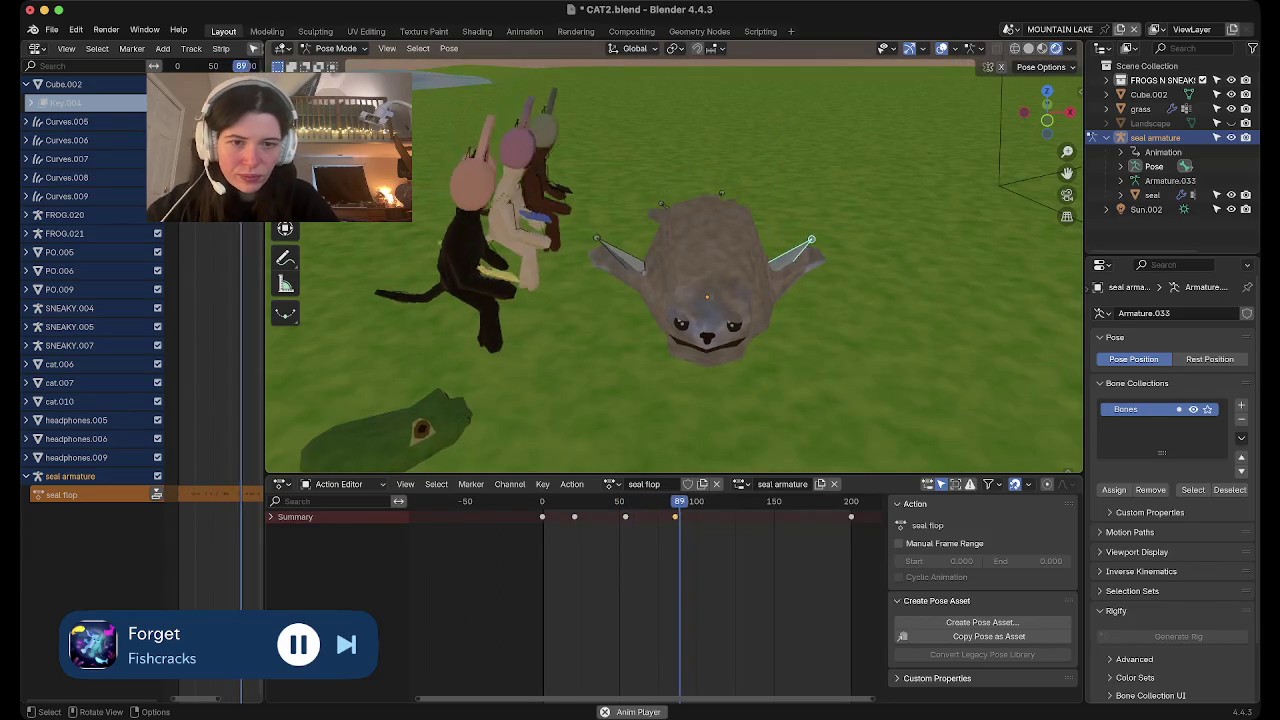
key("r")
key("z")
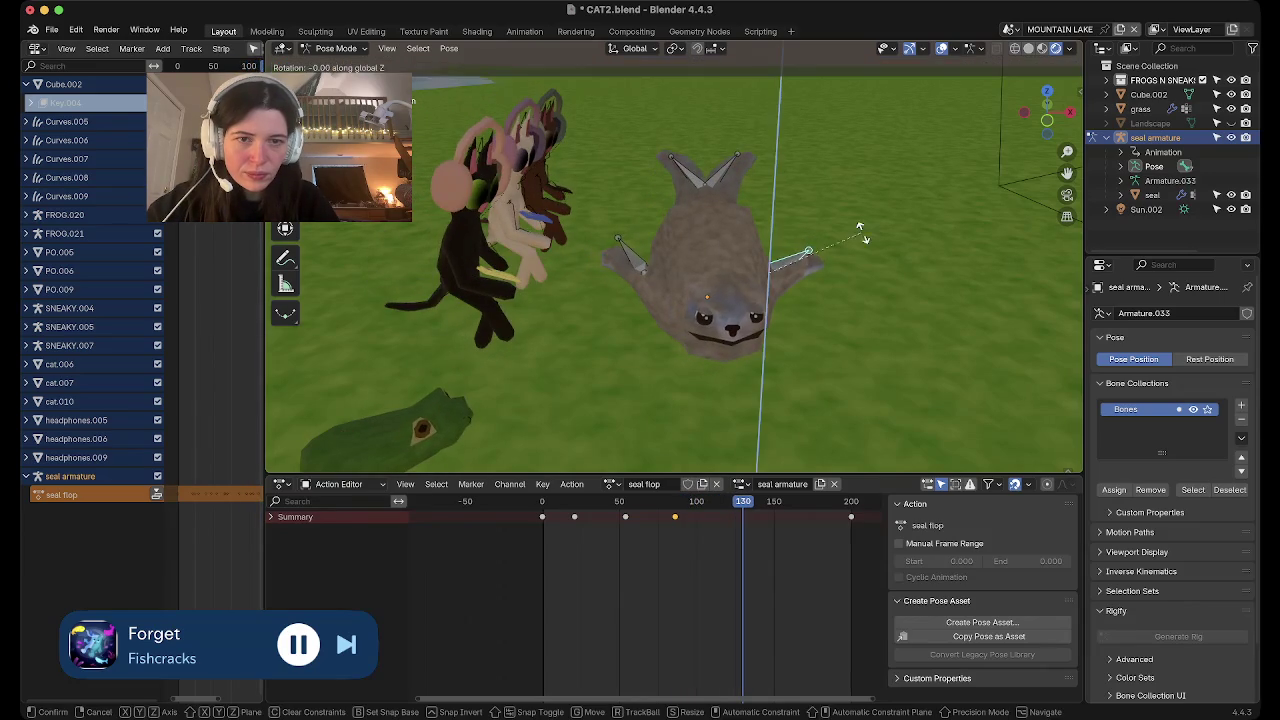
left_click(830, 200)
key("r")
key("r")
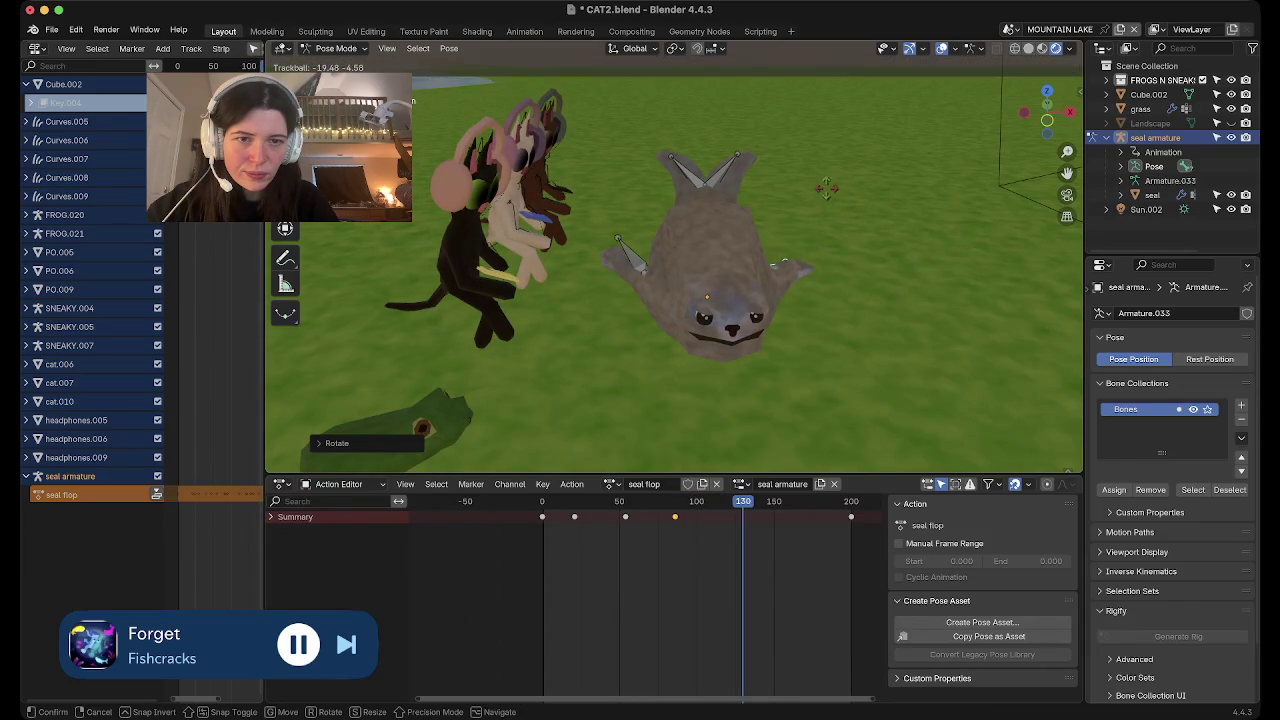
key("Return")
key("i")
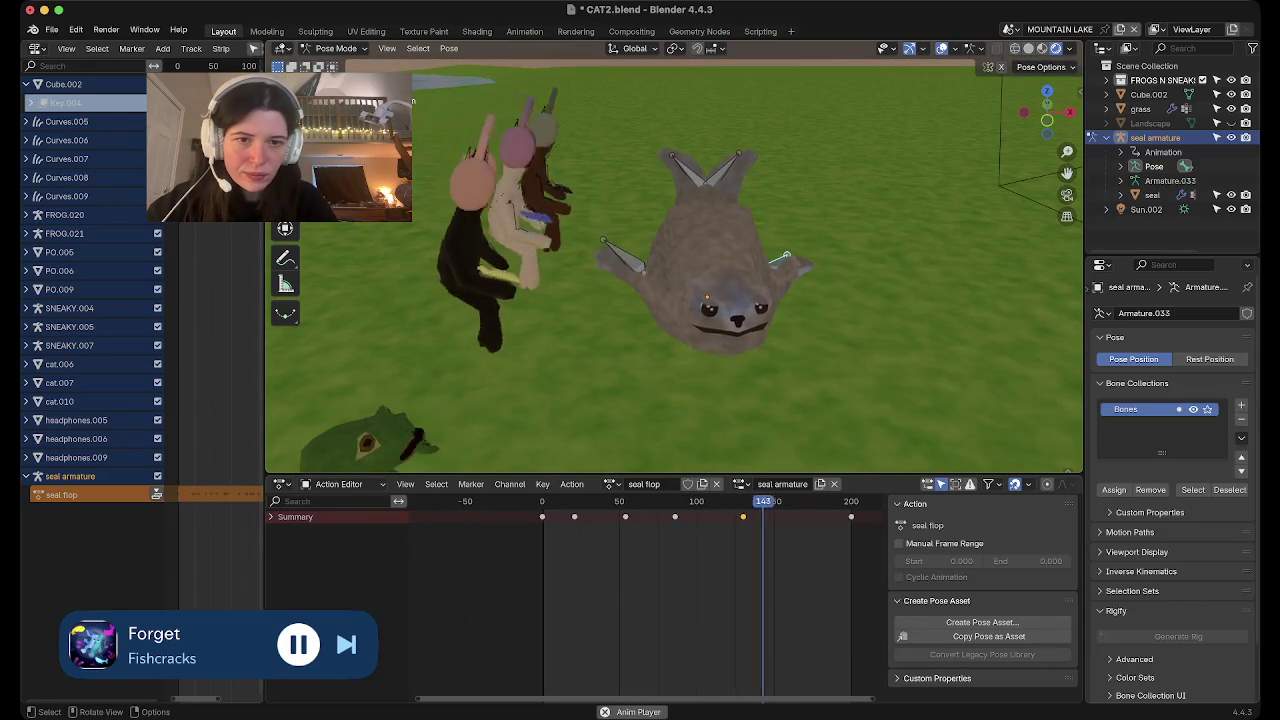
Rotate the right fin around global X, key it at frame 167, and play back seal flop
key("r")
key("r")
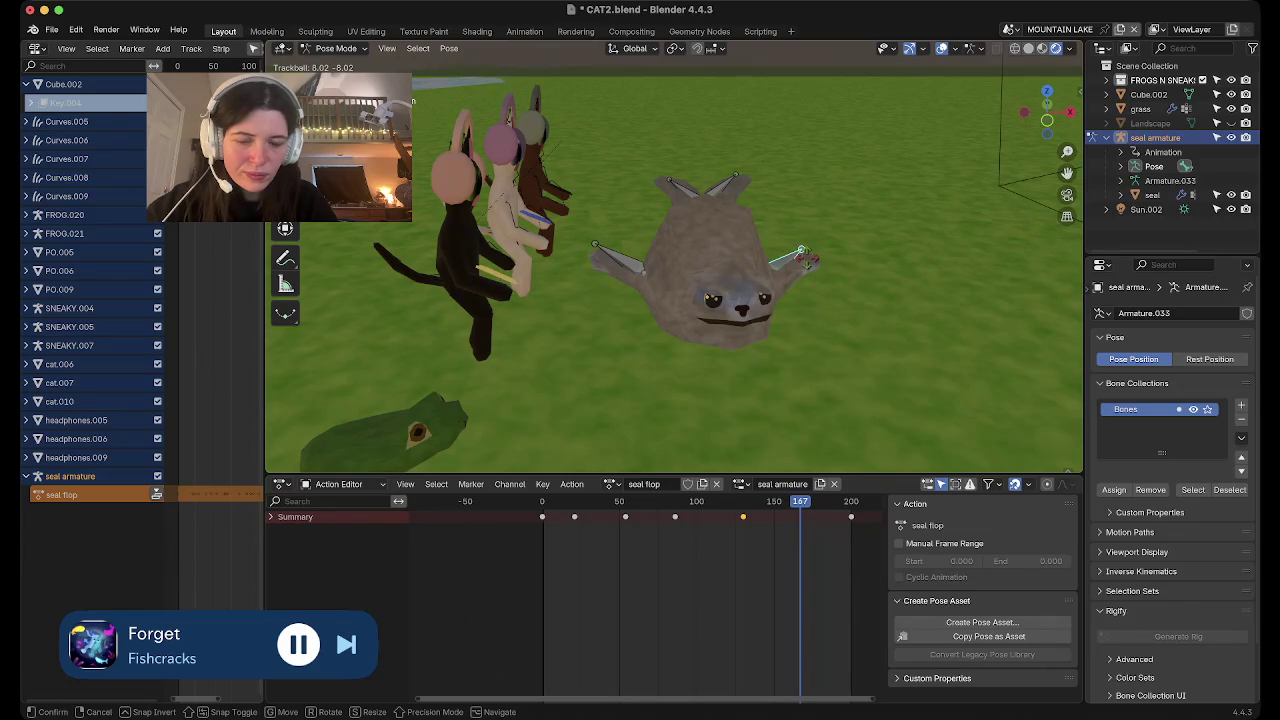
left_click(806, 258)
key("r")
key("x")
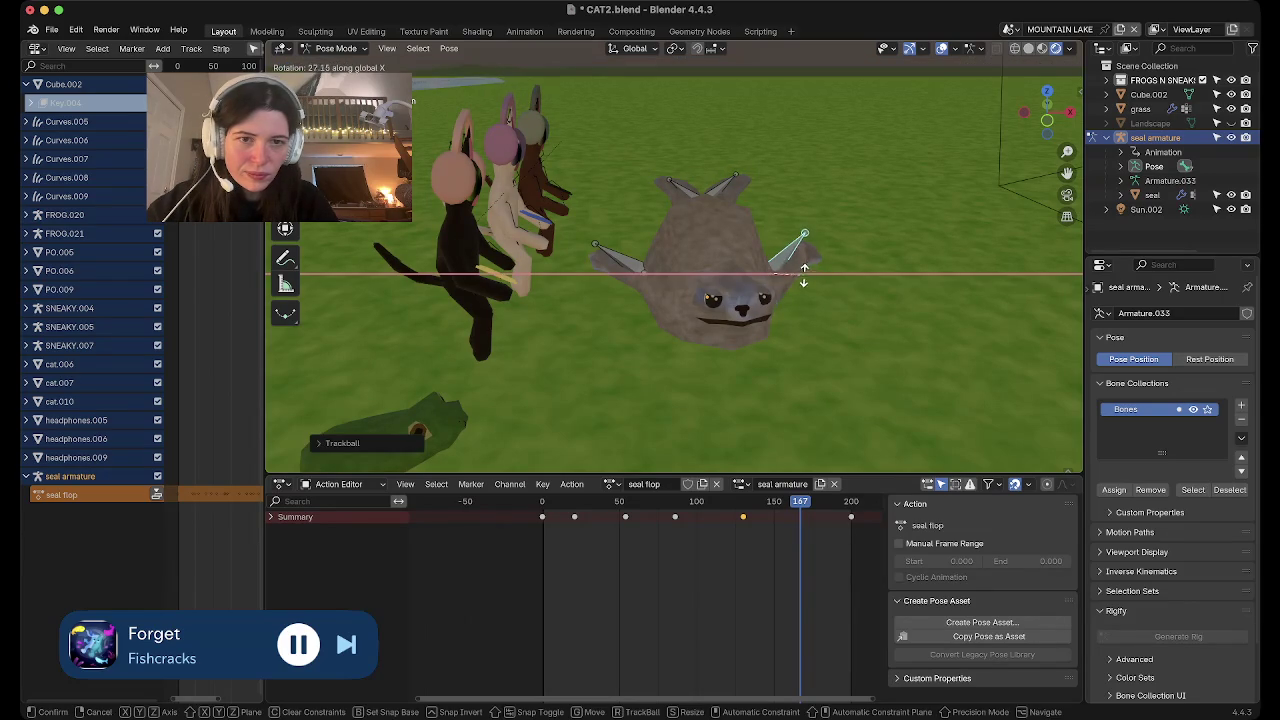
left_click(803, 263)
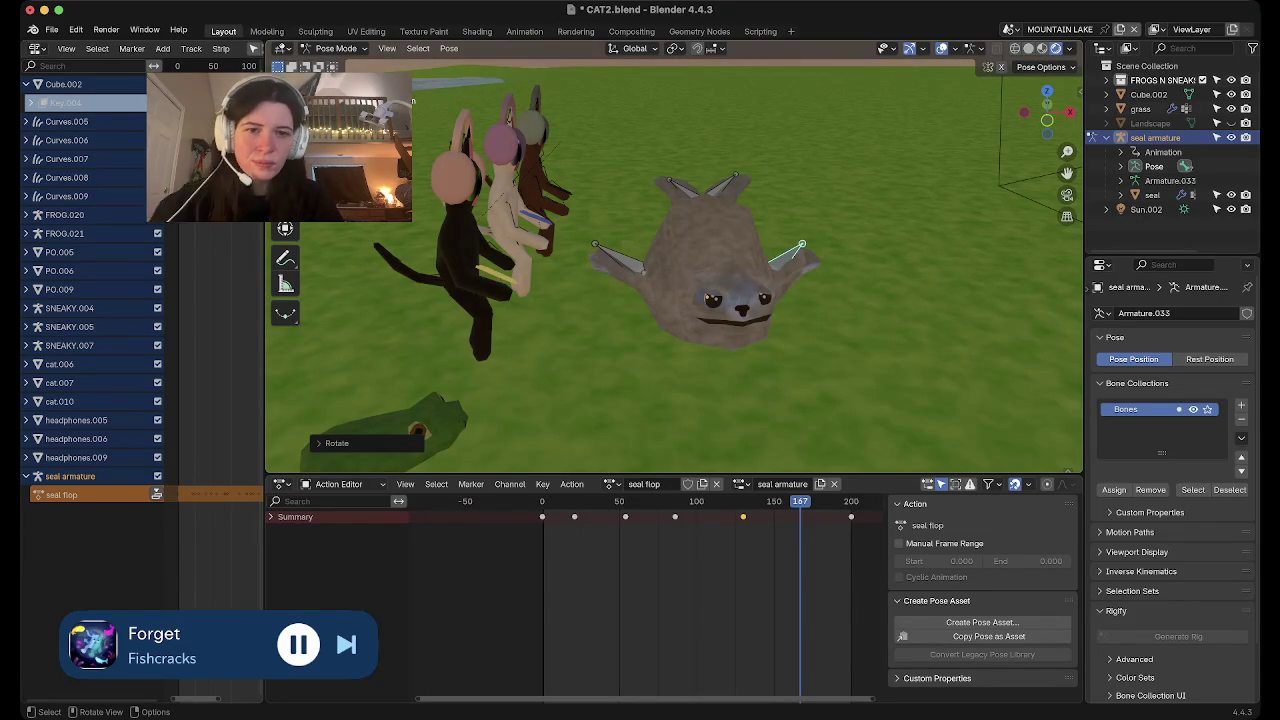
key("i")
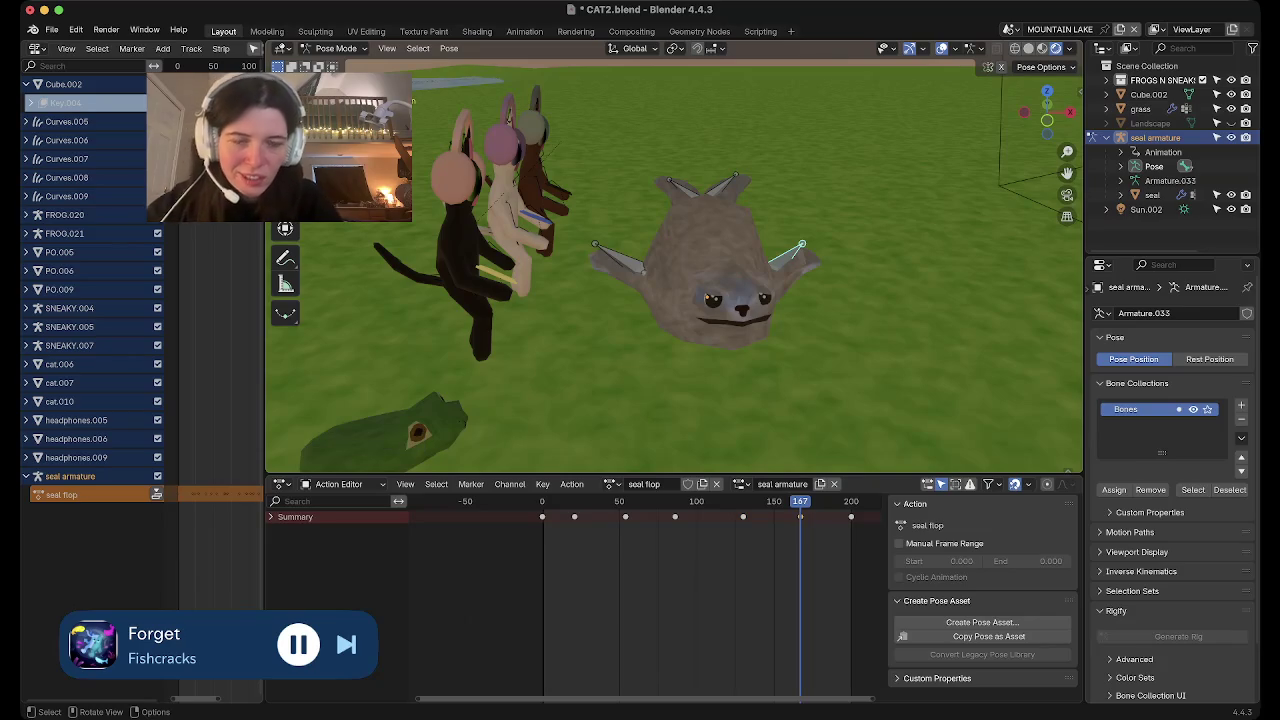
key("space")
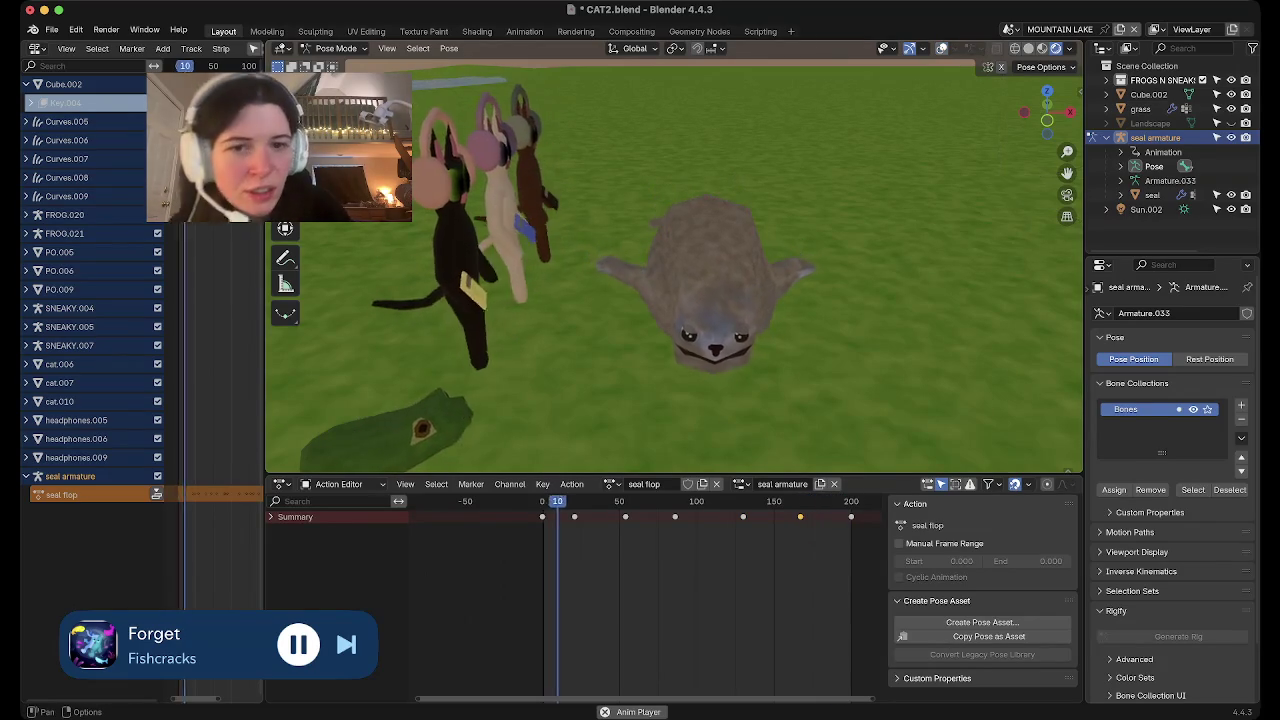
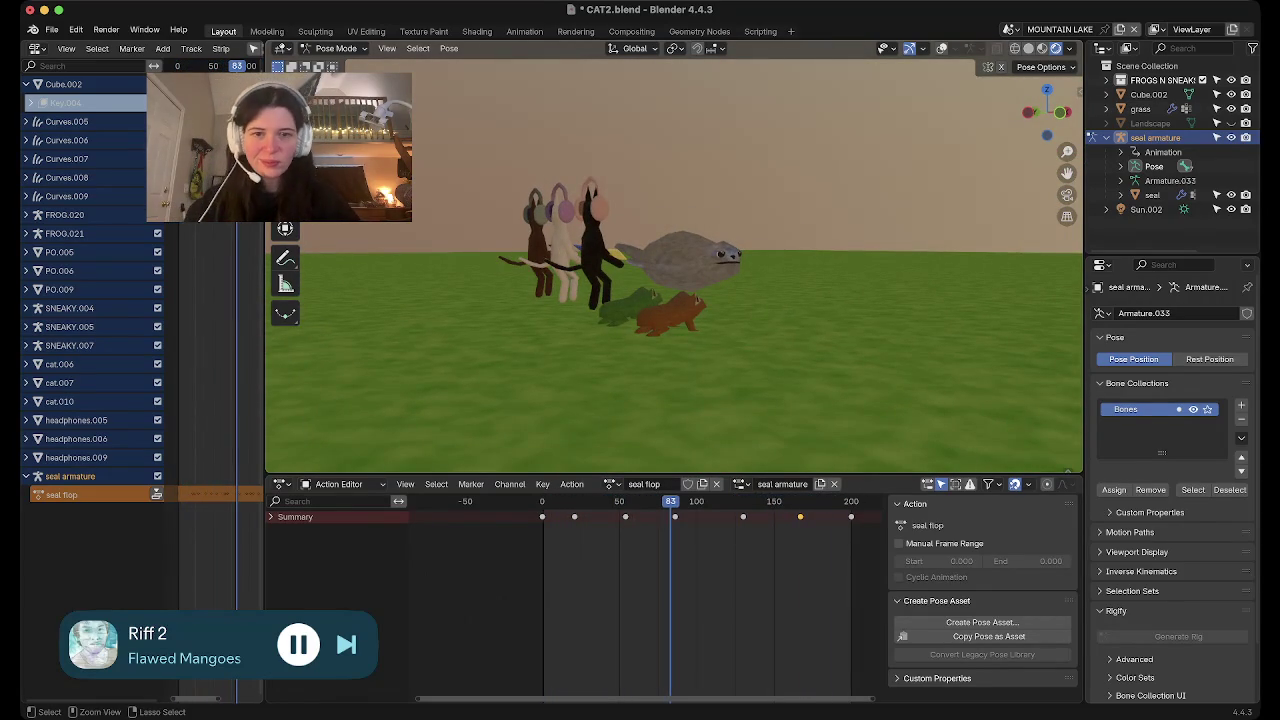
Save CAT2.blend and check the scene in solid, then rendered, shading
key("ctrl+s")
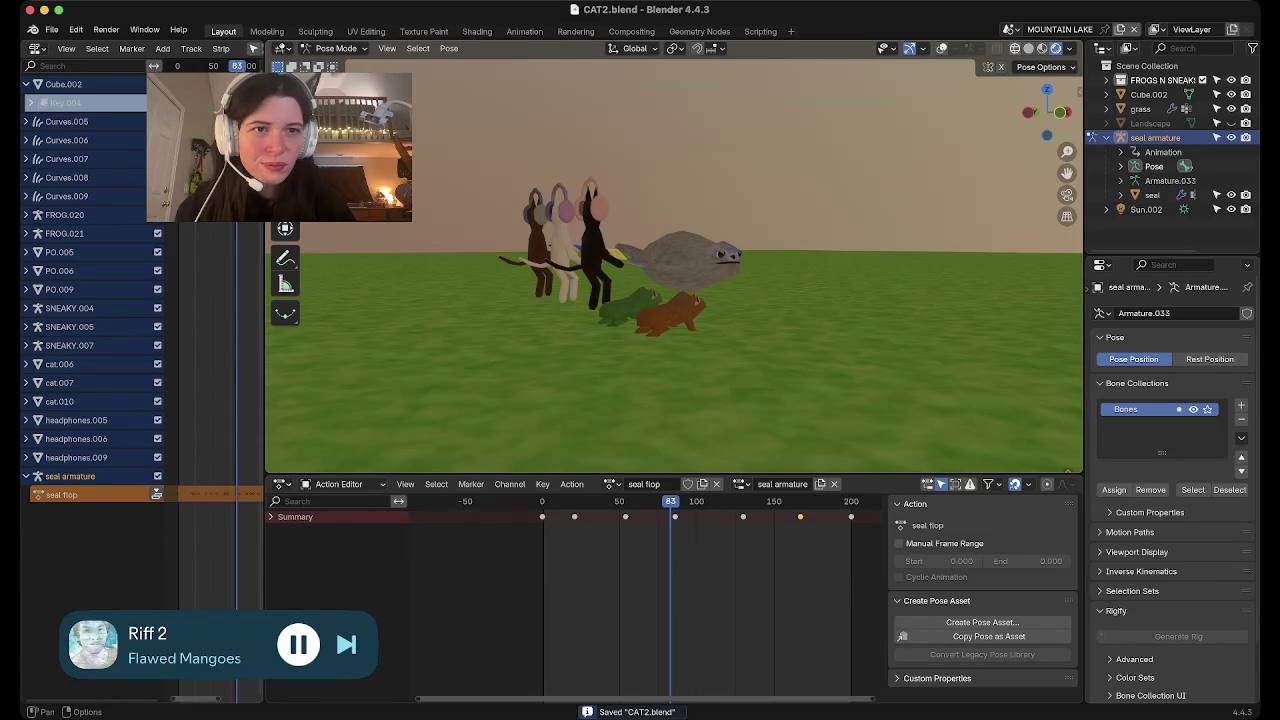
left_click(1028, 48)
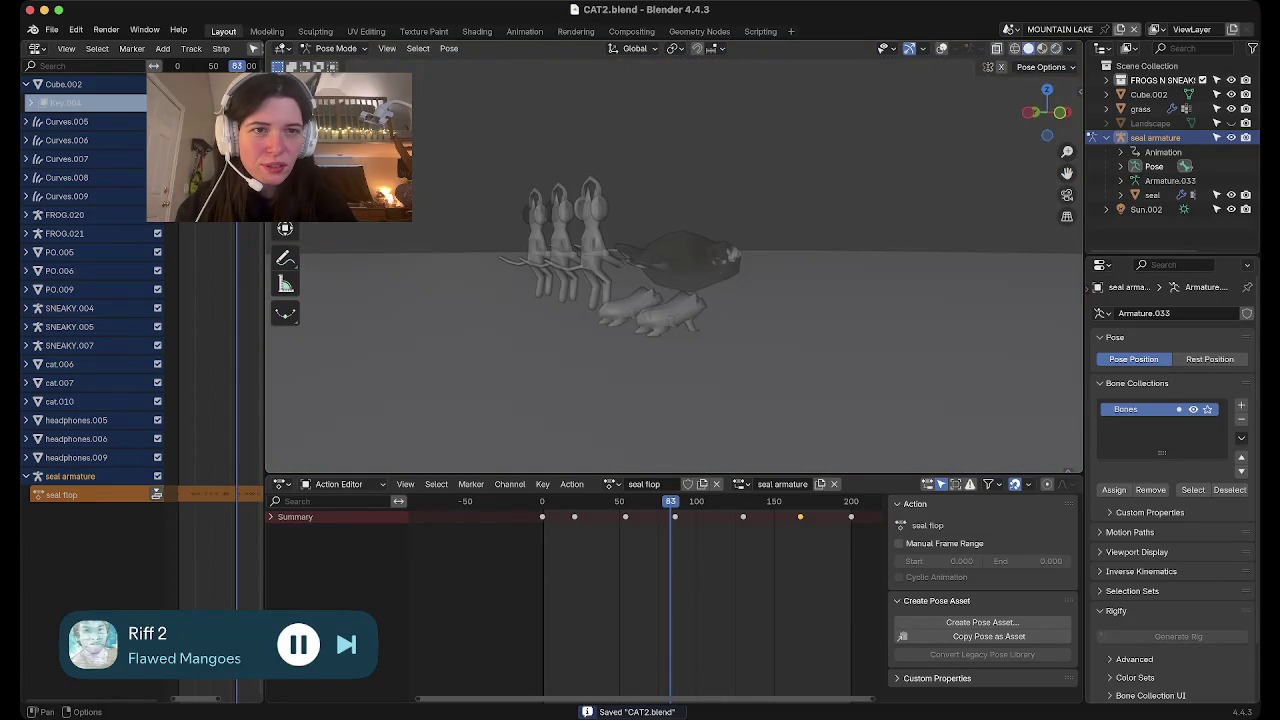
middle_click_drag(670, 300, 760, 260)
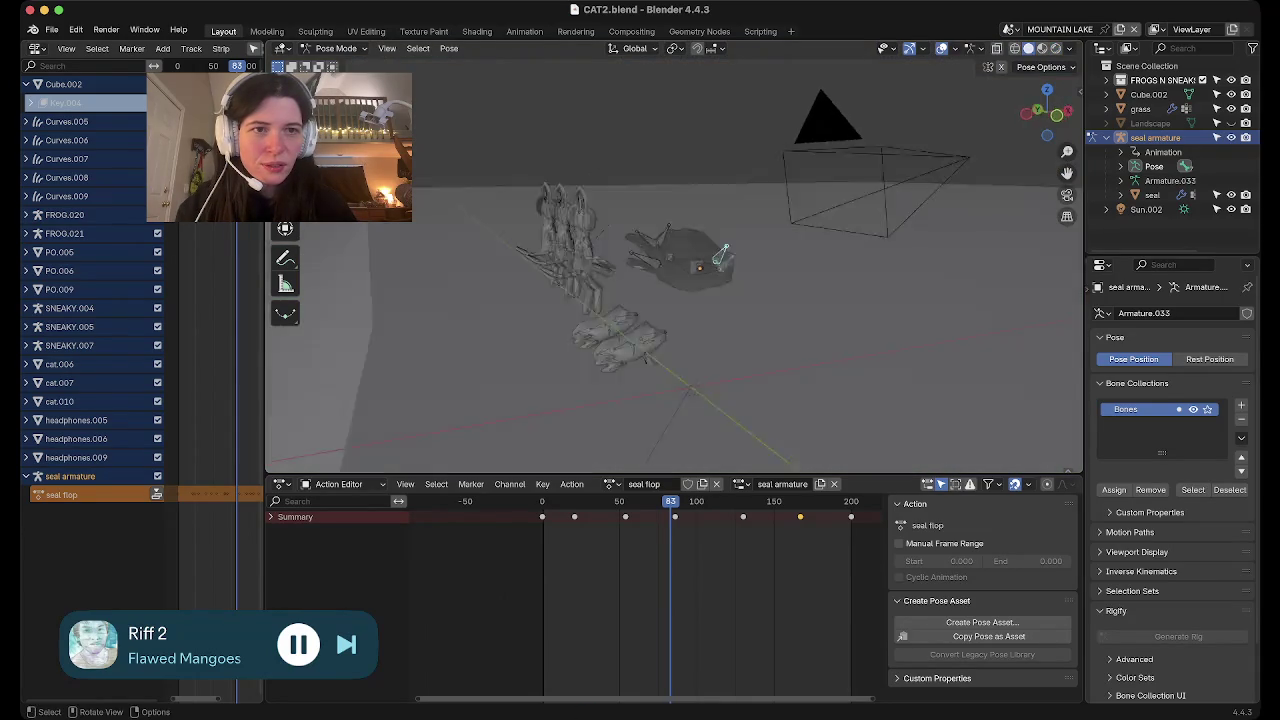
left_click(1056, 48)
mouse_move(670, 300)
middle_mouse_down()
mouse_move(620, 285)
mouse_move(700, 250)
middle_mouse_up()
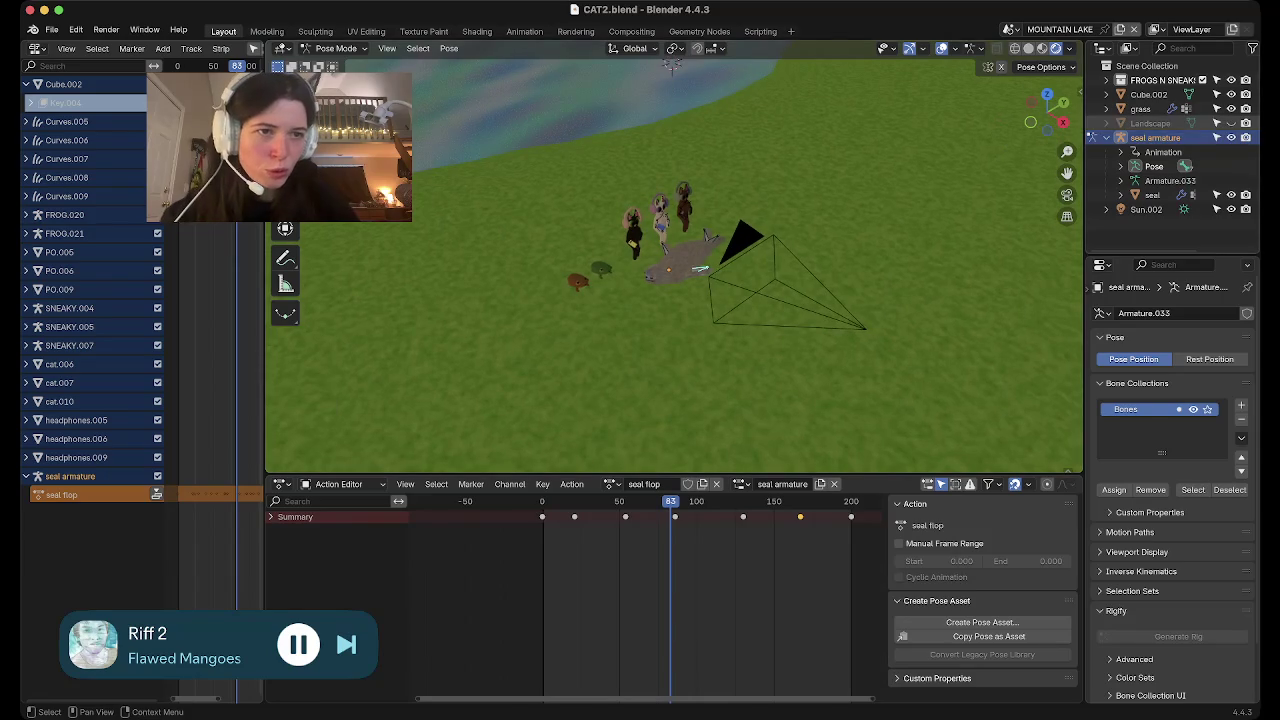
Select the seal armature with its whole hierarchy and view the scene from above
left_click(1150, 137)
right_click(1100, 139)
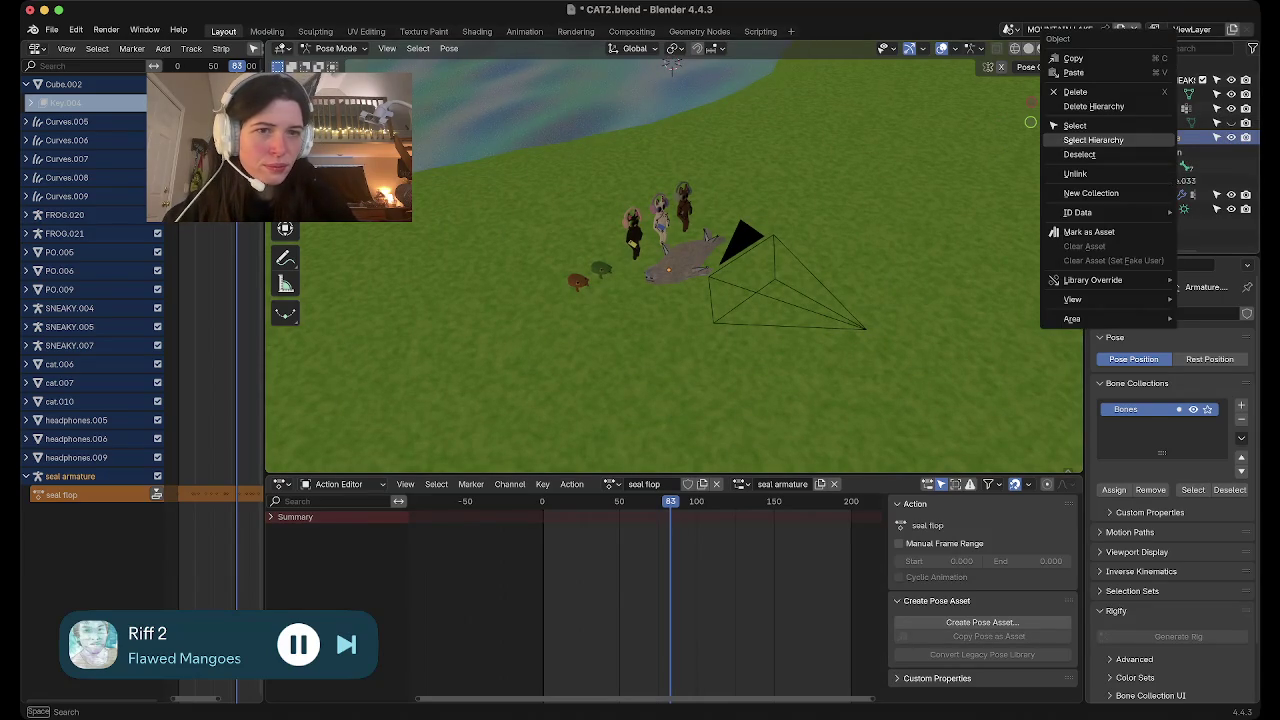
left_click(1093, 140)
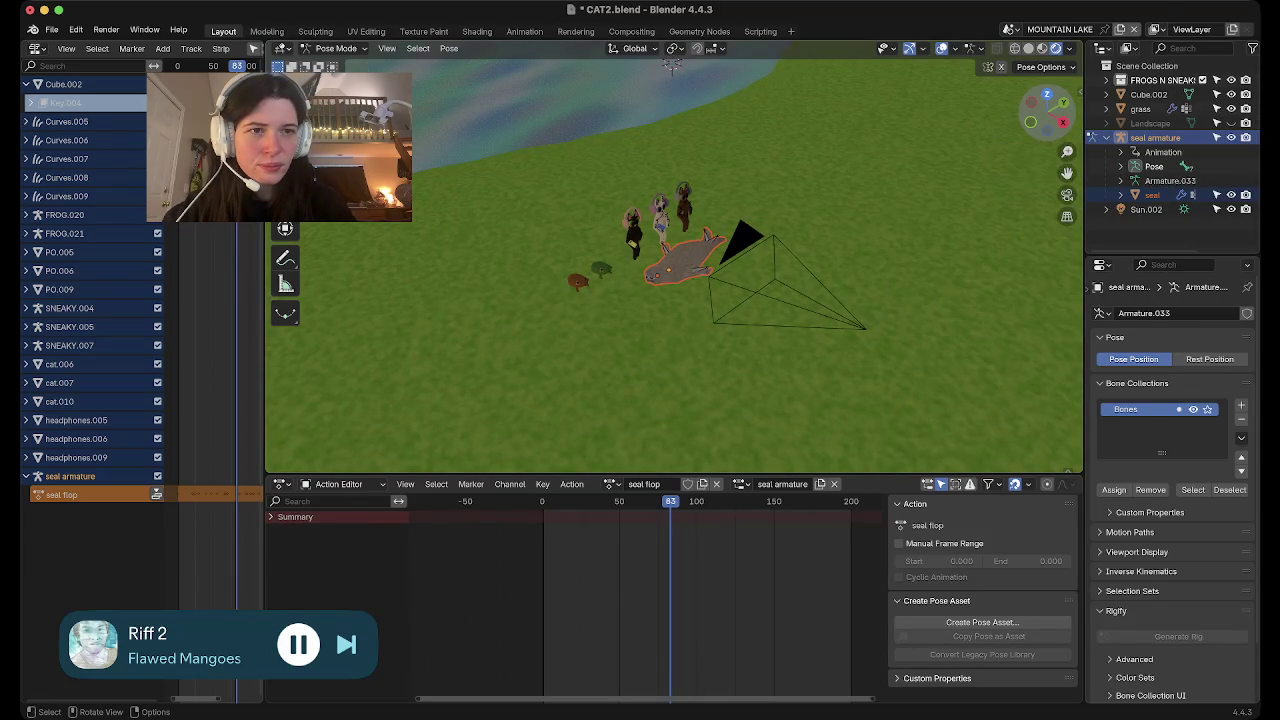
left_click(1047, 94)
In Object Mode, move the seal armature beside the lake shore and rotate it
middle_click_drag(675, 300, 800, 275)
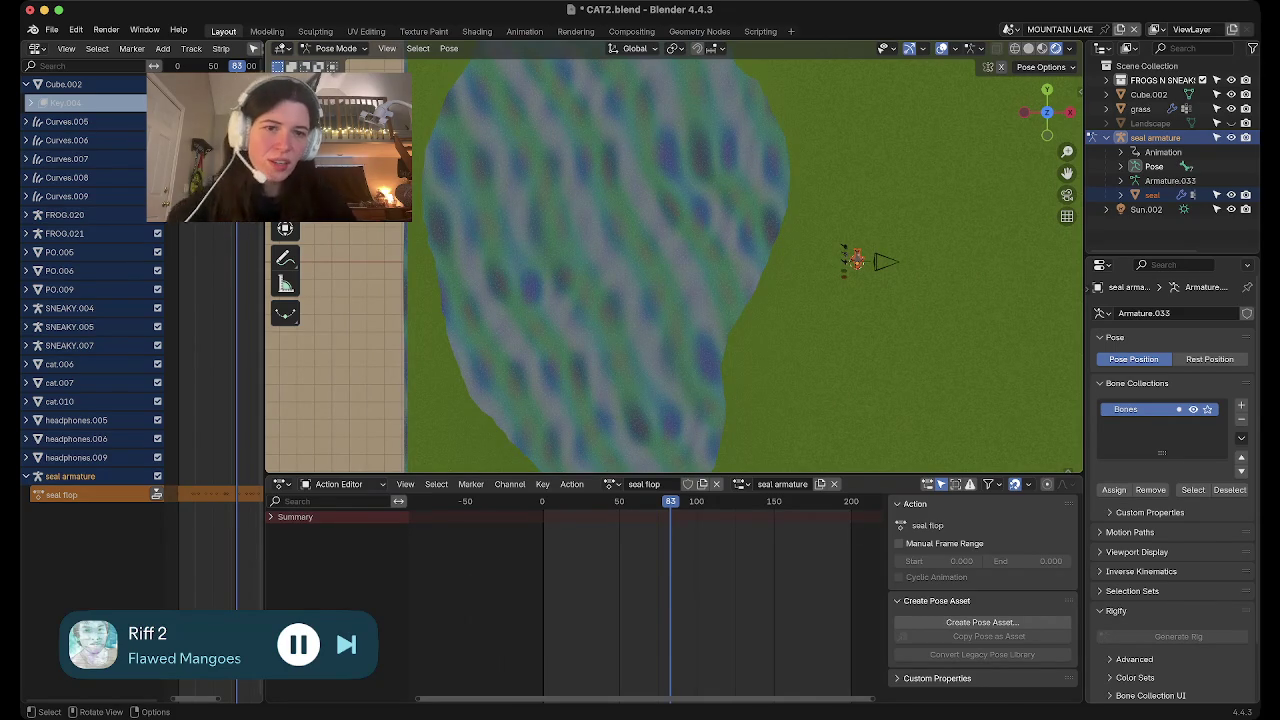
key("ctrl+Tab")
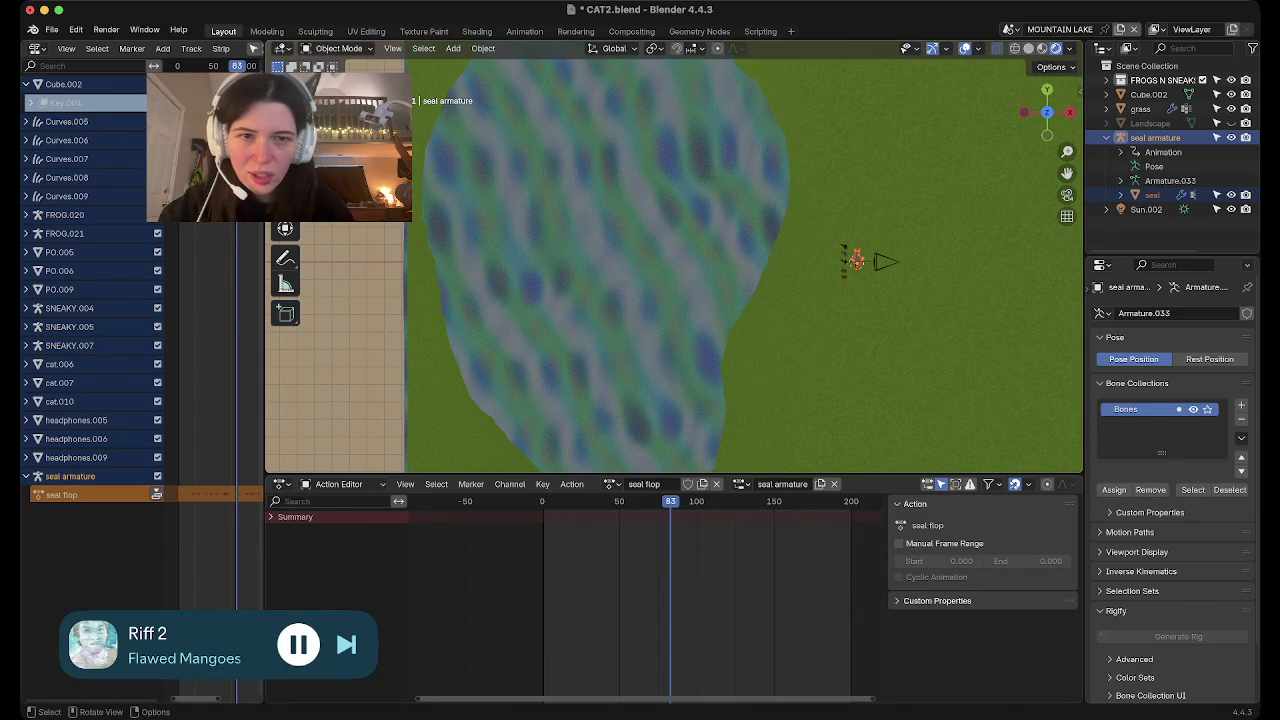
key("g")
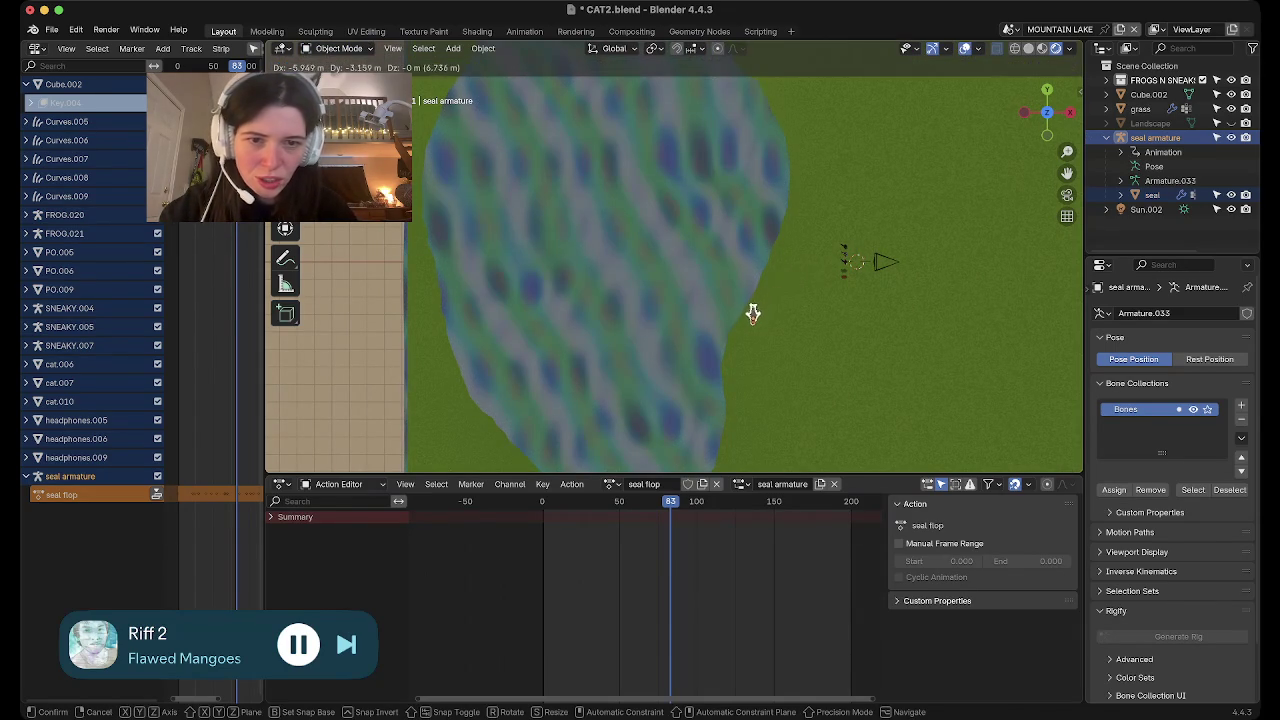
left_click(753, 313)
key("r")
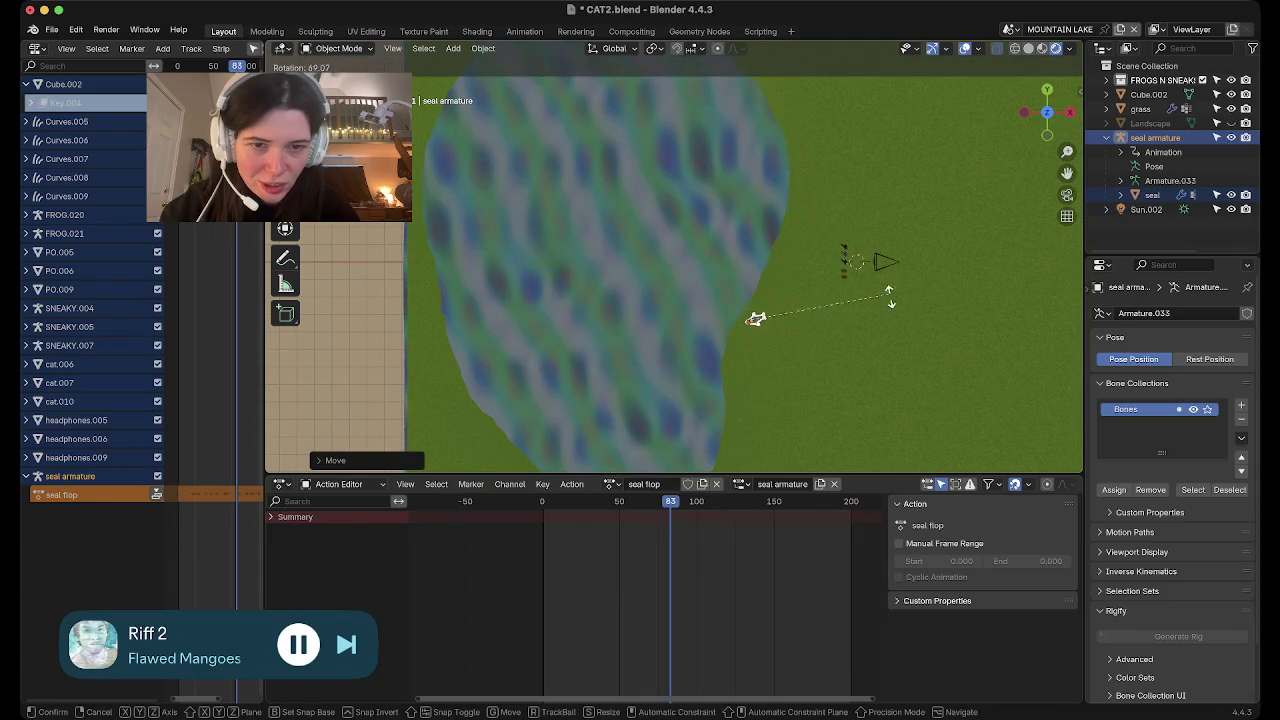
left_click(740, 443)
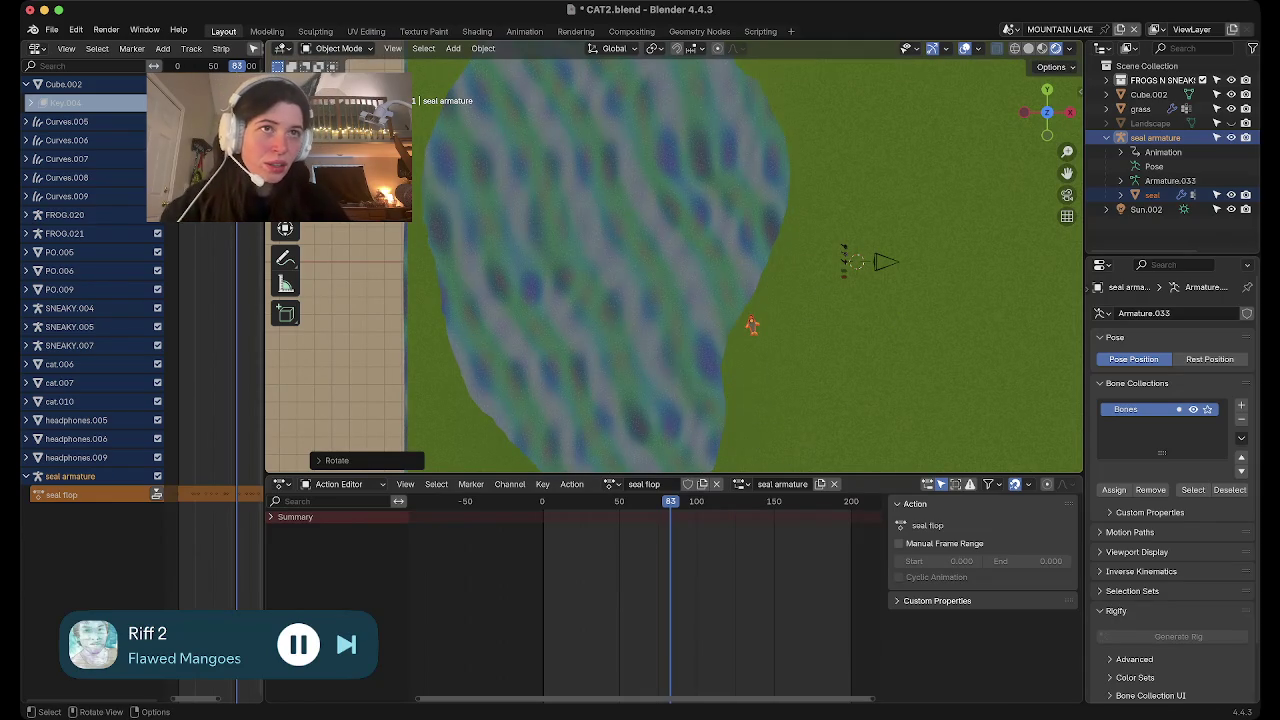
Frame the selected seal and orbit to a low side view of it
scroll(673, 265, "up", 3)
scroll(673, 265, "up", 3)
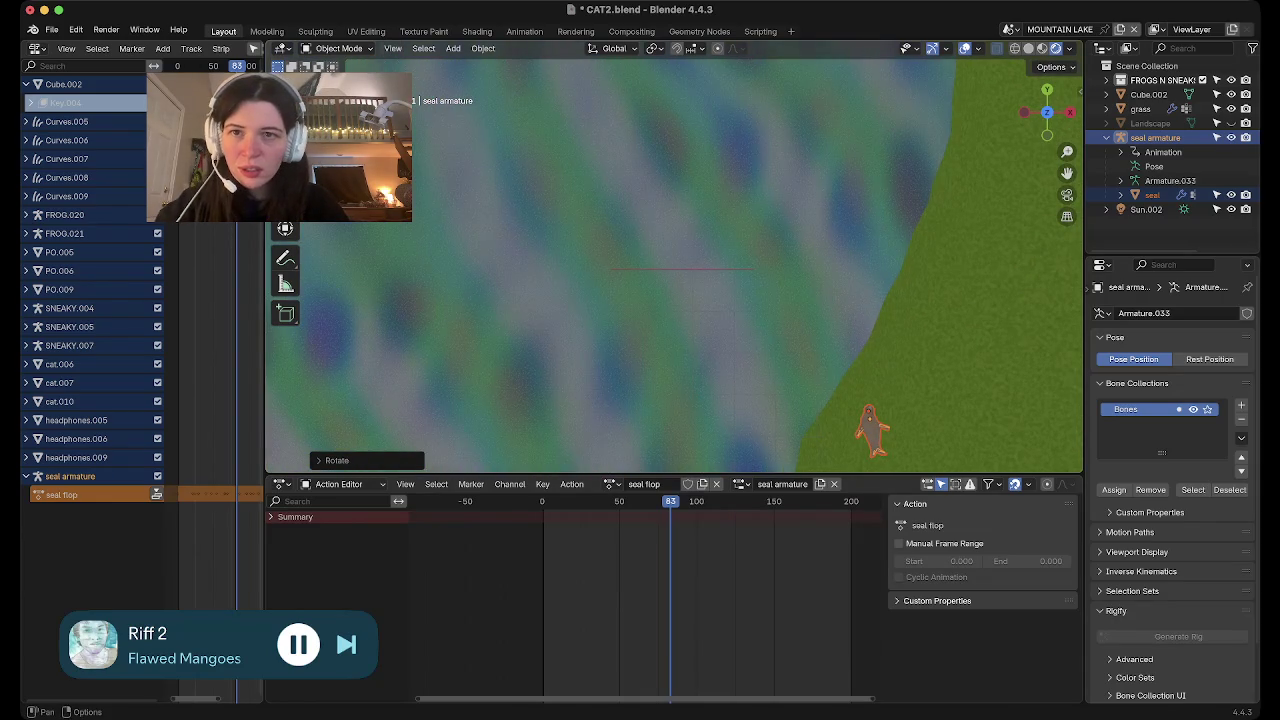
left_click(393, 48)
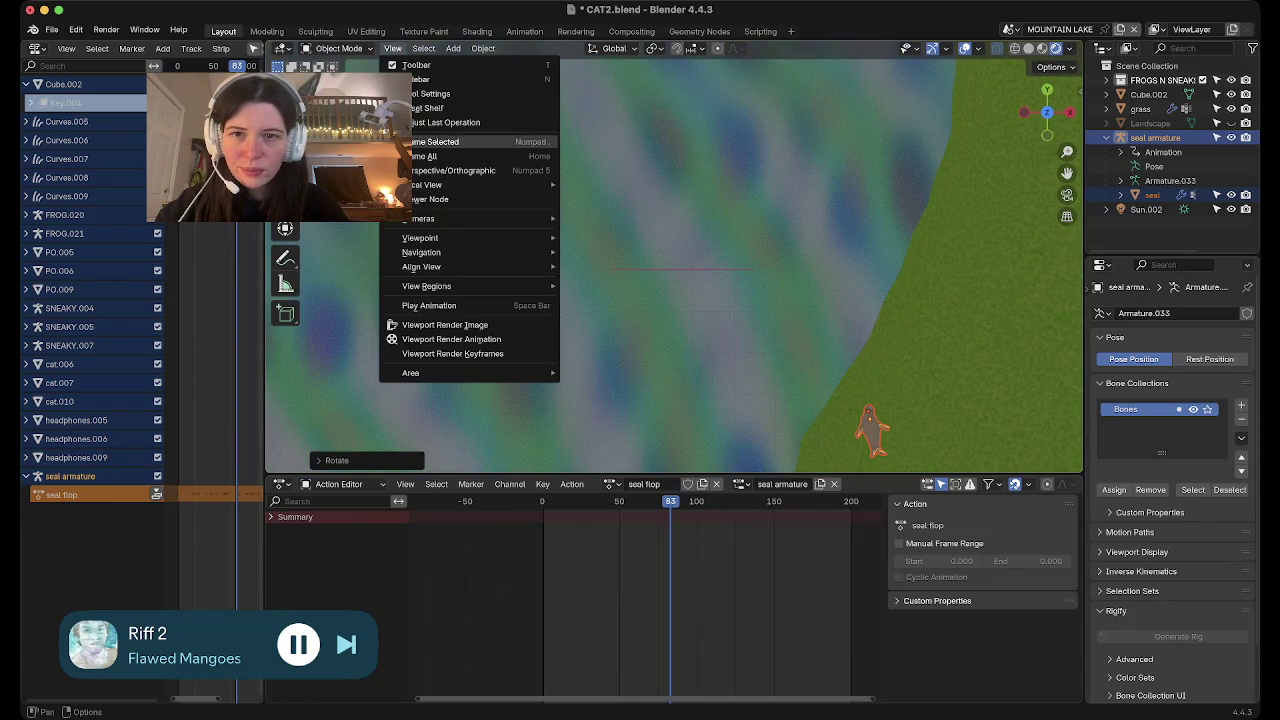
left_click(430, 141)
middle_click_drag(440, 141, 620, 160)
mouse_move(673, 265)
middle_mouse_down()
mouse_move(730, 215)
mouse_move(745, 180)
mouse_move(745, 240)
middle_mouse_up()
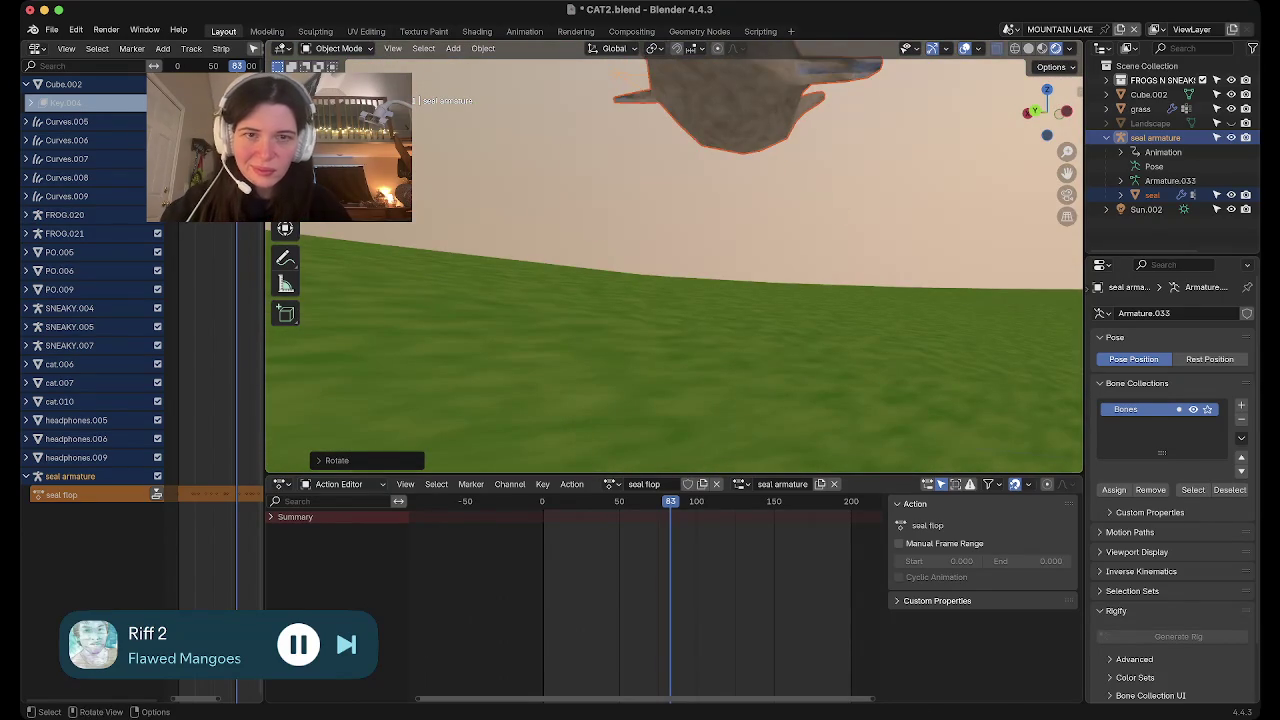
Lower the seal along Z and tilt it to face forward
key("g")
key("z")
key("Return")
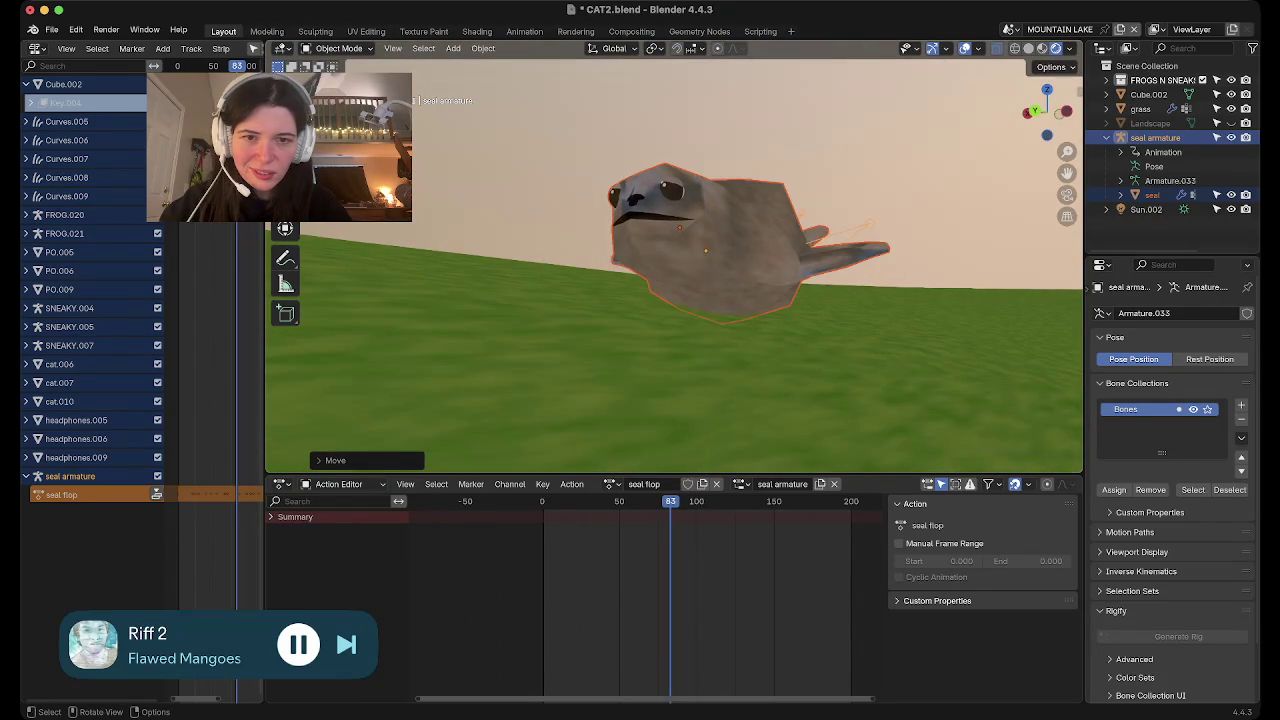
key("r")
key("r")
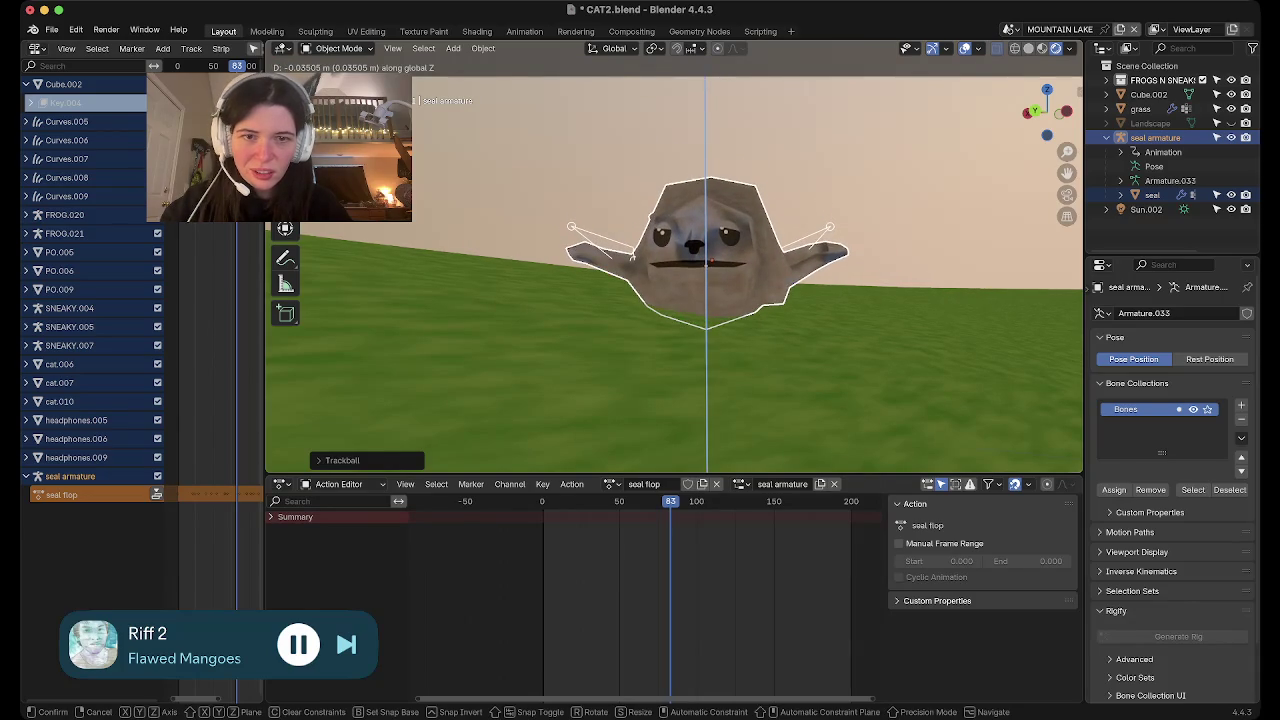
left_click(633, 254)
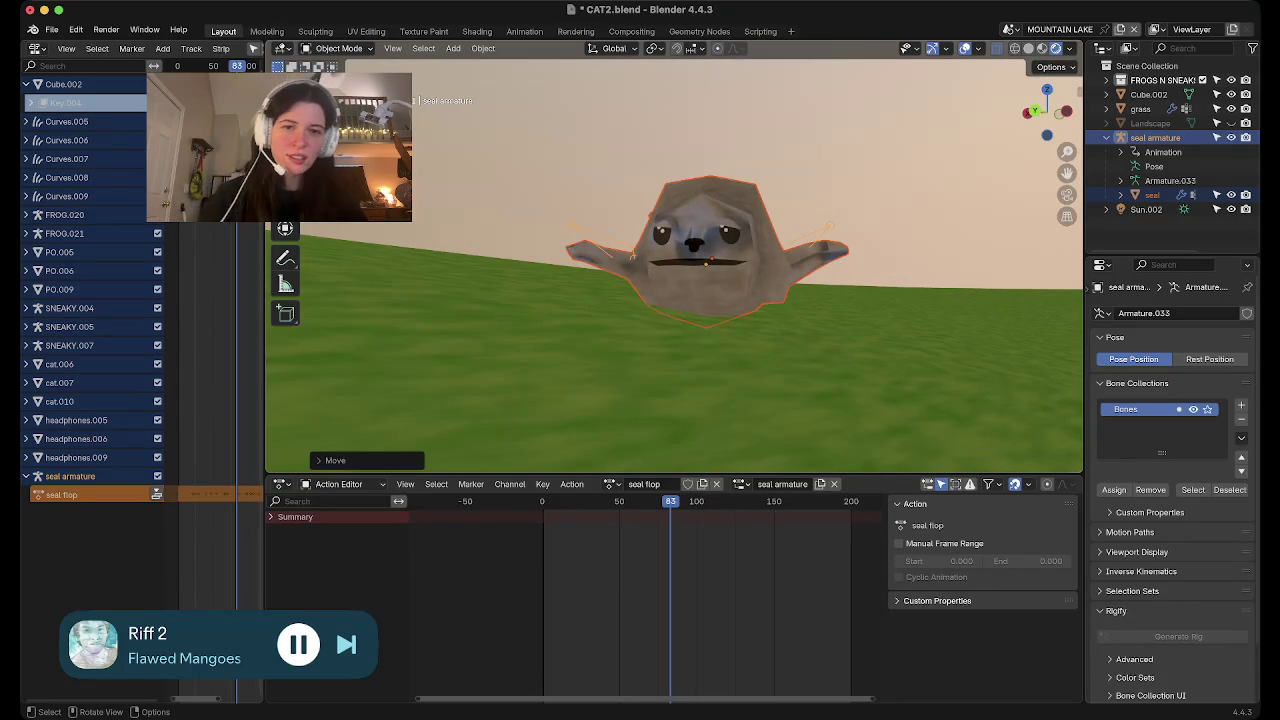
mouse_move(633, 254)
middle_mouse_down()
mouse_move(648, 270)
mouse_move(693, 265)
mouse_move(670, 300)
mouse_move(660, 280)
mouse_move(660, 320)
mouse_move(670, 300)
middle_mouse_up()
Play the seal flop animation, deselect the seal, and save CAT2.blend
key("space")
scroll(670, 300, "up", 3)
key("alt+a")
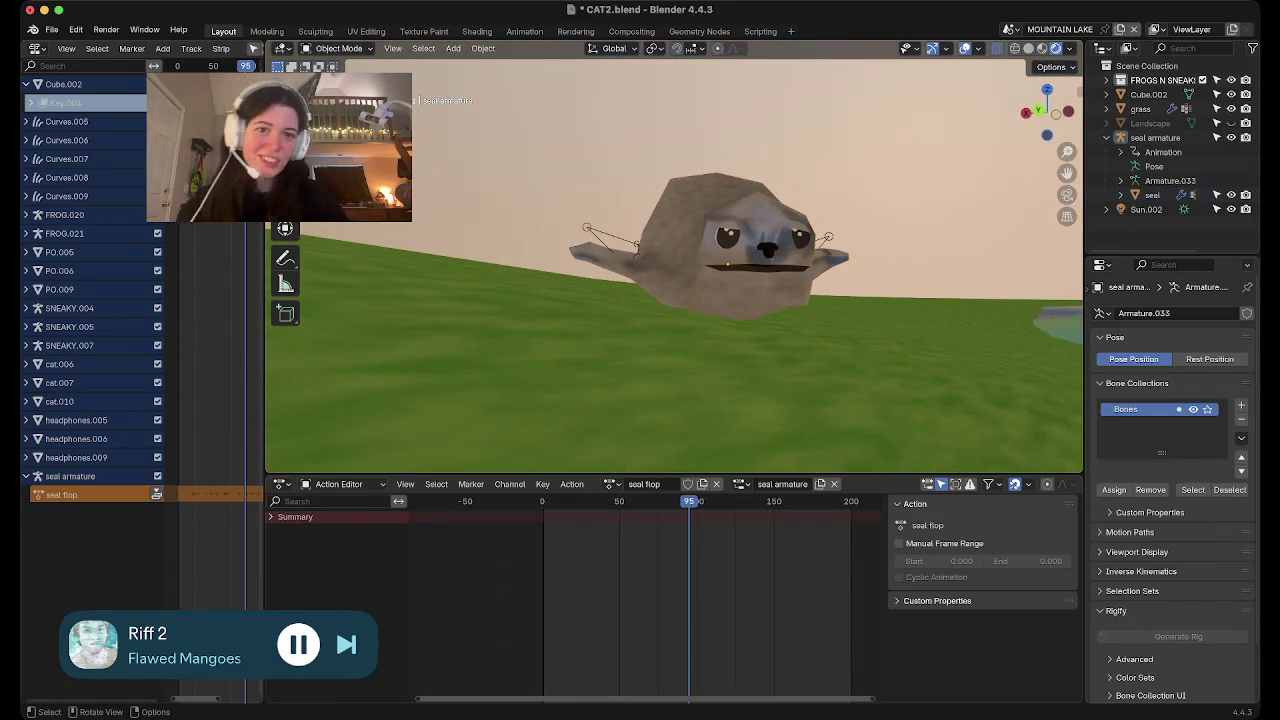
mouse_move(670, 300)
middle_mouse_down()
mouse_move(660, 310)
mouse_move(670, 290)
mouse_move(690, 300)
middle_mouse_up()
key("space")
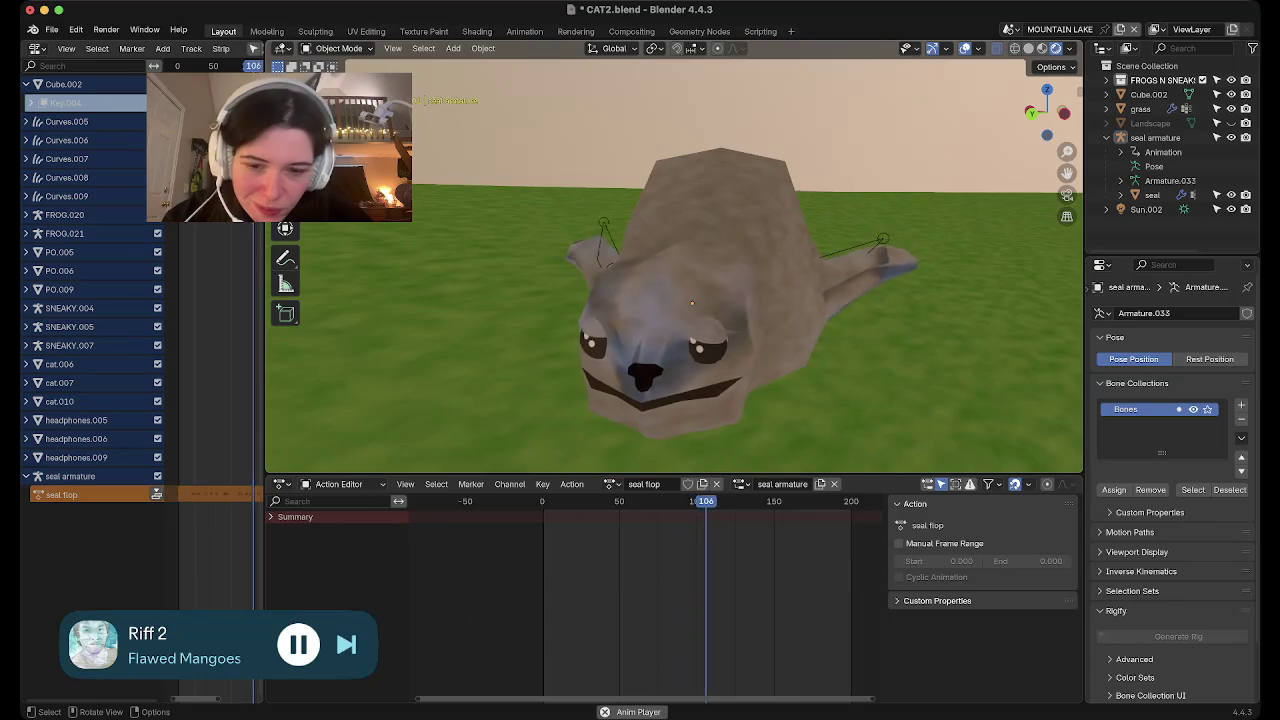
key("ctrl+s")
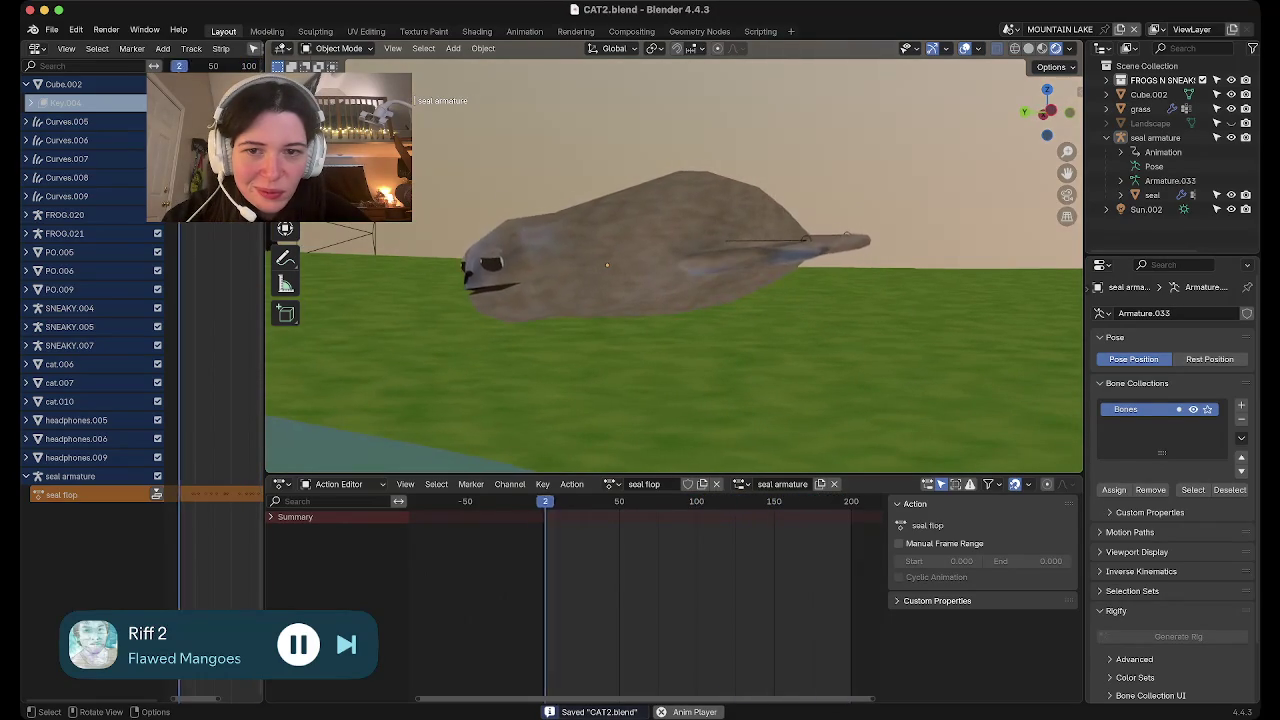
middle_click_drag(670, 320, 670, 280)
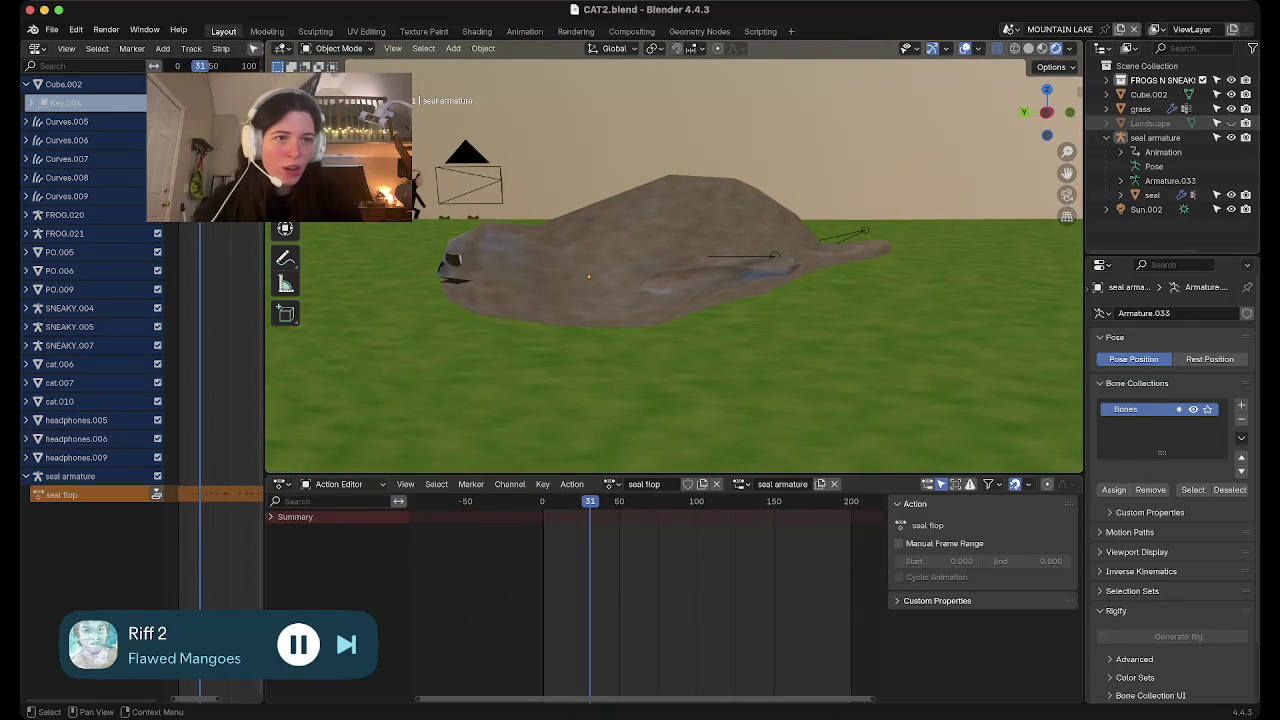
Select the seal hierarchy and move it from top view onto the lake water
right_click(1100, 137)
left_click(1101, 138)
mouse_move(1047, 112)
left_mouse_down()
mouse_move(1047, 90)
mouse_move(1063, 98)
left_mouse_up()
left_click(1047, 95)
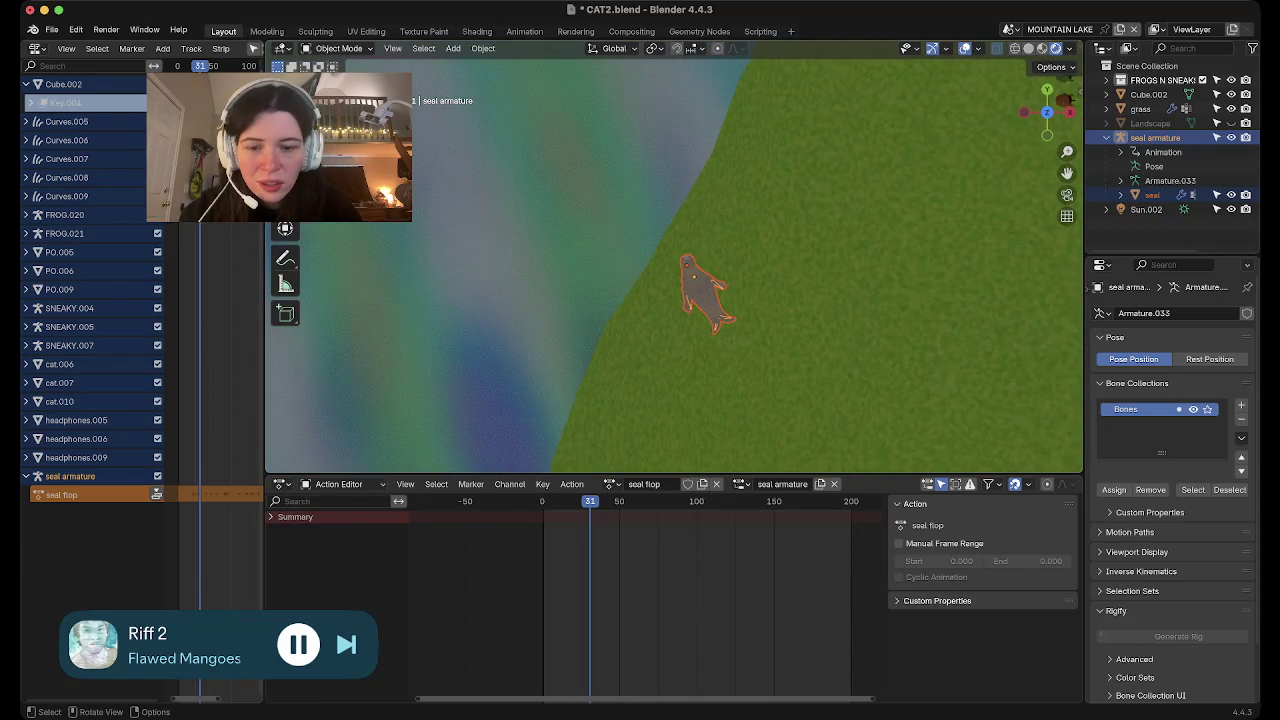
key("g")
left_click(535, 155)
middle_click_drag(535, 155, 560, 100)
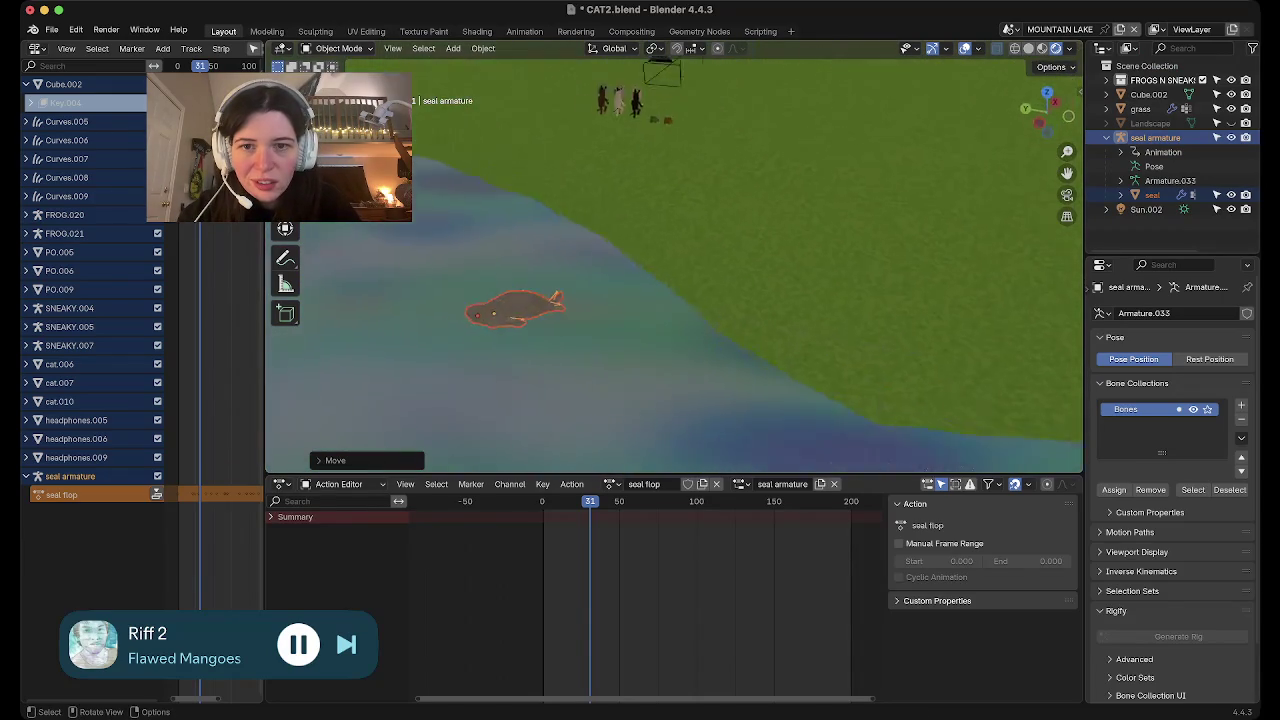
scroll(449, 90, "up", 2)
scroll(449, 90, "up", 2)
middle_click_drag(449, 90, 824, 118, "shift")
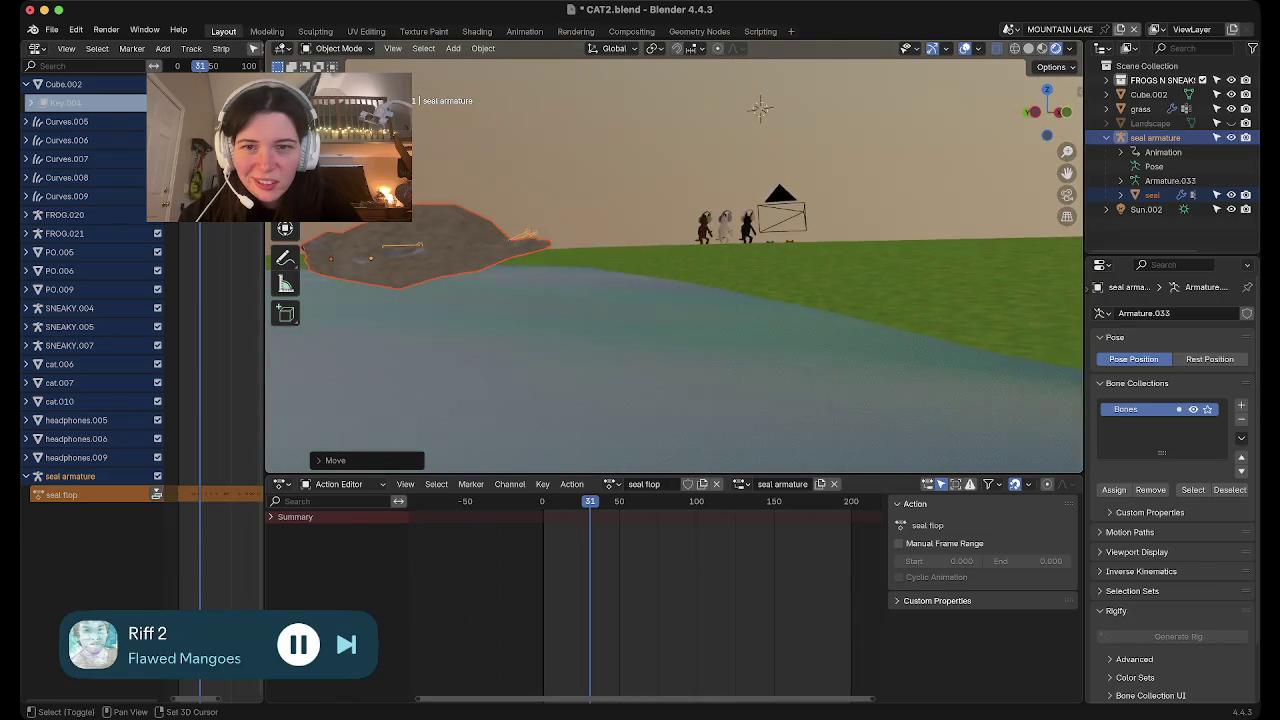
scroll(680, 290, "up", 3)
scroll(680, 290, "up", 1)
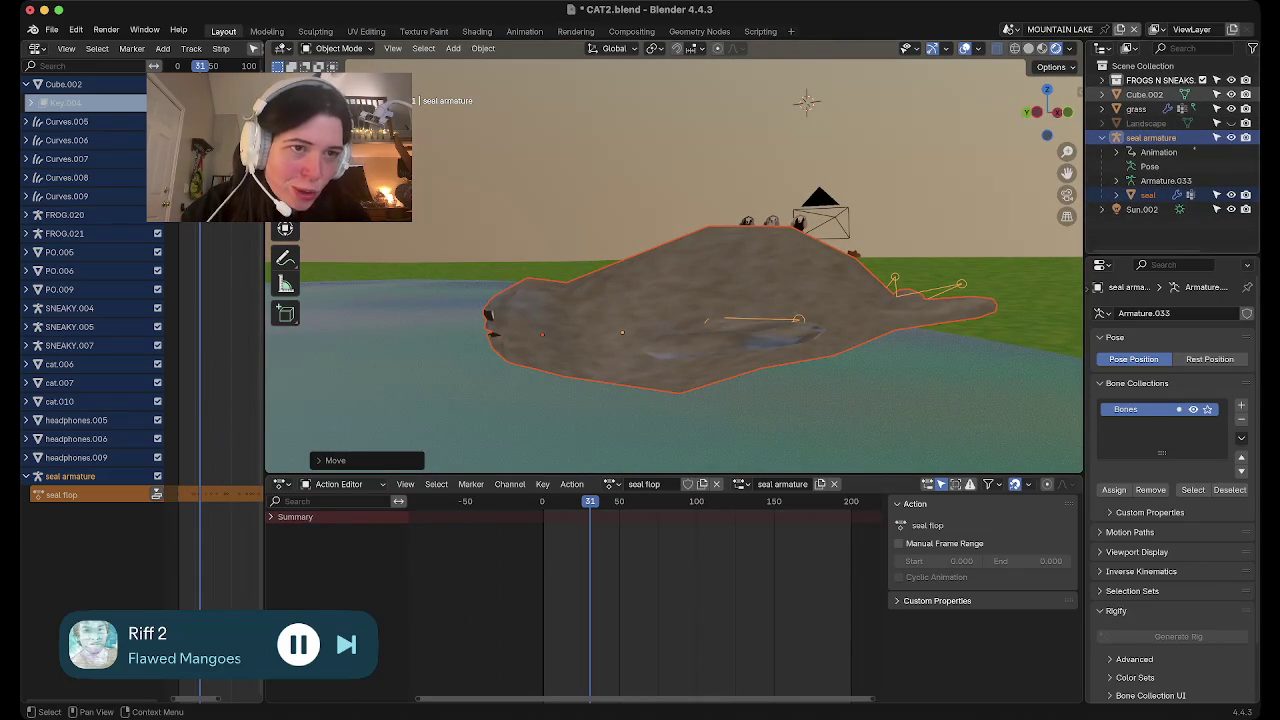
Enable viewport display of the grass object's Geometry Nodes modifier to show grass and trees
left_click(1103, 80)
scroll(1170, 155, "down", 5)
scroll(1170, 155, "down", 3)
scroll(1170, 155, "down", 2)
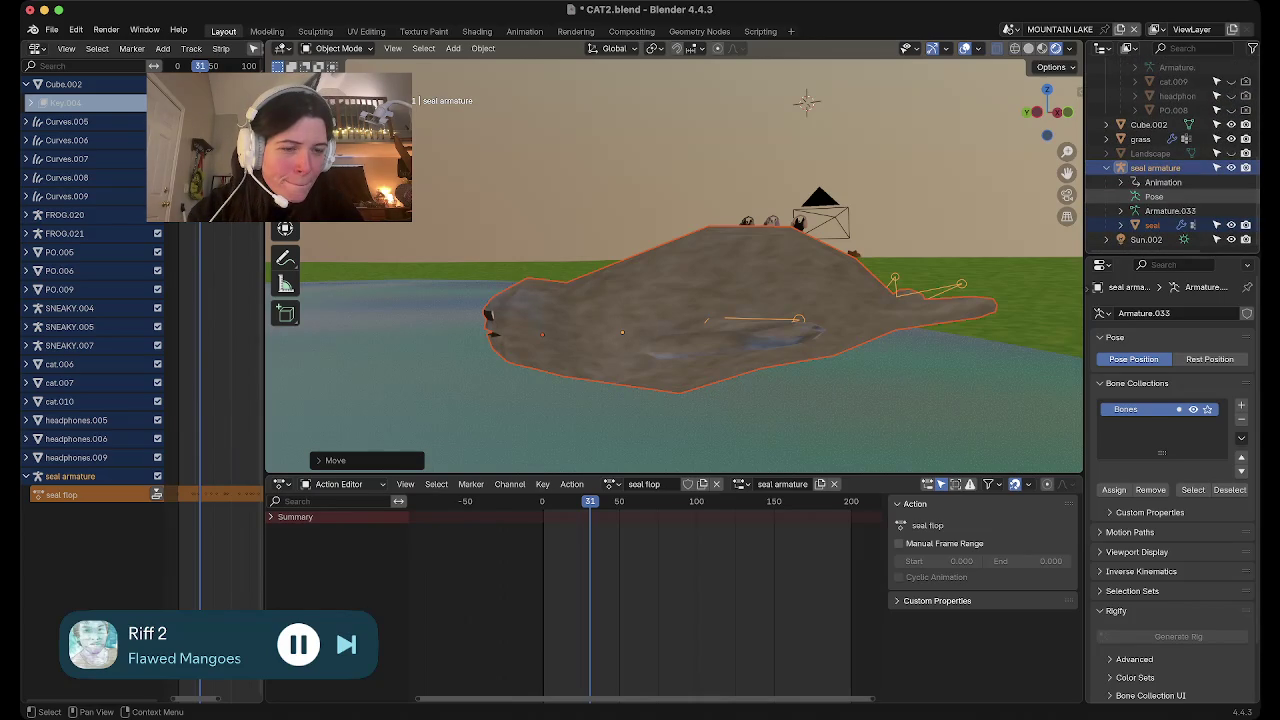
left_click(1140, 138)
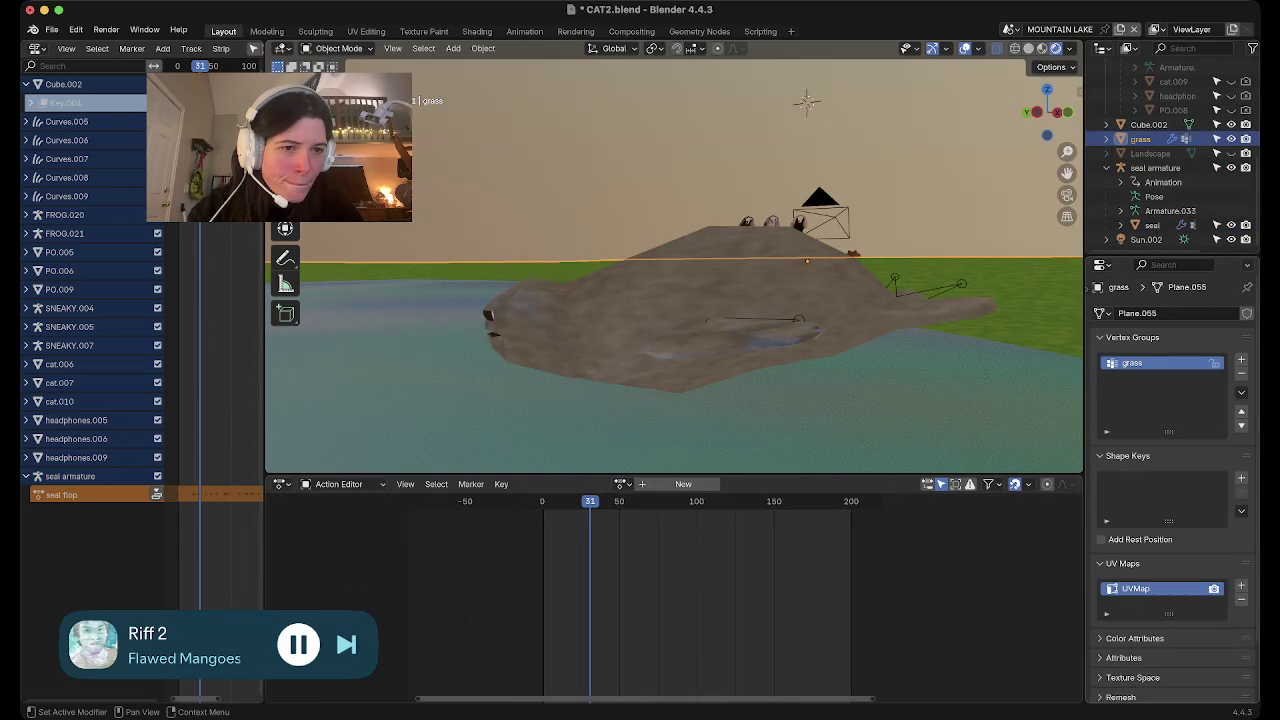
left_click_drag(1084, 400, 1017, 400)
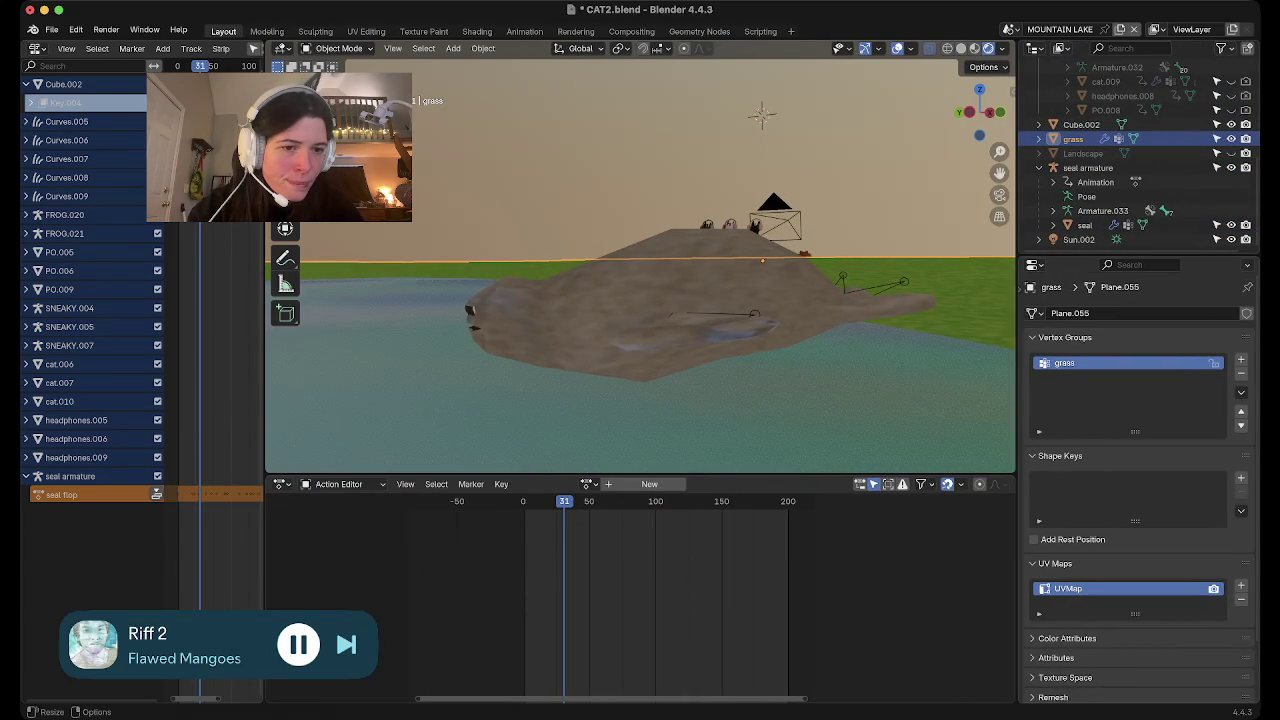
left_click(1021, 290)
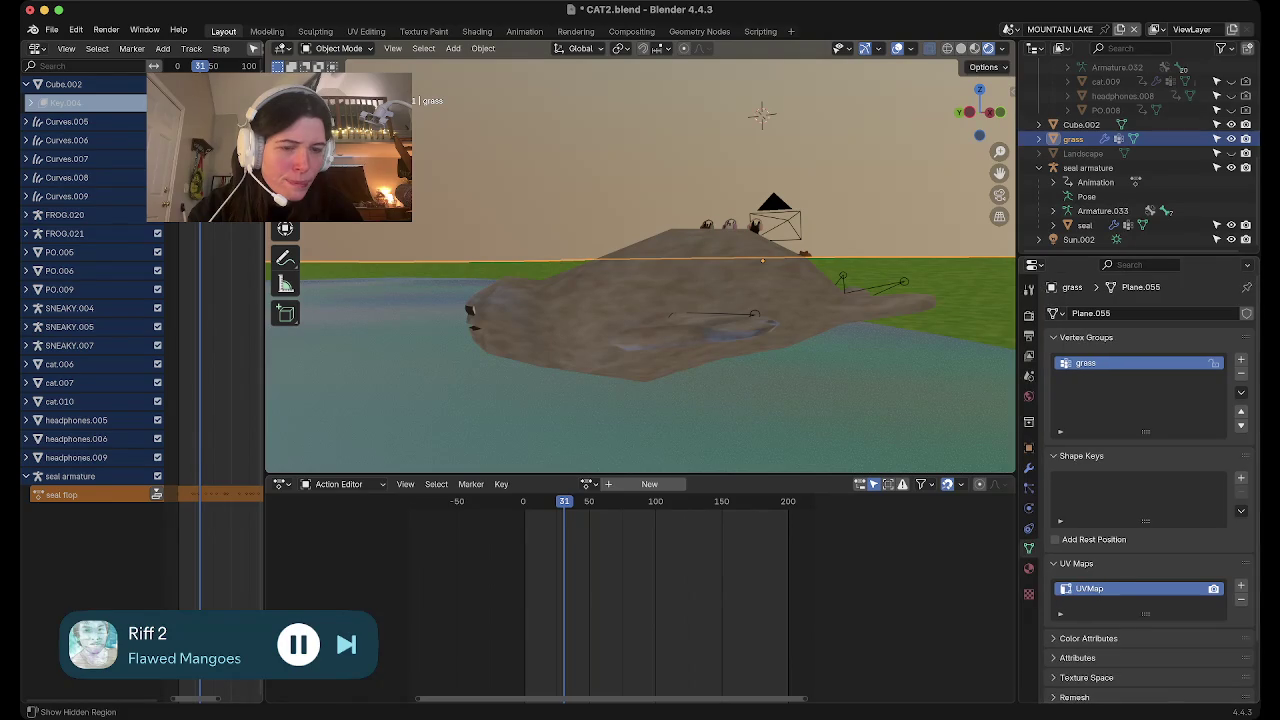
left_click(1028, 467)
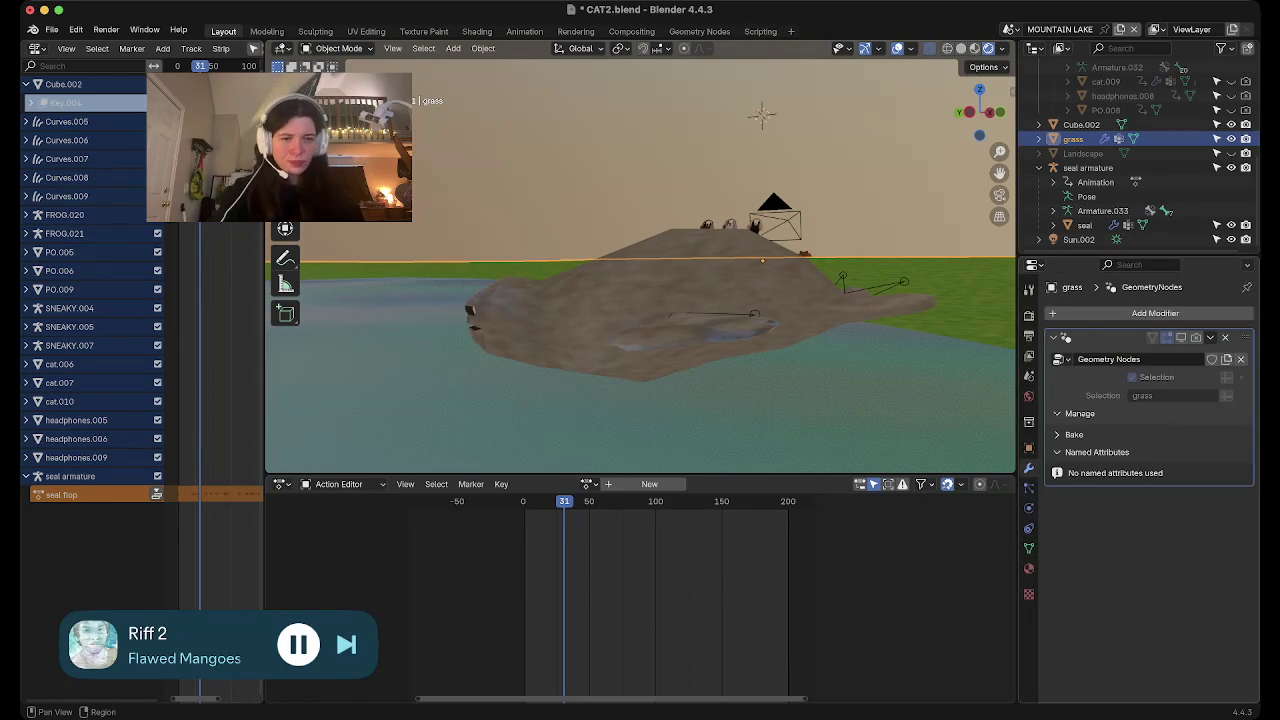
left_click(1181, 337)
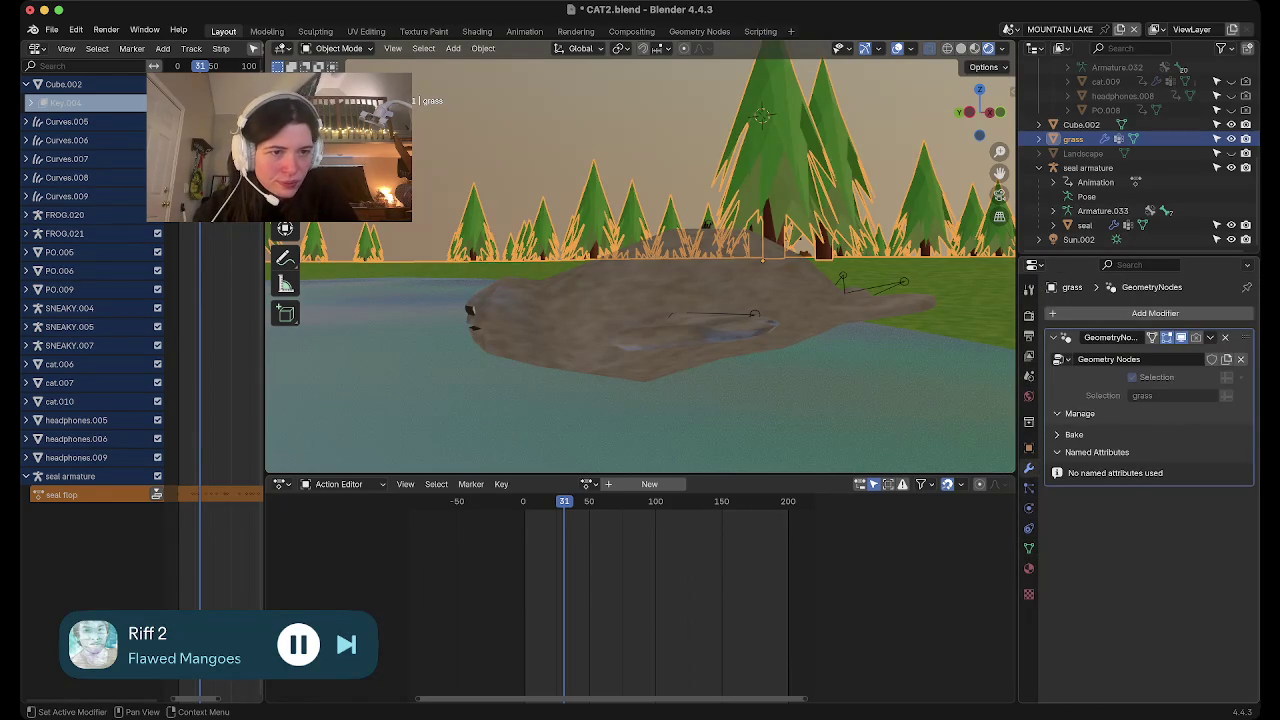
Make the seal armature, with its seal flop action, the active object
mouse_move(640, 300)
middle_mouse_down()
mouse_move(583, 64)
mouse_move(700, 215)
middle_mouse_up()
left_click(700, 215)
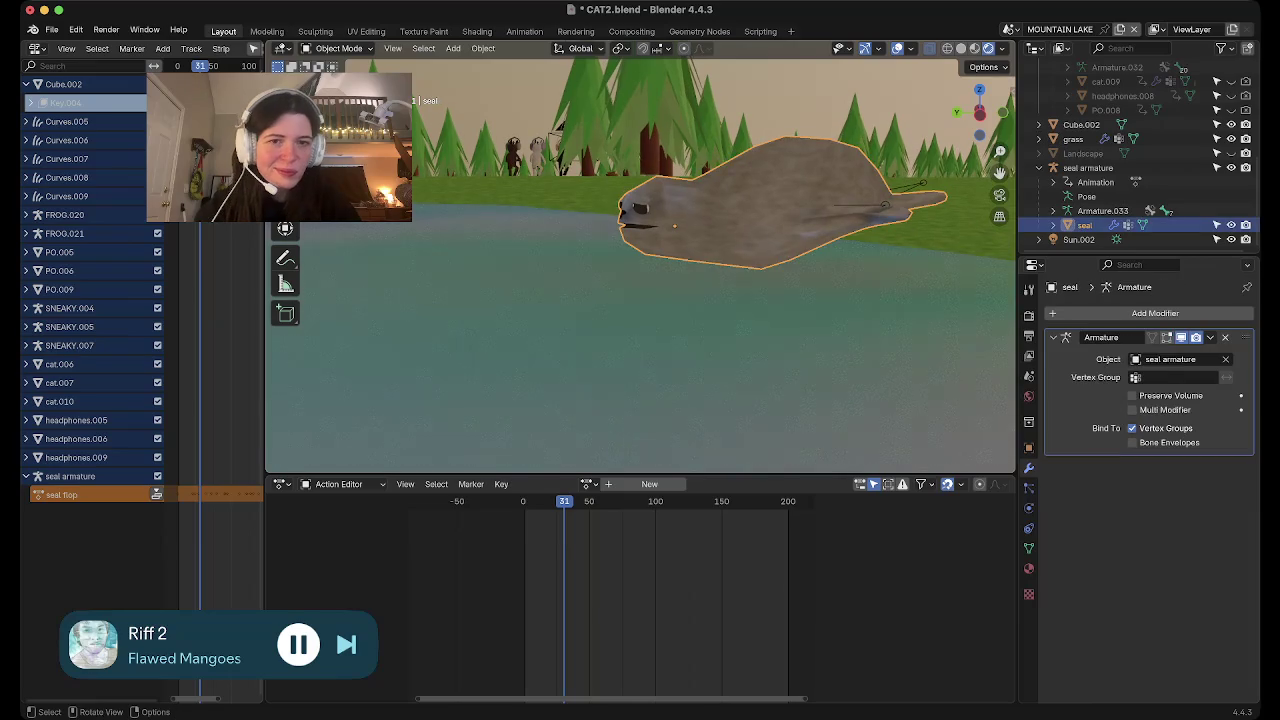
right_click(990, 214)
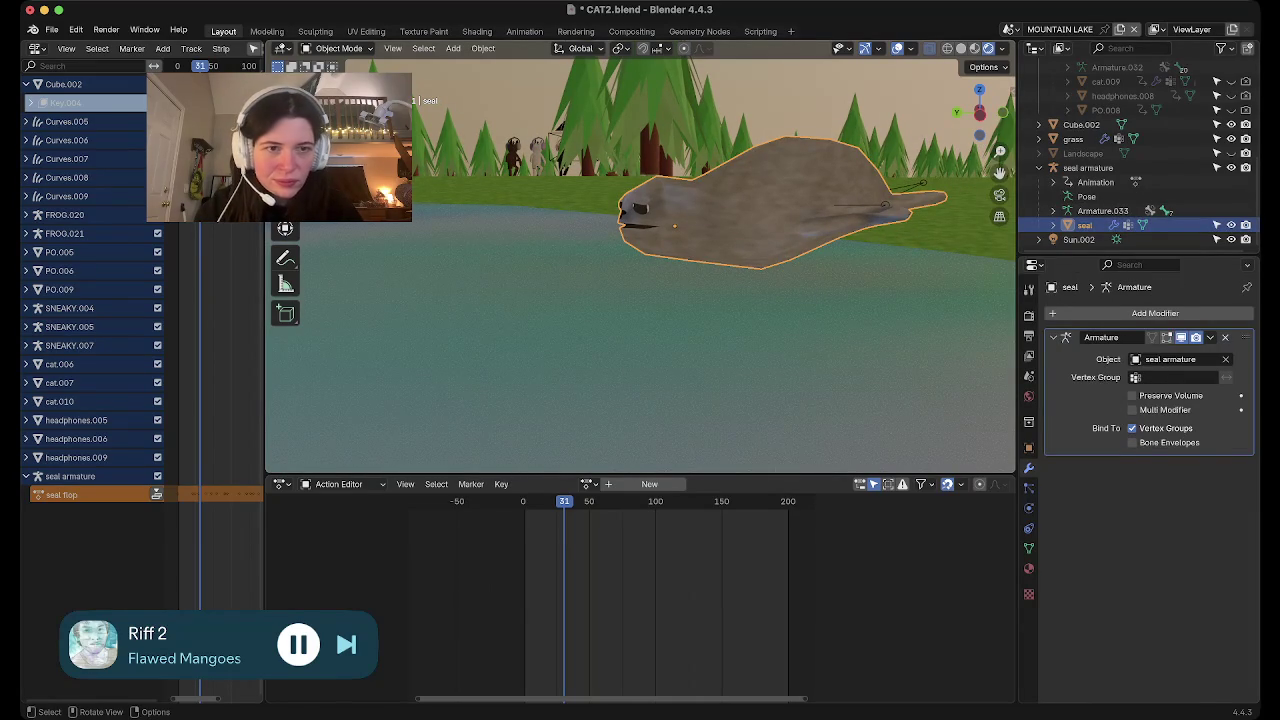
left_click(885, 205)
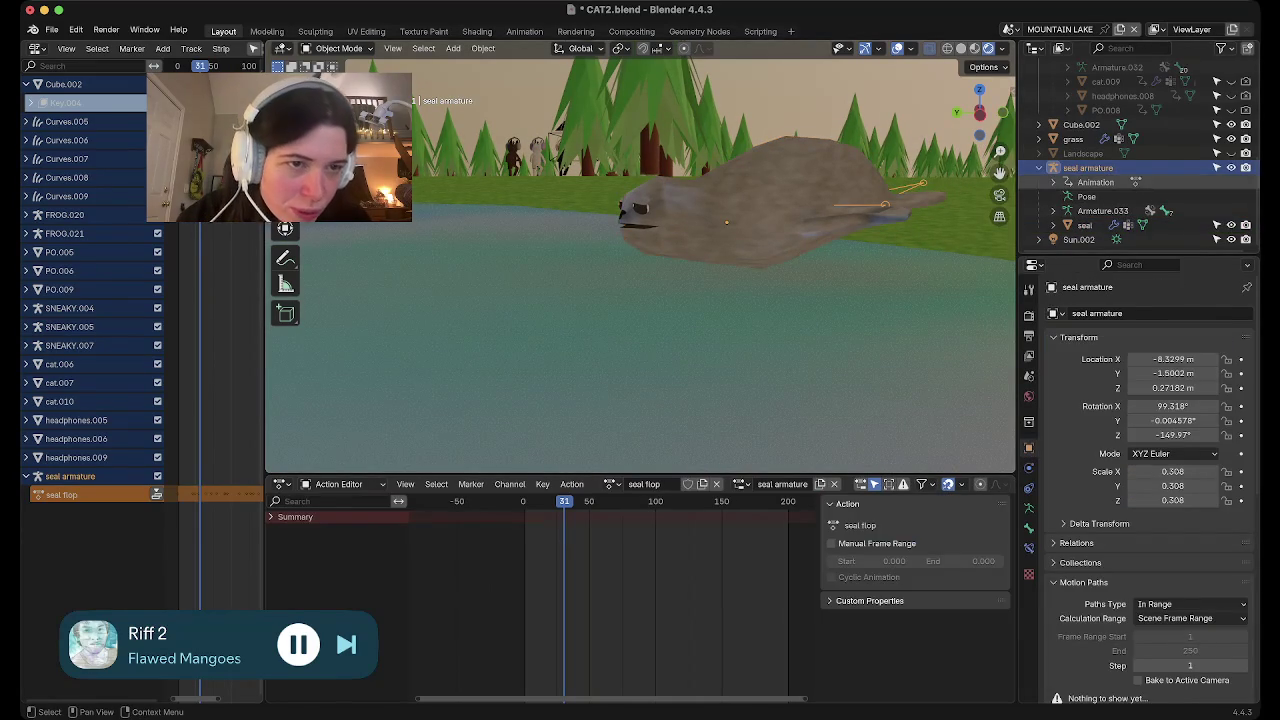
Select the whole seal hierarchy and lower it along Z
scroll(1100, 165, "up", 2)
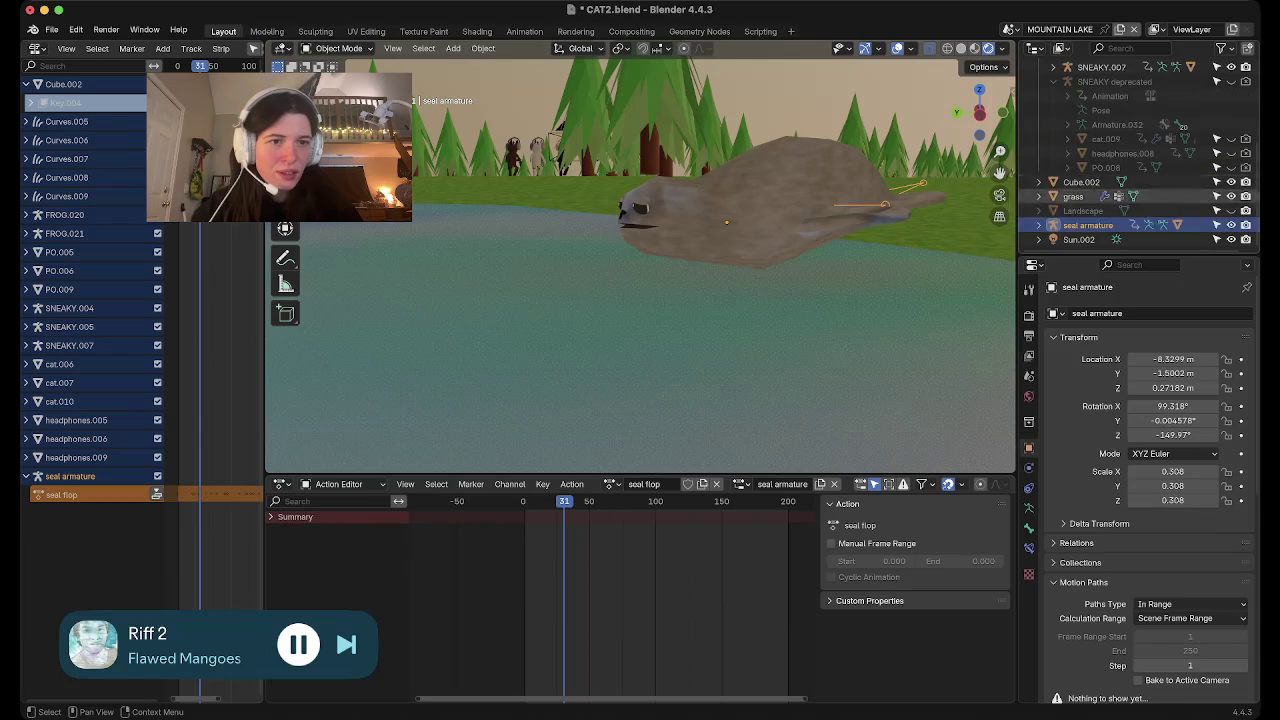
right_click(1042, 220)
left_click(1026, 224)
key("g")
key("z")
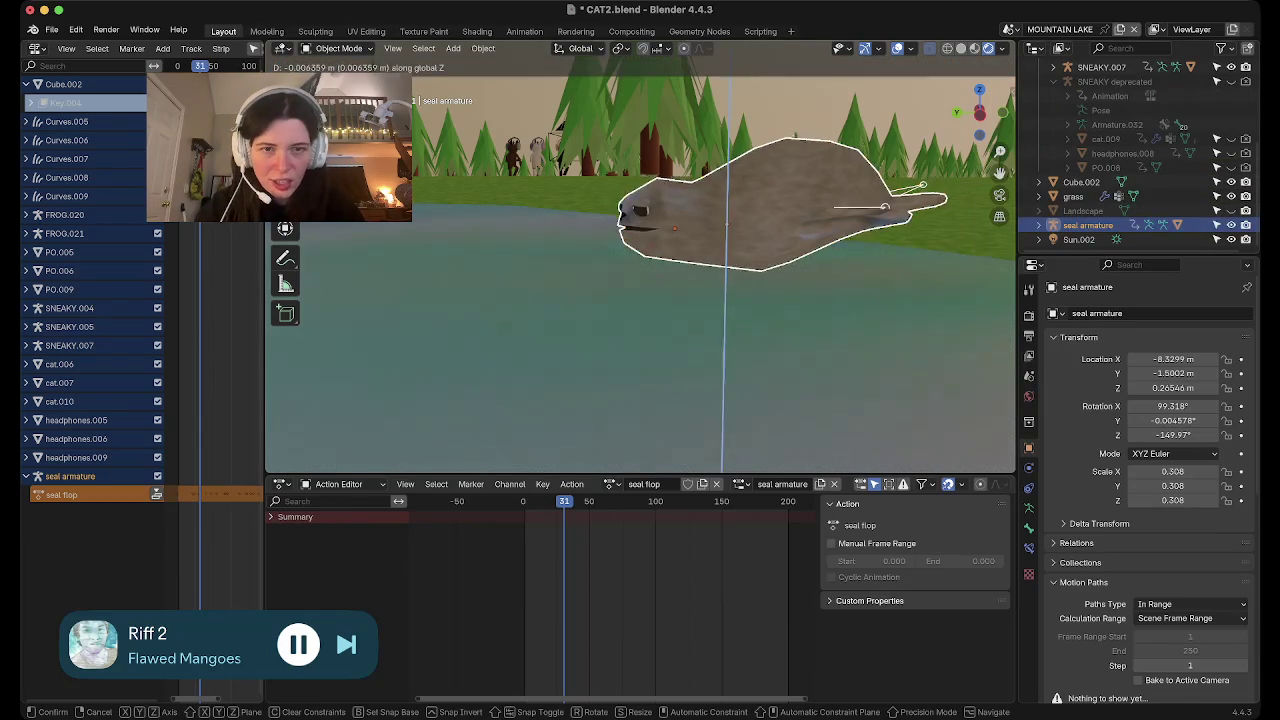
key("Return")
mouse_move(700, 300)
middle_mouse_down()
mouse_move(560, 300)
mouse_move(600, 300)
middle_mouse_up()
Tilt the seal to 82.683° and lower it again to Z 0.068 m
key("r")
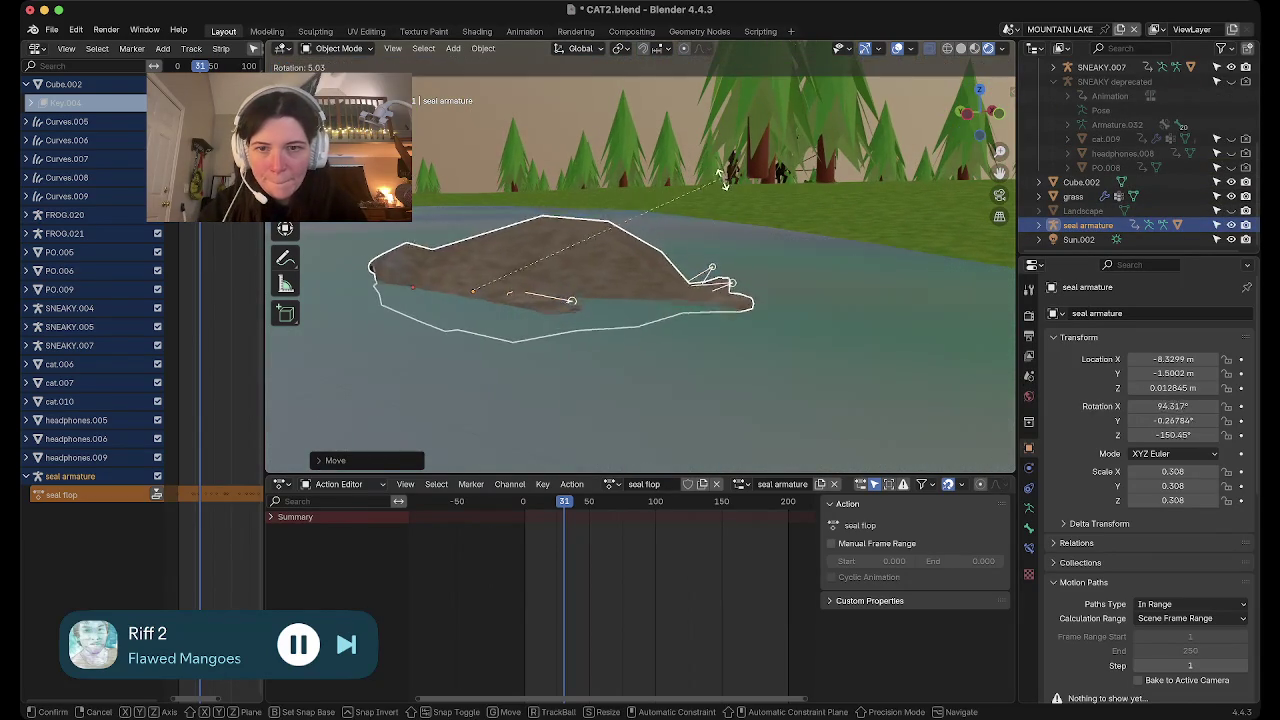
key("Return")
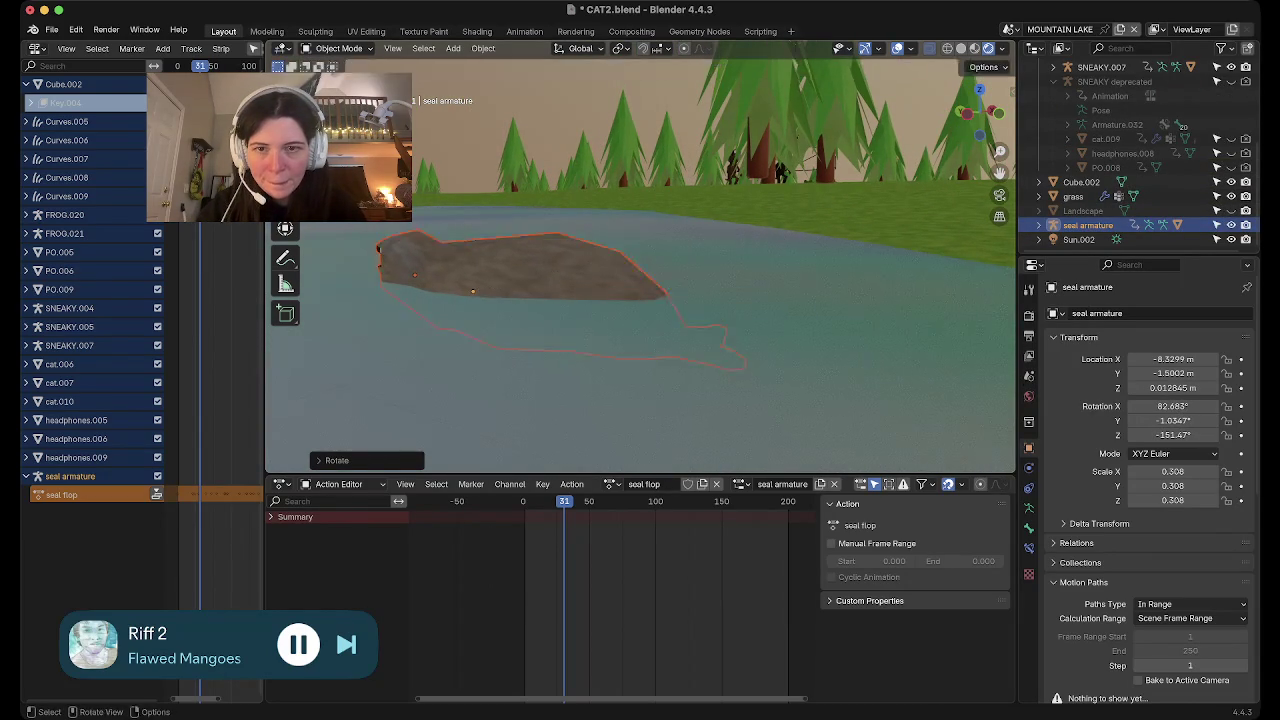
key("g")
key("z")
key("Return")
middle_click_drag(567, 304, 760, 300)
Play the seal flop animation and rewind to the first frame
key("space")
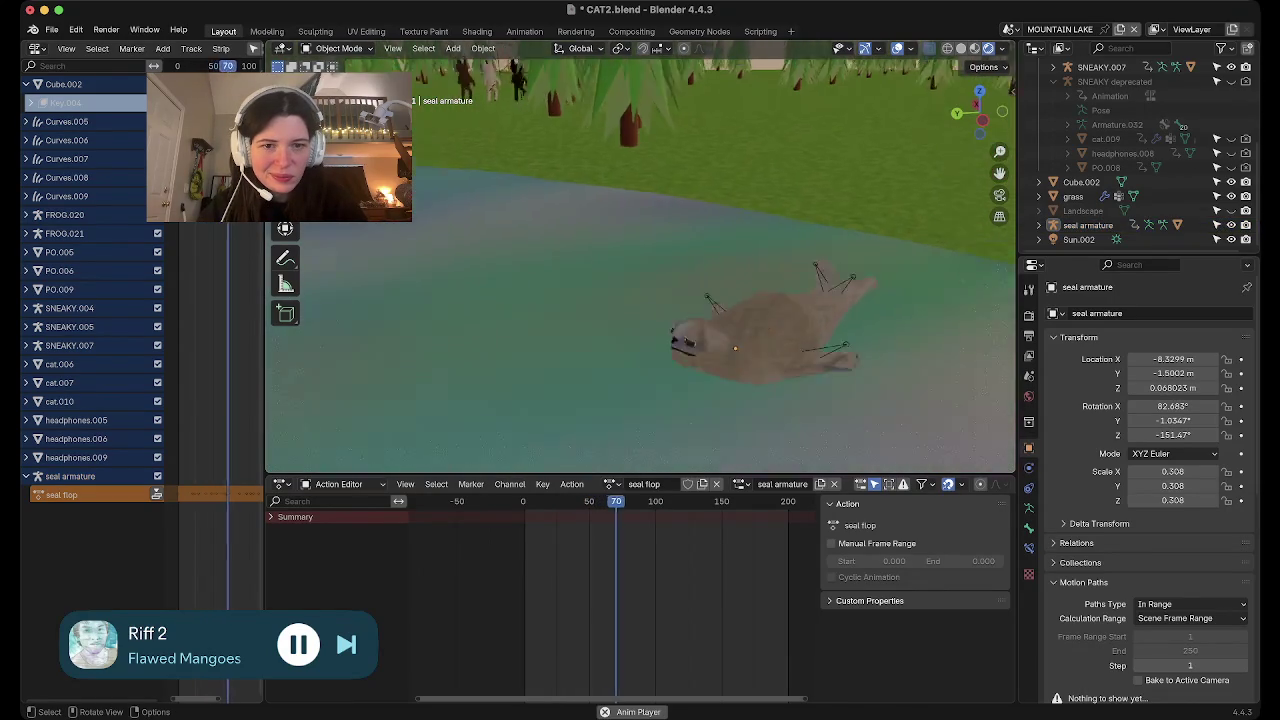
scroll(640, 260, "down", 5)
scroll(640, 265, "up", 4)
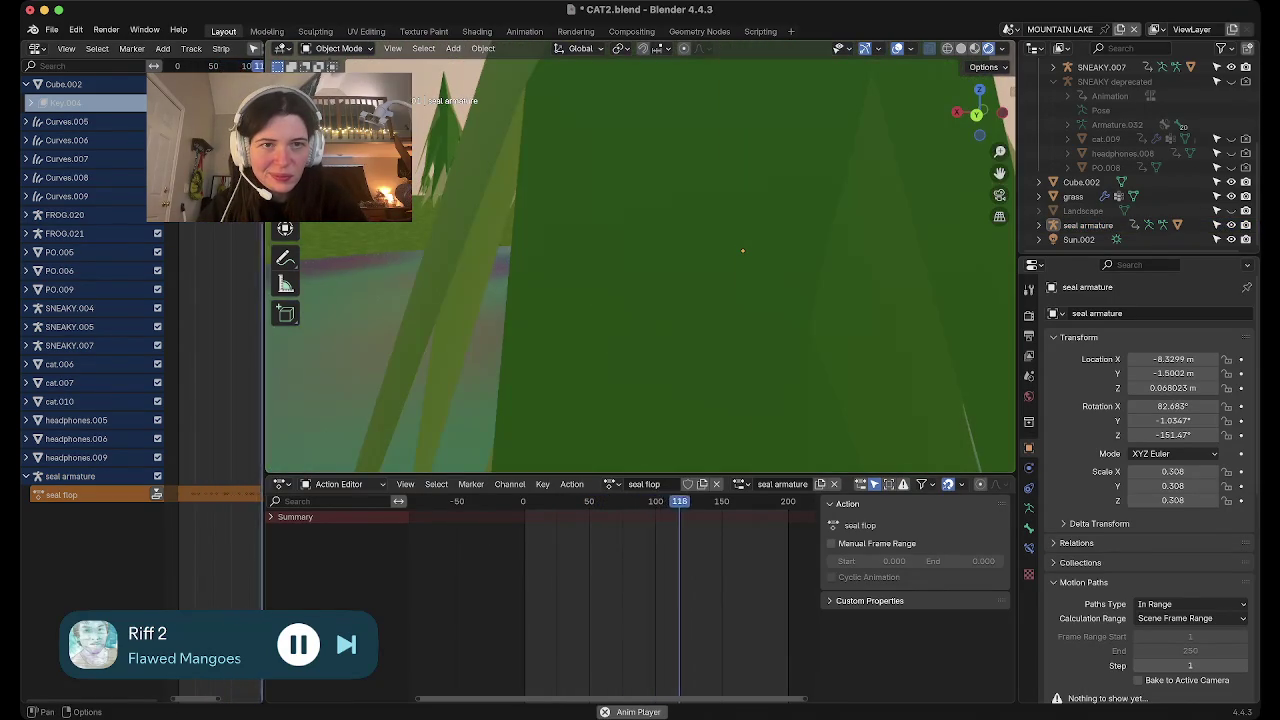
scroll(640, 257, "down", 3)
scroll(640, 257, "down", 2)
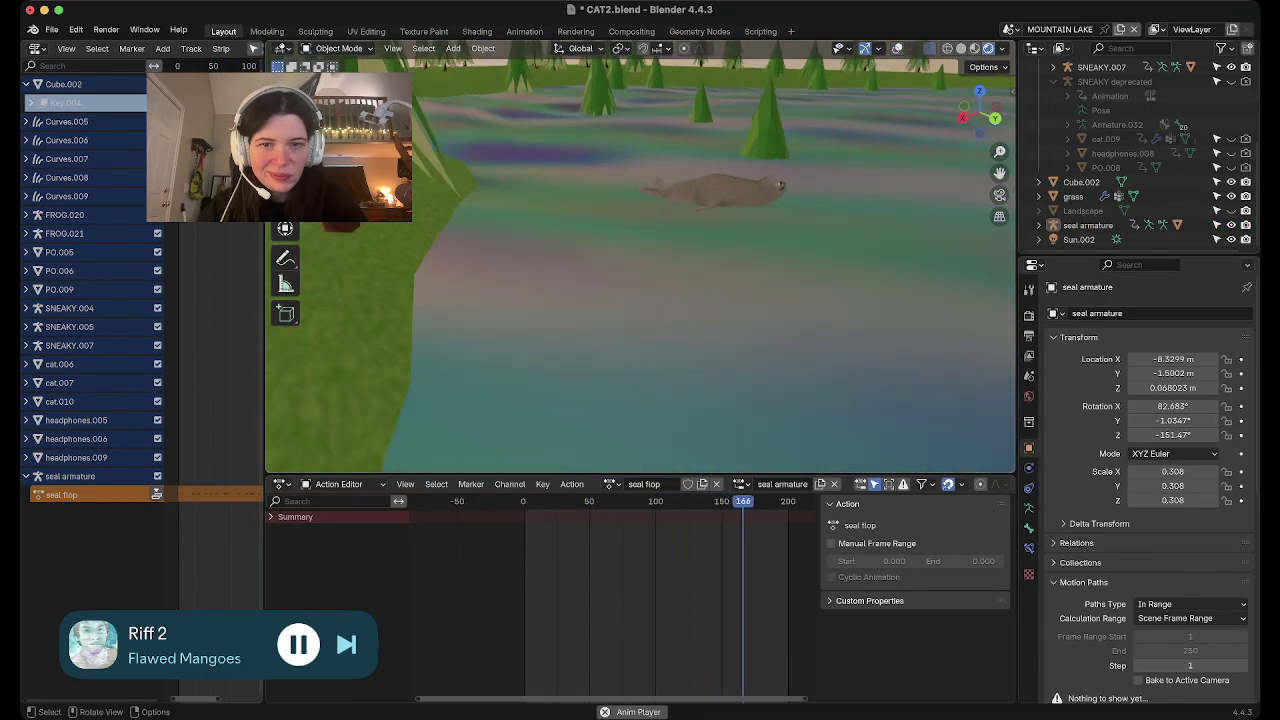
scroll(640, 257, "up", 3)
scroll(640, 257, "down", 2)
key("shift+Left")
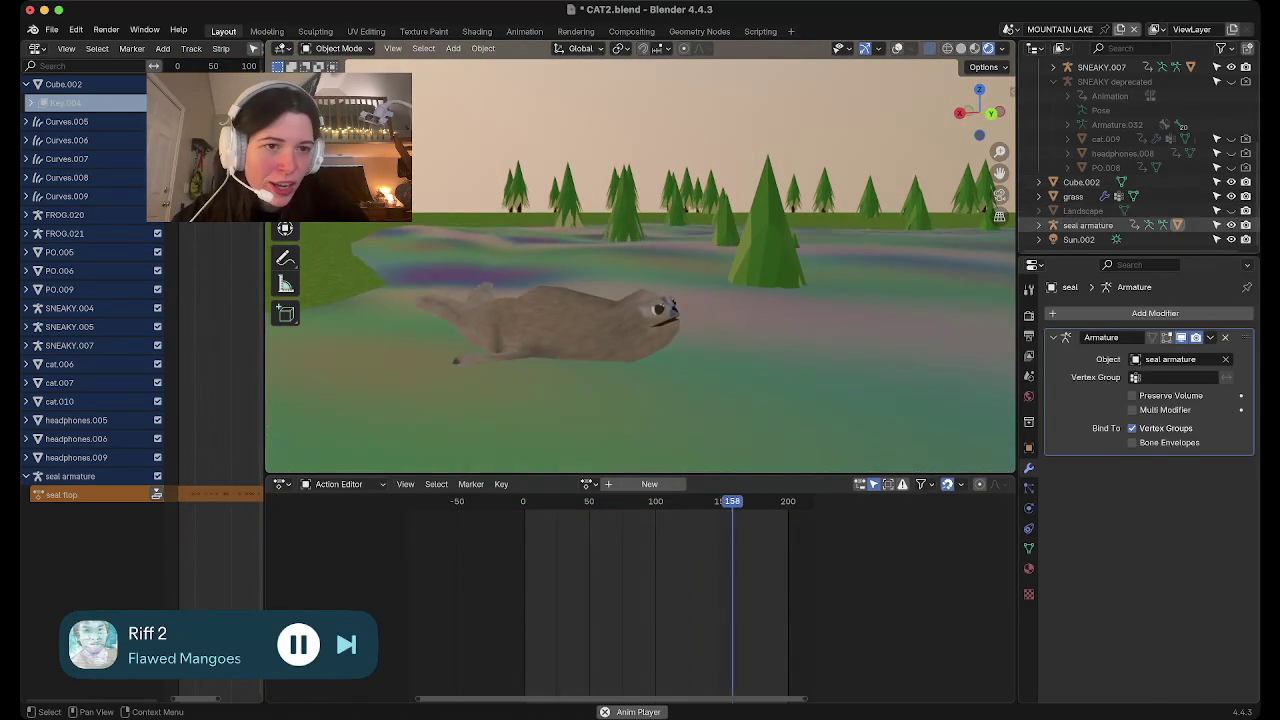
Select the seal hierarchy, adjust its height, and turn it around the Z axis
right_click(1040, 225)
left_click(1030, 226)
key("g")
key("z")
key("Return")
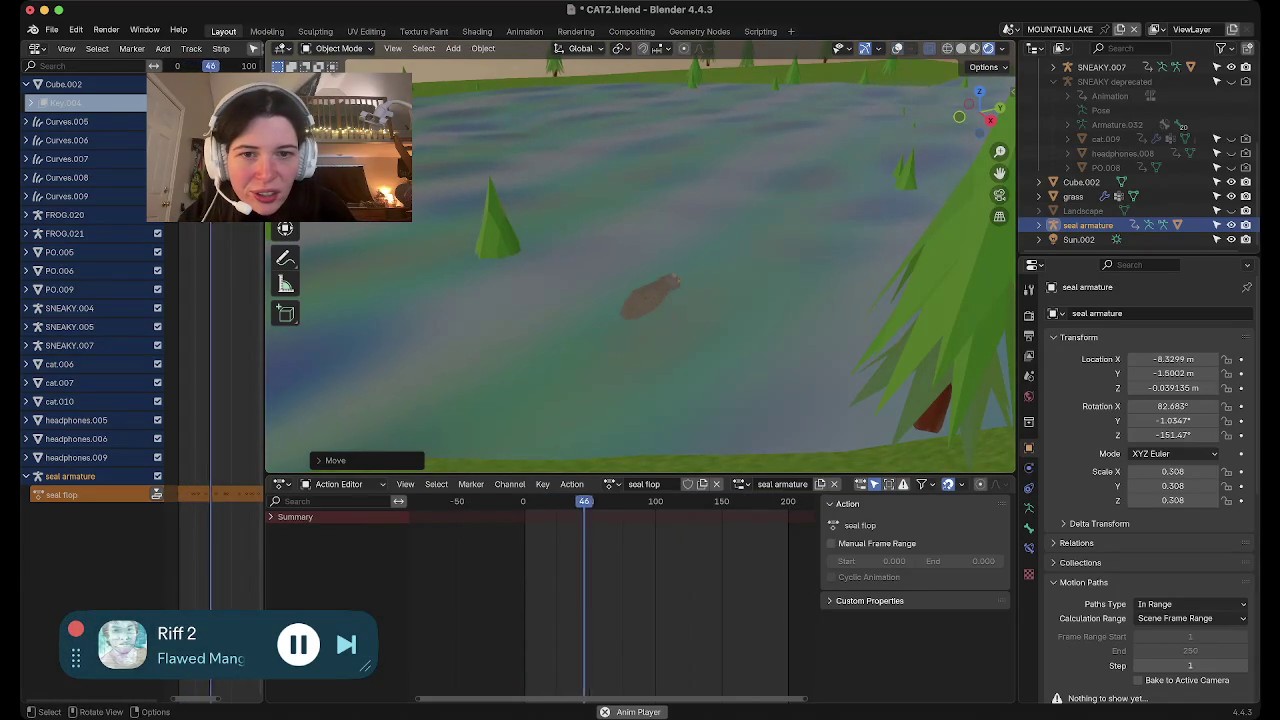
key("r")
key("z")
left_click(672, 387)
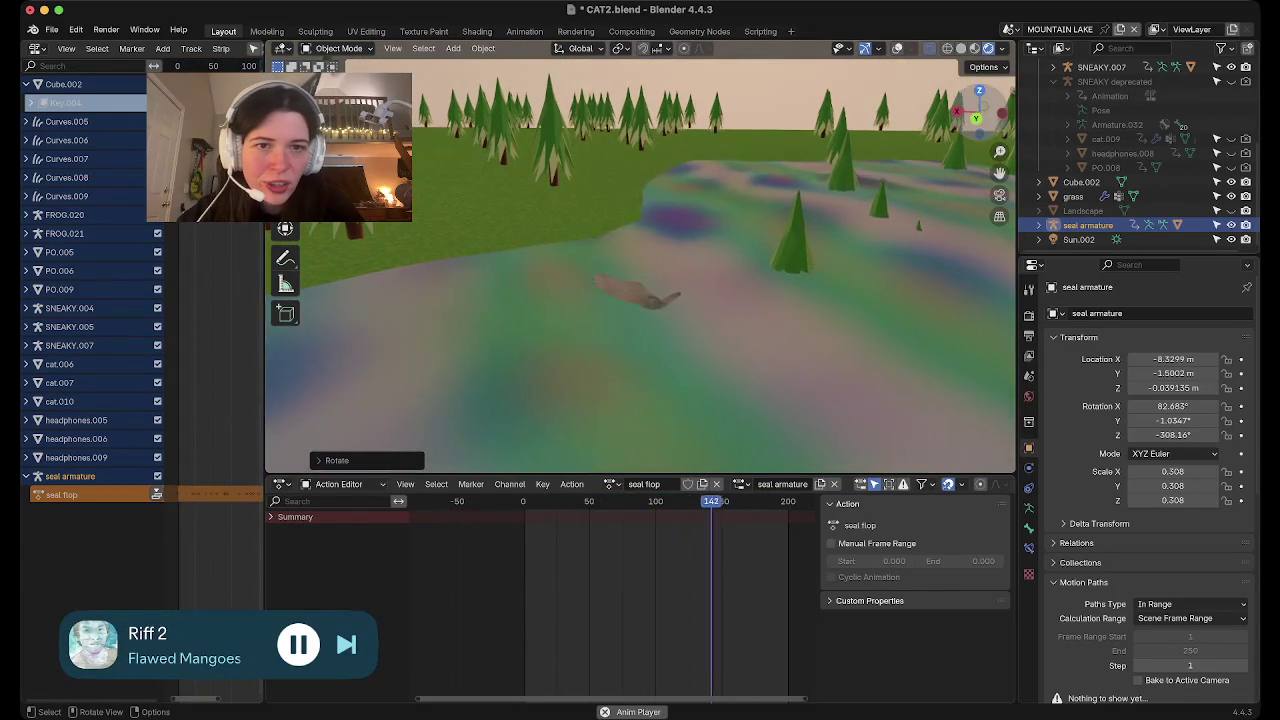
Move the seal beside the shore to −6.32, −2.70, 0.14 m
key("KP_7")
key("g")
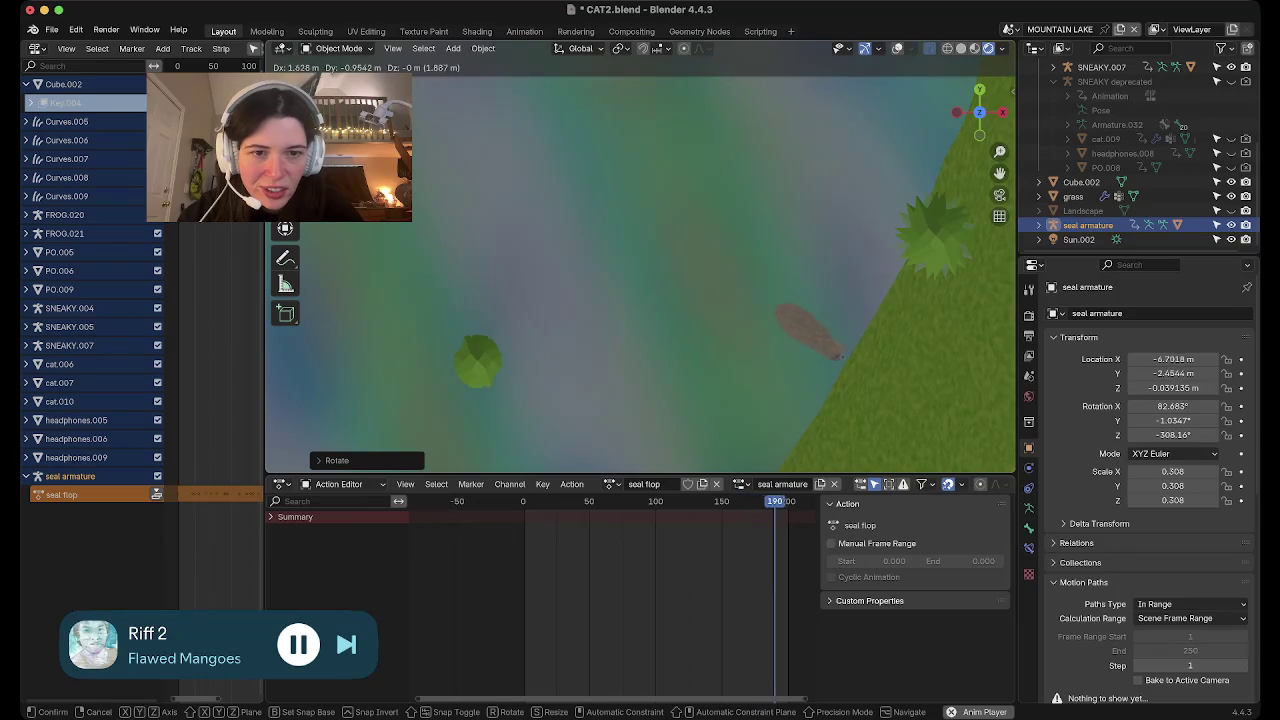
key("Return")
key("KP_0")
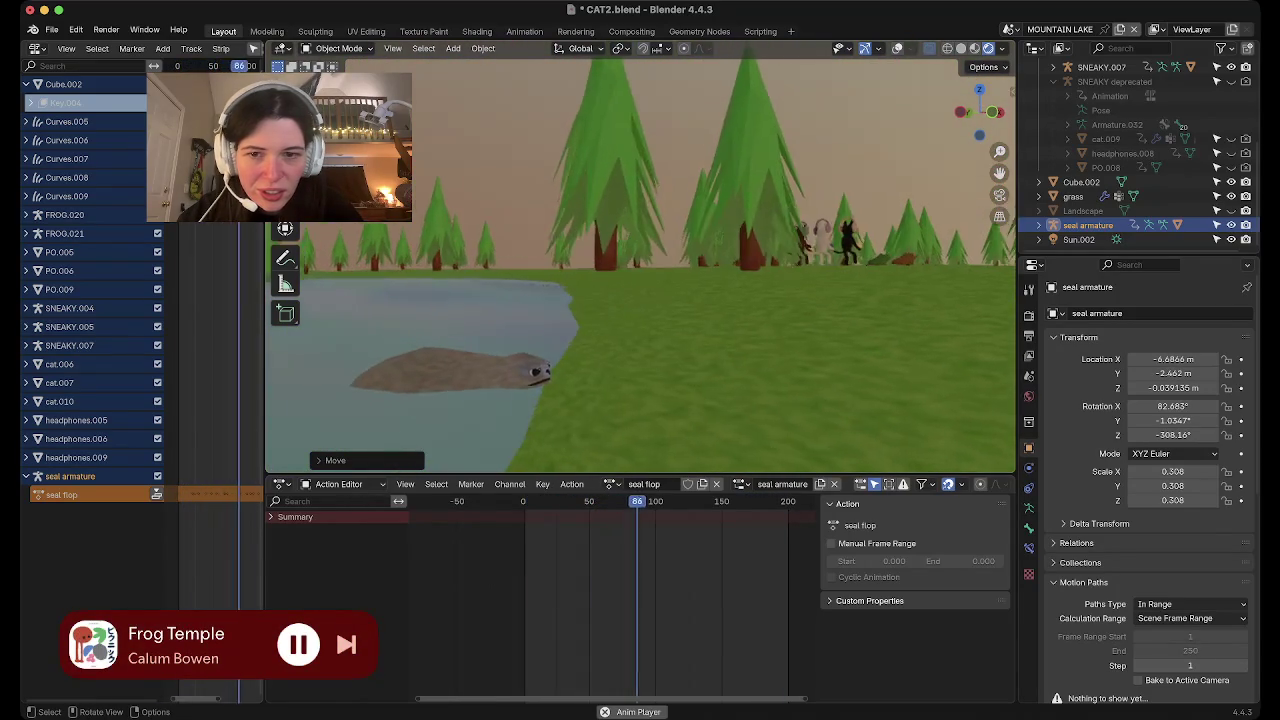
key("g")
key("z")
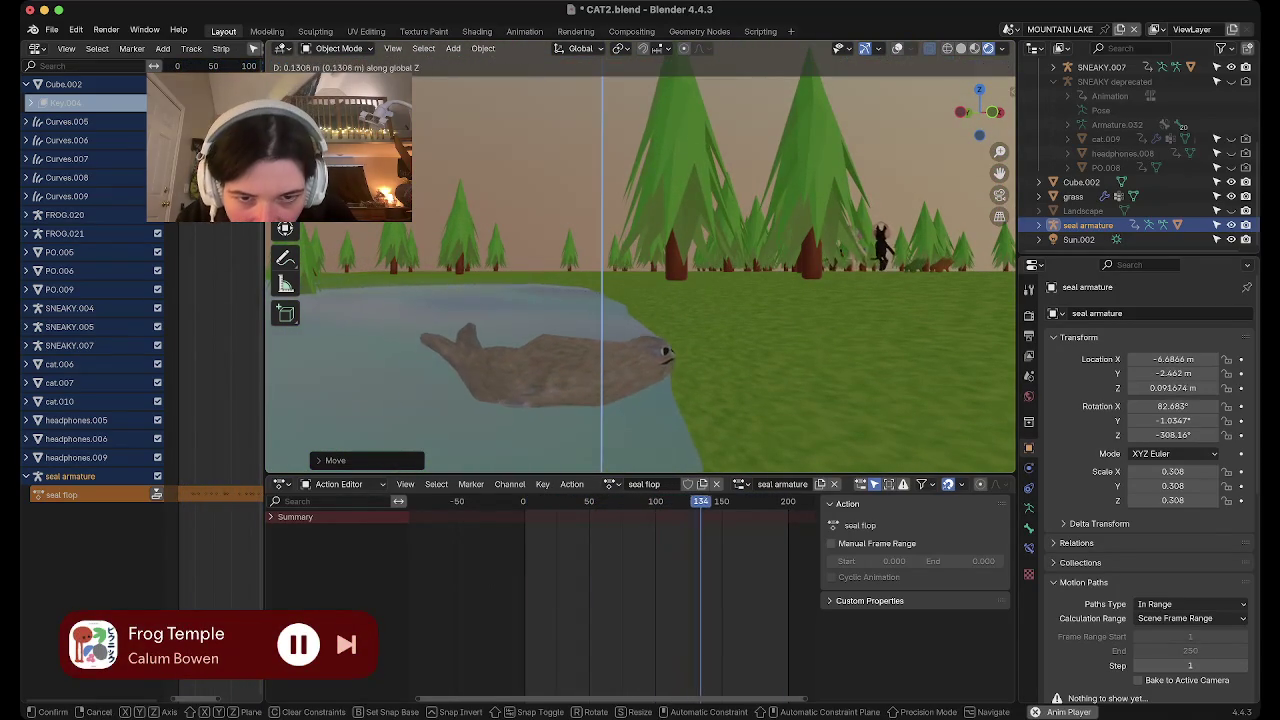
key("Return")
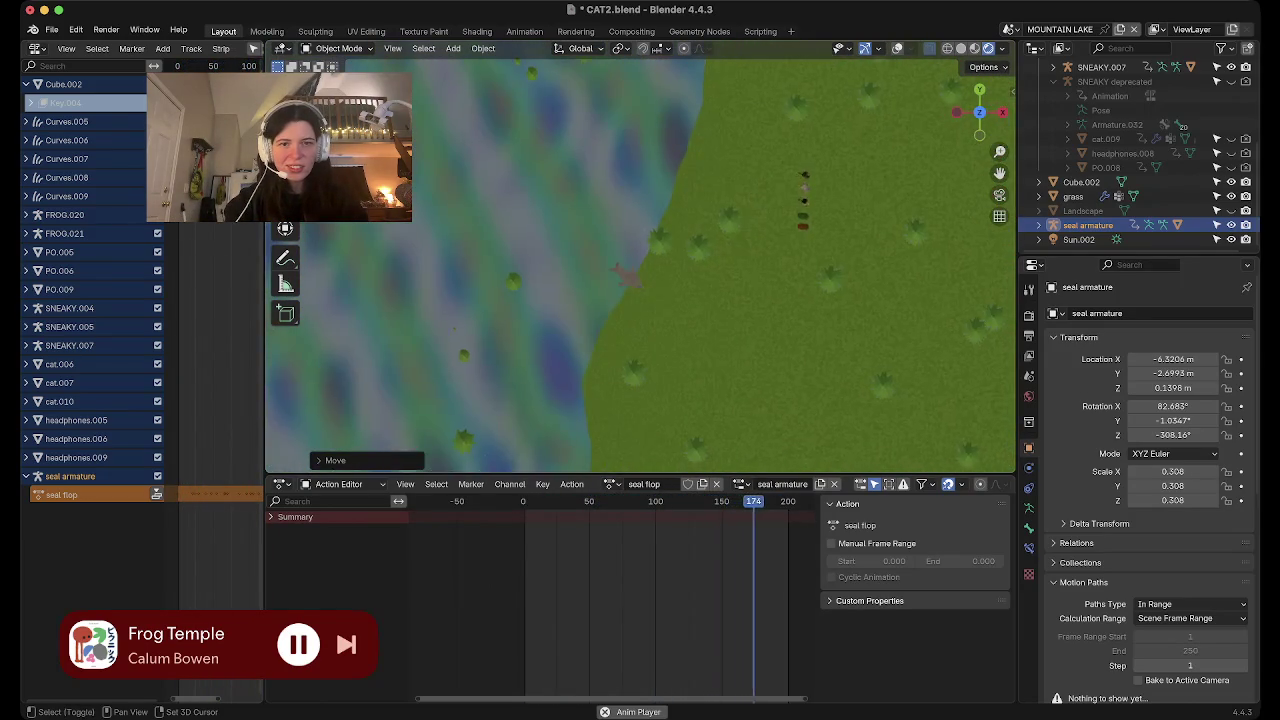
Move the seal right to the grassy shore and restart the animation
key("g")
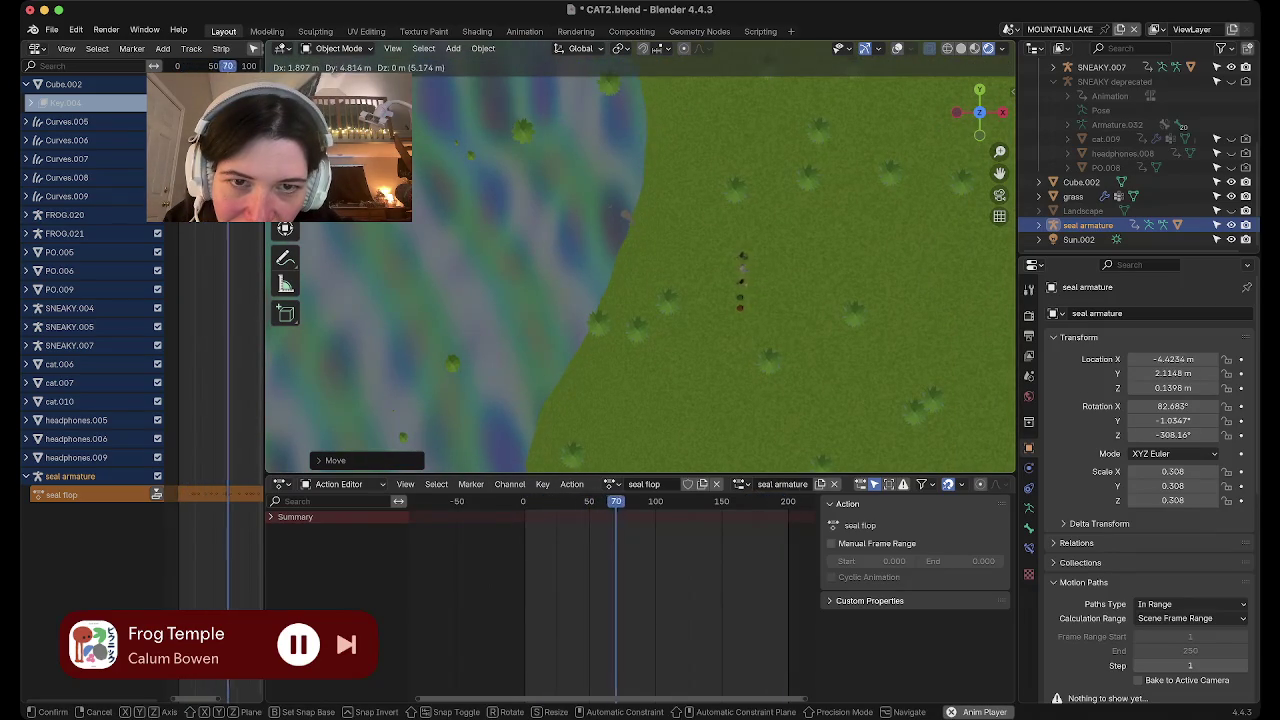
key("Return")
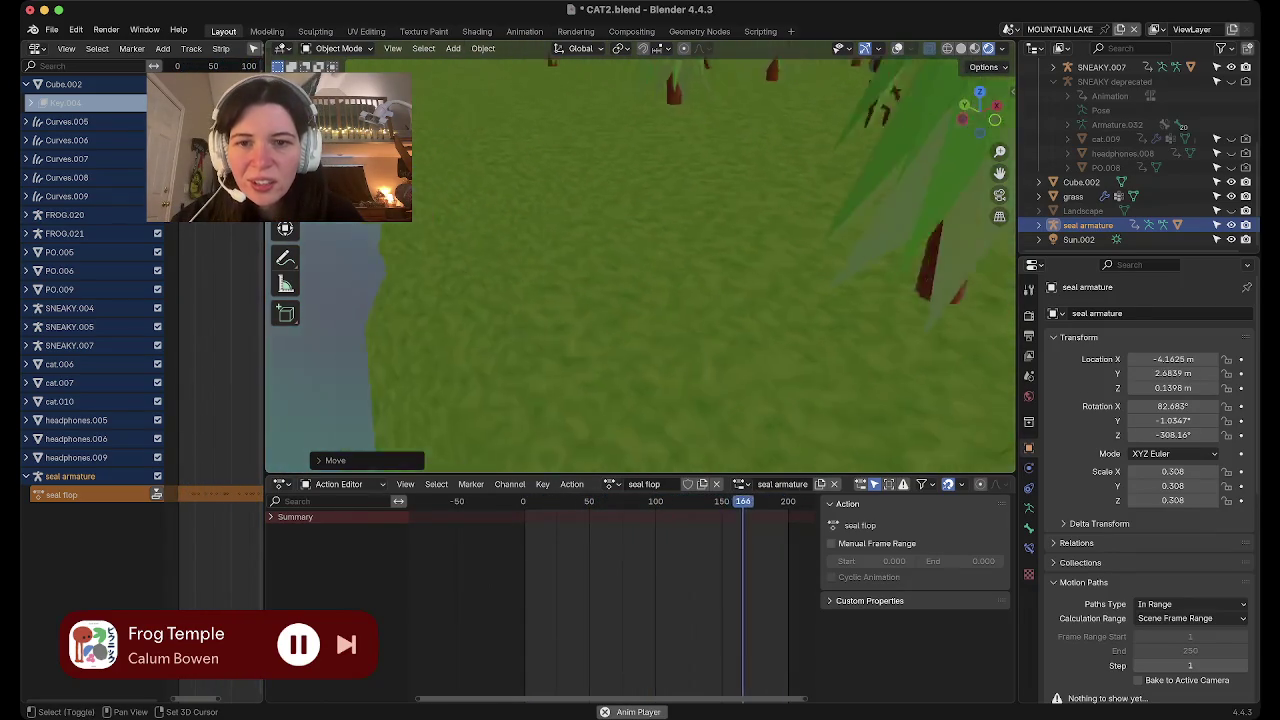
key("shift+Left")
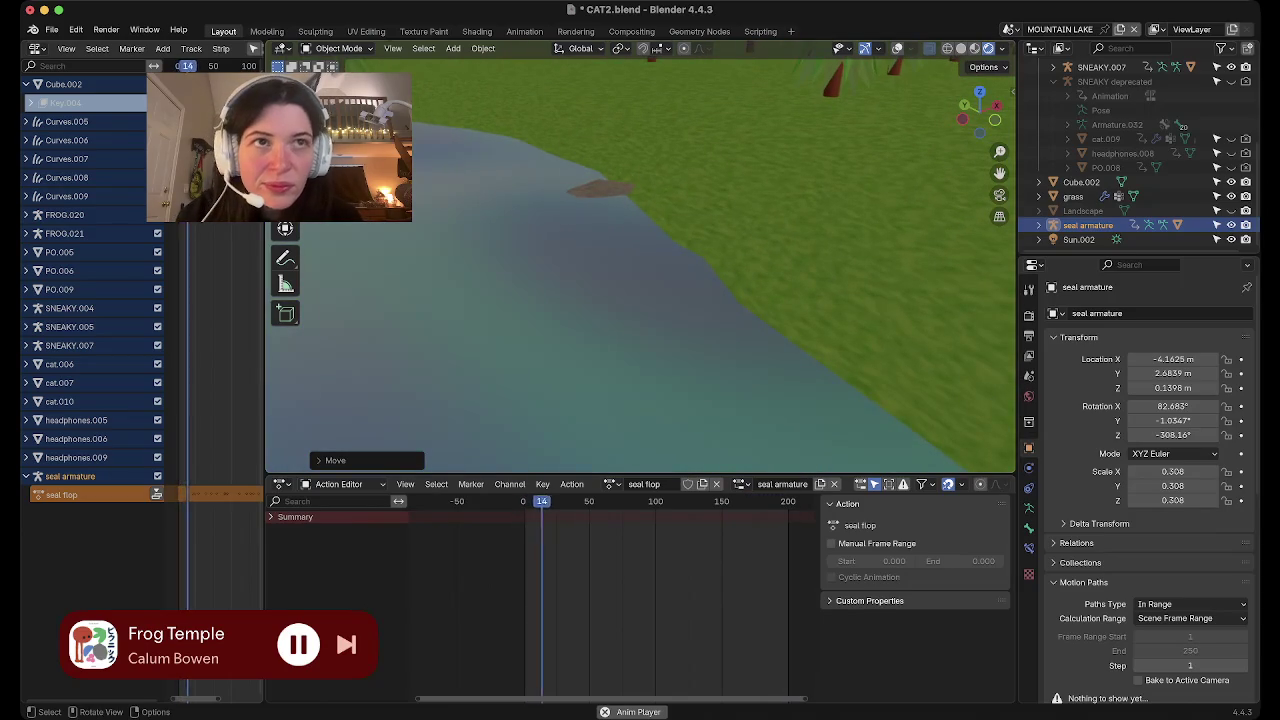
Raise the seal to Z 0.37558 m and save CAT2.blend
key("g")
key("z")
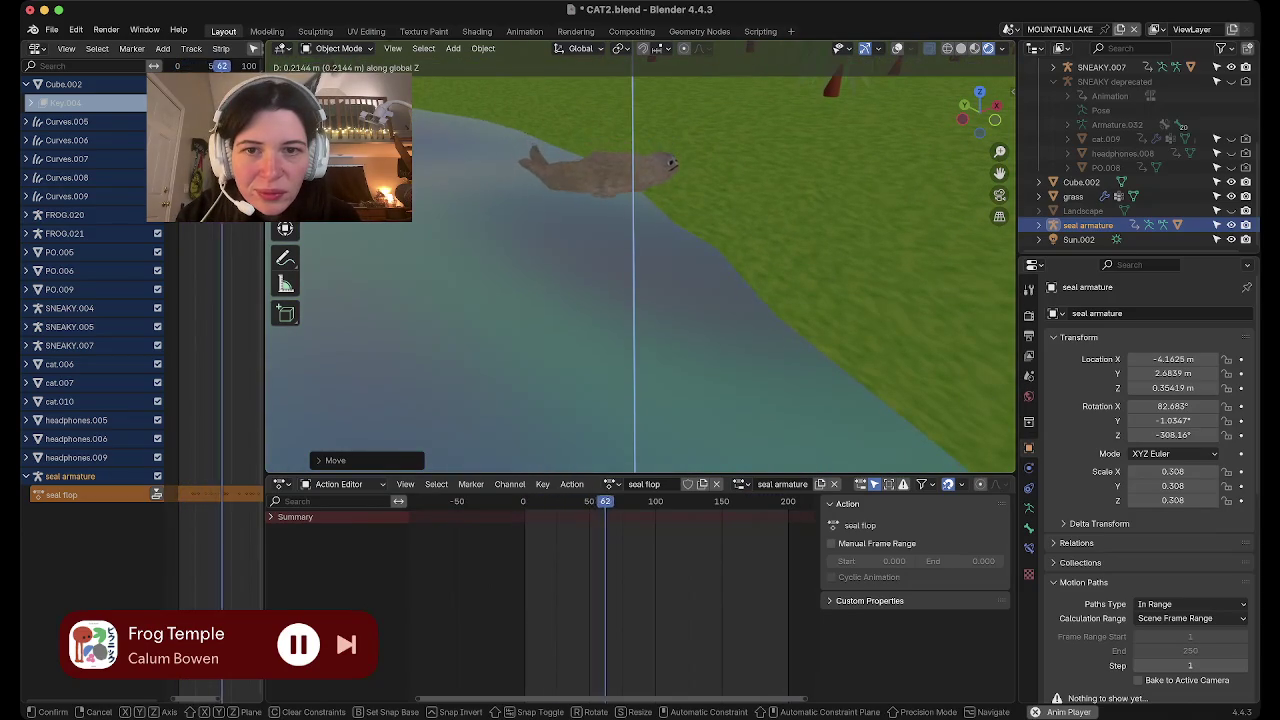
key("Return")
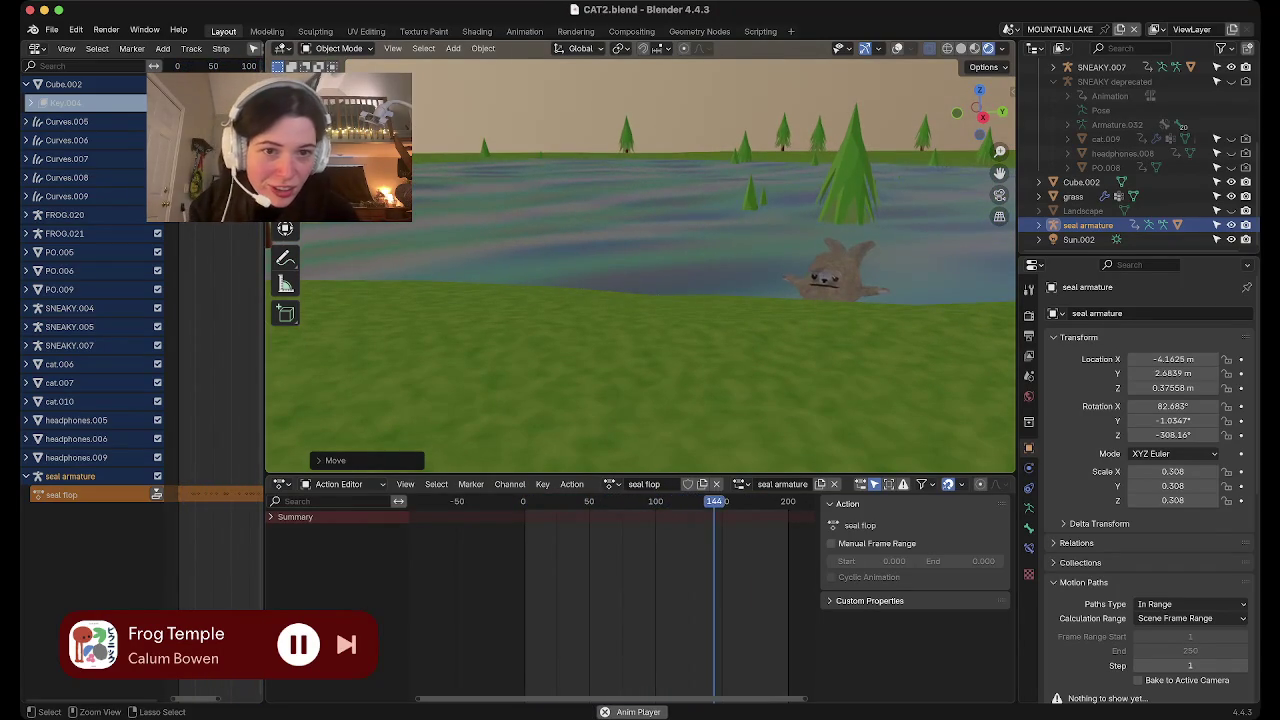
key("ctrl+s")
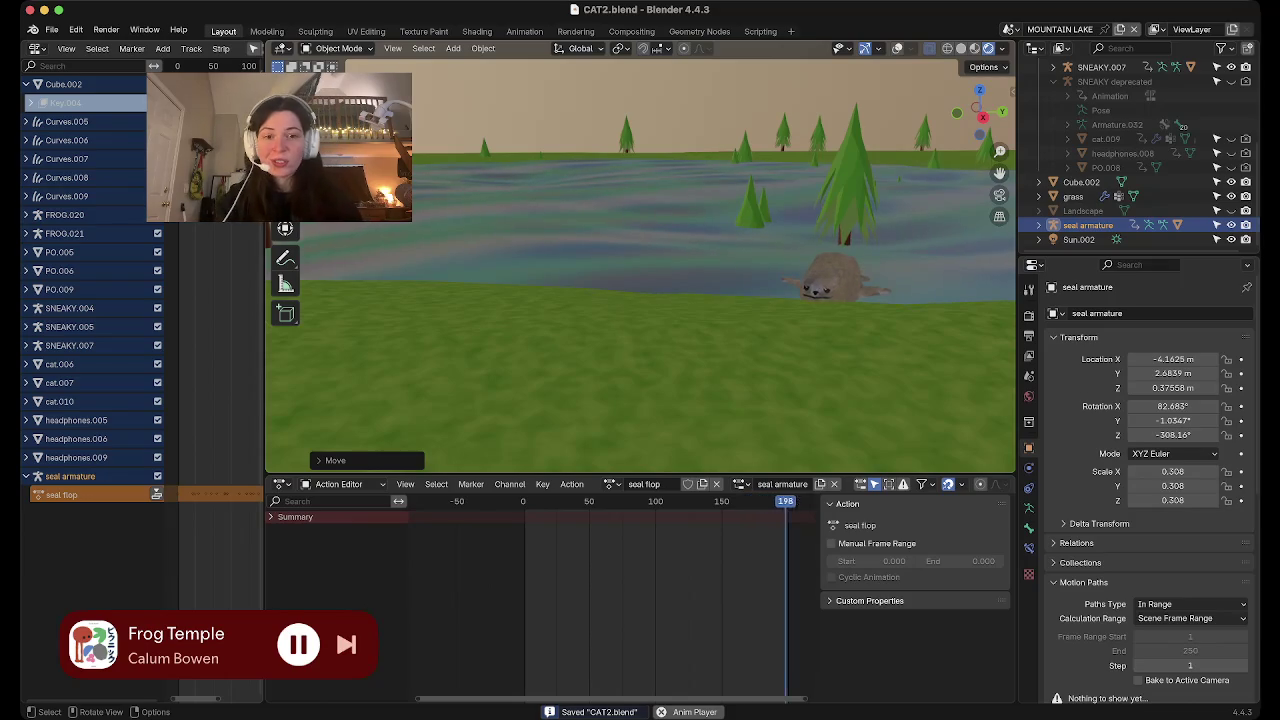